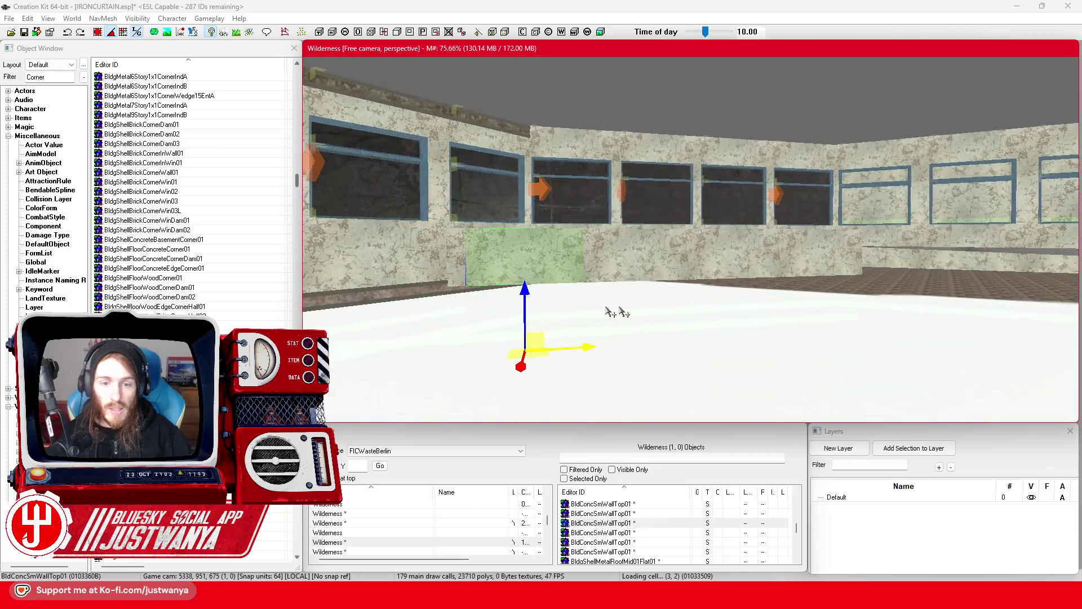
Step: Slide the BldConcSmFlrPlatTrimEdge01 floor trim piece right to continue the ledge along the wall base
mouse_move(404, 301)
left_mouse_down()
mouse_move(411, 338)
mouse_move(478, 321)
mouse_move(570, 265)
mouse_move(569, 288)
left_mouse_up()
key("e")
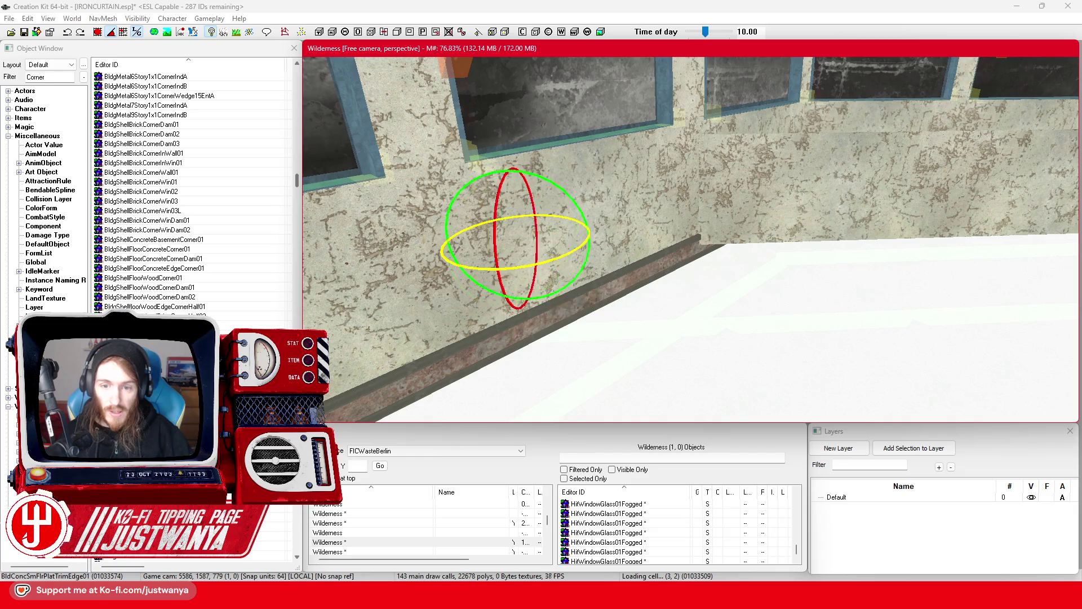
key("w")
scroll(535, 302, "down", 5)
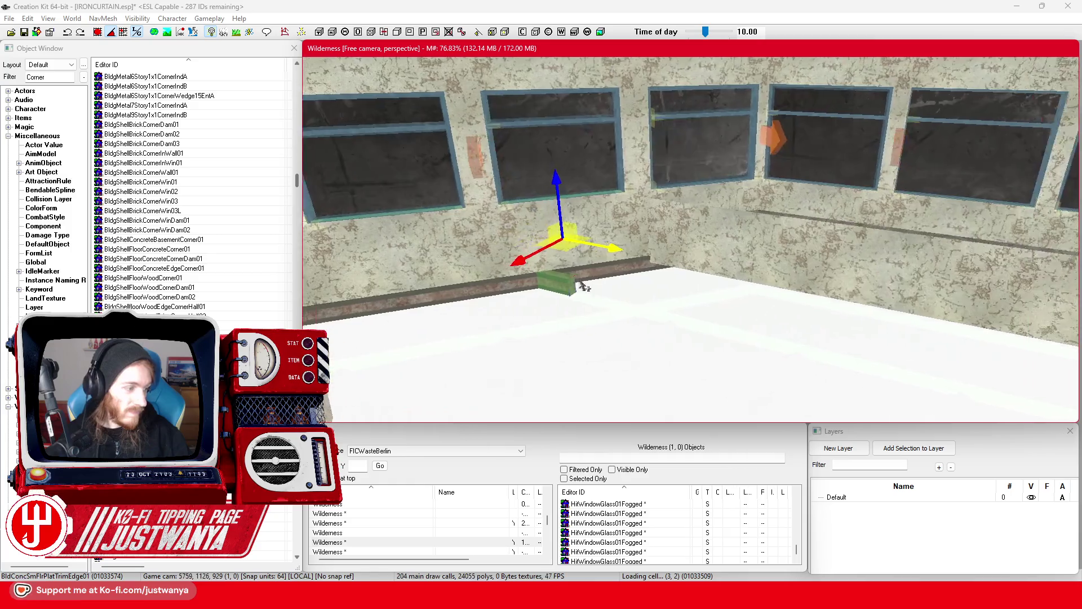
scroll(544, 290, "up", 3)
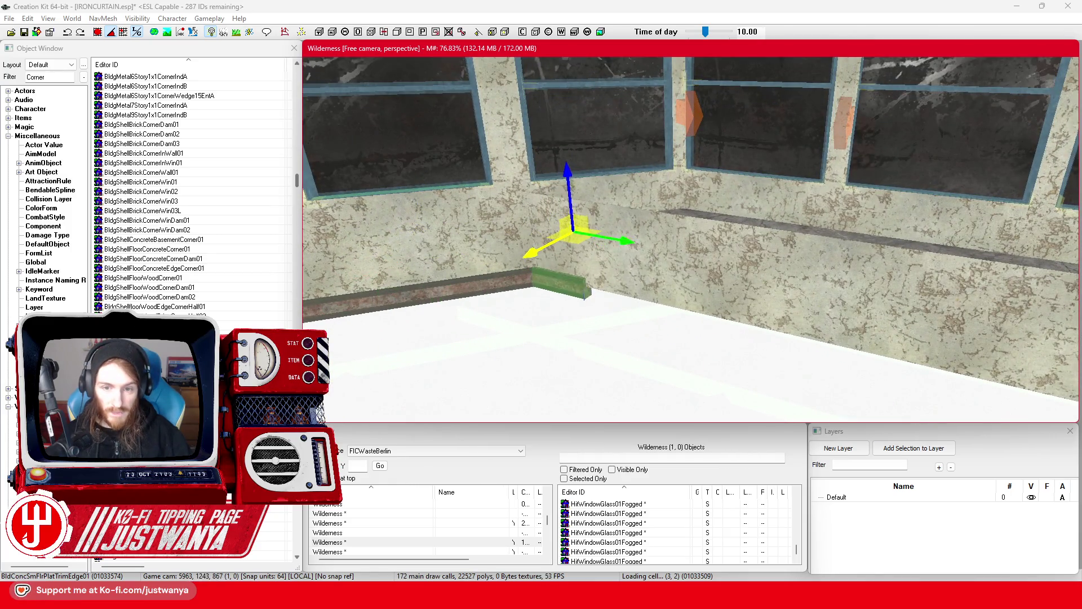
left_click_drag(581, 287, 648, 293)
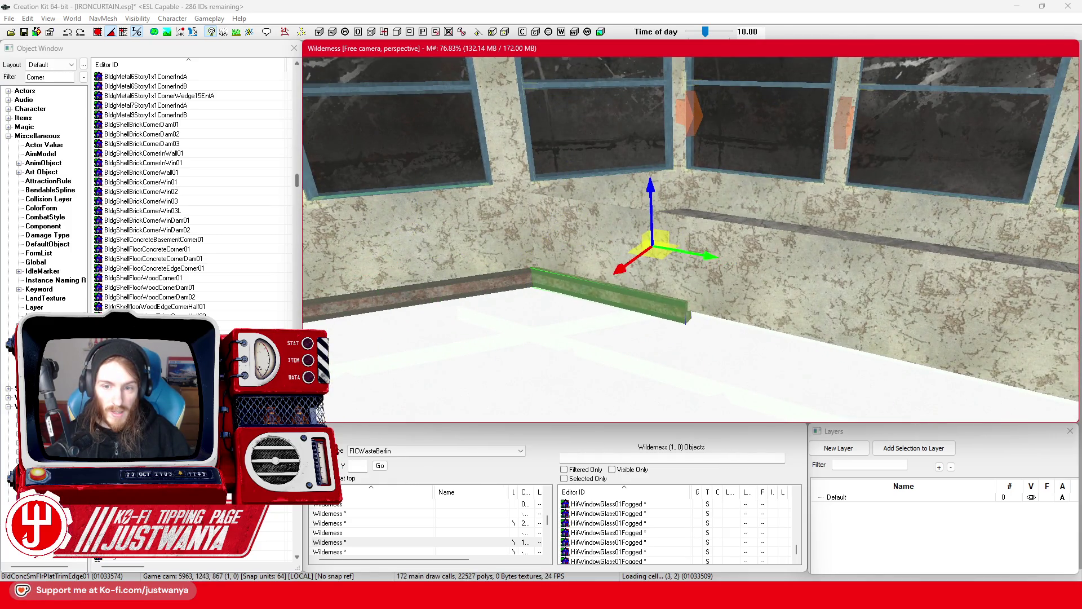
mouse_move(648, 293)
left_mouse_down()
mouse_move(643, 264)
mouse_move(593, 300)
mouse_move(699, 265)
mouse_move(721, 289)
mouse_move(597, 284)
mouse_move(774, 275)
mouse_move(724, 251)
left_mouse_up()
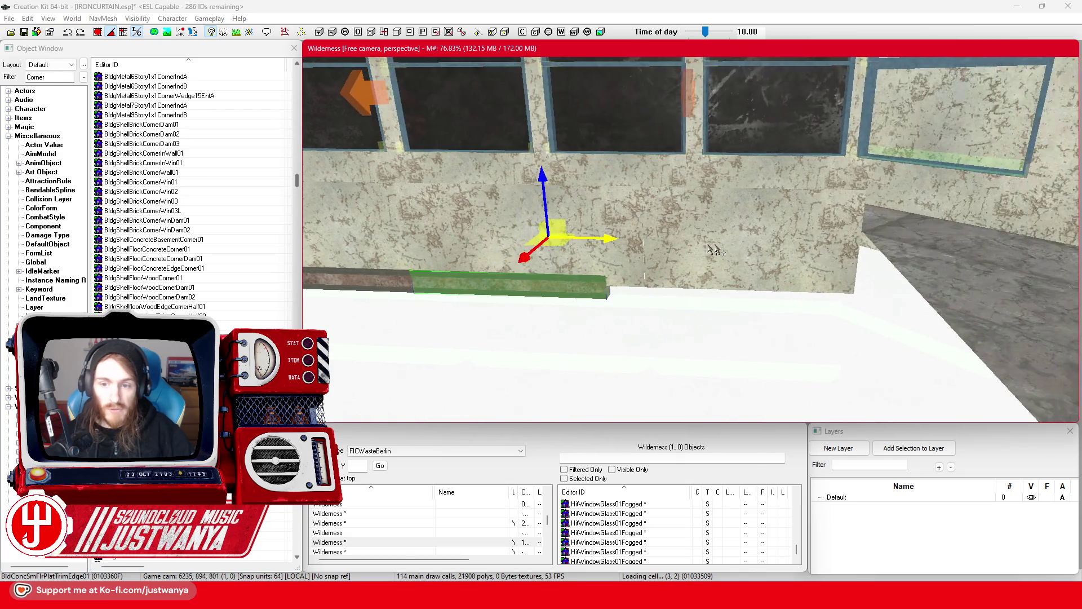
left_click_drag(599, 240, 764, 242)
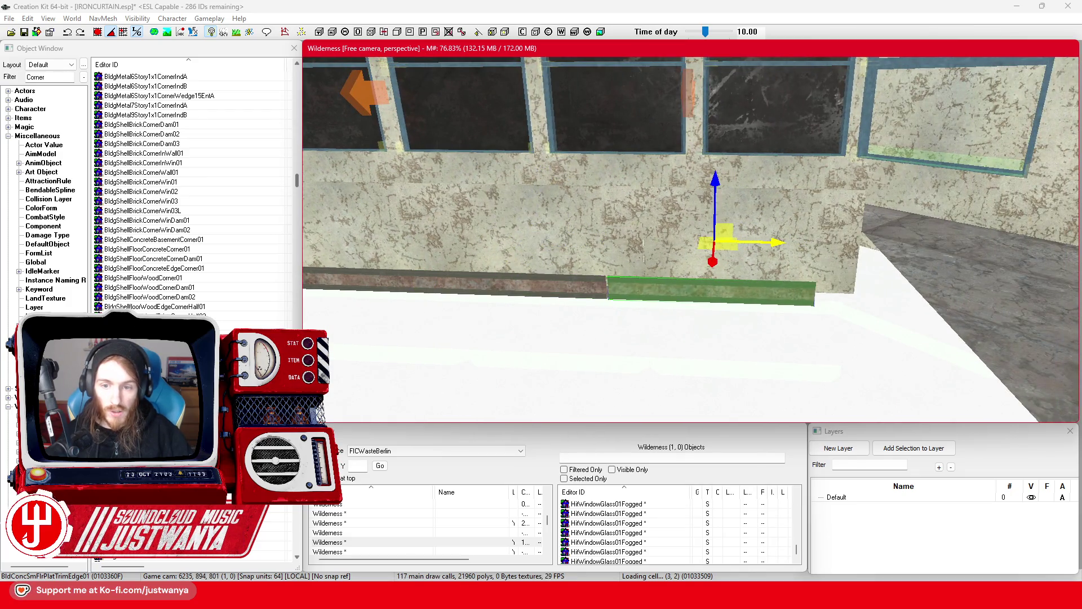
Step: Slide the floor trim strip further right along the wall
left_click(707, 257)
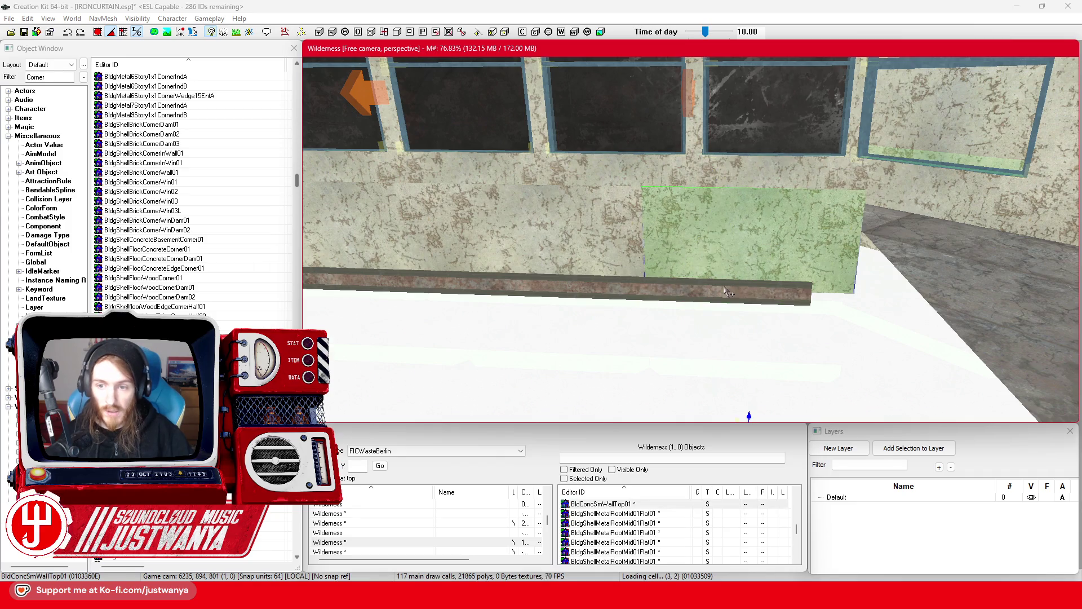
scroll(730, 276, "down", 3)
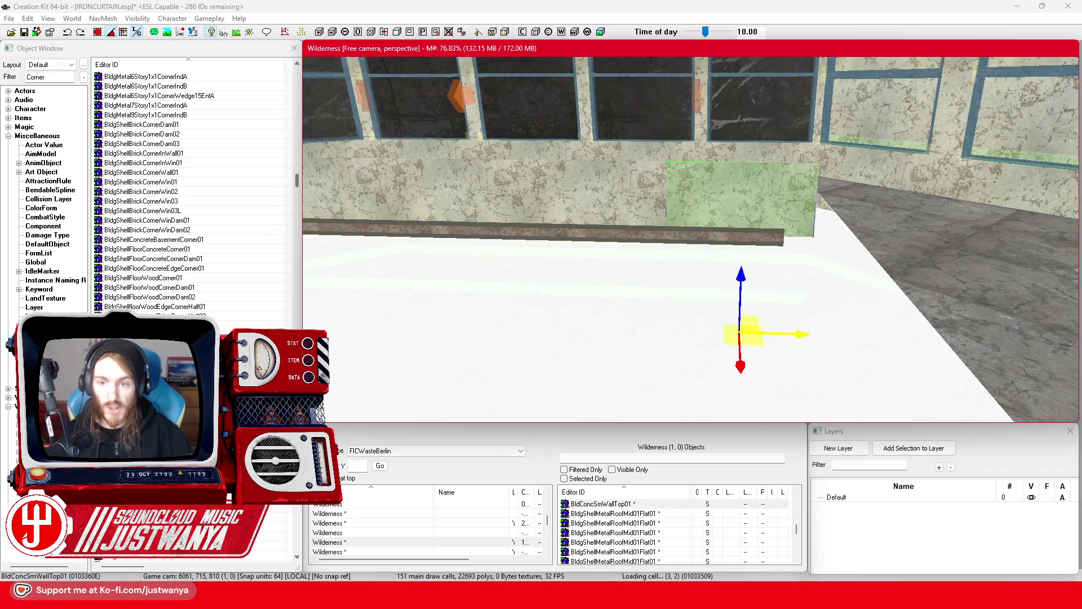
mouse_move(551, 225)
left_mouse_down()
mouse_move(708, 249)
mouse_move(725, 236)
mouse_move(778, 274)
mouse_move(776, 314)
mouse_move(828, 313)
left_mouse_up()
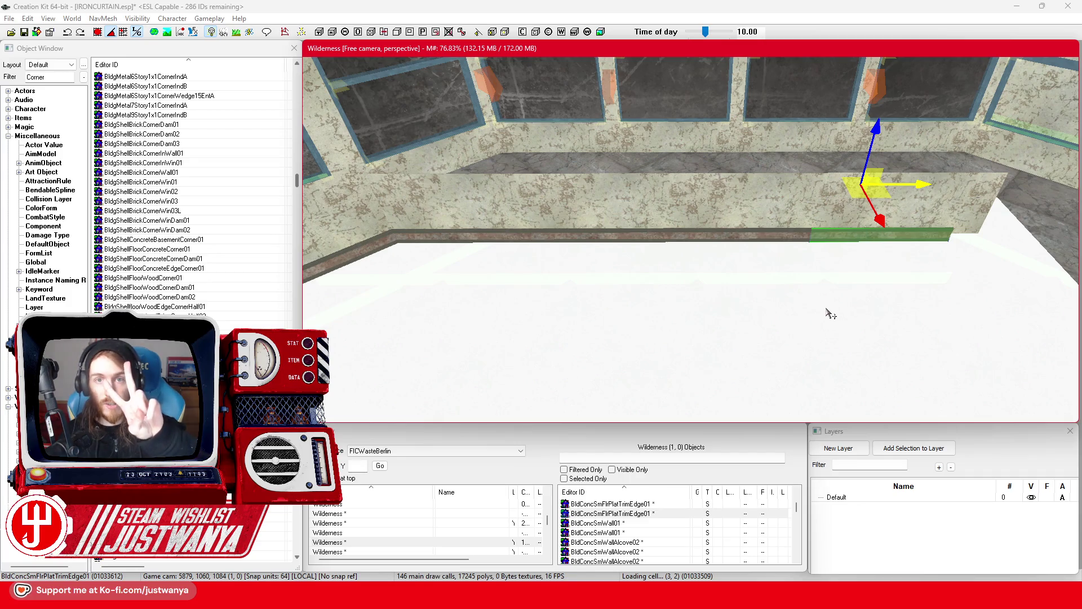
Step: Duplicate a BldConcSmWallTop01 piece and move the copy two segments along the wall above the trim
left_click(503, 213)
key("ctrl+d")
left_click_drag(503, 214, 795, 297)
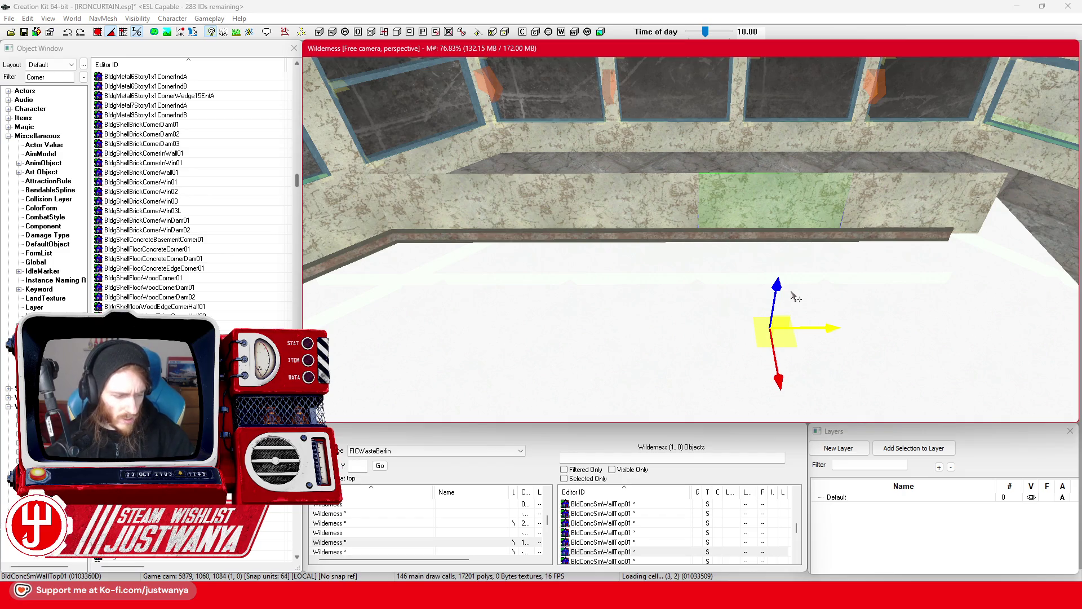
left_click(889, 242)
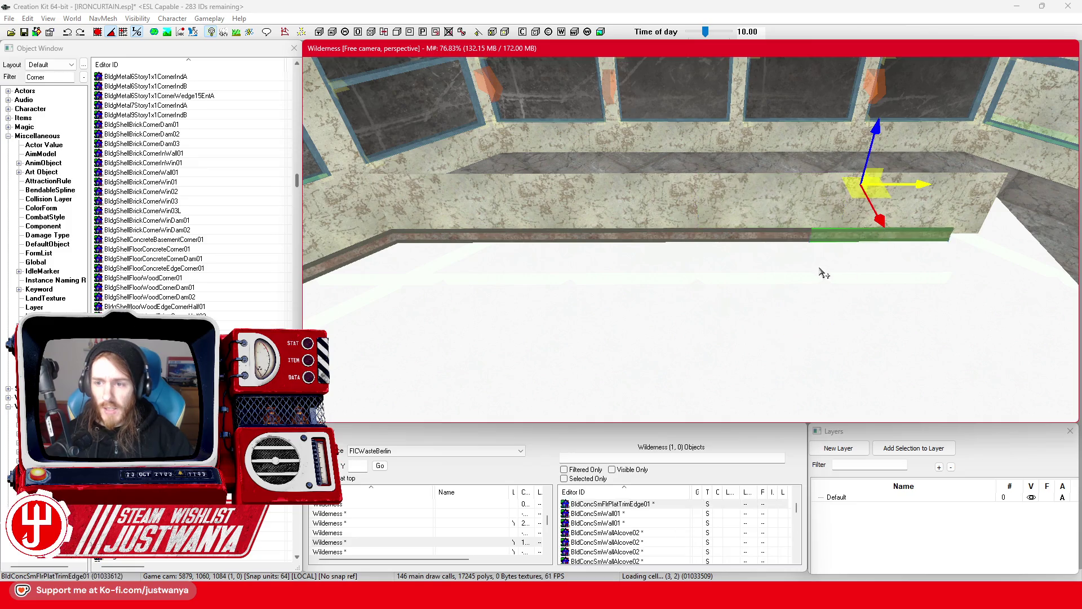
key("shift")
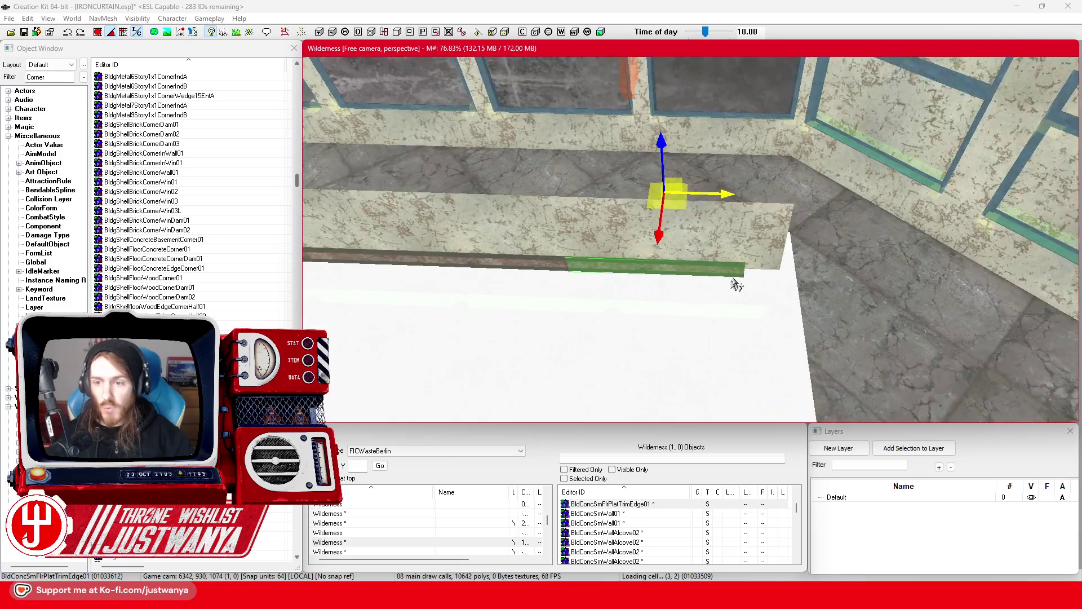
left_click(648, 323)
key("shift")
key("shift")
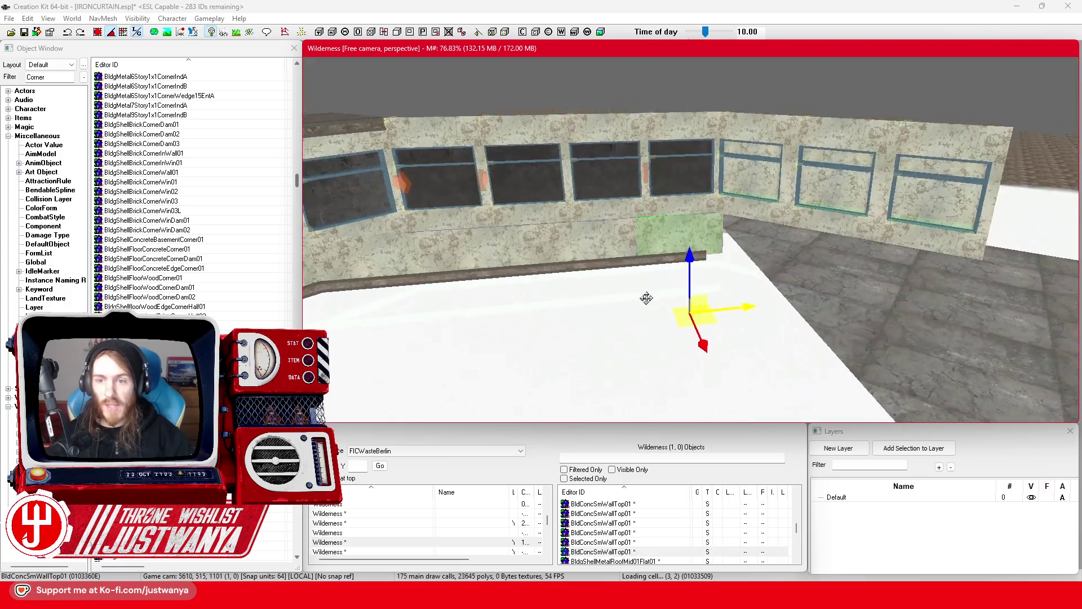
key("shift")
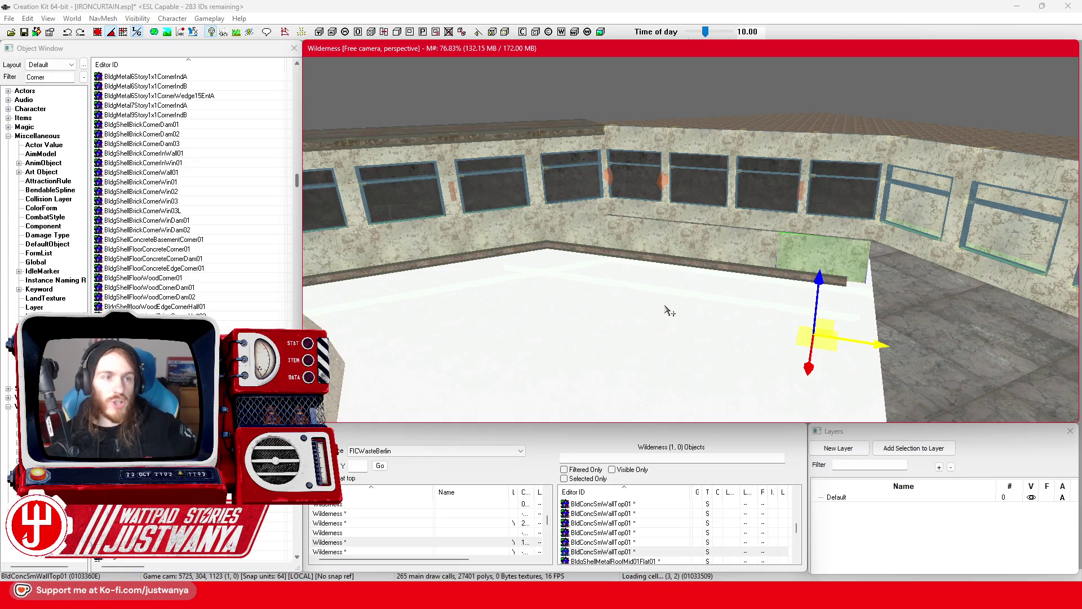
Step: Save the IRONCURTAIN plugin, then frame the two floor trim pieces to check them
left_click(23, 32)
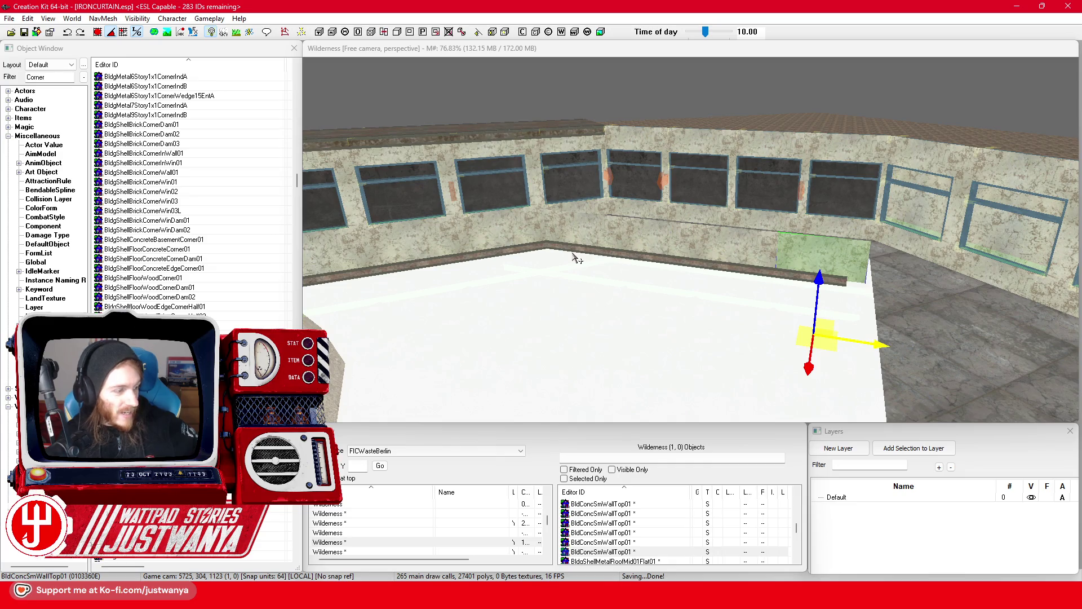
left_click(575, 256)
key("f")
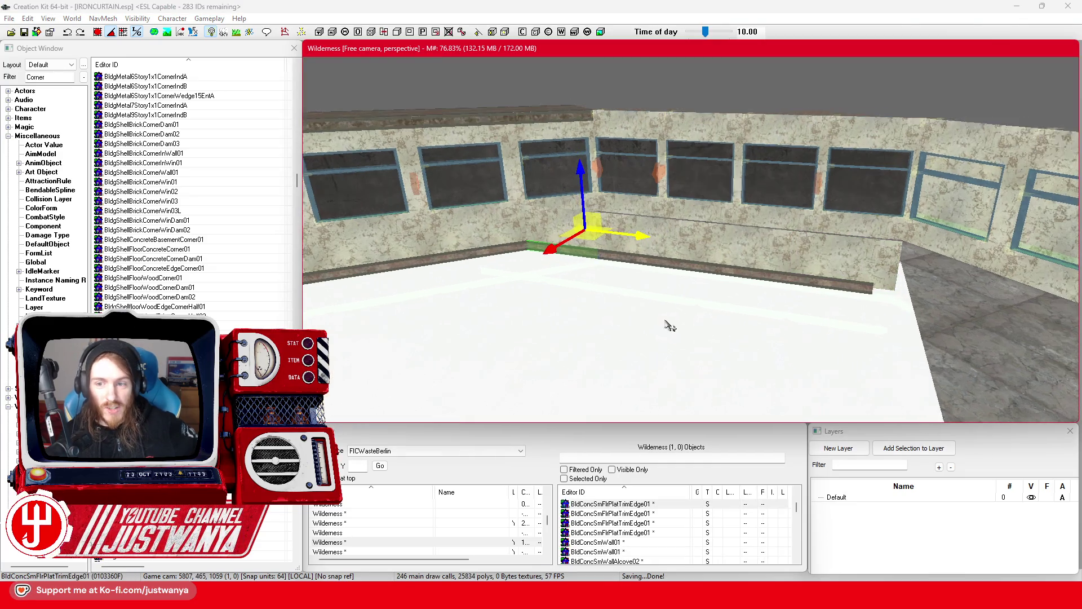
left_click(882, 308)
key("f")
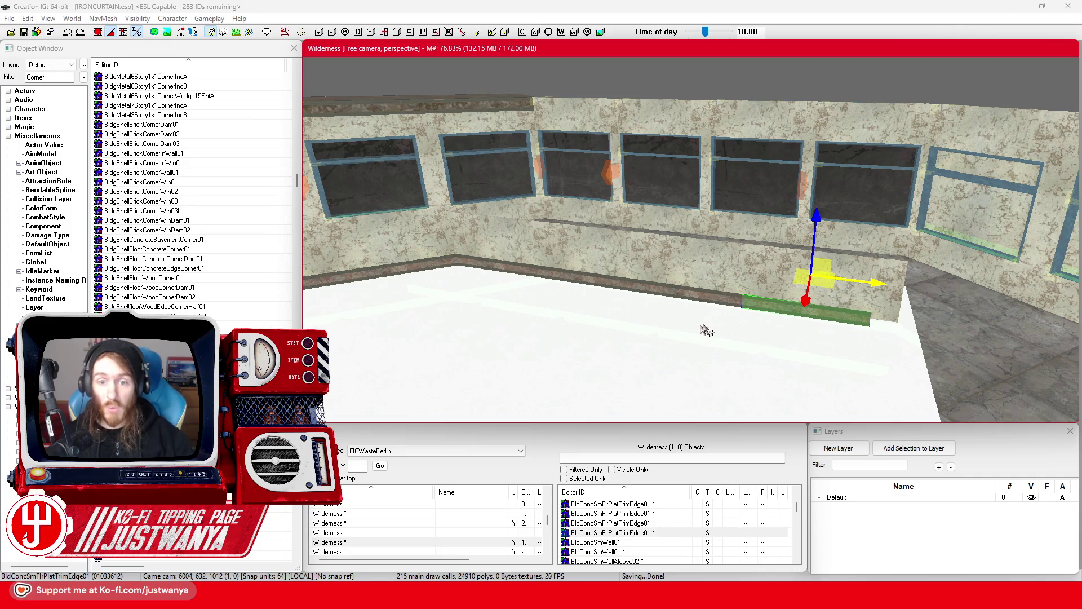
scroll(713, 319, "down", 3)
Step: Duplicate the floor trim piece and slide the copy right along the wall
scroll(718, 345, "down", 3)
key("ctrl+d")
left_click_drag(782, 270, 841, 275)
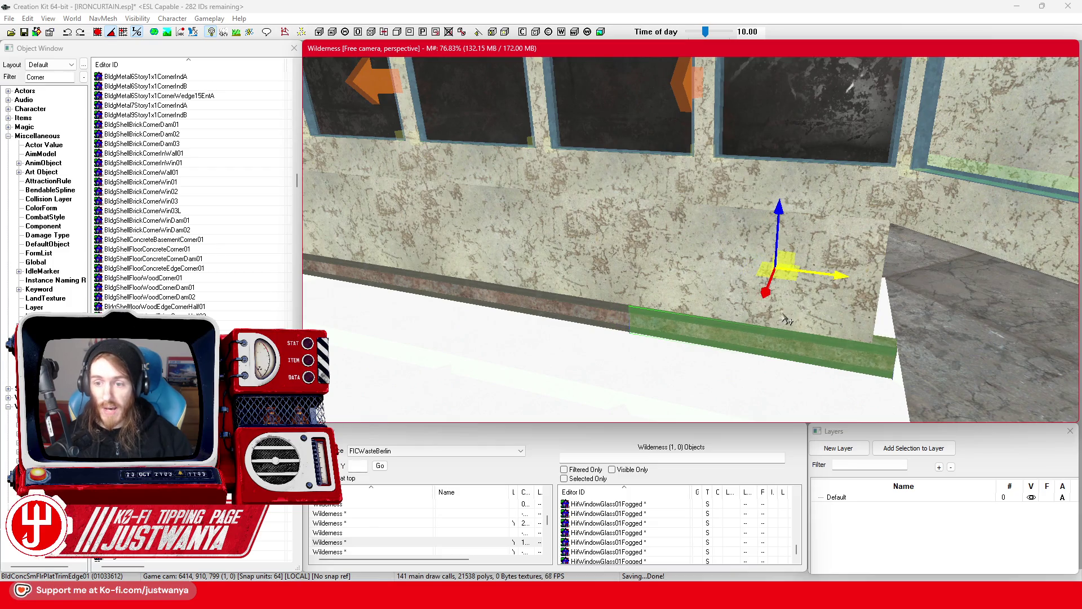
Step: Select five BldConcSmWallTop01 pieces together and switch to rotating
left_click(699, 284)
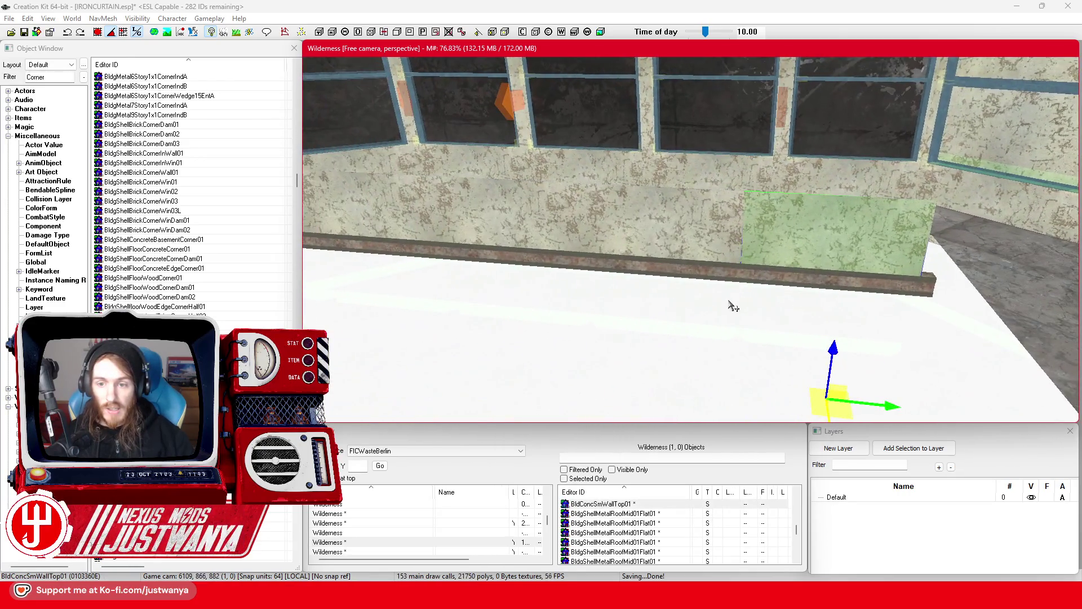
left_click(710, 248, "ctrl")
left_click(557, 234, "ctrl")
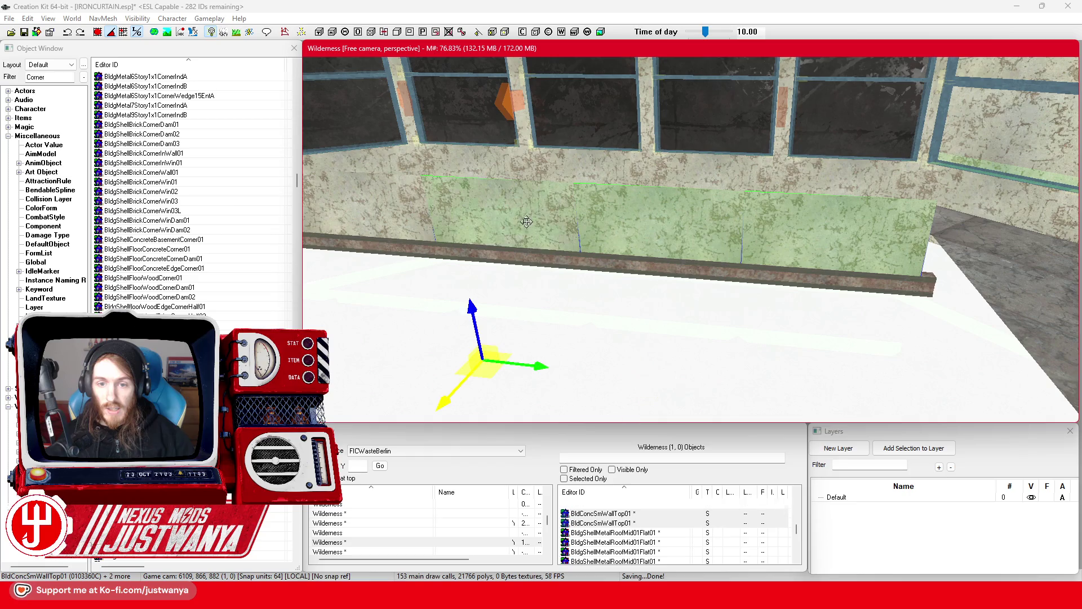
left_click(414, 225, "ctrl")
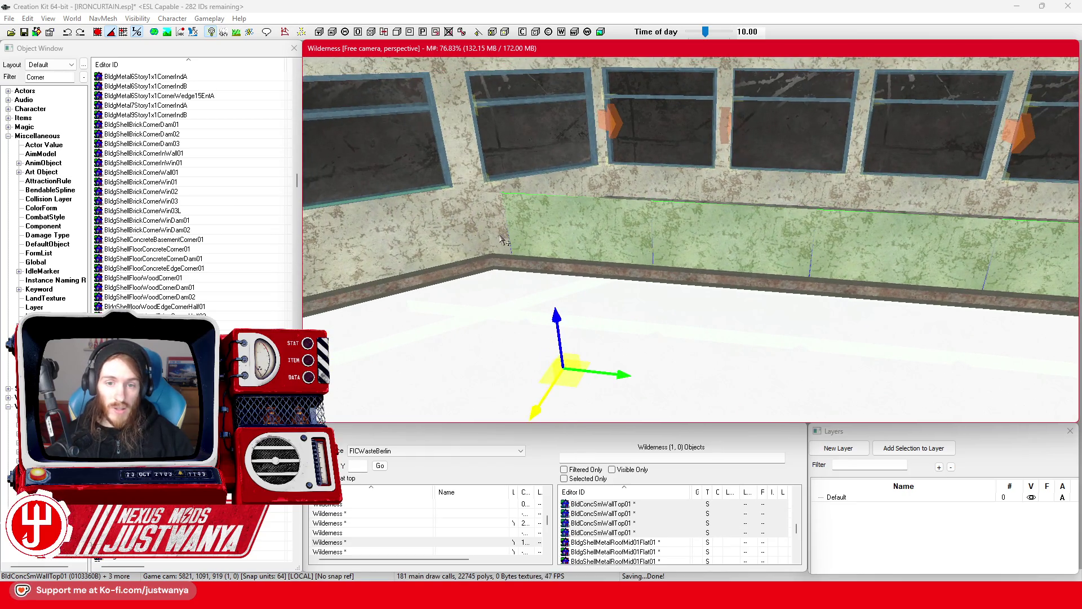
left_click(553, 279, "ctrl")
key("e")
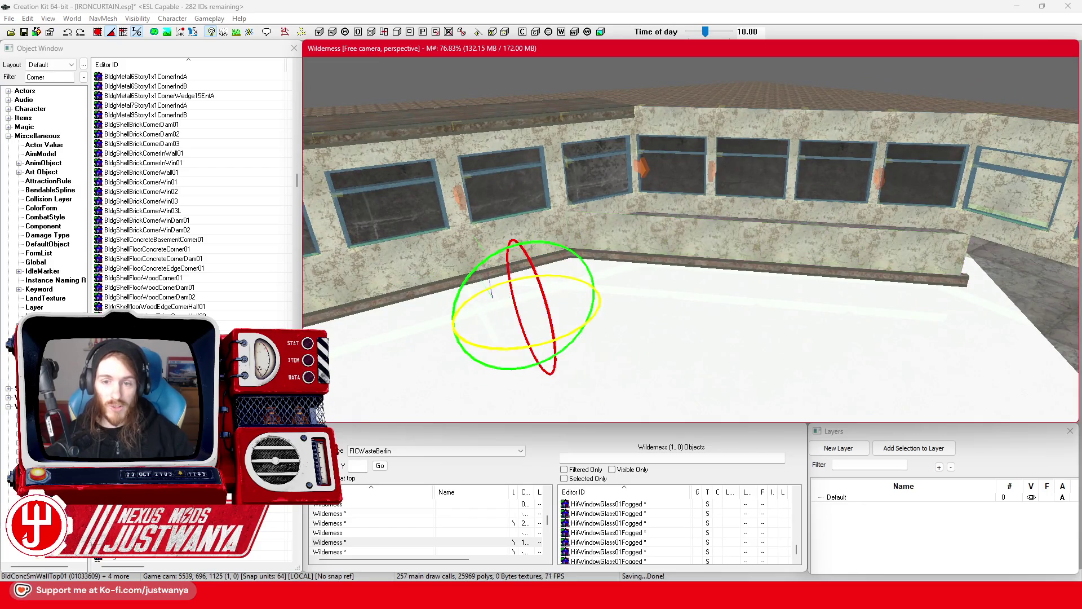
Step: Move the five selected low walls right and onto the far floor edge
key("w")
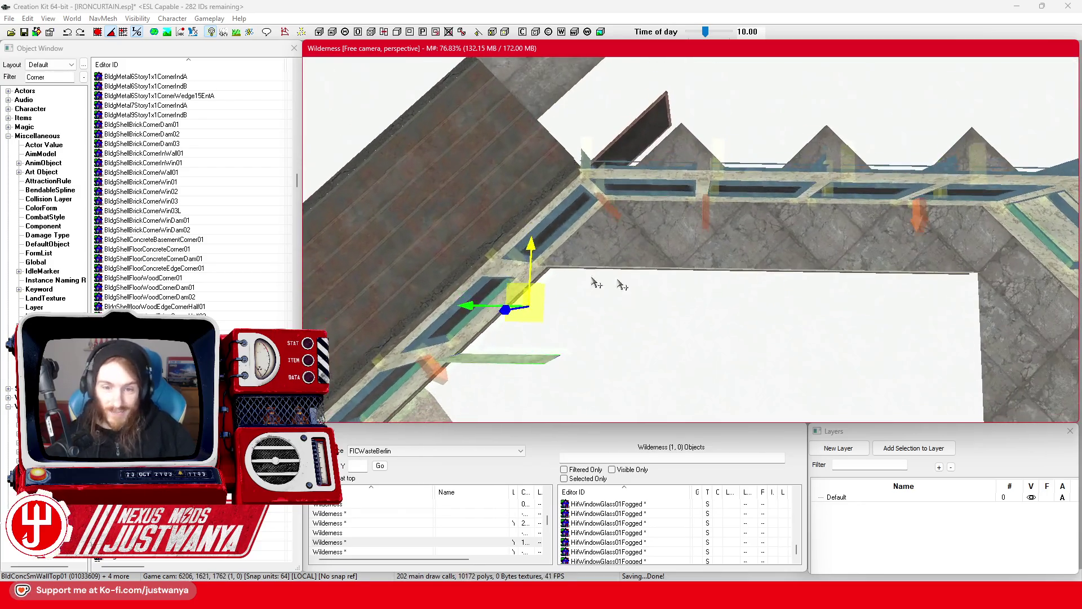
mouse_move(634, 285)
left_mouse_down()
mouse_move(1054, 285)
mouse_move(1022, 291)
left_mouse_up()
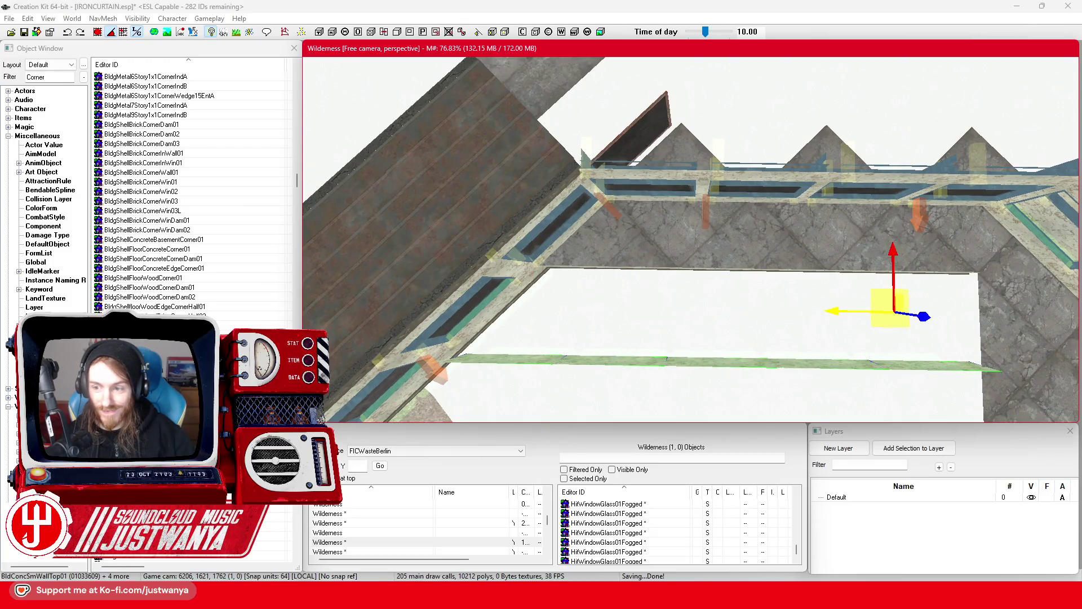
left_click_drag(883, 268, 882, 187)
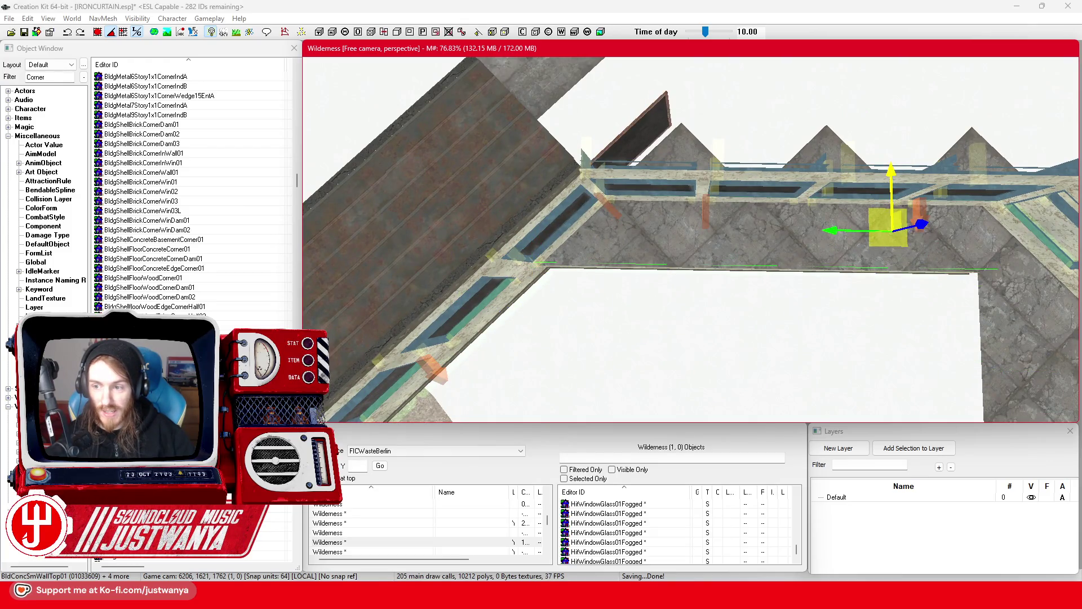
scroll(892, 348, "up", 10)
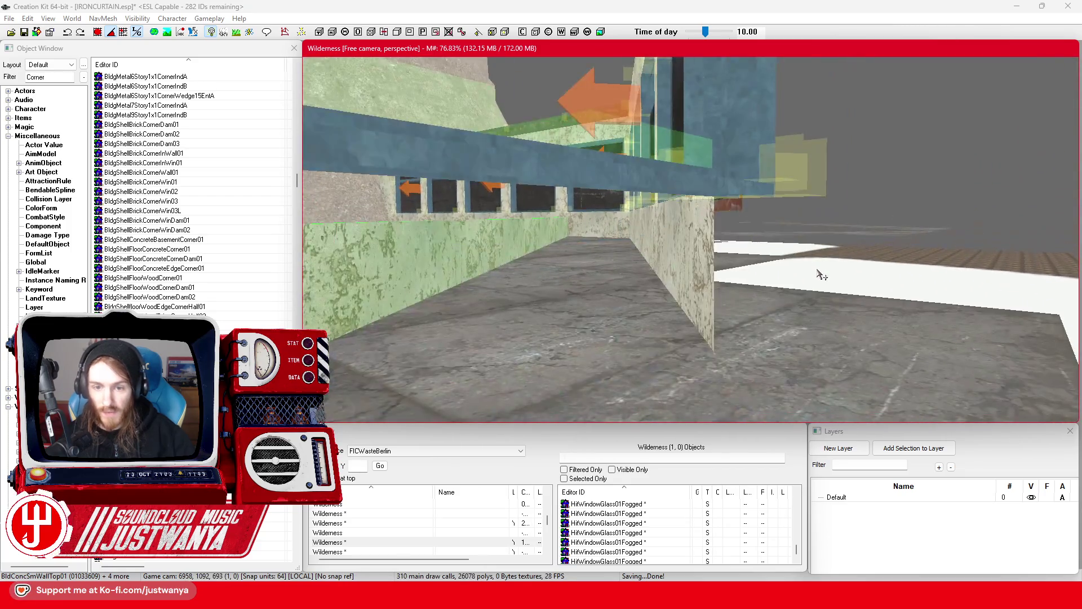
Step: Select wall-top pieces together with the floor trim segments along the wall base
left_click(819, 274)
scroll(823, 282, "up", 5)
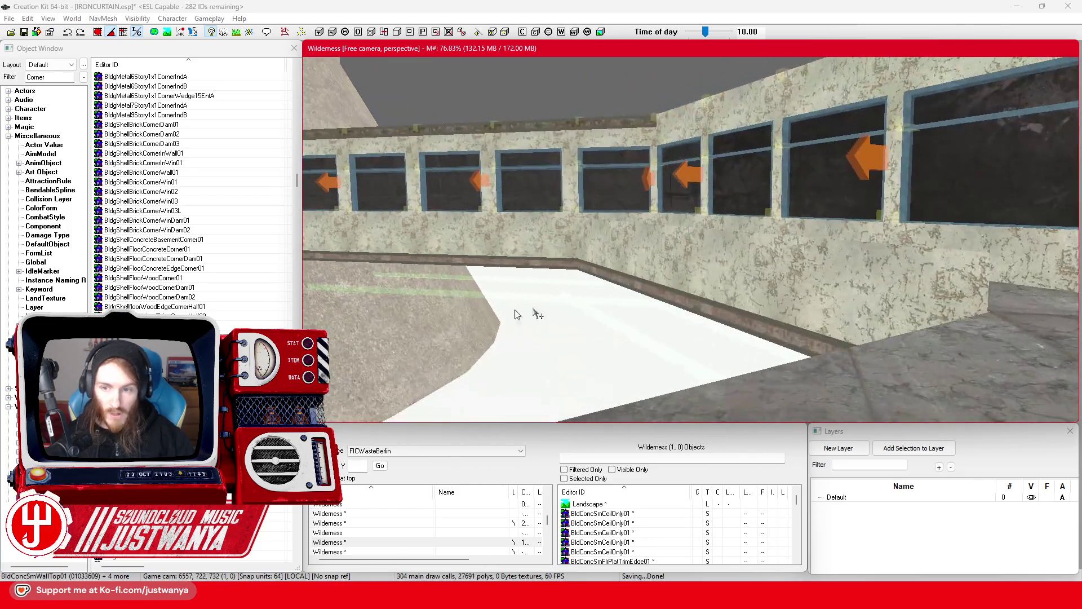
scroll(826, 291, "up", 5)
left_click(616, 248, "ctrl")
left_click(575, 243, "ctrl")
left_click(468, 243)
left_click(420, 275, "ctrl")
left_click(468, 277, "ctrl")
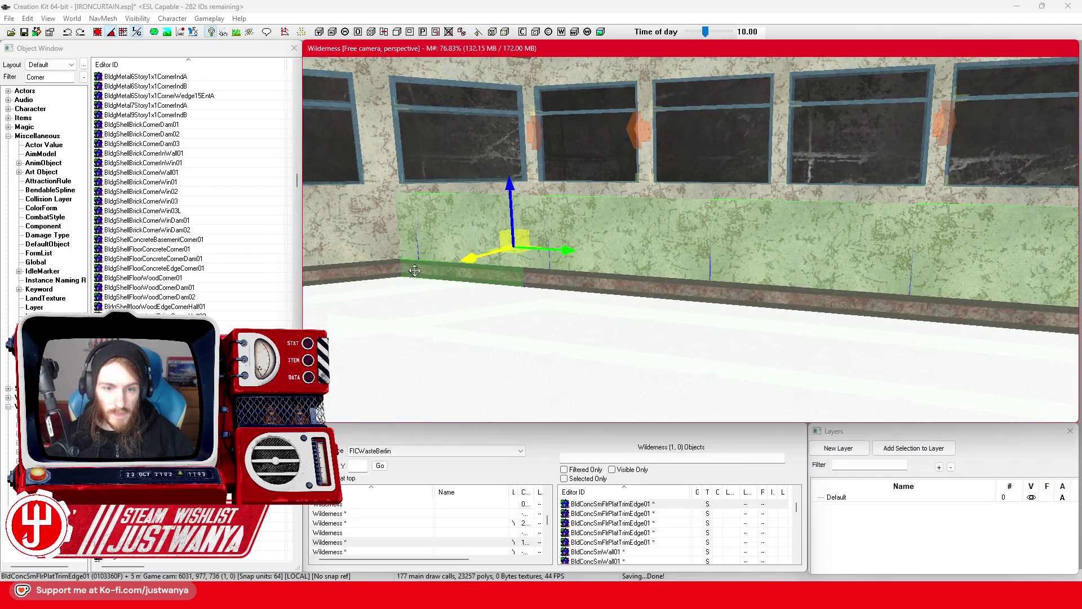
left_click(593, 291, "ctrl")
Step: Select four wall-top segments and duplicate them with Ctrl+D
left_click(770, 240)
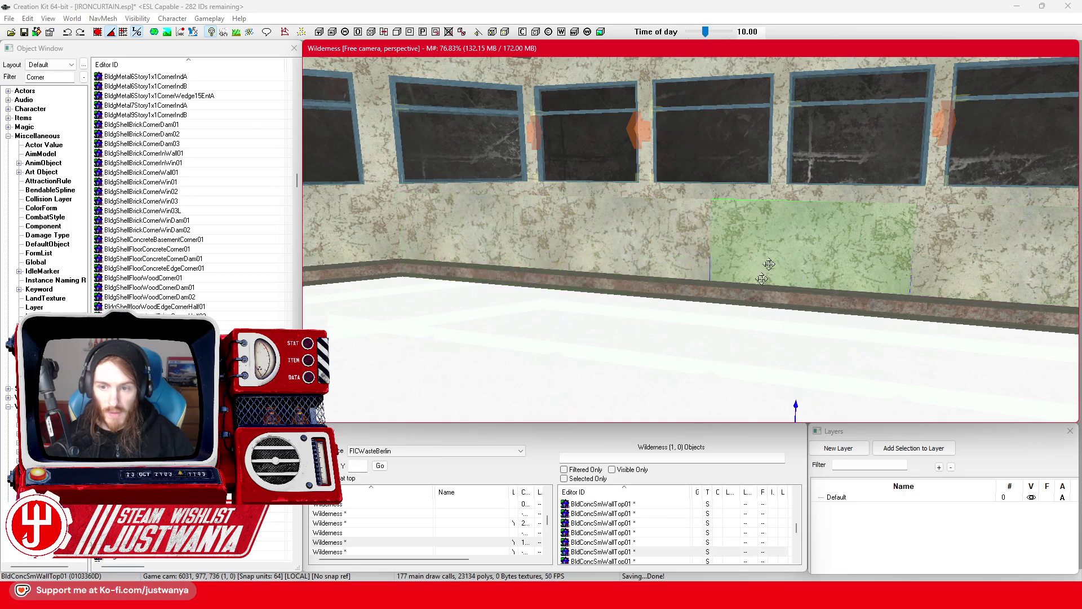
left_click(888, 250, "ctrl")
left_click(621, 242, "ctrl")
left_click(471, 247, "ctrl")
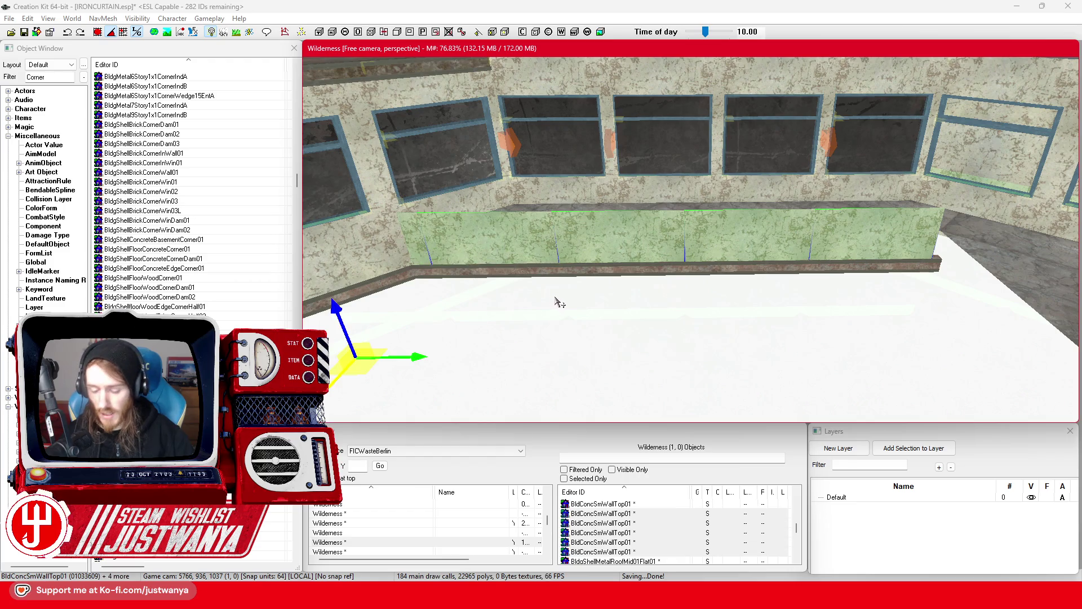
scroll(564, 302, "up", 3)
key("ctrl+d")
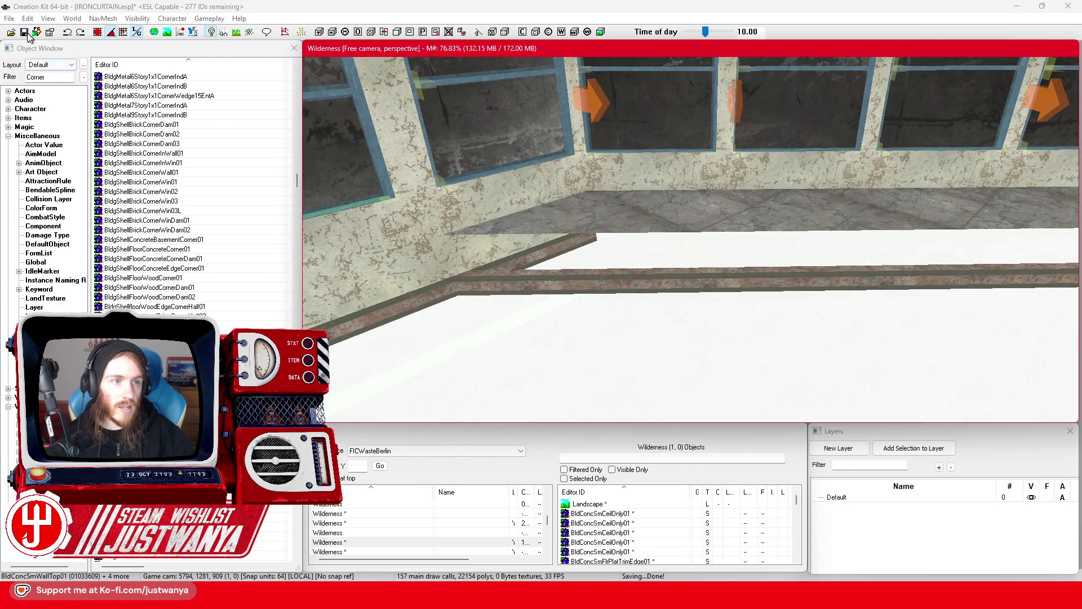
Step: Save the plugin and frame the floor trim edge piece
left_click(25, 32)
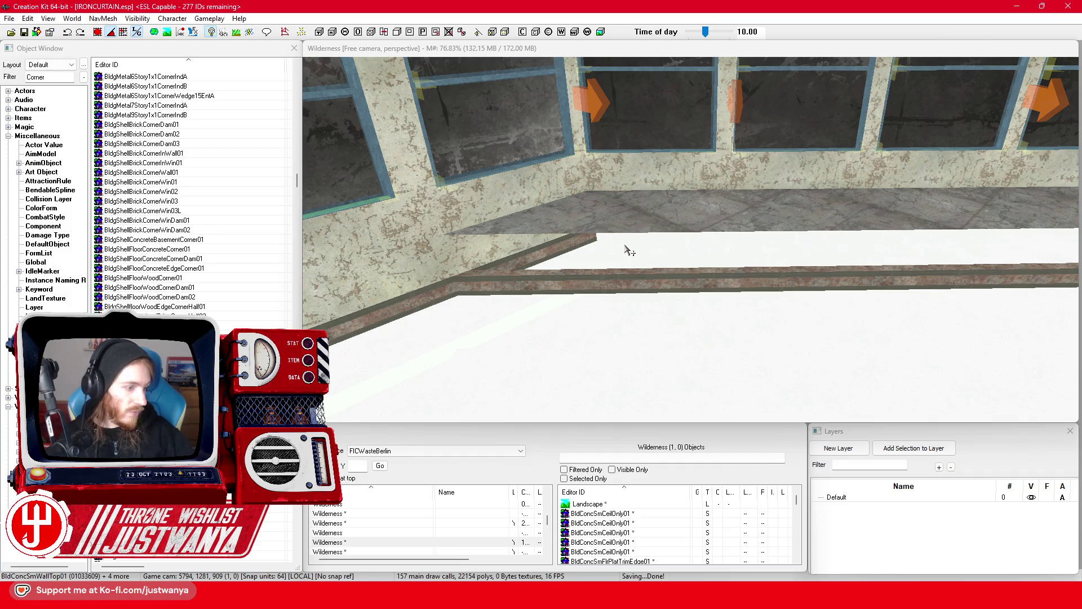
left_click(607, 283)
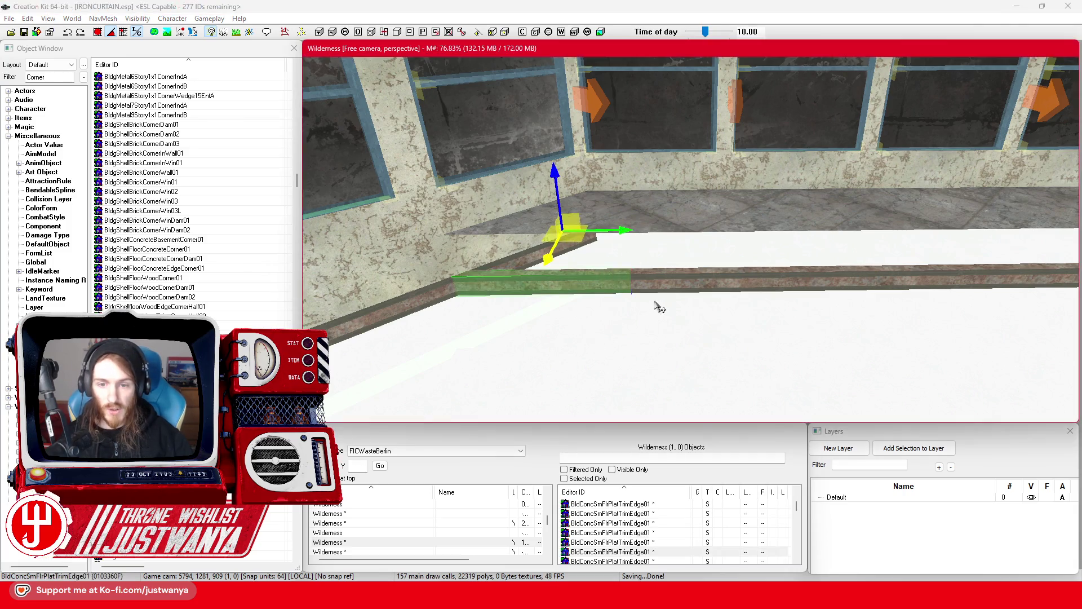
key("shift")
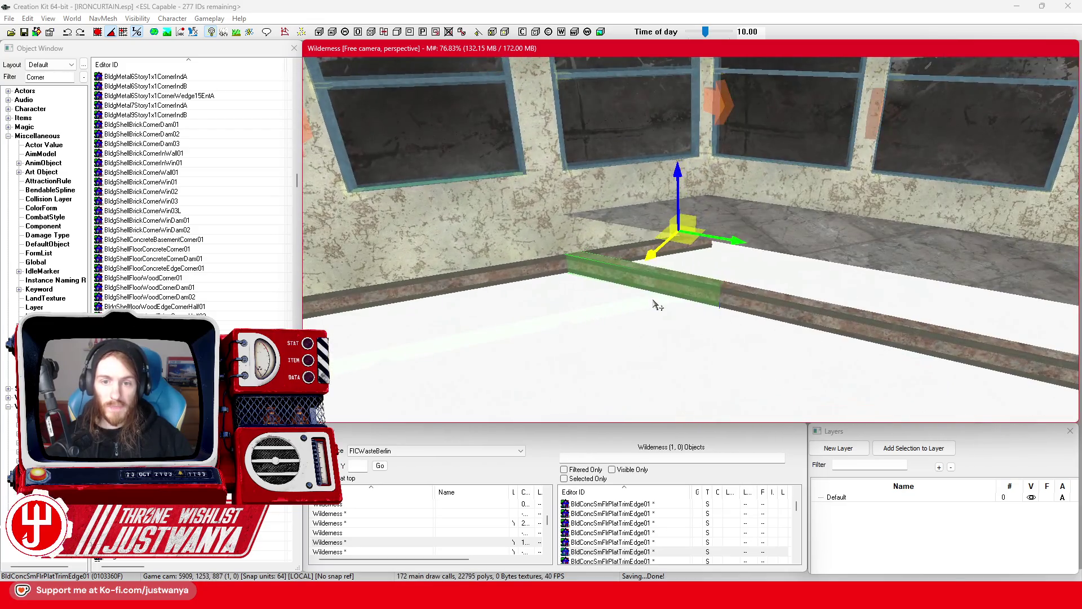
Step: Place a new concrete wall-top panel by the wall, rotated parallel to it
left_click(530, 229)
left_click_drag(589, 253, 609, 321)
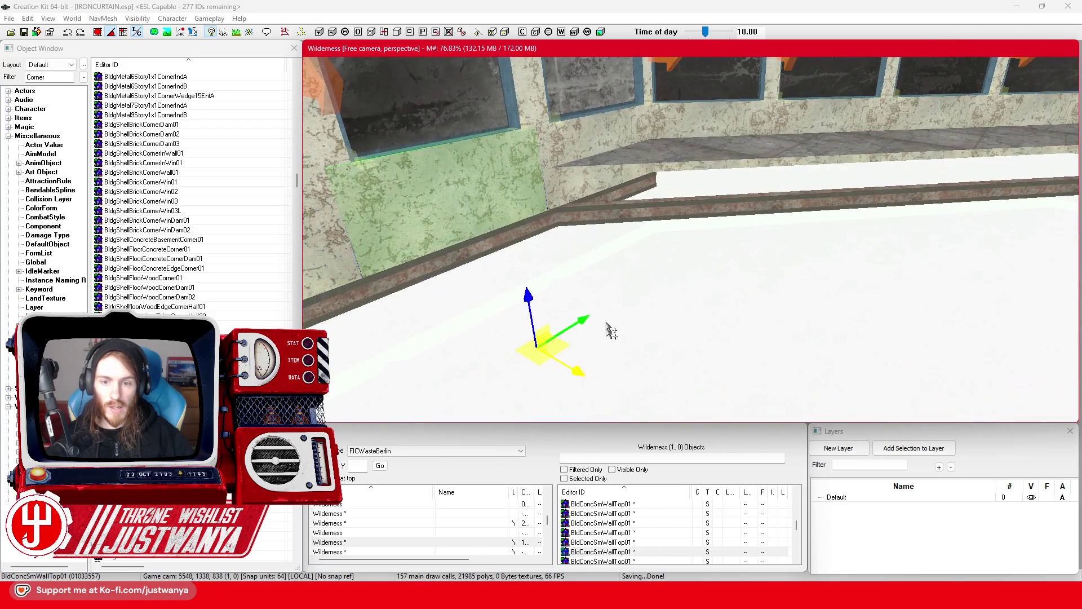
key("e")
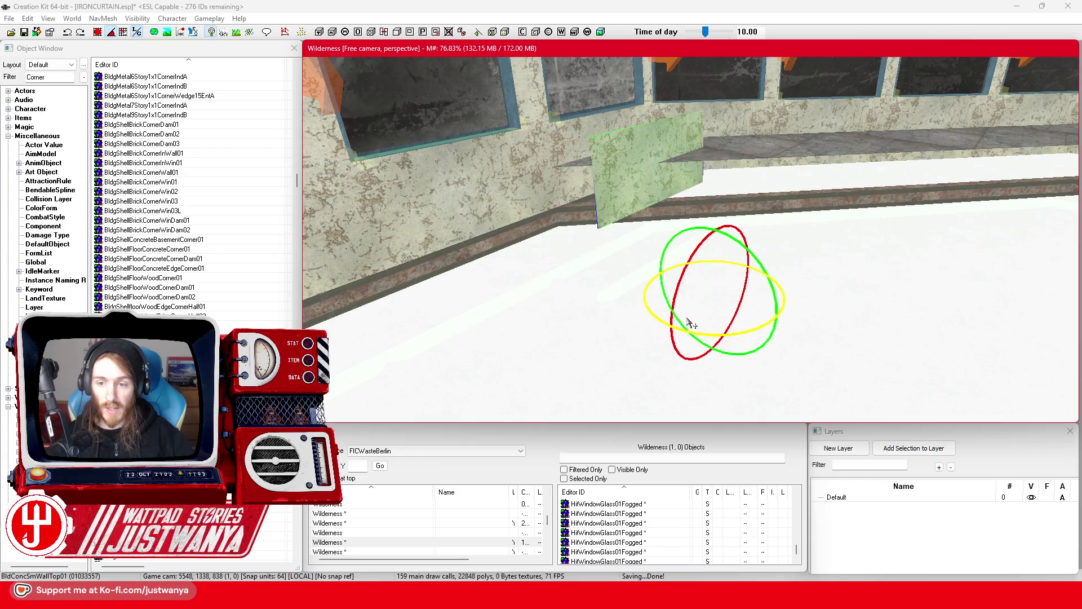
left_click_drag(704, 334, 720, 294)
key("e")
key("shift")
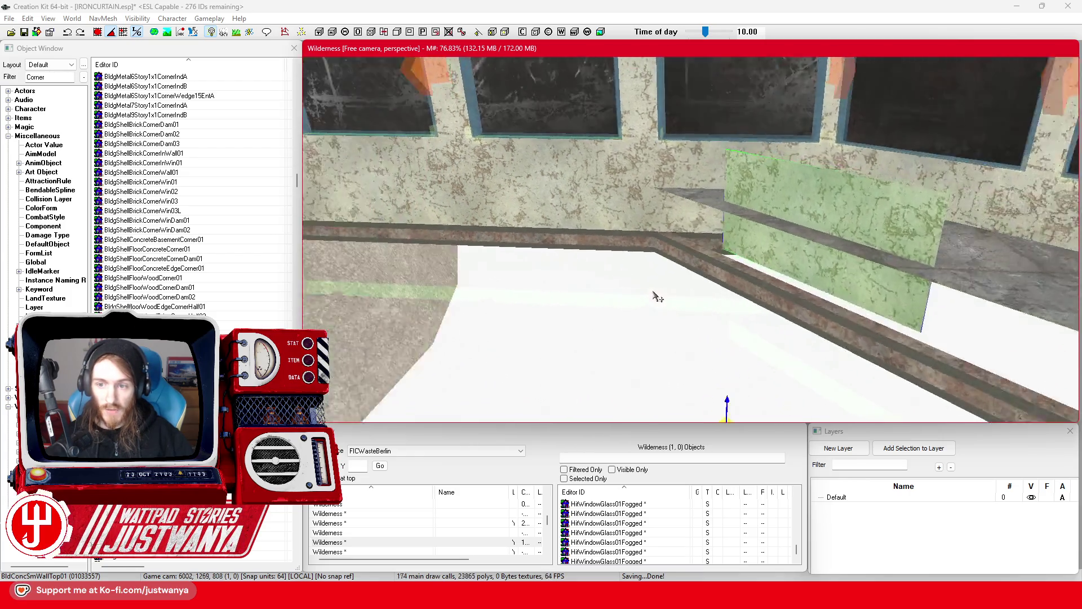
left_click_drag(619, 270, 594, 268)
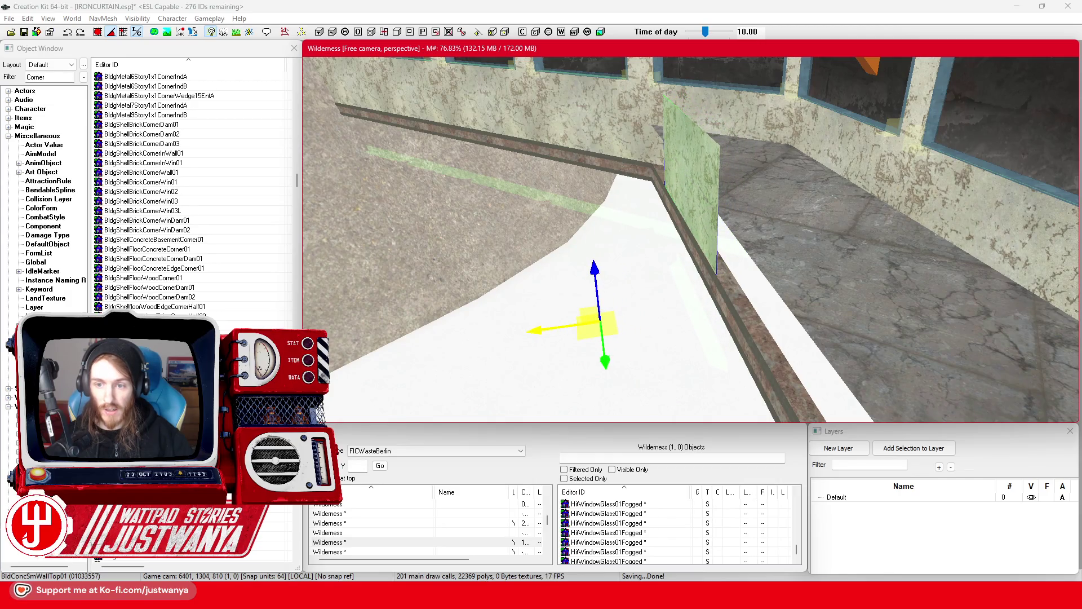
key("shift")
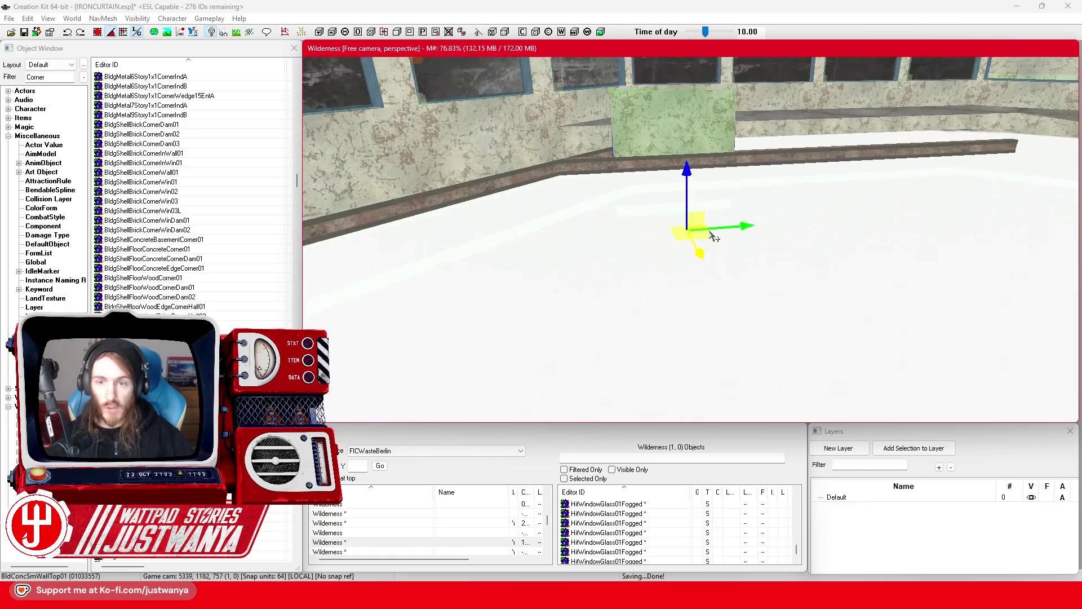
key("shift")
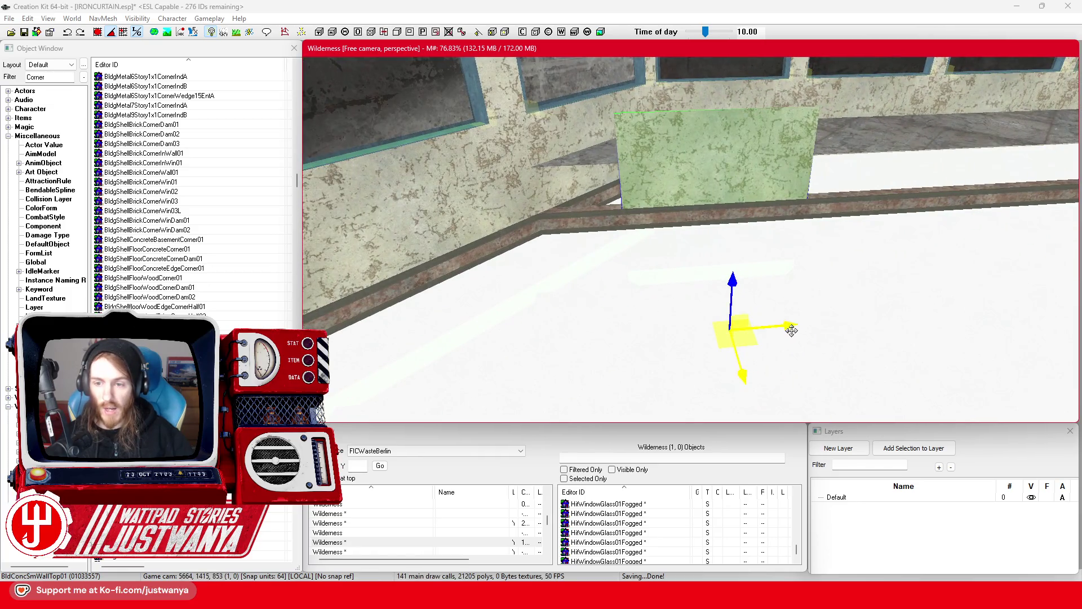
key("shift")
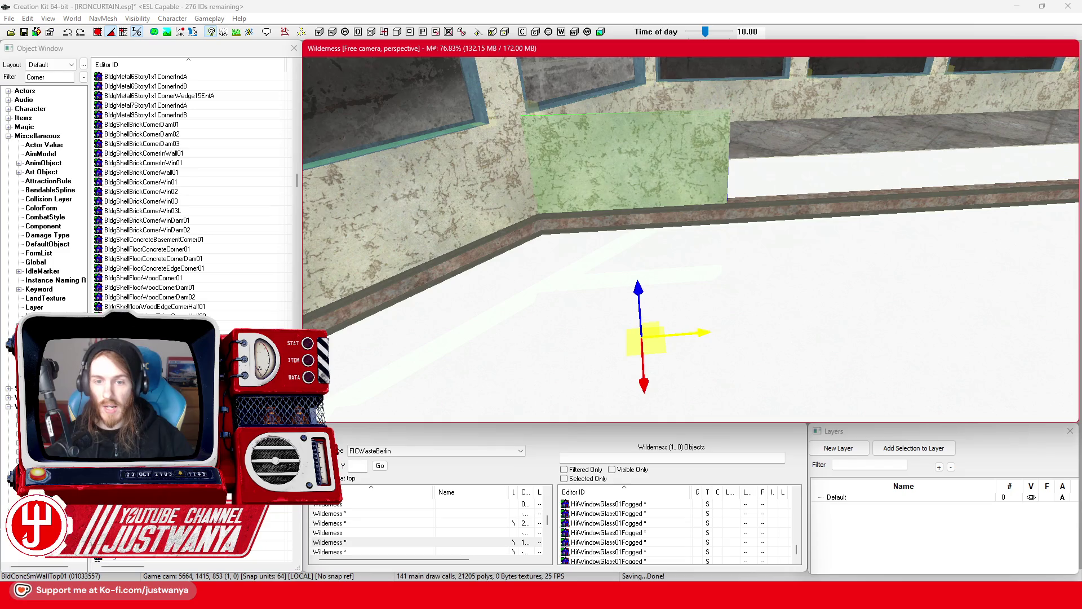
key("shift")
Step: Duplicate the panel and slide the copies right along the wall
key("ctrl+d")
left_click_drag(489, 321, 695, 333)
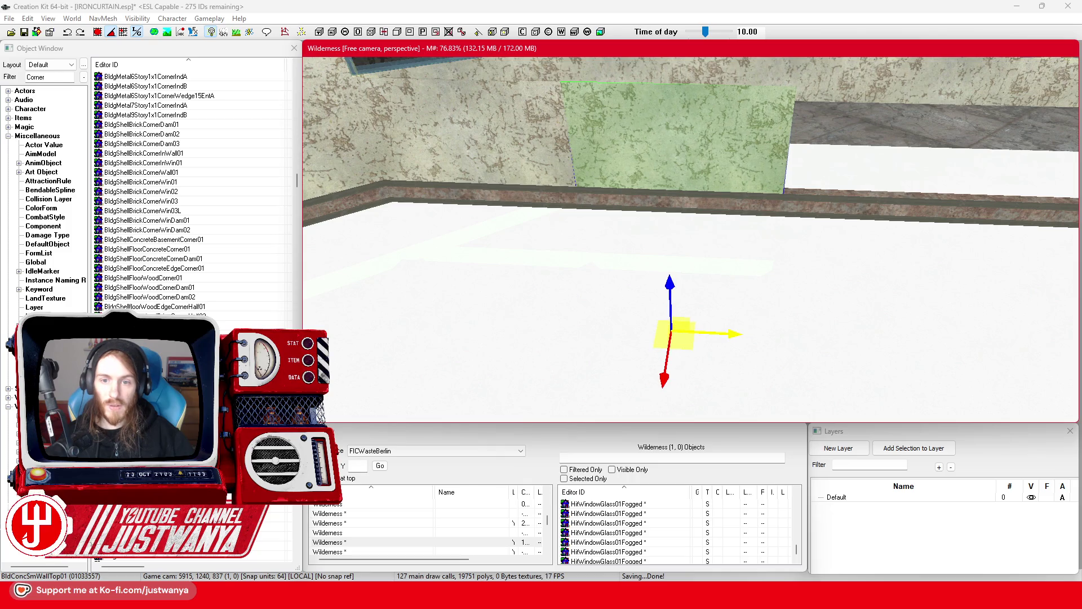
left_click_drag(729, 334, 956, 344)
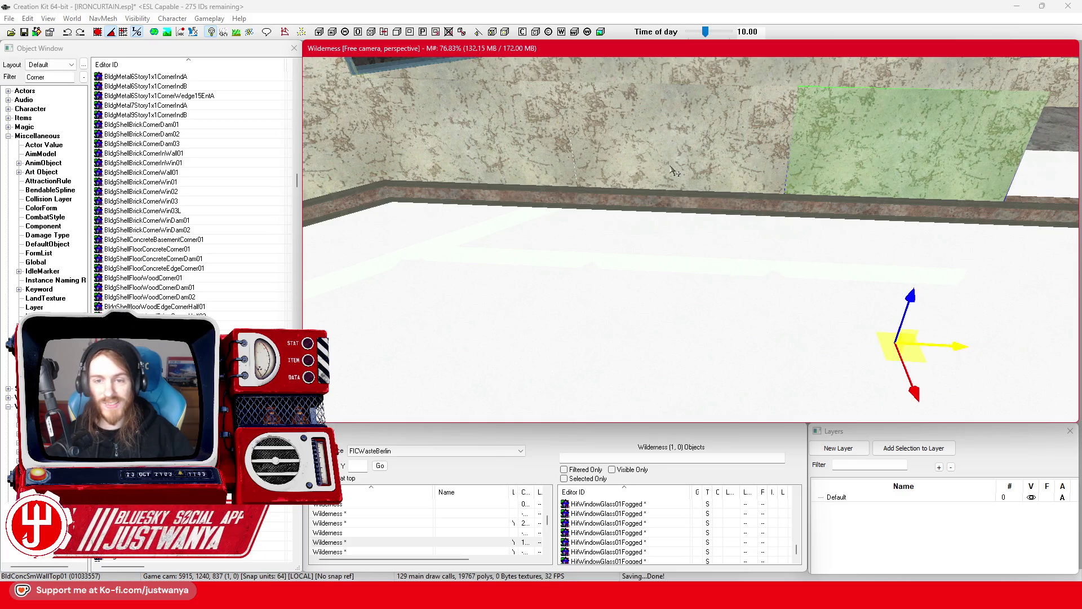
left_click(705, 169, "ctrl")
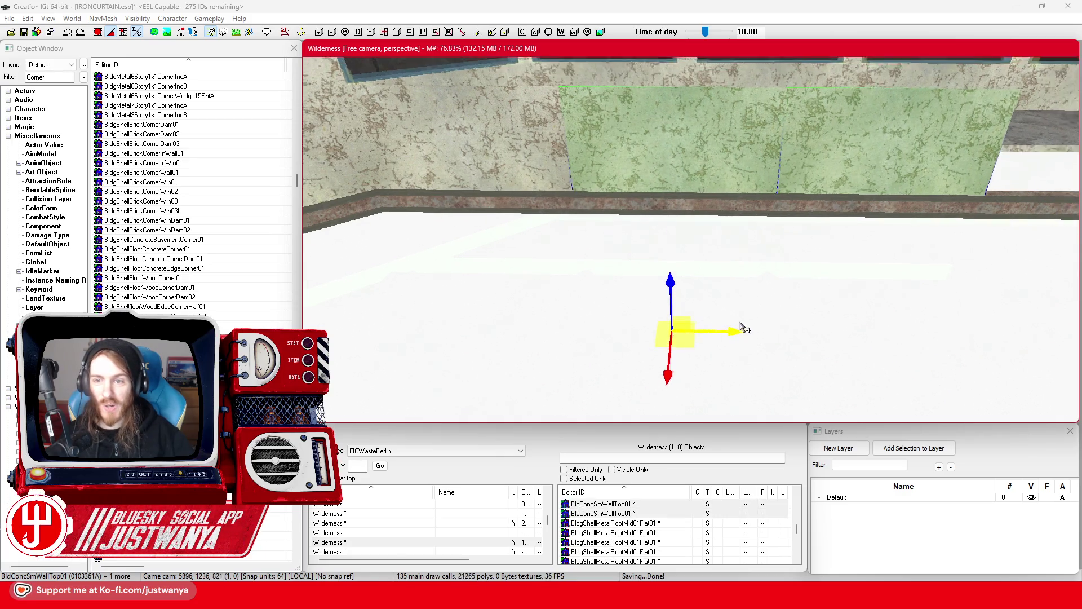
left_click(716, 211)
left_click(763, 254)
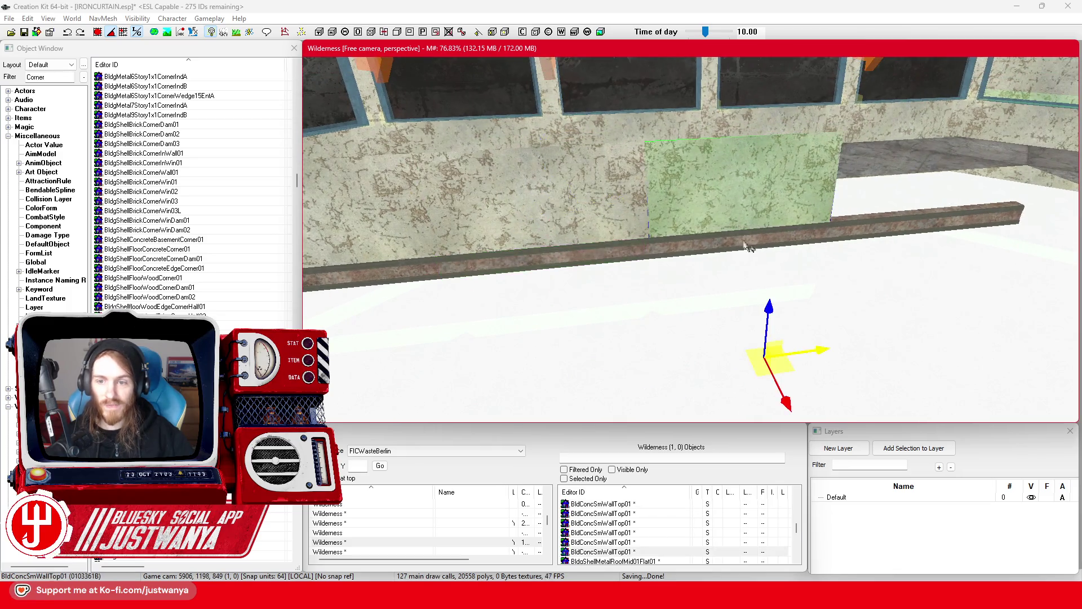
mouse_move(583, 350)
left_mouse_down()
mouse_move(792, 322)
mouse_move(780, 324)
left_mouse_up()
Step: Select the row of wall panels and nudge them together into line
scroll(777, 318, "up", 2)
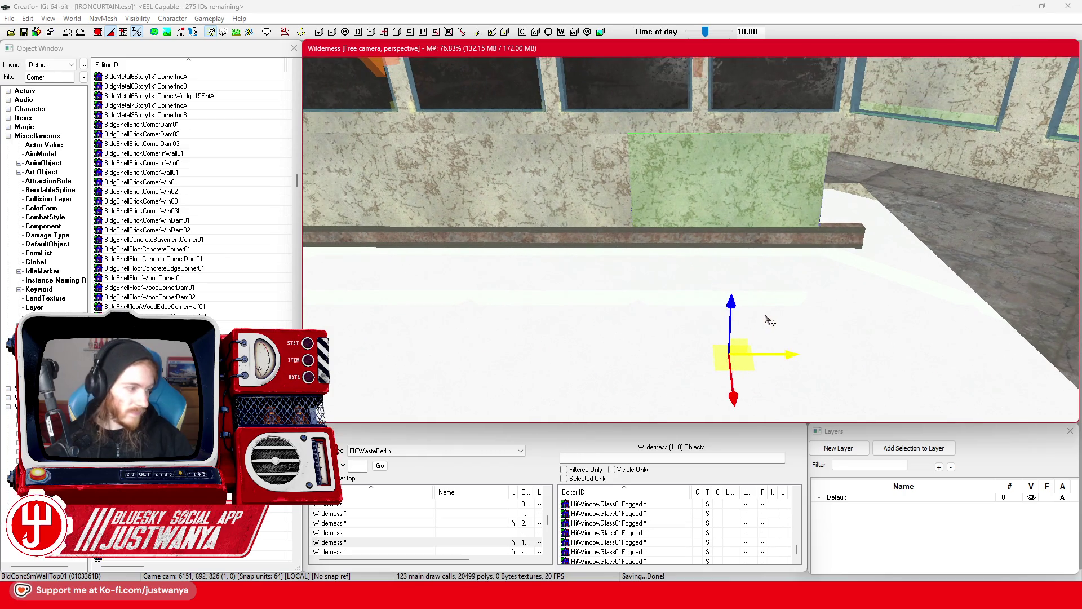
mouse_move(694, 302)
left_mouse_down()
mouse_move(727, 306)
mouse_move(718, 307)
mouse_move(717, 226)
left_mouse_up()
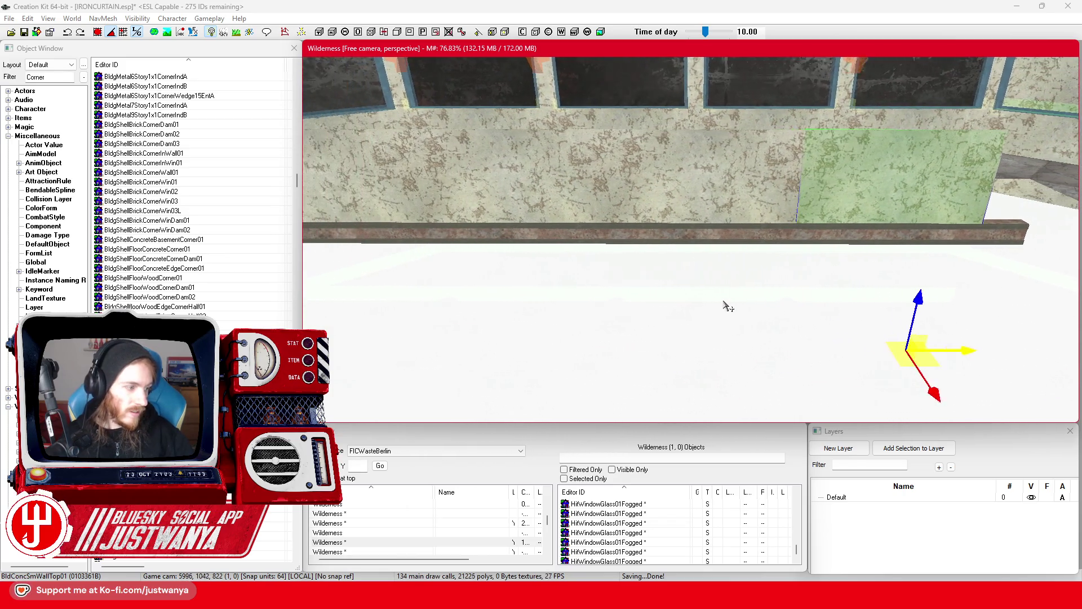
left_click(717, 226, "ctrl")
left_click(517, 216, "ctrl")
left_click(390, 217, "ctrl")
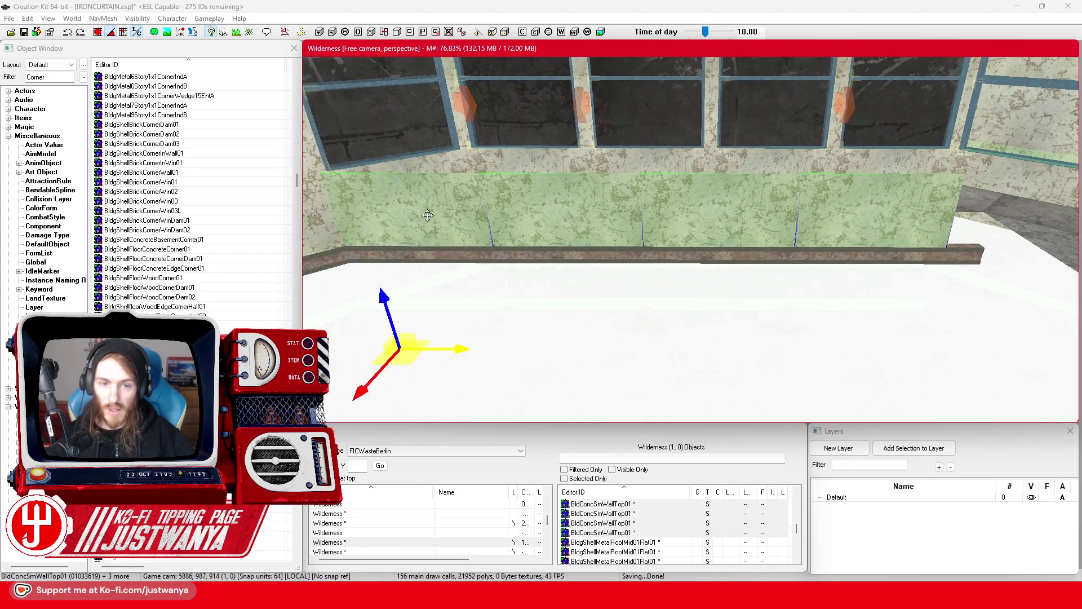
left_click_drag(447, 346, 479, 347)
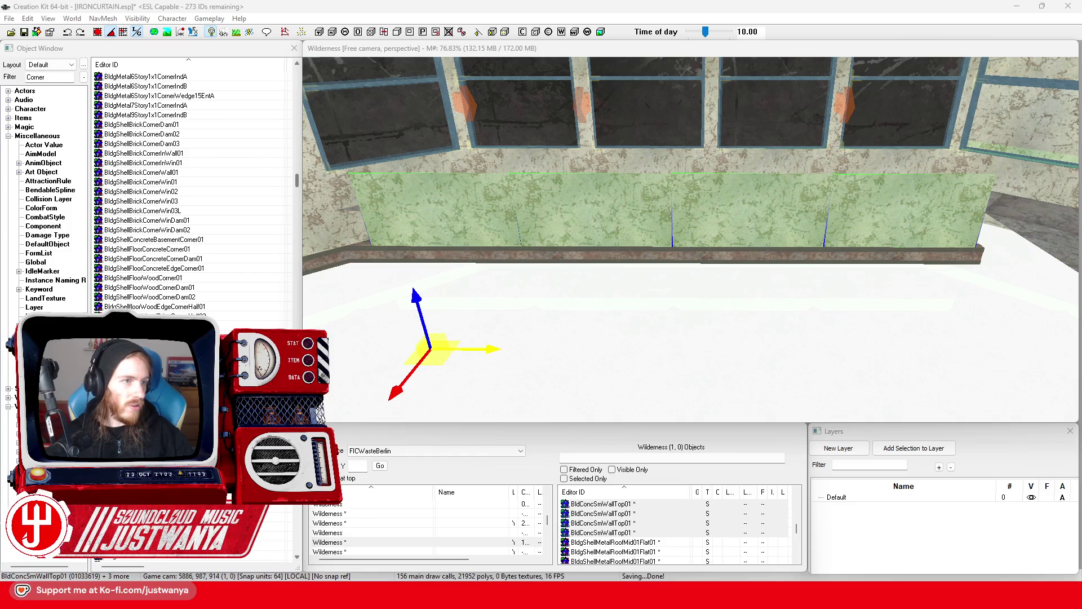
Step: Save the plugin and level the view to face the windows
left_click(26, 33)
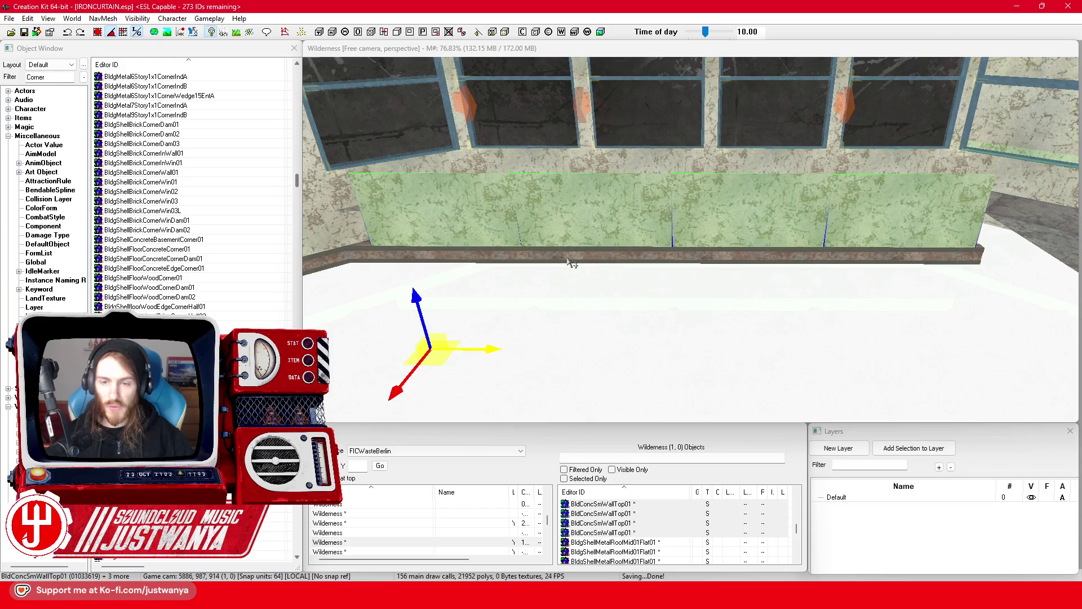
scroll(586, 241, "up", 2)
left_click_drag(650, 237, 647, 262)
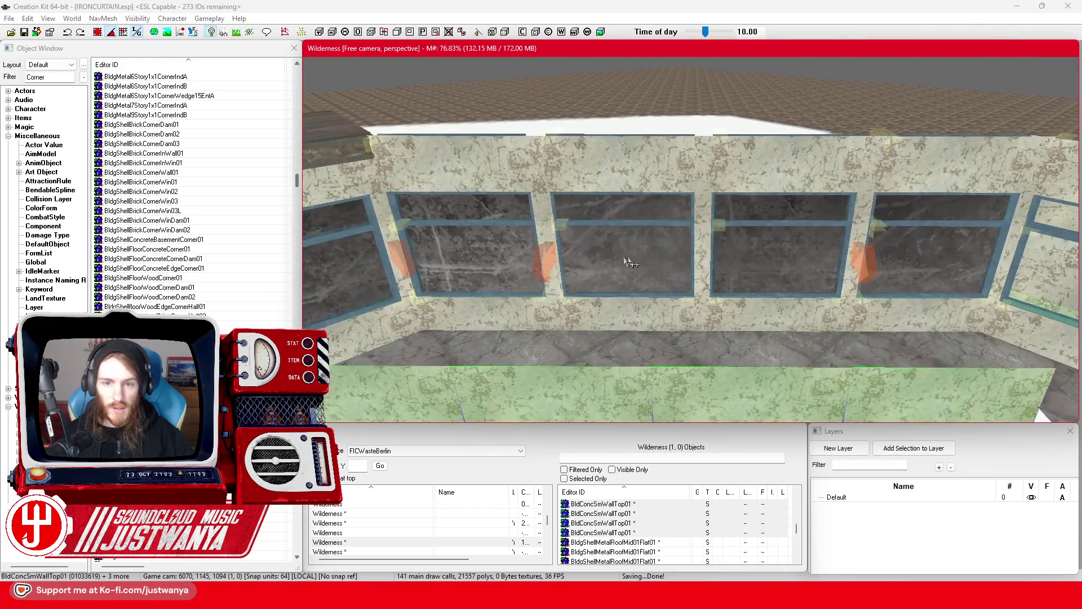
left_click(51, 76)
Step: Filter the object list by 'ClutterGen' and drop ClutterGenSlimeA into the room
type("ClutterGen")
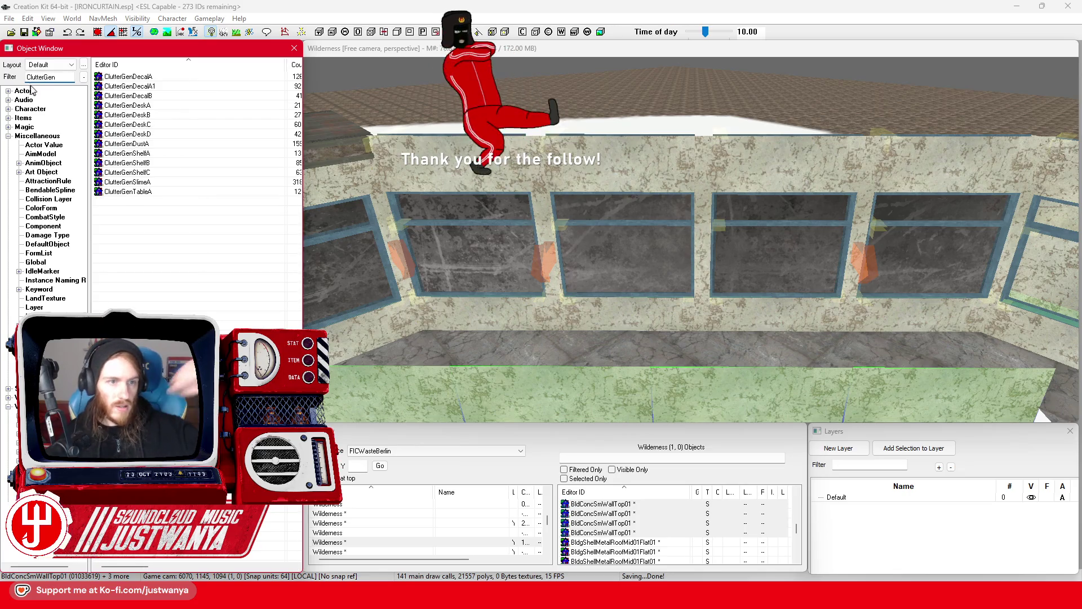
left_click_drag(503, 202, 575, 171)
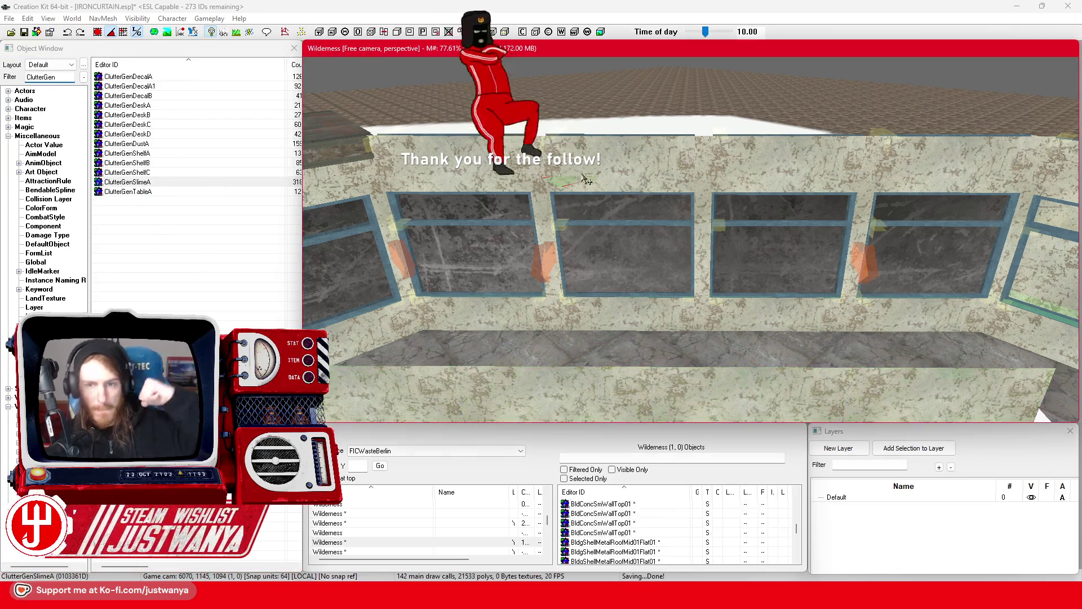
key("shift")
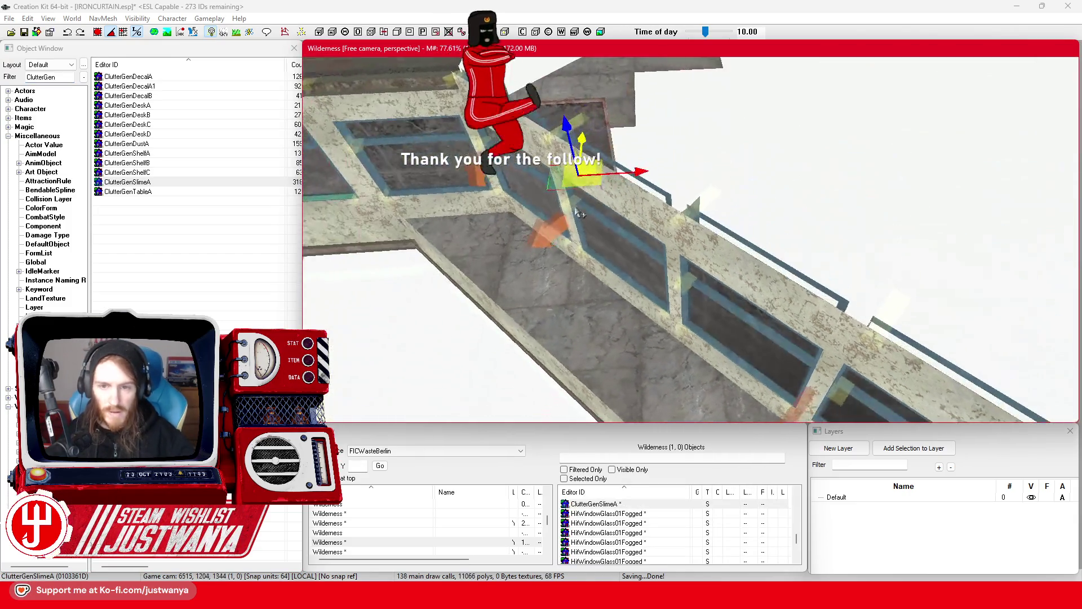
key("e")
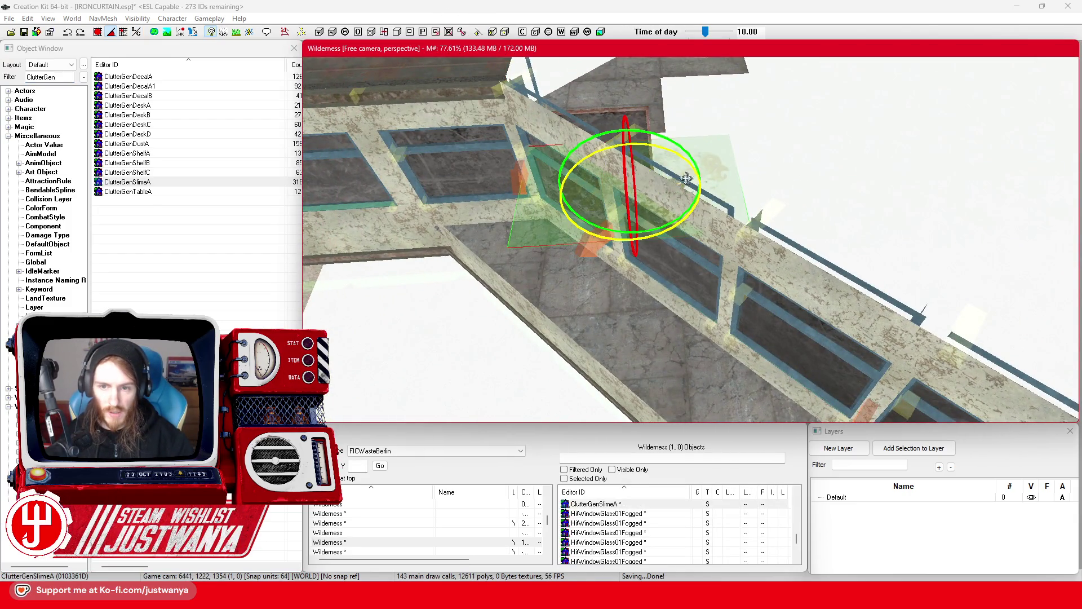
key("w")
Step: Position the decal on the window wall just above the floor, beneath a window
left_click_drag(627, 188, 673, 218)
key("shift")
left_click_drag(844, 175, 643, 181)
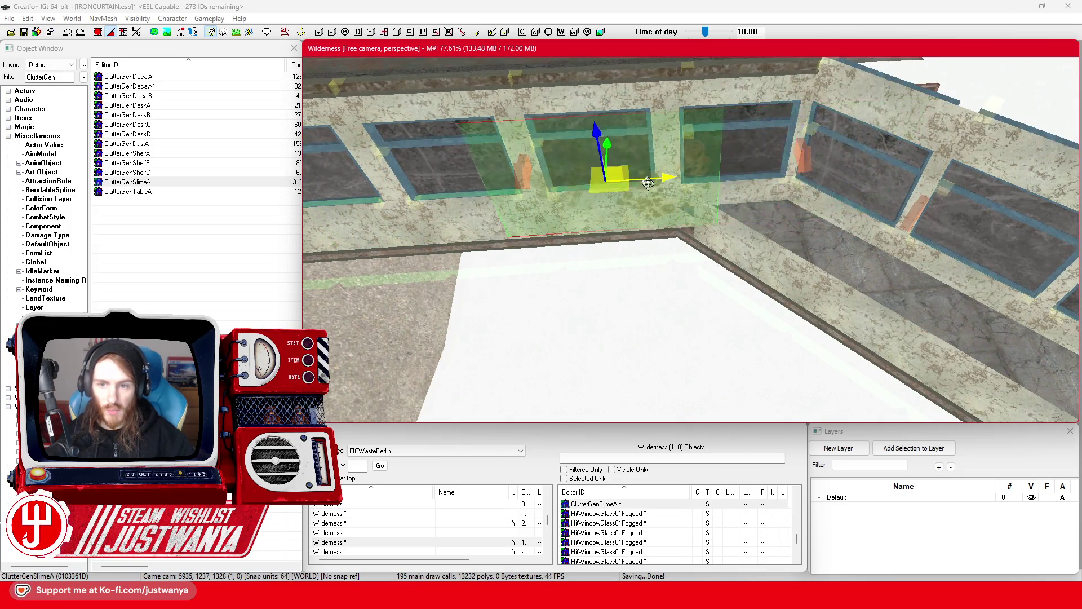
key("f")
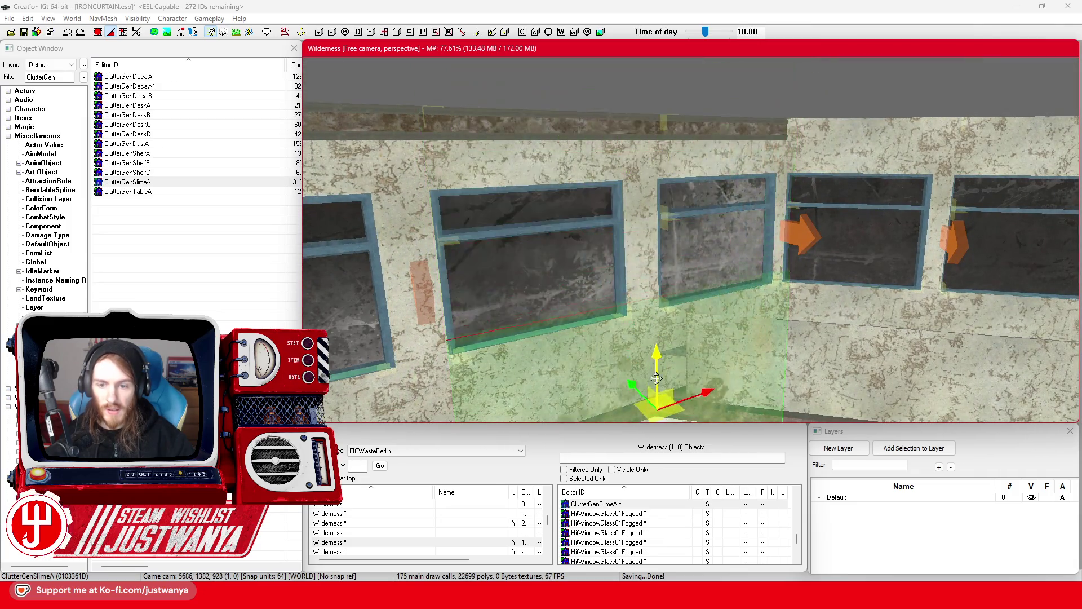
scroll(652, 128, "up", 3)
mouse_move(745, 213)
left_mouse_down()
mouse_move(740, 345)
mouse_move(606, 262)
mouse_move(665, 290)
left_mouse_up()
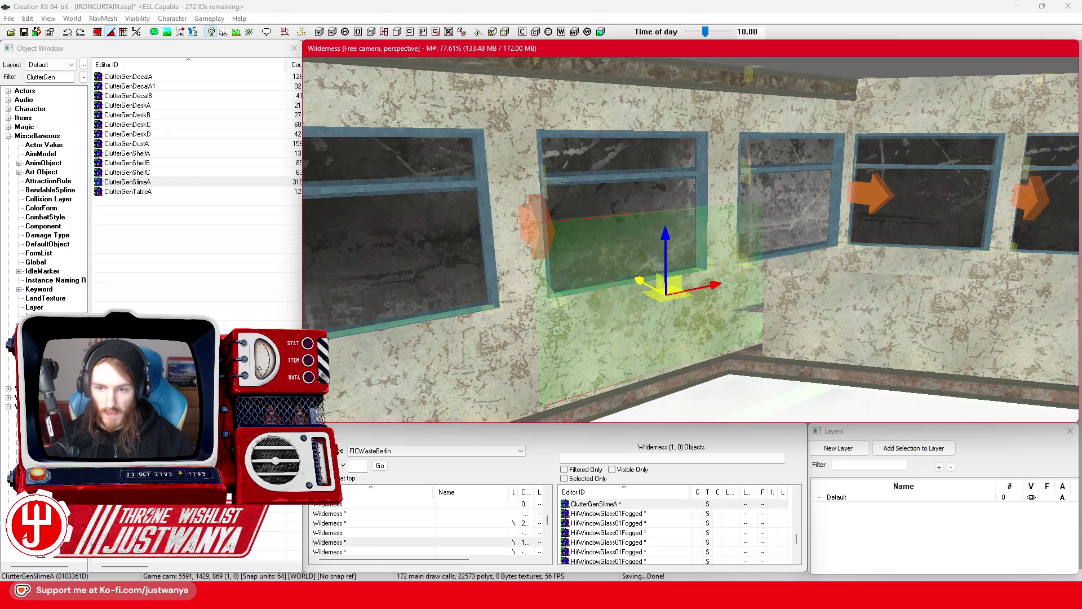
key("f")
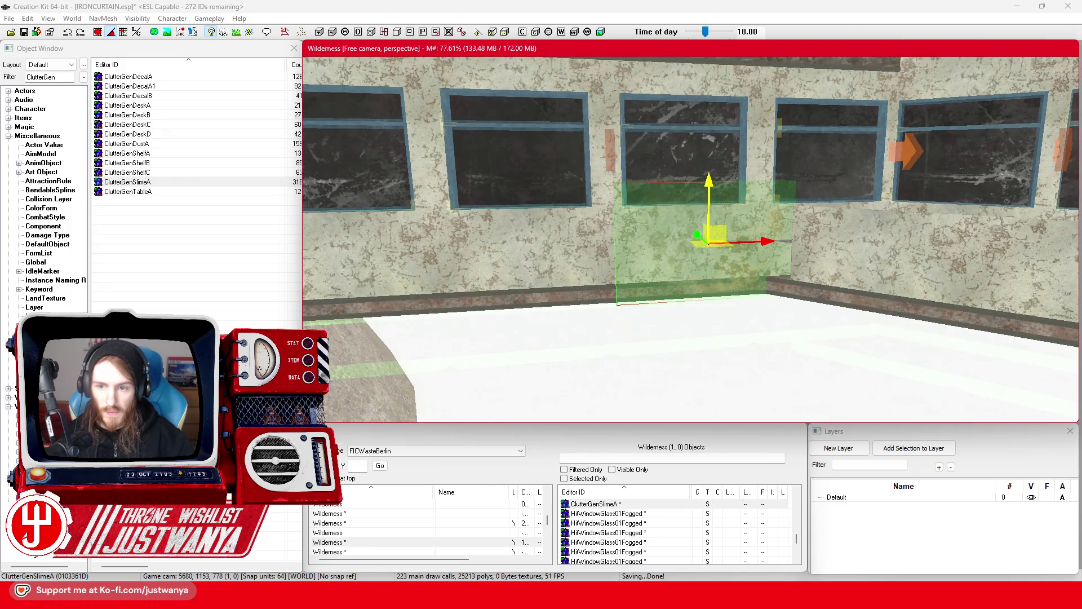
left_click_drag(756, 246, 649, 248)
double_click(629, 288)
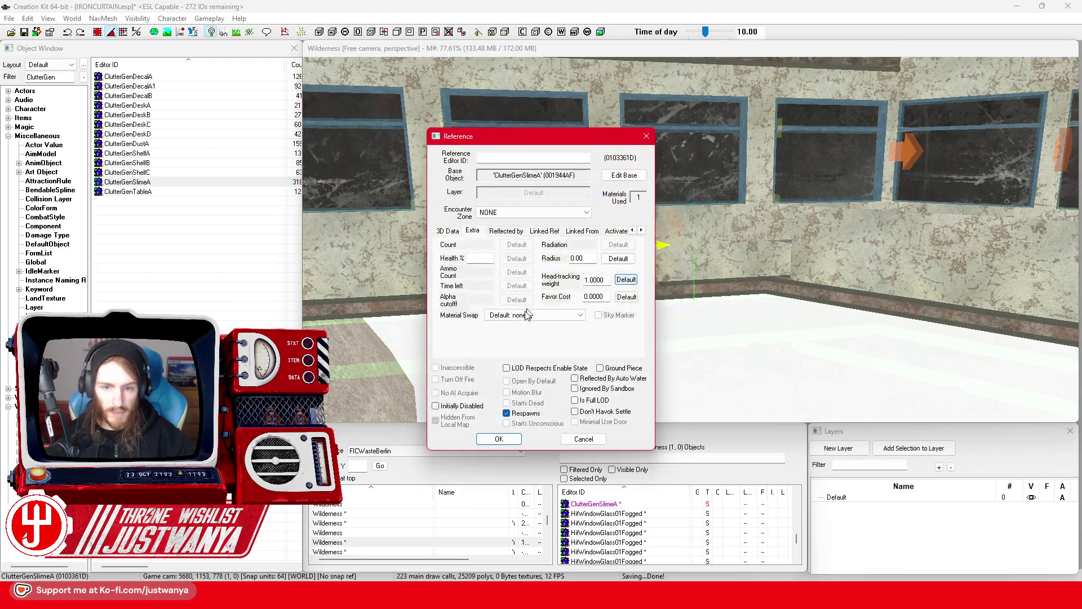
Step: Apply the FIC_MatSwap_Logo_SchweinskasseWest material swap to the decal and confirm
left_click(536, 315)
scroll(560, 341, "down", 3)
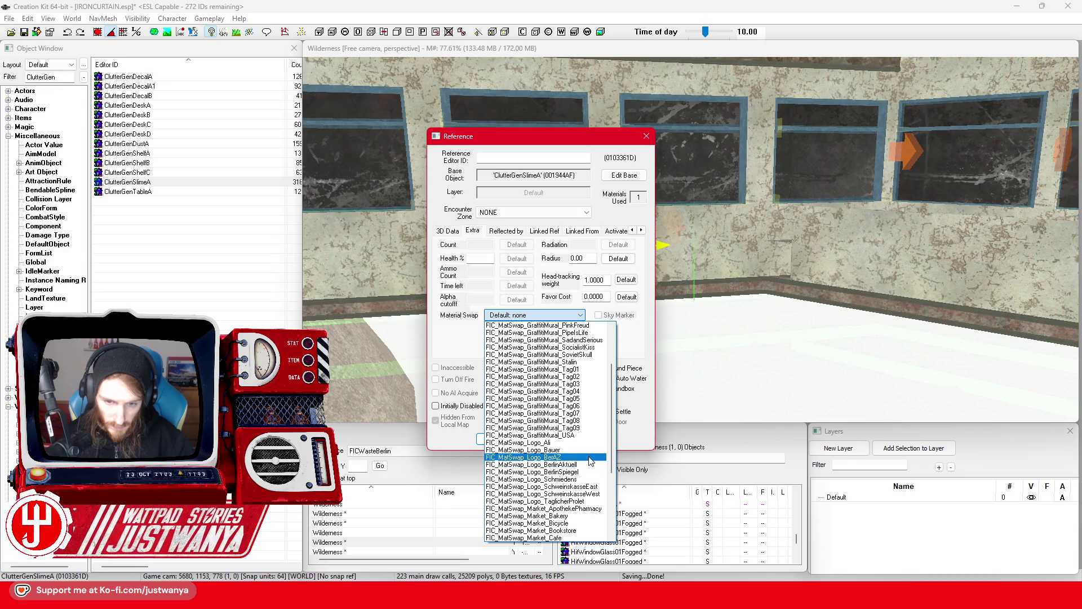
left_click(595, 494)
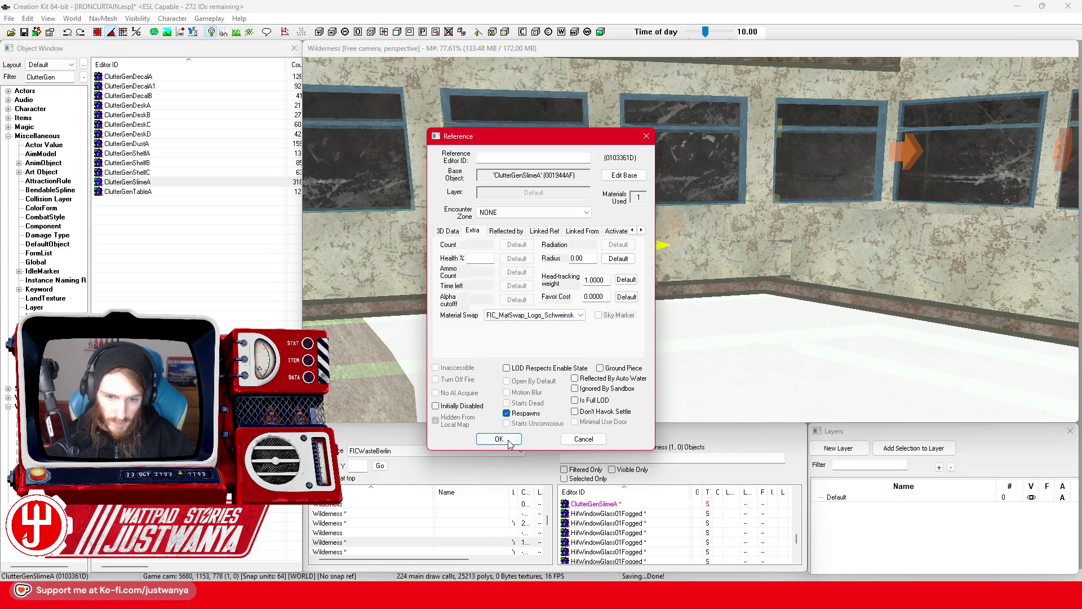
left_click(496, 440)
scroll(581, 305, "up", 5)
key("e")
scroll(580, 304, "down", 3)
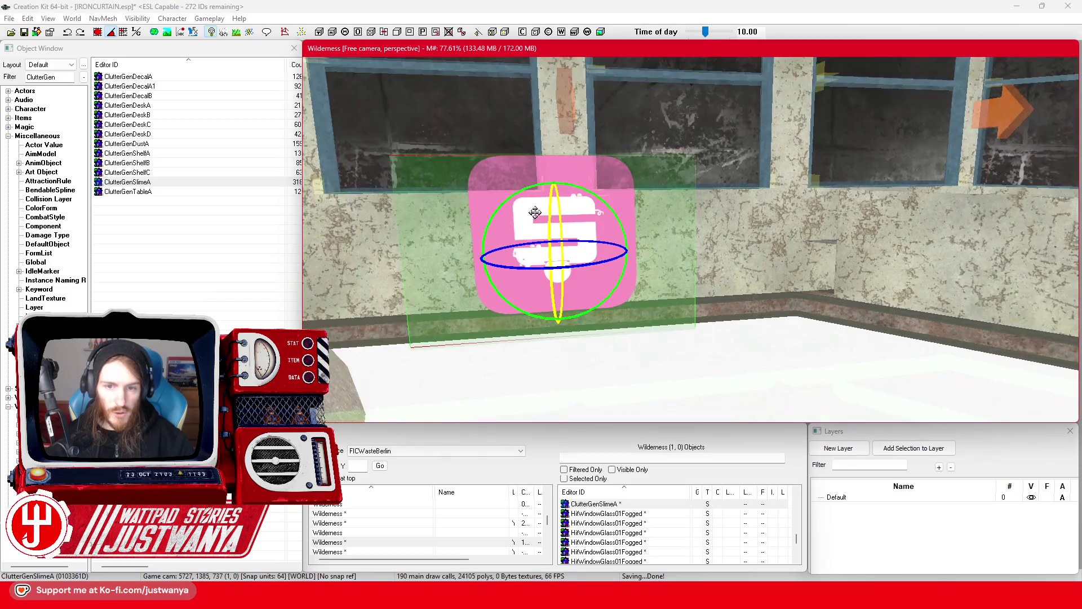
Step: Select the pink Schweinskasse logo decal and delete it from the wall
key("w")
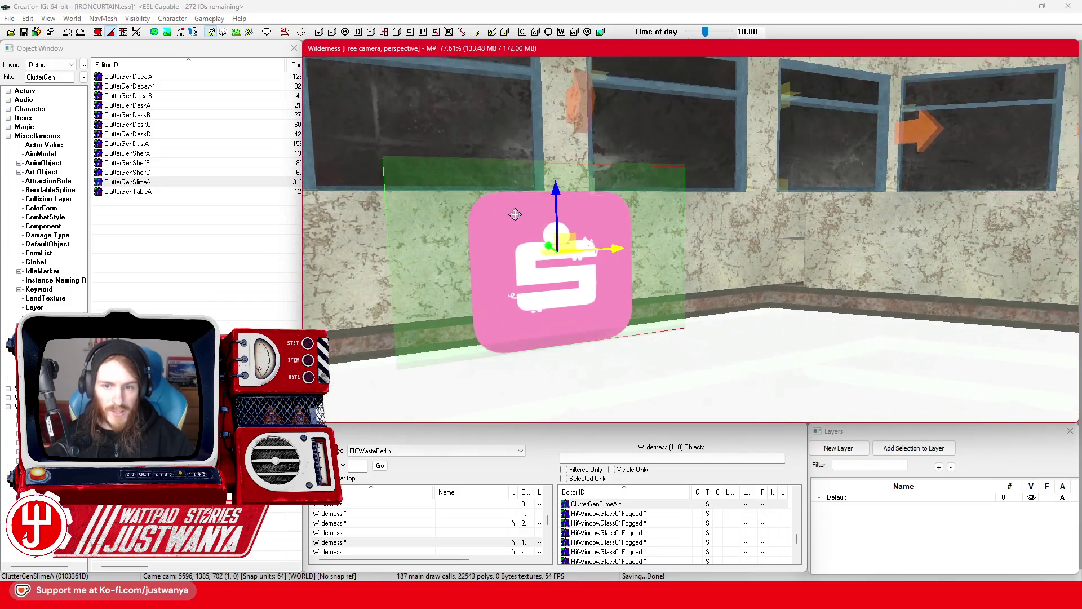
left_click(892, 239)
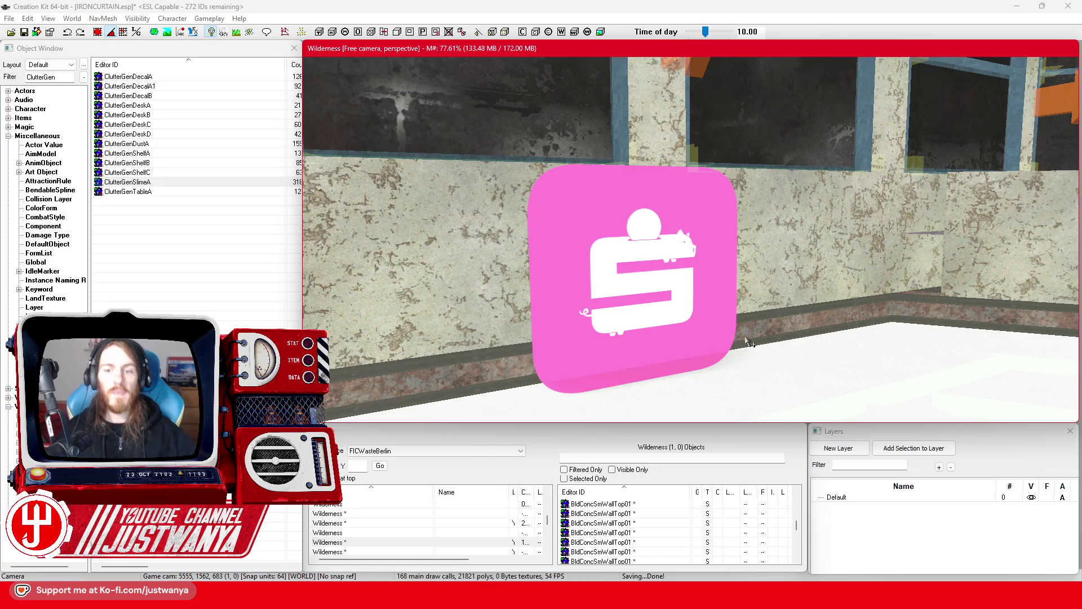
left_click(717, 323)
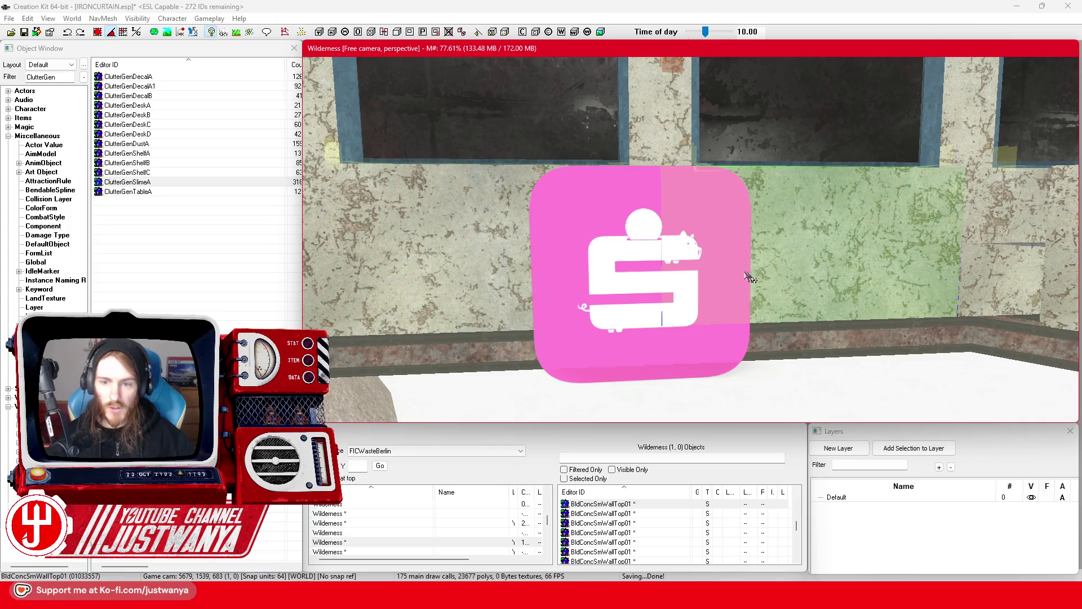
left_click(588, 225)
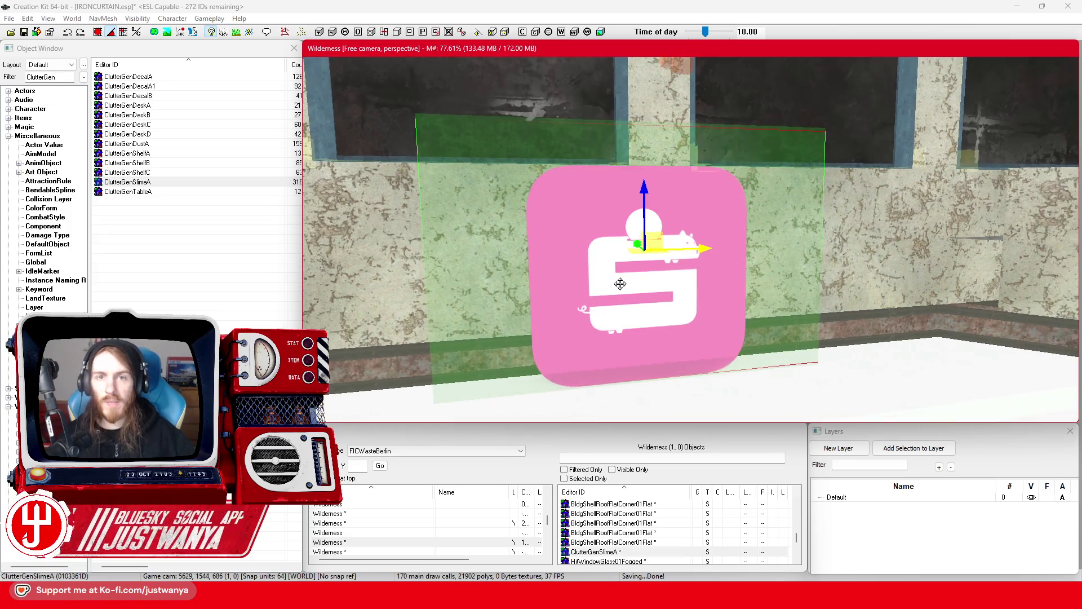
key("Delete")
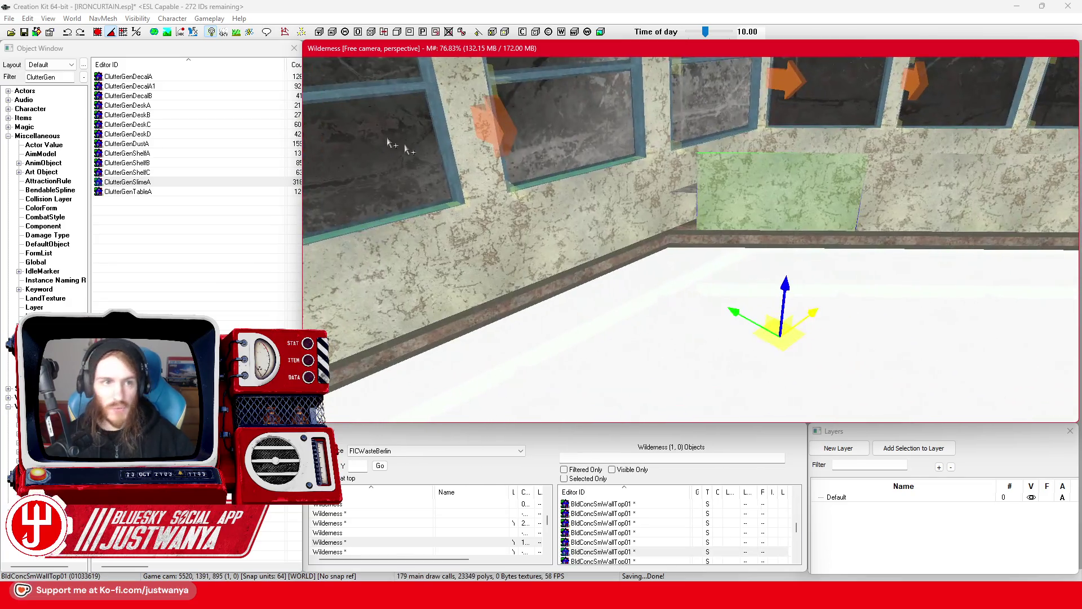
Step: Using local axes, slide the wall-top piece left along the wall, then save
left_click(136, 31)
mouse_move(844, 341)
left_mouse_down()
mouse_move(735, 338)
mouse_move(836, 339)
left_mouse_up()
left_click(68, 32)
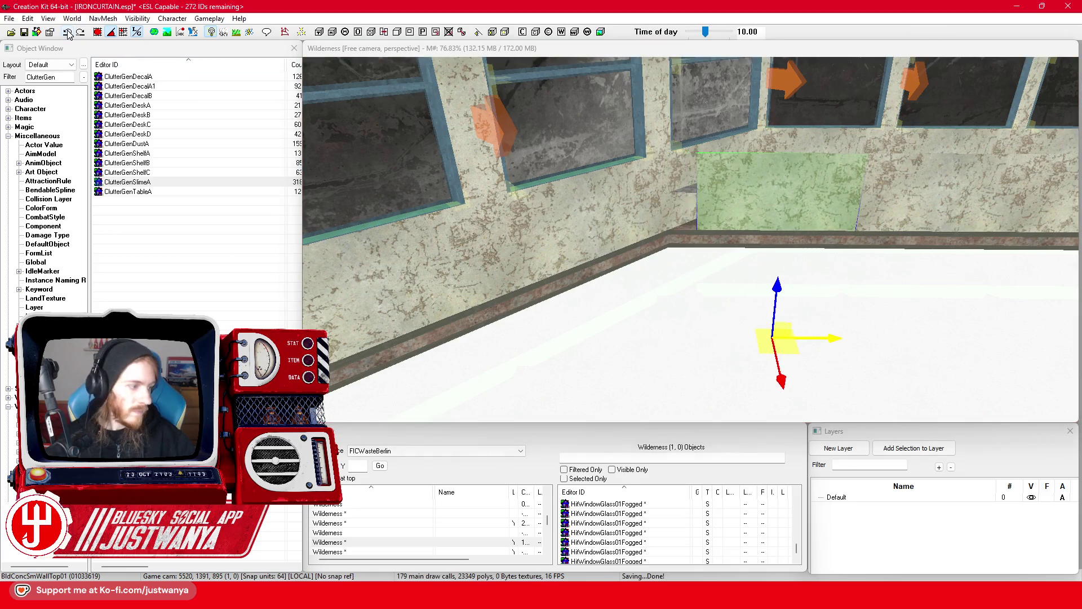
left_click(801, 176)
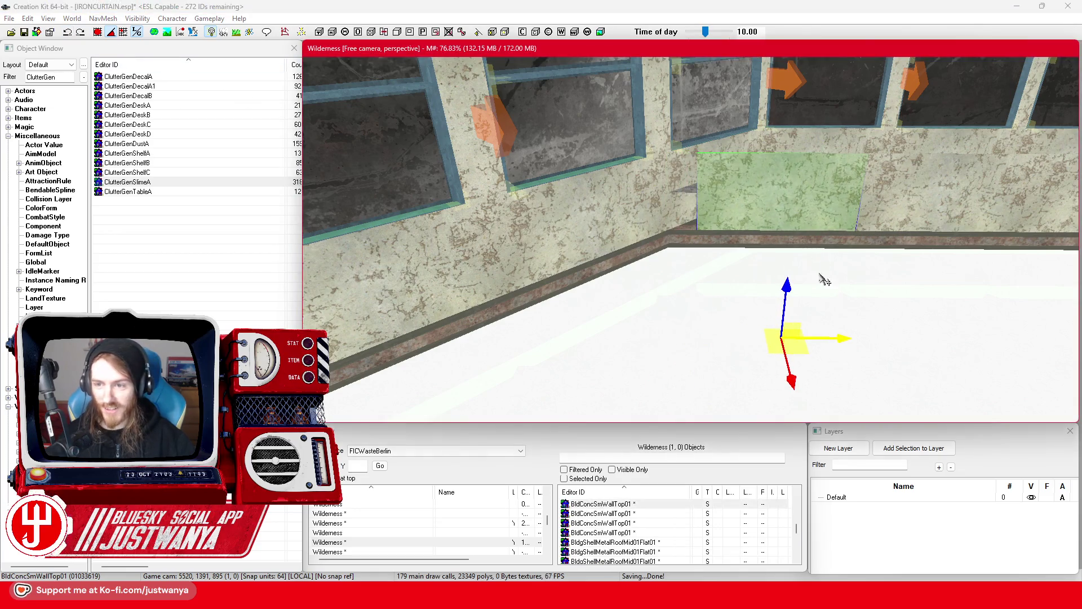
left_click_drag(842, 335, 671, 337)
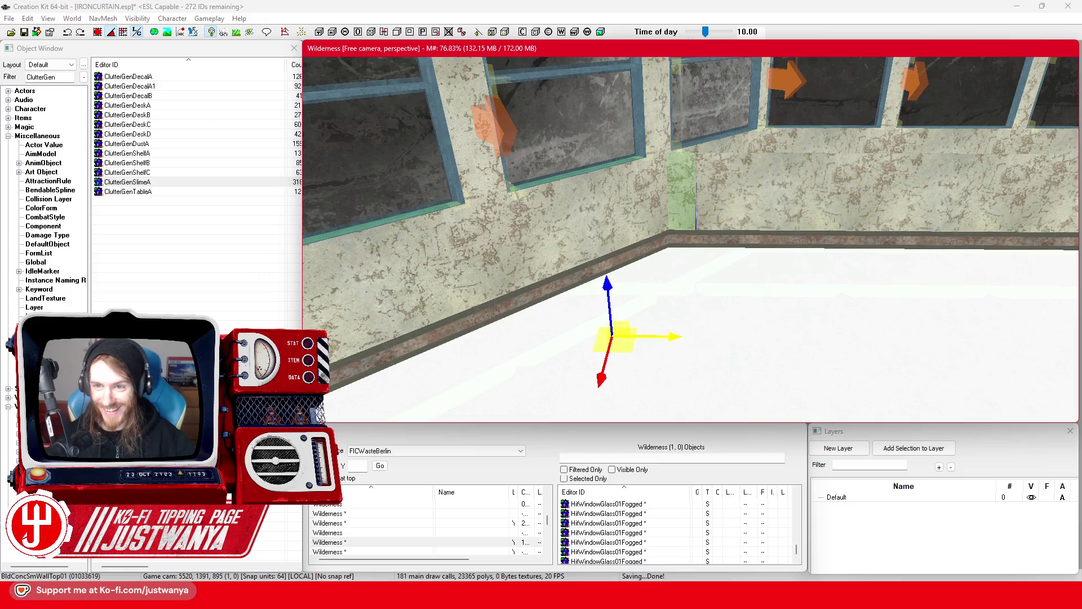
key("shift")
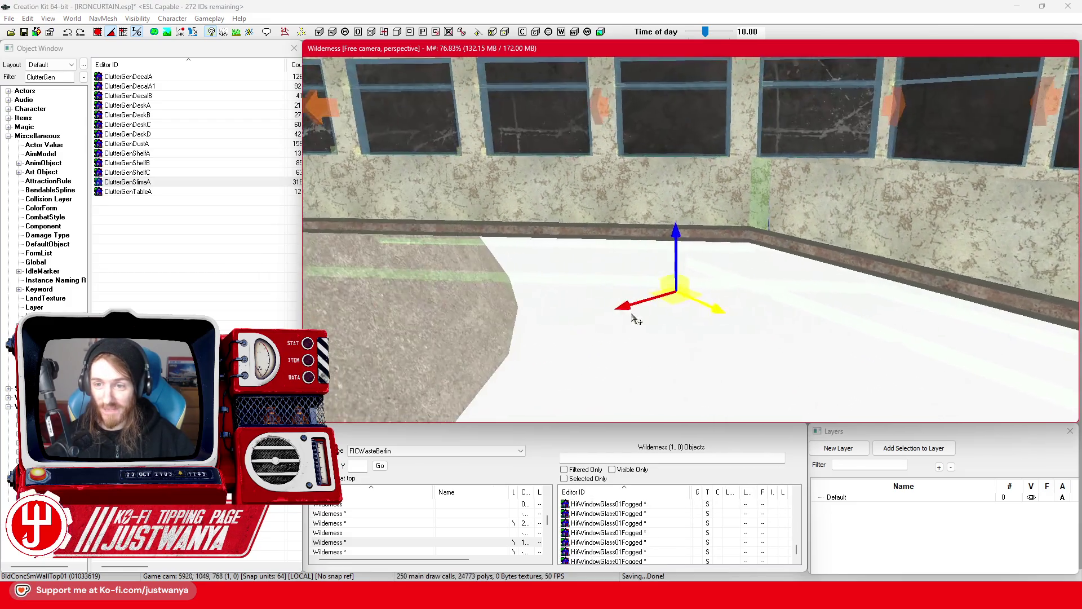
key("shift")
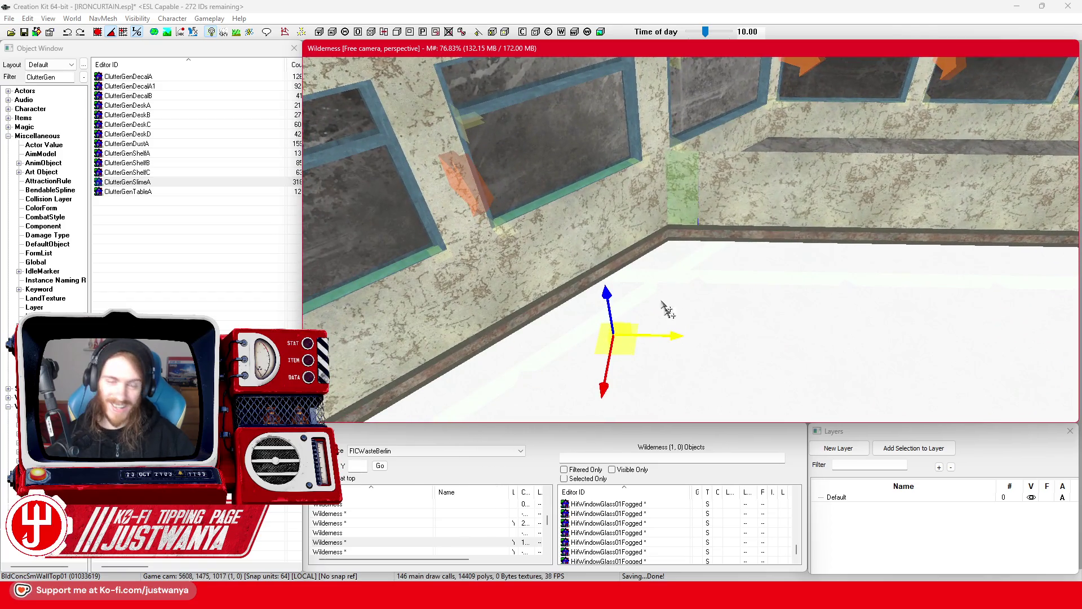
left_click(23, 33)
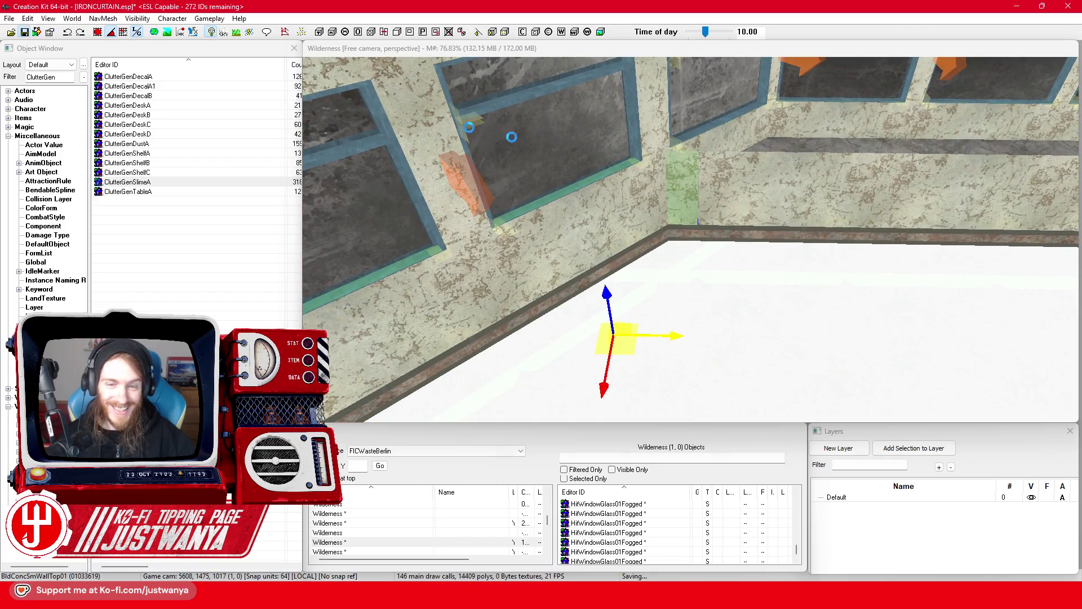
Step: Select two more wall-top pieces and shift them slightly left into line
left_click(761, 207)
left_click(890, 217, "ctrl")
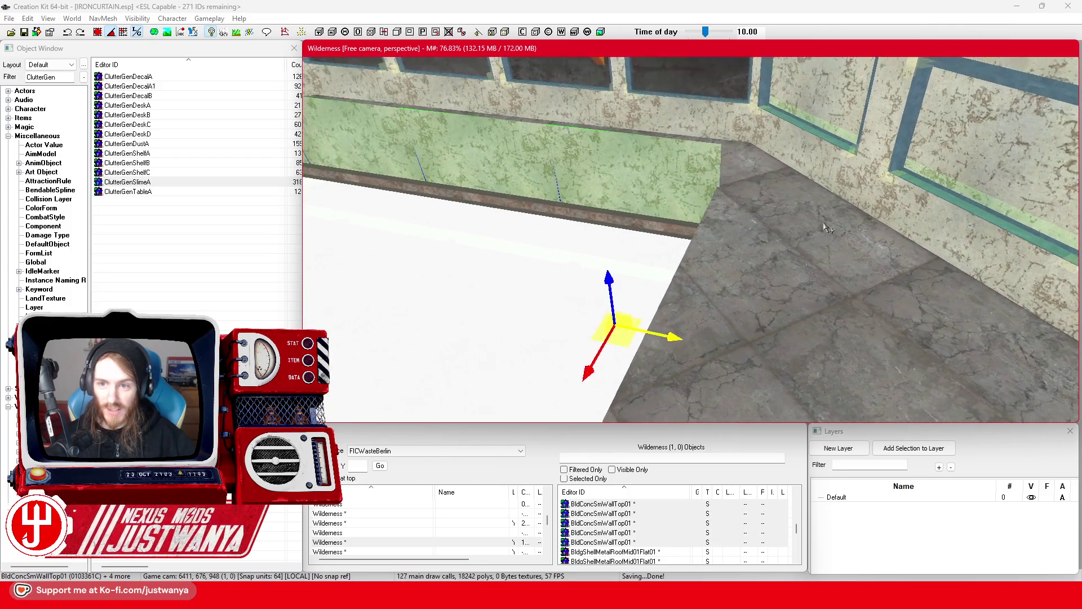
scroll(828, 227, "down", 1)
mouse_move(677, 333)
left_mouse_down()
mouse_move(588, 306)
mouse_move(696, 301)
left_mouse_up()
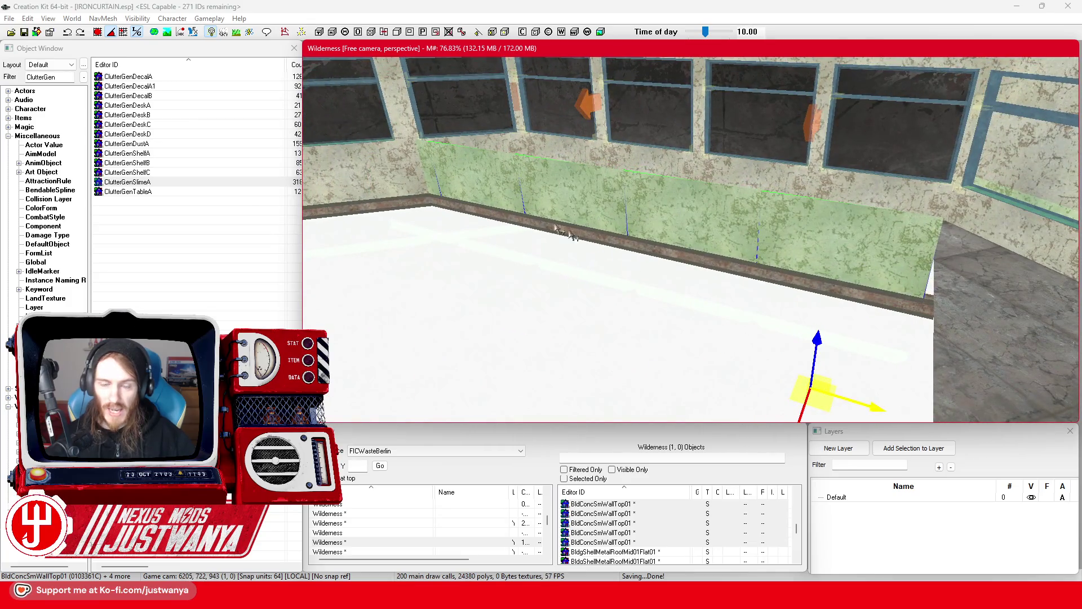
left_click(62, 77)
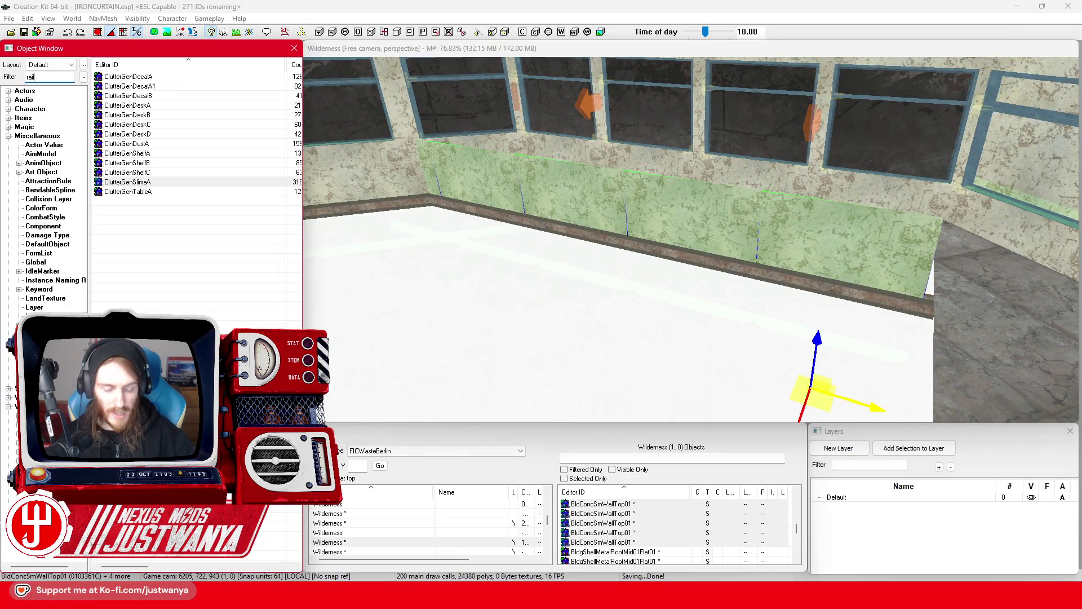
Step: Filter objects by 'rail' and preview the BldConcSmBrokeWallRailHeight01, BldDecoSmBrokeWallRailHeight01 and BldDecoSmRailBroke01 meshes
type("l")
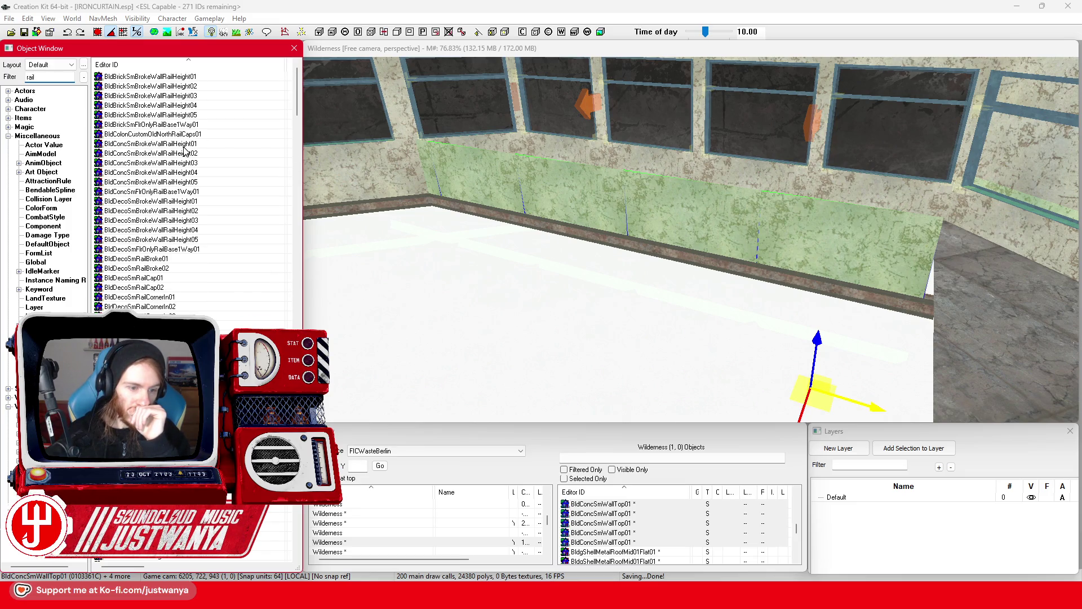
double_click(129, 145)
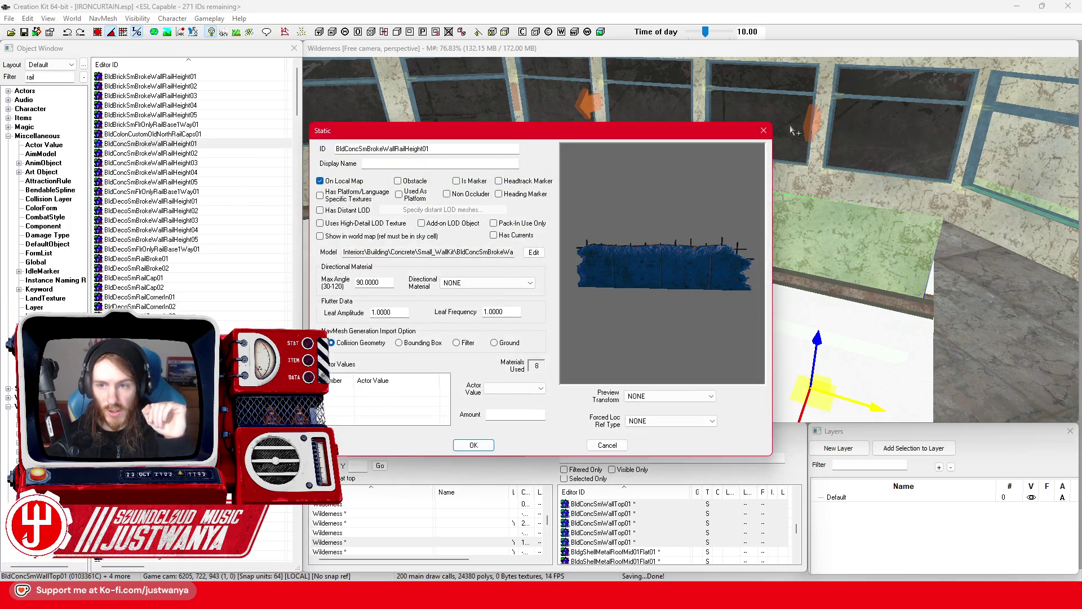
left_click(765, 131)
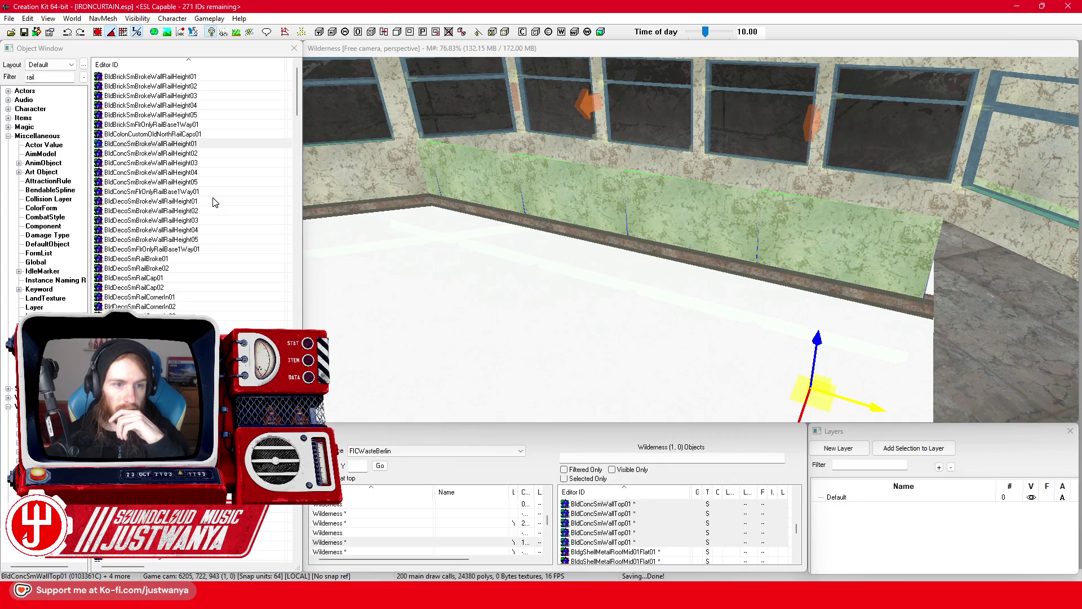
double_click(215, 202)
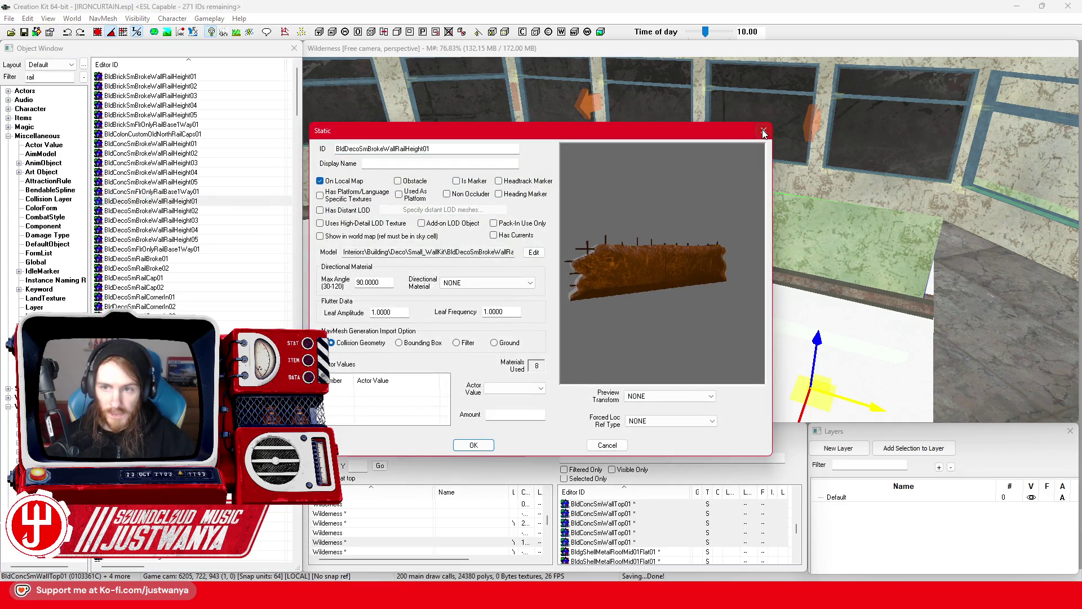
left_click(764, 131)
double_click(186, 259)
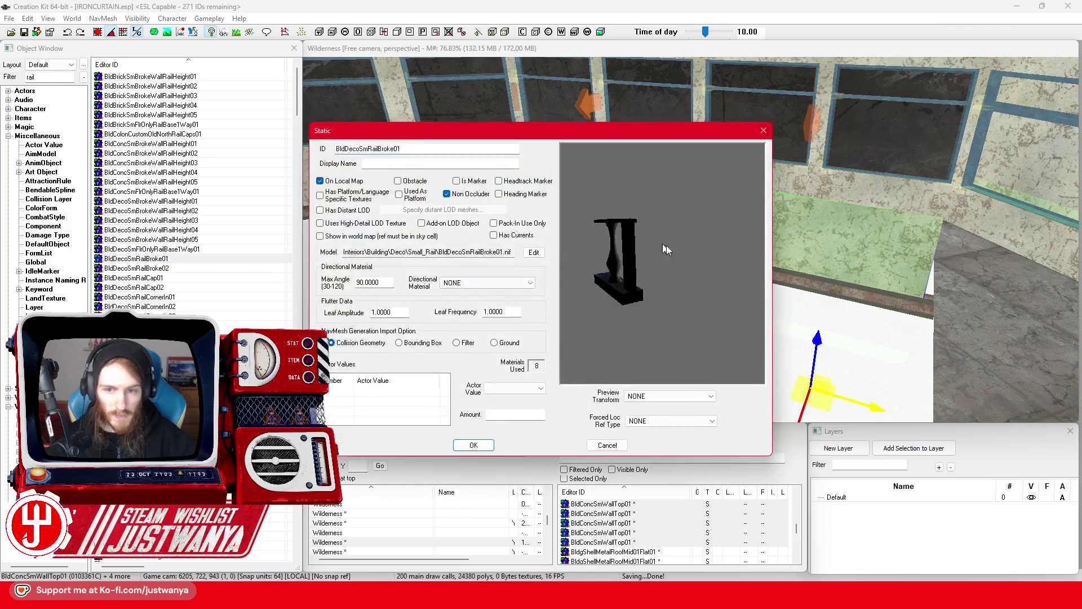
key("Escape")
Step: Preview the BldDecoSmRailStairsShort01L and BldDecoSmRailStraight01 railing meshes
scroll(155, 304, "down", 2)
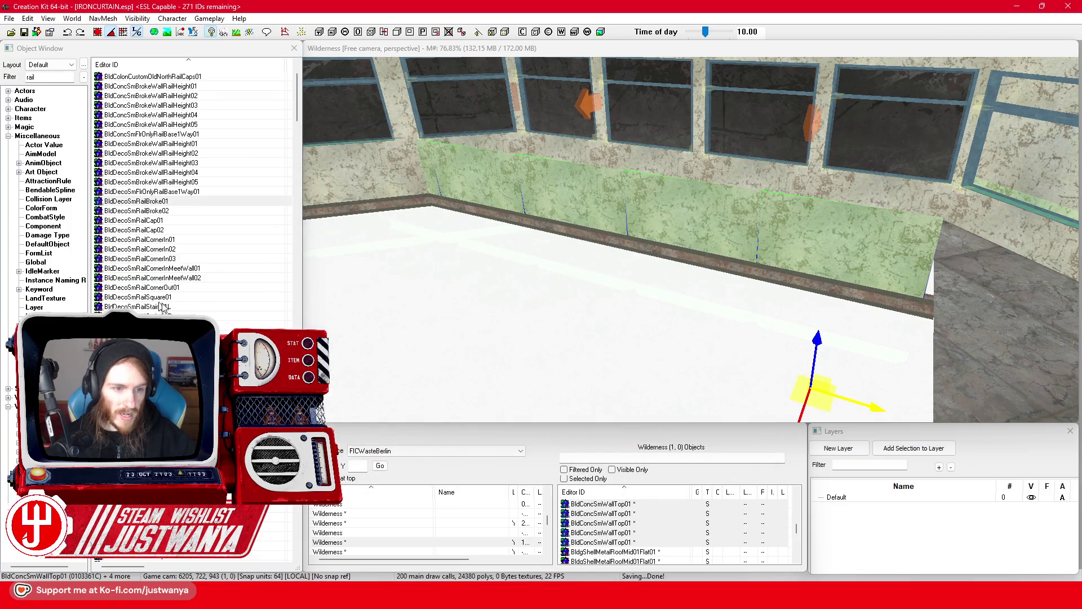
scroll(195, 310, "down", 2)
left_click(195, 307)
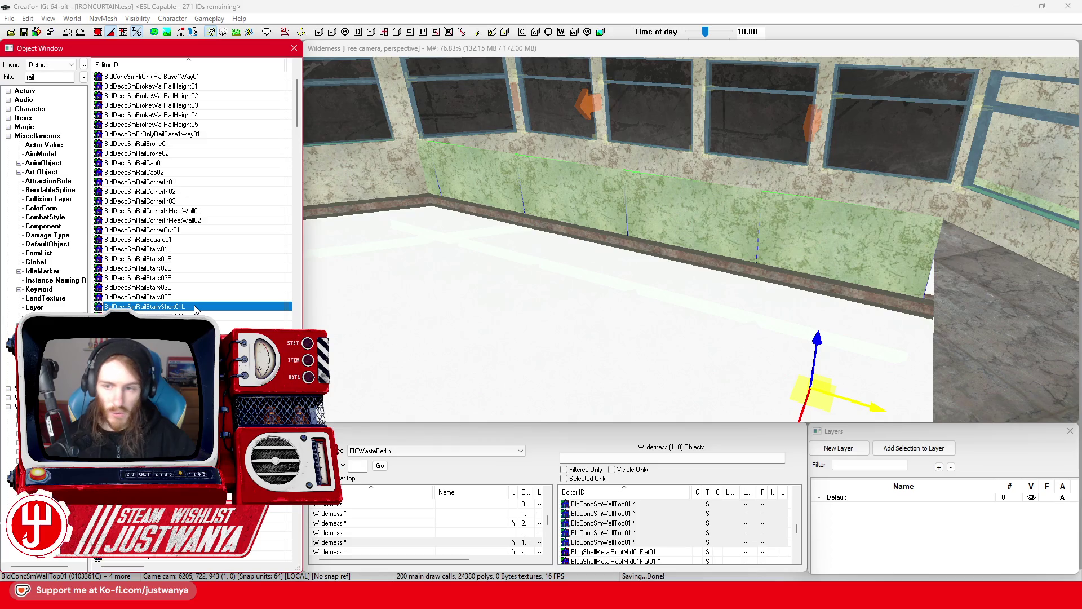
double_click(195, 307)
left_click(768, 131)
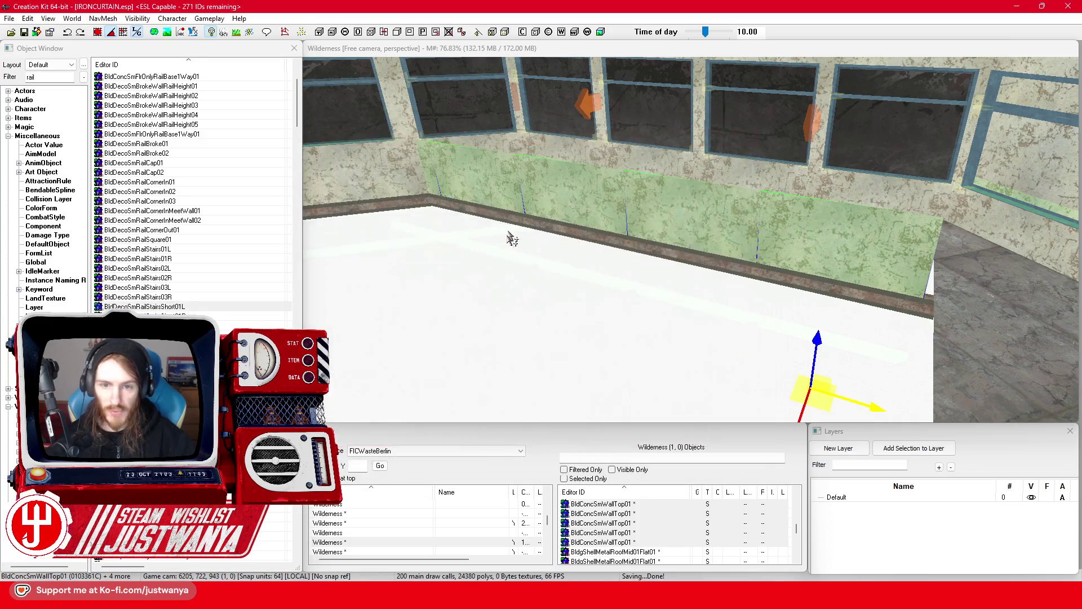
scroll(192, 225, "down", 2)
double_click(146, 363)
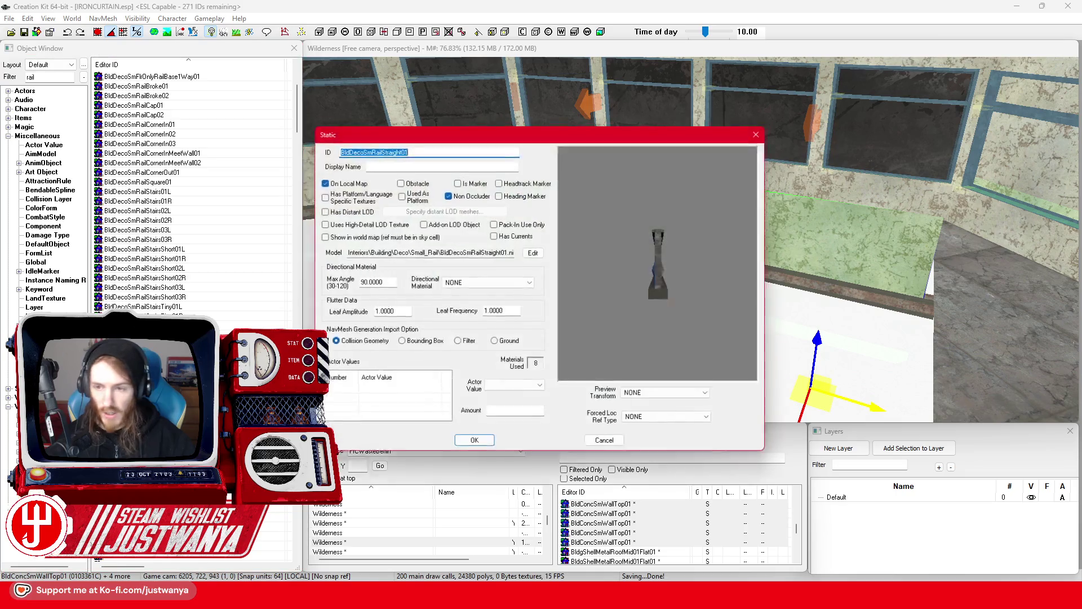
left_click(764, 130)
Step: Preview the BldWoodBSmRailCap01 and BldWoodBSmRailStraight01 wooden rail meshes
scroll(214, 282, "down", 10)
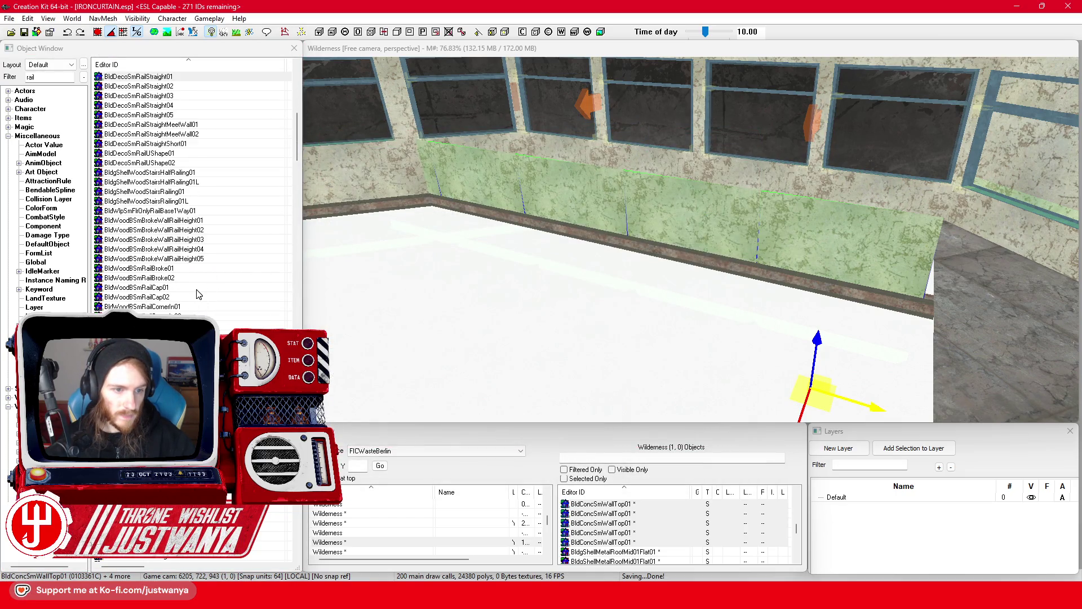
double_click(196, 288)
left_click(763, 132)
scroll(196, 261, "down", 6)
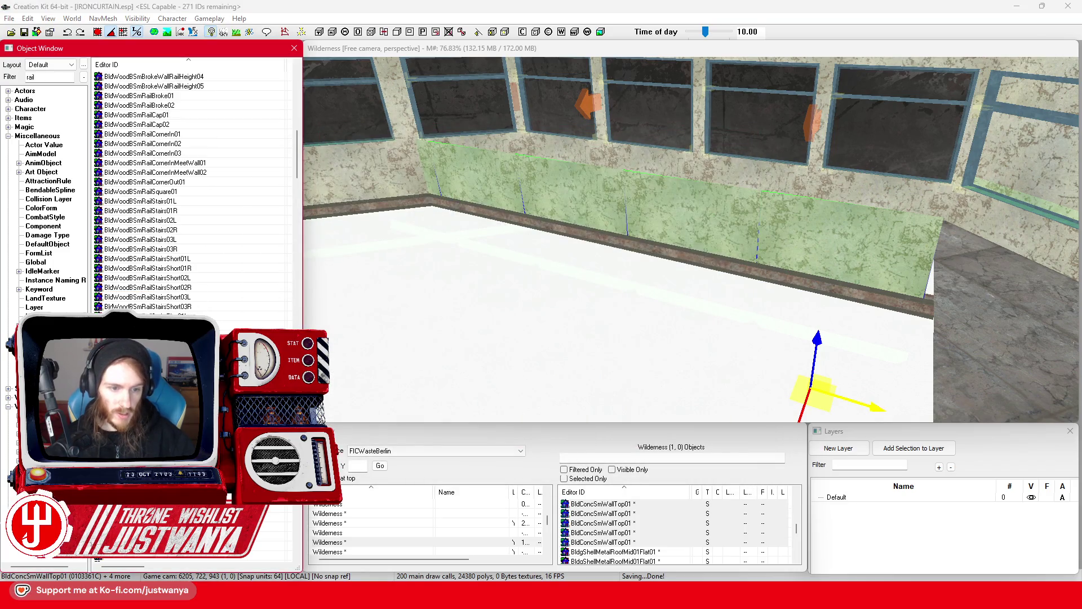
double_click(169, 335)
left_click(762, 129)
Step: Preview the BldWoodPSmRailStairs02R and DecoLobbyARailing01 railings
scroll(196, 226, "down", 10)
left_click(169, 316)
double_click(169, 316)
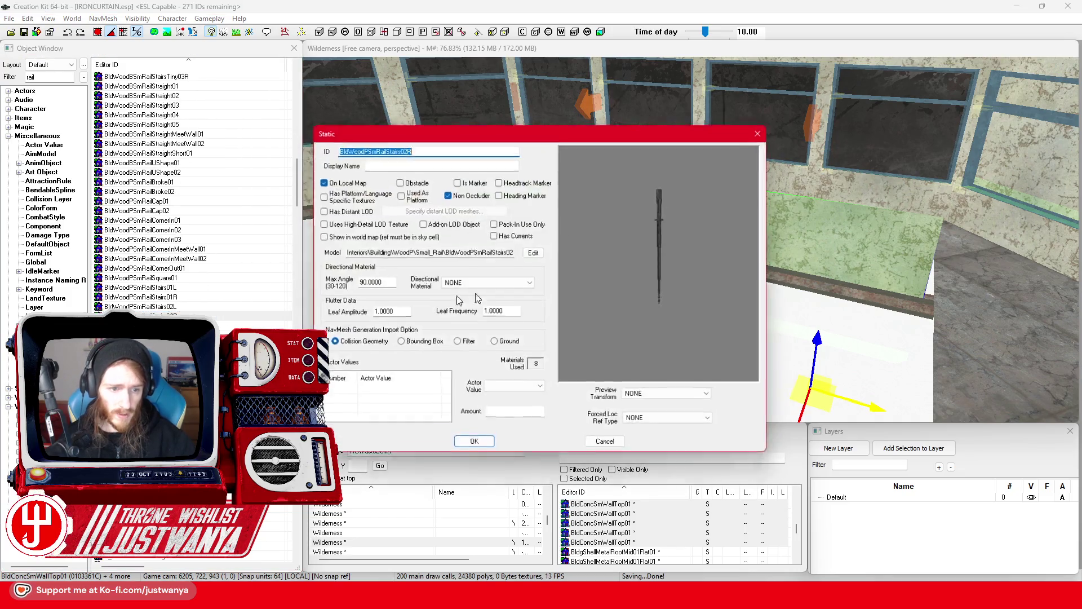
left_click(764, 131)
scroll(191, 281, "down", 8)
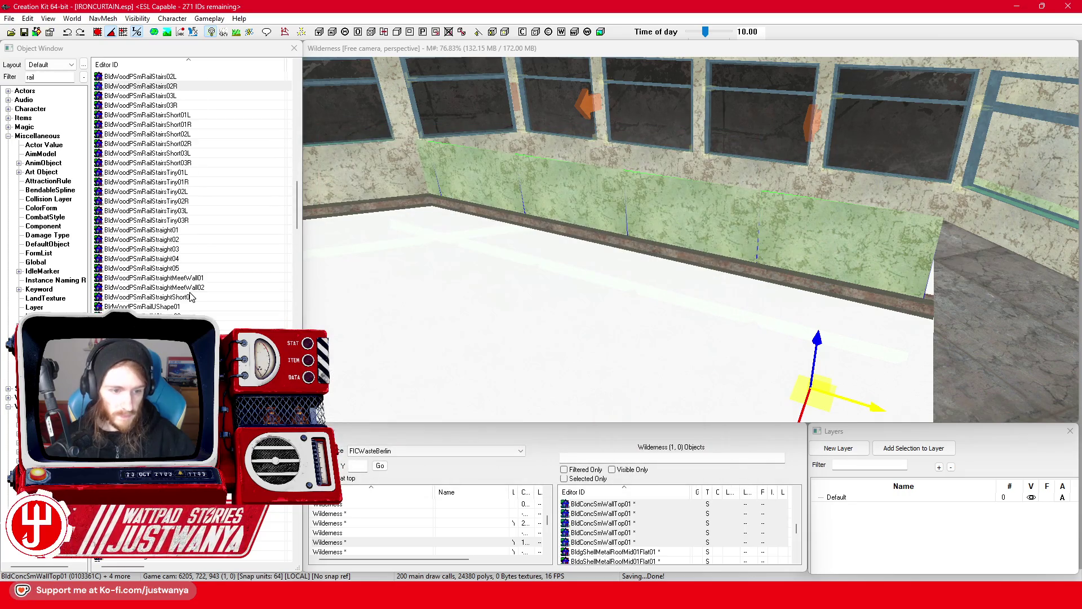
double_click(184, 257)
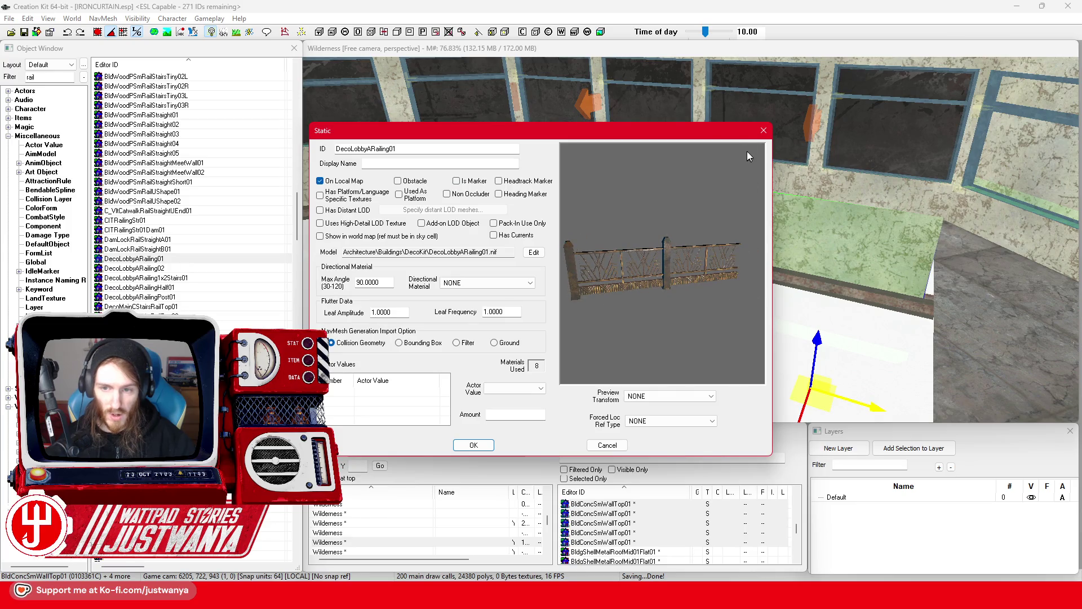
left_click(763, 131)
Step: Preview CITRailingStr01 and DamLockRailStraightA01, then switch to the Berlin map in the browser
left_click(177, 221)
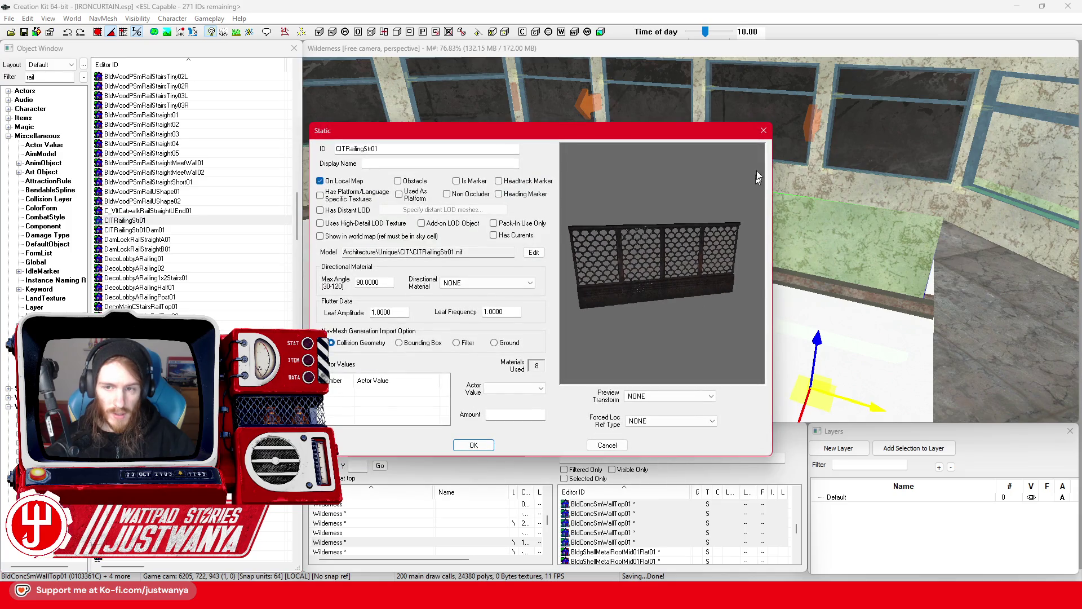
left_click(764, 131)
double_click(205, 240)
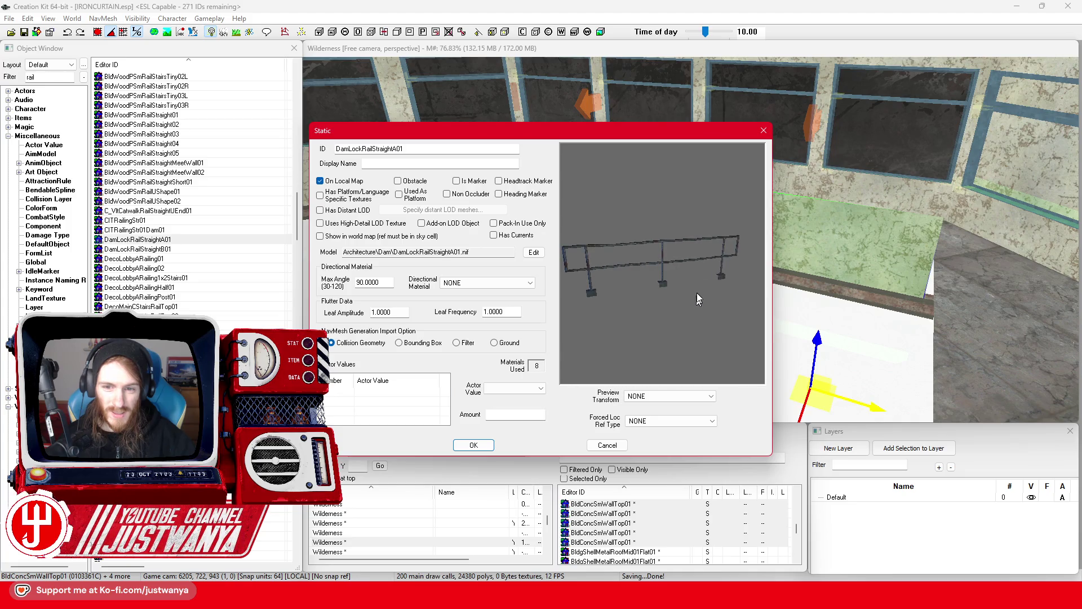
left_click(764, 131)
mouse_move(628, 597)
left_click(639, 538)
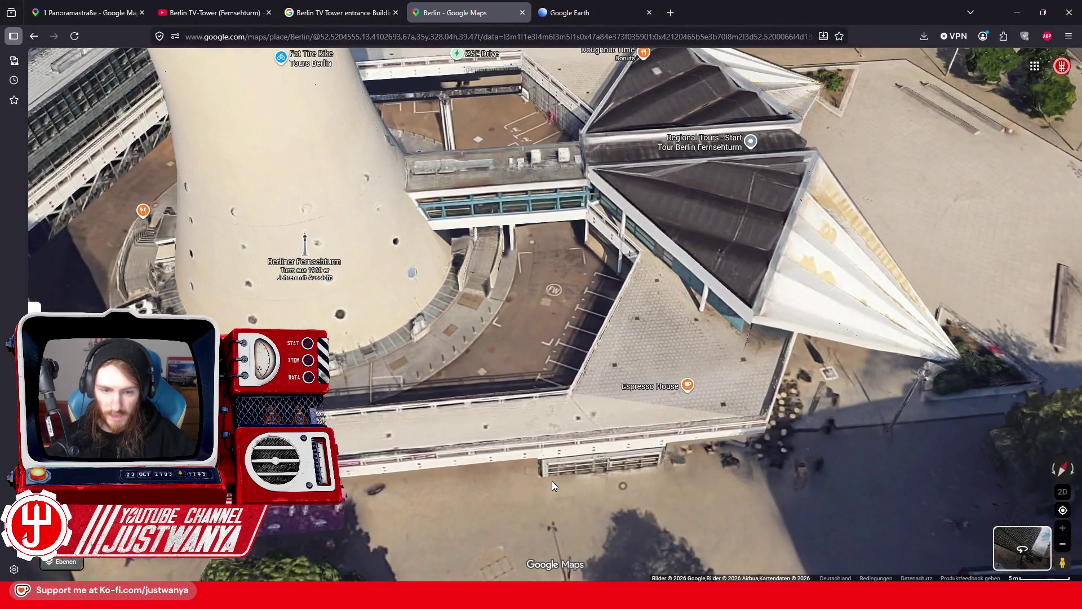
Step: Tilt the map, enter Street View at the Espresso House and look up along the railing wall, then return to Creation Kit
left_click_drag(552, 482, 560, 350)
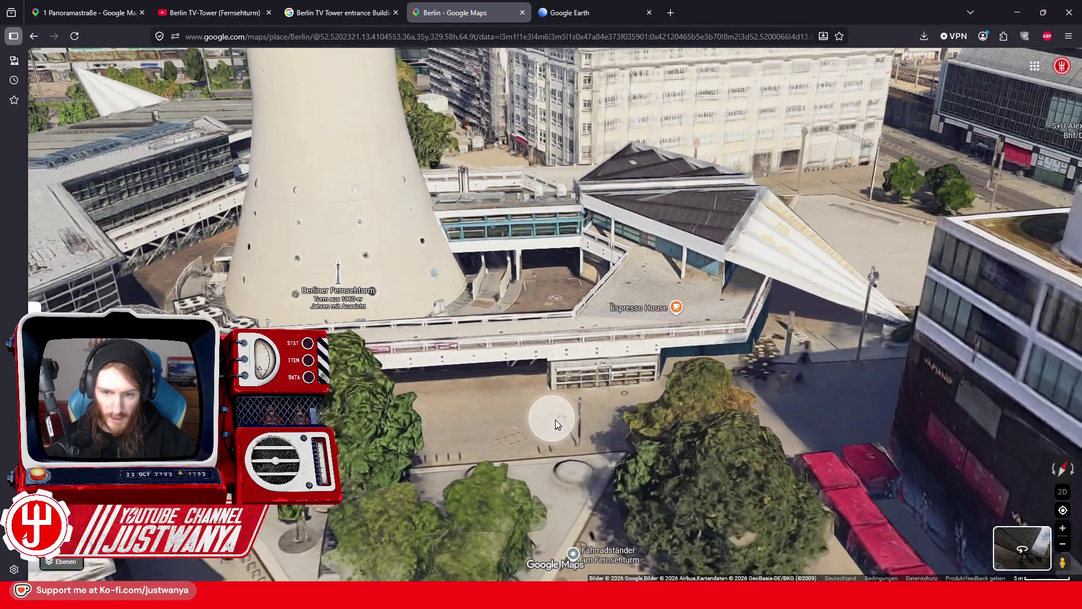
left_click(556, 420)
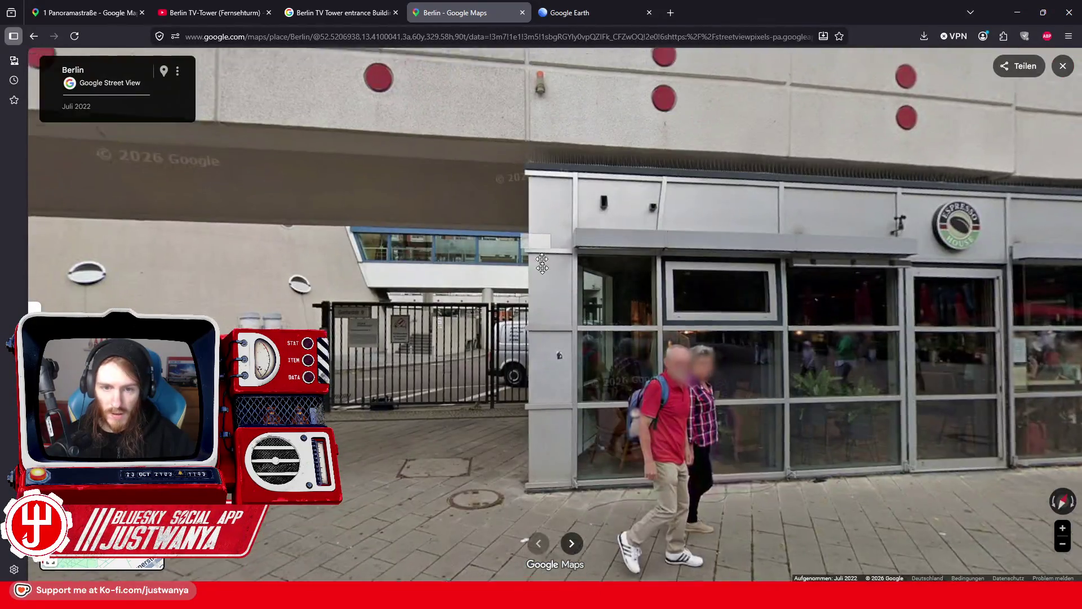
left_click_drag(542, 263, 609, 388)
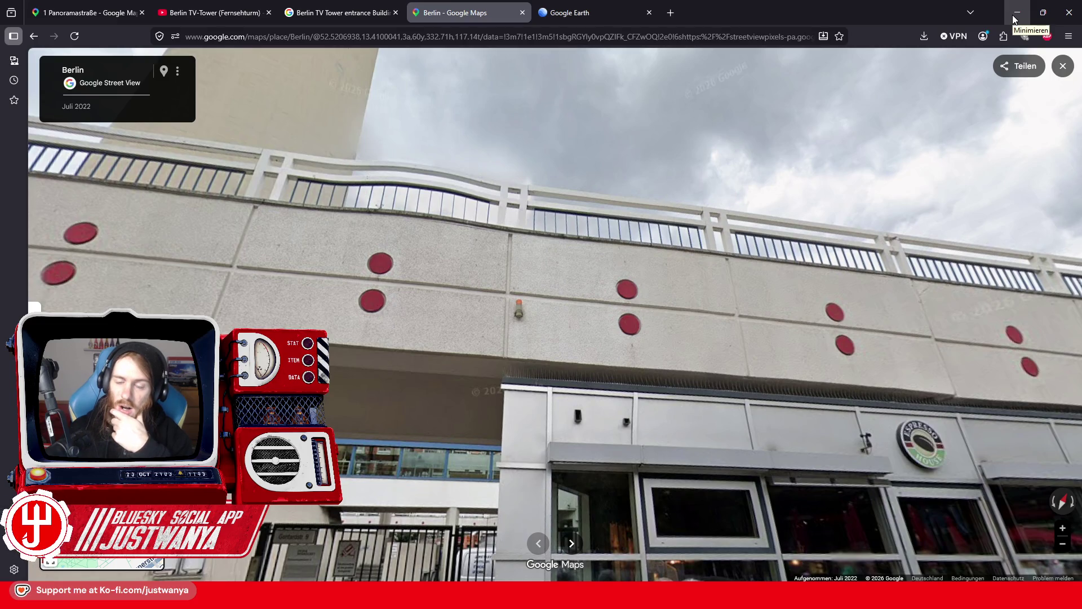
mouse_move(338, 225)
left_mouse_down()
mouse_move(733, 253)
mouse_move(902, 282)
mouse_move(248, 322)
left_mouse_up()
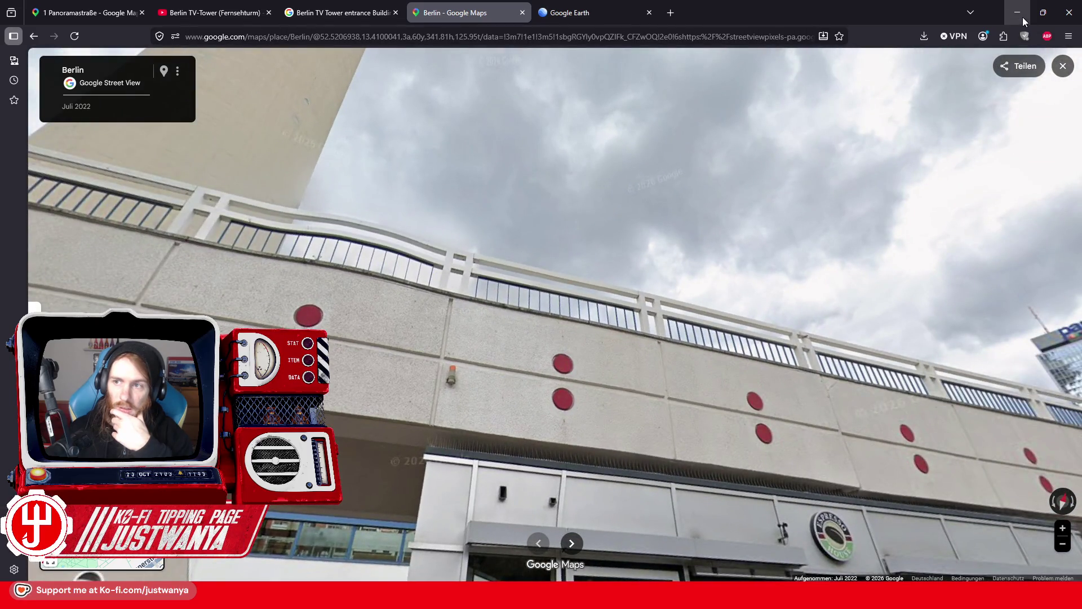
left_click(1023, 22)
left_click(797, 232)
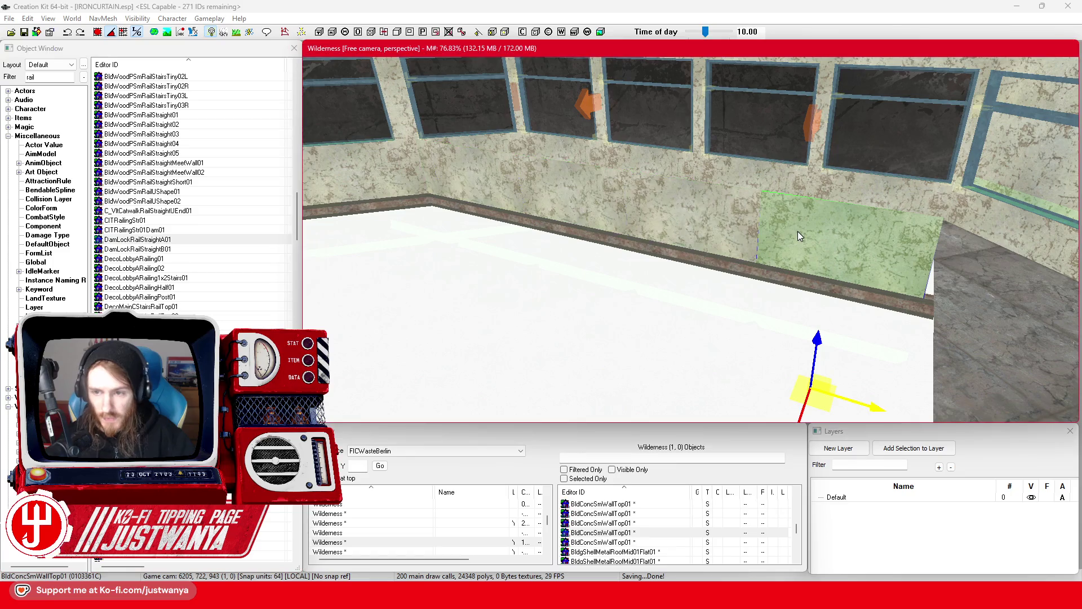
Step: Pan over the window wall and select the floor trim edge and a wall section by the window
left_click_drag(708, 228, 480, 189)
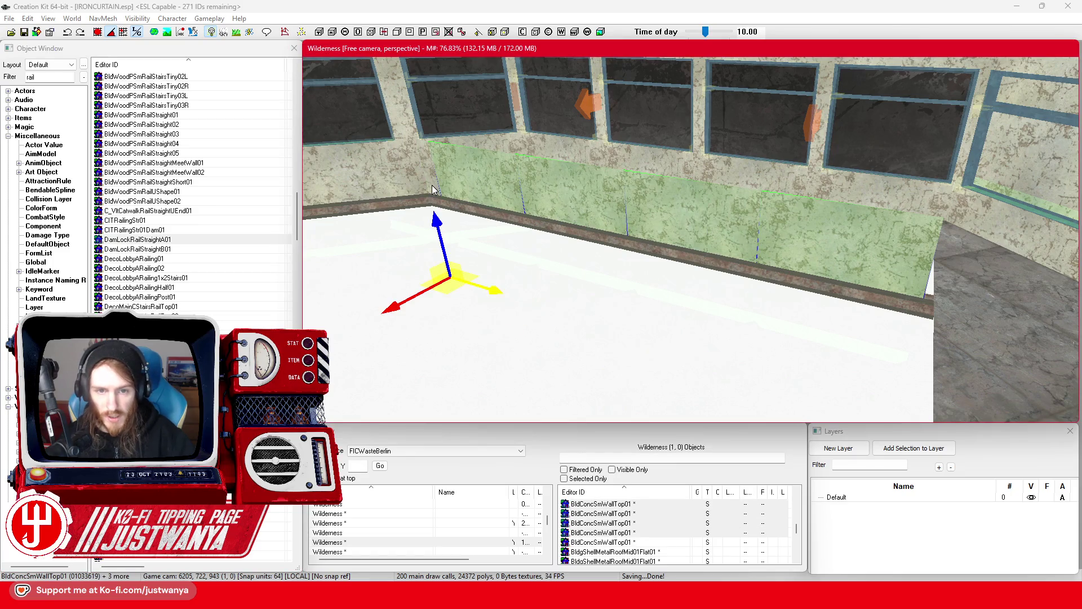
scroll(605, 244, "down", 5)
left_click(626, 240)
scroll(646, 234, "up", 2)
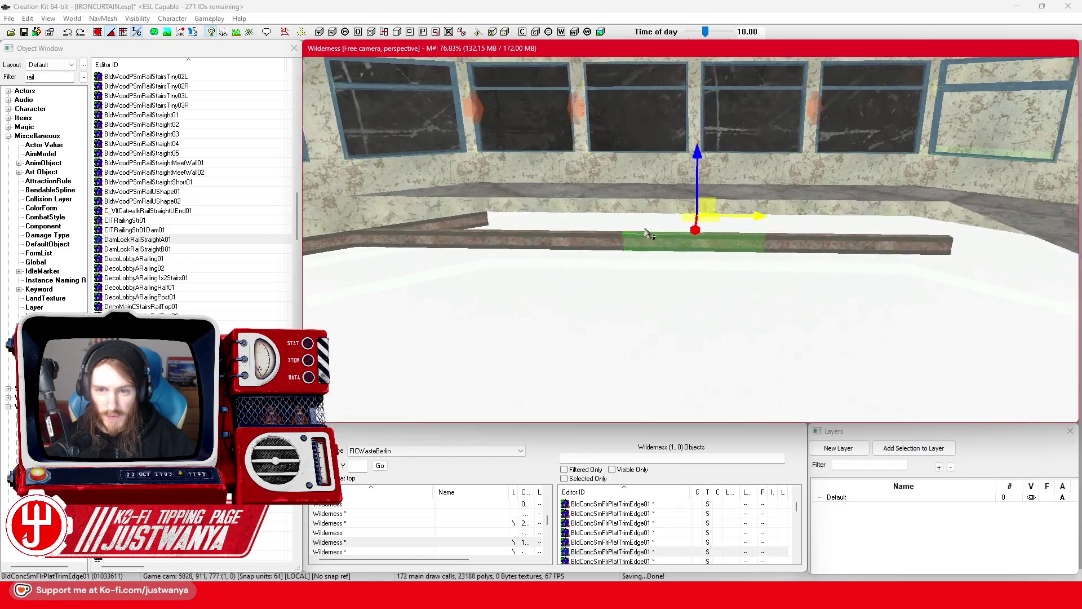
scroll(645, 235, "up", 2)
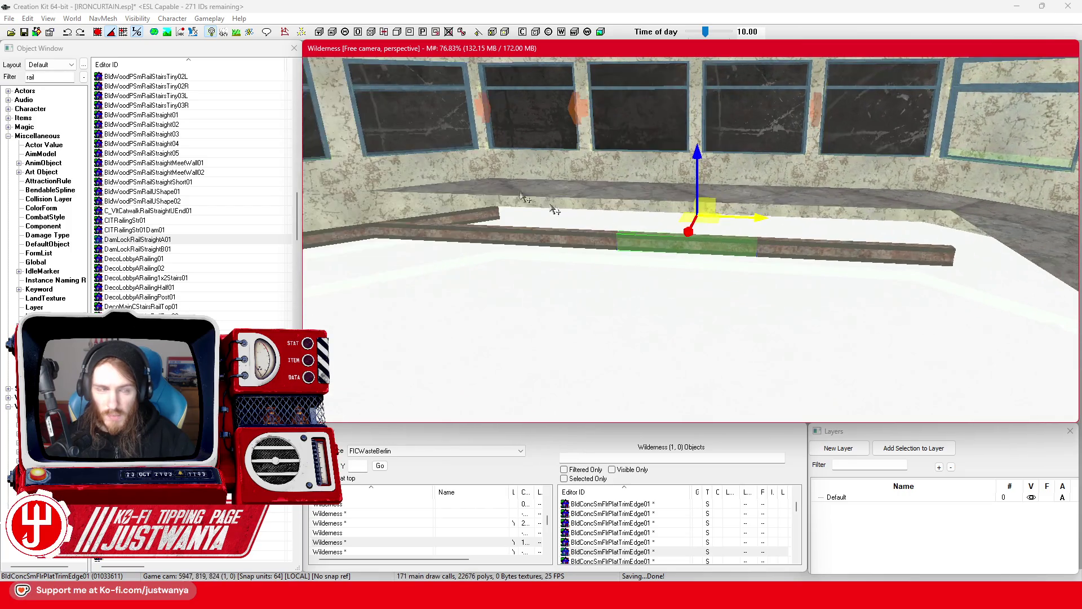
left_click(773, 248)
scroll(782, 224, "up", 3)
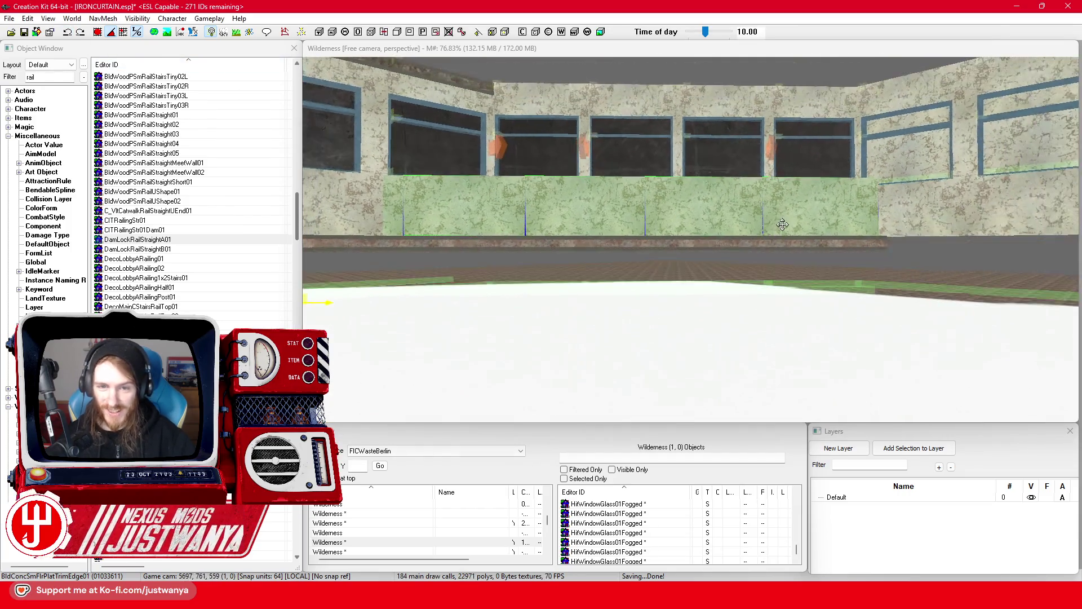
scroll(783, 225, "down", 3)
Step: Select a concrete wall-top piece and add its four neighbours to the selection
left_click(791, 232)
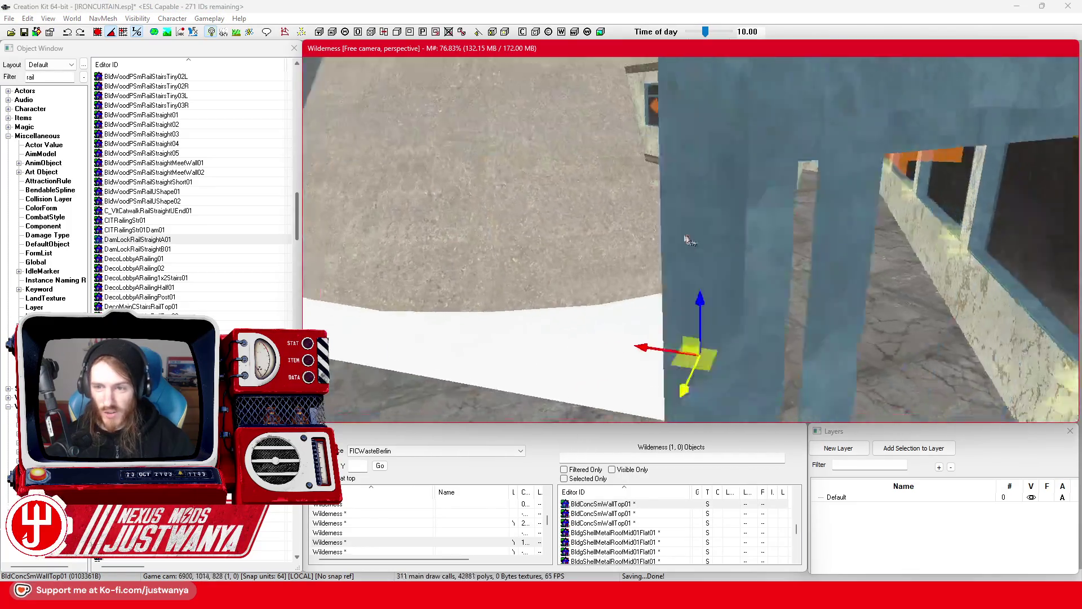
key("shift")
left_click(861, 240, "ctrl")
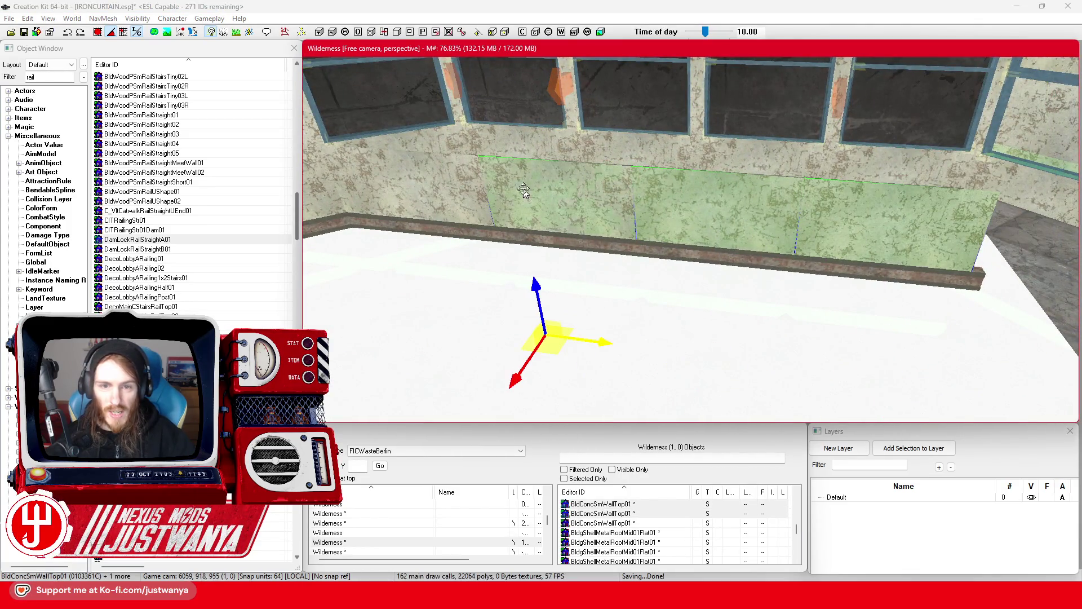
left_click(564, 198, "ctrl")
left_click(390, 186, "ctrl")
left_click(351, 201, "ctrl")
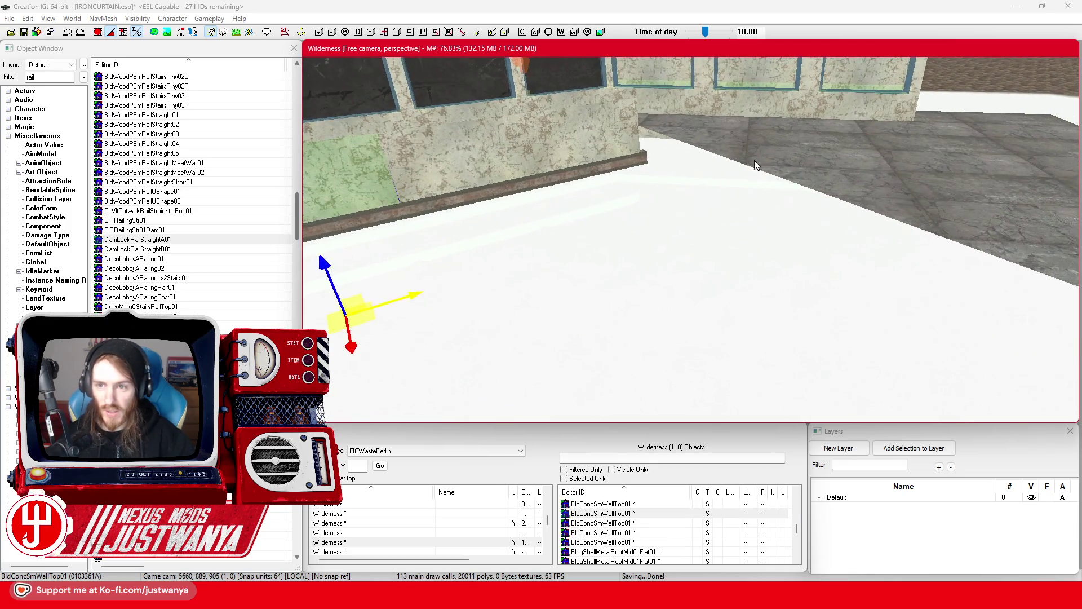
Step: Select the flat roof piece, then the wall socket and underhang pieces beneath the ledge
left_click(752, 164)
key("ctrl+v")
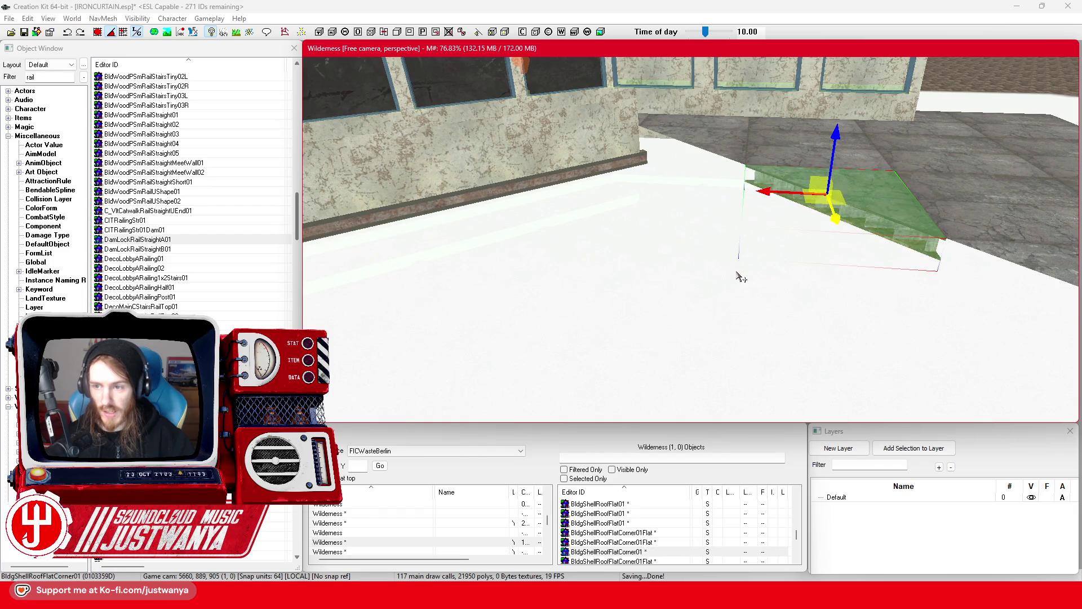
key("shift")
key("shift")
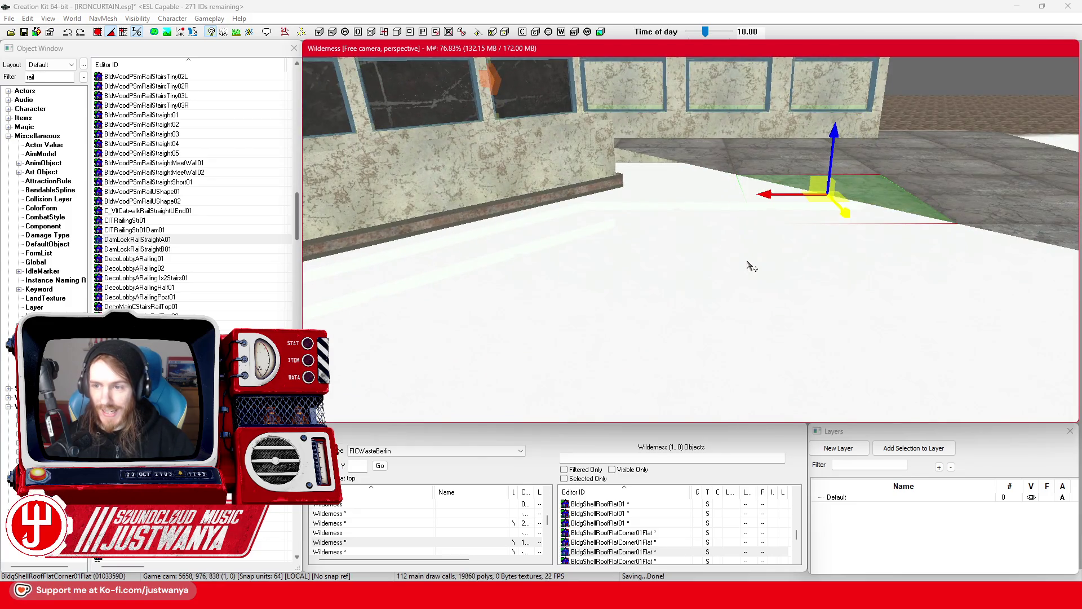
key("shift")
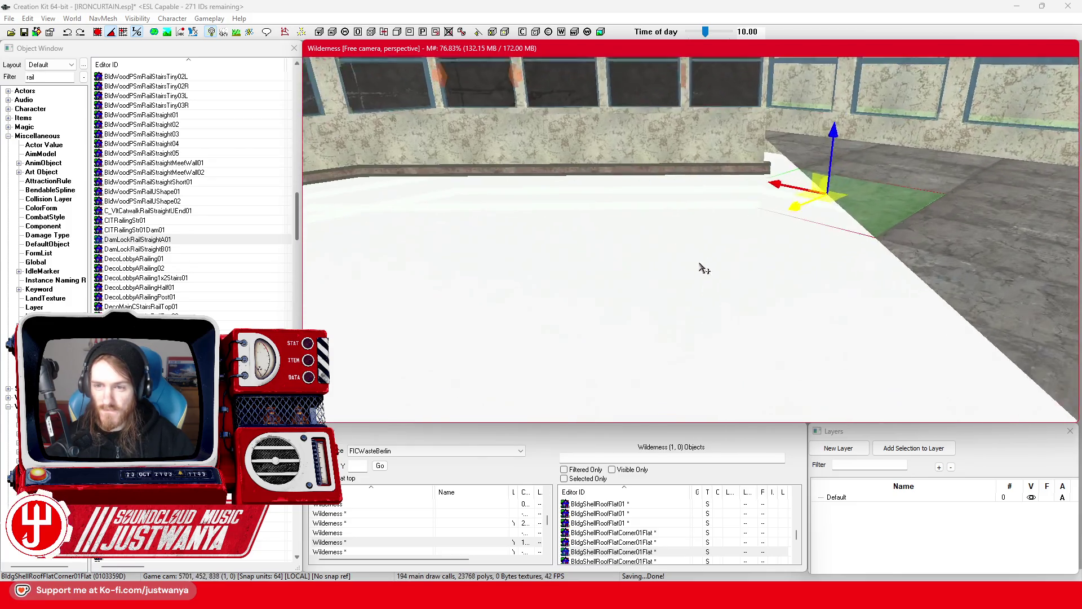
key("shift")
left_click(644, 273)
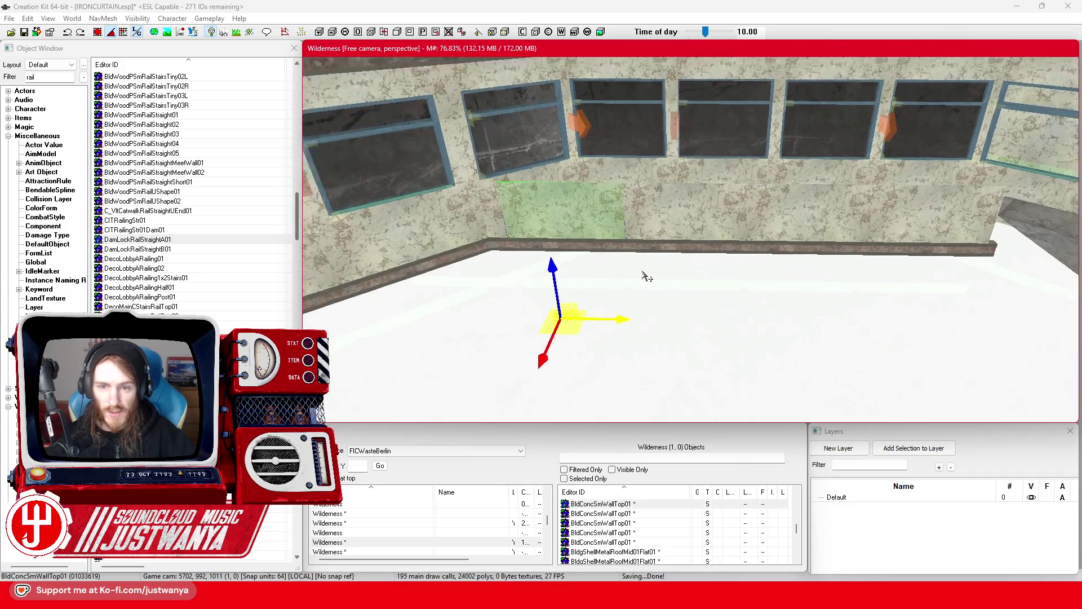
left_click(645, 276)
key("shift")
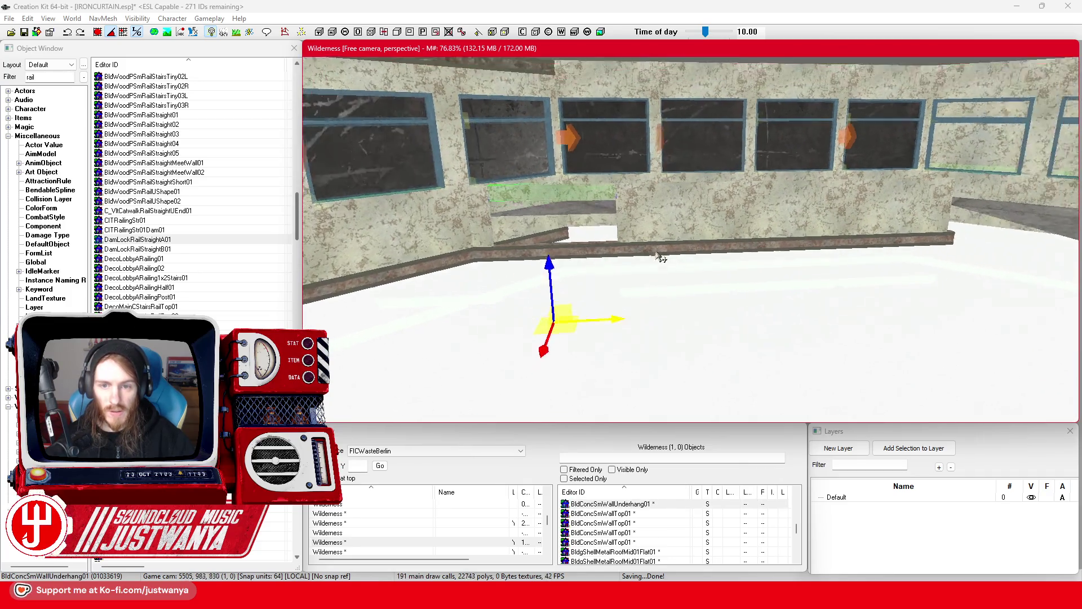
scroll(711, 248, "up", 3)
Step: Select the five concrete wall-top panels along the windowed wall as one group
left_click(724, 242)
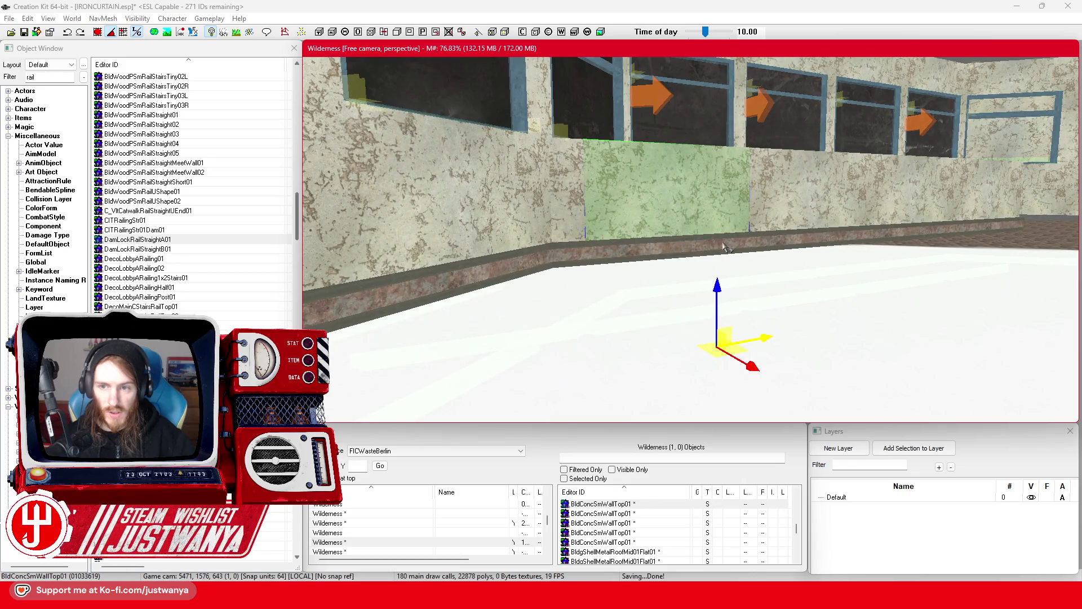
scroll(773, 241, "down", 2)
left_click(788, 260, "ctrl")
left_click(788, 260, "ctrl")
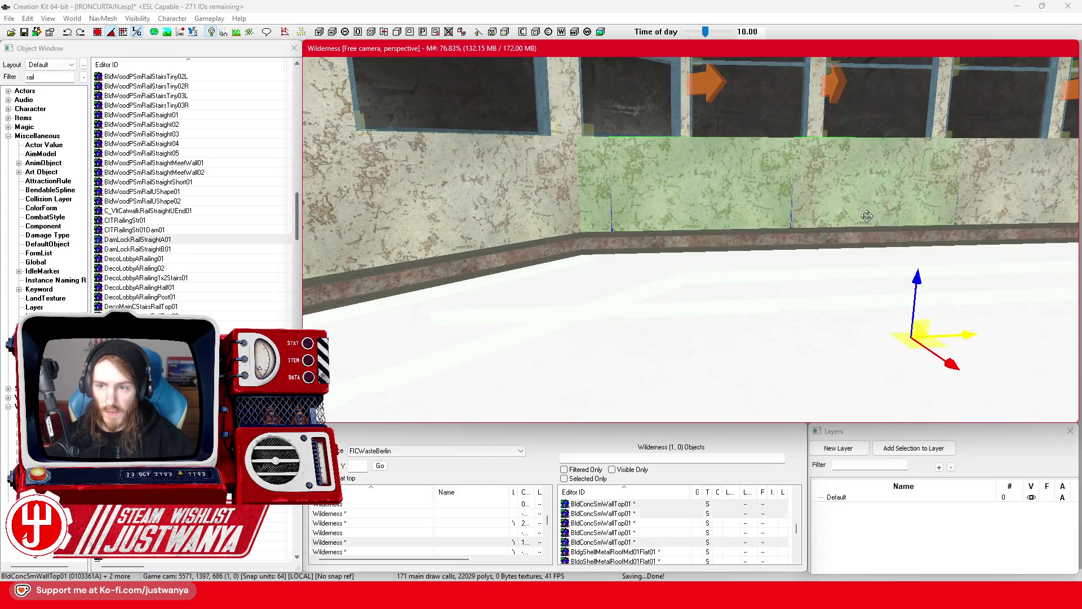
scroll(835, 224, "up", 2)
left_click(835, 224, "ctrl")
left_click(913, 234, "ctrl")
scroll(834, 235, "down", 3)
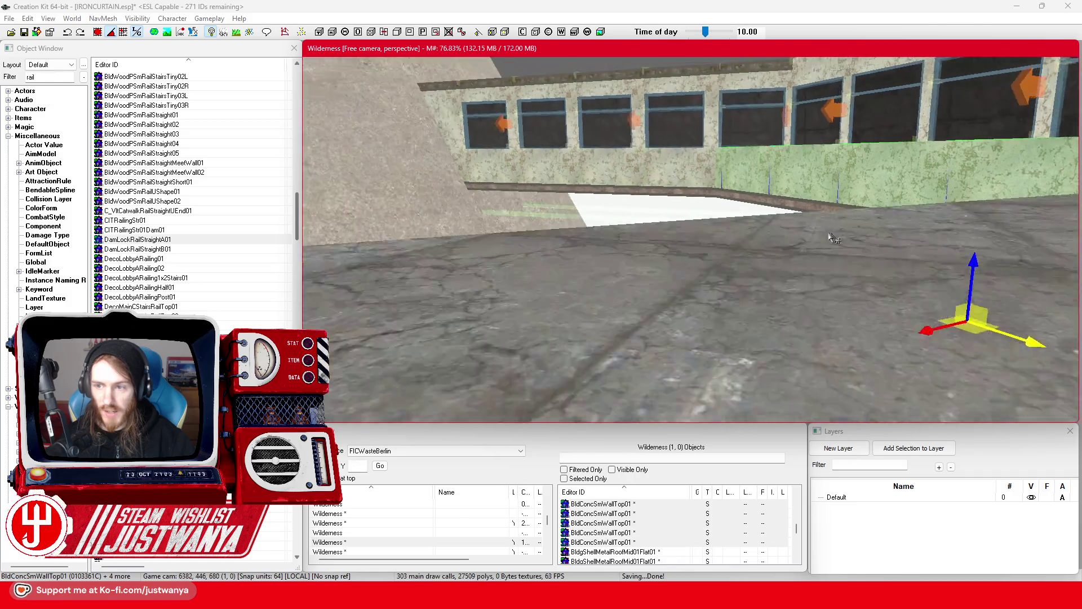
scroll(777, 237, "up", 3)
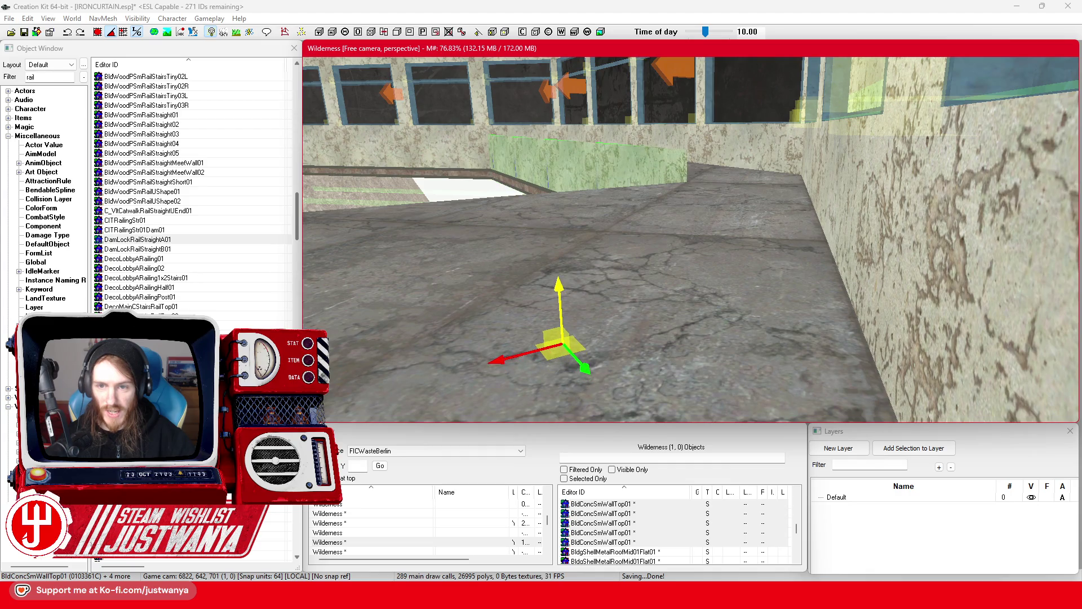
left_click_drag(572, 275, 740, 261)
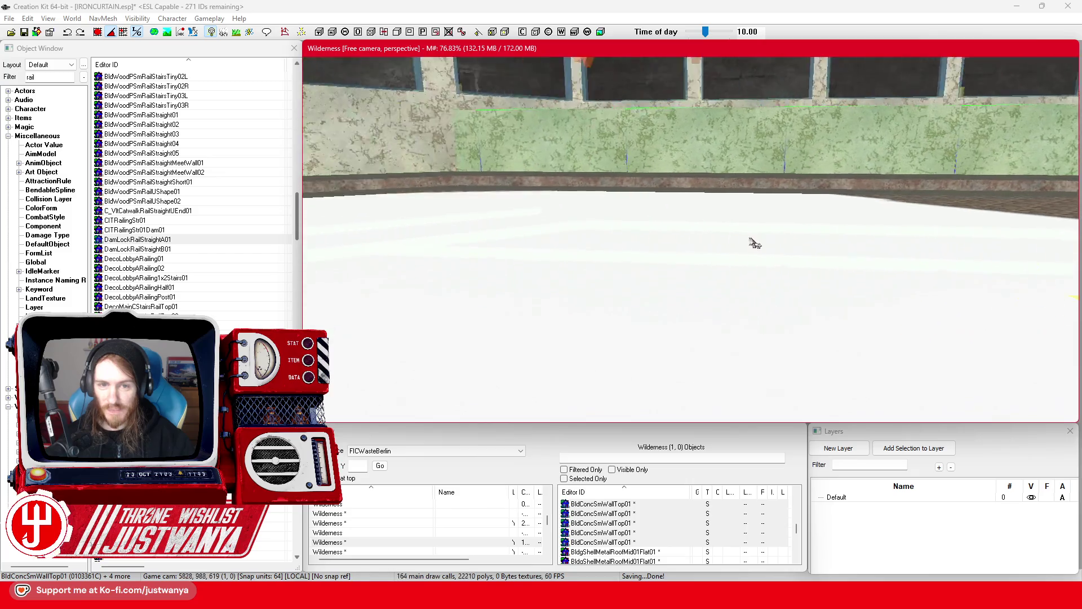
scroll(797, 235, "down", 5)
scroll(806, 210, "up", 5)
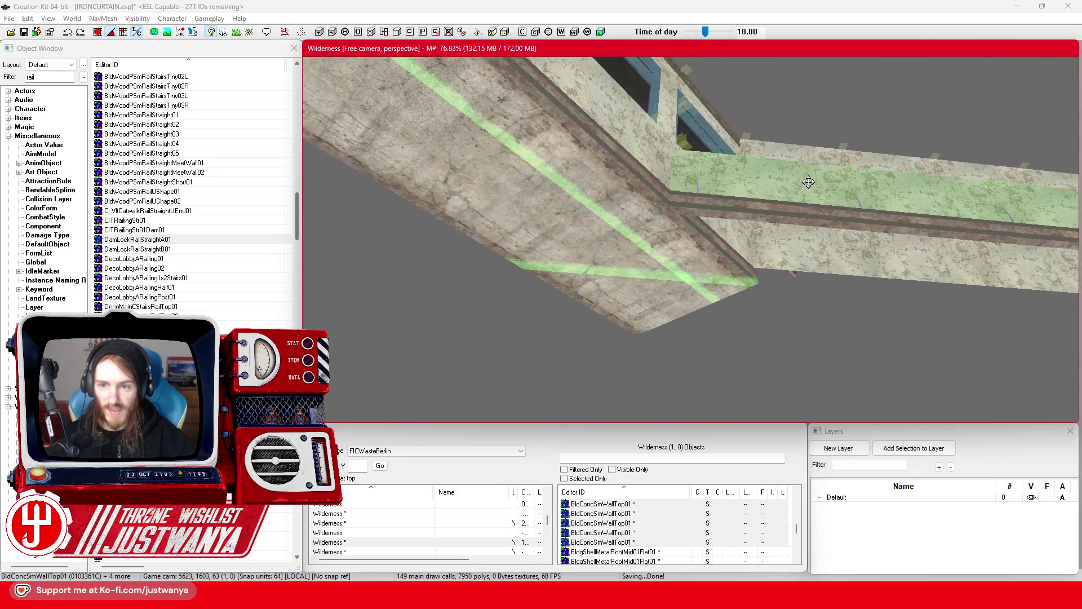
scroll(688, 254, "up", 5)
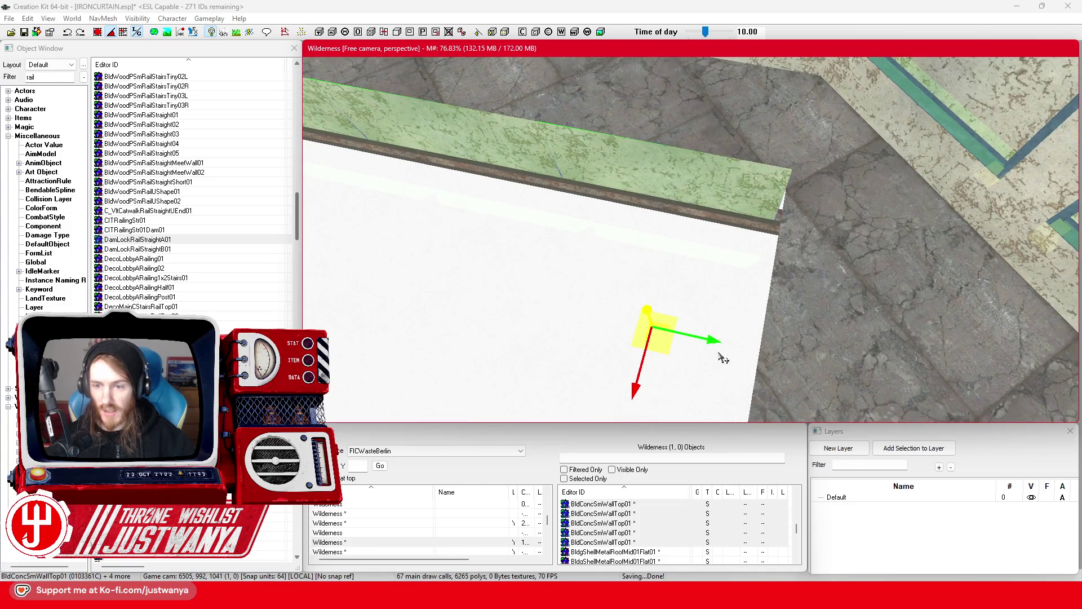
scroll(654, 293, "down", 5)
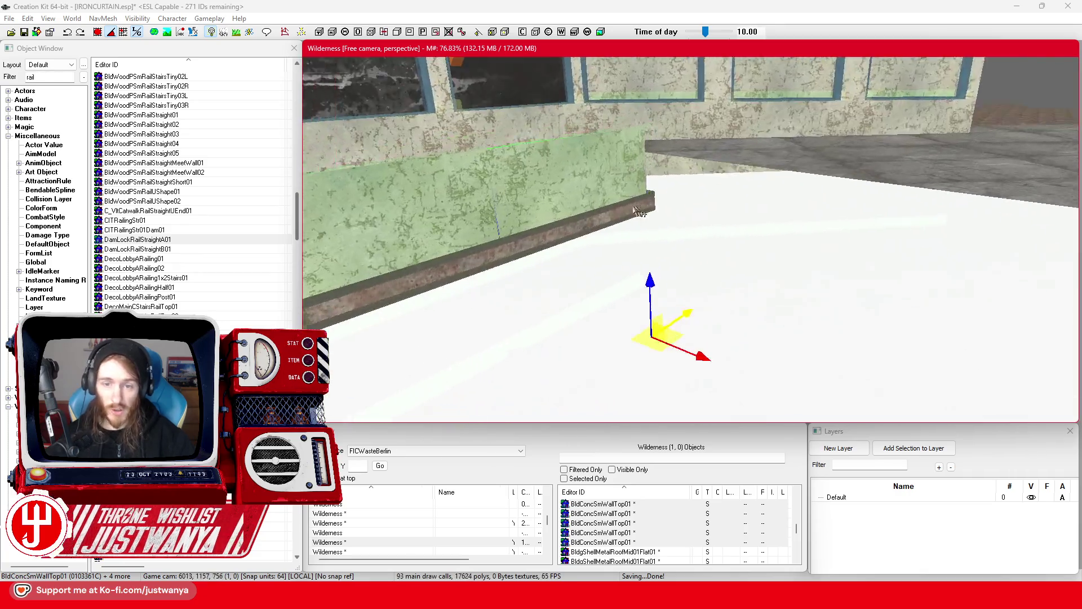
mouse_move(640, 212)
left_mouse_down()
mouse_move(550, 214)
mouse_move(611, 234)
mouse_move(546, 229)
mouse_move(877, 289)
left_mouse_up()
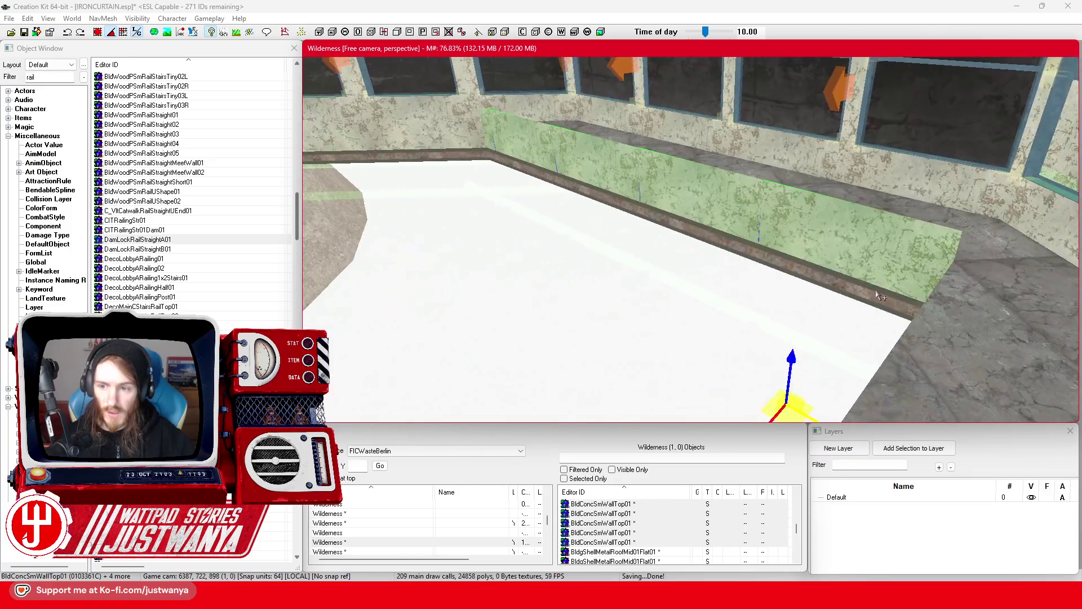
Step: Select four floor trim edge pieces and move them up onto the window ledge
left_click(877, 290)
left_click(730, 252, "ctrl")
left_click(526, 176, "ctrl")
left_click(517, 164, "ctrl")
mouse_move(554, 106)
left_mouse_down()
mouse_move(551, 121)
mouse_move(557, 103)
left_mouse_up()
mouse_move(784, 309)
left_mouse_down()
mouse_move(844, 358)
mouse_move(889, 362)
mouse_move(850, 331)
left_mouse_up()
left_click(801, 230)
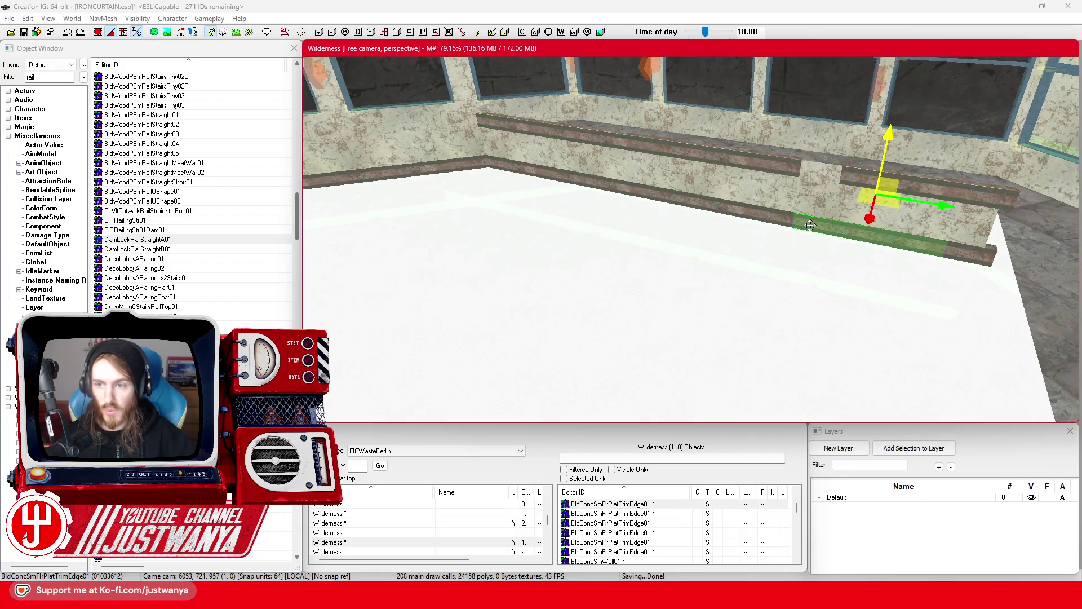
left_click_drag(800, 230, 758, 262)
scroll(755, 271, "up", 3)
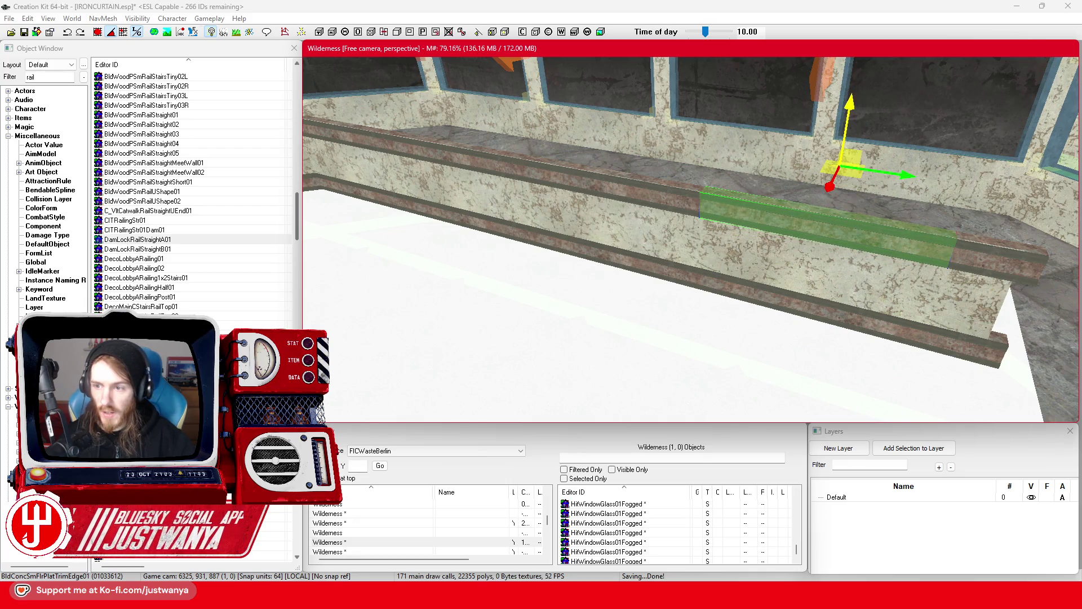
Step: Select the five concrete wall-top pieces and lower them down the wall
left_click(800, 183)
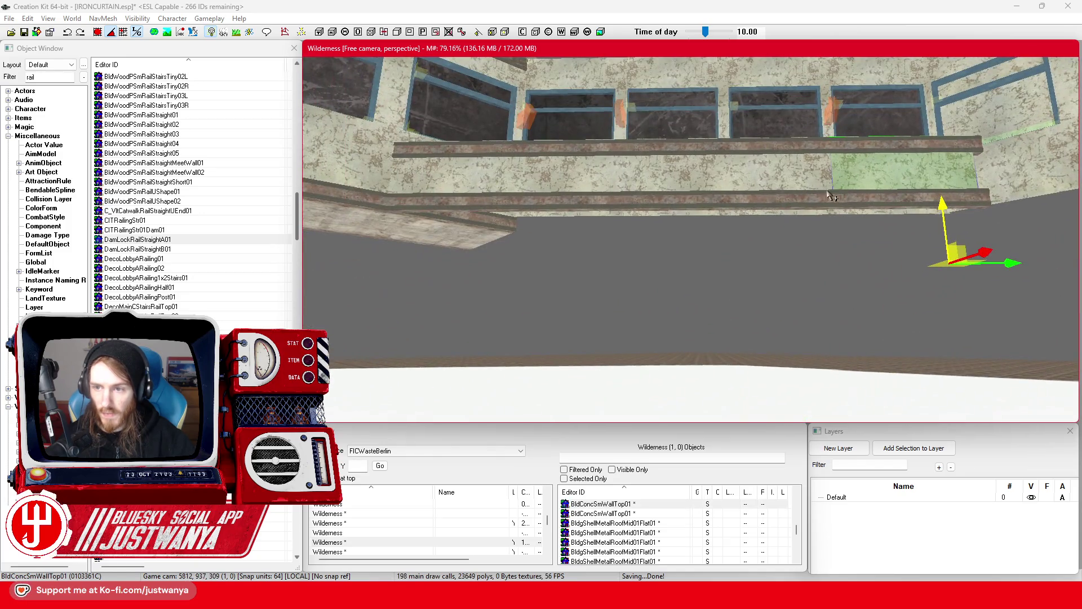
left_click(802, 178, "ctrl")
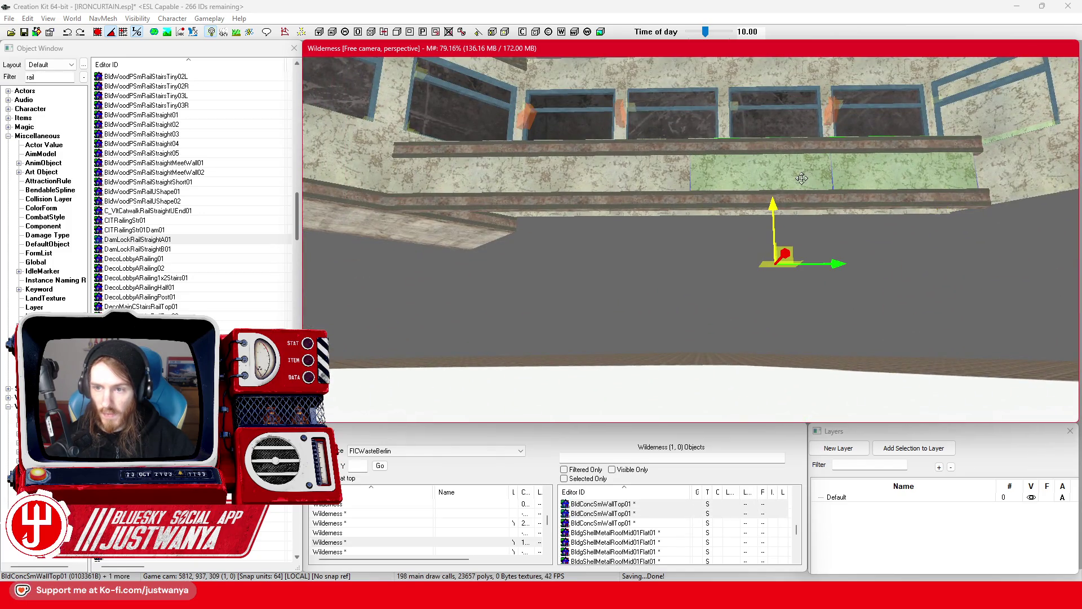
left_click(662, 188, "ctrl")
left_click(525, 180, "ctrl")
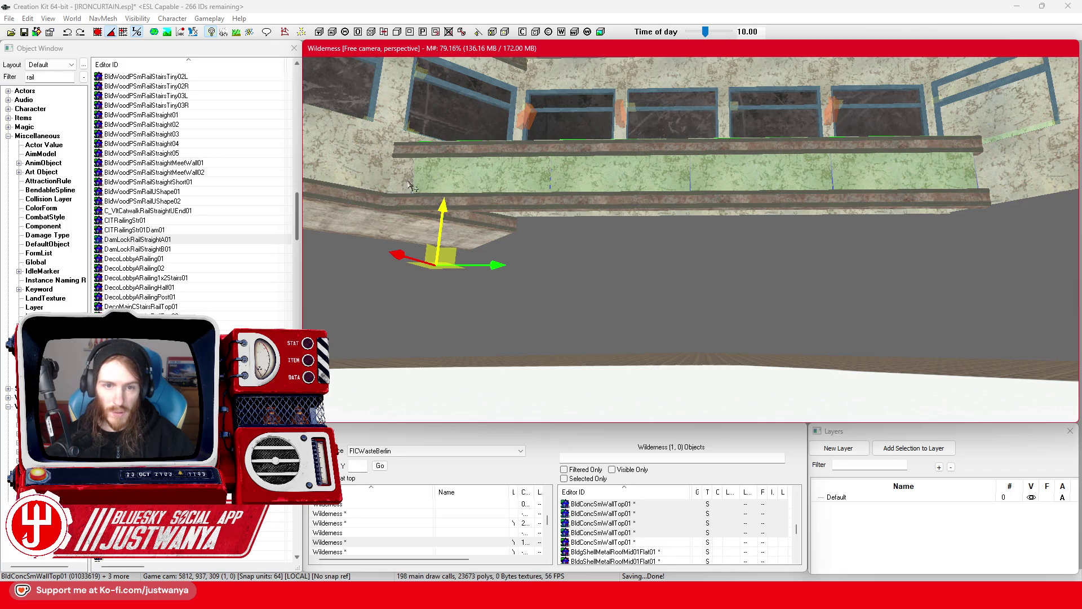
left_click(407, 188, "ctrl")
key("shift")
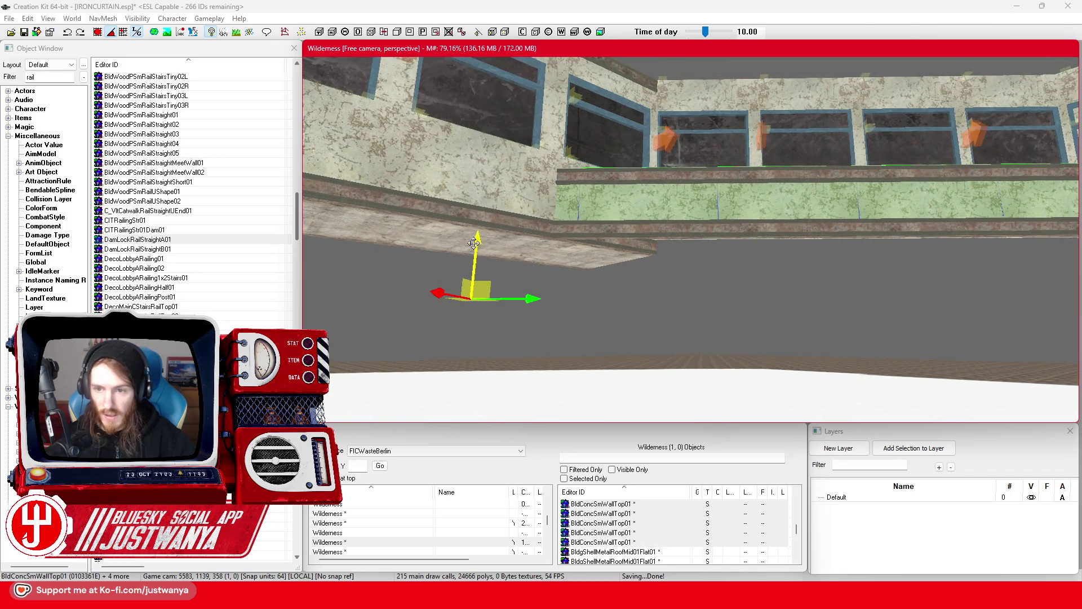
key("f")
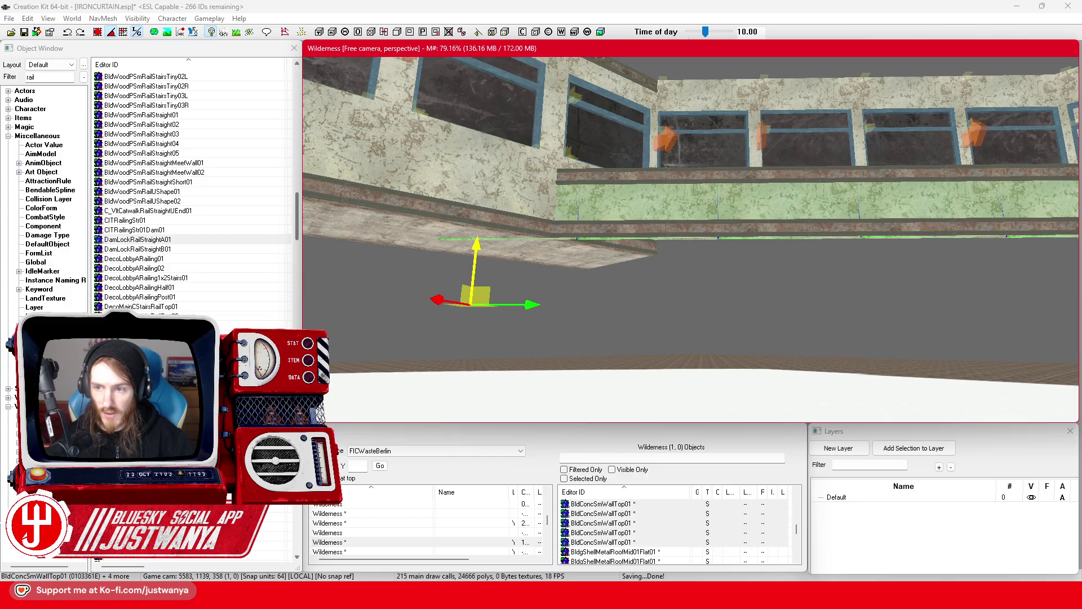
key("shift")
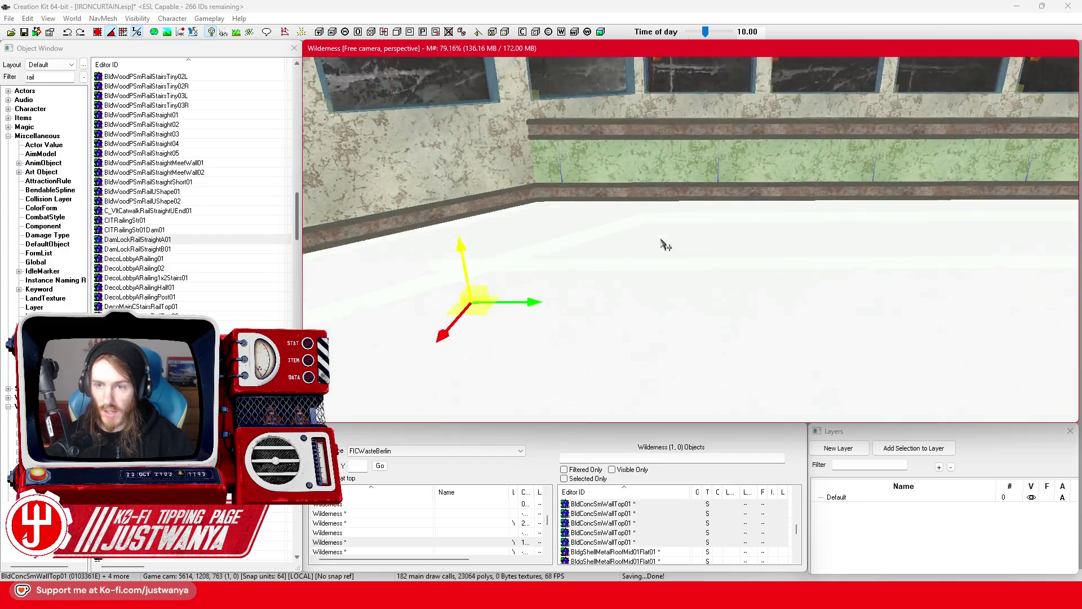
Step: Select the four ledge trim segments and rotate them around their vertical axis
left_click(784, 194)
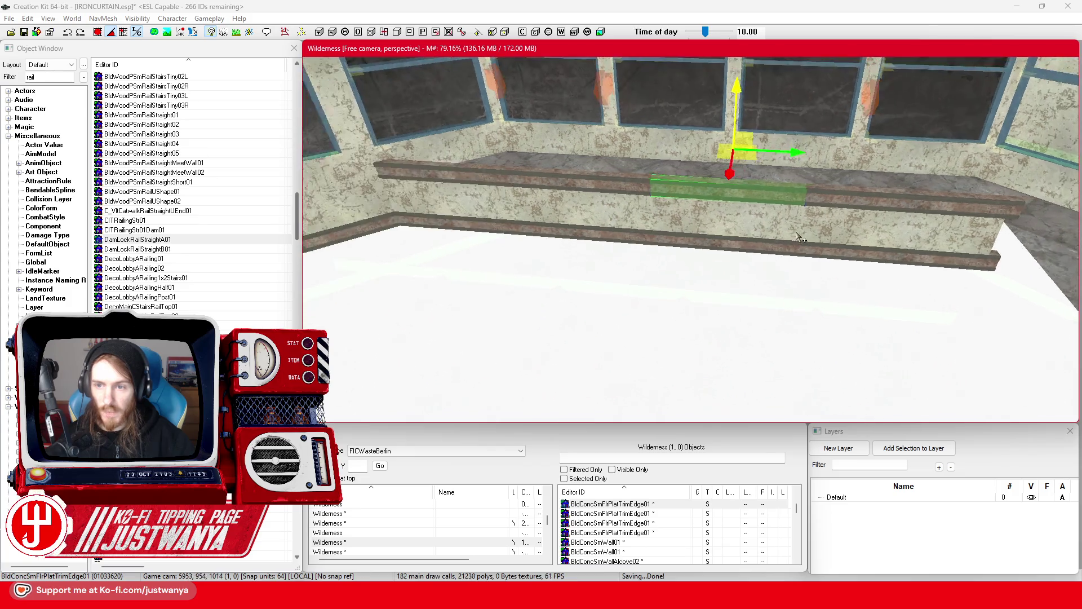
key("shift")
left_click(424, 197, "ctrl")
left_click(581, 199, "ctrl")
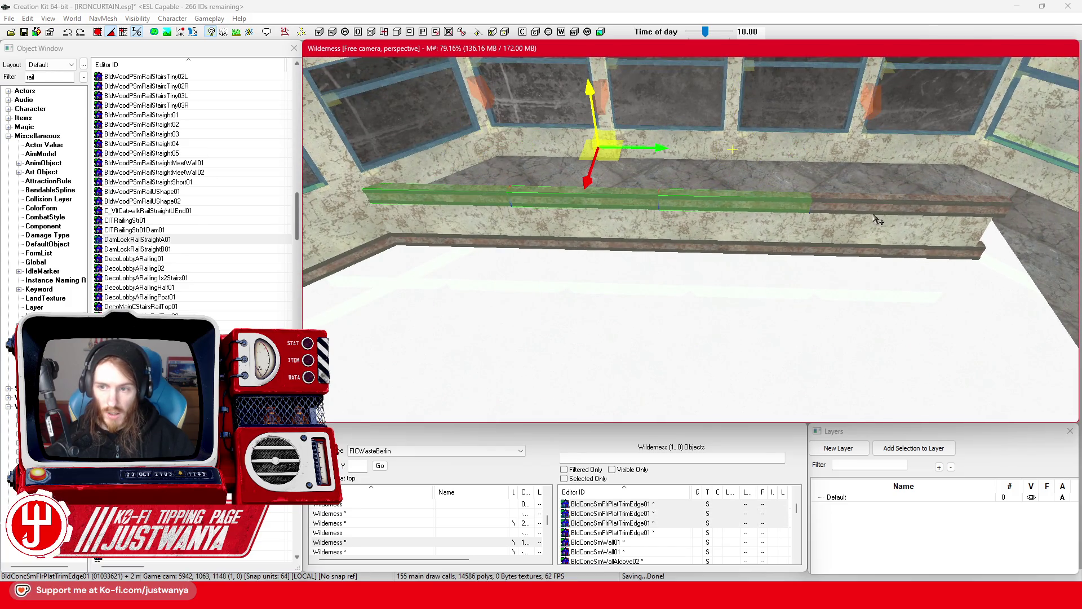
left_click(862, 205, "ctrl")
key("3")
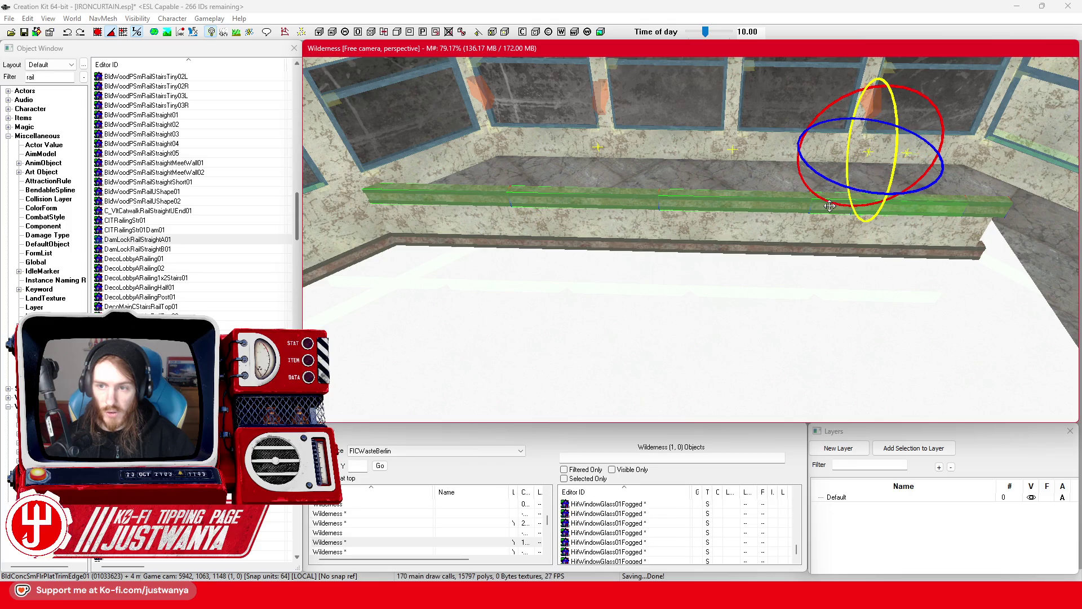
left_click_drag(870, 195, 870, 195)
key("2")
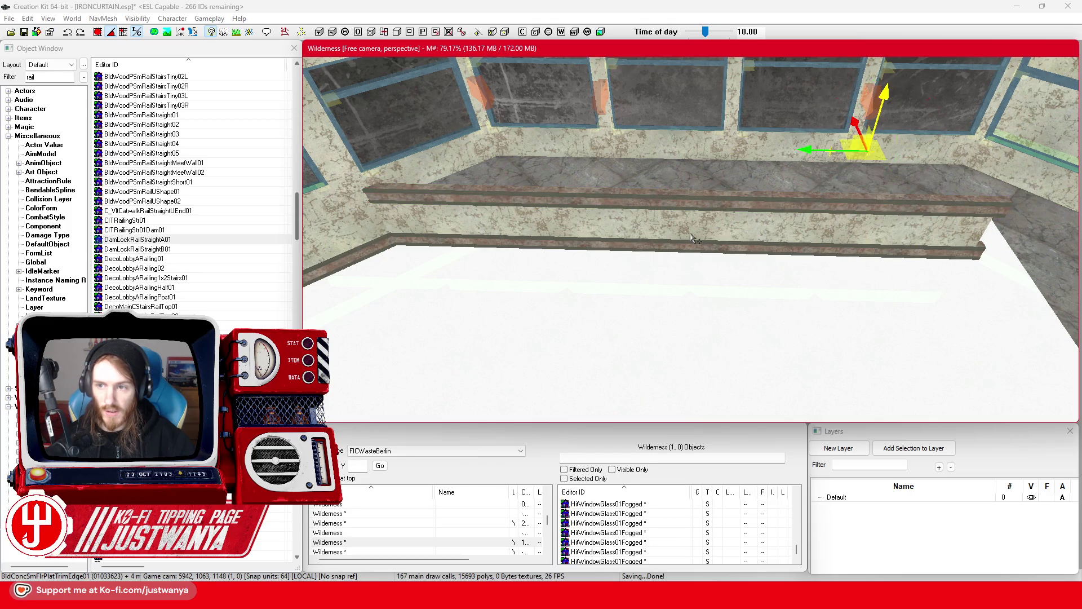
Step: Move the trim strip down onto the lower ledge beneath the windows
mouse_move(868, 151)
left_mouse_down()
mouse_move(910, 247)
mouse_move(411, 282)
mouse_move(434, 285)
left_mouse_up()
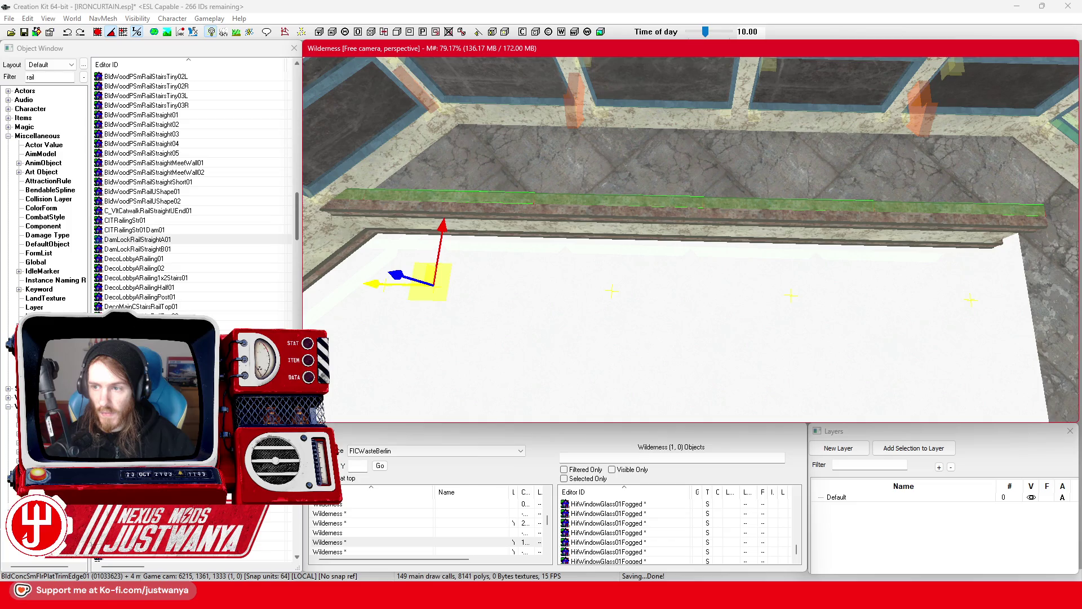
mouse_move(482, 254)
left_mouse_down()
mouse_move(590, 246)
mouse_move(517, 203)
mouse_move(499, 243)
left_mouse_up()
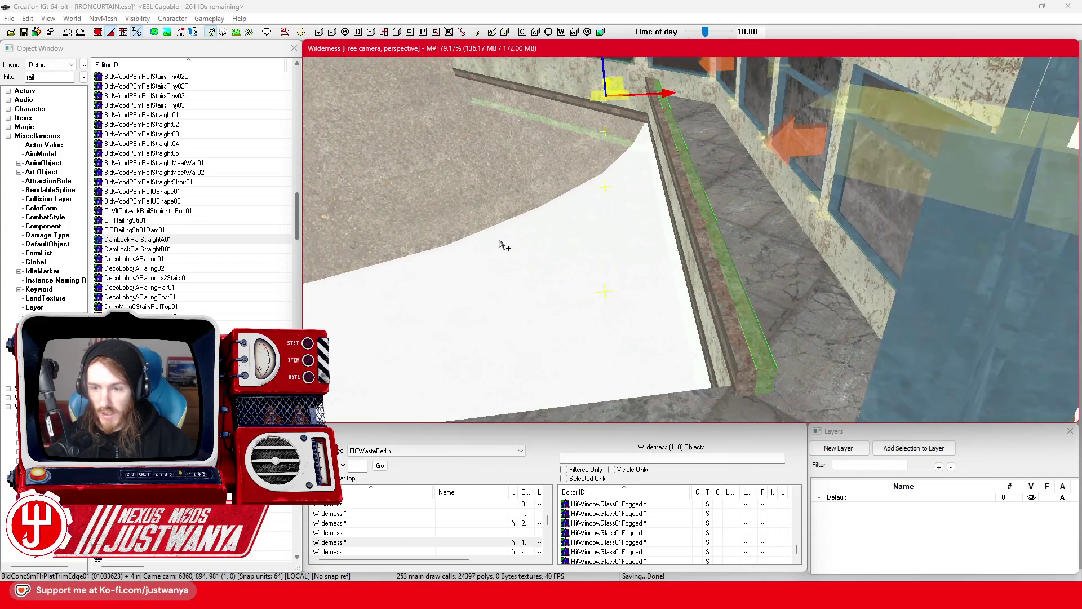
left_click_drag(596, 84, 525, 115)
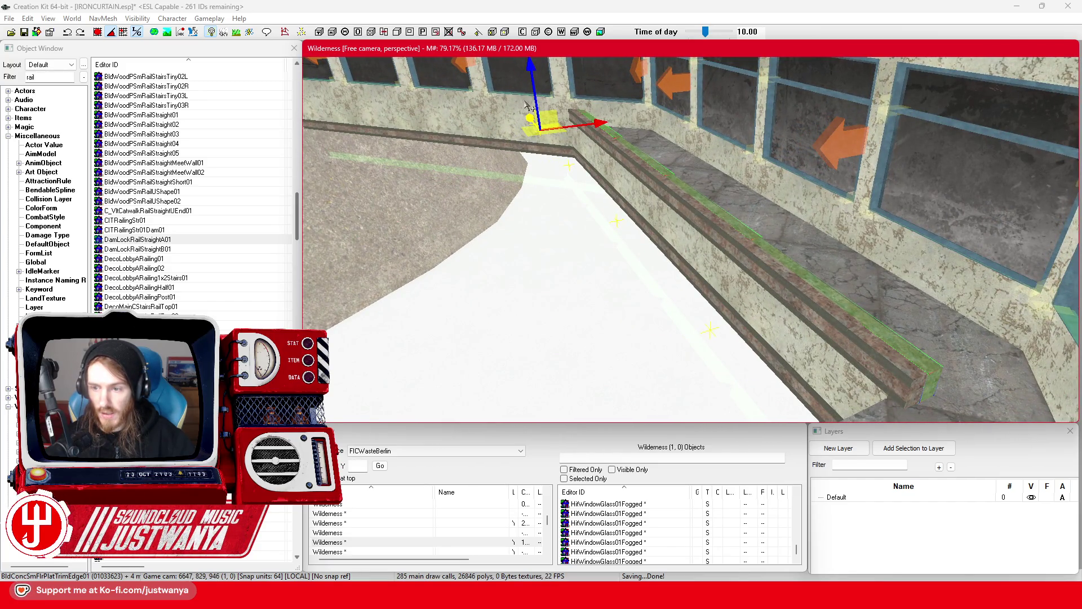
mouse_move(767, 290)
left_mouse_down()
mouse_move(652, 285)
mouse_move(704, 276)
mouse_move(508, 226)
left_mouse_up()
left_click(31, 77)
type("ladder")
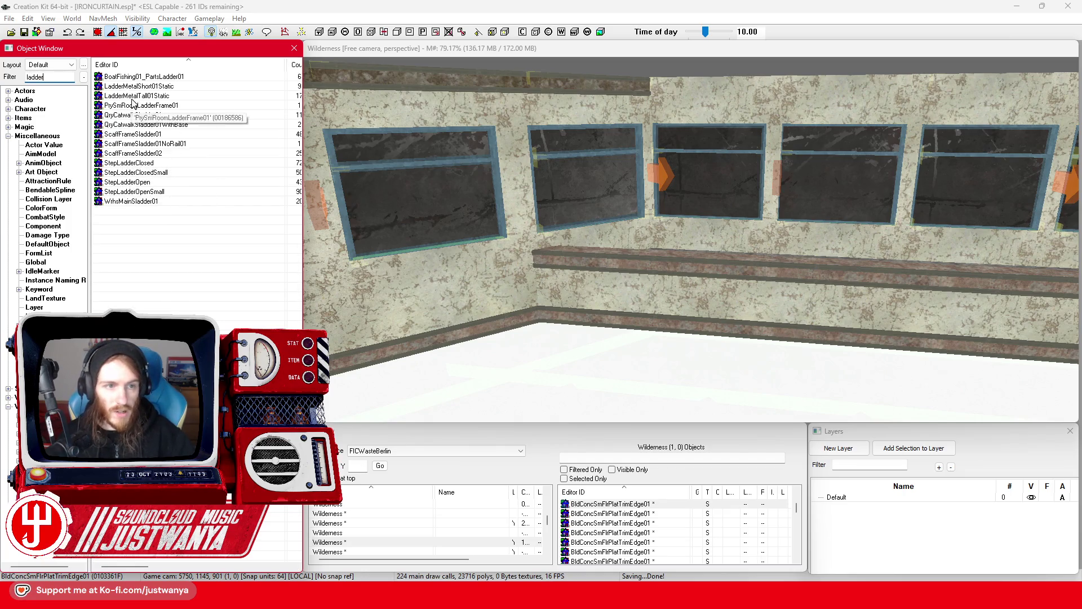
Step: Place LadderMetalTall01Static in the room and rotate it 90° to lie along the window ledge
mouse_move(134, 100)
left_mouse_down()
mouse_move(664, 258)
mouse_move(659, 286)
left_mouse_up()
scroll(664, 259, "up", 2)
scroll(664, 258, "up", 2)
key("e")
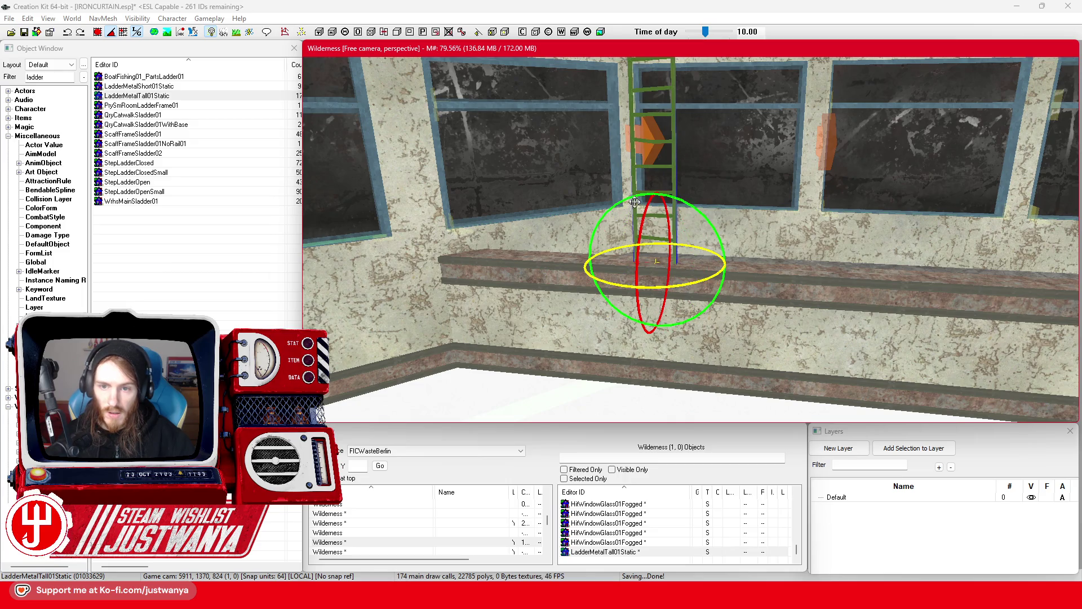
mouse_move(636, 202)
left_mouse_down()
mouse_move(591, 255)
mouse_move(654, 237)
mouse_move(722, 237)
mouse_move(685, 239)
left_mouse_up()
key("w")
scroll(684, 280, "down", 3)
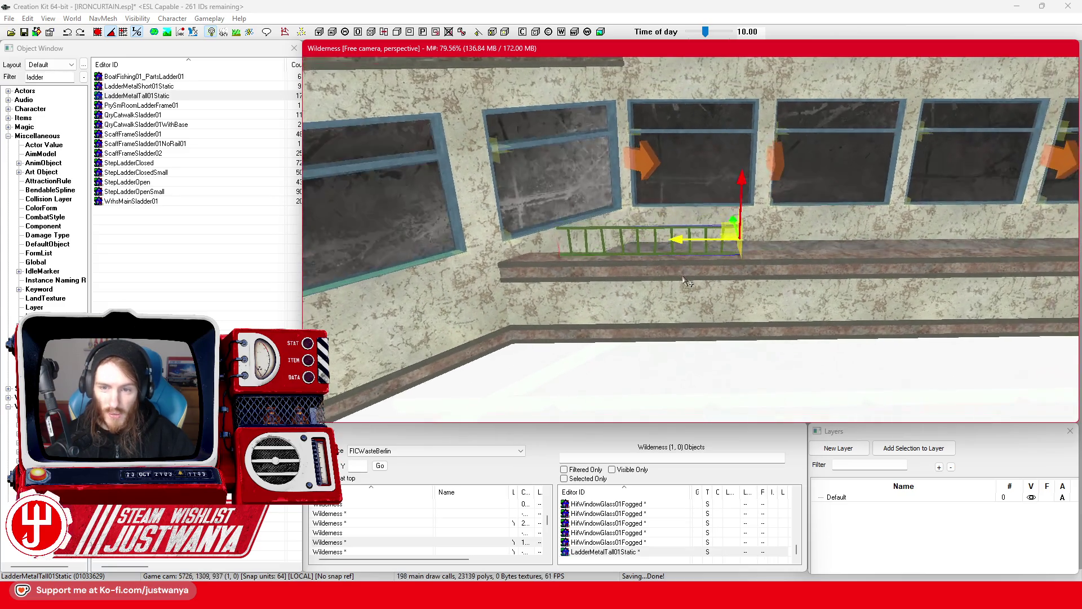
scroll(640, 252, "up", 3)
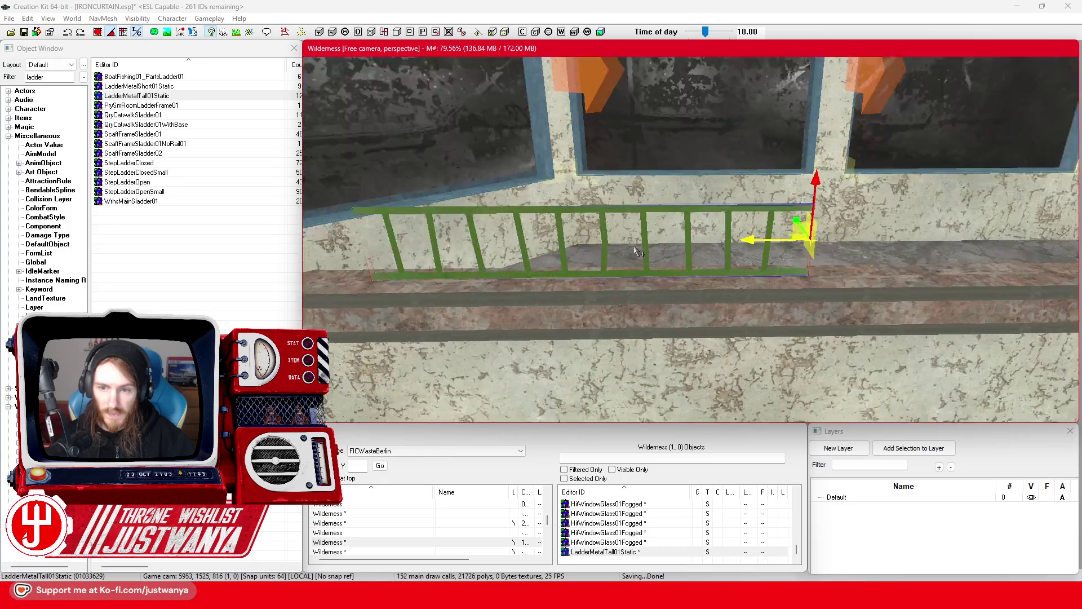
scroll(637, 252, "down", 5)
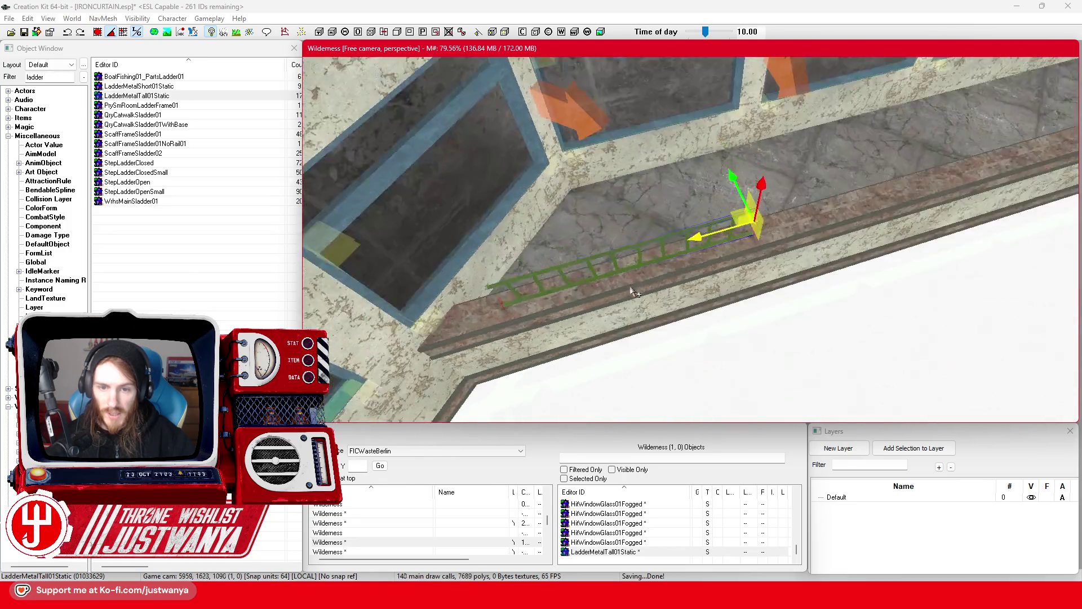
scroll(630, 299, "down", 4)
scroll(786, 259, "up", 6)
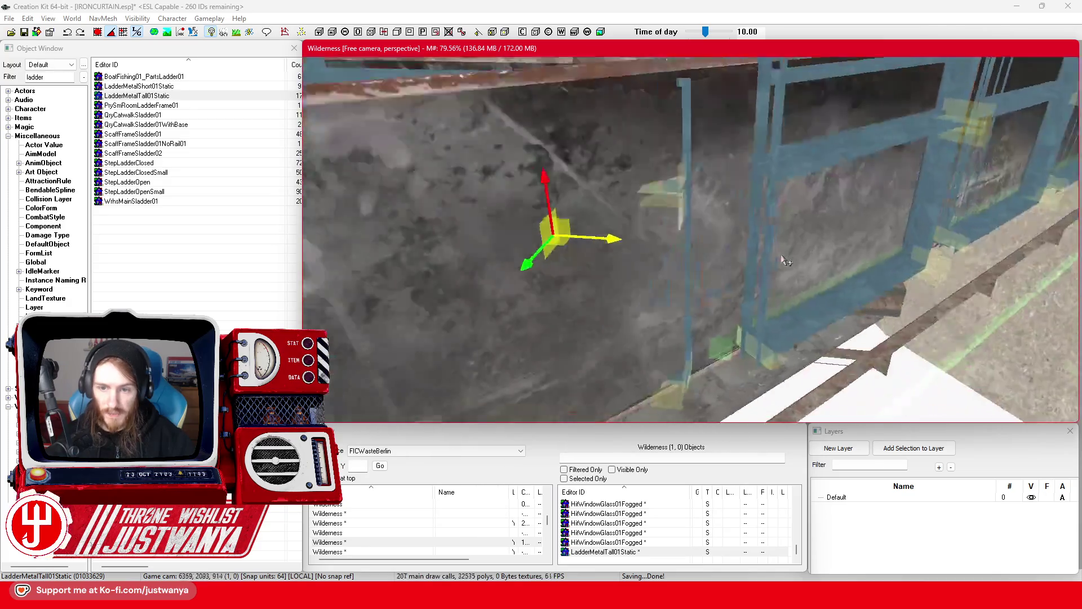
scroll(785, 260, "down", 4)
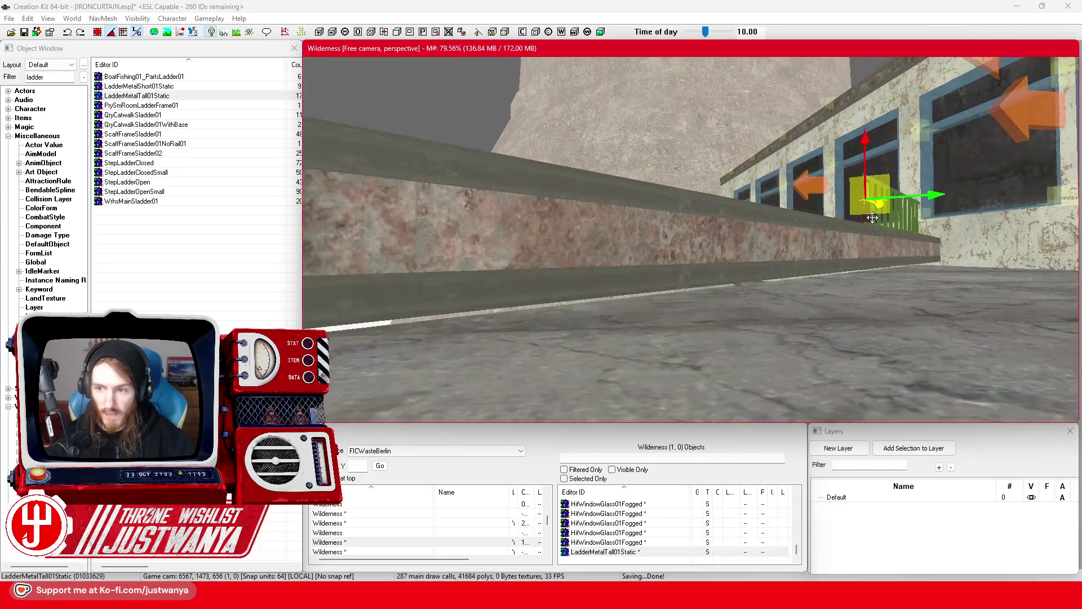
scroll(872, 218, "down", 1)
scroll(731, 288, "up", 2)
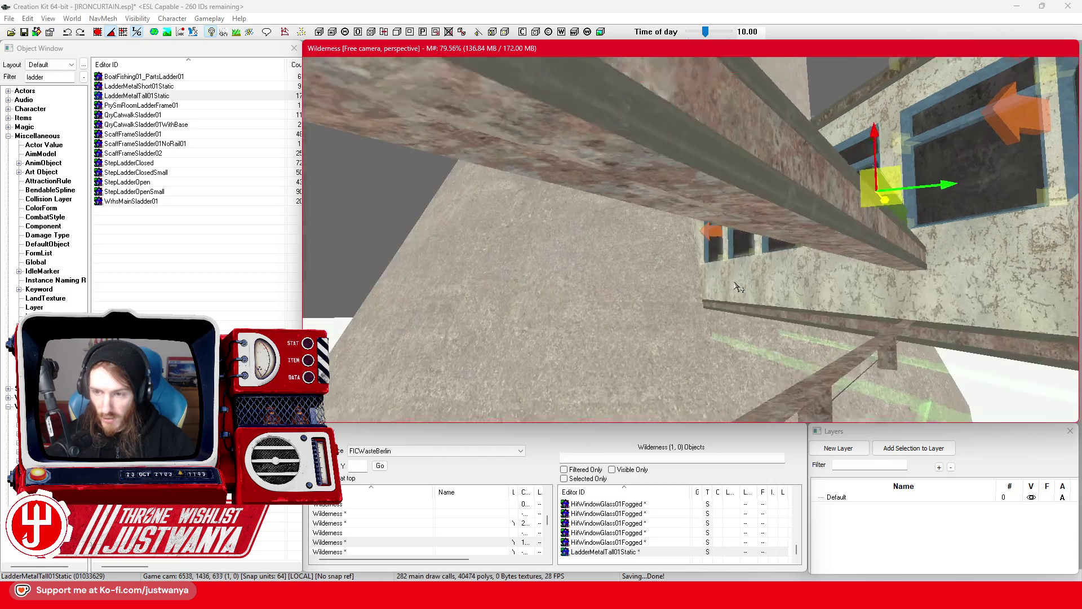
left_click_drag(445, 234, 509, 246)
left_click(461, 237)
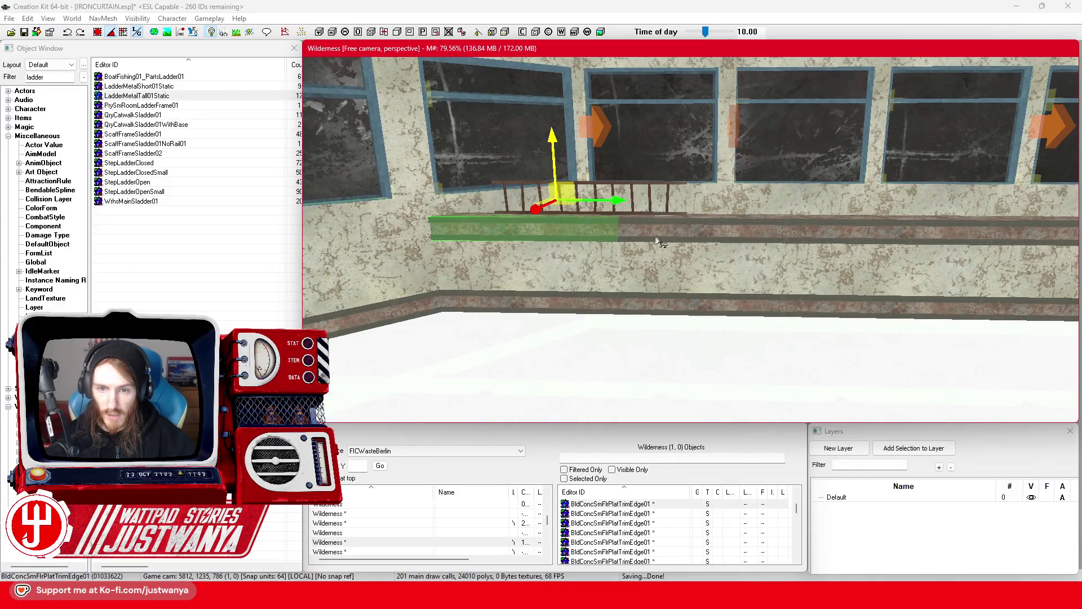
left_click(796, 233, "ctrl")
left_click(843, 239, "ctrl")
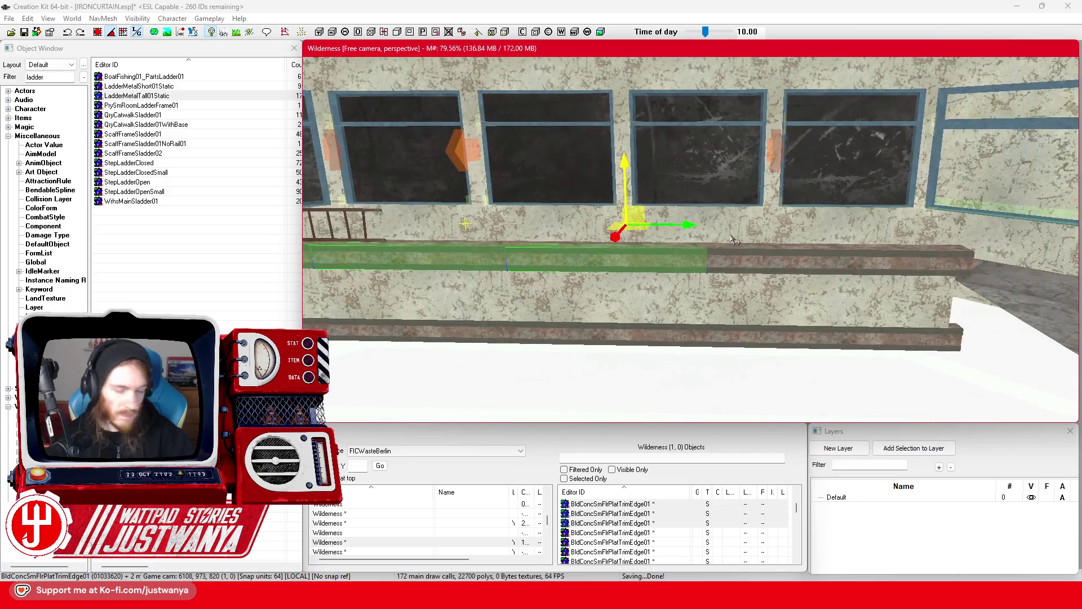
left_click(747, 265, "ctrl")
left_click(902, 262, "ctrl")
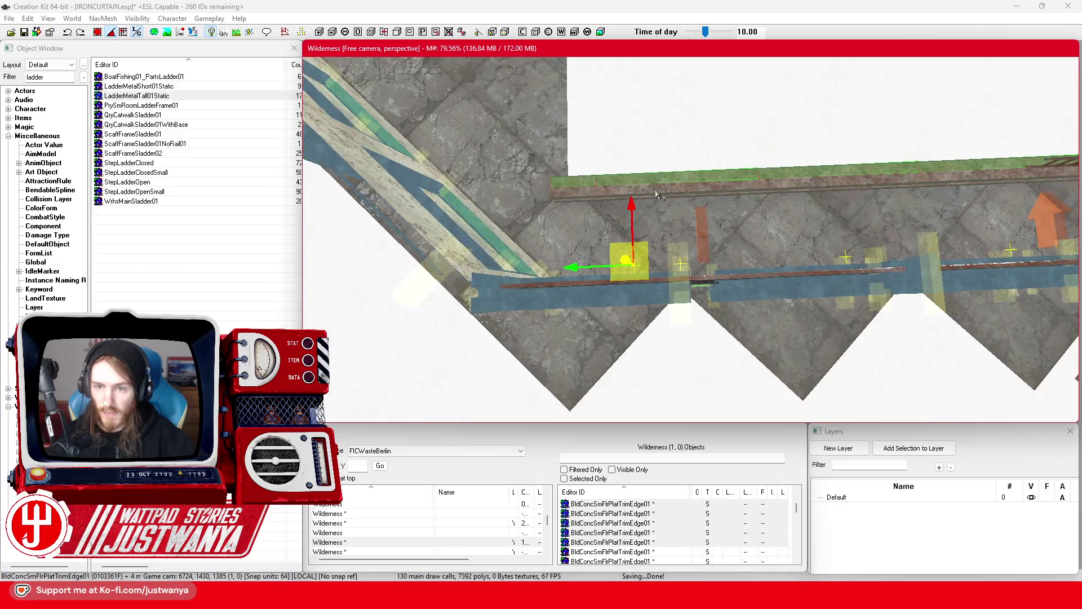
left_click(676, 187, "ctrl")
left_click(803, 188, "ctrl")
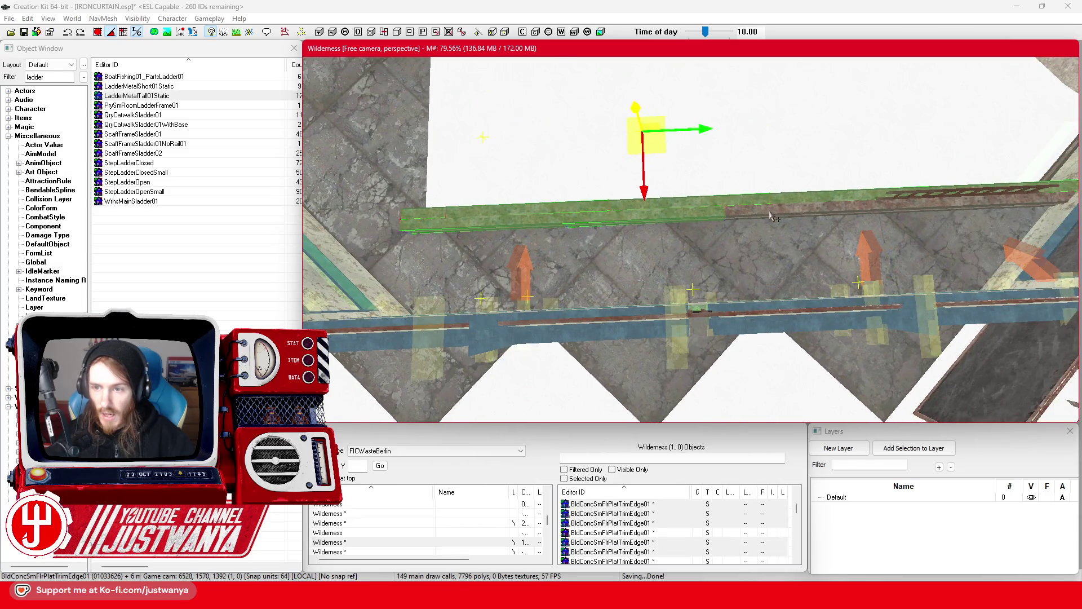
left_click(771, 216, "ctrl")
left_click(917, 212, "ctrl")
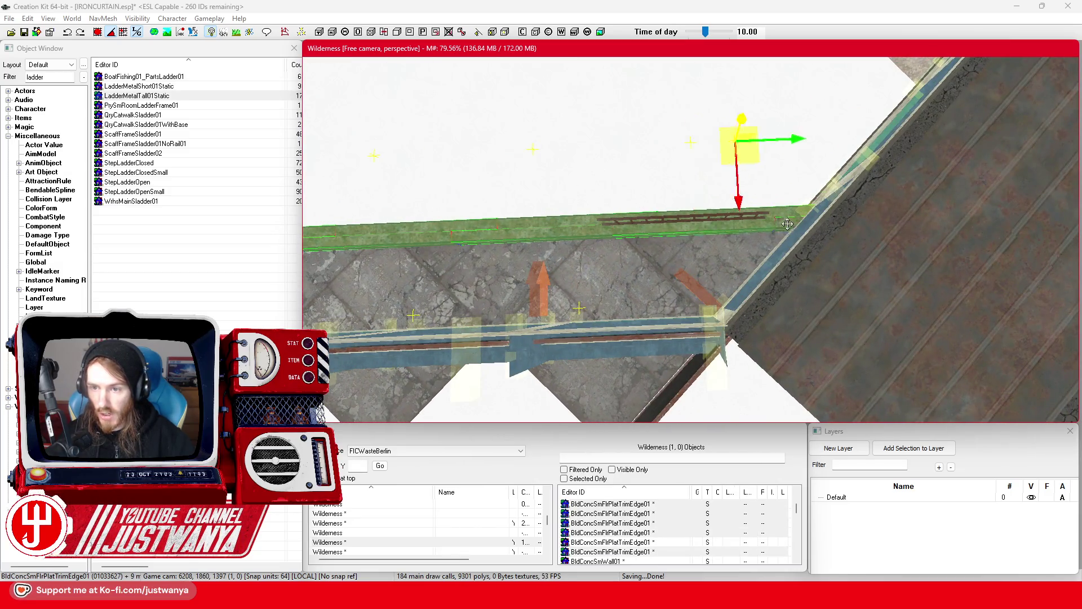
left_click(787, 224, "ctrl")
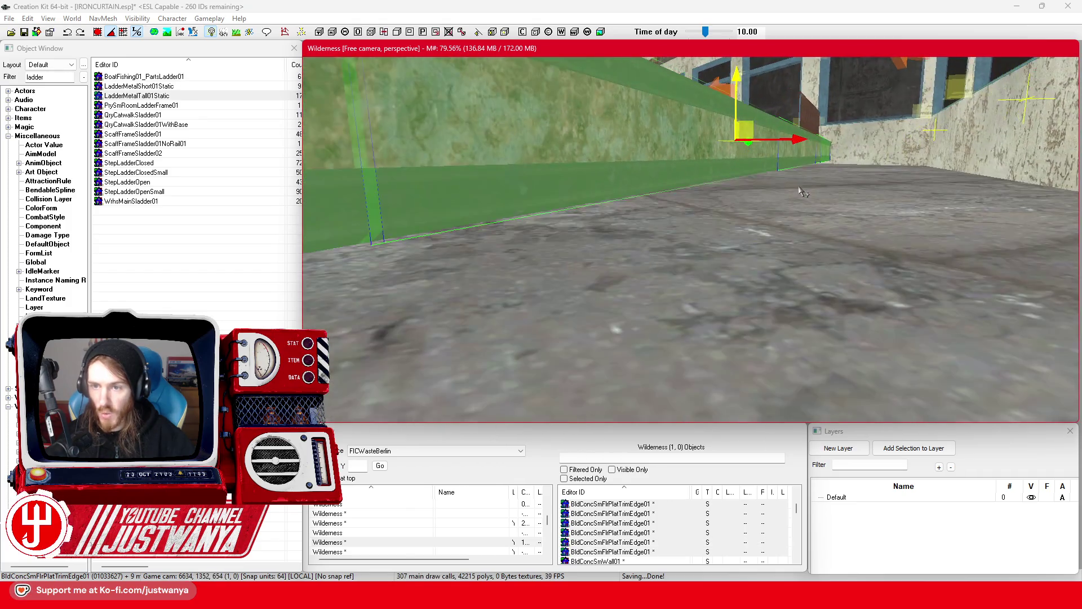
scroll(738, 70, "up", 2)
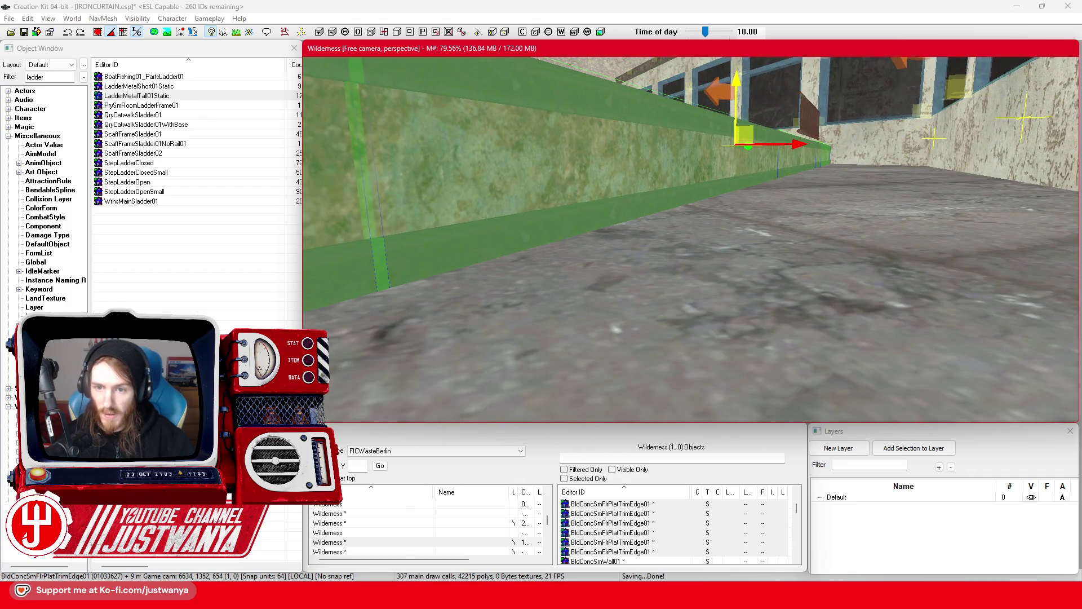
mouse_move(744, 65)
left_mouse_down()
mouse_move(730, 178)
mouse_move(679, 181)
left_mouse_up()
left_click(702, 183)
left_click(740, 177, "ctrl")
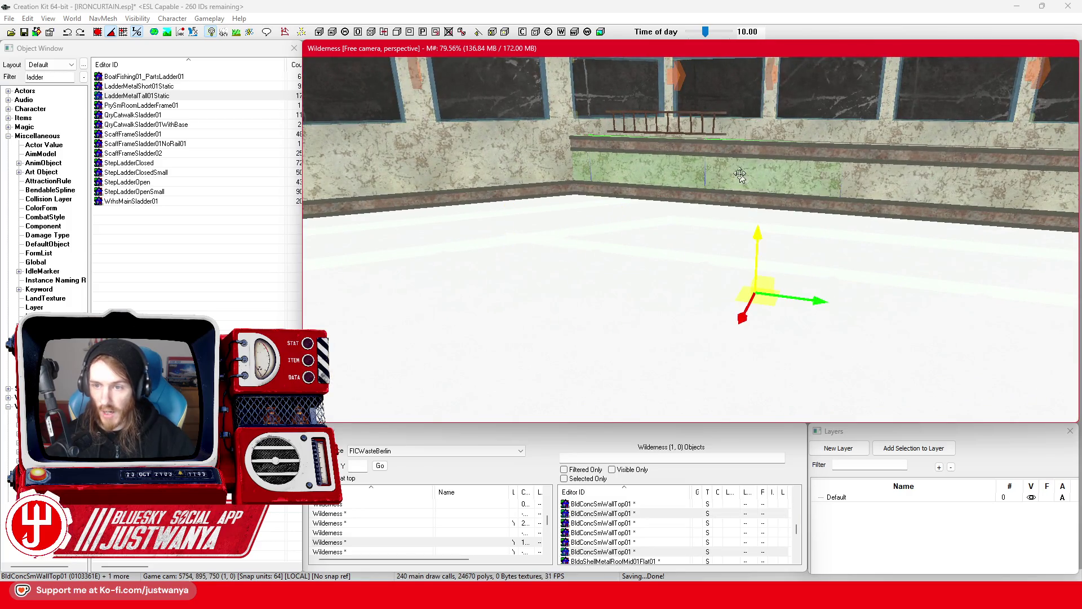
left_click(875, 181, "ctrl")
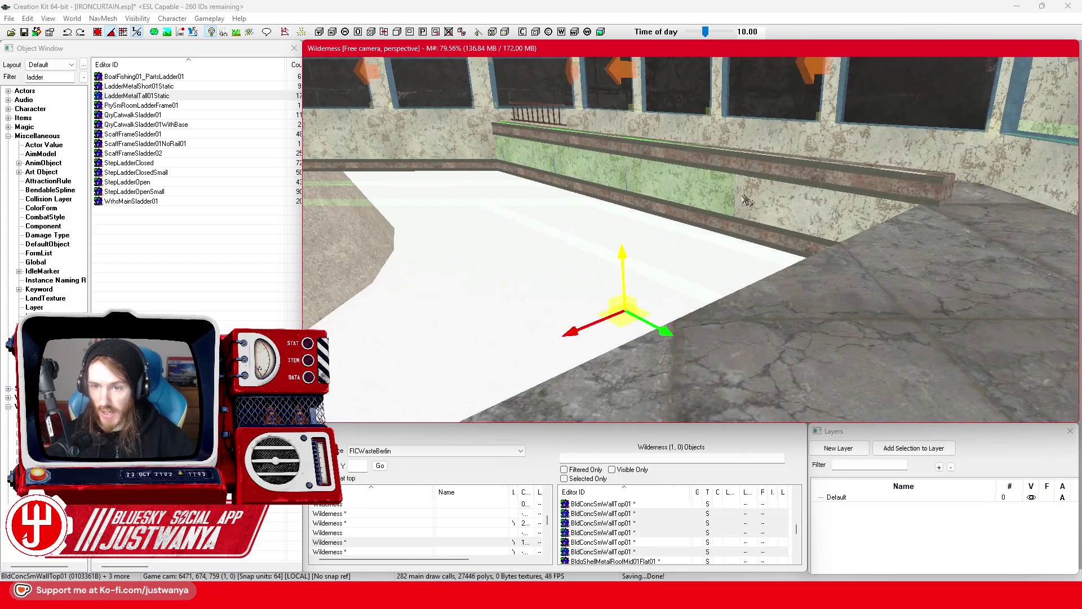
left_click(702, 194, "ctrl")
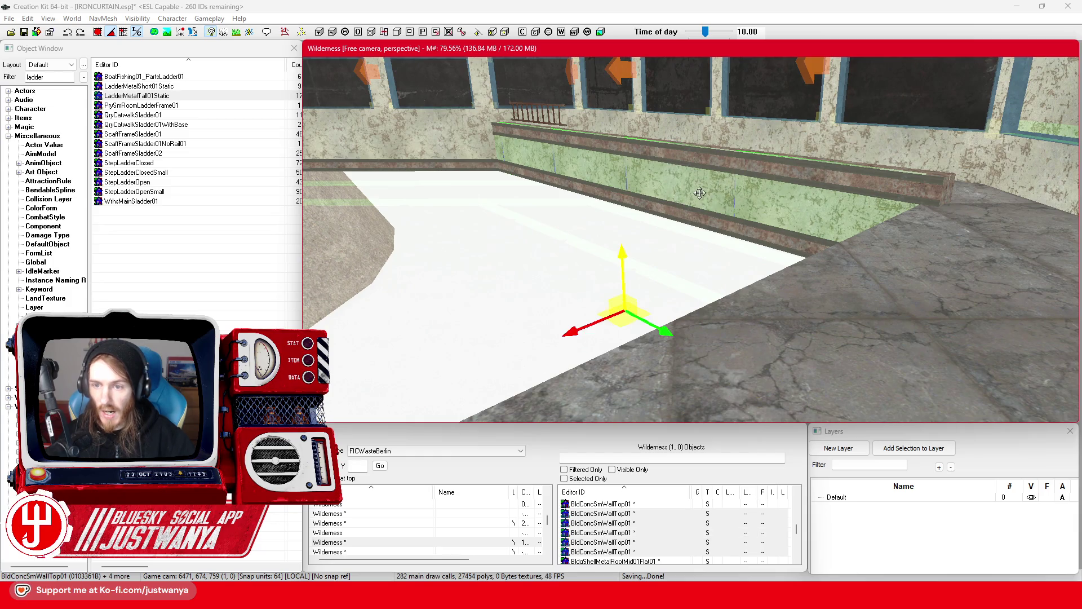
scroll(700, 193, "down", 3)
scroll(668, 213, "up", 3)
scroll(668, 213, "up", 1)
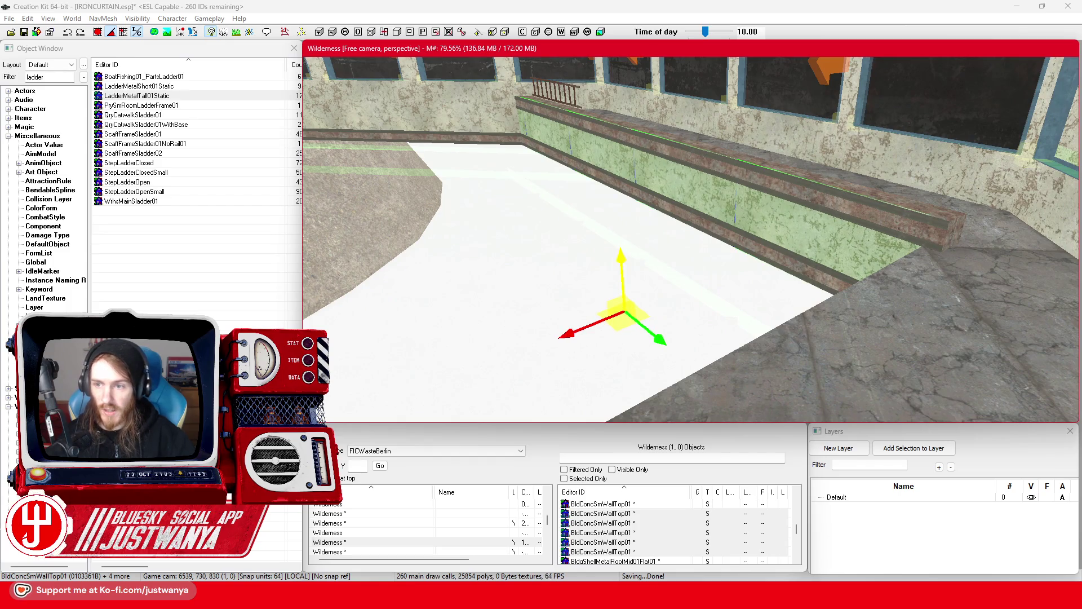
scroll(604, 246, "down", 5)
Step: Select the ladder railing and slide it along the window ledge toward the corner
key("shift")
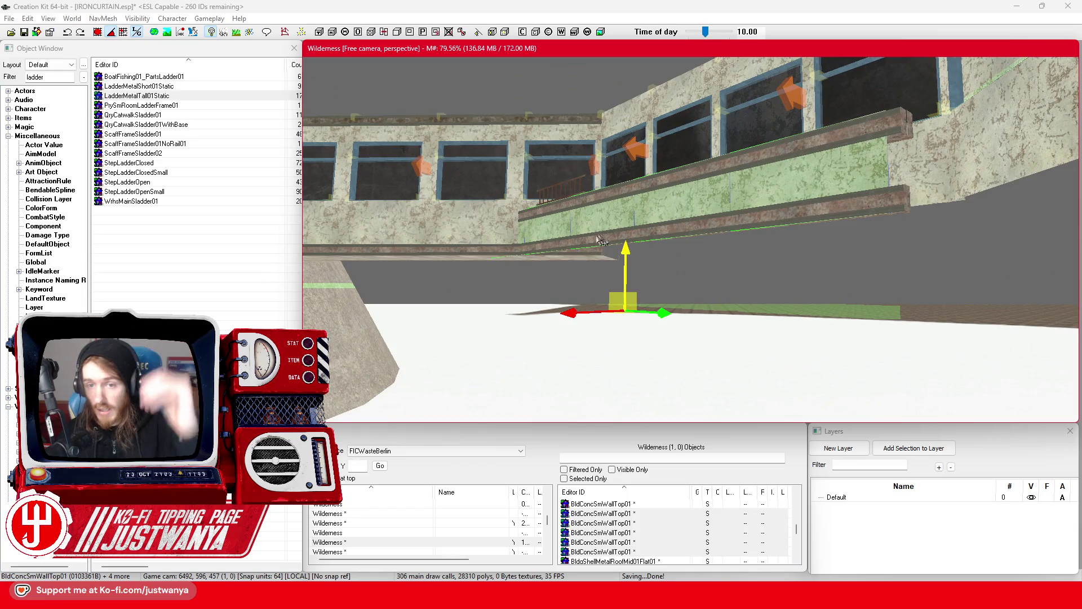
key("shift")
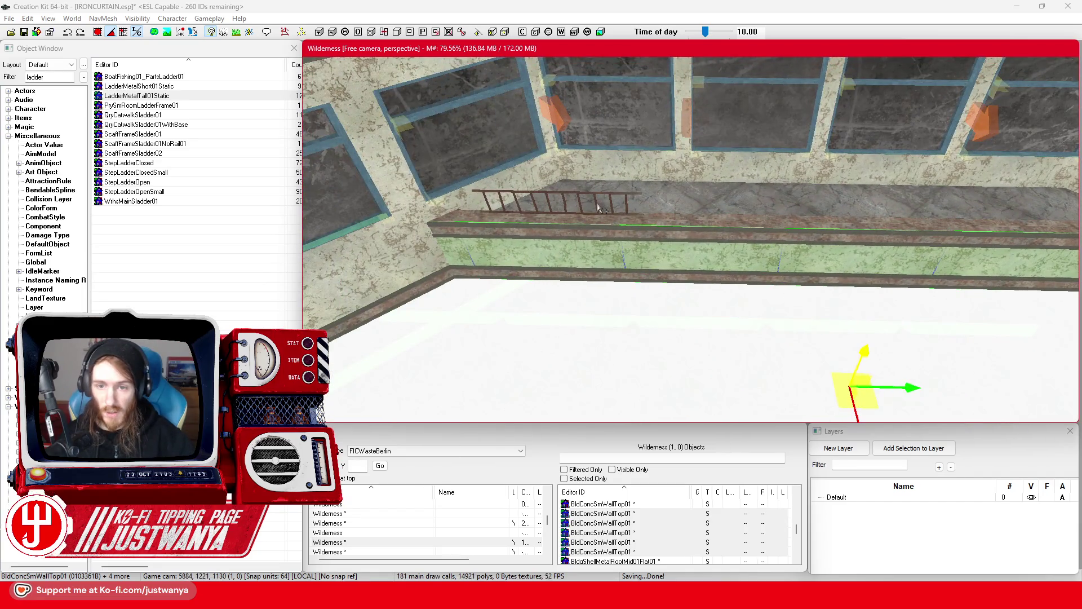
left_click(598, 204)
key("shift")
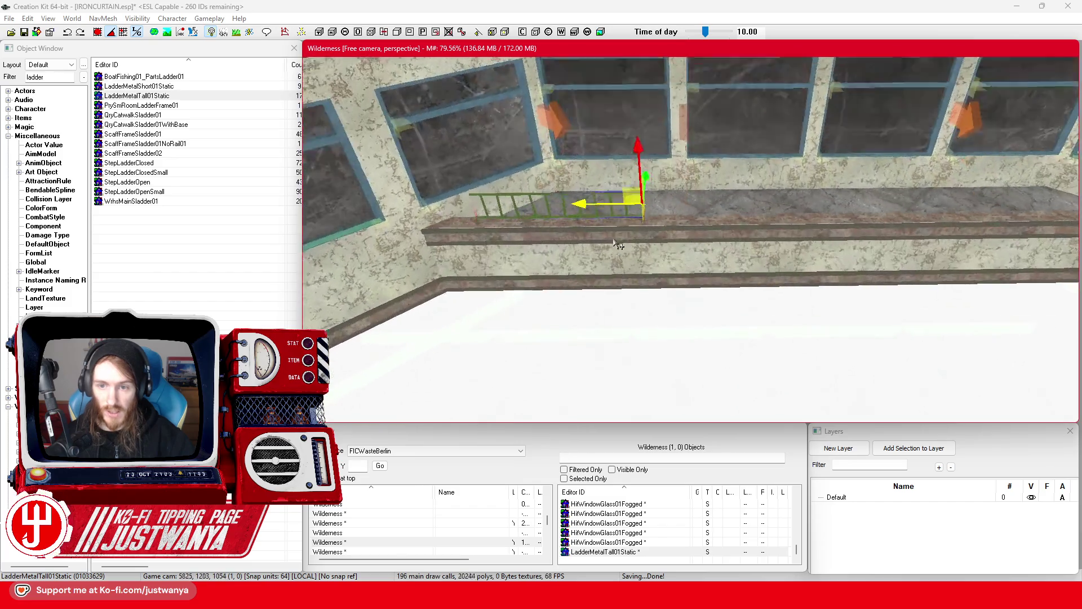
key("shift")
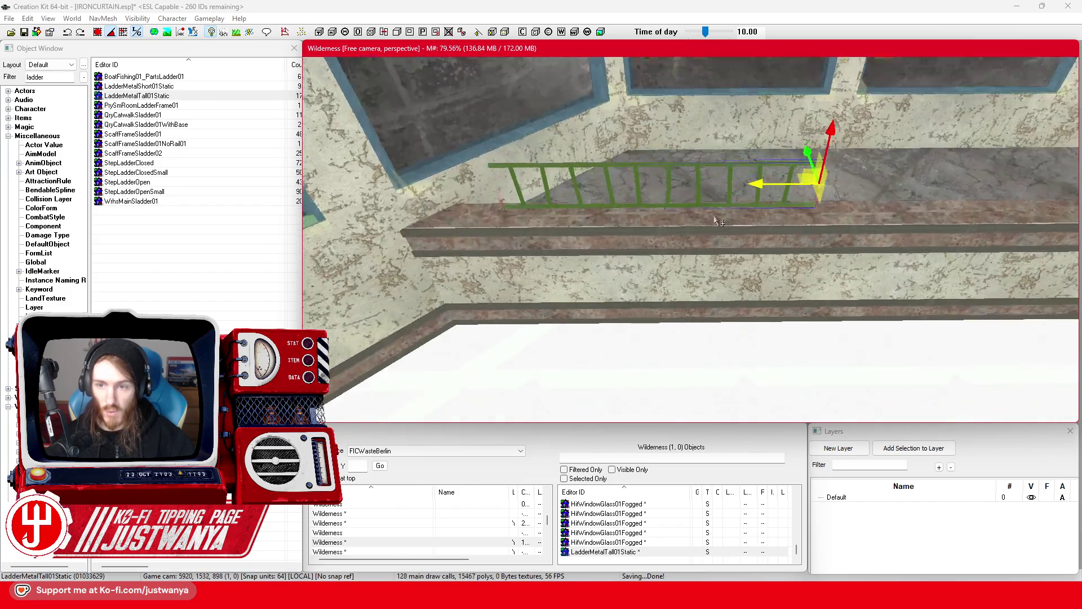
left_click_drag(823, 114, 823, 111)
key("shift")
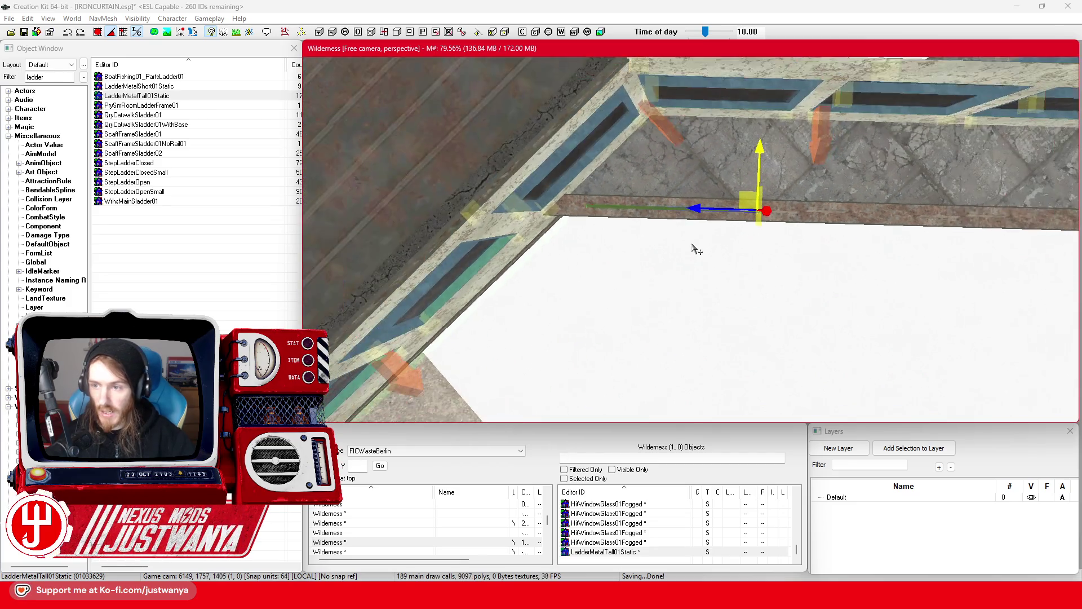
left_click_drag(643, 189, 1011, 174)
key("shift")
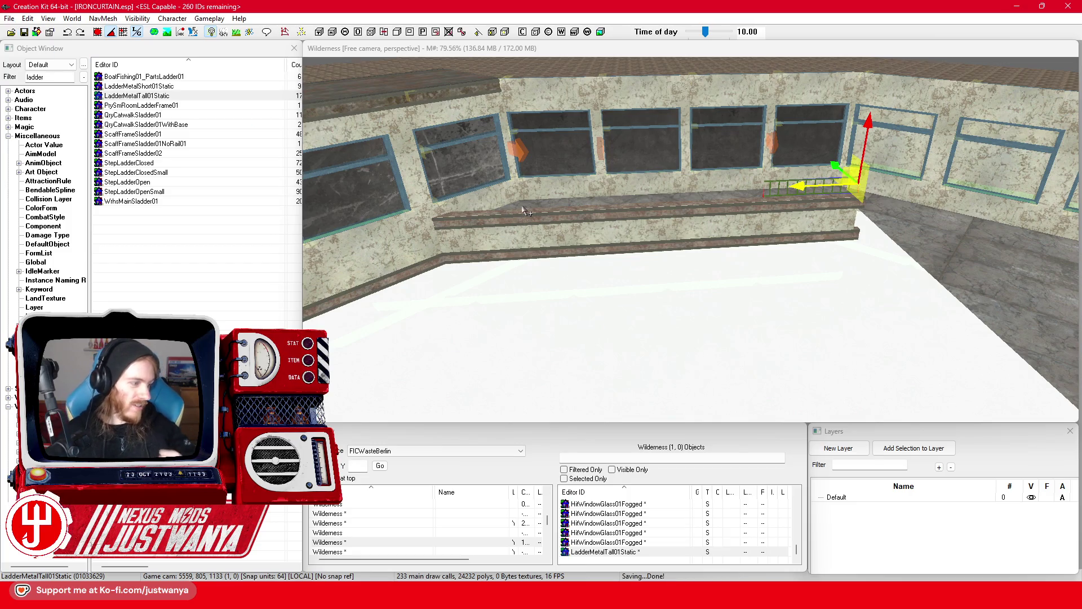
Step: Select the concrete wall-top piece and save the plugin
scroll(699, 243, "up", 2)
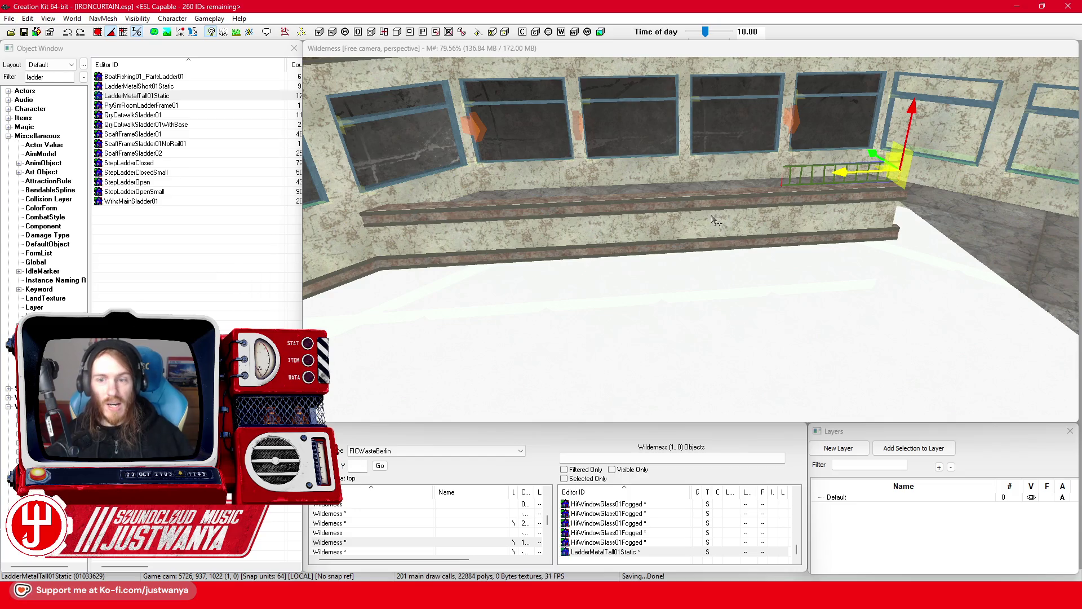
left_click(714, 220)
scroll(710, 236, "up", 3)
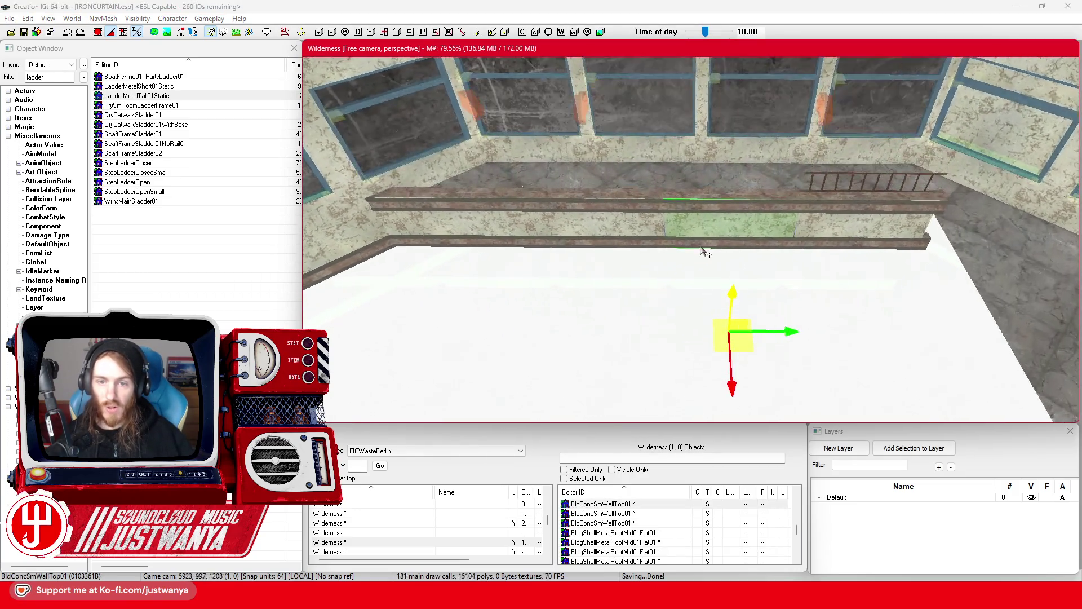
scroll(703, 251, "up", 3)
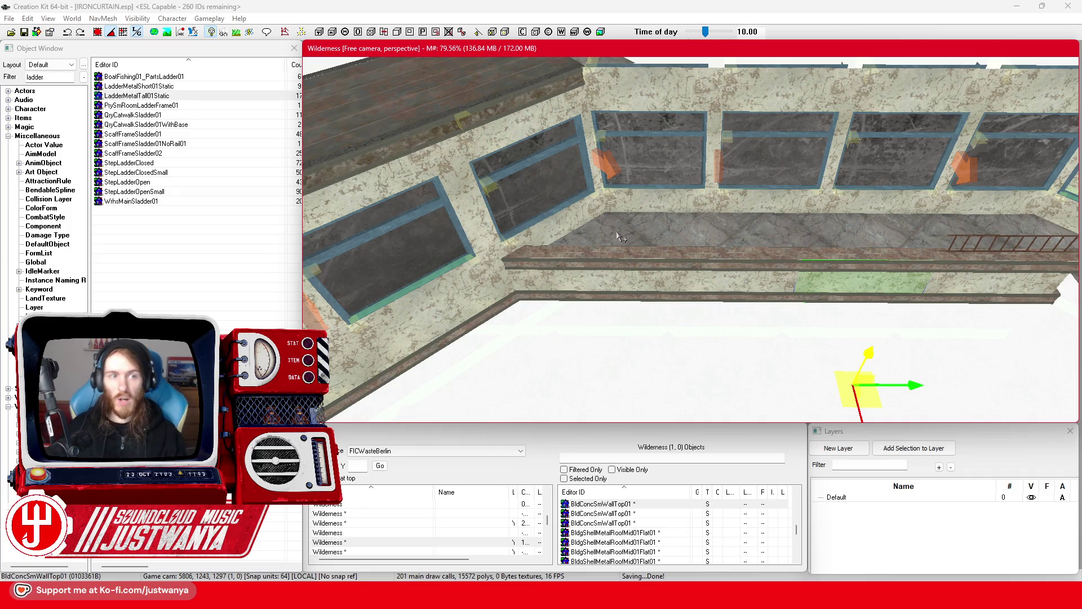
left_click(24, 33)
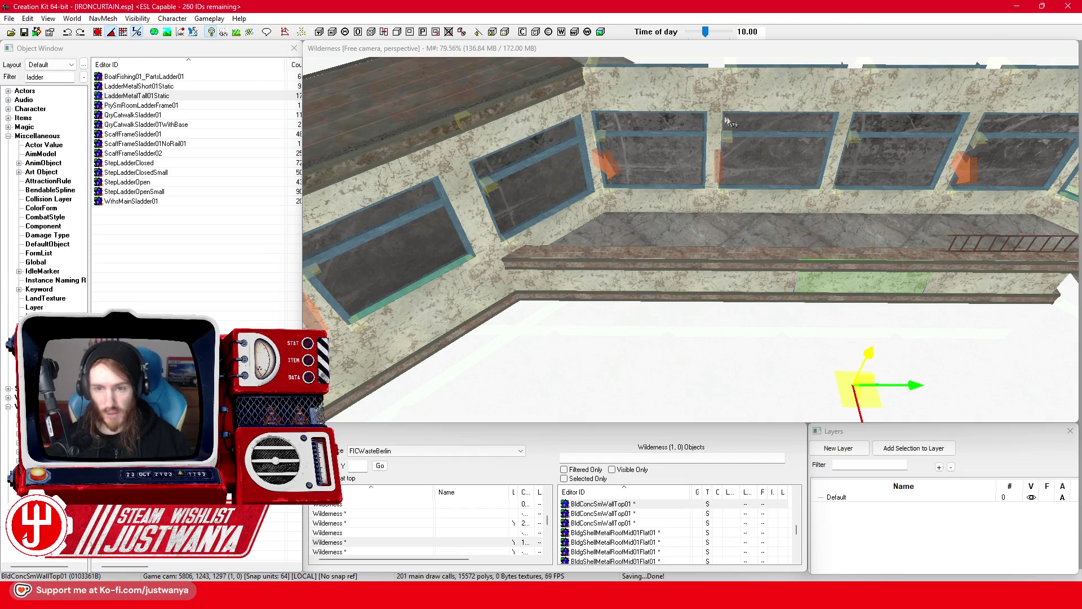
scroll(704, 112, "up", 5)
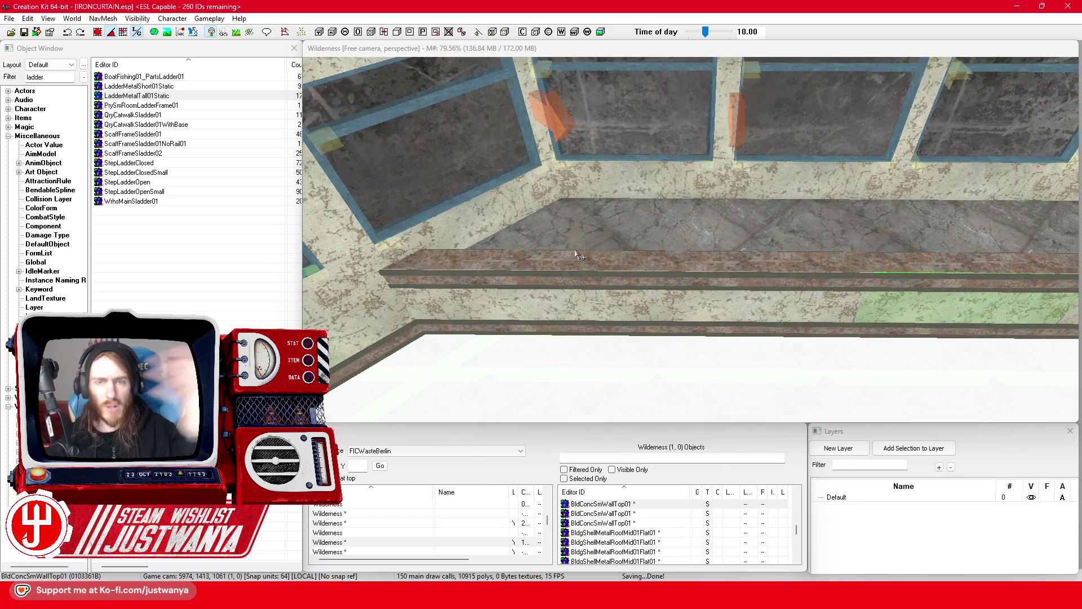
scroll(575, 281, "down", 5)
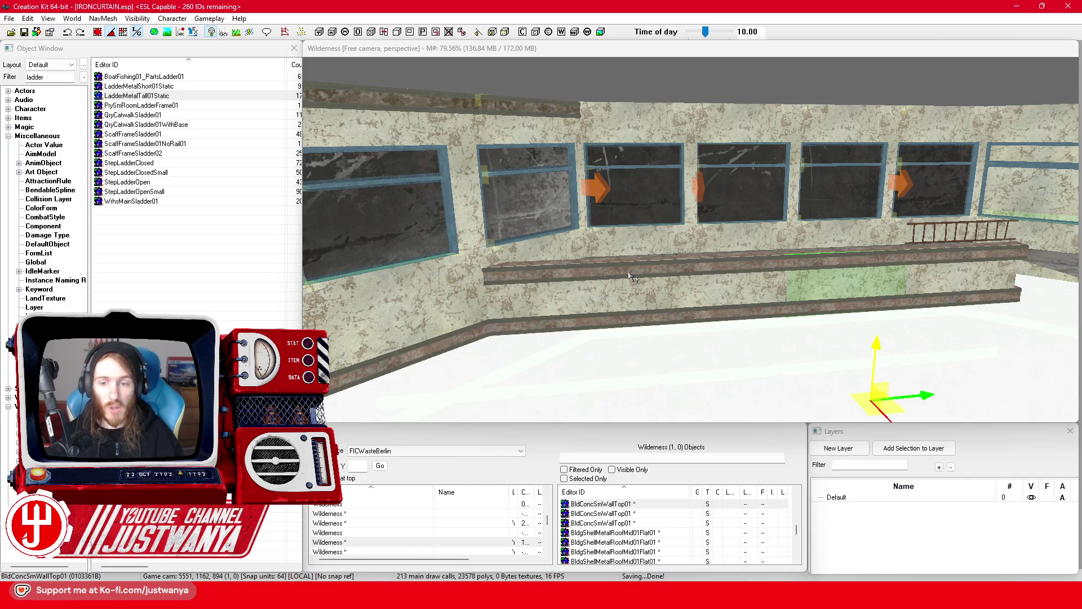
scroll(630, 275, "up", 5)
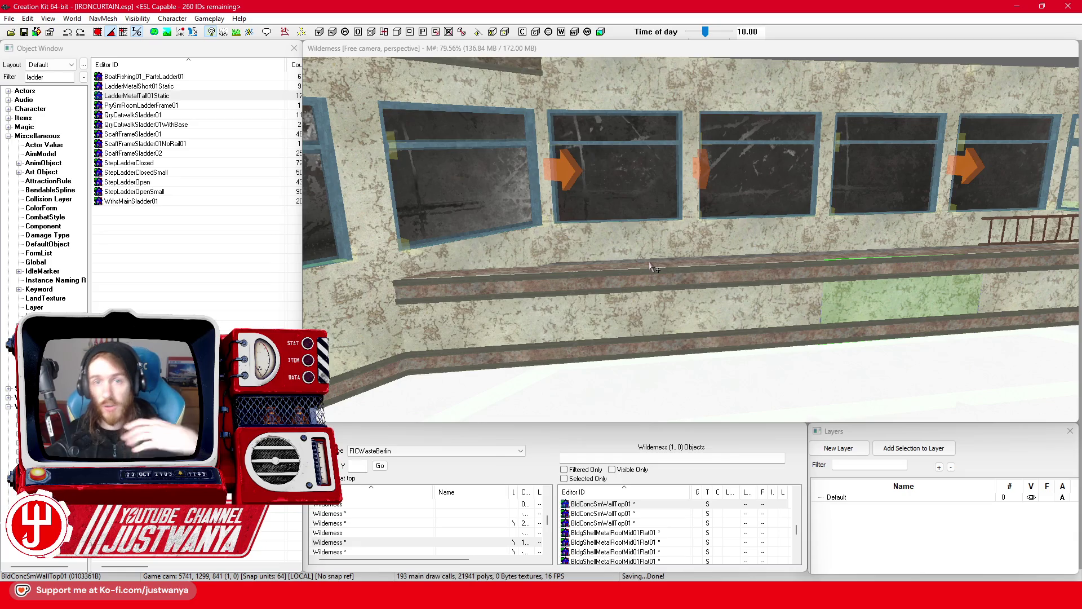
scroll(787, 257, "up", 5)
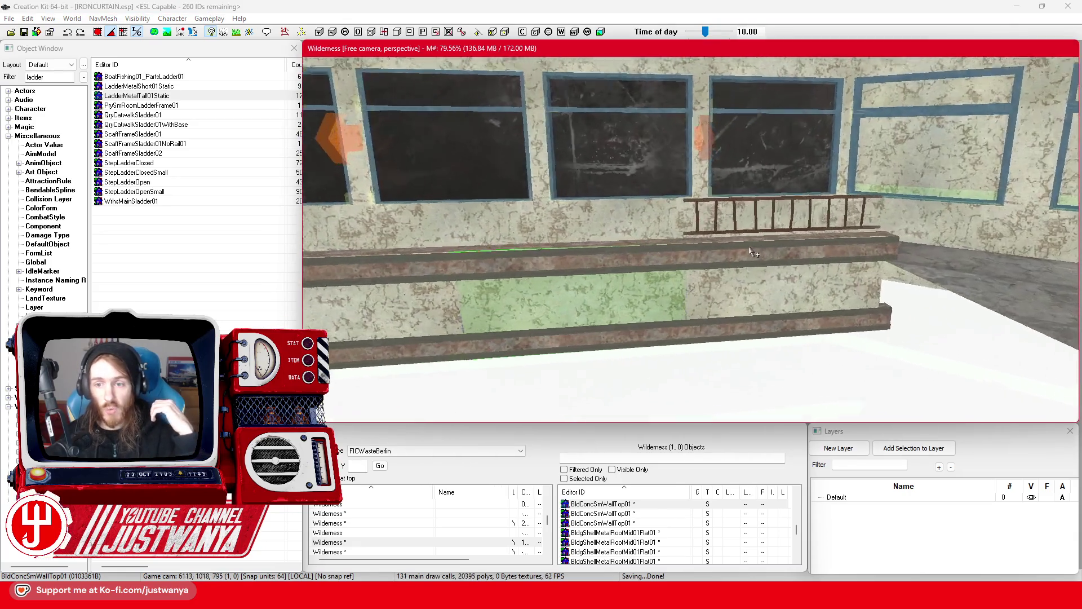
scroll(561, 240, "down", 5)
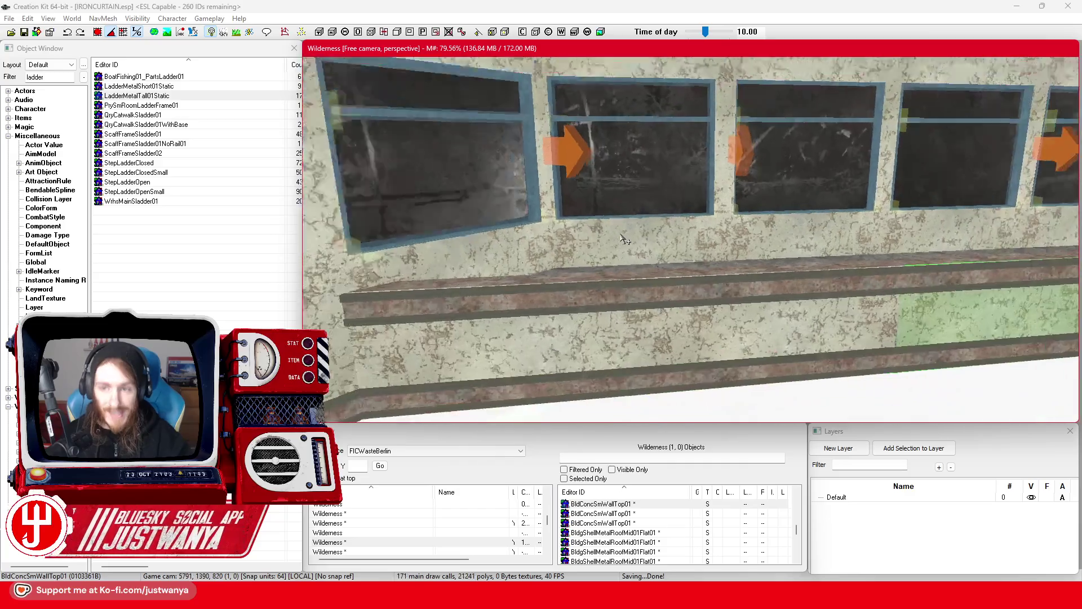
scroll(748, 240, "up", 5)
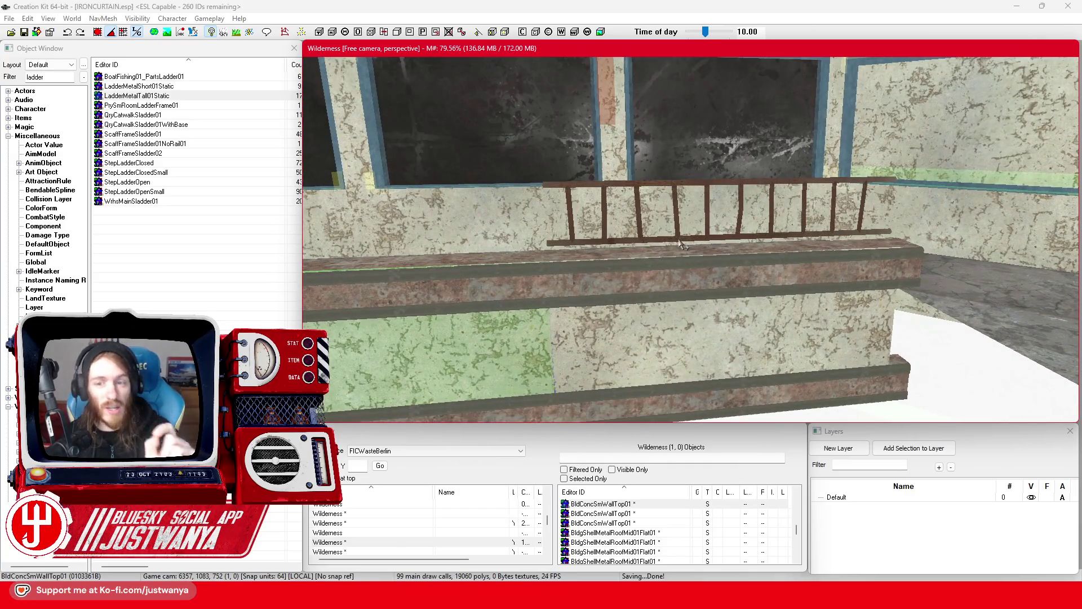
scroll(679, 243, "down", 5)
scroll(671, 237, "up", 4)
scroll(665, 231, "up", 5)
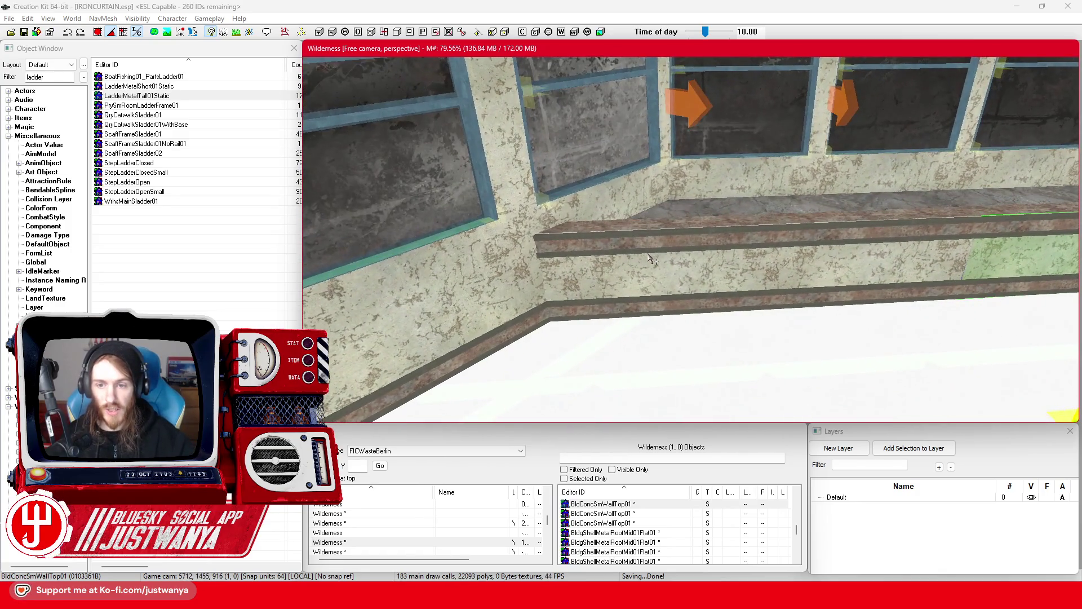
scroll(656, 252, "down", 2)
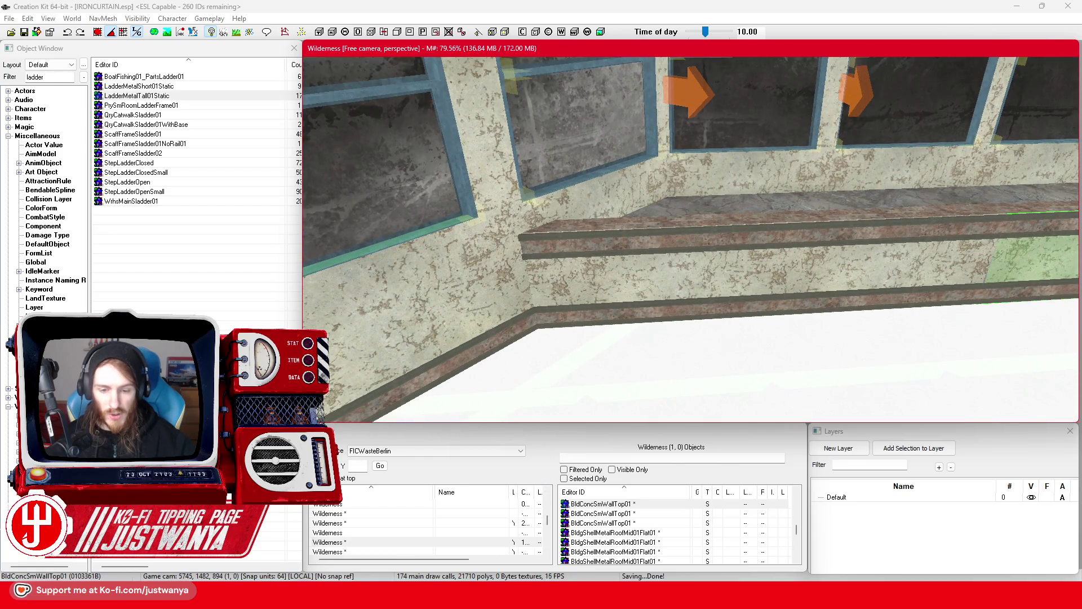
mouse_move(563, 597)
left_click(643, 524)
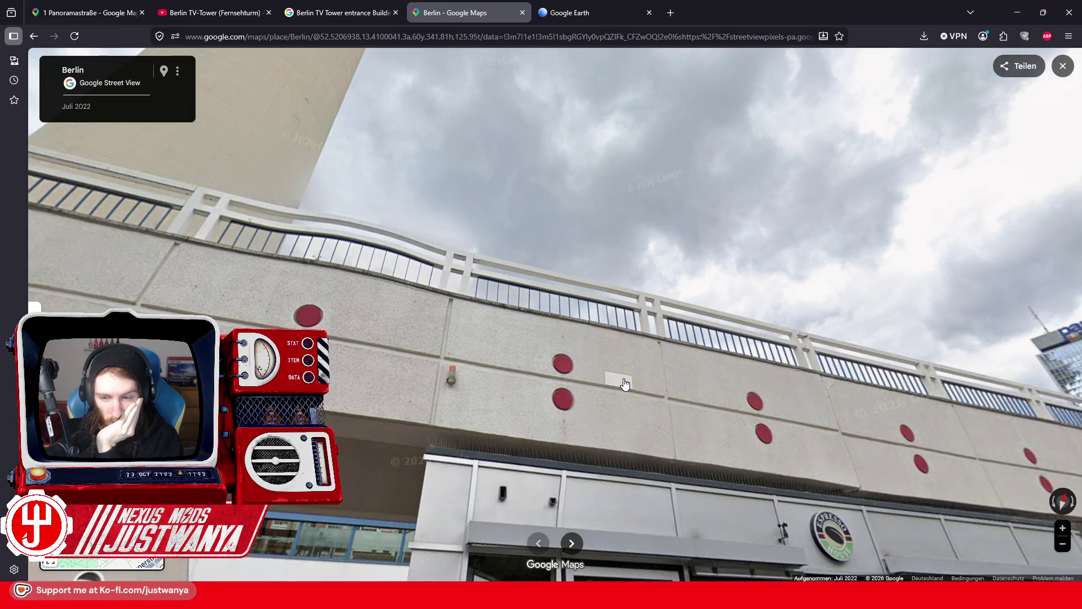
Step: Step toward the tower base in Street View, pan along the railing wall, then return to Creation Kit
left_click(733, 376)
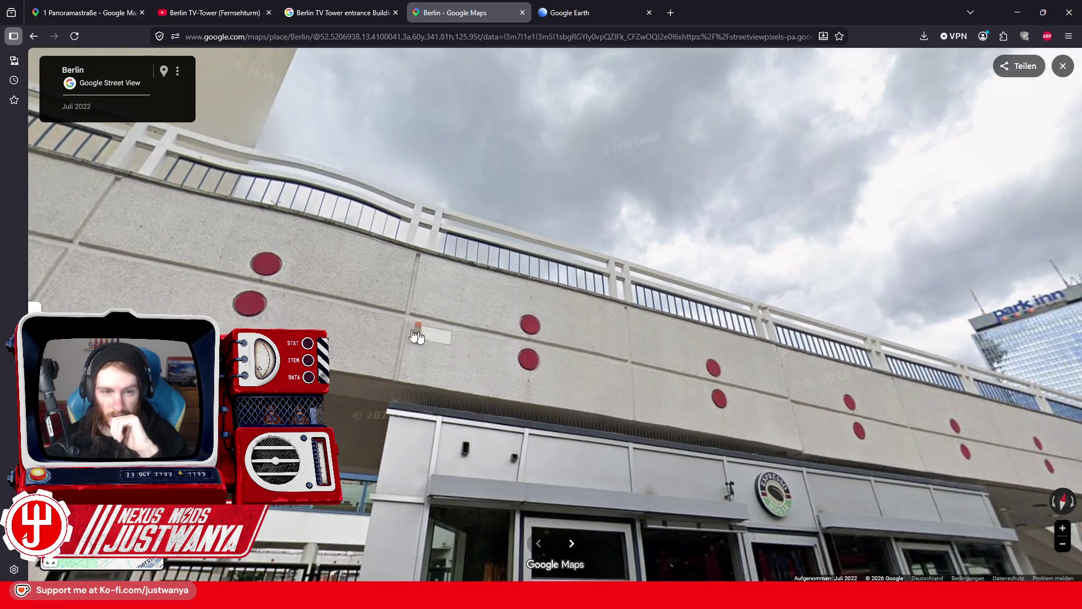
left_click(394, 341)
left_click_drag(382, 364, 602, 331)
left_click_drag(480, 359, 671, 331)
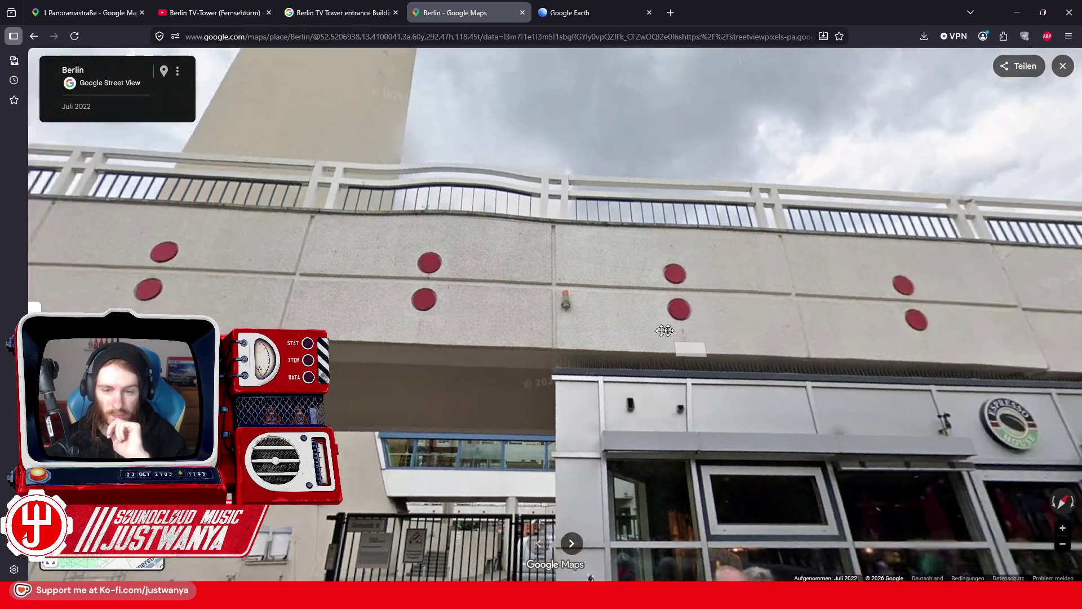
key("Right")
key("Right")
key("Right")
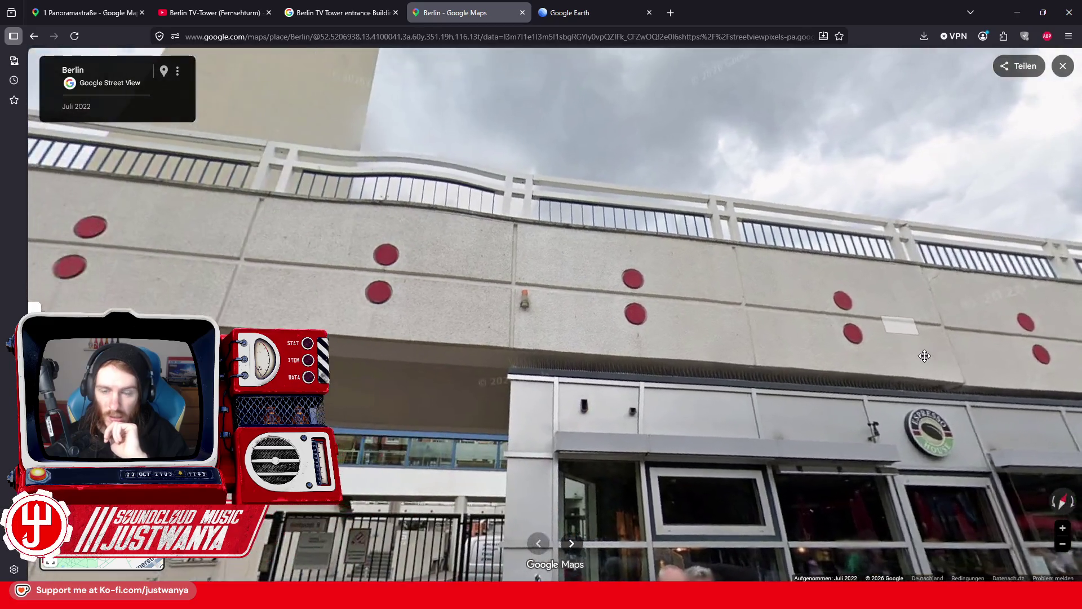
key("Left")
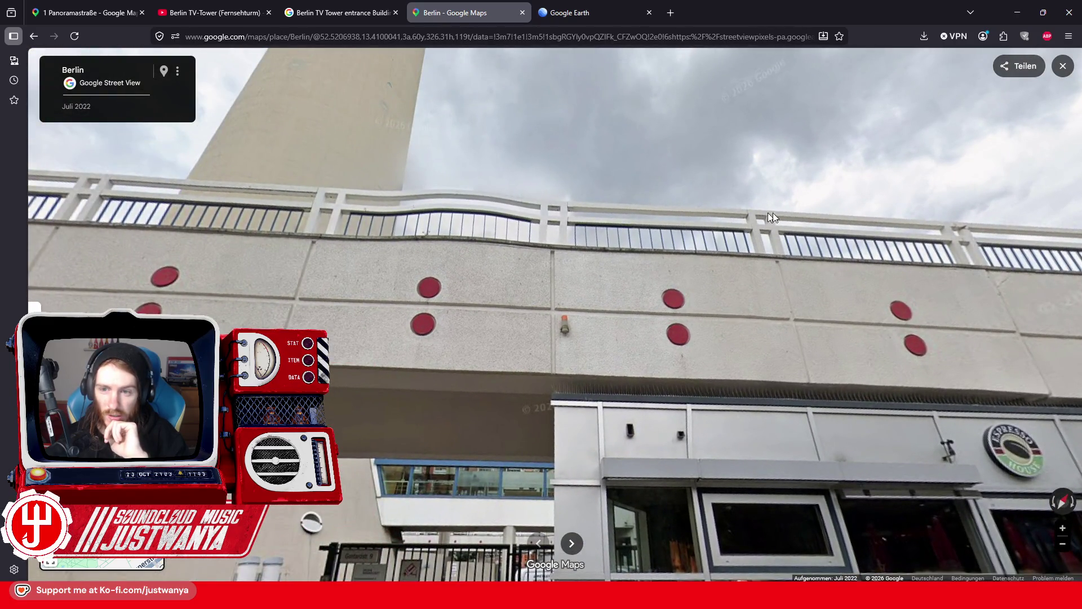
left_click(1017, 13)
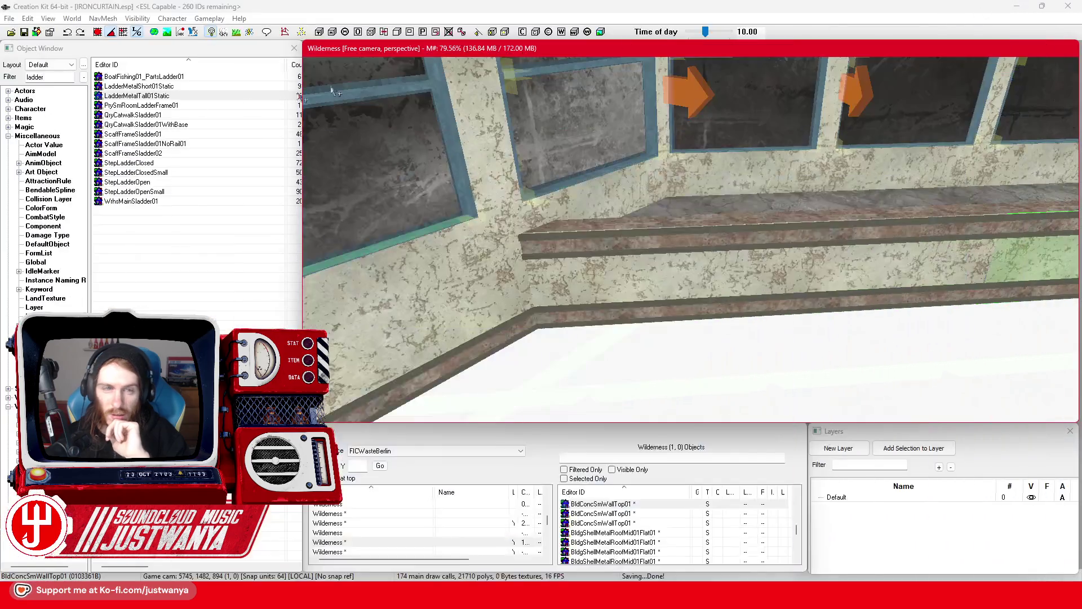
Step: Filter the objects to 'Rail' and preview BldBrickSmBrokeWallRailHeight01 and BldDecoSmRailCap01, then select BldDecoSmRailBroke01
type("Rail")
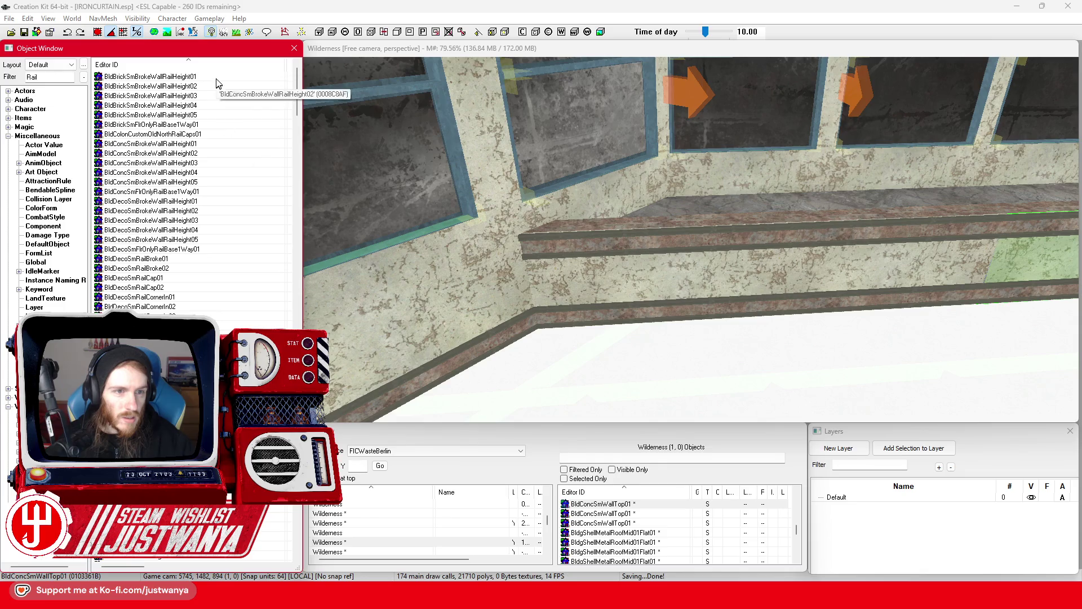
double_click(217, 79)
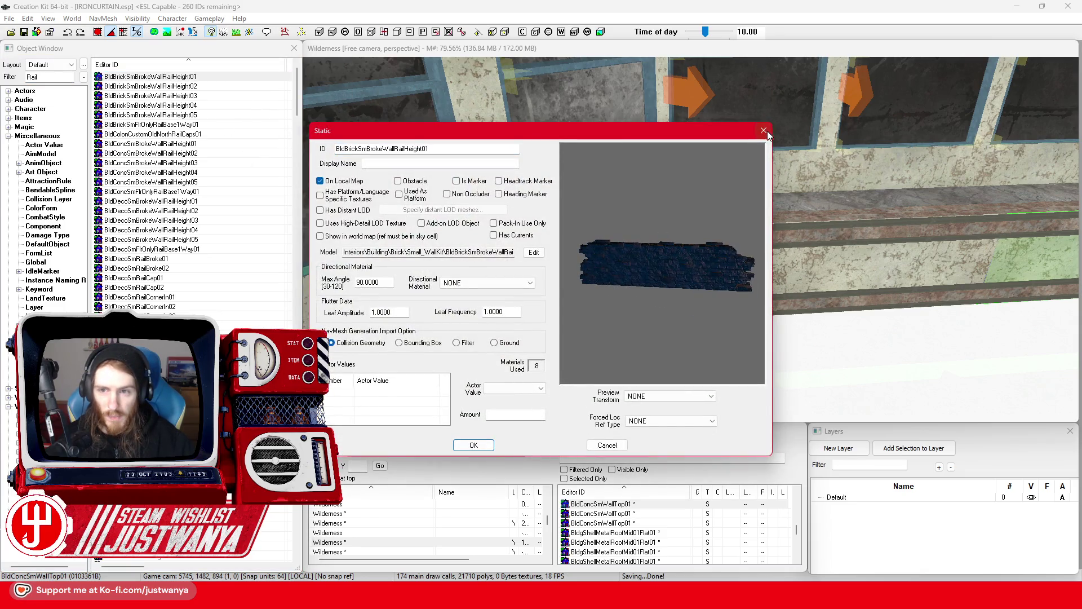
left_click(764, 131)
scroll(267, 213, "down", 1)
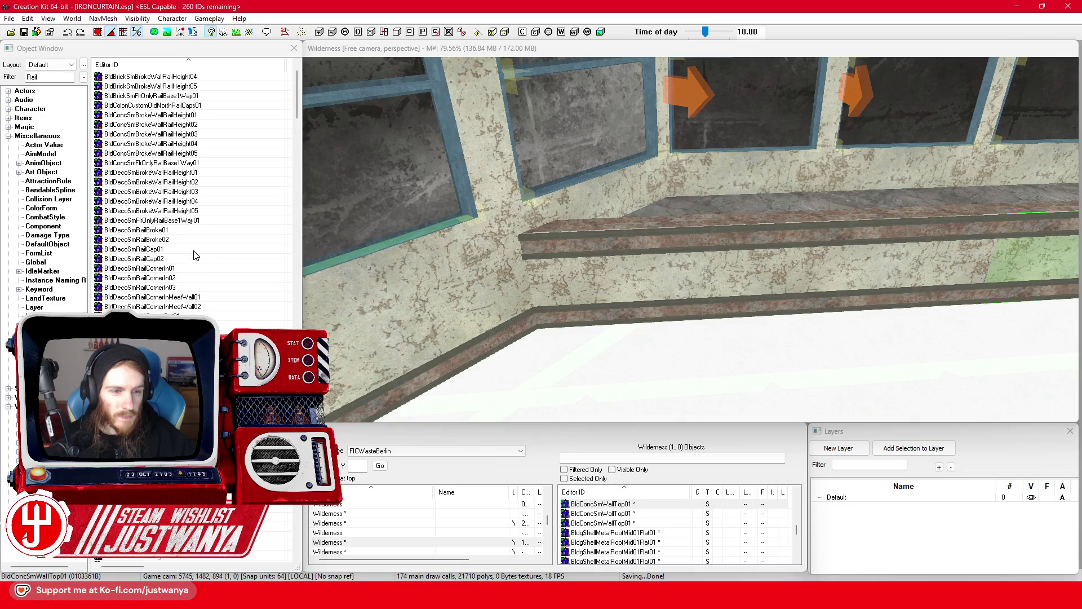
double_click(194, 251)
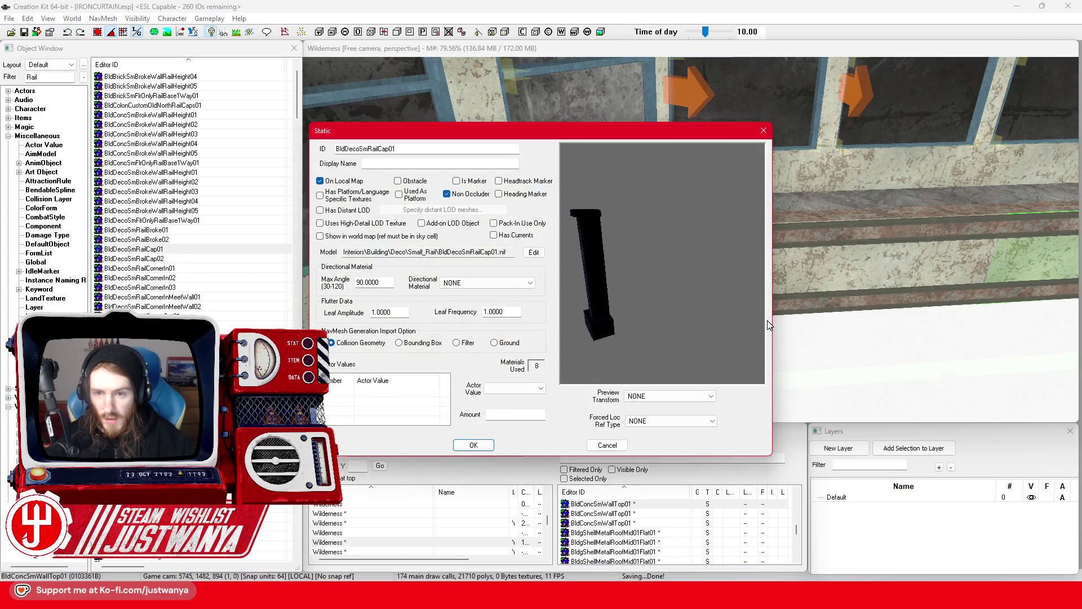
left_click(763, 130)
key("Up")
key("Up")
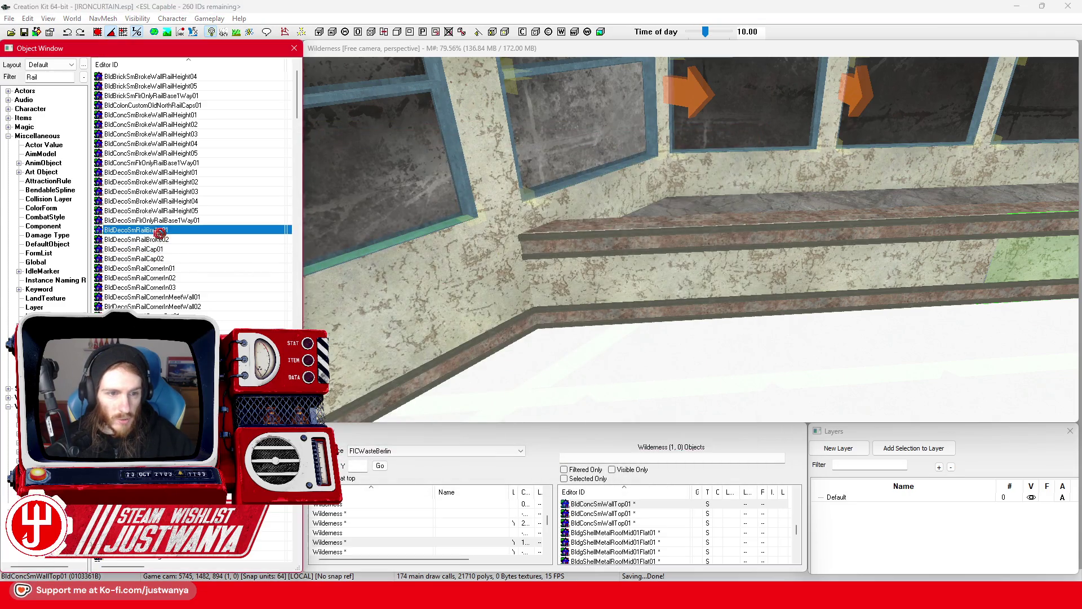
Step: Place the broken rail on the ledge and swap it through the cap, corner, stair and straight railings
left_click_drag(670, 230, 654, 282)
scroll(654, 282, "up", 2)
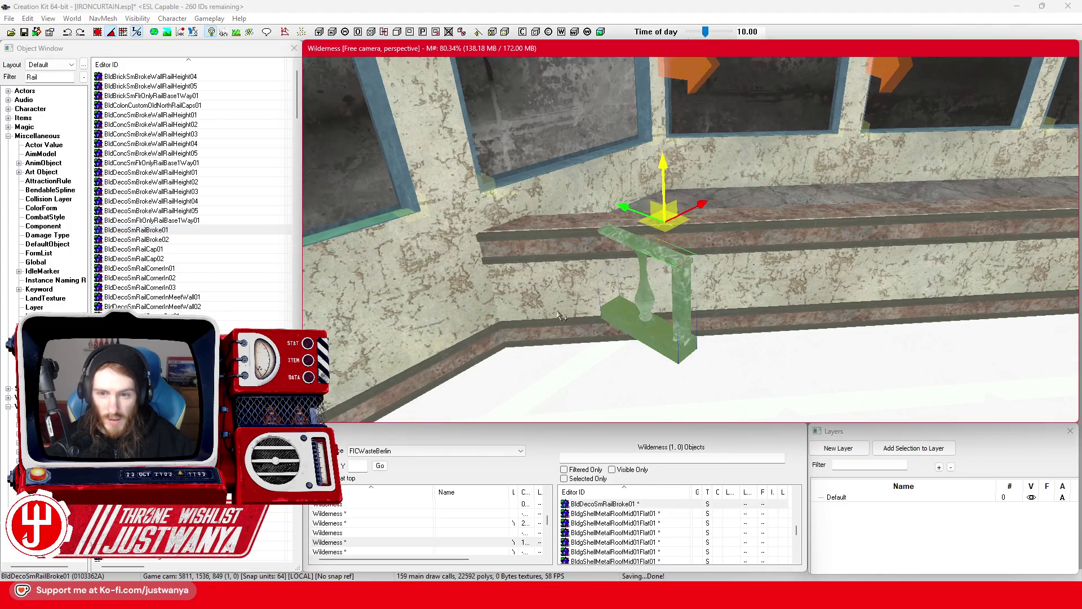
key("ctrl+z")
key("Down")
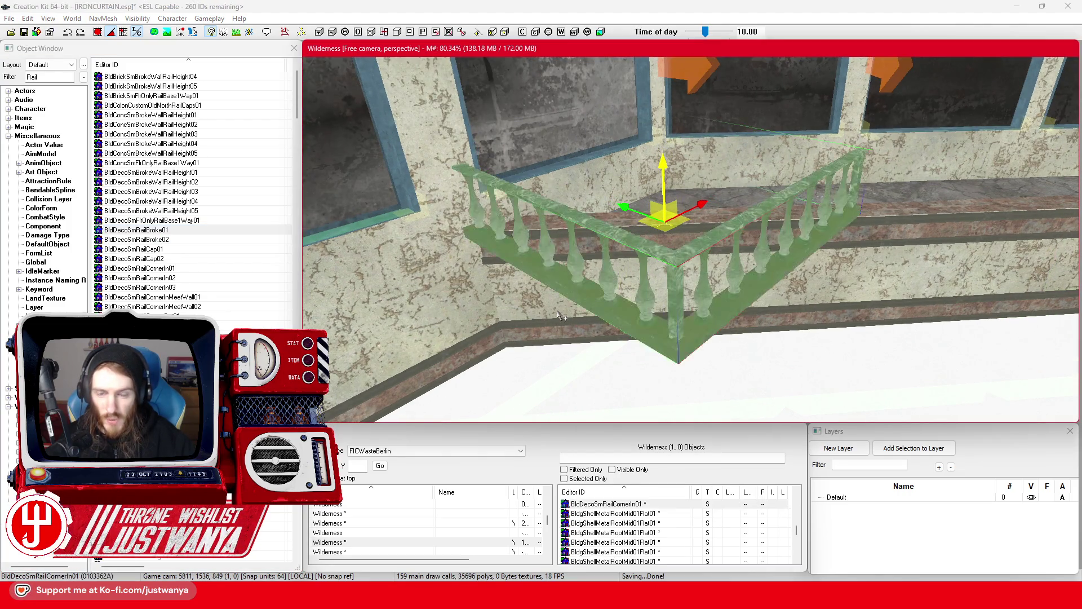
key("Down")
key("Down")
key("Down")
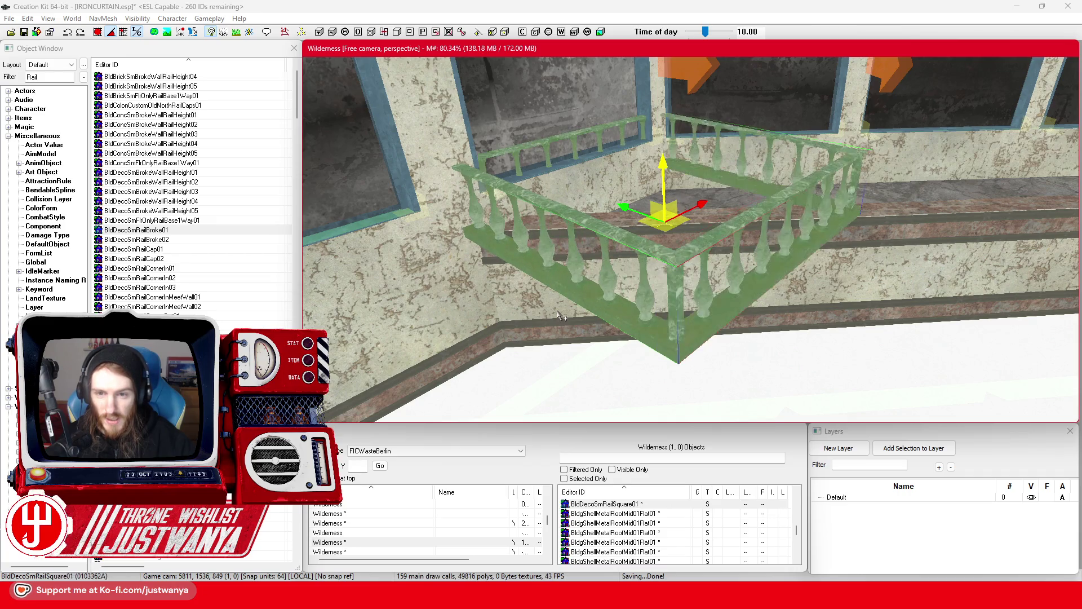
key("Down")
key("Down")
key("Down")
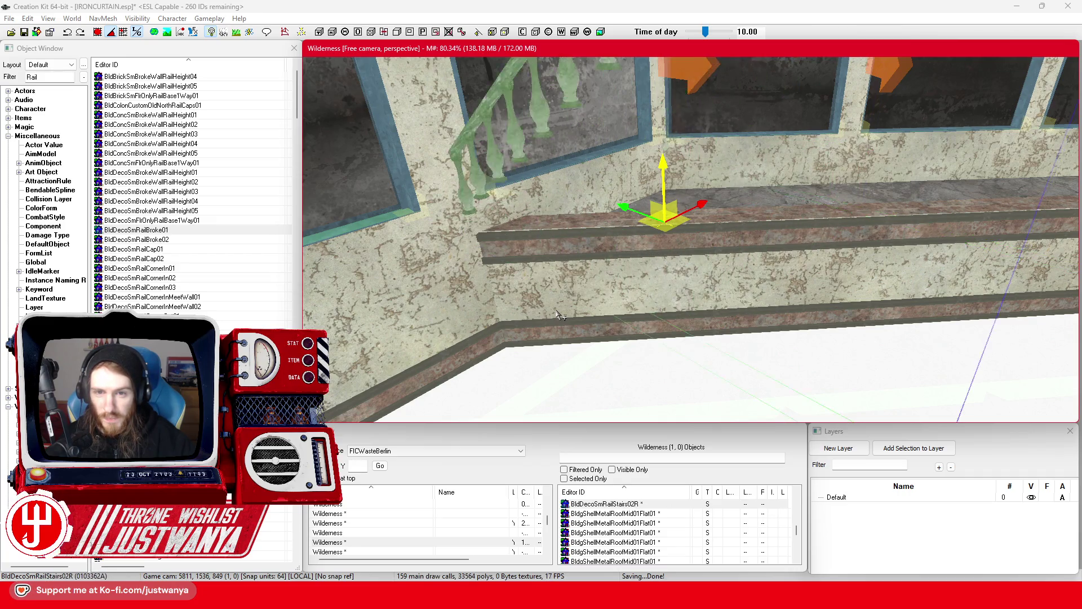
key("Down")
key("Down")
key("Down")
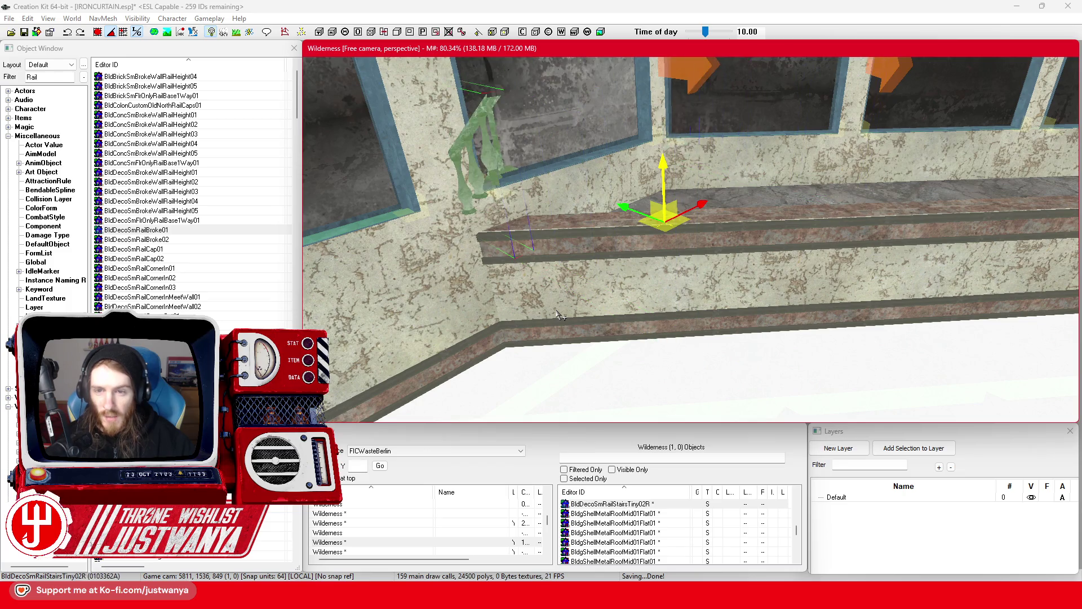
key("Down")
key("Down")
key("Down")
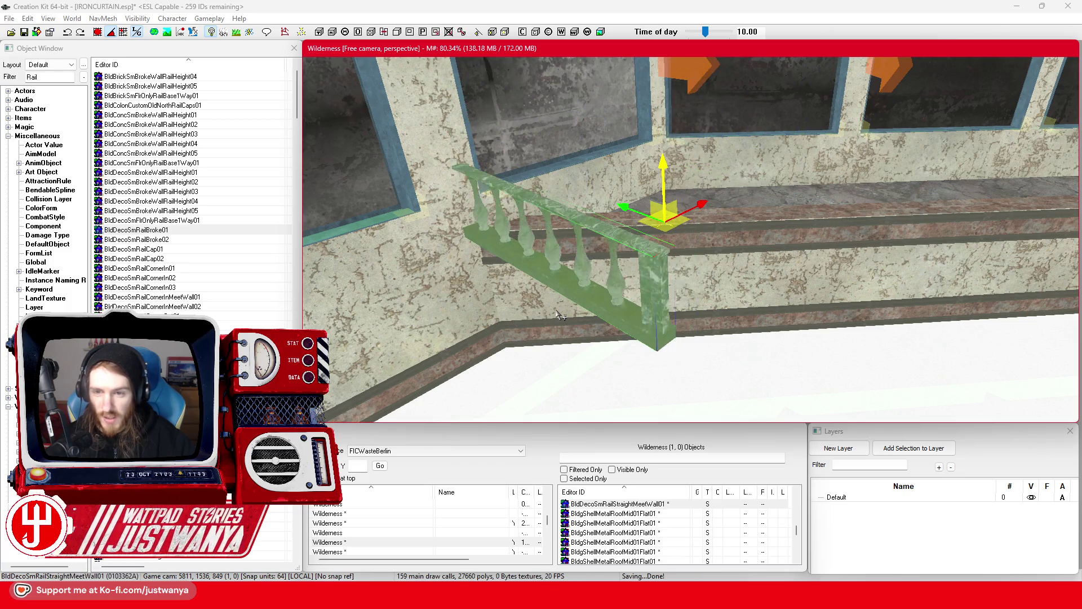
Step: Turn the railing parallel to the wall, nudge it left, try room-corner variants, then delete it
left_click_drag(611, 254, 688, 257)
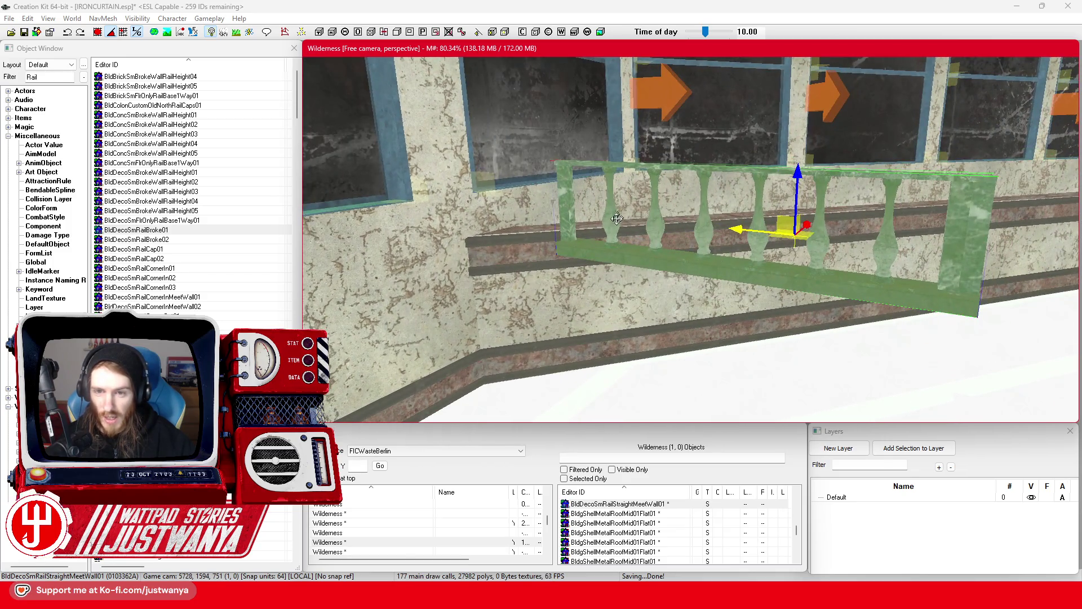
left_click_drag(758, 236, 743, 237)
left_click_drag(803, 309, 801, 306)
key("Page_Down")
key("Page_Down")
key("Page_Down")
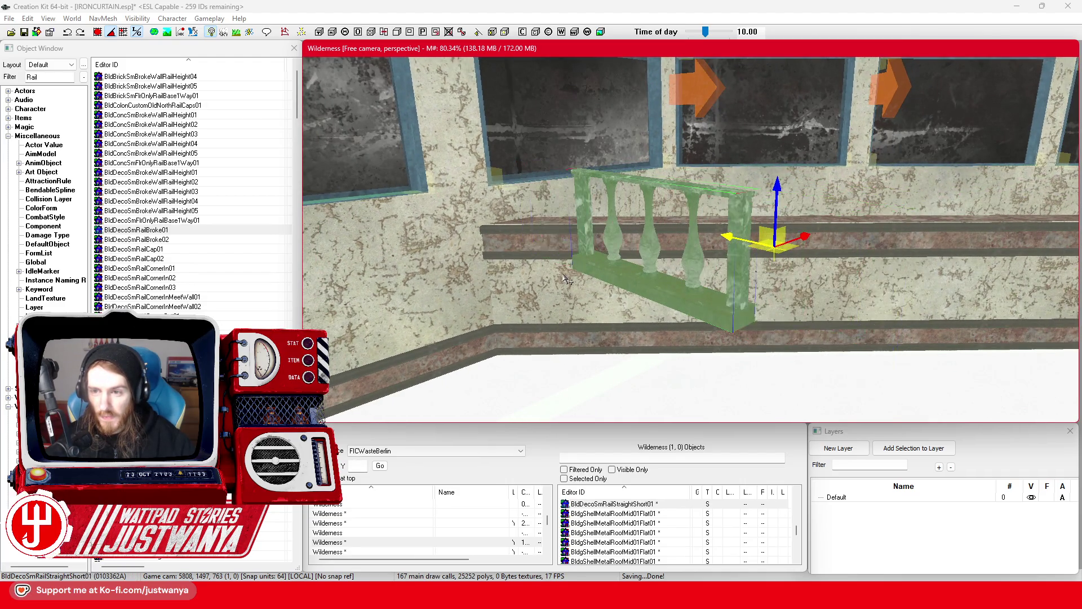
key("Page_Down")
key("Page_Down")
key("Page_Down")
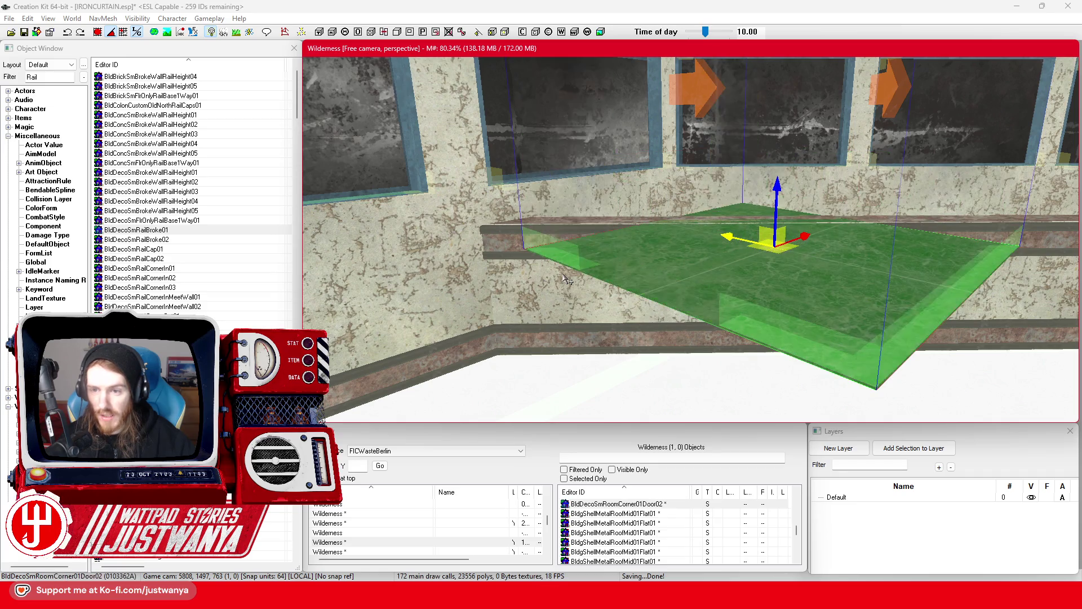
key("Page_Down")
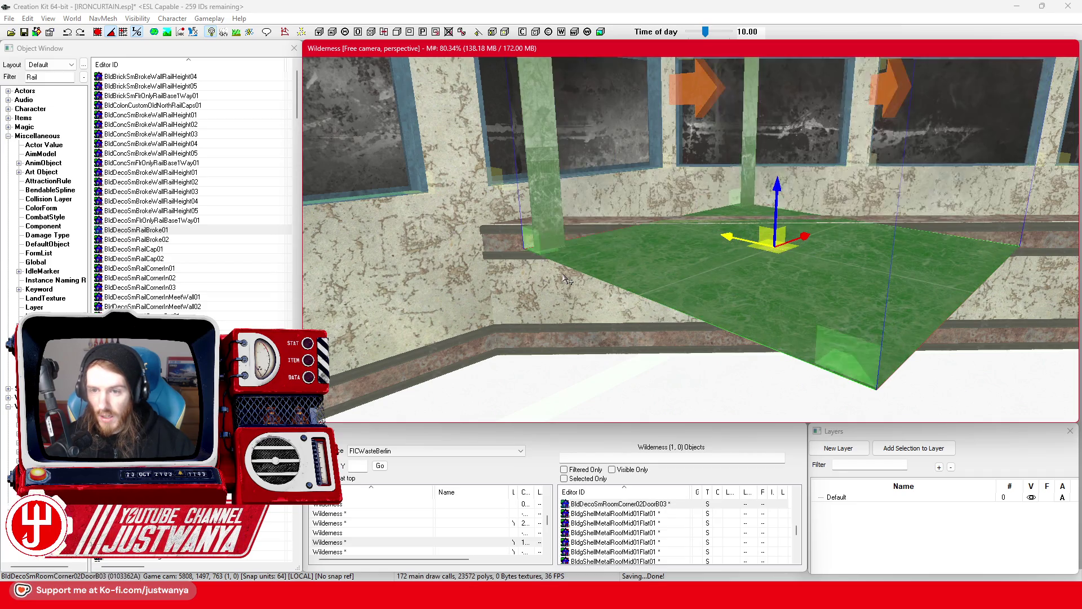
key("Delete")
scroll(193, 304, "down", 10)
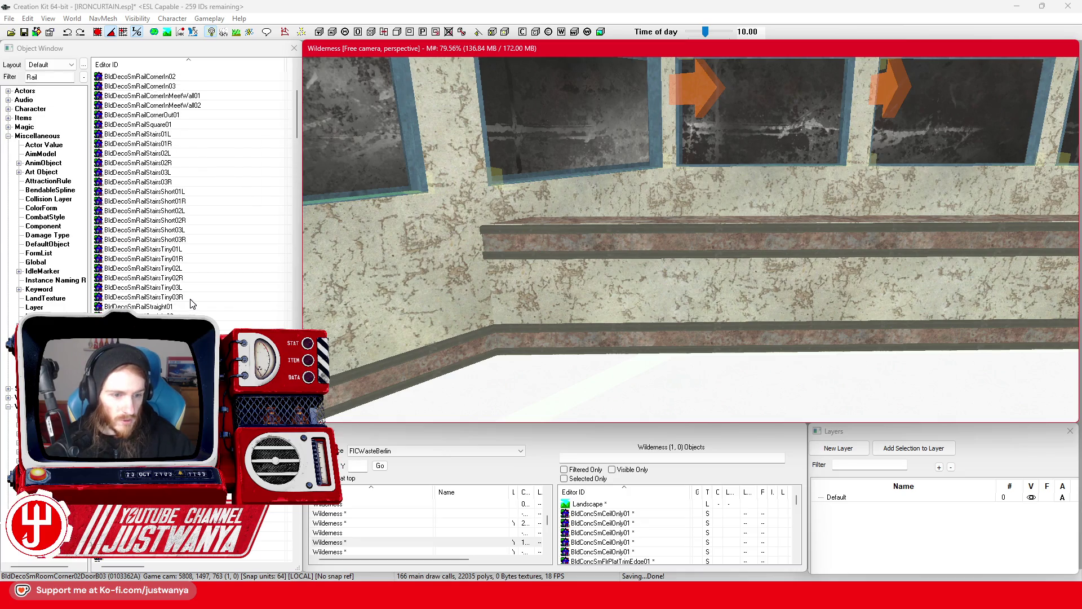
Step: Preview the wooden rail cap, place a wooden inner-corner railing, and swap through the outer-corner, stair and straight variants
double_click(144, 327)
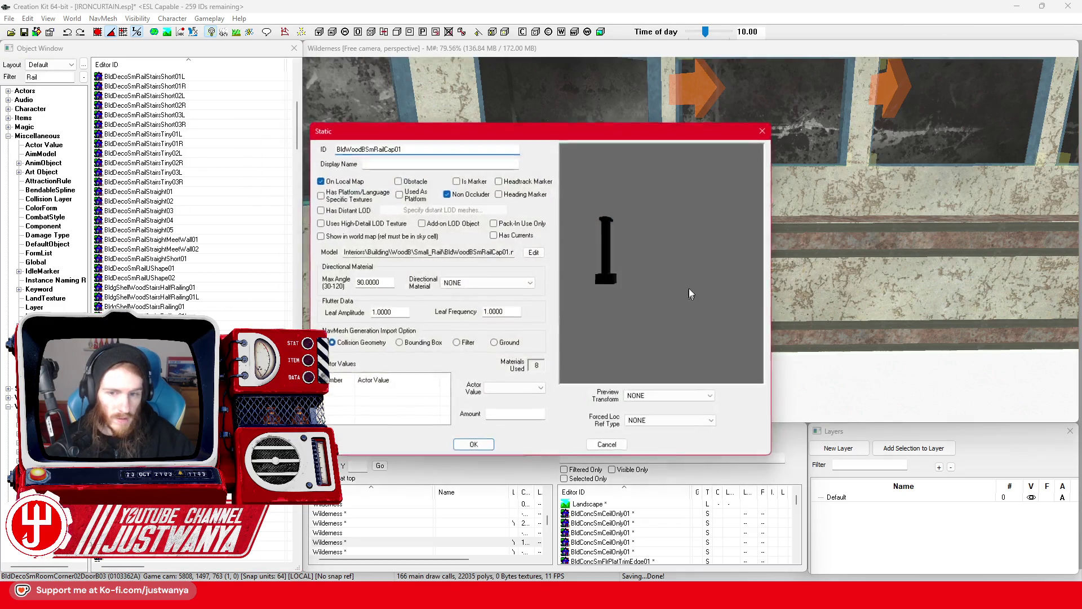
left_click(757, 135)
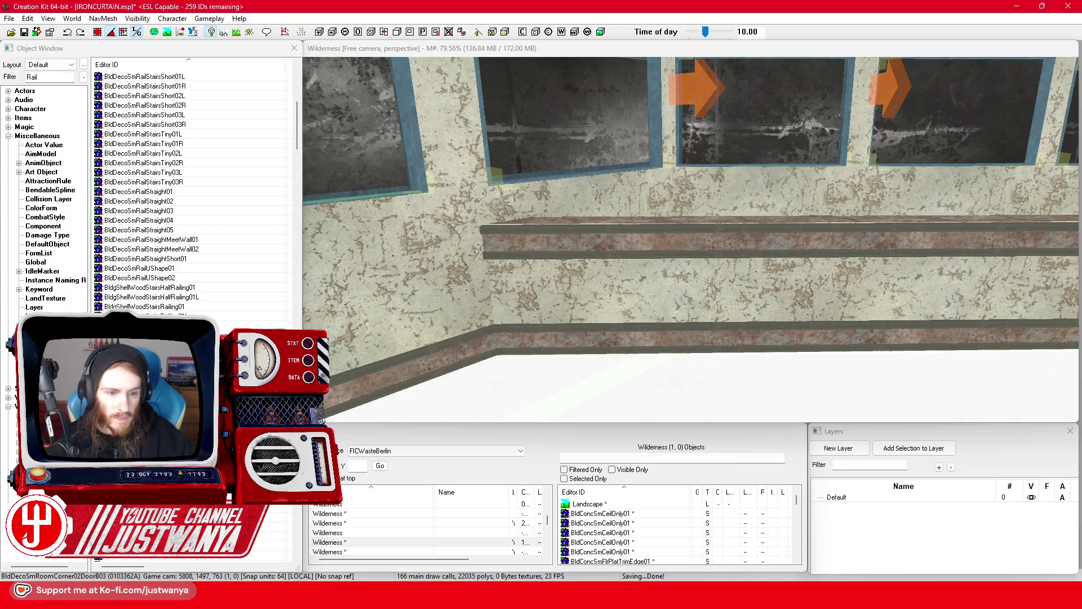
left_click_drag(144, 338, 677, 271)
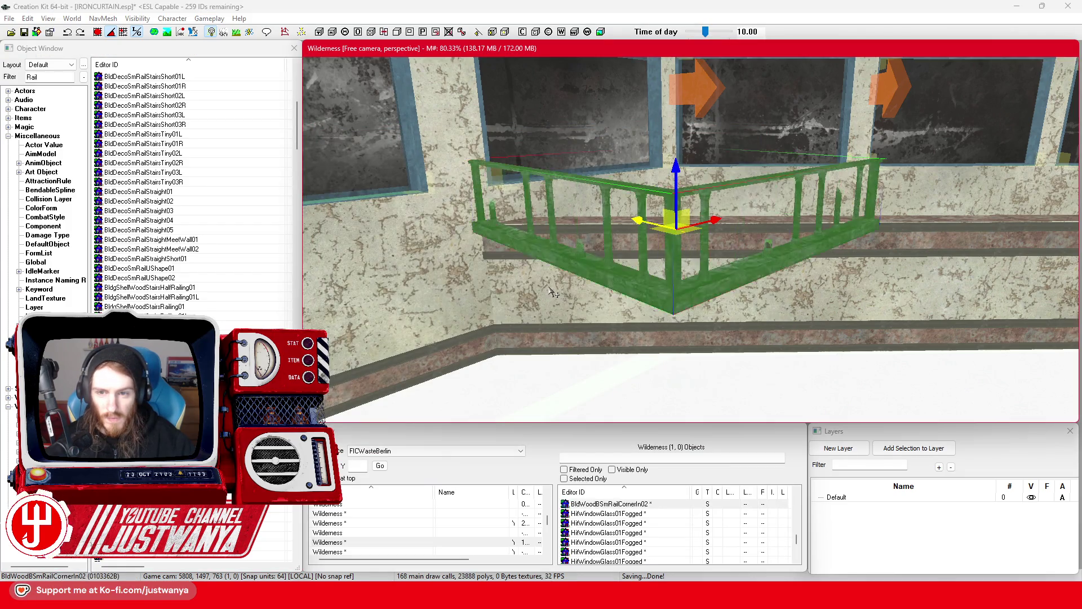
key("q")
key("q")
key("q")
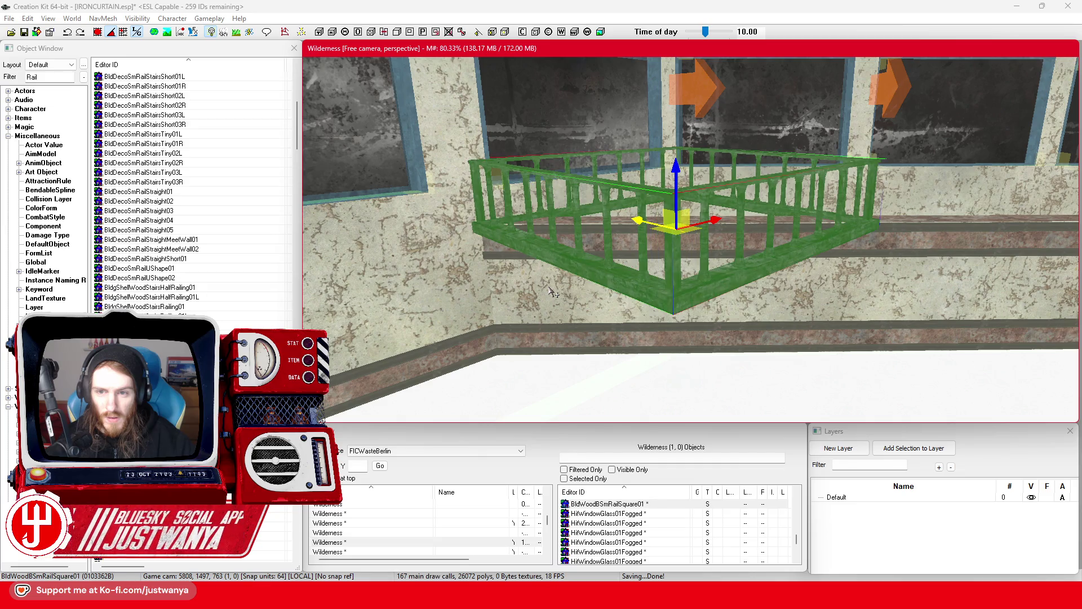
key("q")
key("q")
key("q")
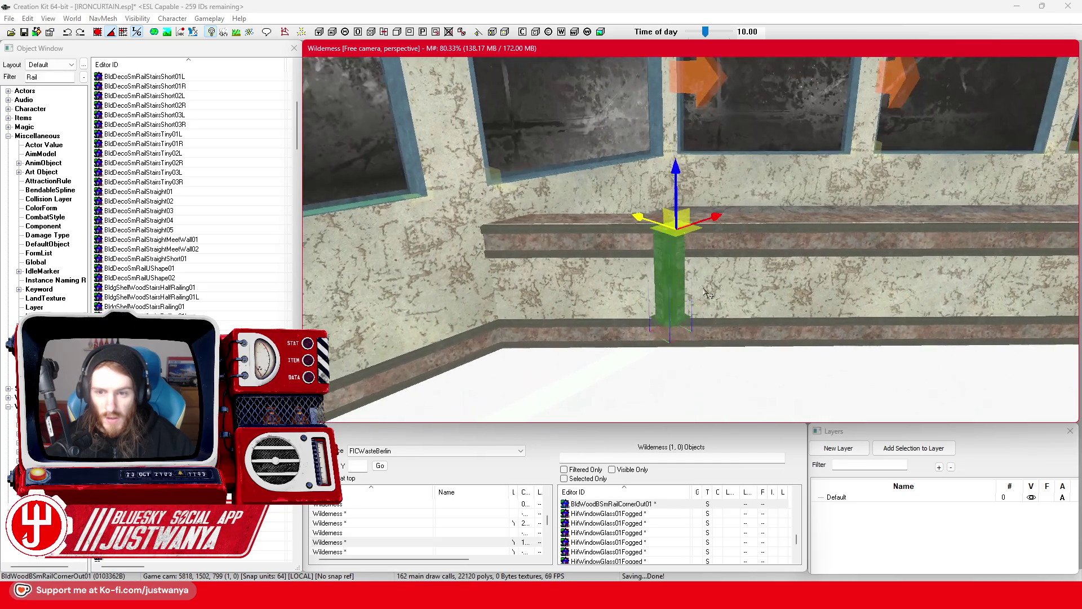
key("q")
key("q")
key("q")
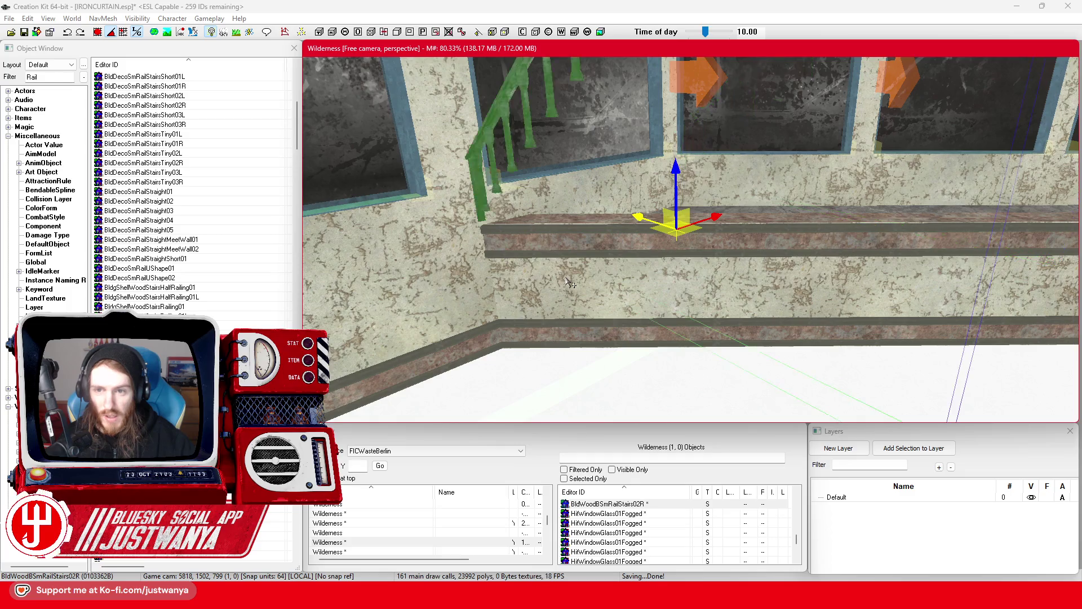
key("q")
key("q")
key("q")
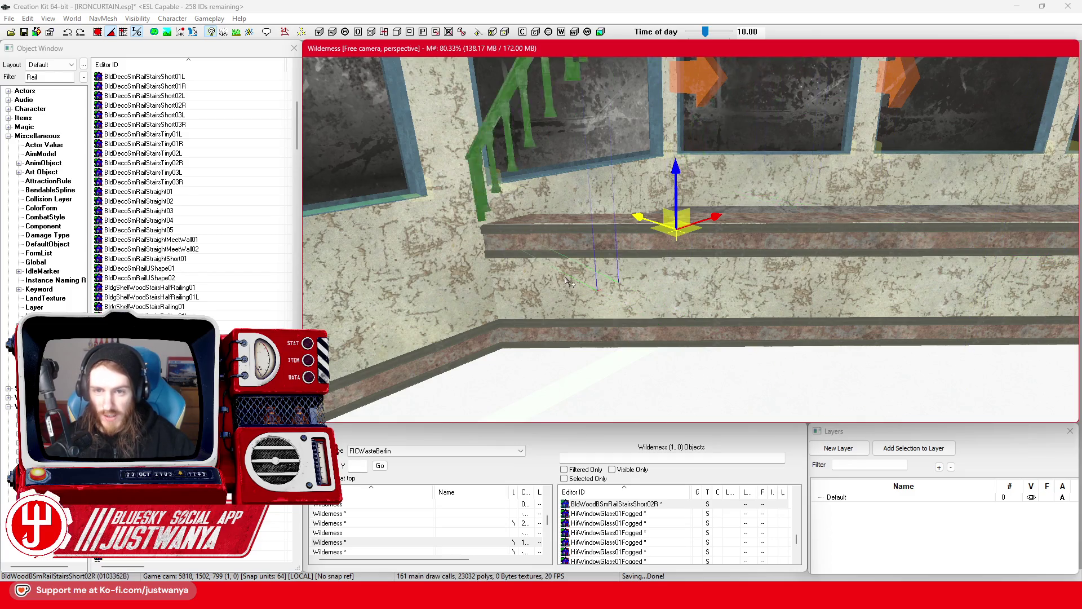
key("q")
key("q")
key("q")
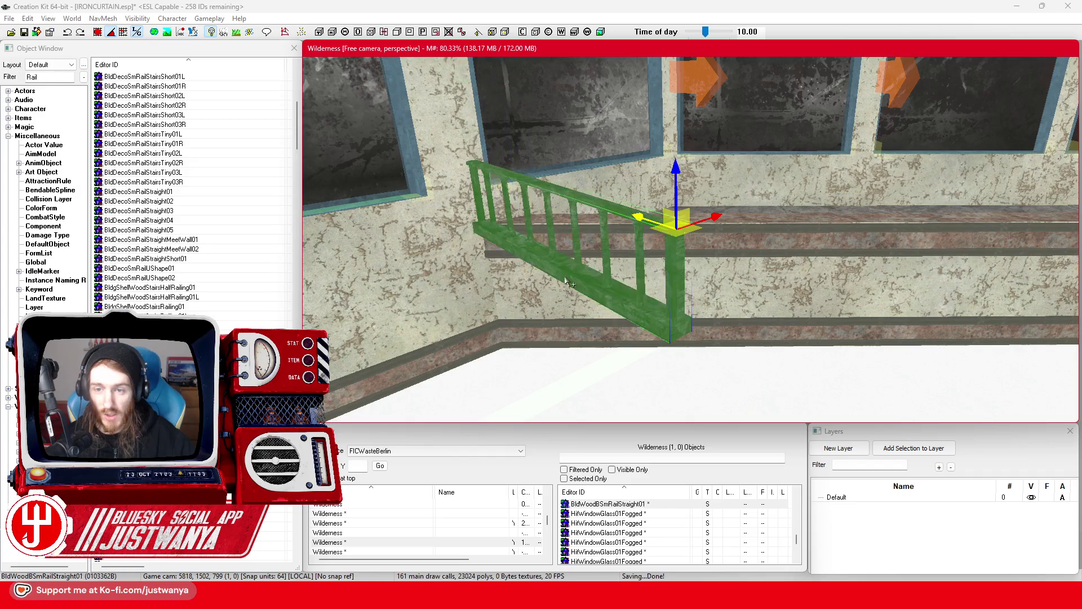
Step: Orbit around the wooden railing and compare the short and longer wall-meeting straight variants
key("shift")
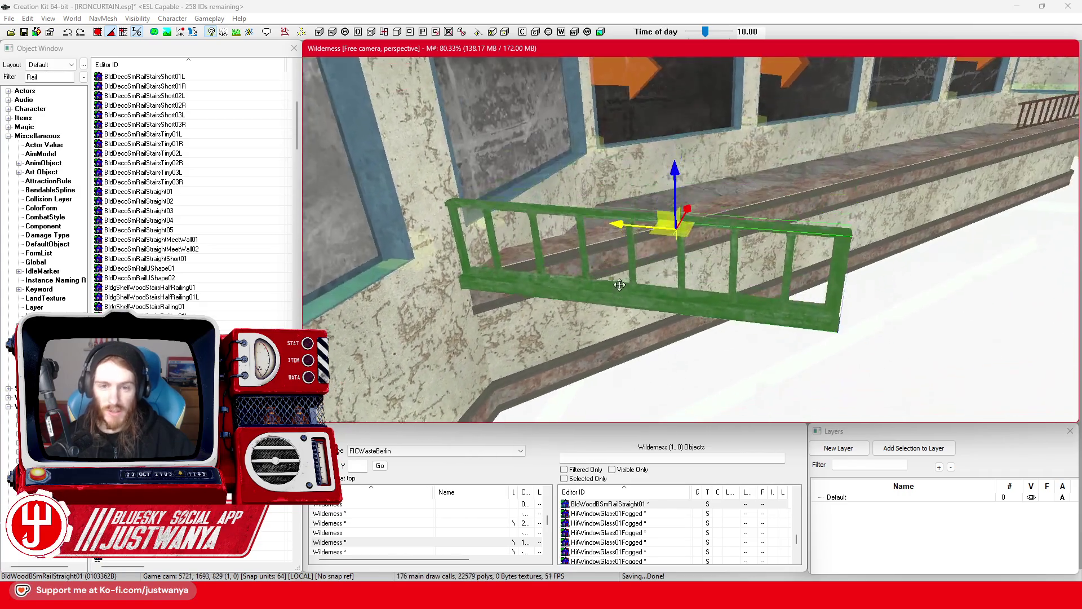
key("shift")
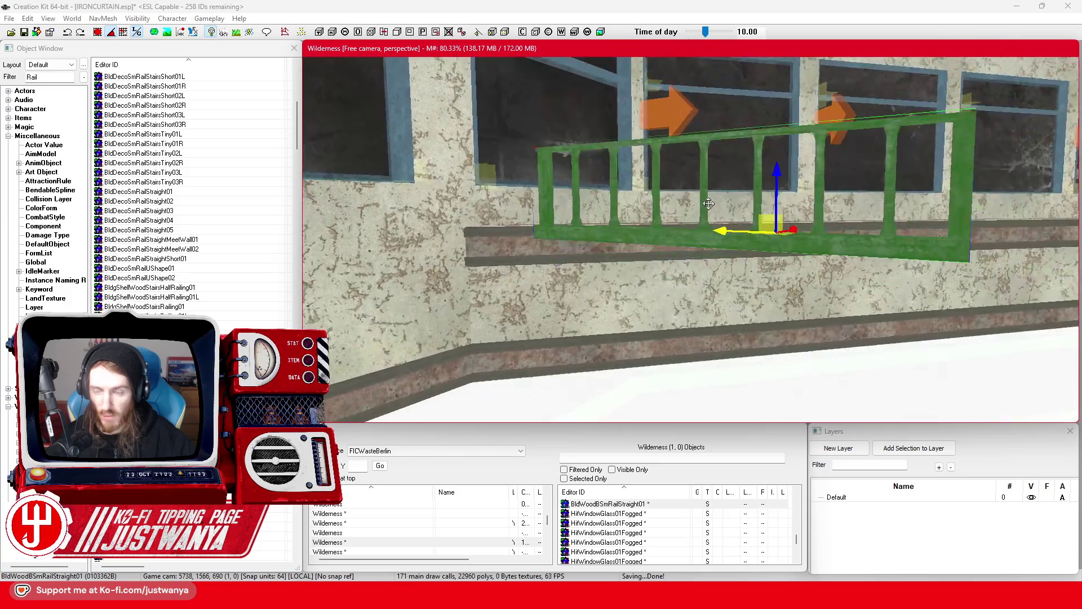
key("shift")
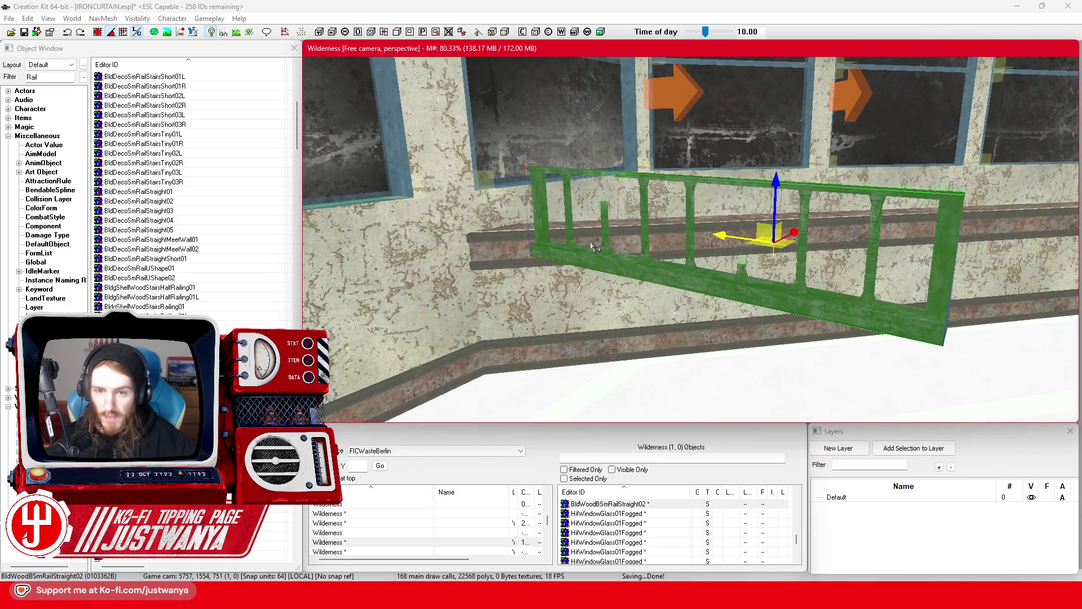
key("Down")
key("Down")
key("Down")
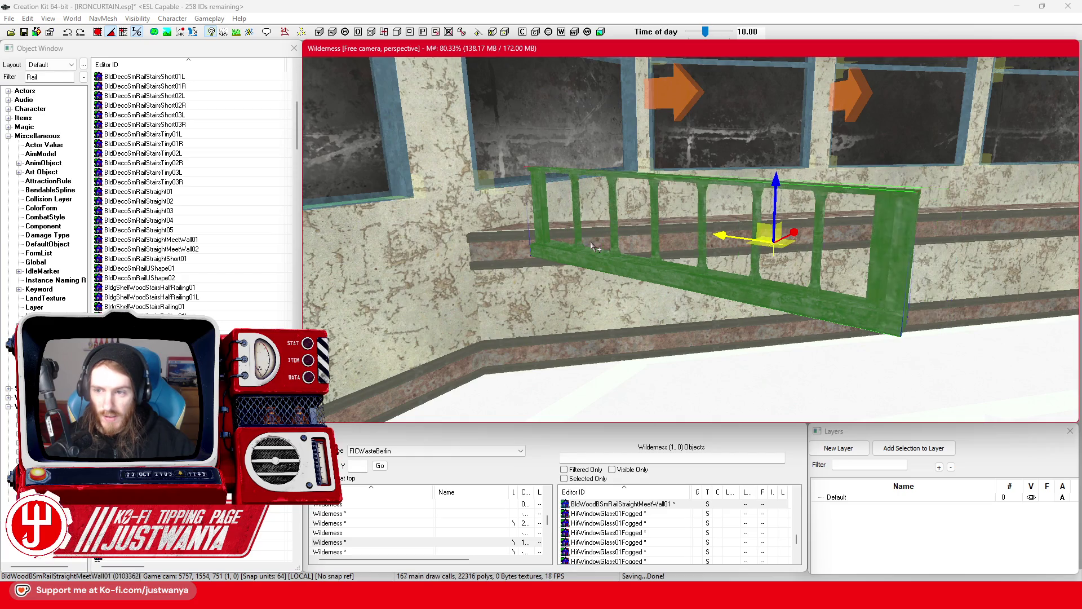
key("Down")
key("Down")
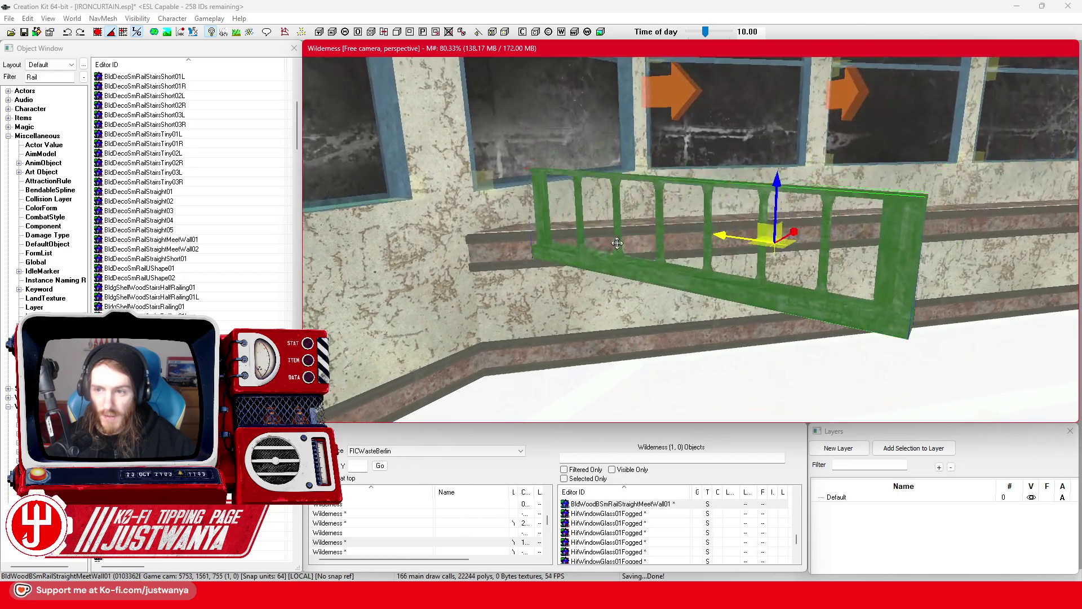
key("Up")
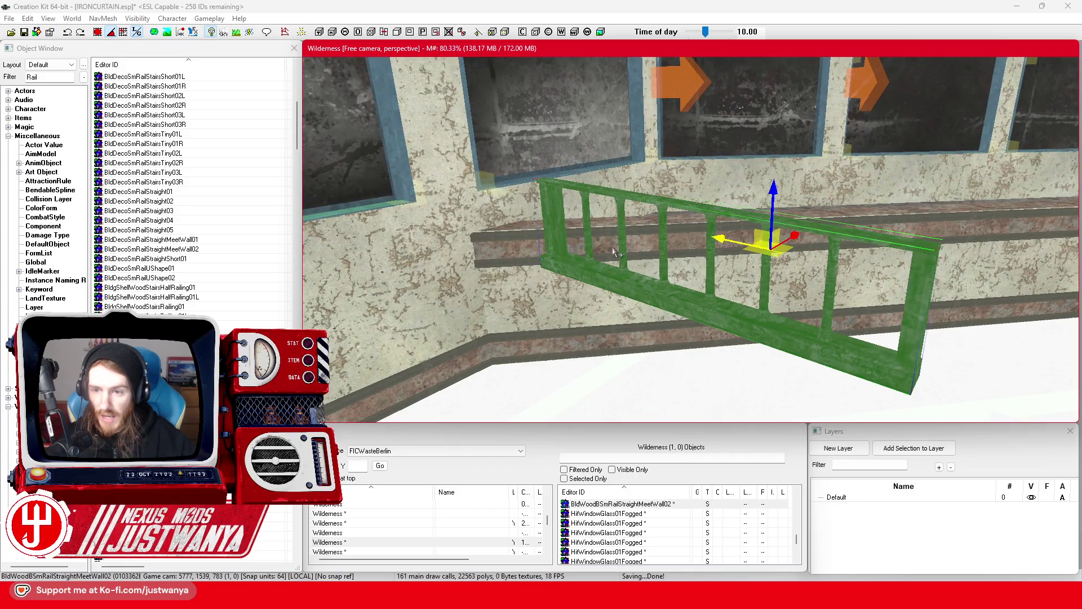
mouse_move(696, 313)
left_mouse_down()
mouse_move(717, 305)
mouse_move(693, 305)
left_mouse_up()
Step: Cycle the piece through wooden room-corner variants, then delete the trial piece
key("Down")
key("Down")
key("Down")
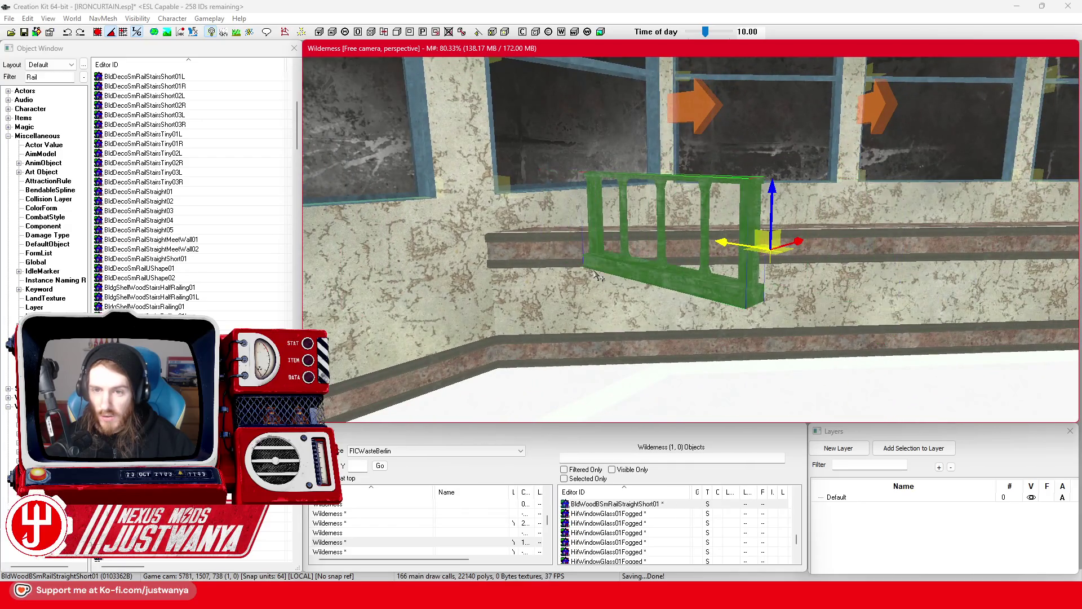
key("Down")
key("Down")
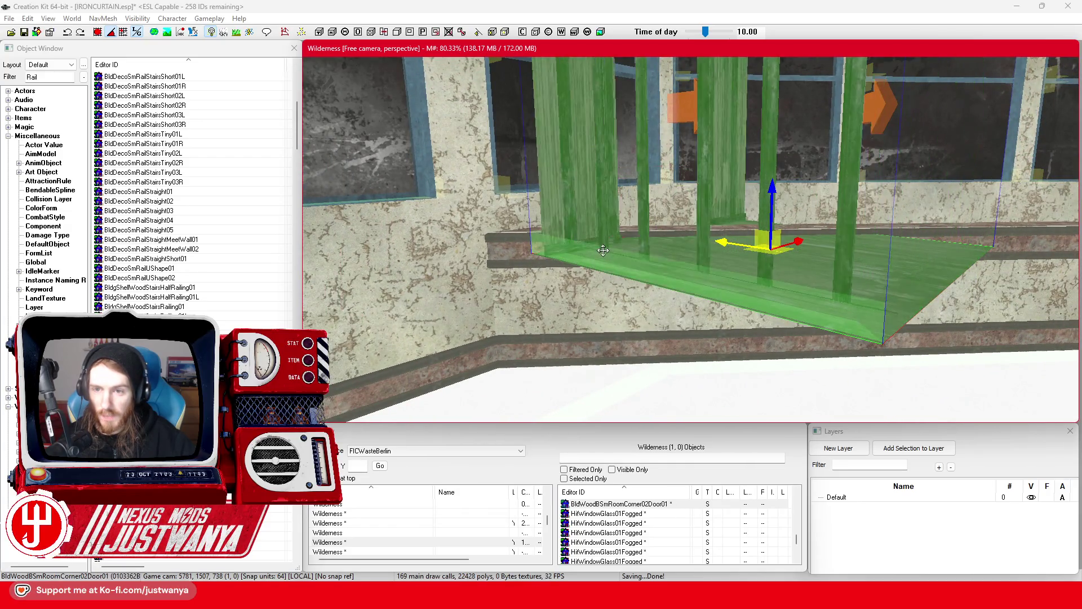
scroll(633, 225, "down", 2)
key("Down")
key("Down")
key("Down")
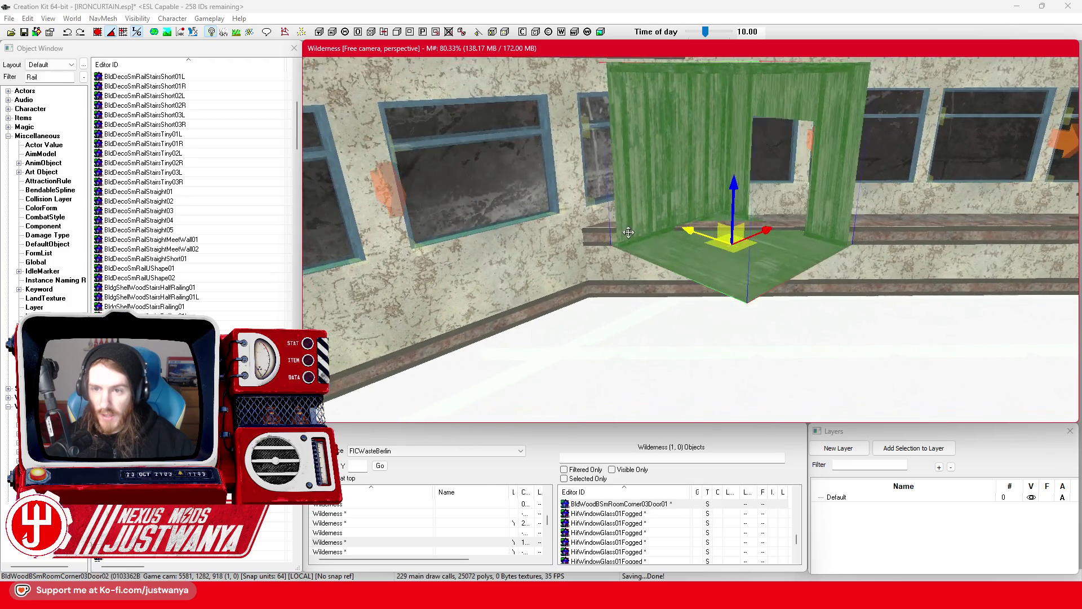
key("Delete")
scroll(213, 261, "down", 10)
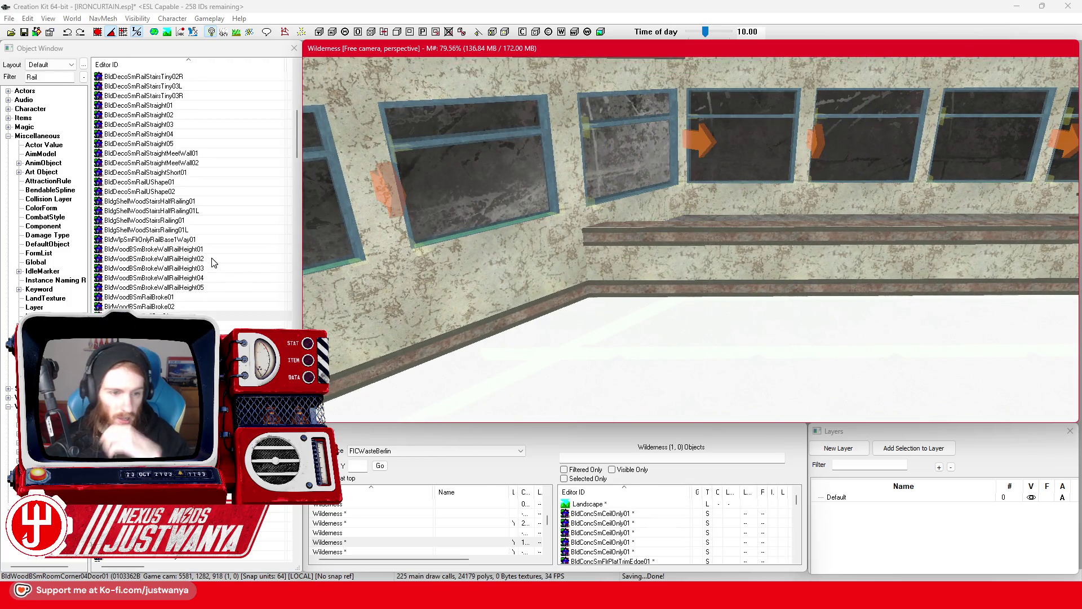
Step: Preview the straight wooden railing and DecoLobbyARailing01, then place DamLockRailStraightA01 on the ledge
scroll(214, 262, "down", 3)
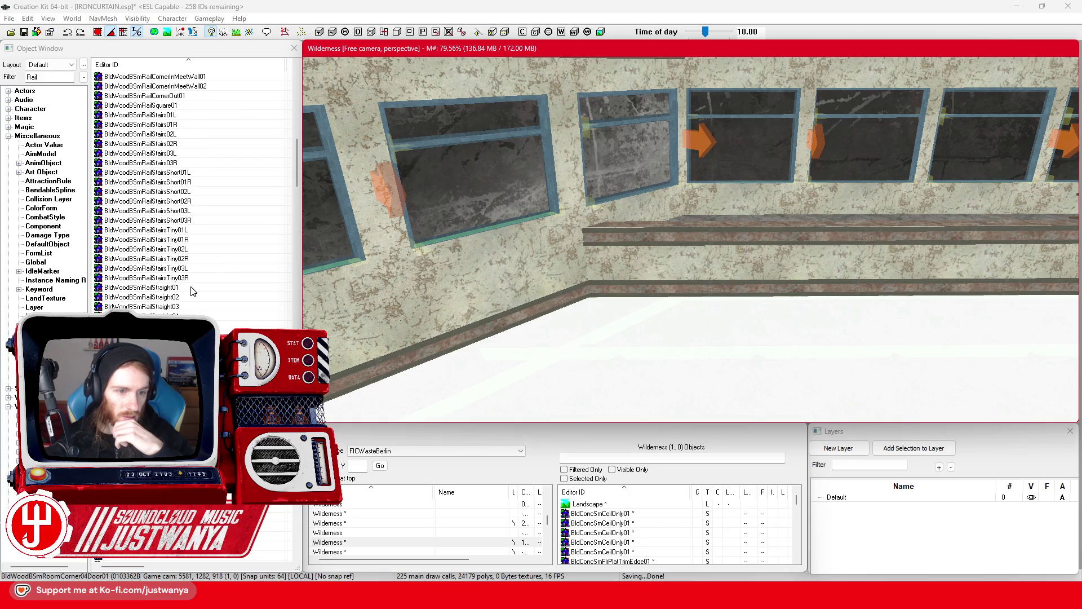
double_click(191, 287)
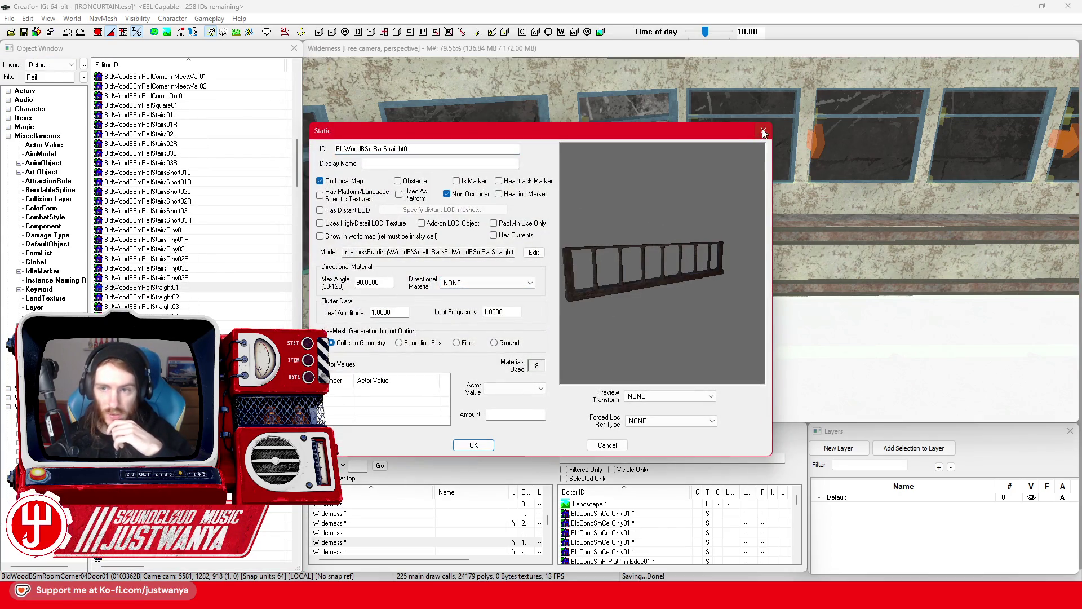
left_click(763, 133)
scroll(230, 189, "down", 8)
scroll(231, 189, "down", 10)
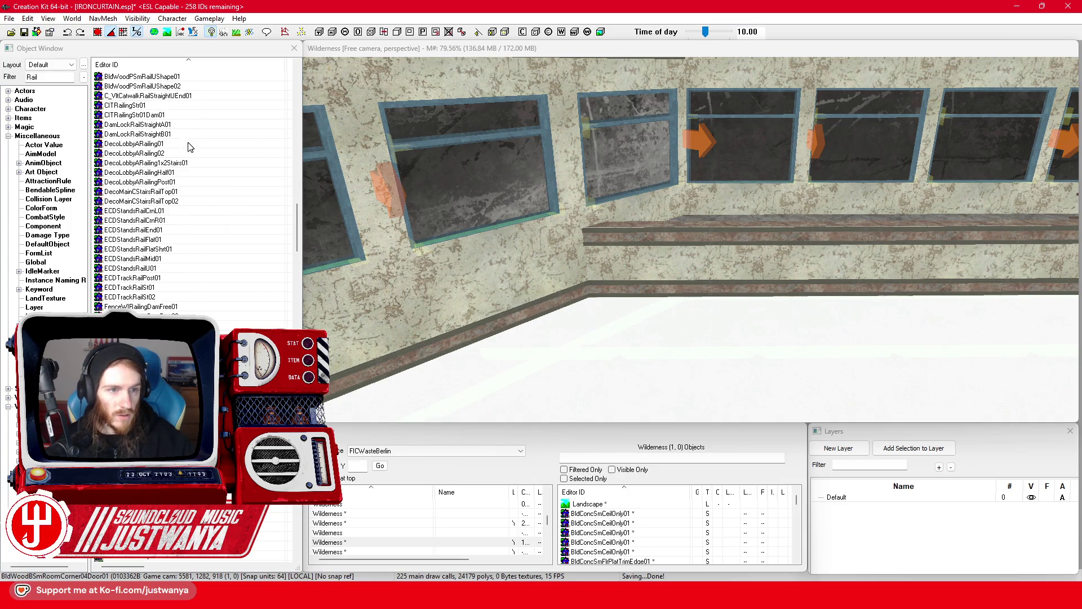
double_click(189, 144)
left_click_drag(638, 277, 790, 253)
left_click(764, 130)
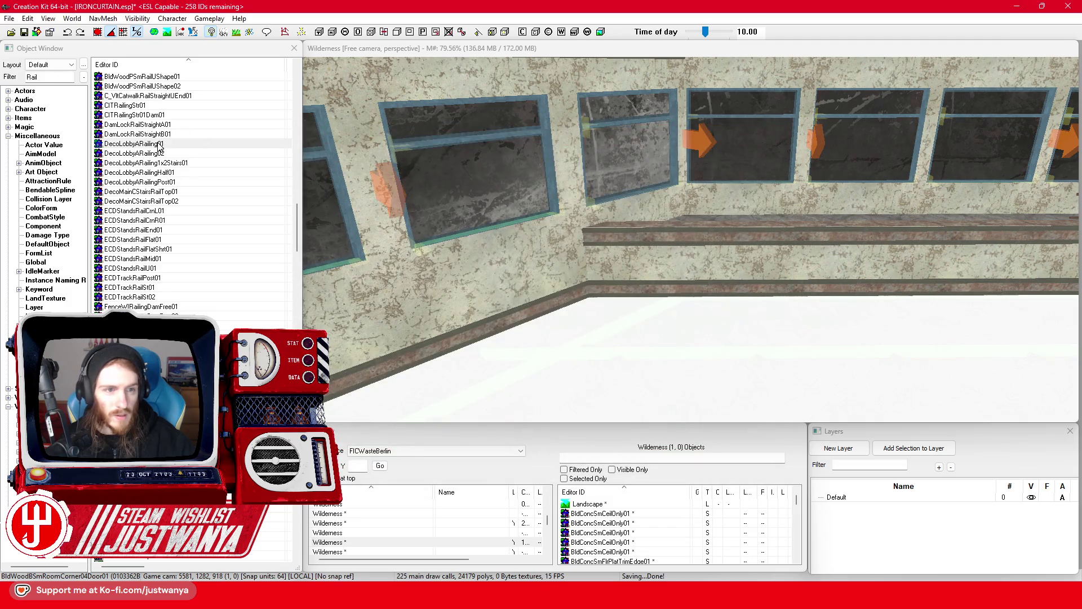
left_click_drag(146, 129, 764, 240)
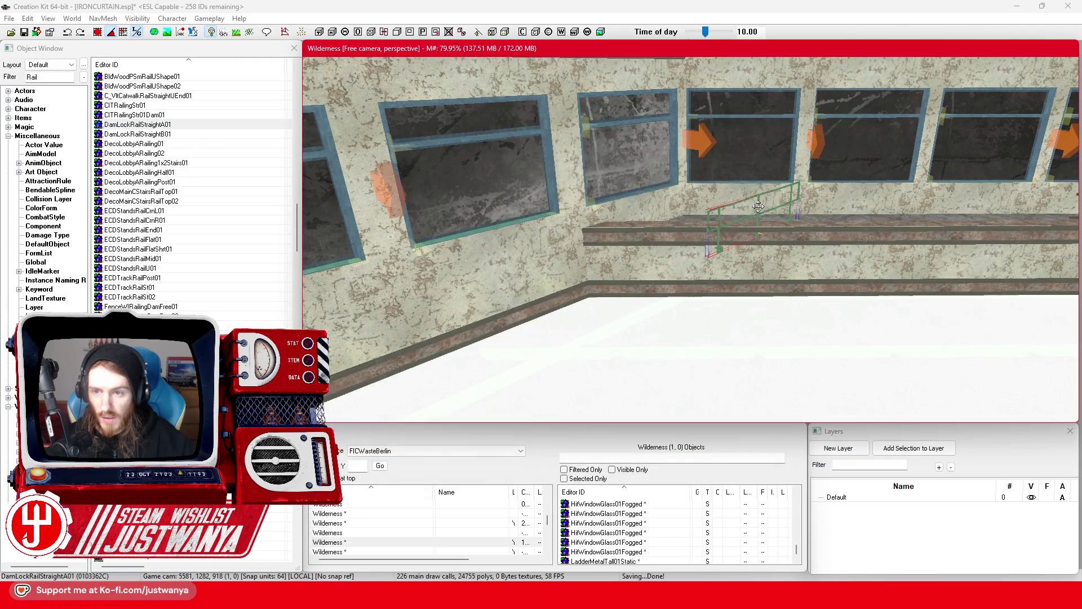
Step: Delete DamLockWall01L, place the full lobby railing on the ledge, and swap it through the half-length railing to the post
left_click(758, 217)
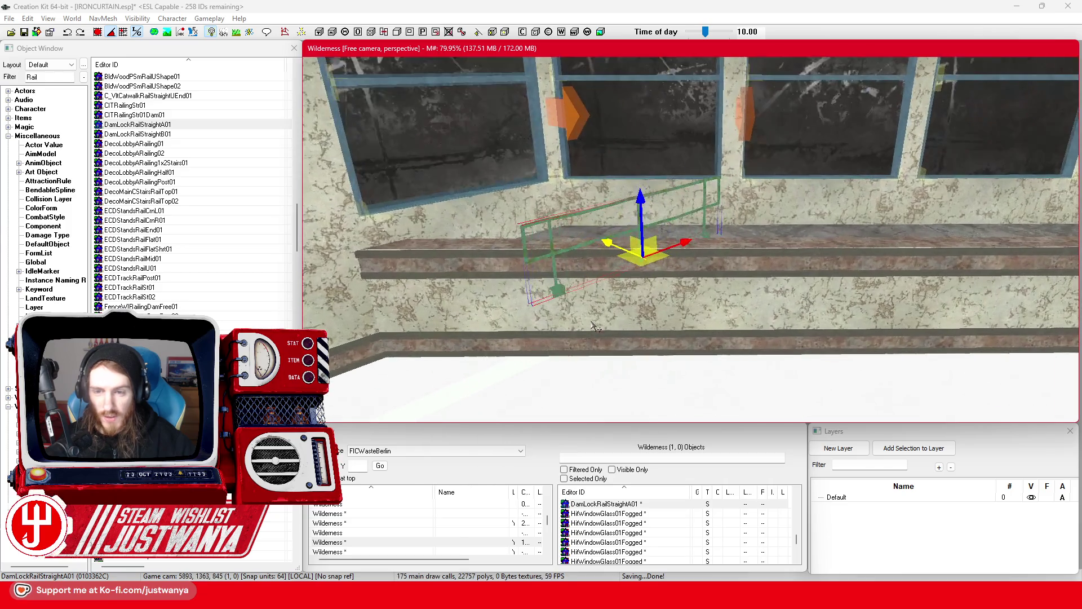
key("Delete")
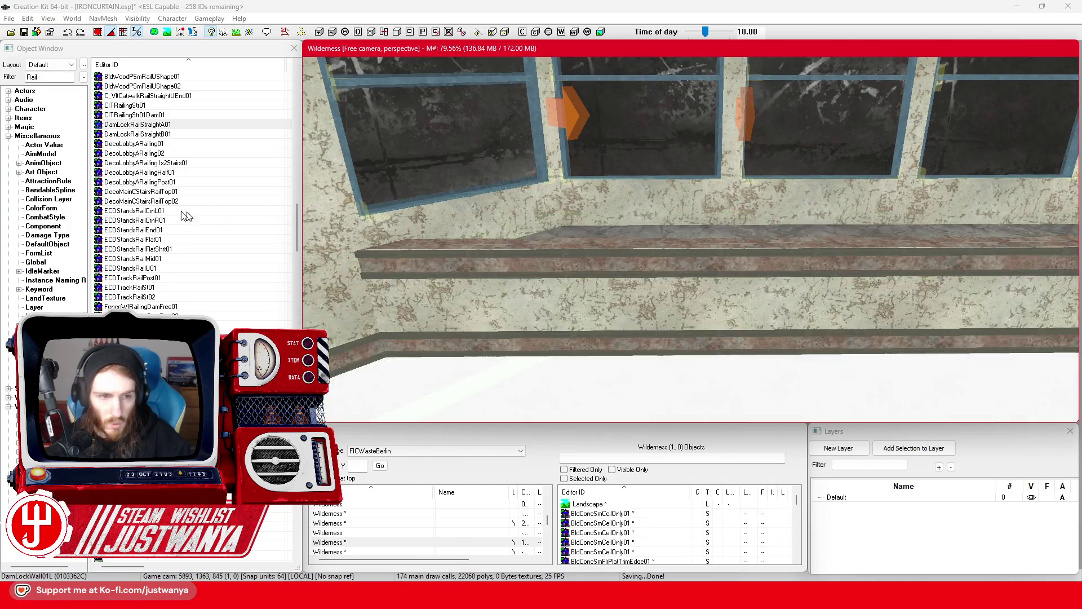
mouse_move(139, 152)
left_mouse_down()
mouse_move(650, 286)
mouse_move(656, 261)
left_mouse_up()
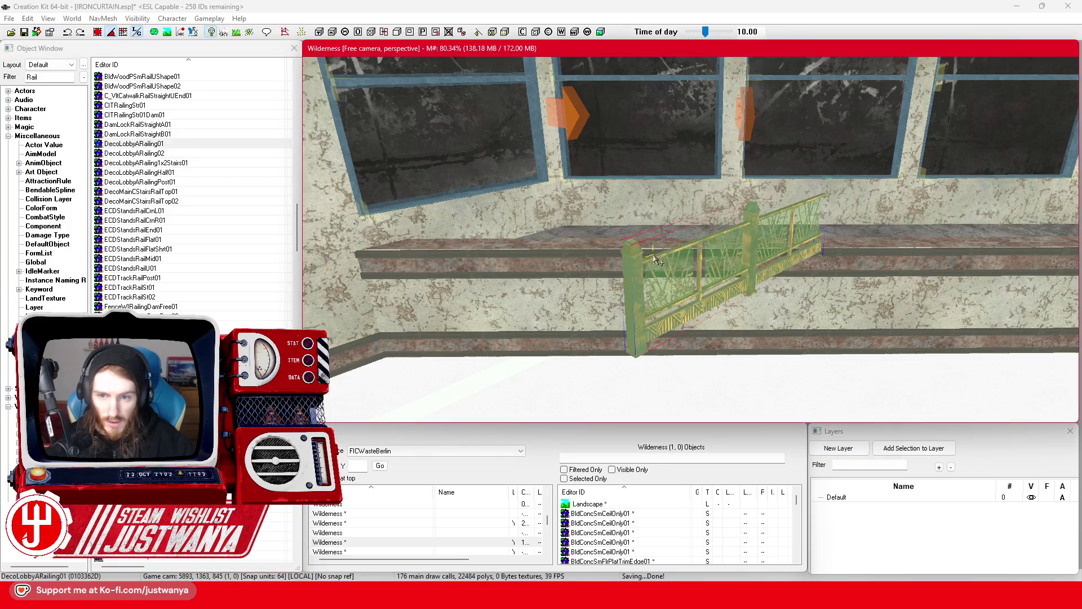
scroll(593, 297, "up", 5)
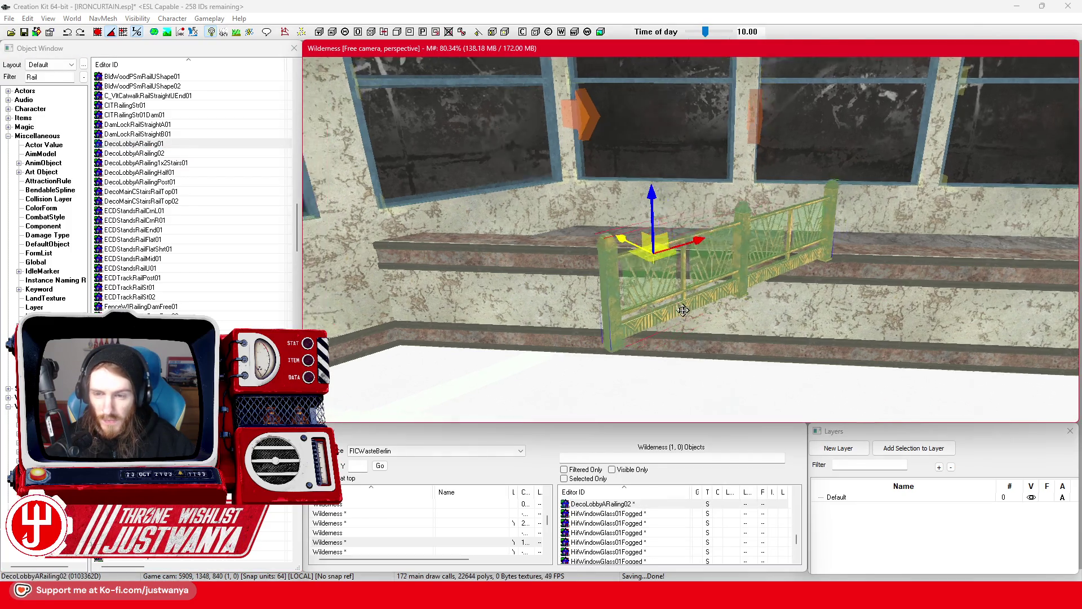
key("ctrl+z")
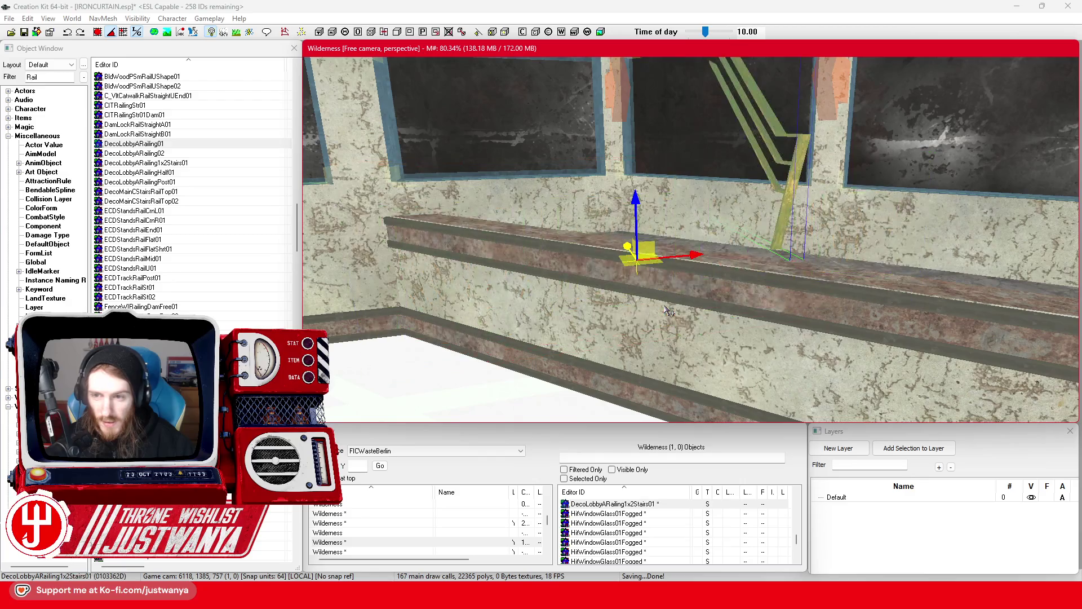
key("ctrl+z")
key("ctrl+z")
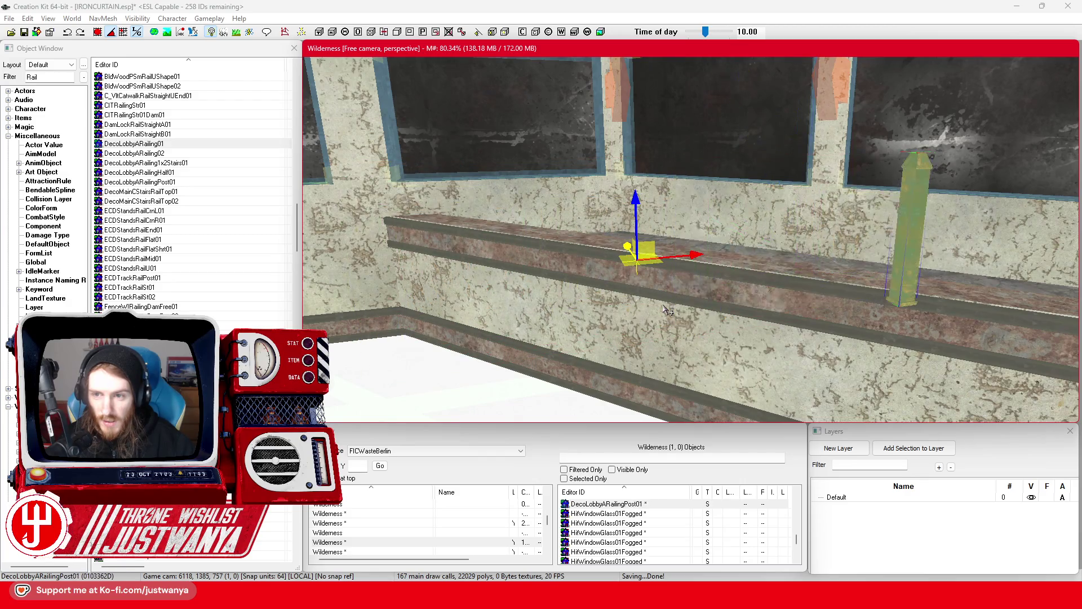
key("ctrl+z")
key("ctrl+y")
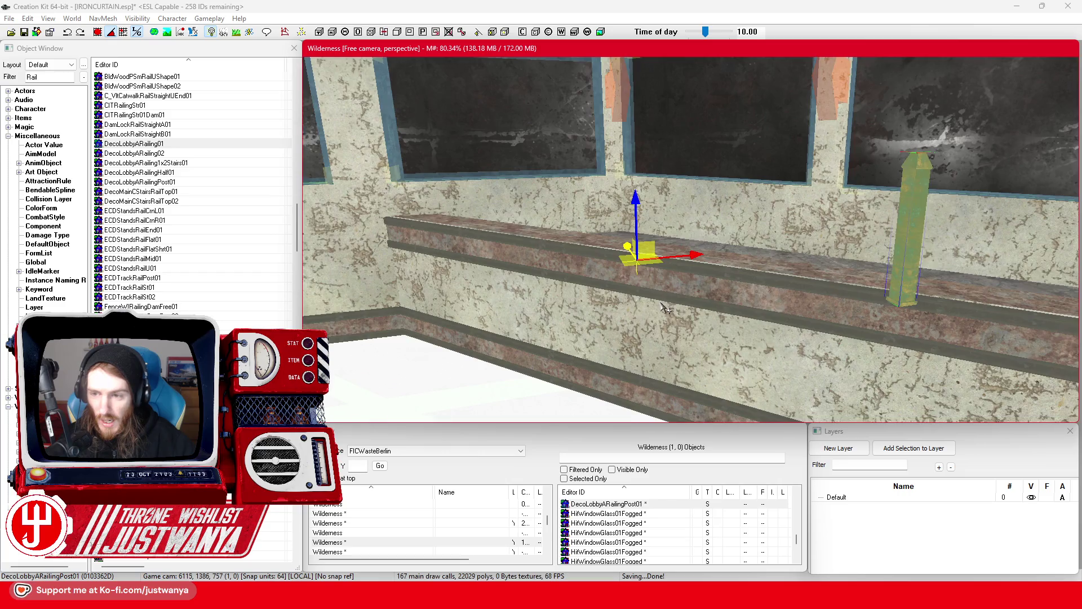
Step: Toggle the railing post between move and rotate gizmos and orbit the view down toward the floor
key("w")
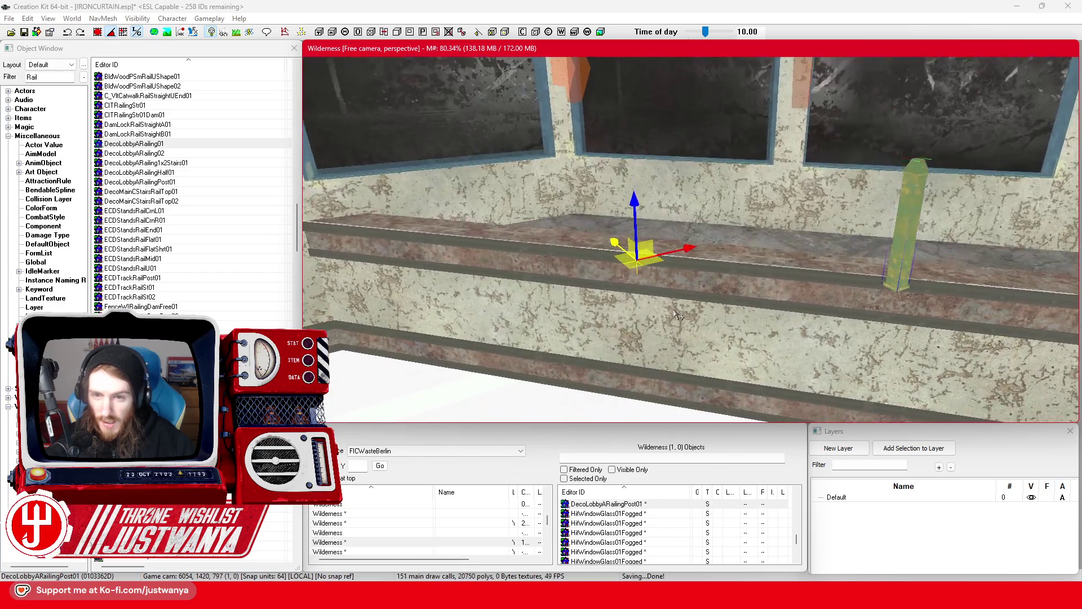
scroll(676, 314, "down", 1)
key("e")
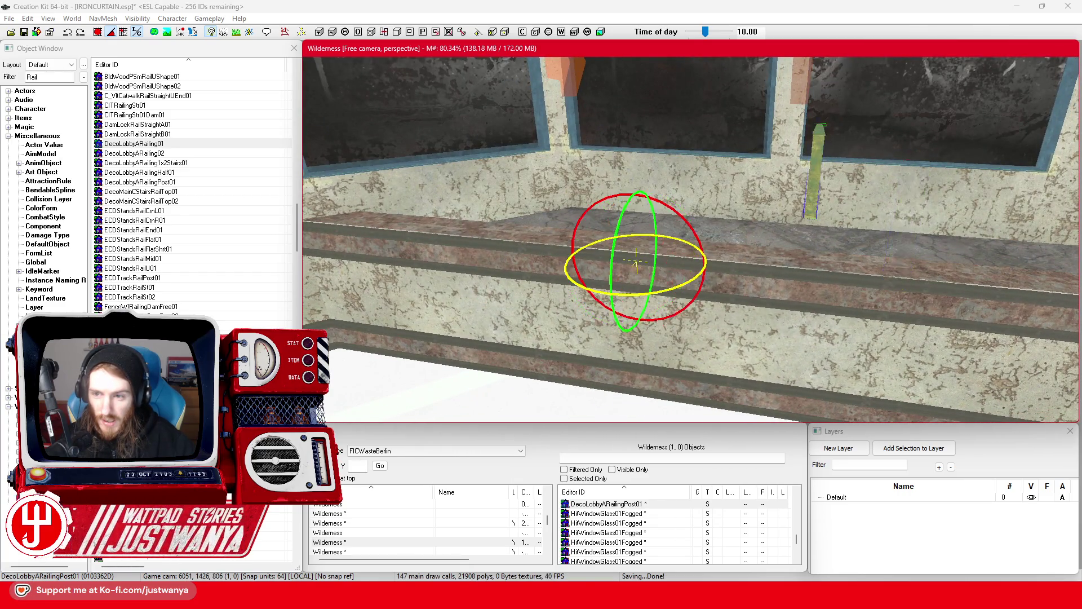
key("w")
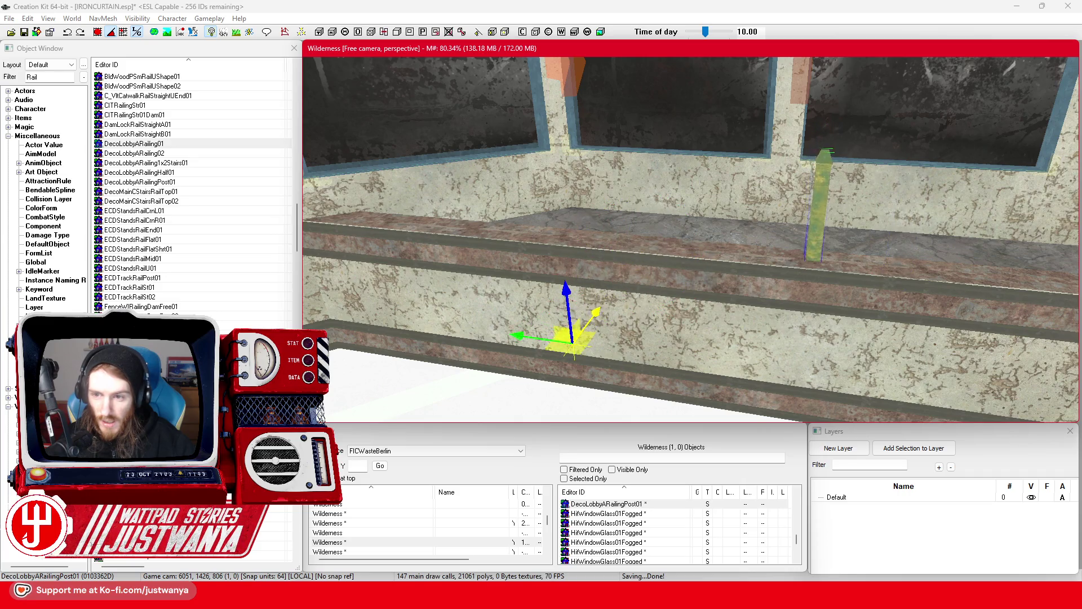
scroll(731, 317, "down", 4)
scroll(731, 317, "down", 3)
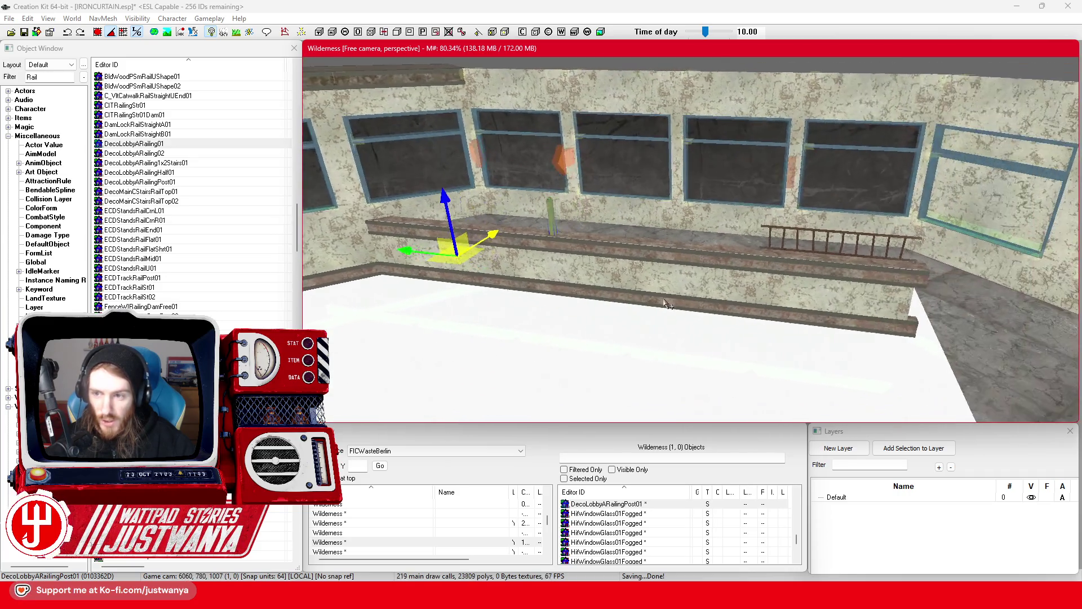
key("e")
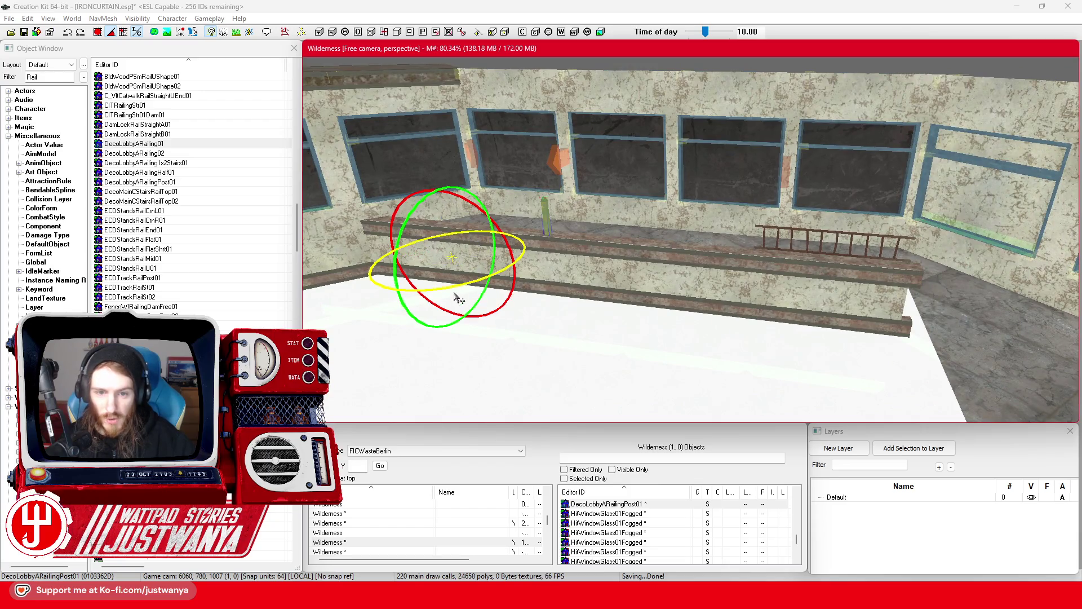
key("w")
scroll(461, 258, "down", 1)
key("shift")
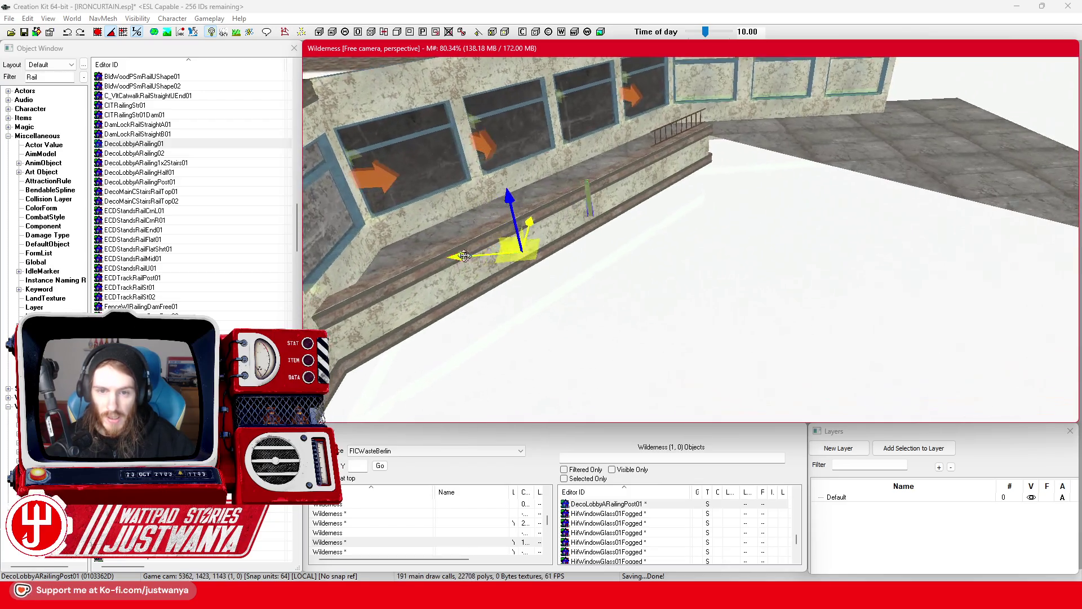
scroll(749, 262, "up", 2)
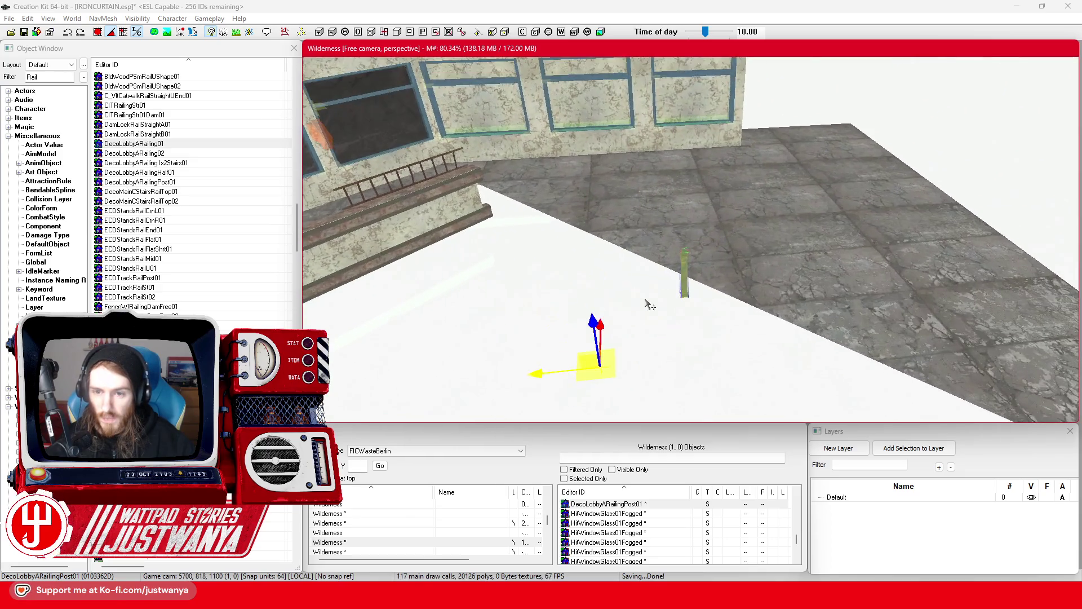
Step: Move the LadderMetalTall01Static ladder up against the railing post and lower it slightly beside it
mouse_move(408, 171)
left_mouse_down()
mouse_move(617, 93)
mouse_move(815, 122)
mouse_move(782, 161)
mouse_move(749, 138)
mouse_move(668, 139)
left_mouse_up()
key("w")
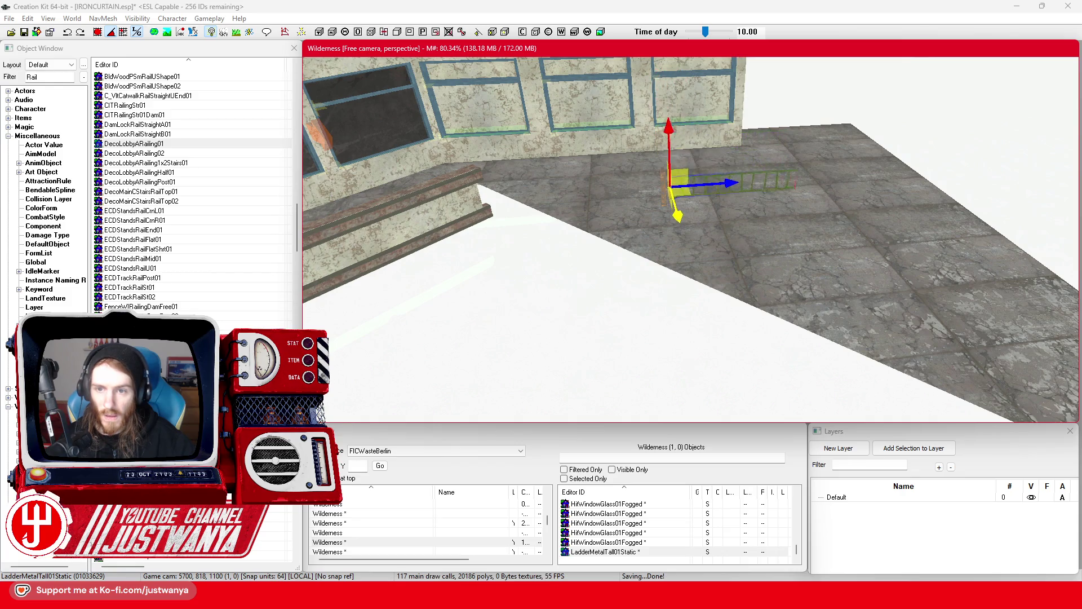
scroll(682, 221, "up", 5)
scroll(682, 221, "up", 5)
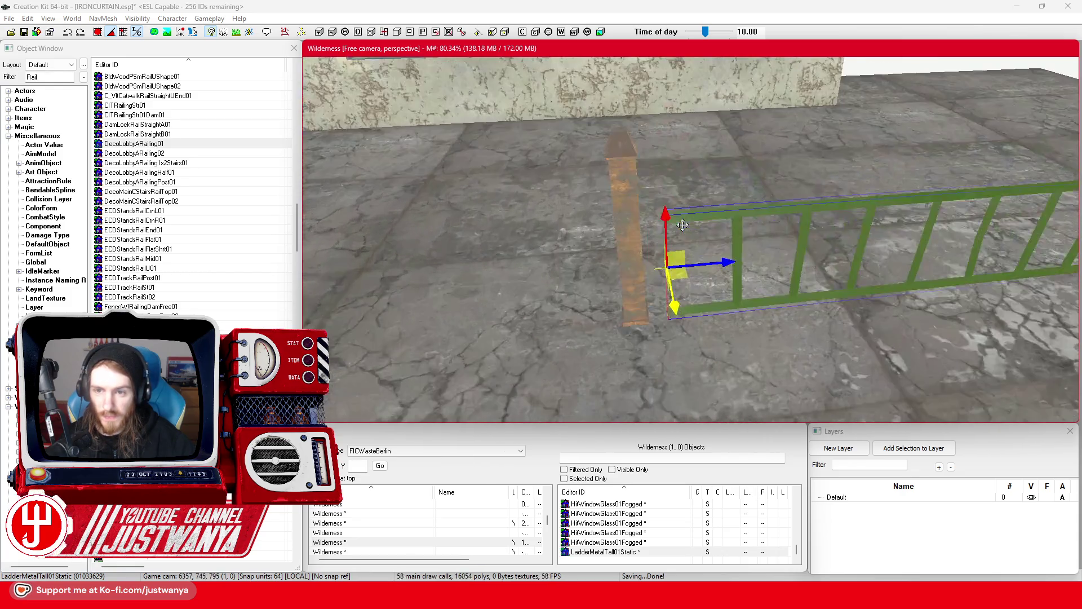
mouse_move(641, 294)
left_mouse_down()
mouse_move(677, 206)
mouse_move(711, 170)
left_mouse_up()
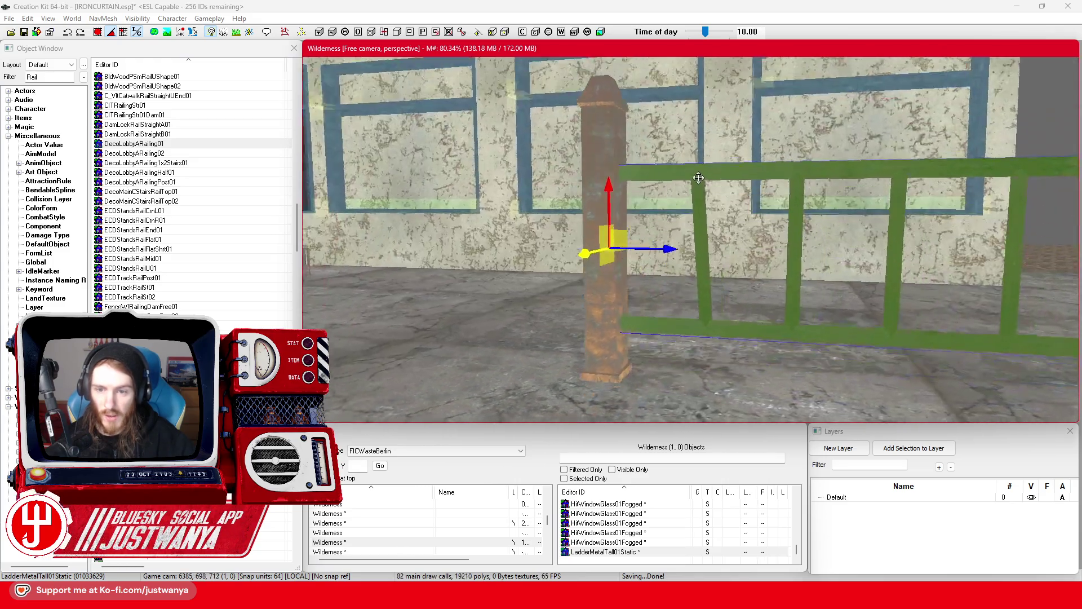
left_click_drag(609, 251, 609, 268)
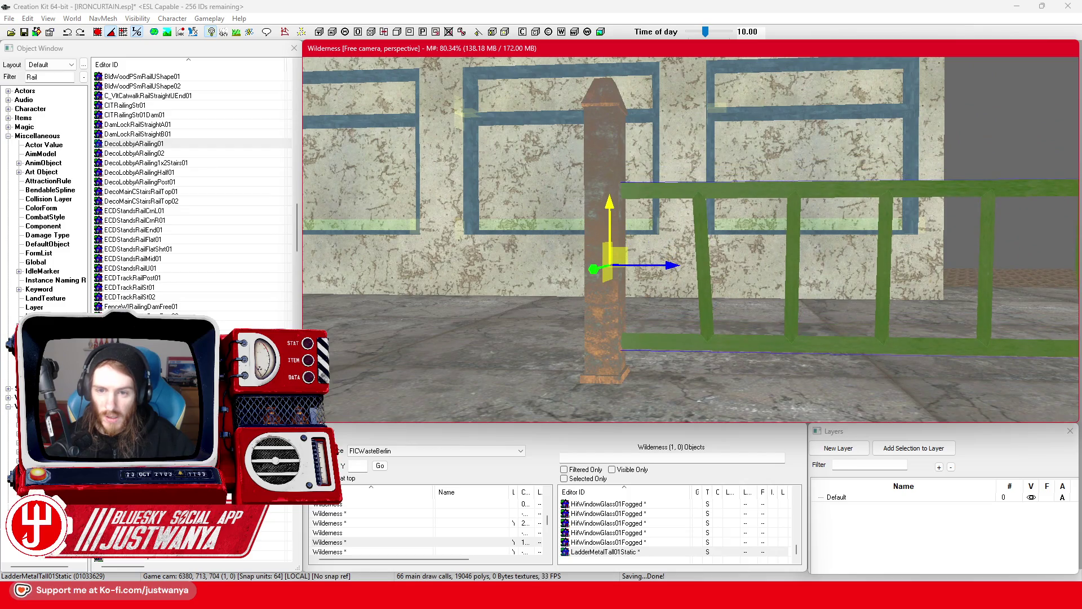
Step: Check the railing post's Material Swap options without changes, then rotate the post to lie flat
left_click(609, 146)
scroll(615, 155, "down", 3)
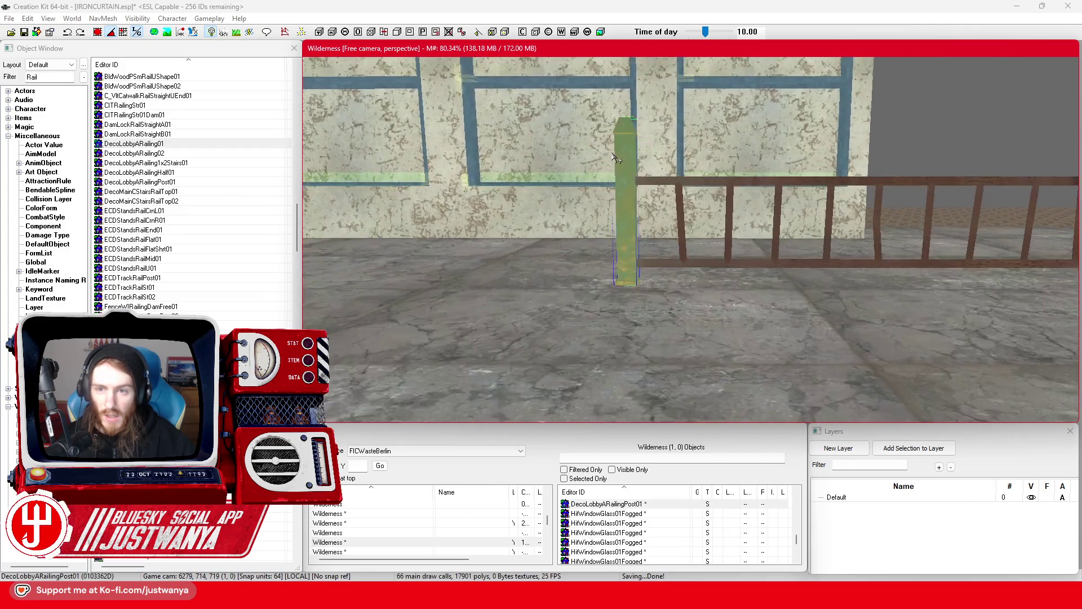
double_click(618, 153)
left_click(524, 315)
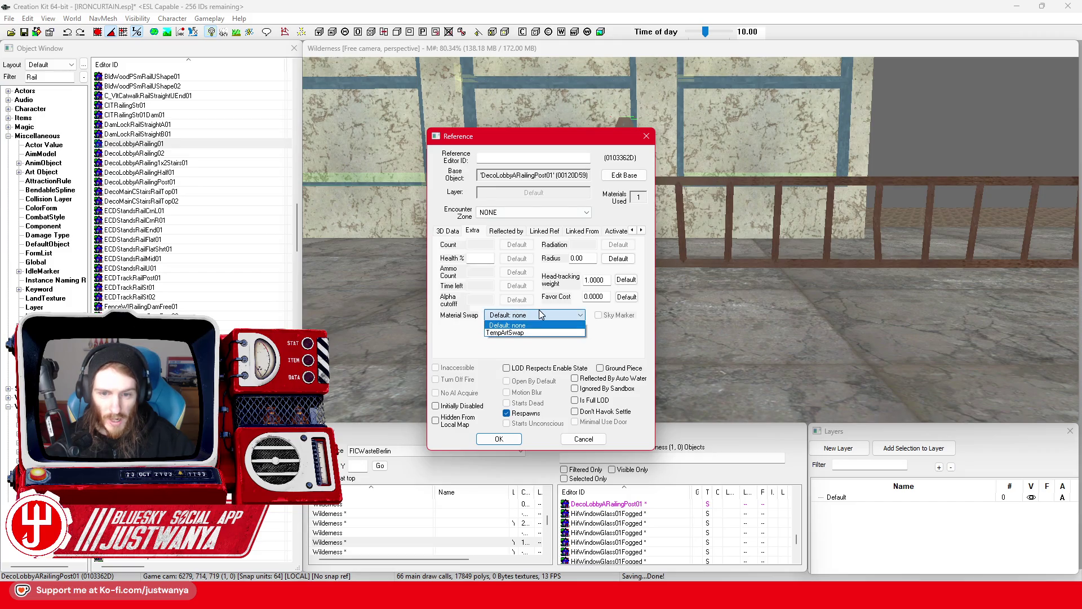
left_click(584, 439)
scroll(550, 239, "down", 3)
key("e")
left_click_drag(496, 220, 496, 265)
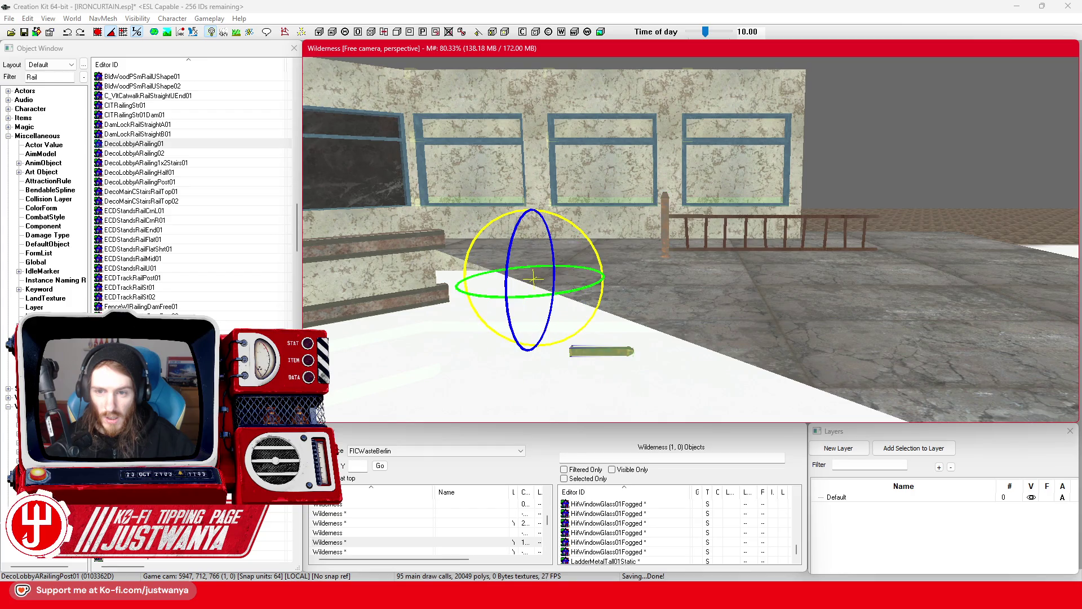
Step: Select the flat DecoLobbyARailingPost01 on the ladder top and zoom around to check it caps the ladder
key("w")
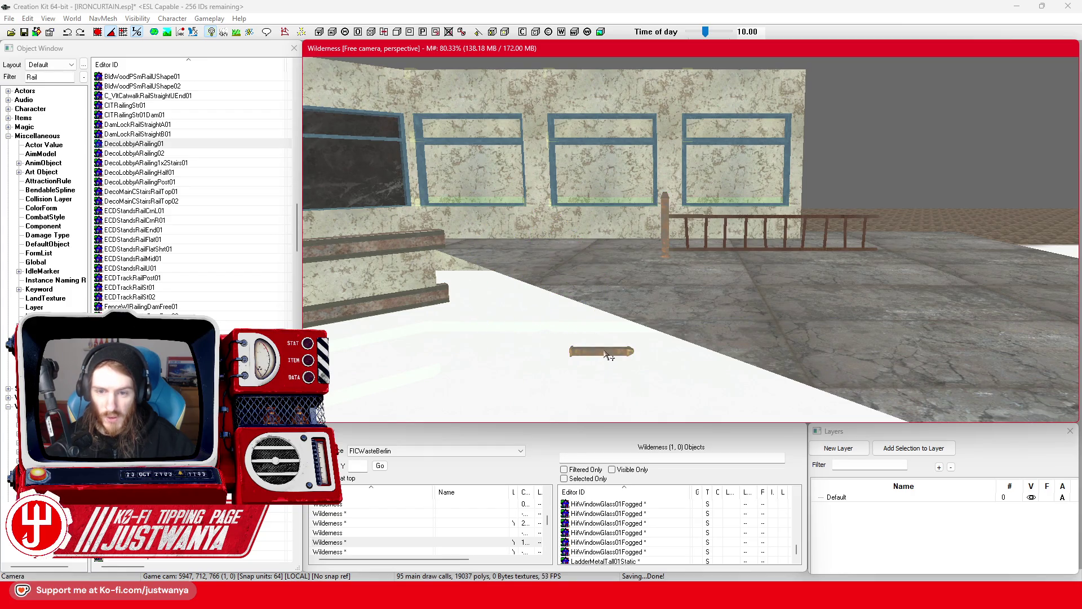
left_click(613, 360)
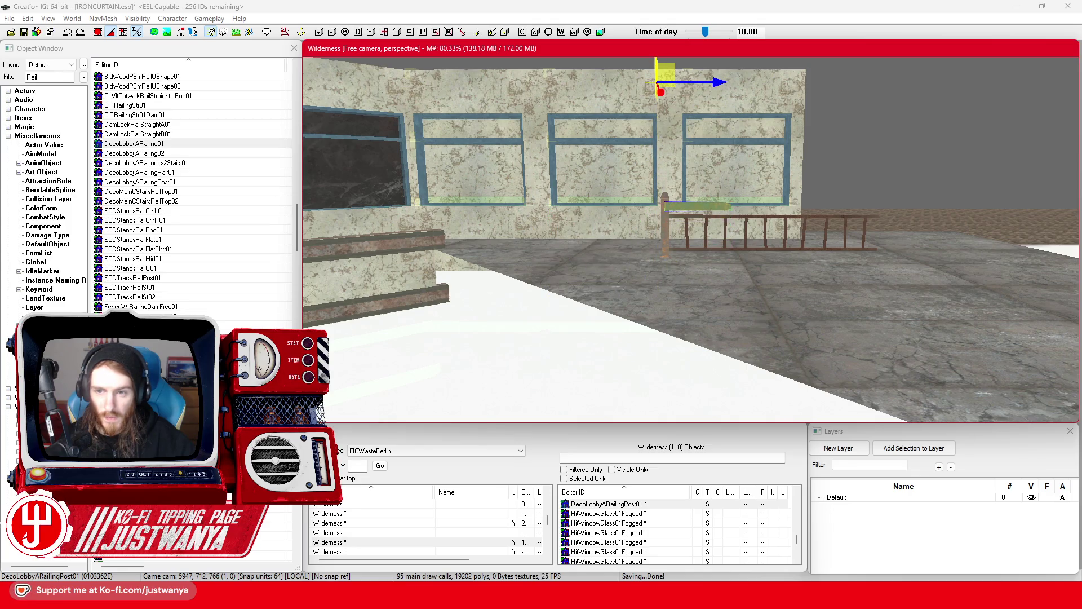
scroll(589, 389, "down", 5)
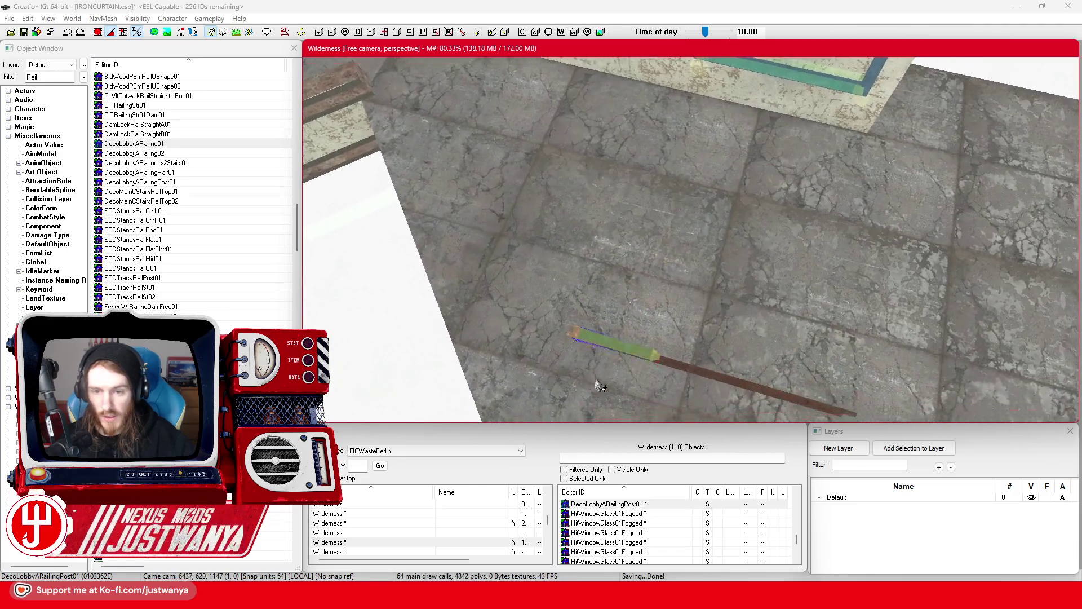
scroll(664, 222, "up", 5)
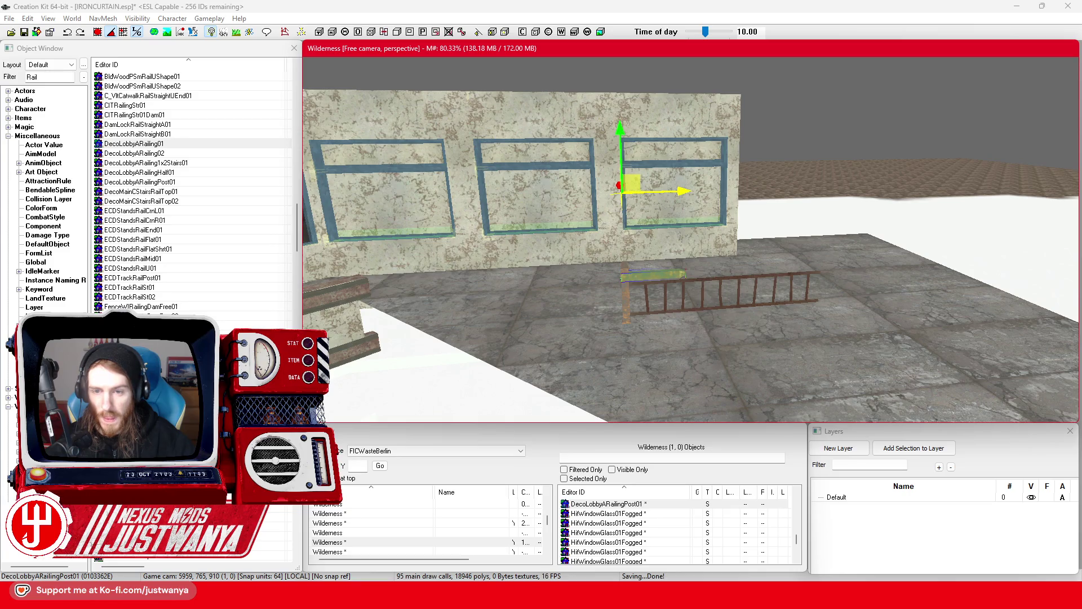
scroll(733, 255, "up", 5)
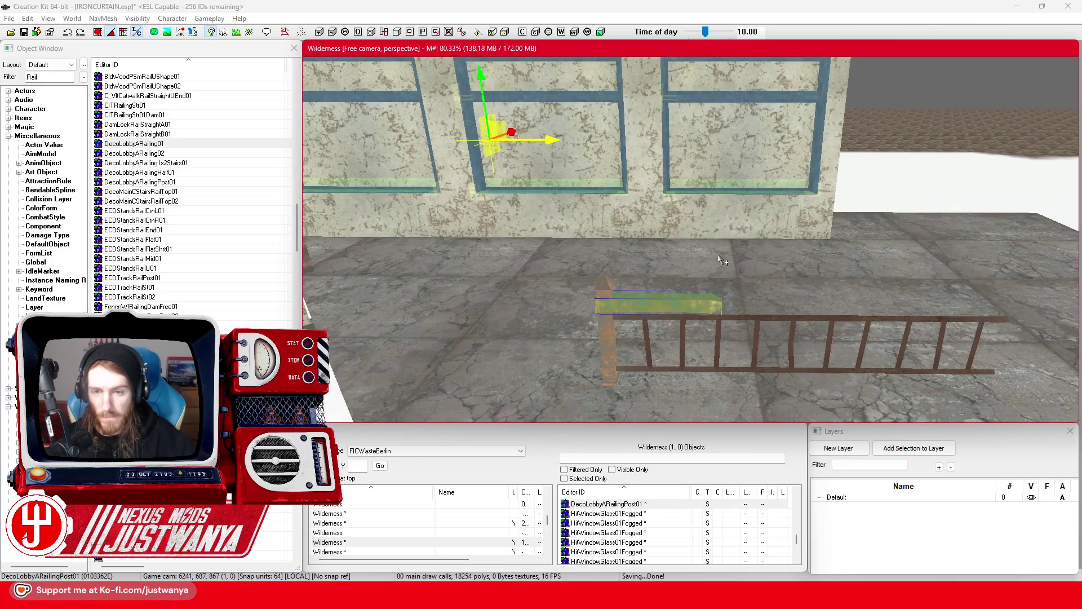
scroll(722, 260, "down", 3)
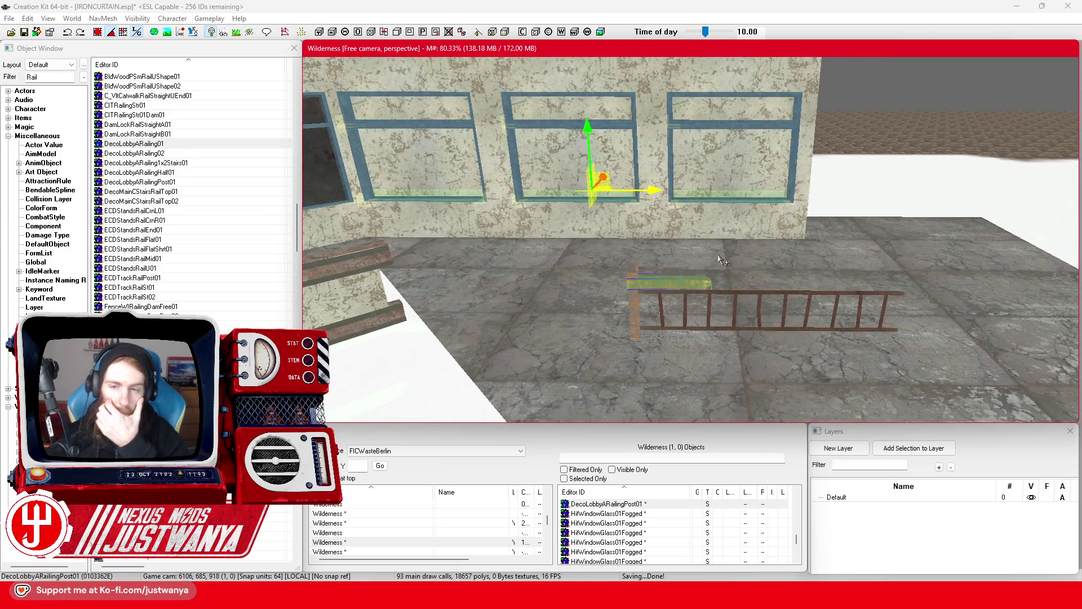
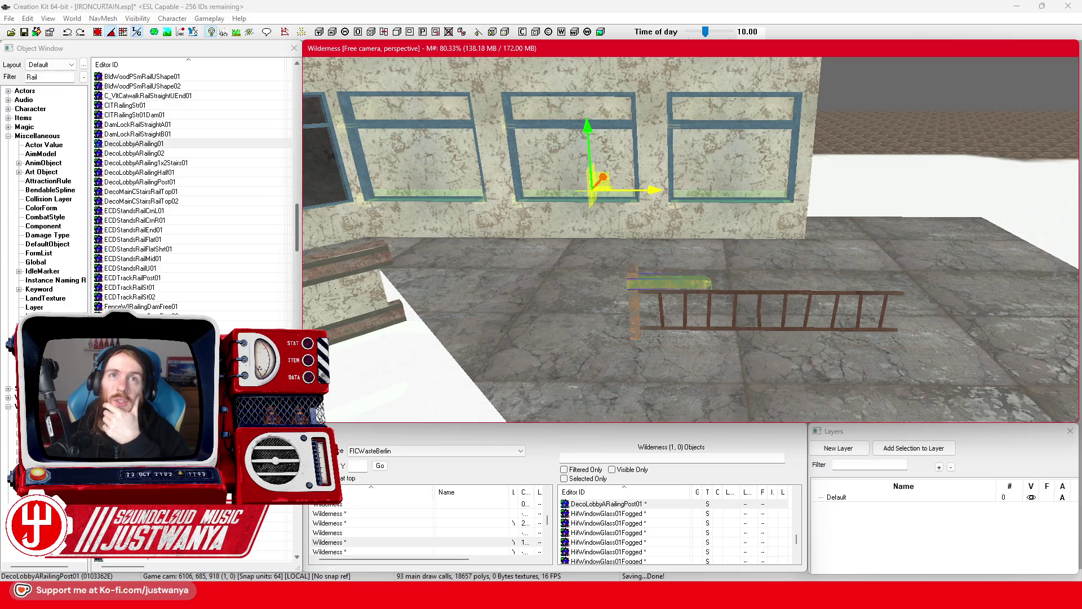
Step: Preview ECDStandsRailCrnL01 and FreedomTrail01, then place a FreedomTrail01 piece in the scene
scroll(614, 372, "up", 4)
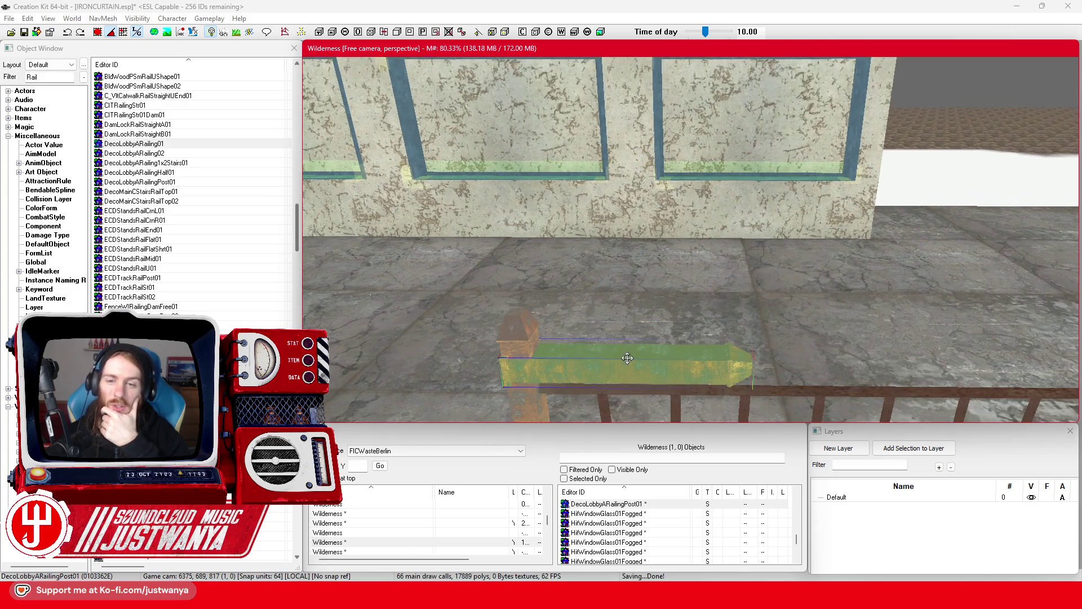
scroll(628, 357, "down", 4)
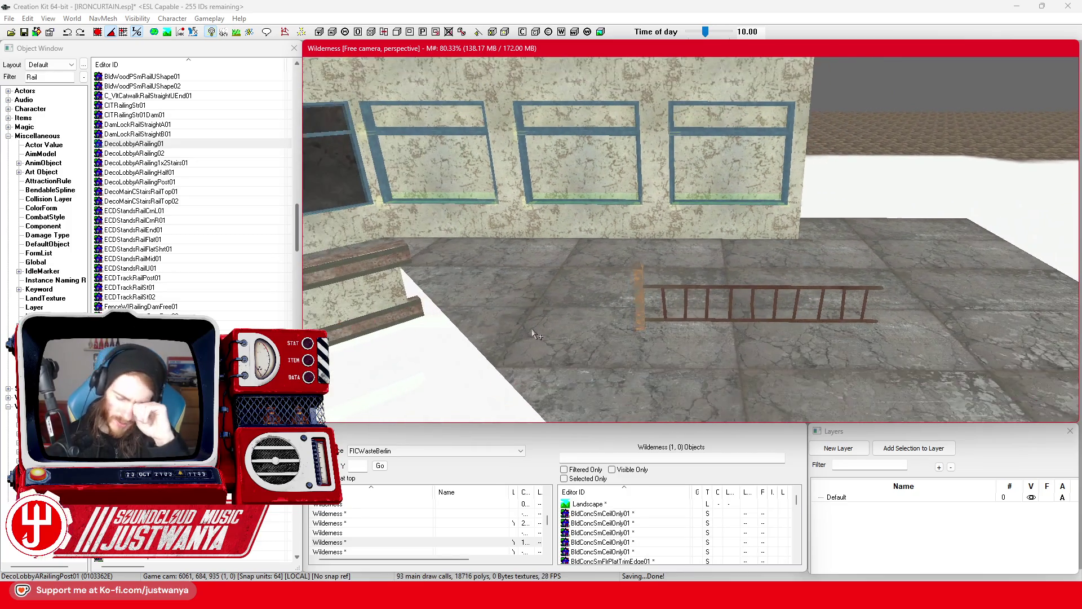
left_click(177, 212)
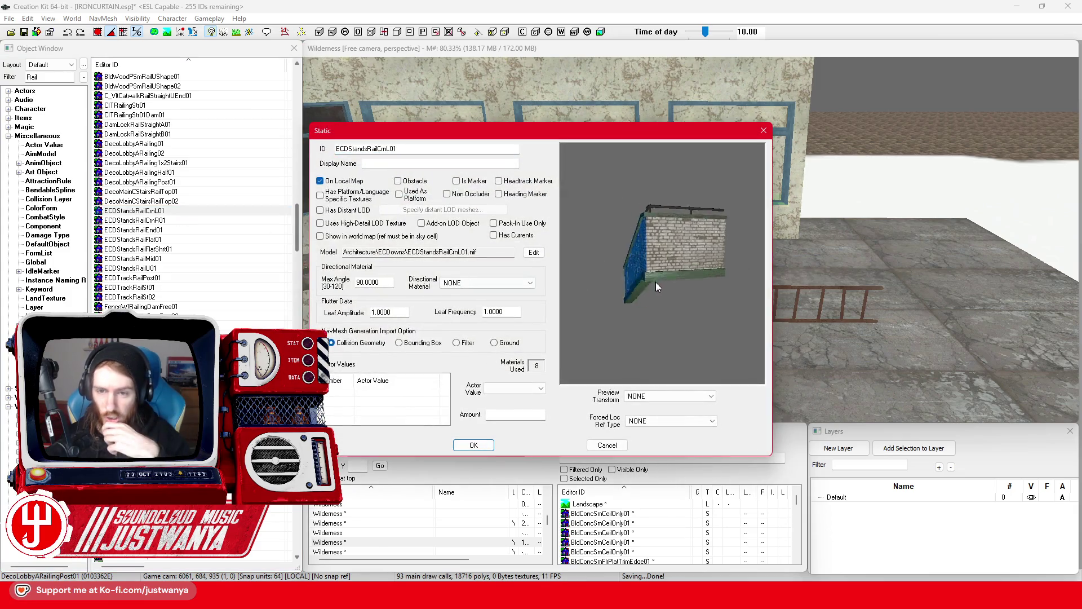
left_click(764, 134)
scroll(153, 261, "down", 3)
left_click(254, 325)
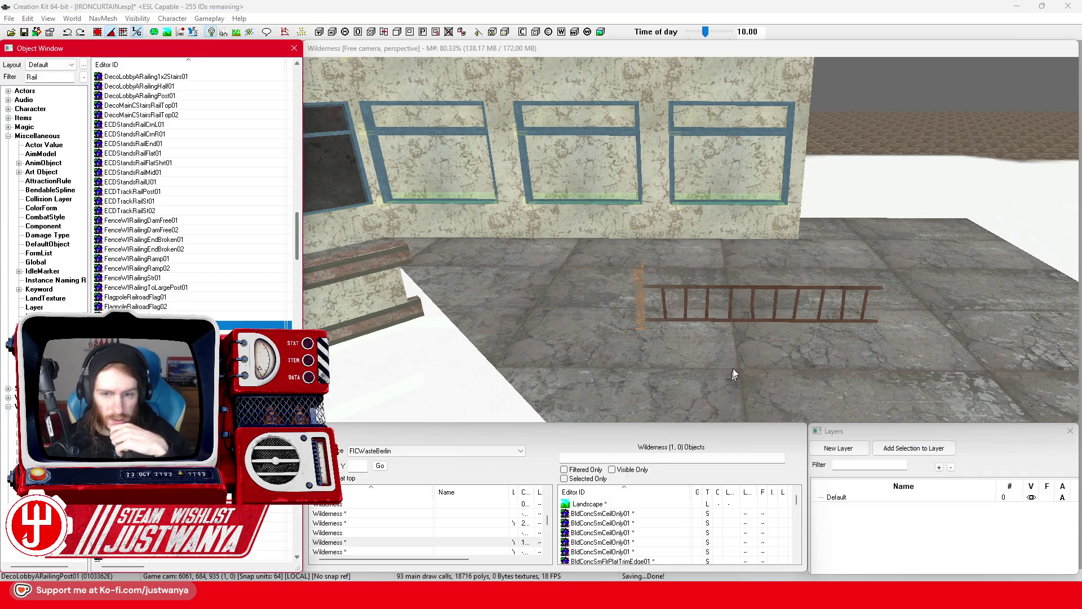
left_click(763, 132)
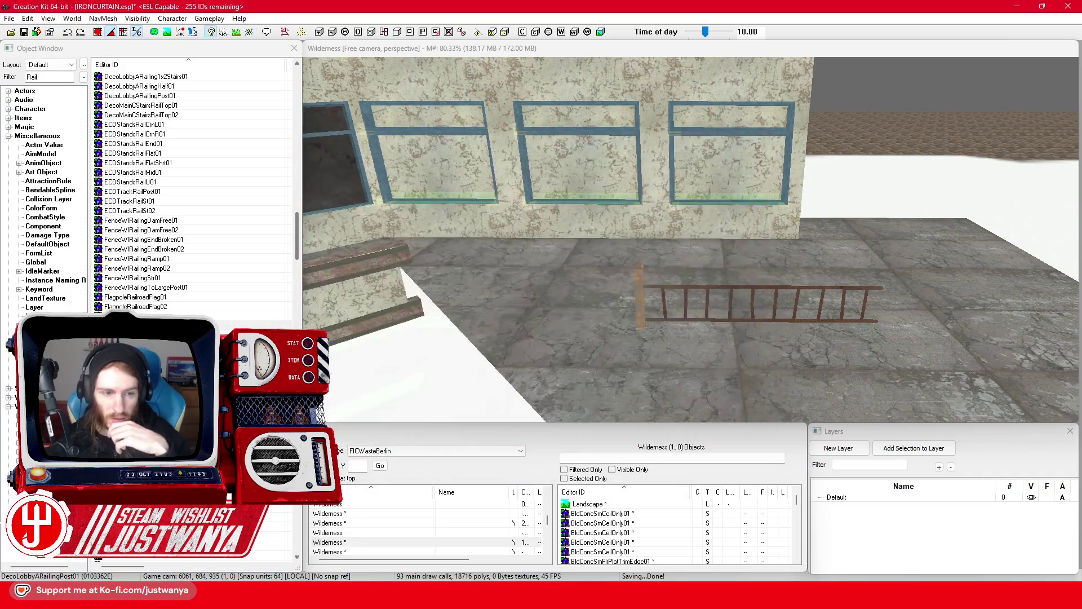
left_click_drag(639, 285, 638, 281)
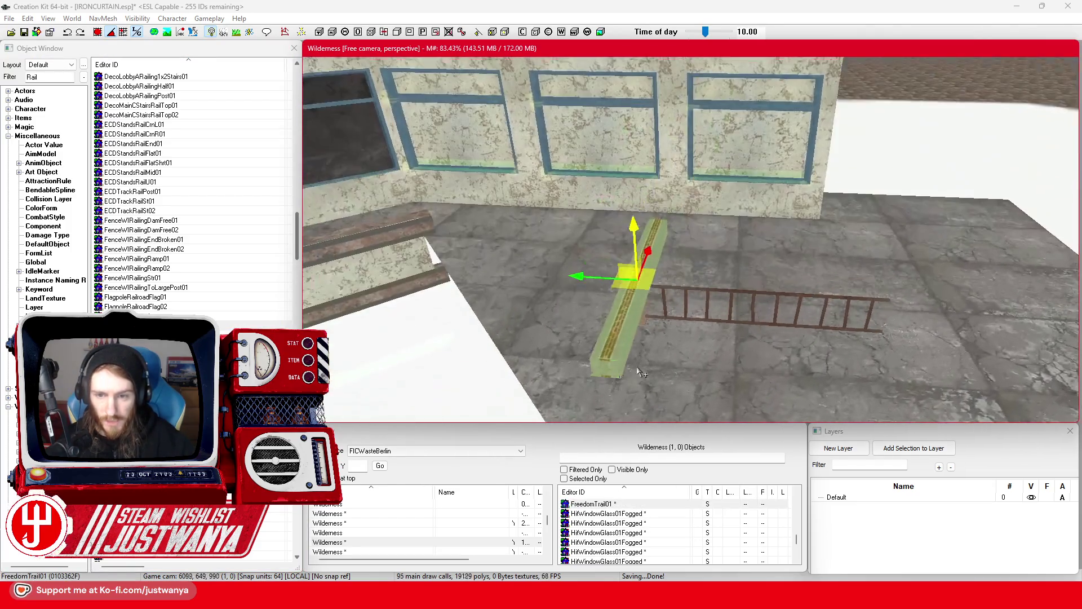
Step: Check the rail's material swap options, then rotate it upright over the ladder railing
double_click(618, 349)
left_click(524, 315)
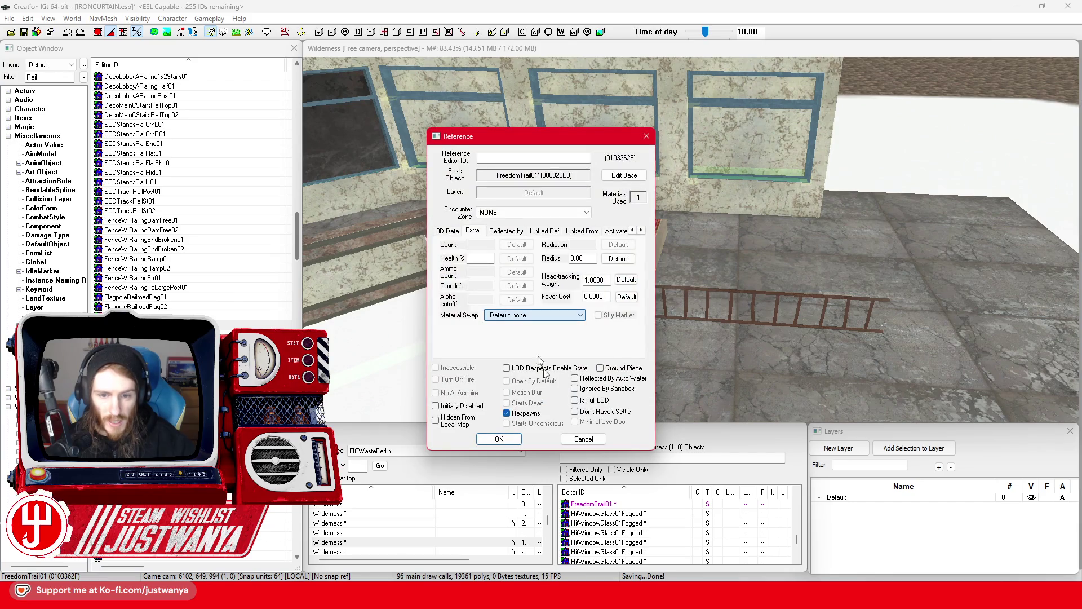
left_click(584, 439)
key("3")
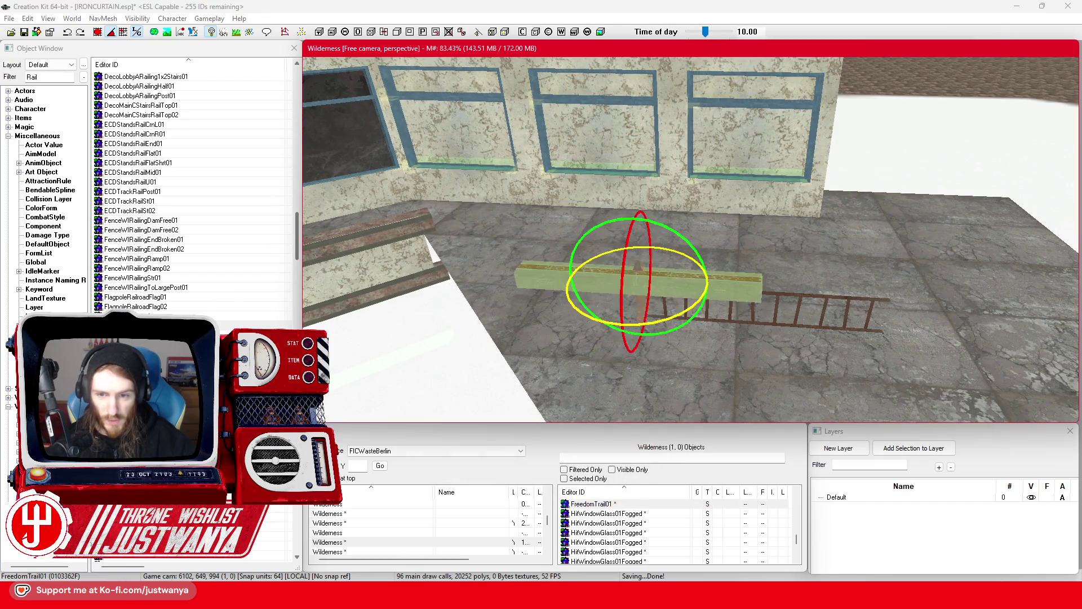
mouse_move(589, 283)
left_mouse_down()
mouse_move(724, 288)
mouse_move(685, 281)
left_mouse_up()
scroll(770, 218, "up", 5)
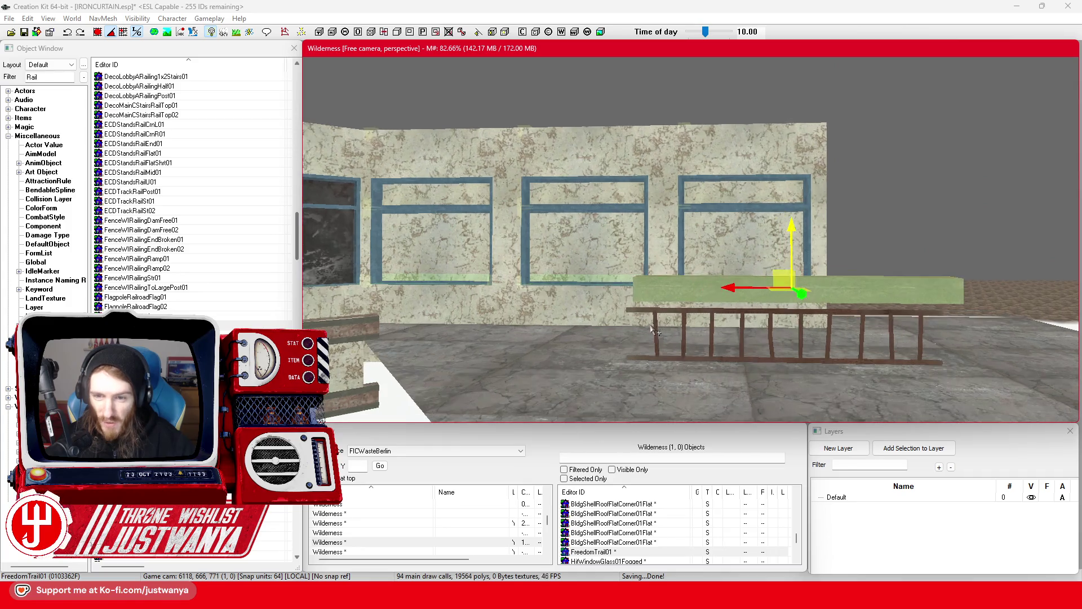
scroll(655, 332, "down", 3)
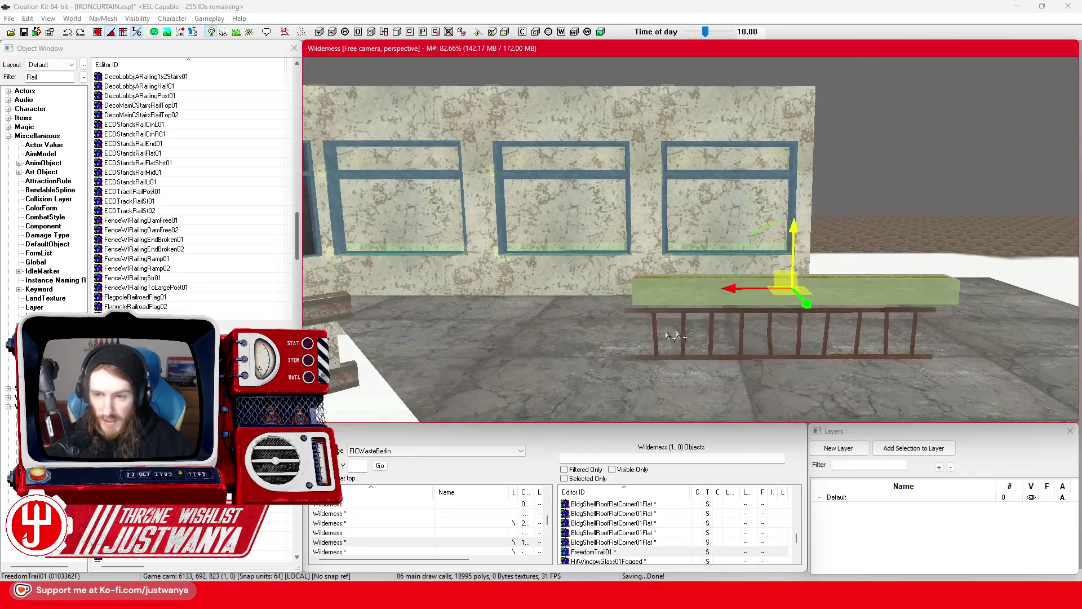
left_click_drag(773, 305, 797, 304)
left_click_drag(807, 255, 807, 250)
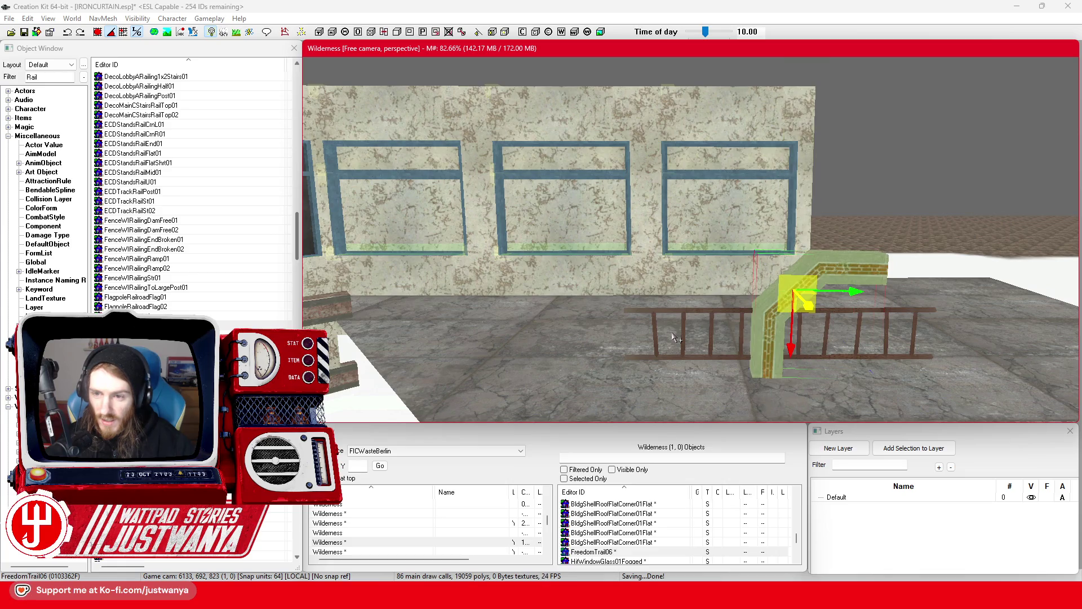
Step: Cycle the trail variants back to FreedomTrail01 and slide the upright post toward the wall
key("bracketright")
key("bracketright")
key("bracketright")
key("bracketright")
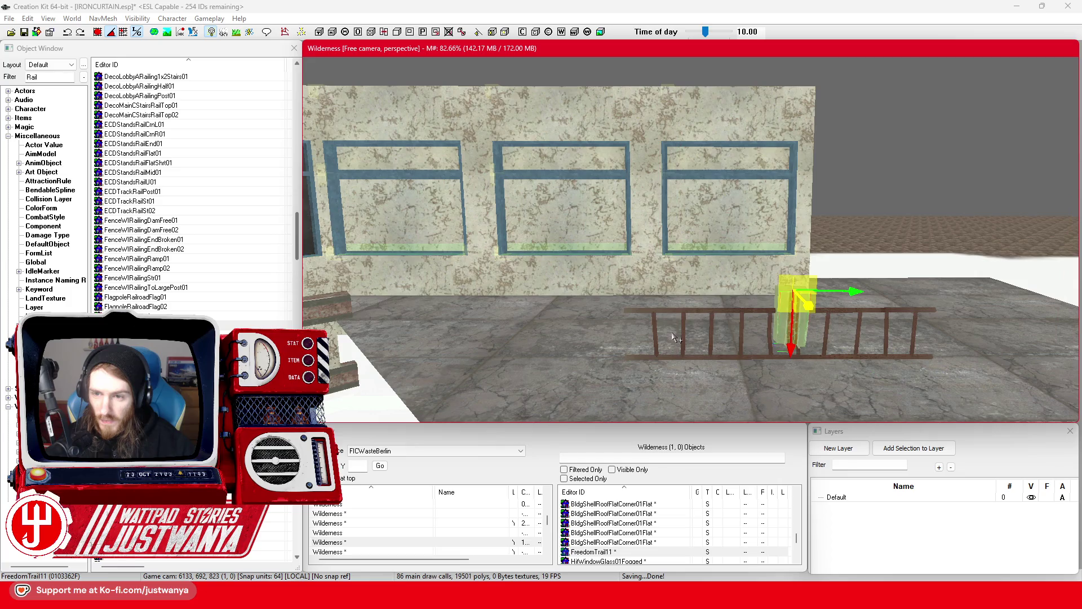
key("bracketleft")
key("bracketleft")
key("bracketleft")
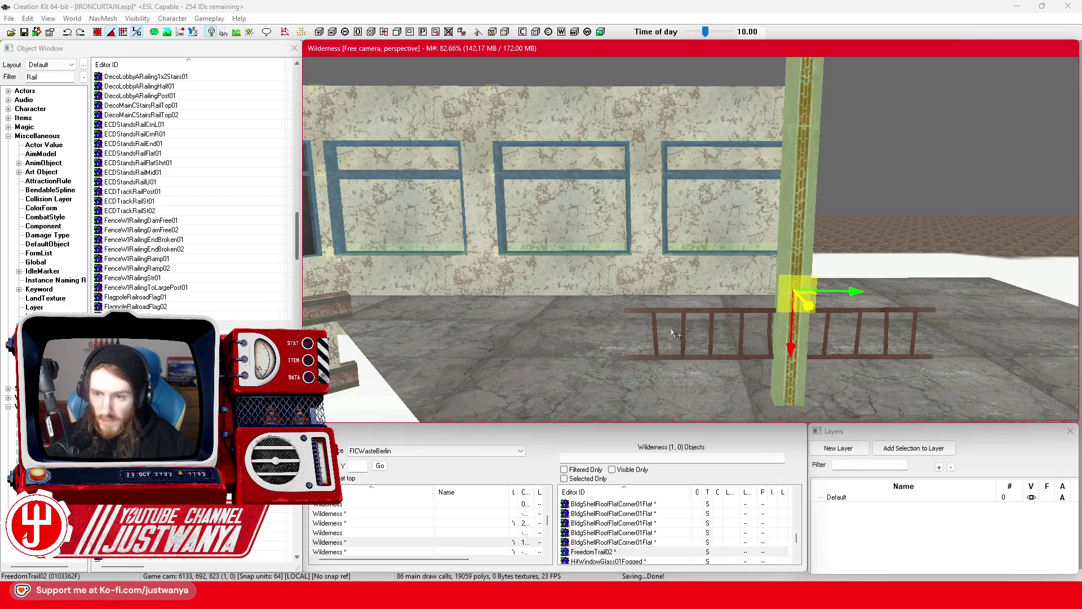
key("bracketleft")
key("bracketright")
left_click_drag(858, 304, 646, 285)
scroll(646, 285, "up", 3)
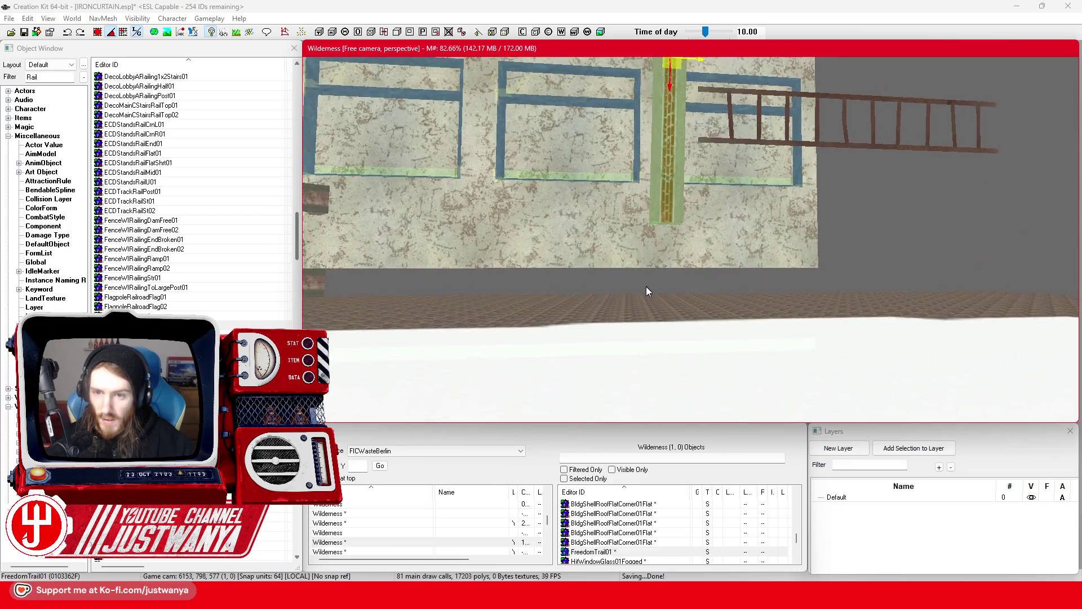
scroll(643, 288, "down", 5)
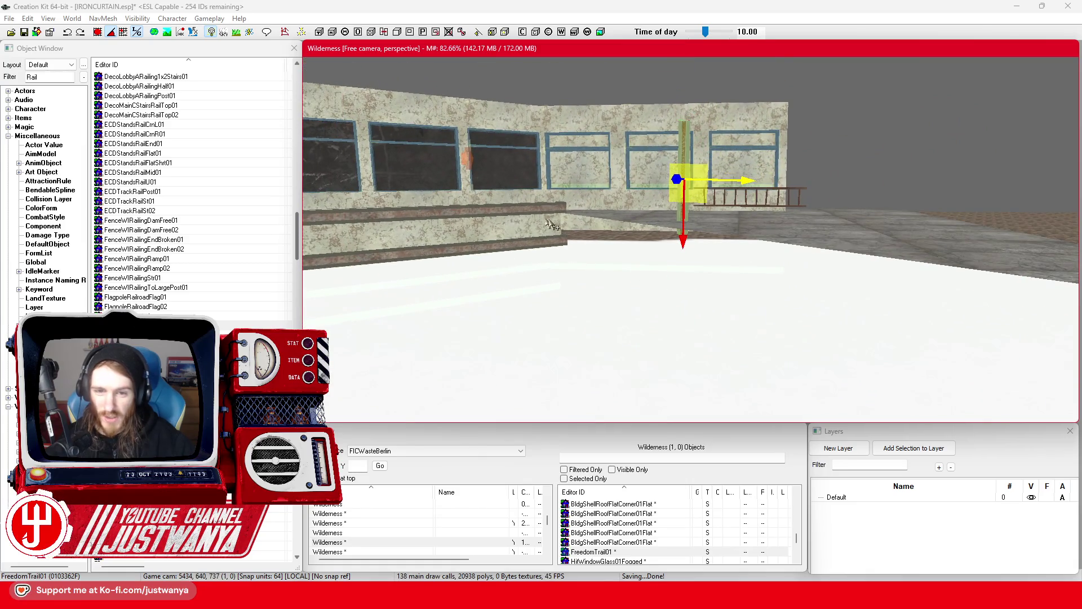
scroll(522, 241, "up", 5)
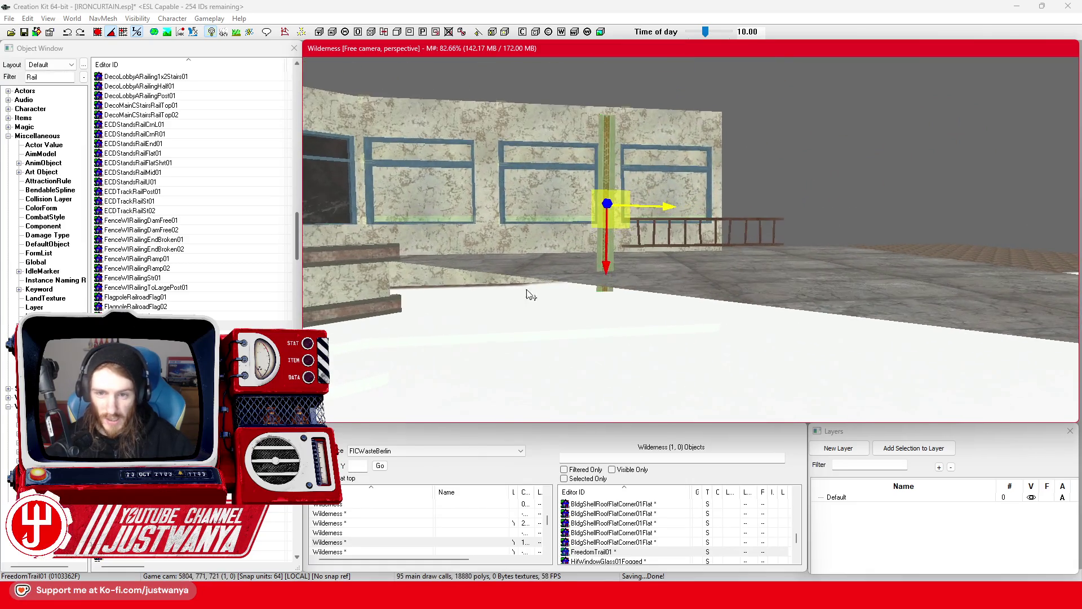
scroll(532, 298, "up", 5)
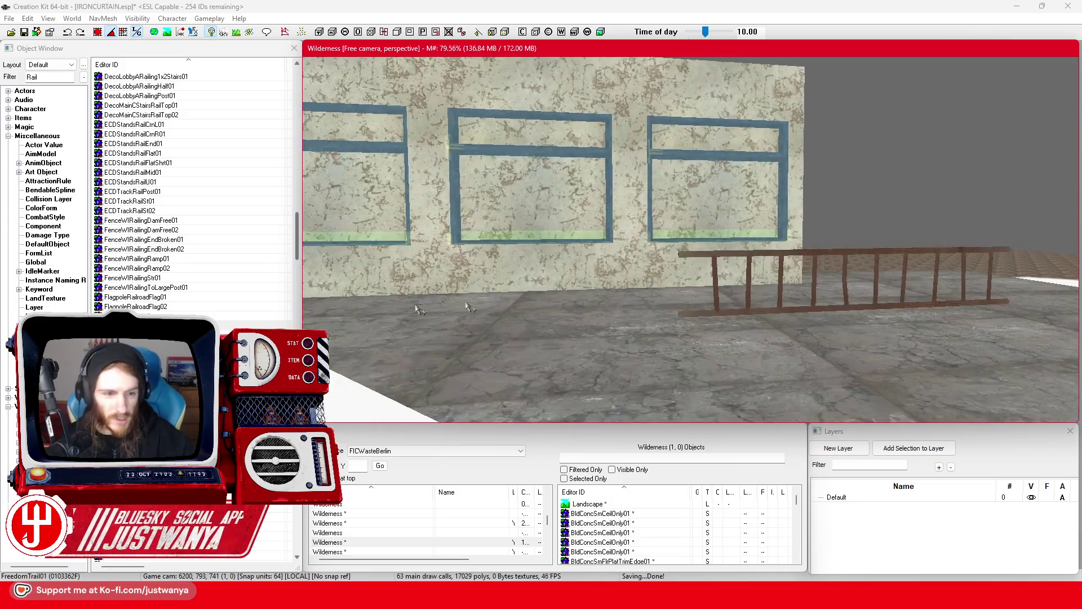
scroll(220, 330, "down", 4)
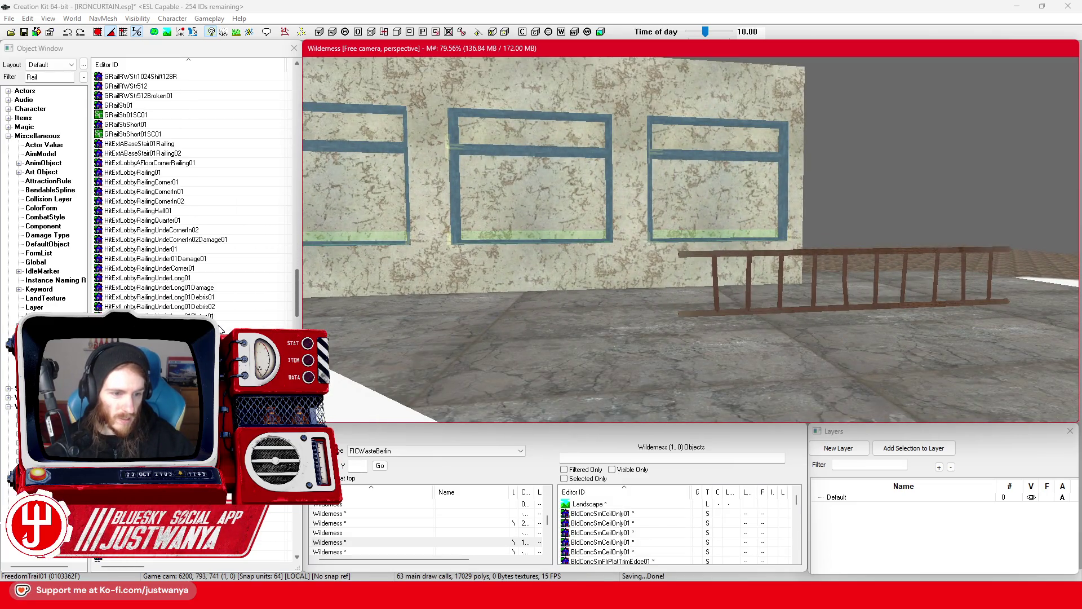
double_click(638, 310)
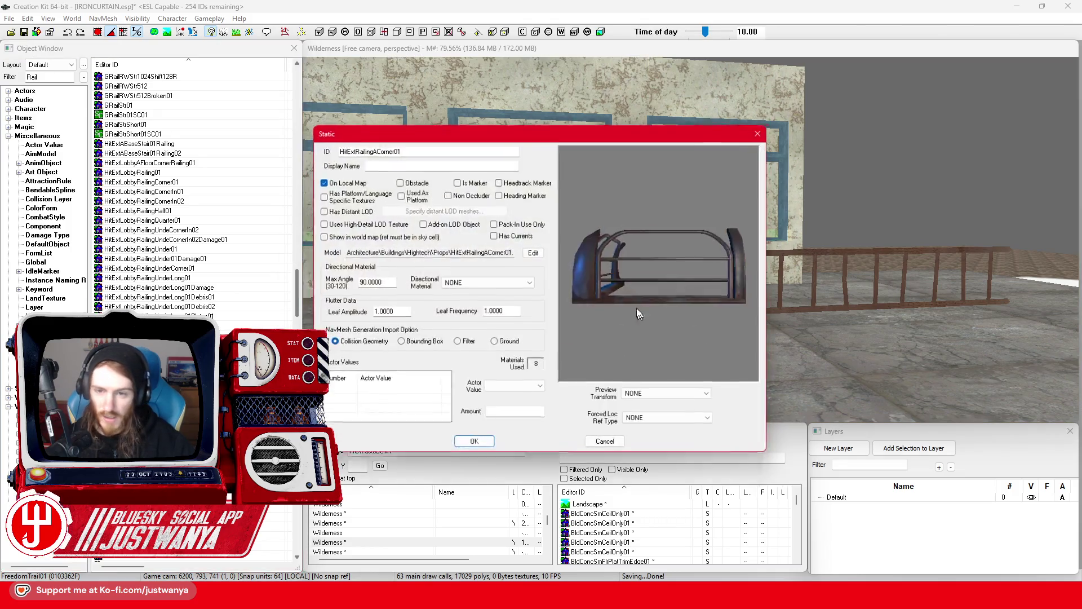
left_click(764, 134)
double_click(141, 316)
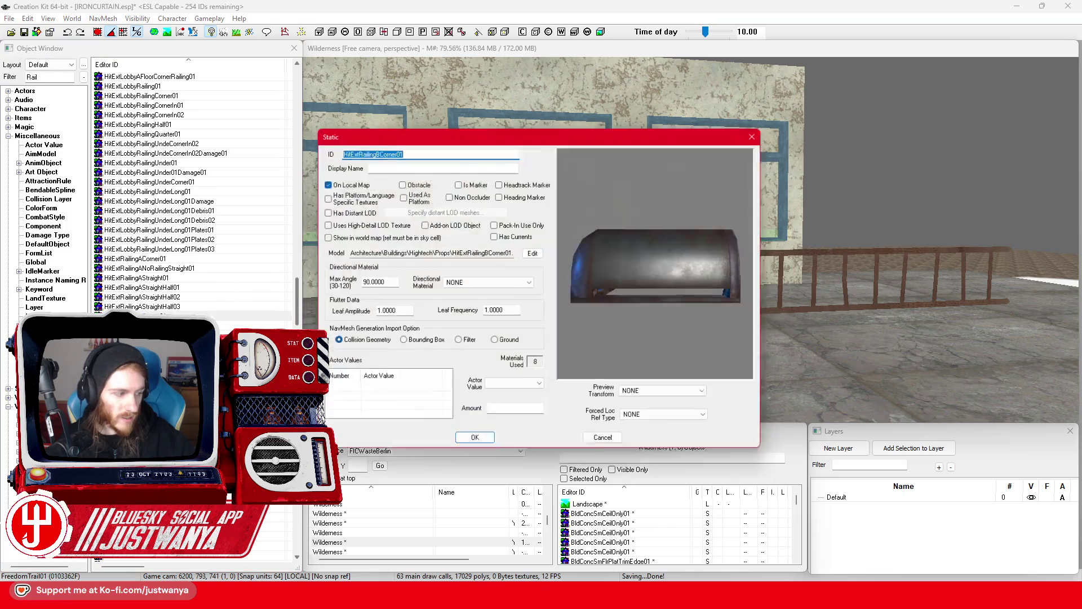
left_click(603, 265)
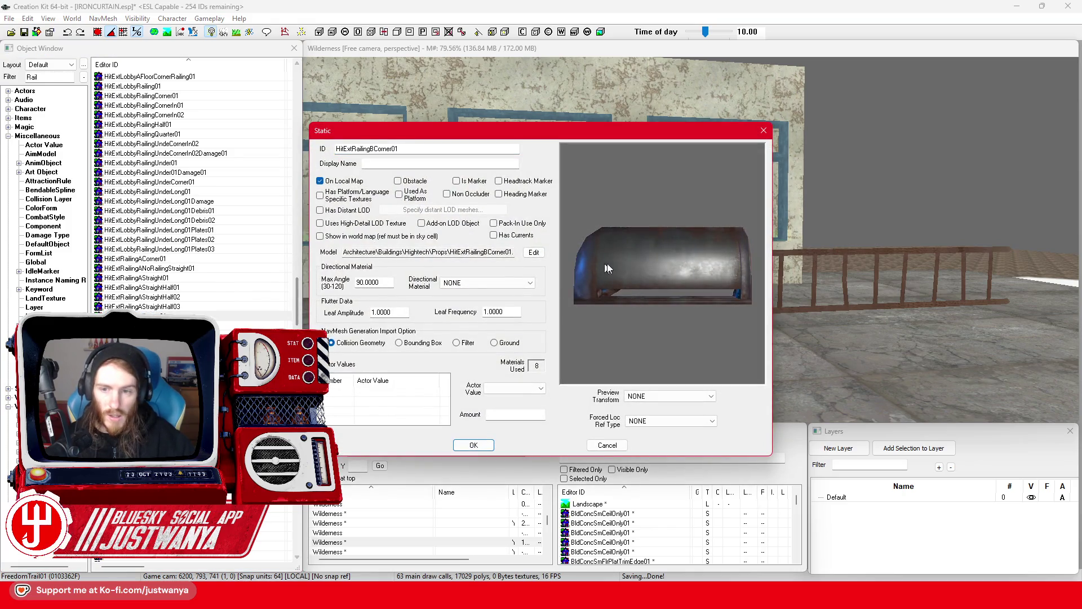
left_click(764, 131)
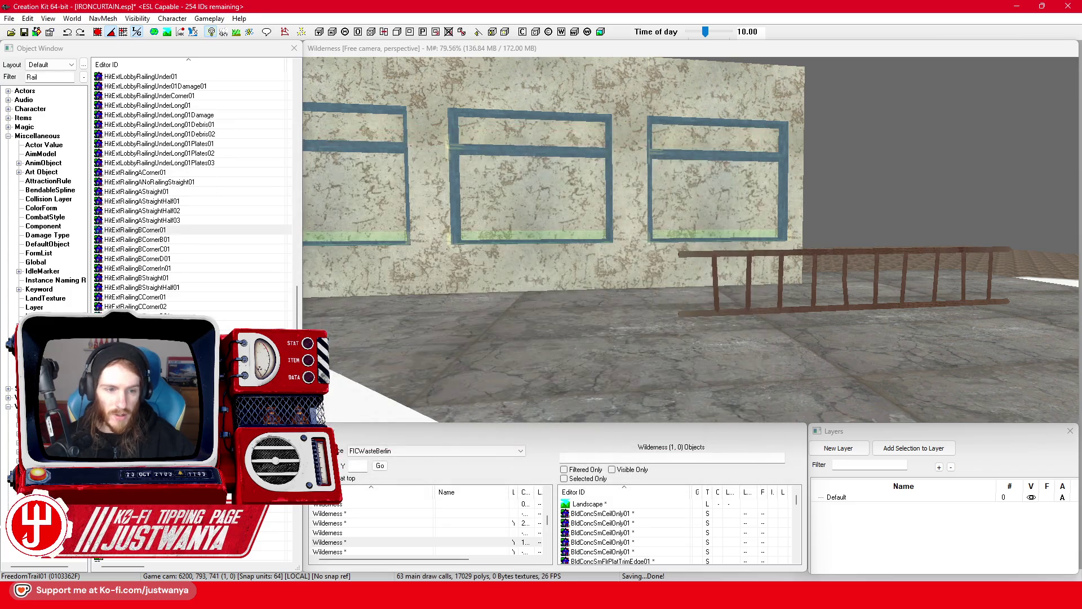
double_click(215, 288)
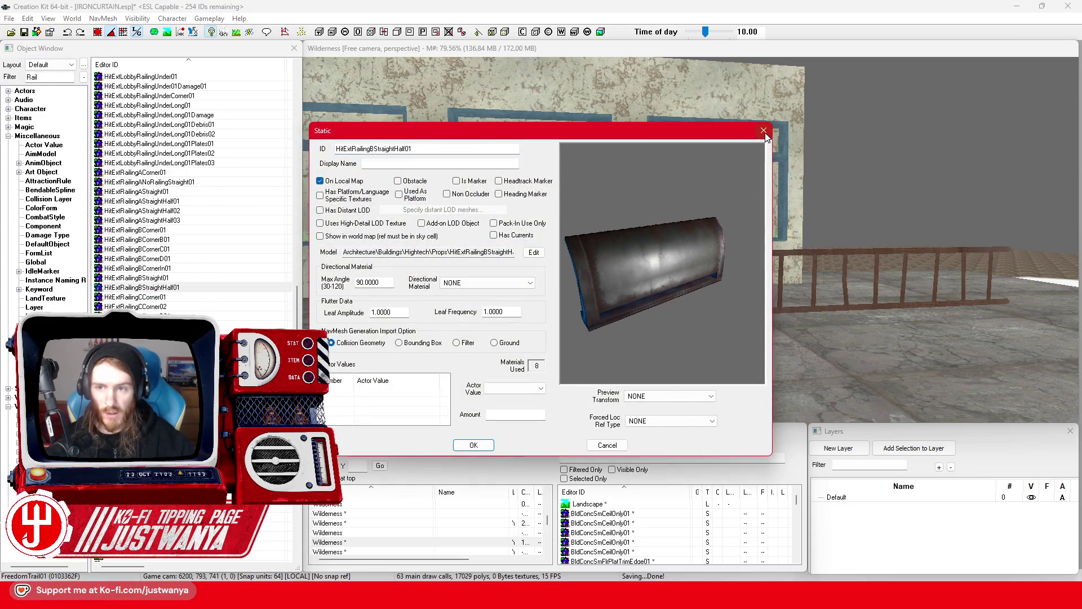
left_click(764, 132)
left_click(195, 288)
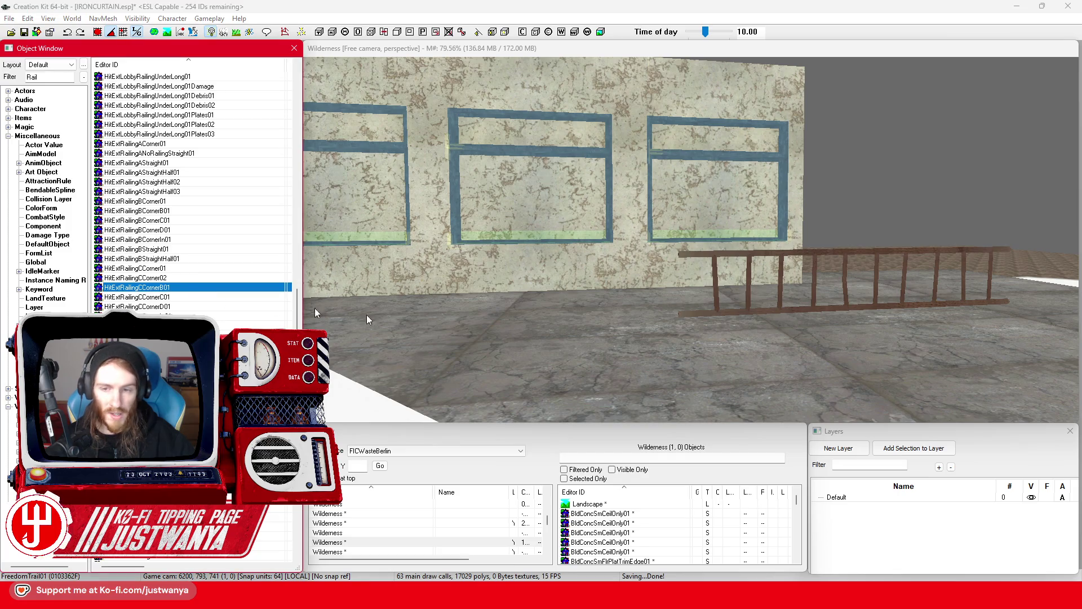
left_click(762, 131)
scroll(531, 381, "down", 5)
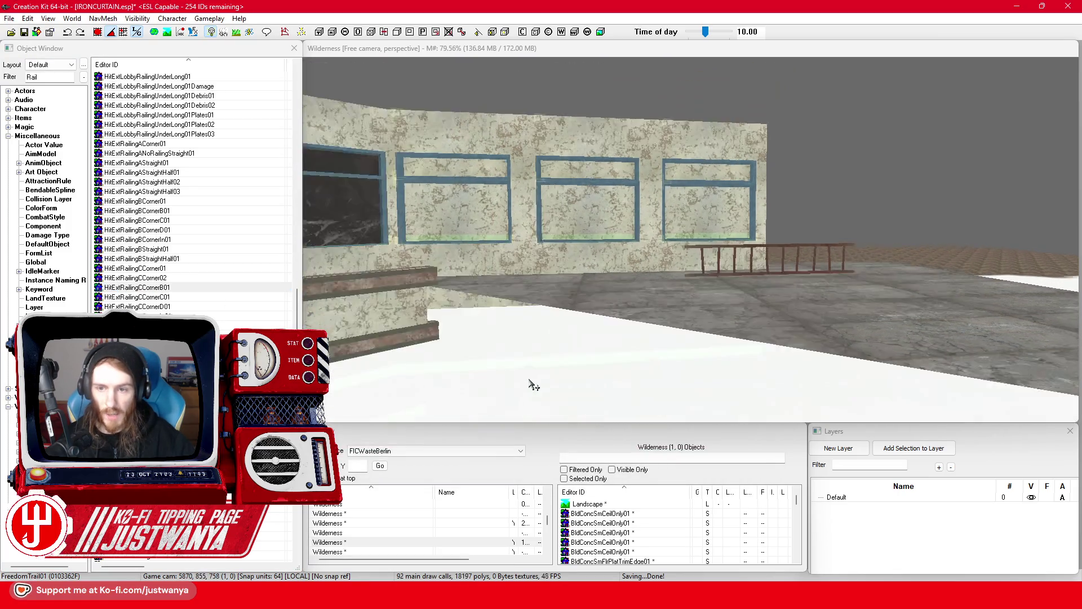
Step: Select the FIC_Reichstag_Full building and zoom around the domed structure
scroll(688, 264, "down", 10)
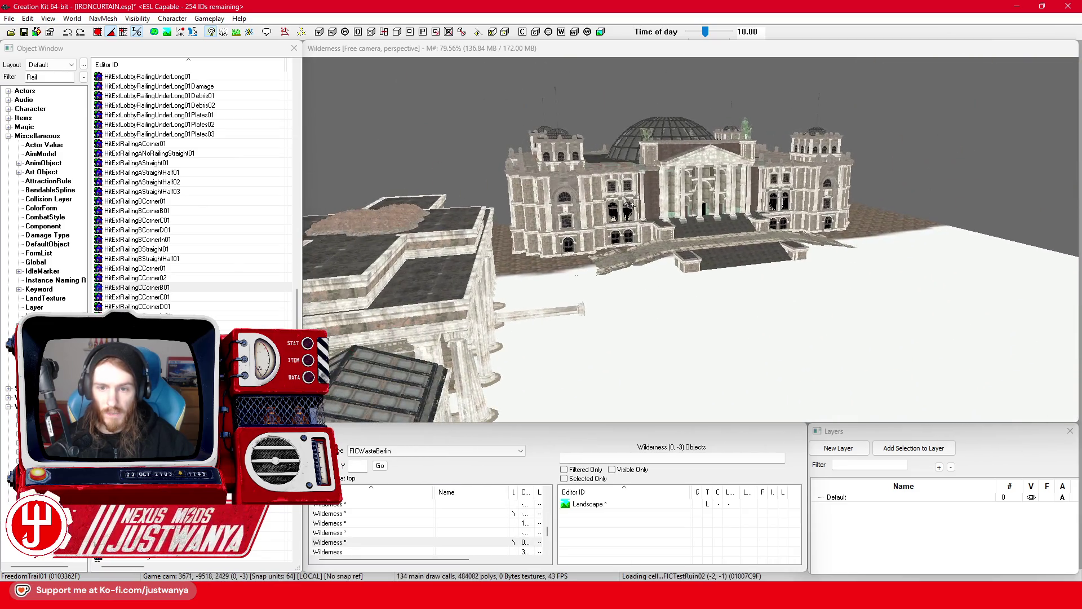
left_click(643, 241)
scroll(643, 242, "up", 8)
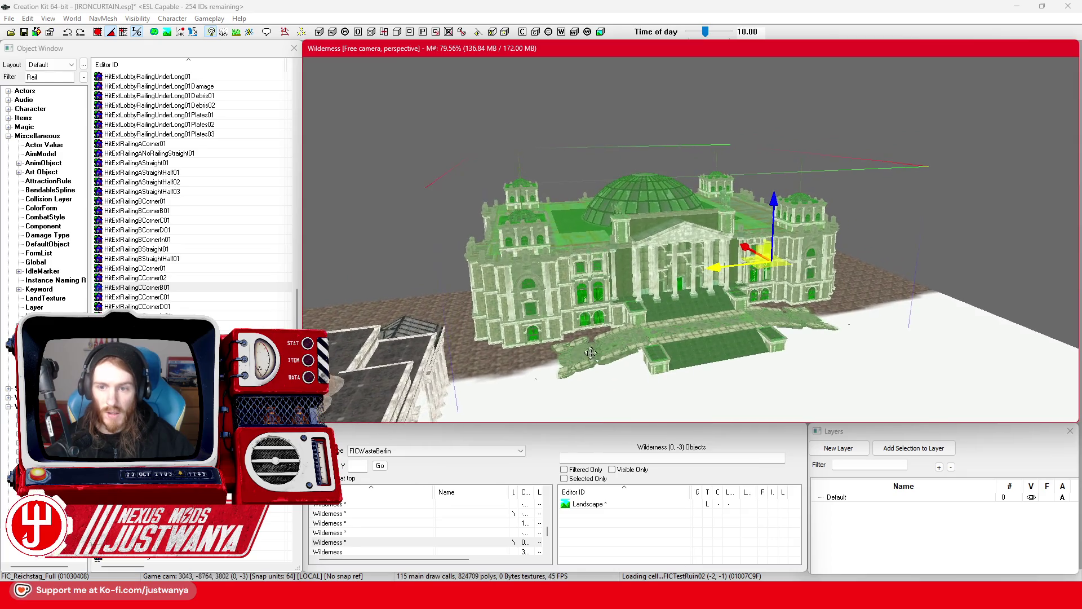
scroll(676, 374, "down", 3)
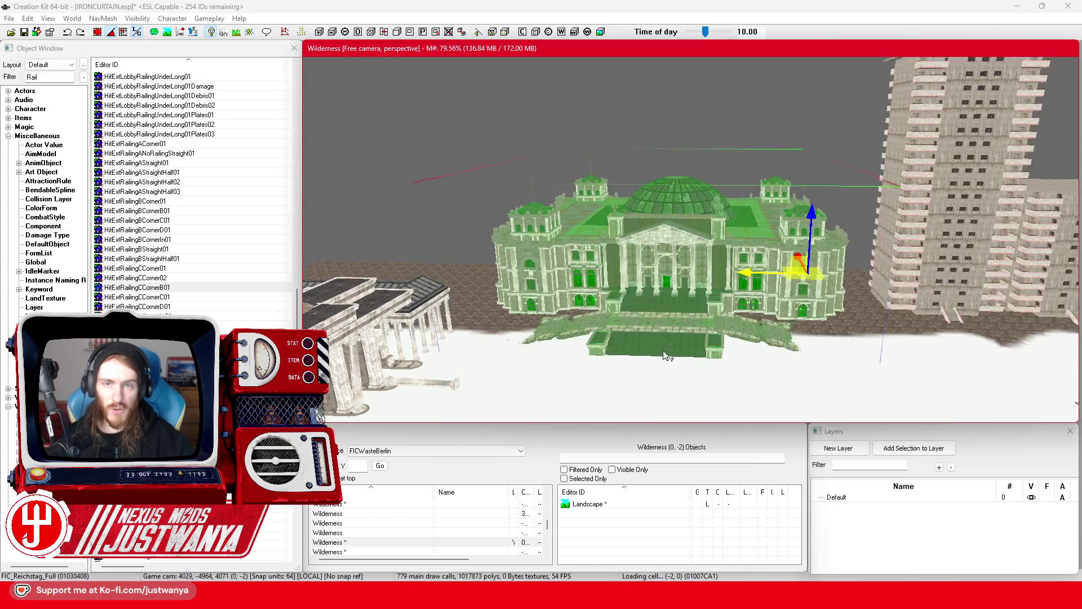
scroll(681, 325, "up", 3)
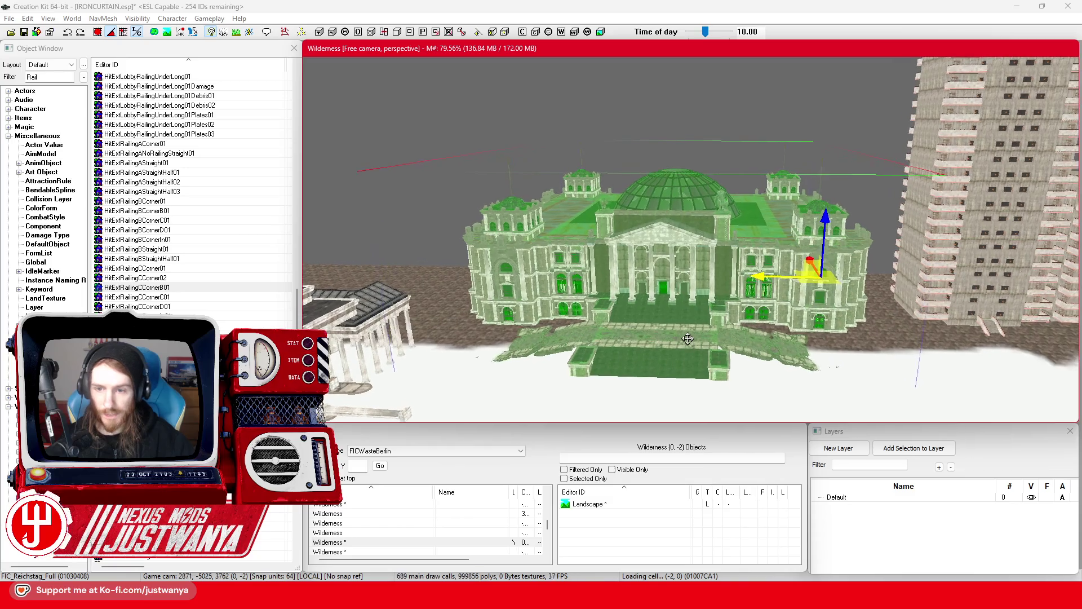
scroll(690, 336, "up", 3)
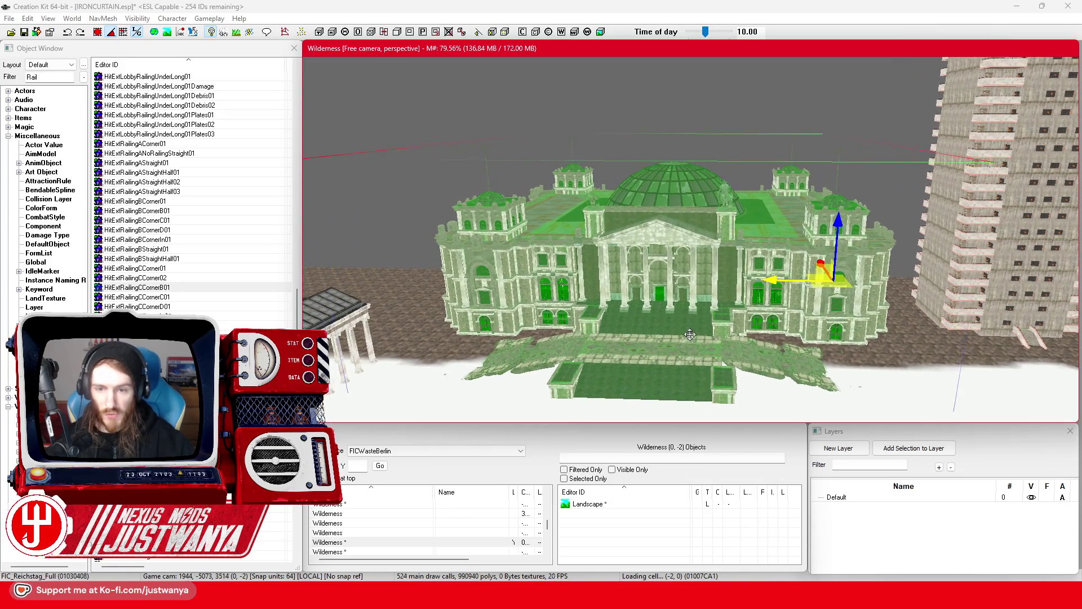
scroll(690, 332, "up", 4)
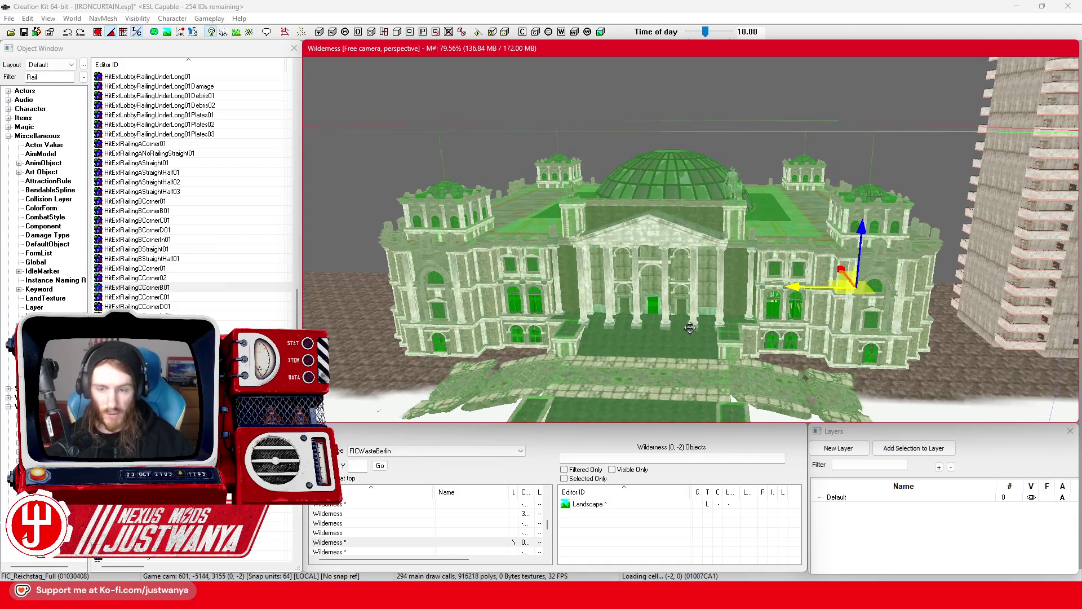
scroll(691, 324, "up", 4)
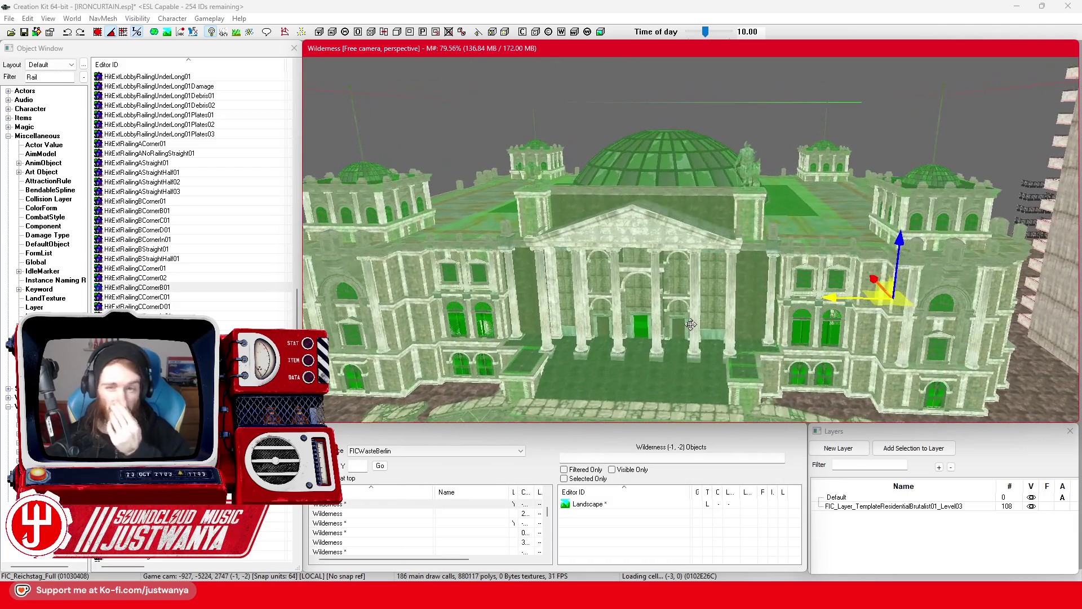
scroll(713, 324, "up", 2)
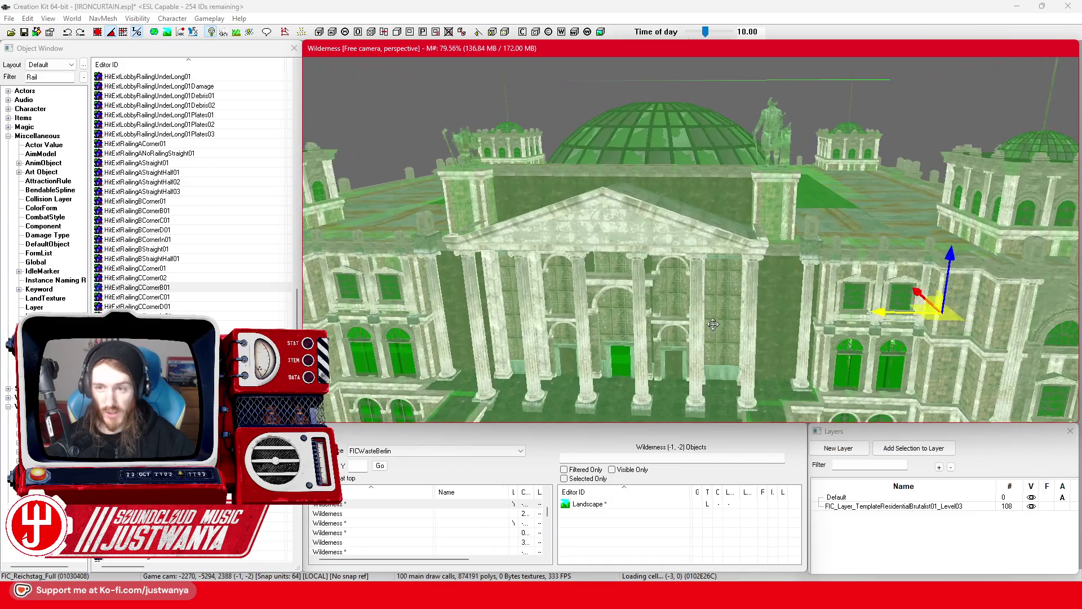
scroll(750, 319, "up", 5)
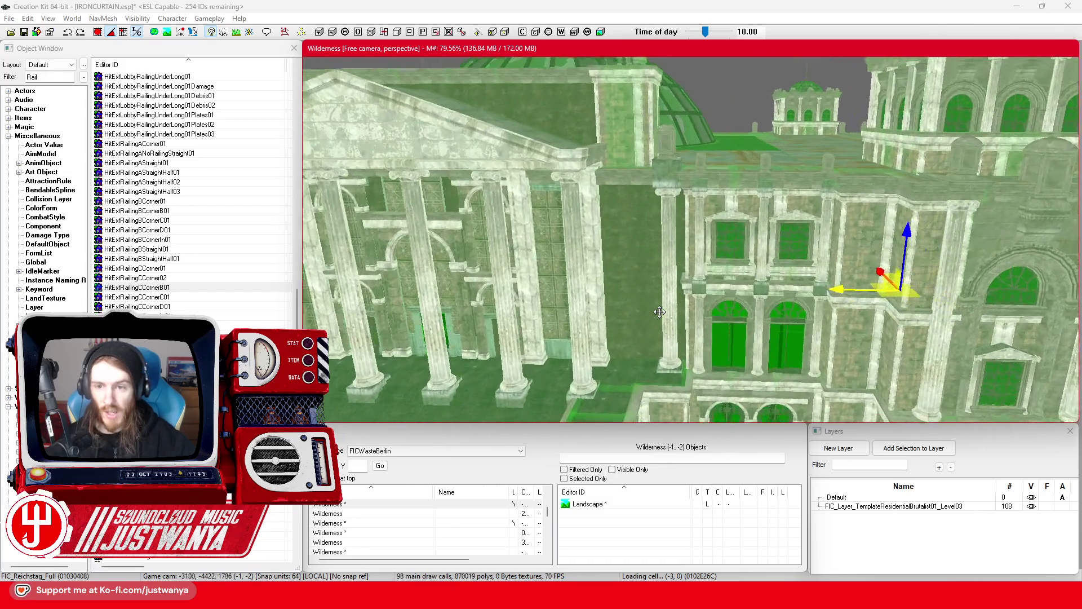
scroll(649, 210, "up", 6)
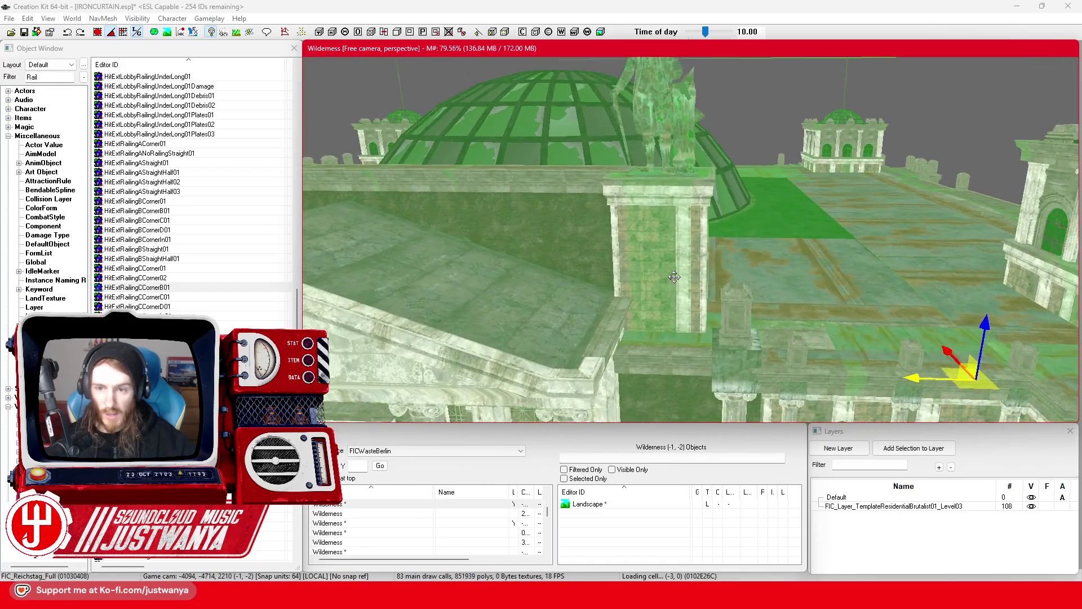
scroll(675, 277, "down", 3)
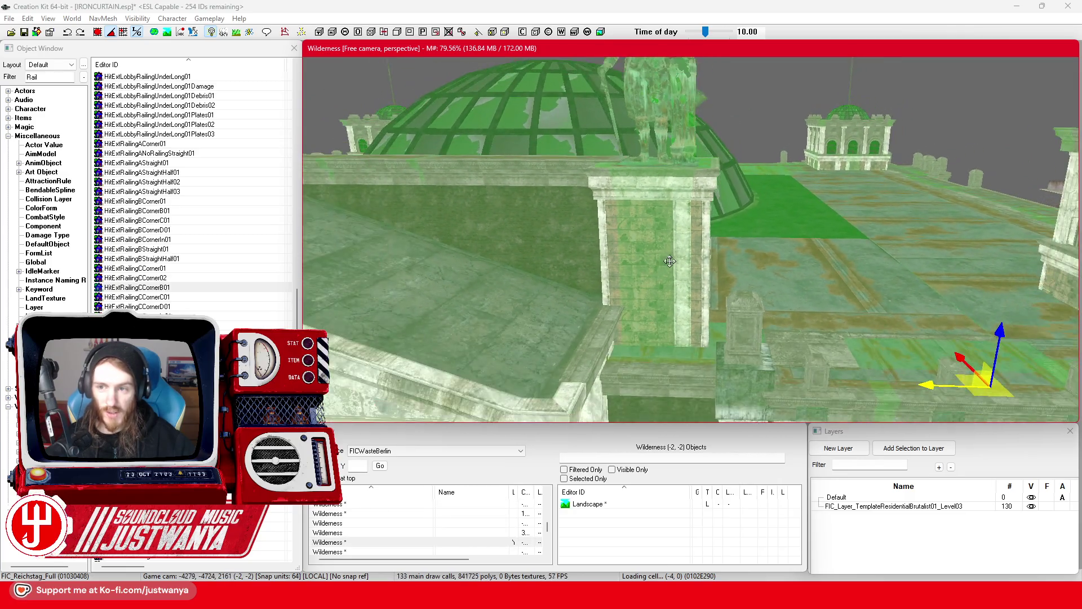
scroll(665, 272, "down", 4)
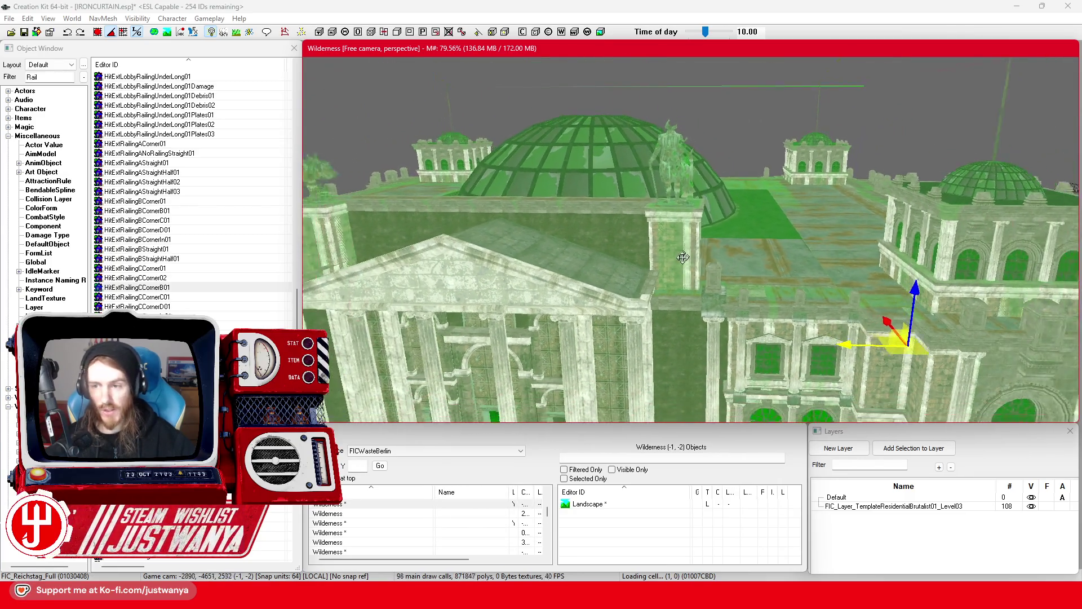
Step: Switch the Cell View worldspace list to Interiors
scroll(640, 339, "up", 5)
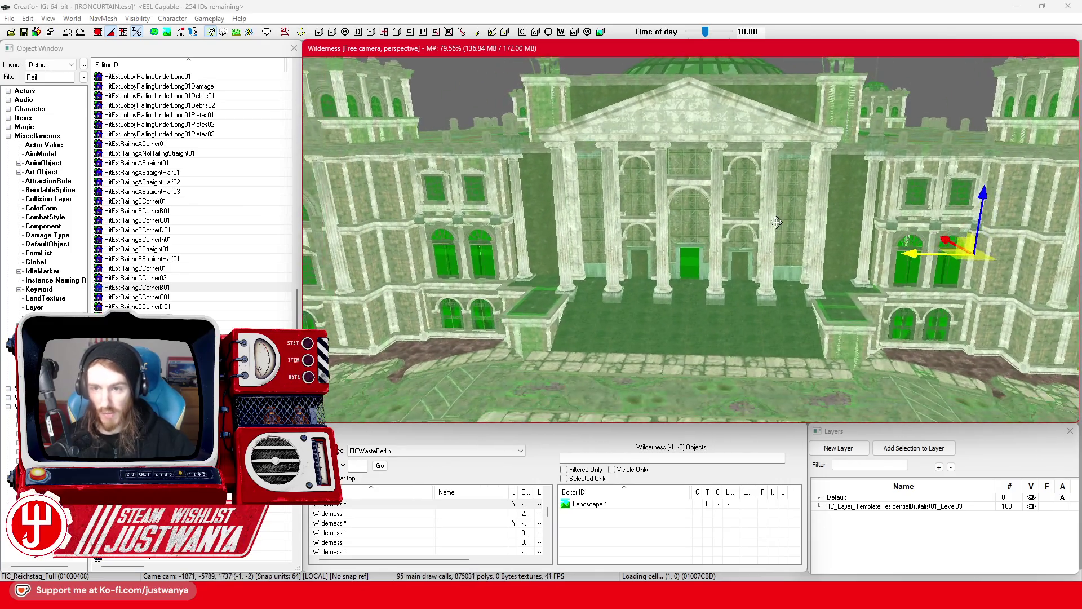
scroll(673, 277, "up", 2)
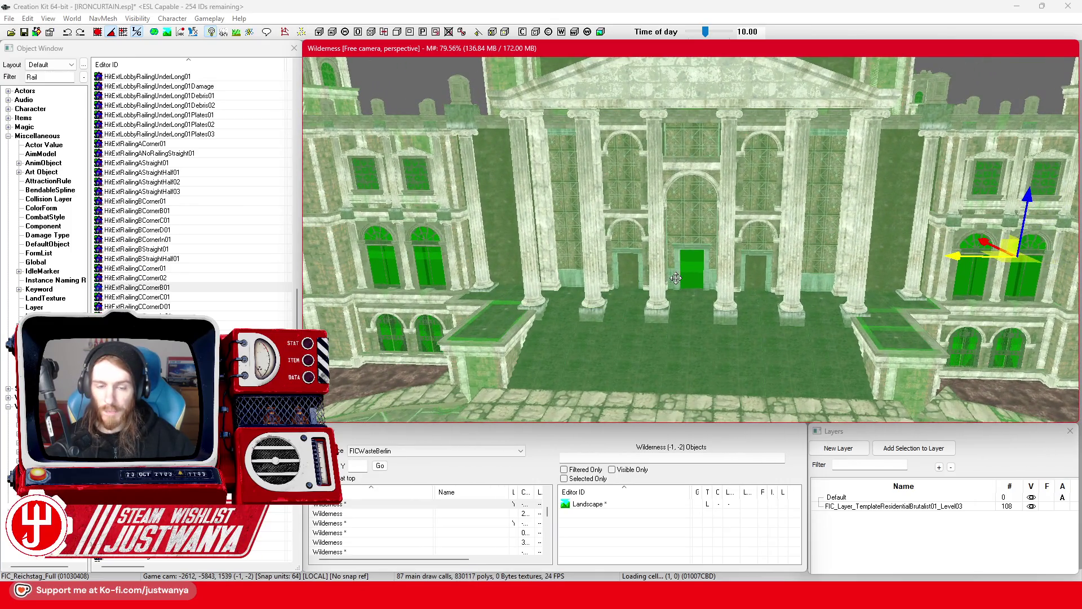
scroll(676, 278, "down", 4)
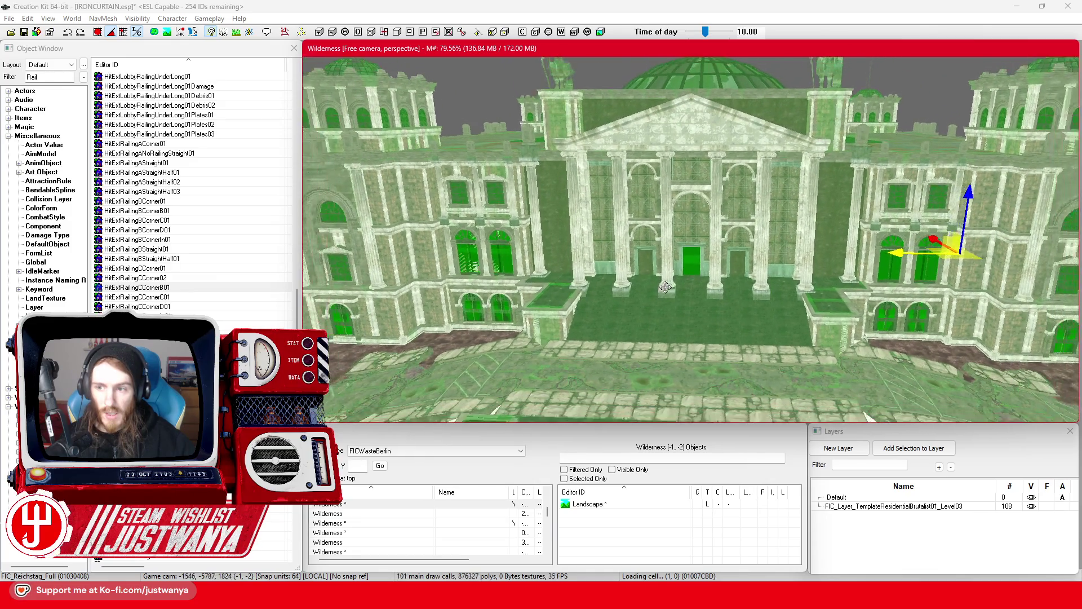
scroll(665, 287, "down", 5)
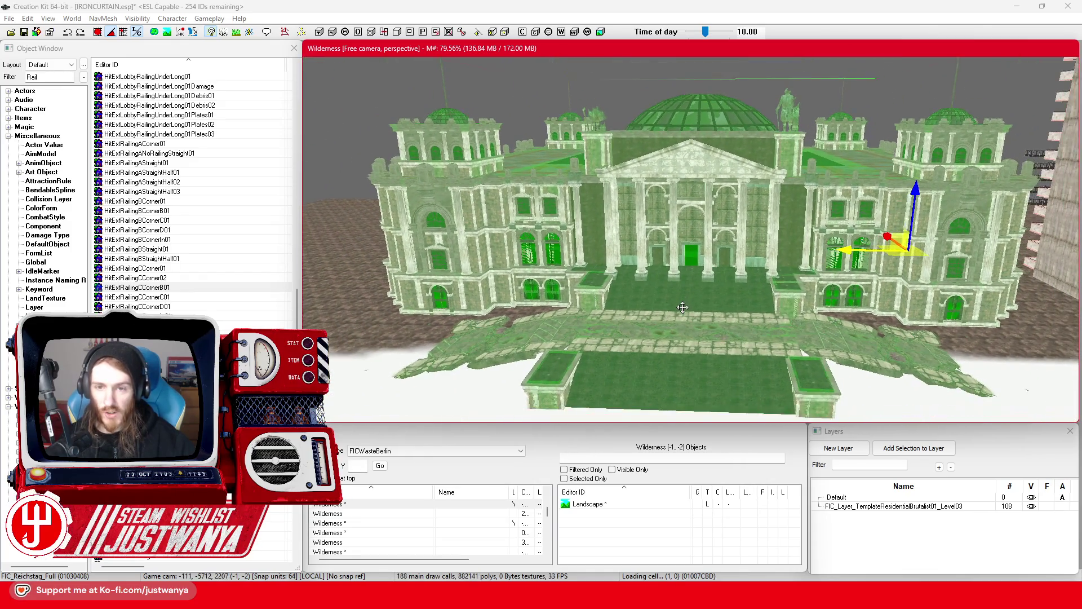
scroll(688, 306, "down", 1)
left_click(398, 451)
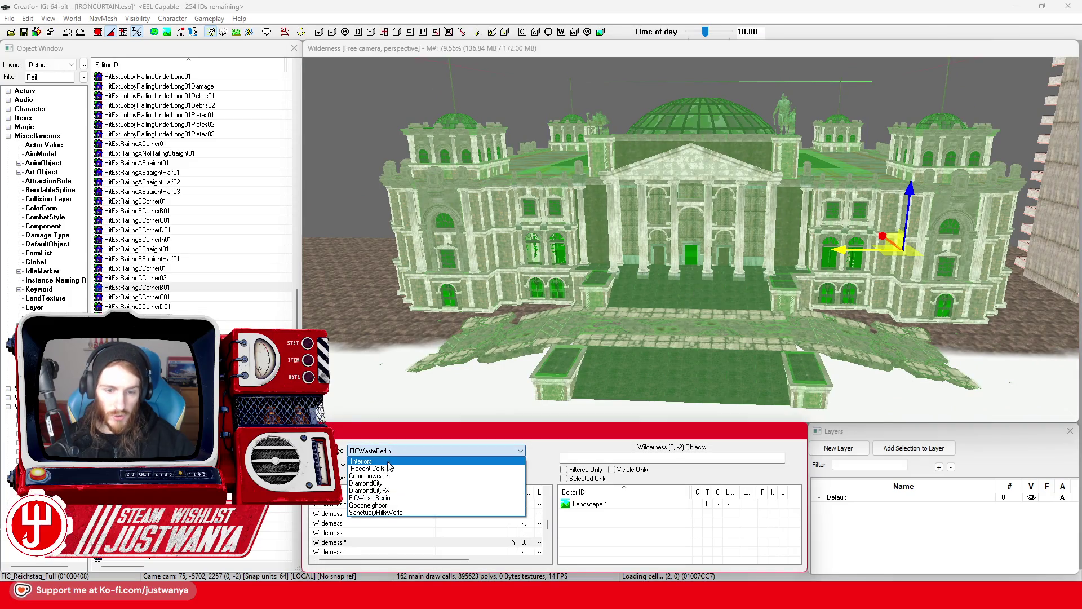
left_click(388, 462)
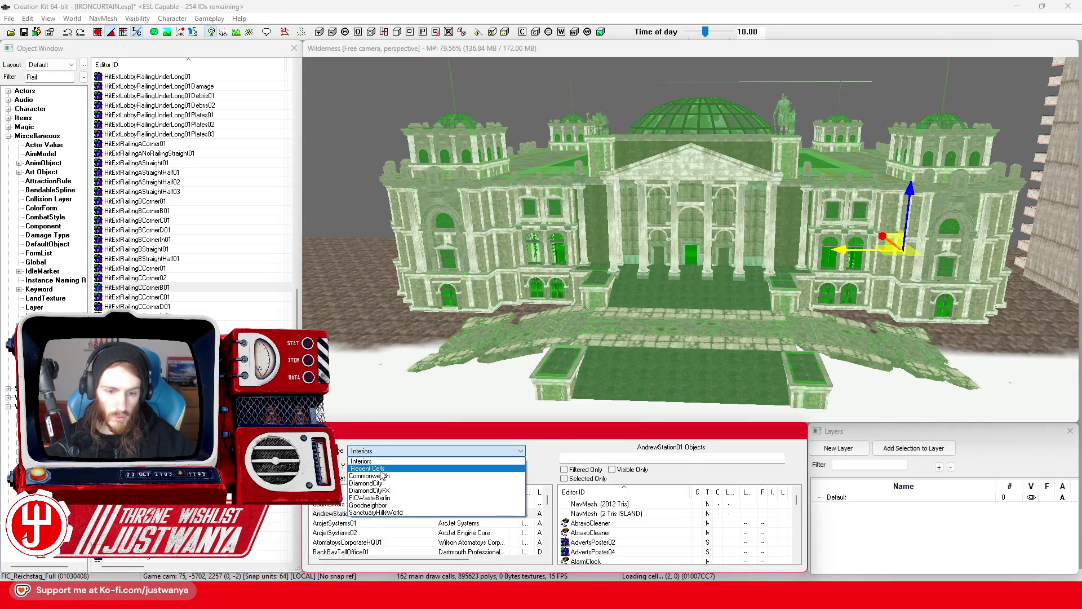
Step: Load the FICTestCell interior and select a wall panel of the subway train
left_click(379, 468)
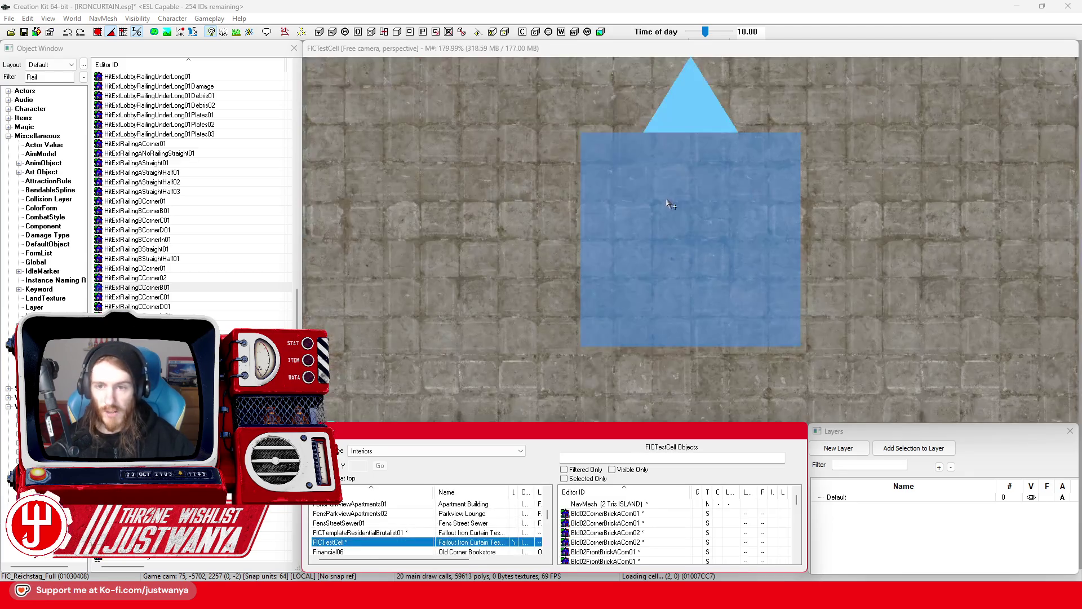
scroll(677, 192, "up", 10)
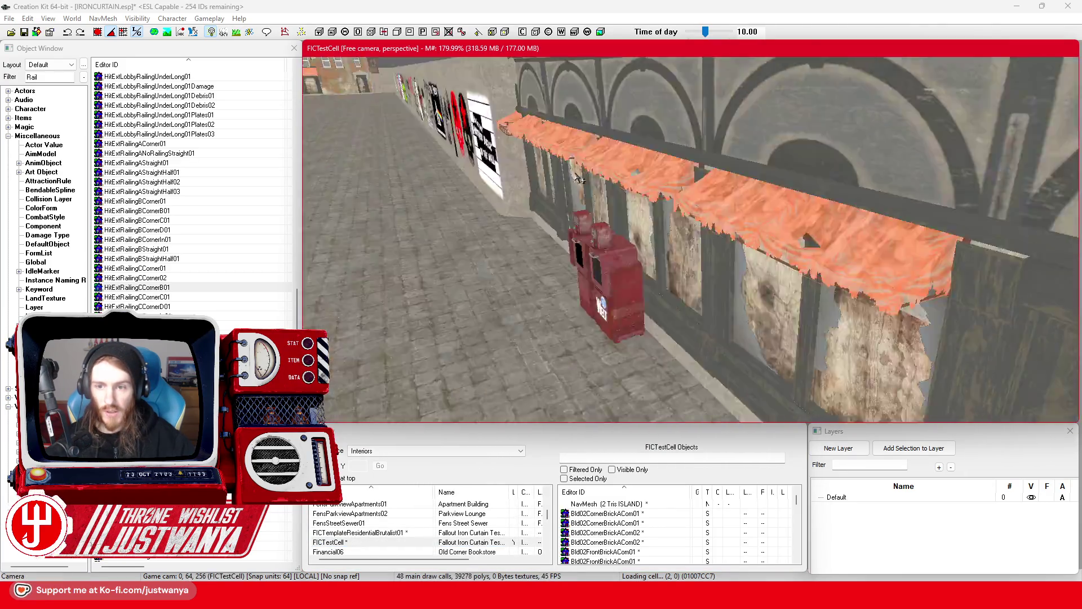
scroll(758, 206, "up", 5)
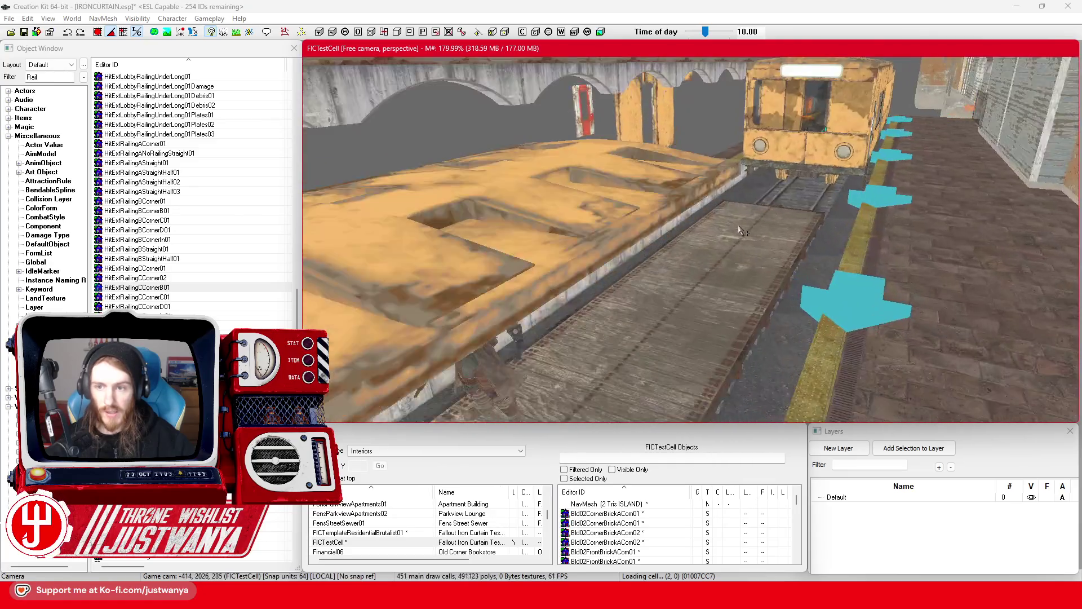
scroll(649, 265, "up", 5)
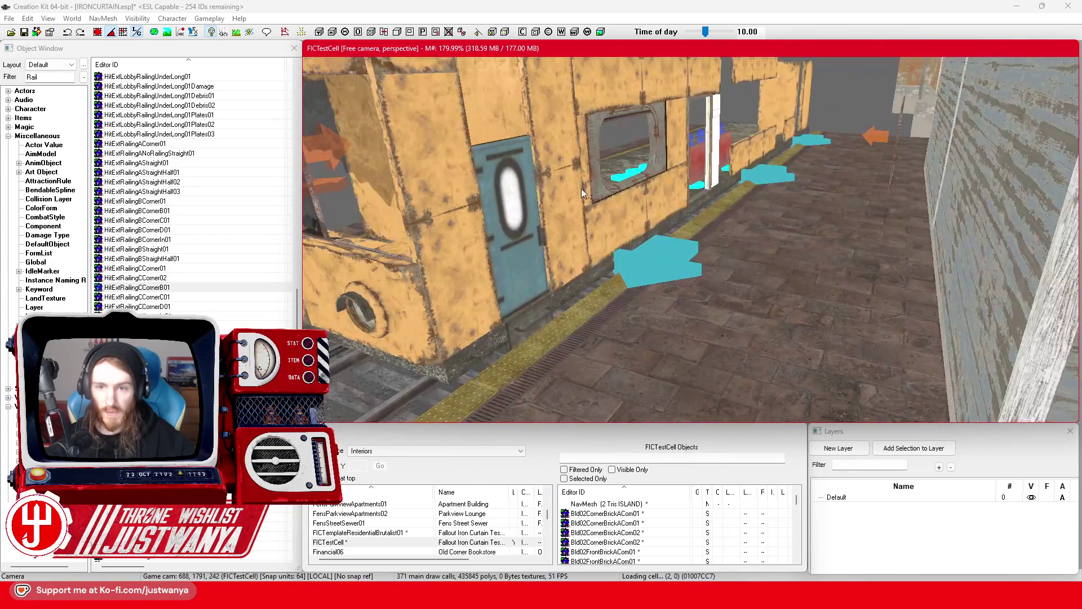
scroll(620, 220, "up", 5)
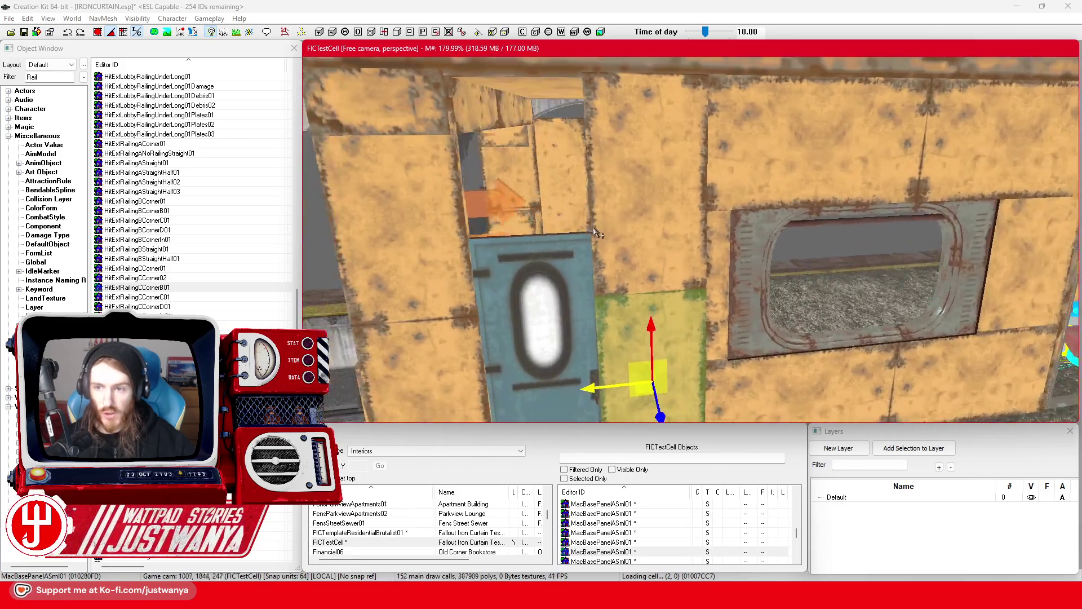
scroll(564, 248, "up", 5)
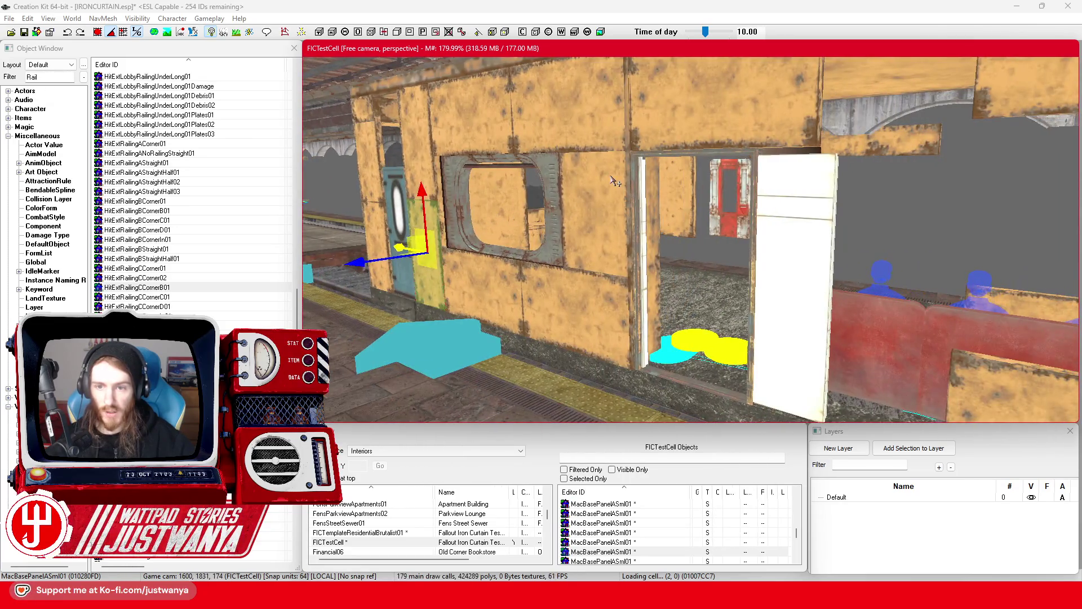
left_click(583, 273)
key("shift")
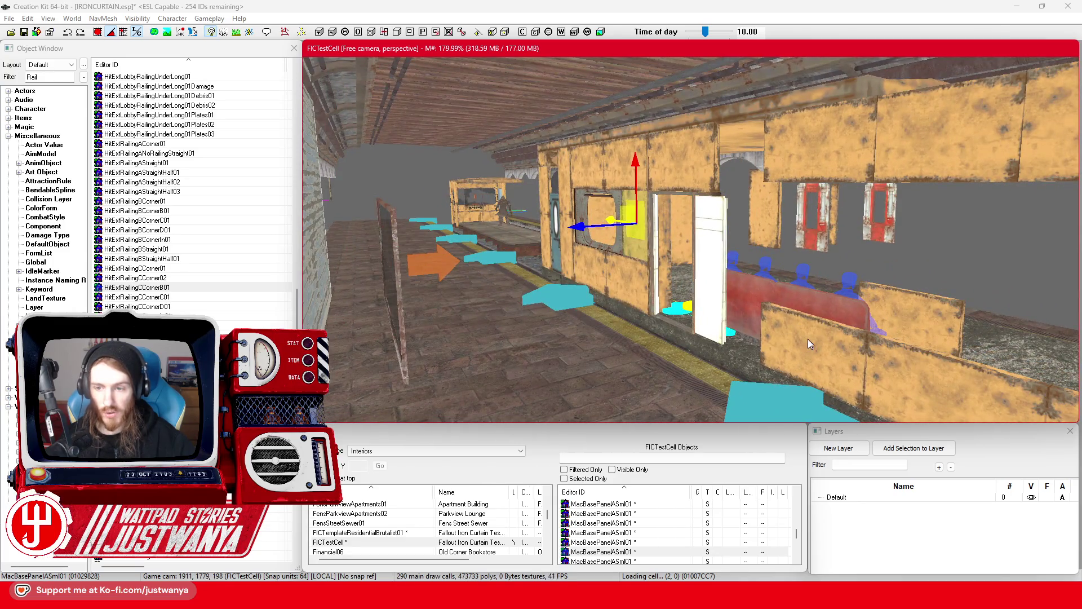
Step: Select more train panels, including one on the train front, while looking down the corridor
left_click(807, 339)
key("shift")
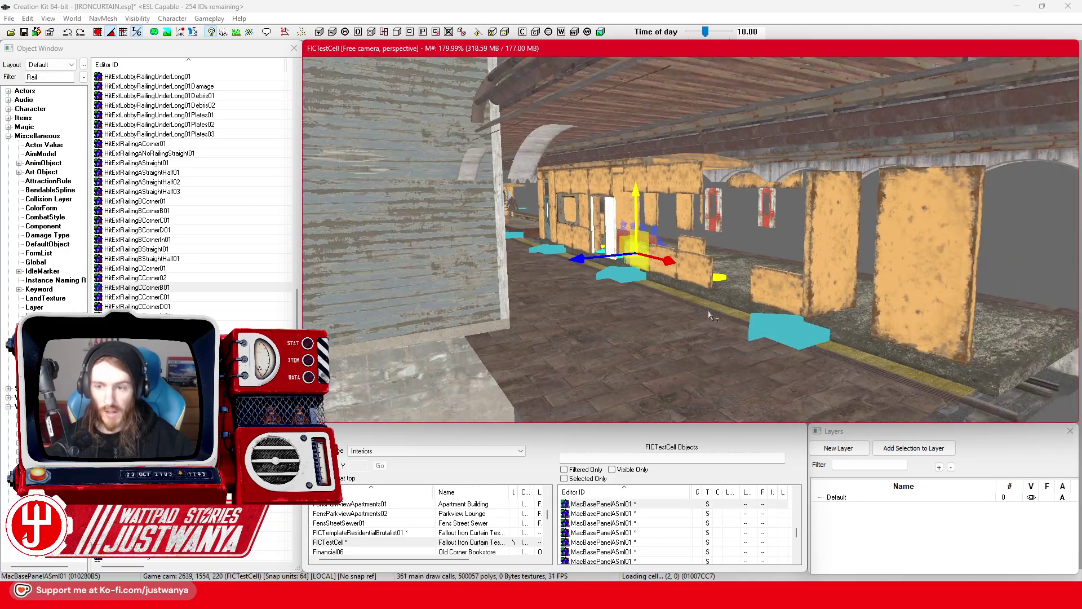
scroll(712, 315, "up", 5)
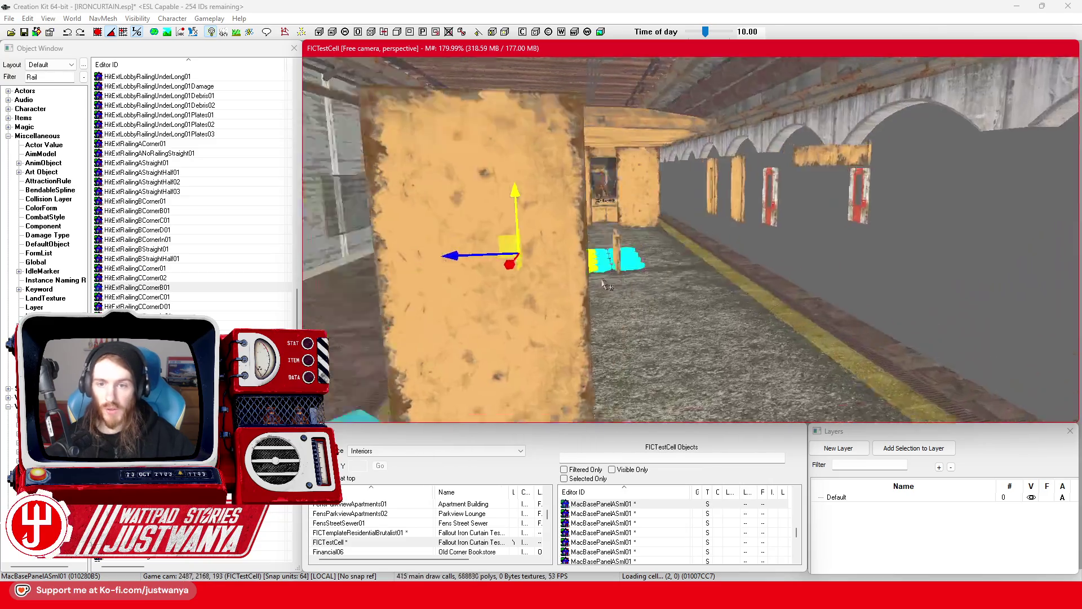
scroll(620, 291, "up", 10)
scroll(648, 295, "up", 3)
mouse_move(643, 295)
left_mouse_down()
mouse_move(471, 260)
mouse_move(604, 196)
mouse_move(657, 281)
left_mouse_up()
left_click(605, 196)
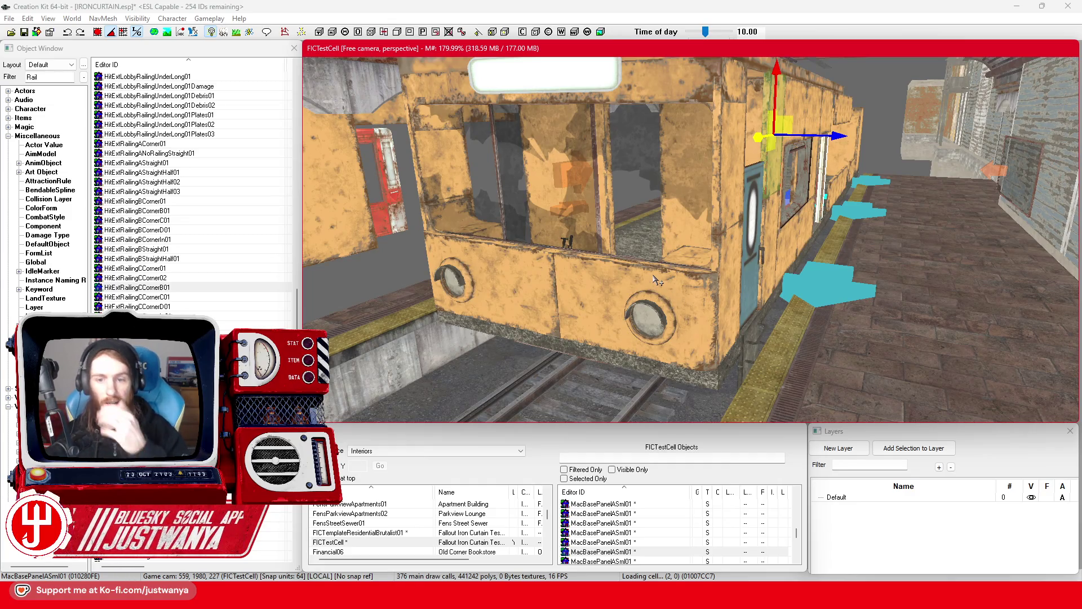
Step: Swing the view along the track and switch the cell list to Recent Cells
scroll(657, 281, "down", 3)
mouse_move(639, 255)
left_mouse_down()
mouse_move(798, 257)
mouse_move(750, 274)
left_mouse_up()
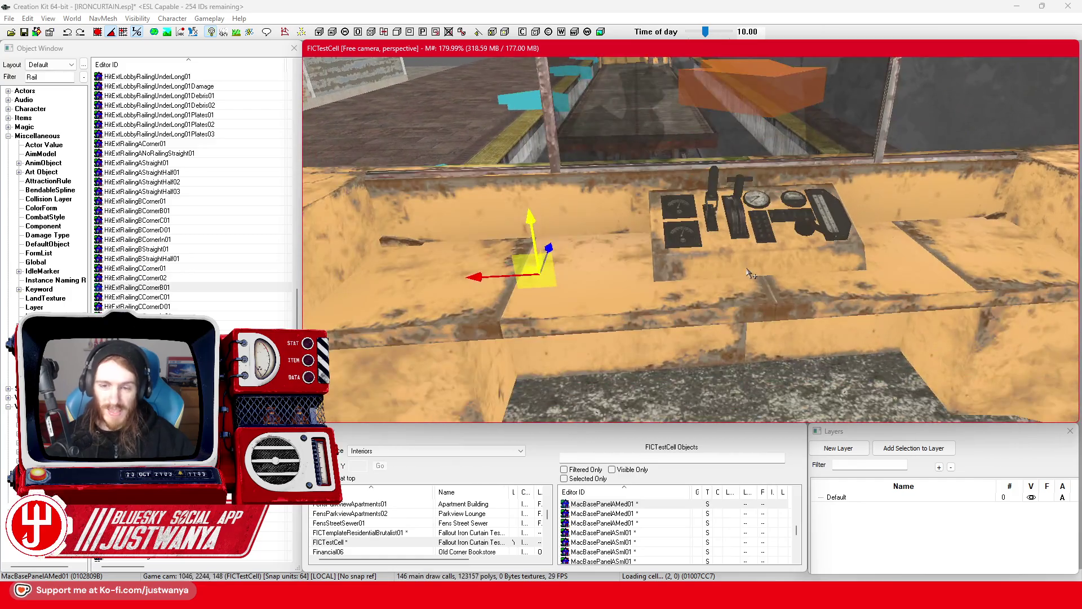
left_click(434, 451)
left_click(414, 470)
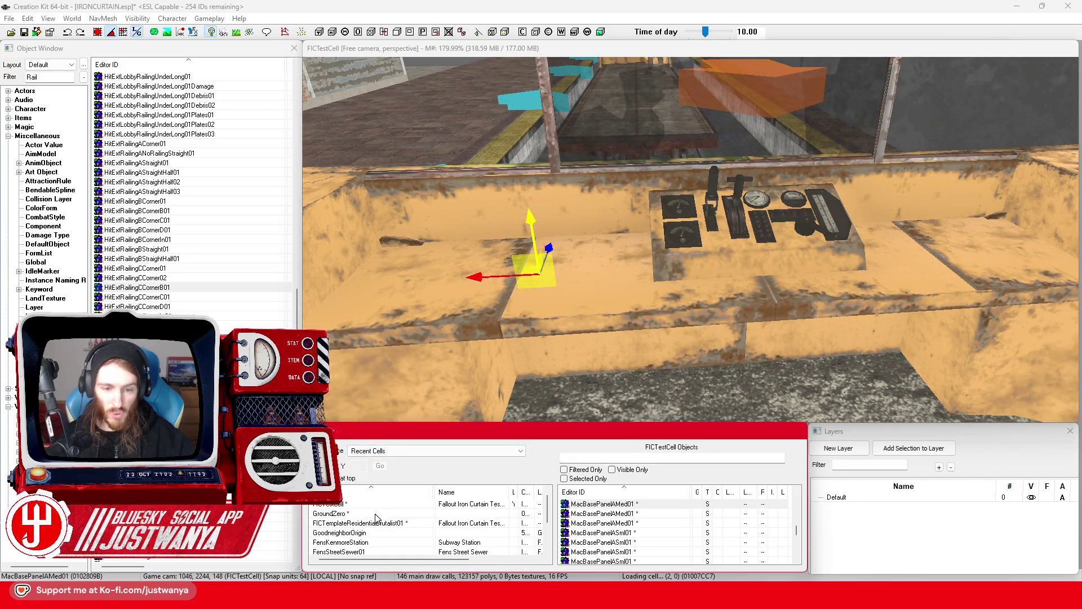
Step: Load GroundZero from Recent Cells, fly to the windowed wall and select the metal ladder
double_click(373, 514)
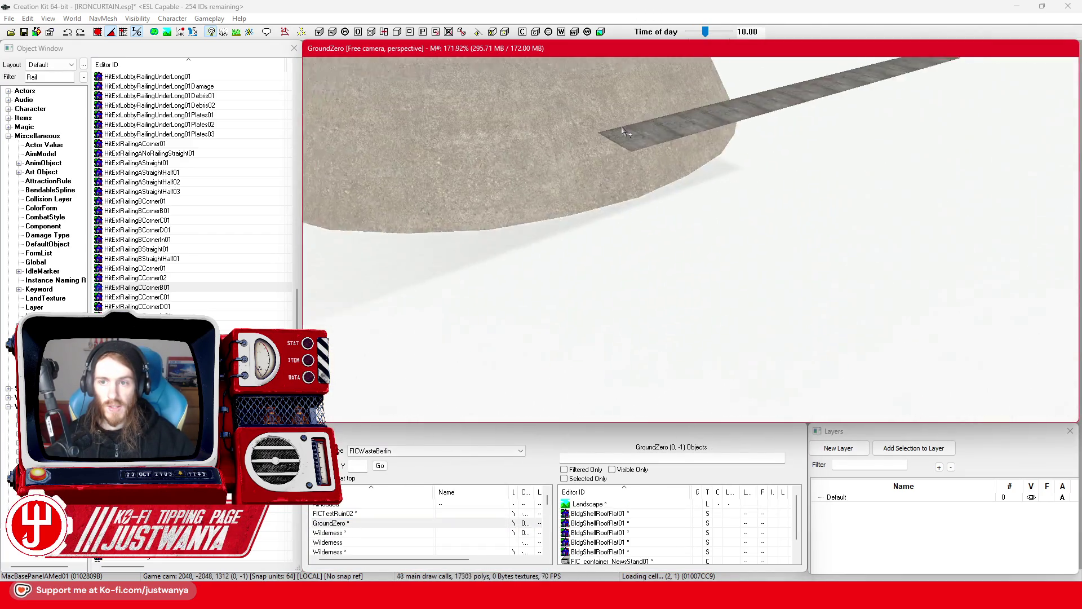
scroll(583, 262, "up", 5)
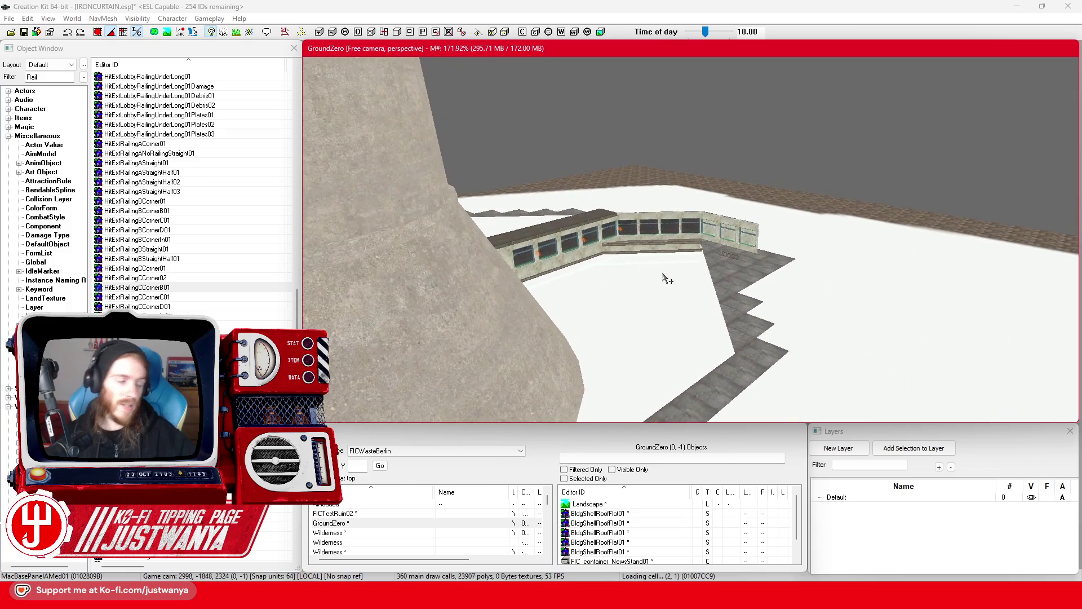
scroll(712, 299, "up", 8)
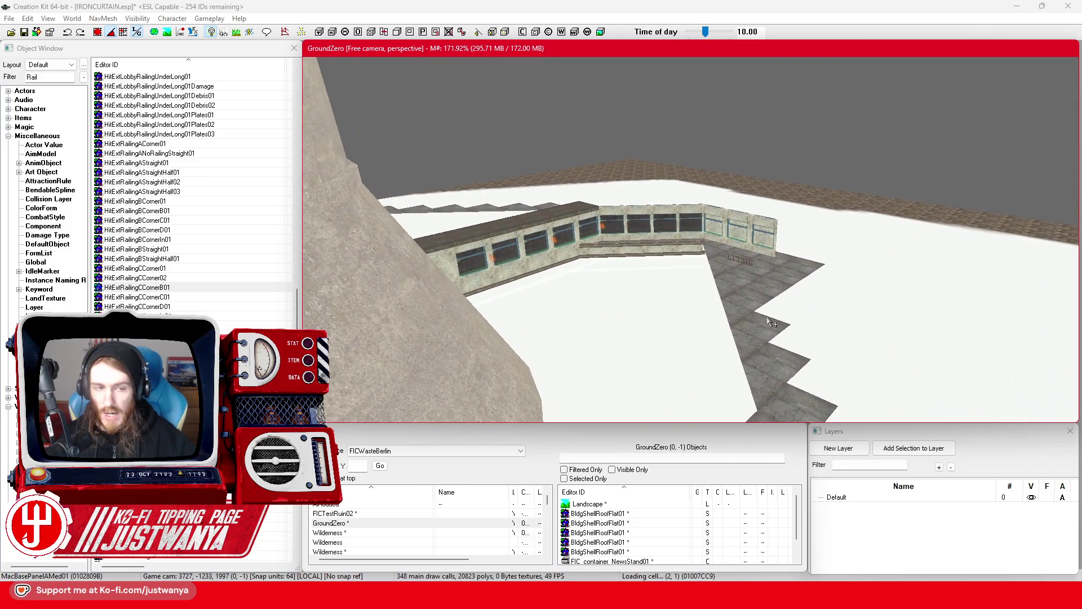
scroll(784, 318, "up", 8)
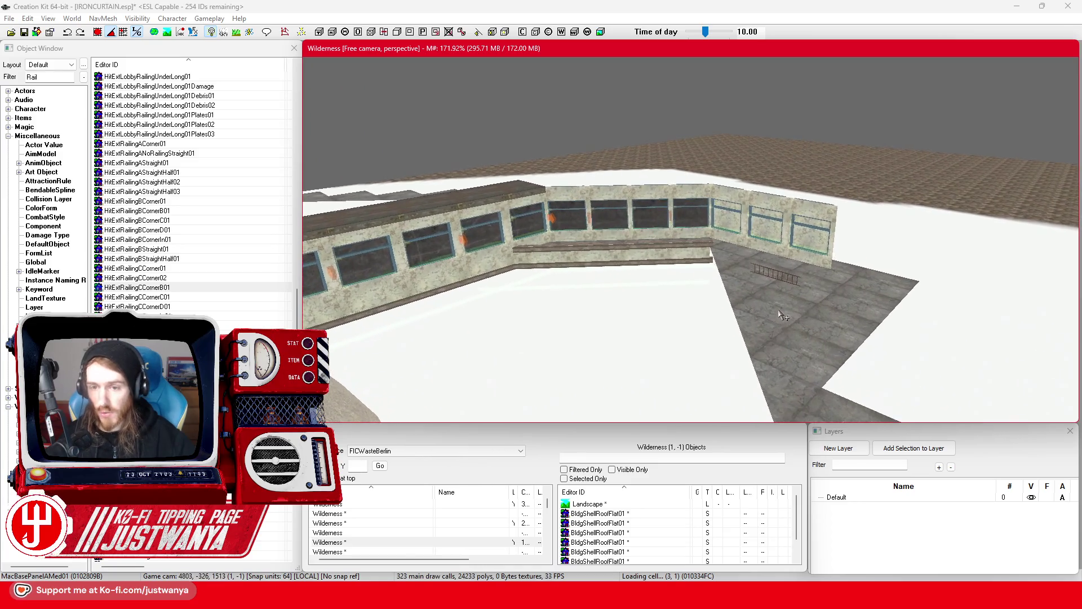
scroll(780, 316, "up", 3)
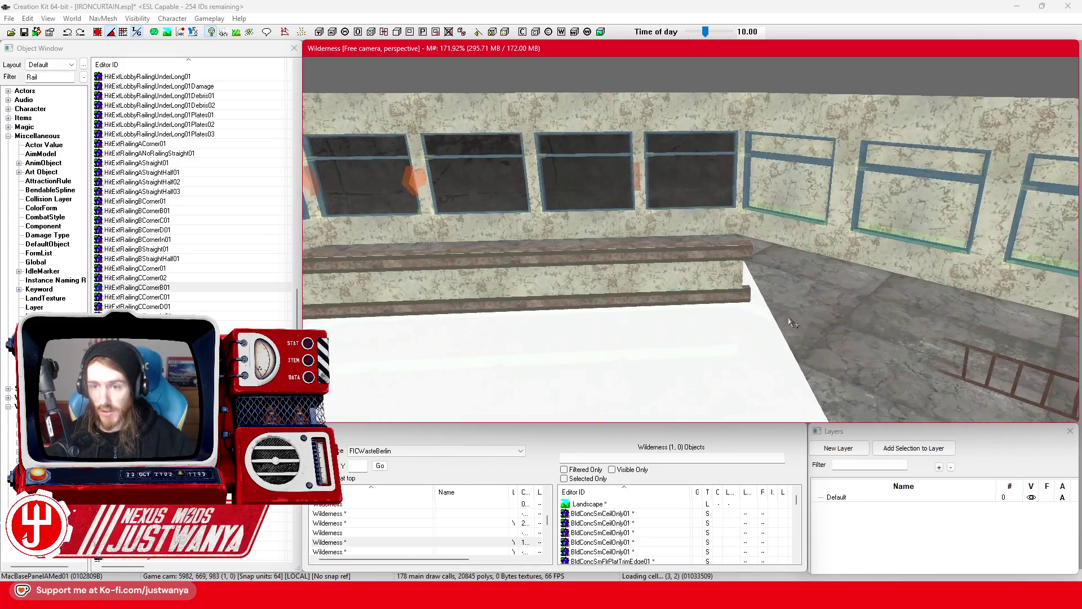
scroll(782, 313, "up", 5)
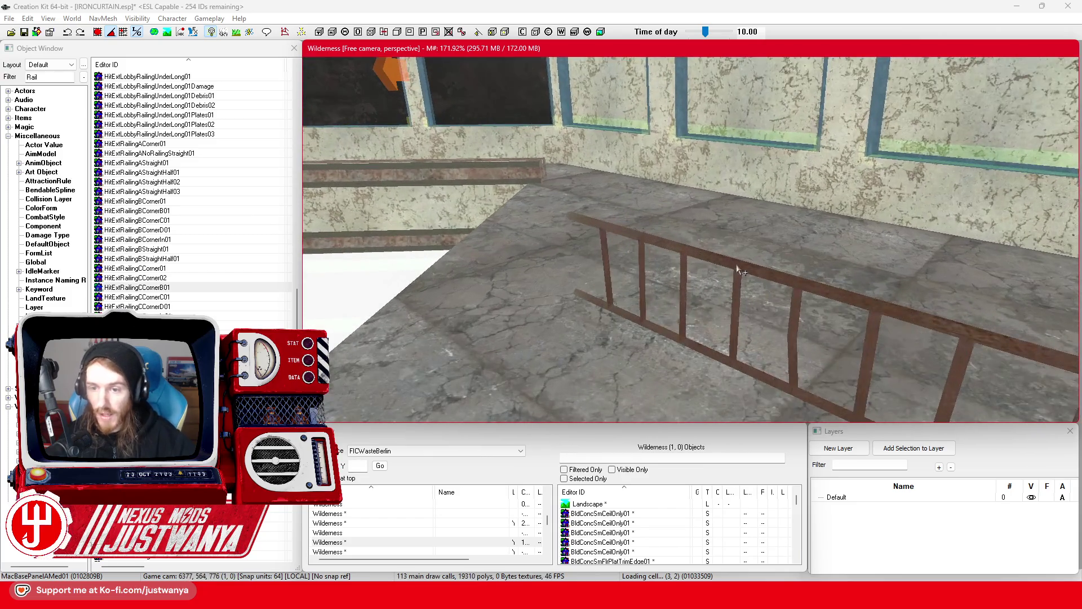
left_click(717, 299)
key("shift")
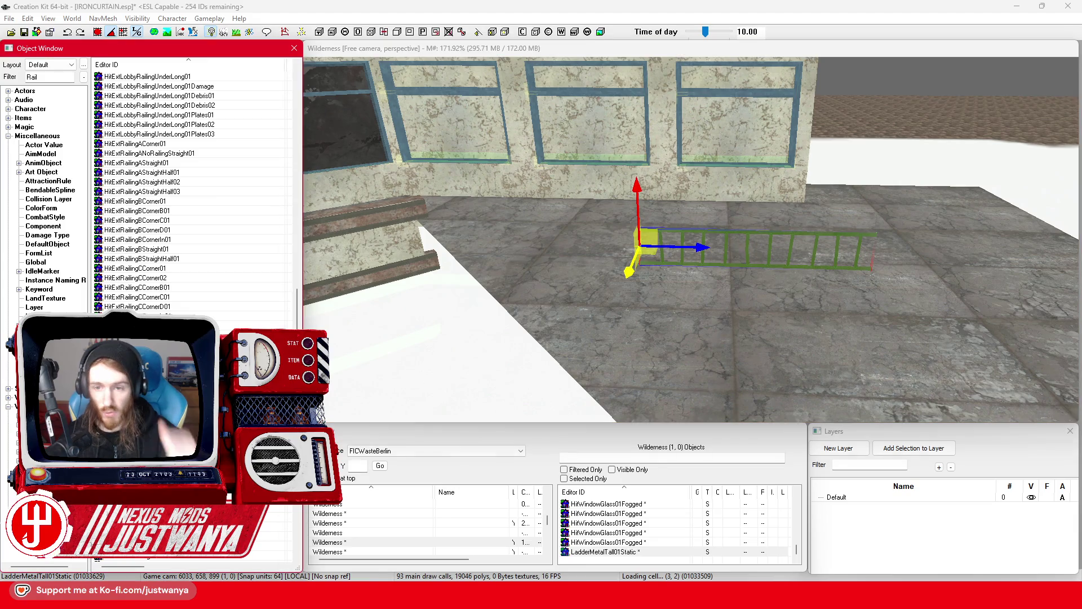
double_click(135, 338)
left_click(764, 131)
scroll(167, 241, "down", 6)
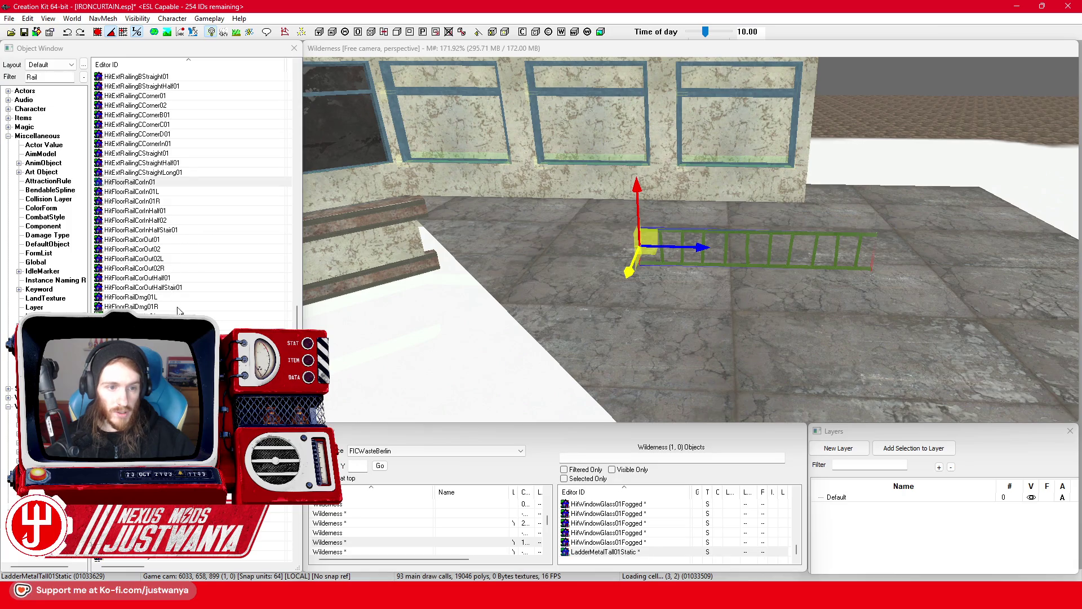
left_click(181, 298)
key("Return")
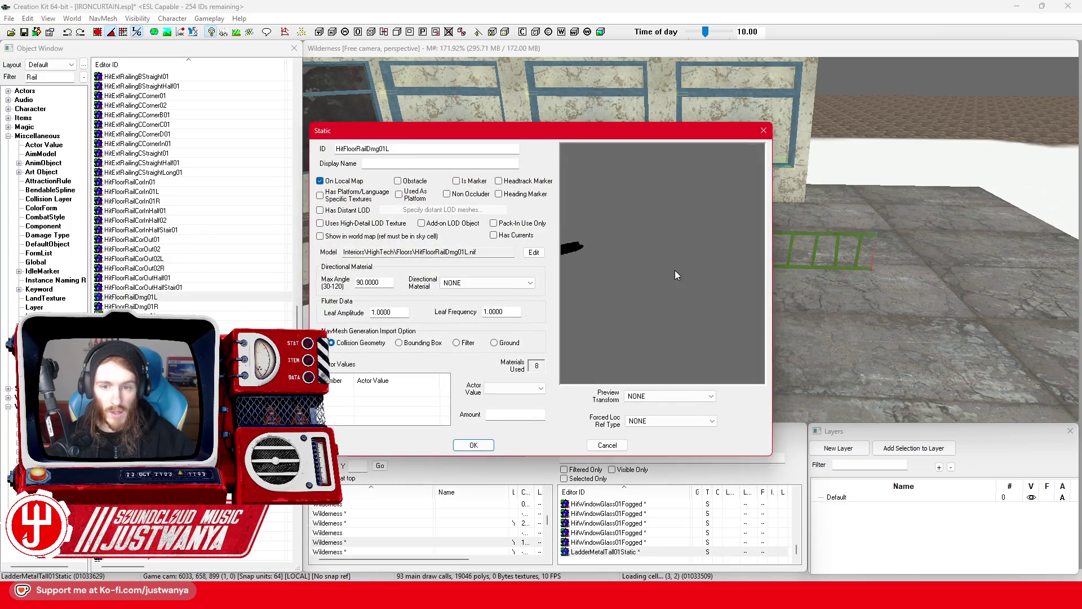
left_click(763, 131)
scroll(163, 226, "down", 5)
left_click(155, 288)
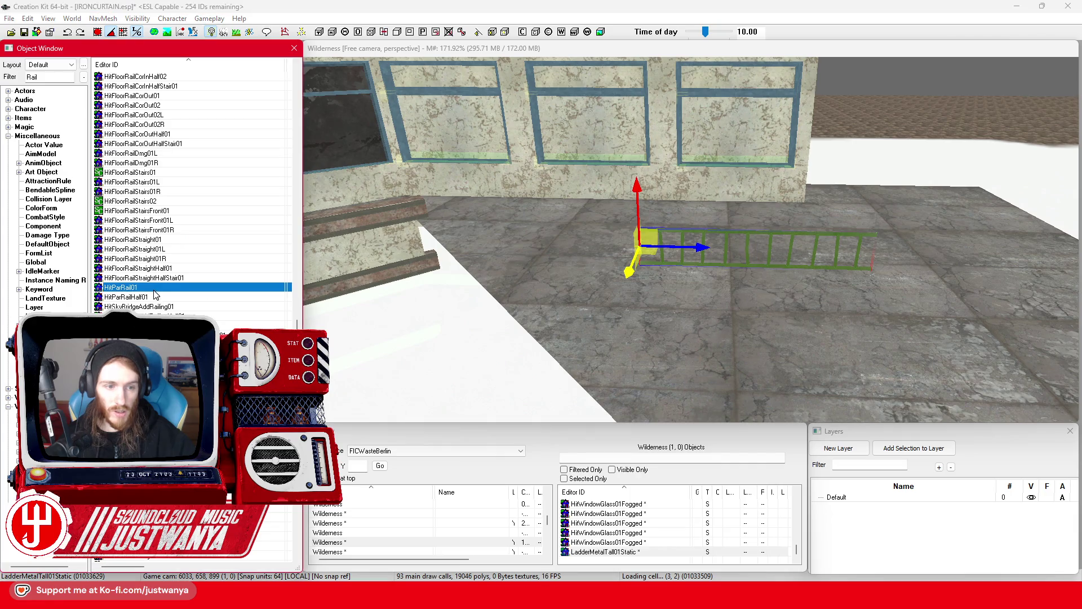
double_click(155, 289)
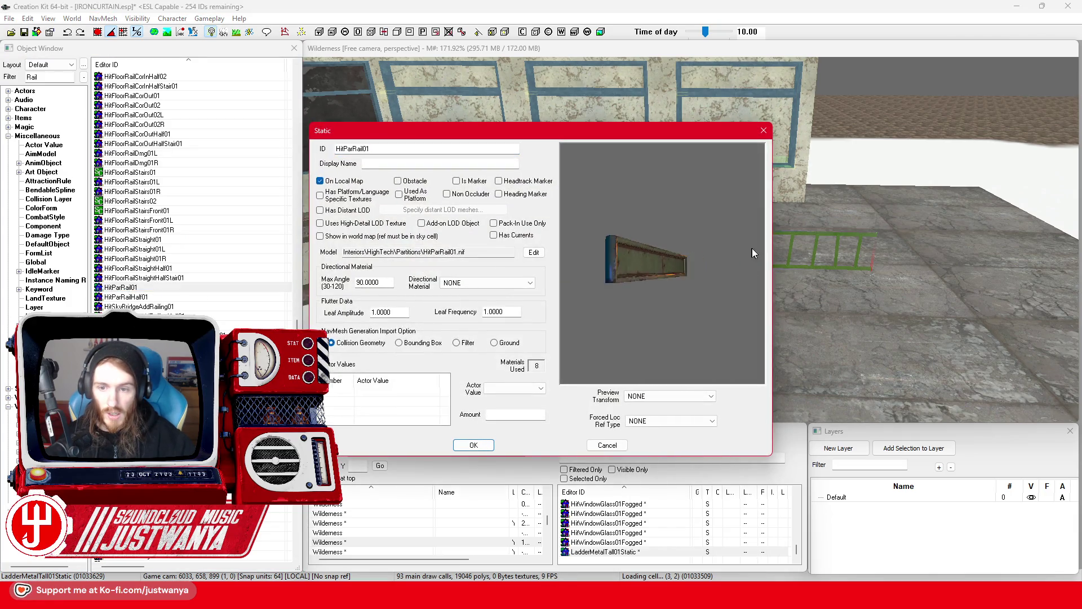
left_click(764, 131)
left_click(143, 298)
key("Return")
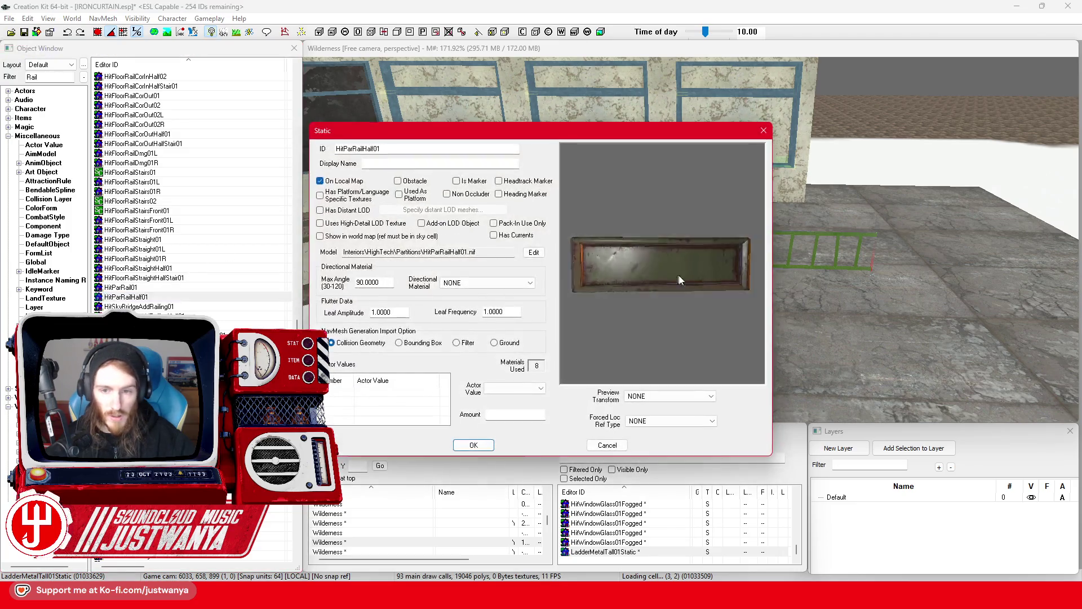
left_click(758, 133)
scroll(184, 195, "down", 4)
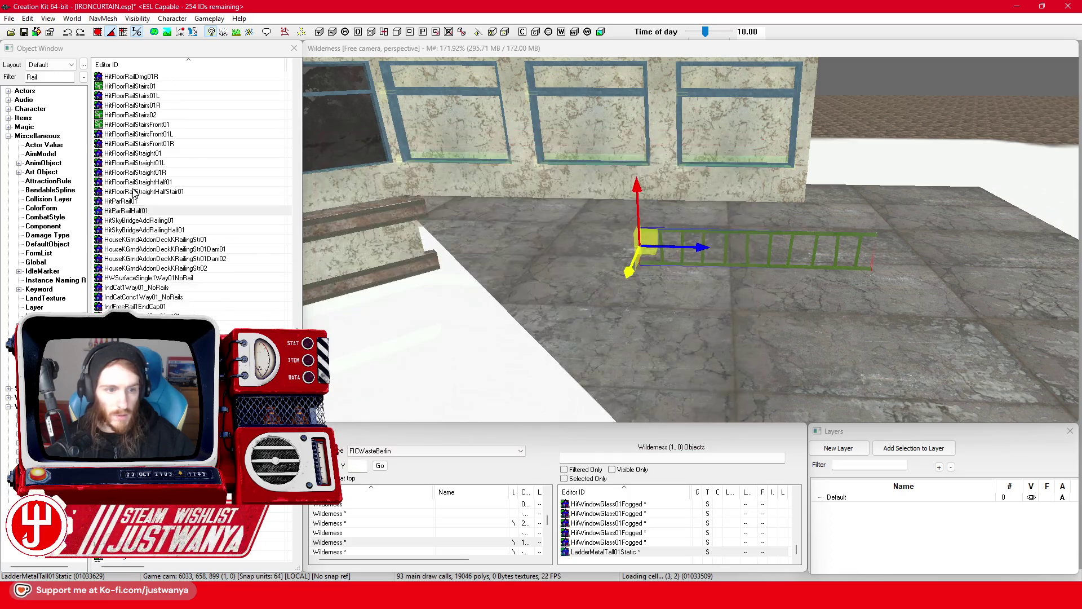
double_click(174, 193)
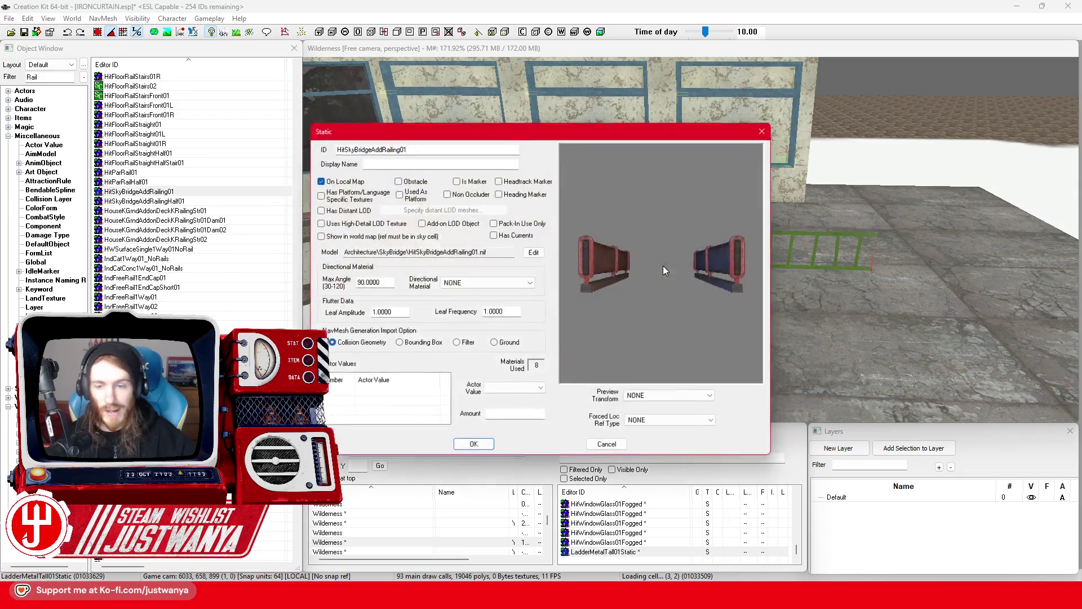
left_click(765, 131)
double_click(194, 202)
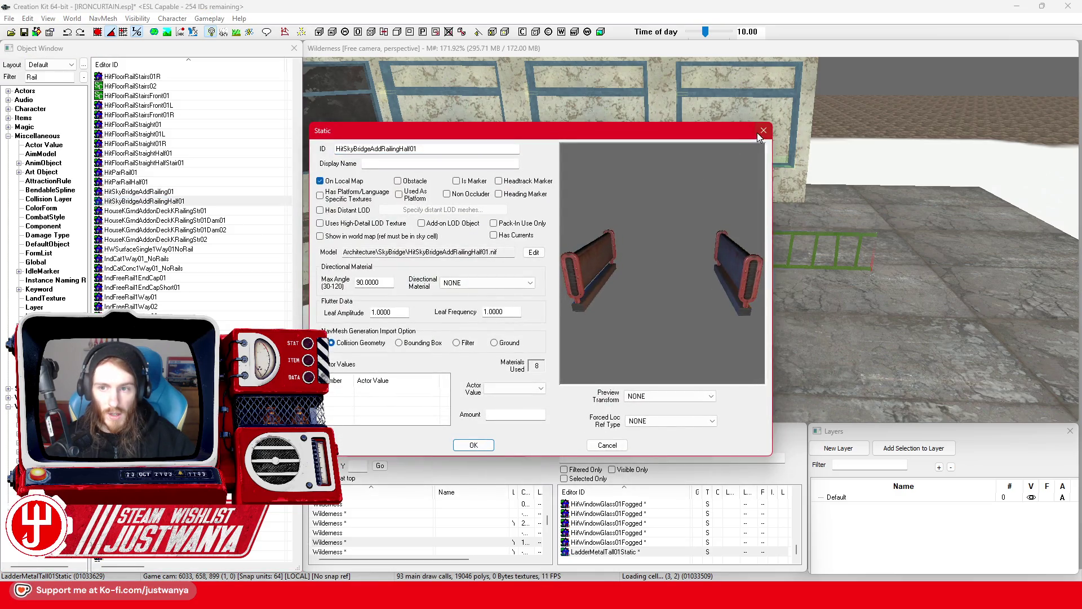
left_click(761, 134)
double_click(210, 212)
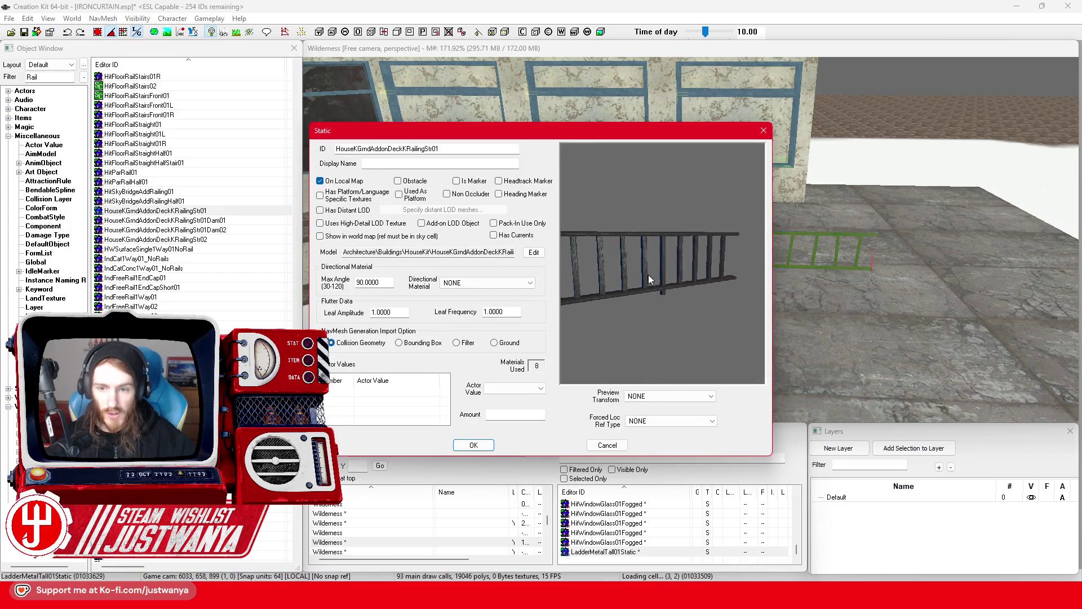
left_click(764, 130)
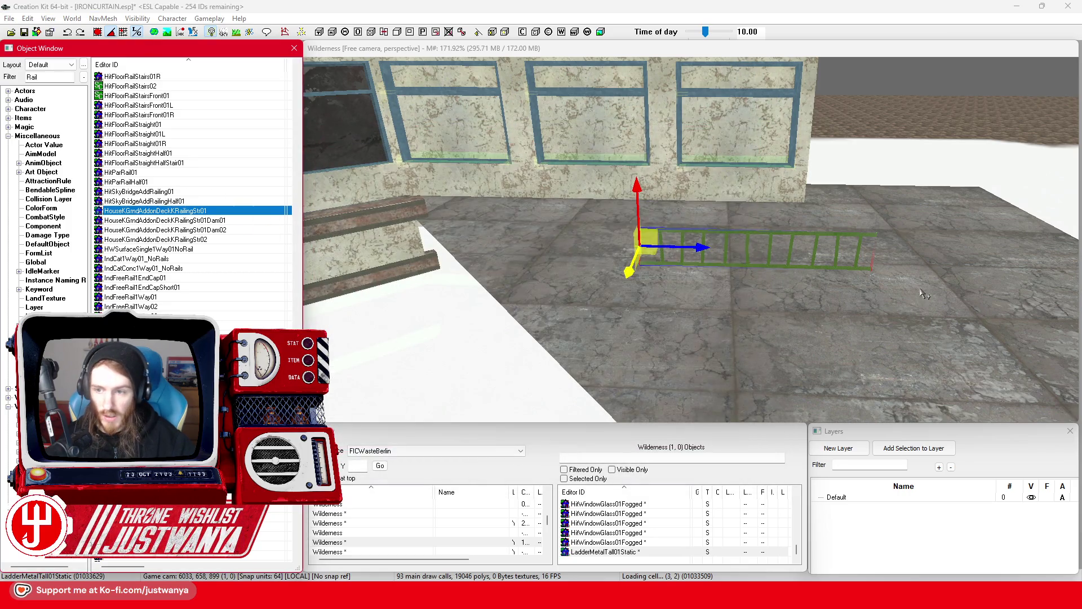
Step: Place the HouseKGrndAddonDeckKRailingStr01 deck railing on the floor beside the ladder
left_click_drag(925, 295, 935, 273)
key("f")
key("2")
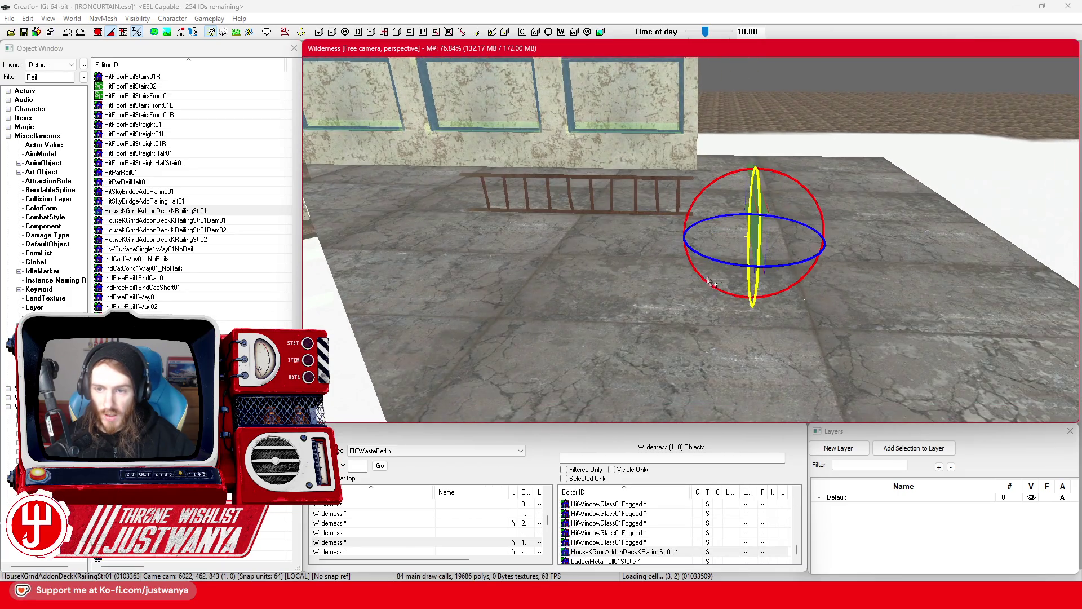
key("1")
scroll(755, 237, "down", 2)
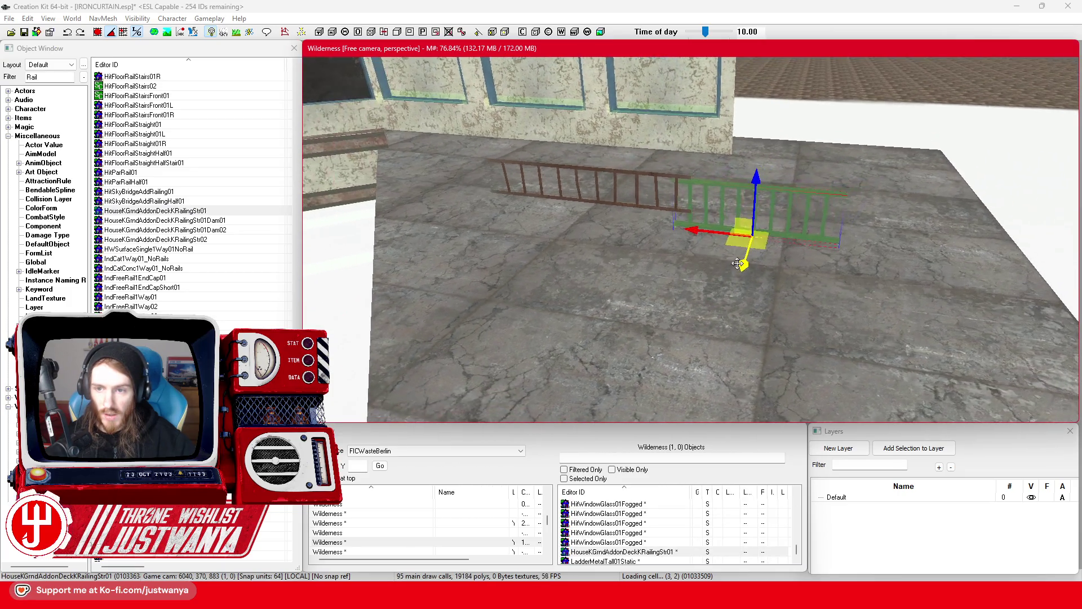
left_click_drag(691, 200, 761, 209)
scroll(671, 261, "up", 3)
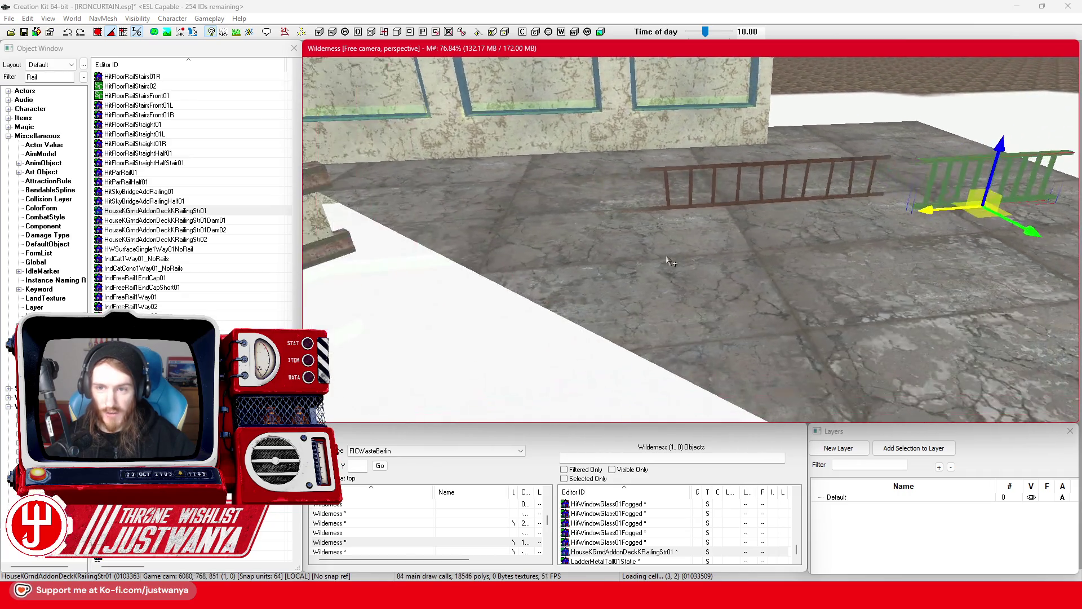
left_click(739, 200)
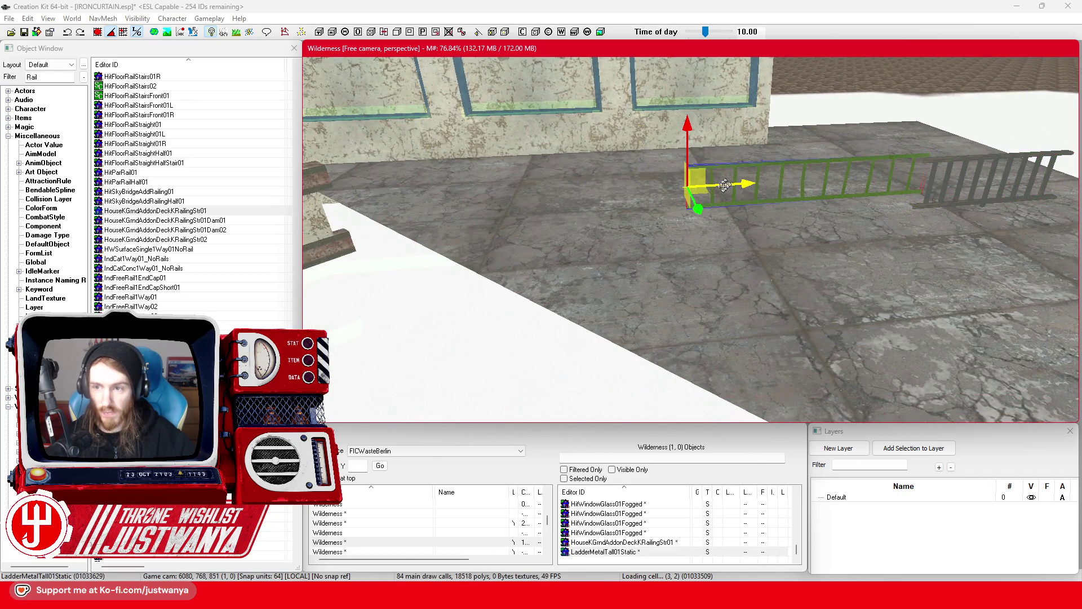
Step: Preview HWSurfaceSingle1Way01NoRail, IndCat1Way01_NoRails, IndCatConc1Way01_NoRails and IndFreeRail1EndCap01 models
scroll(508, 226, "up", 1)
double_click(190, 250)
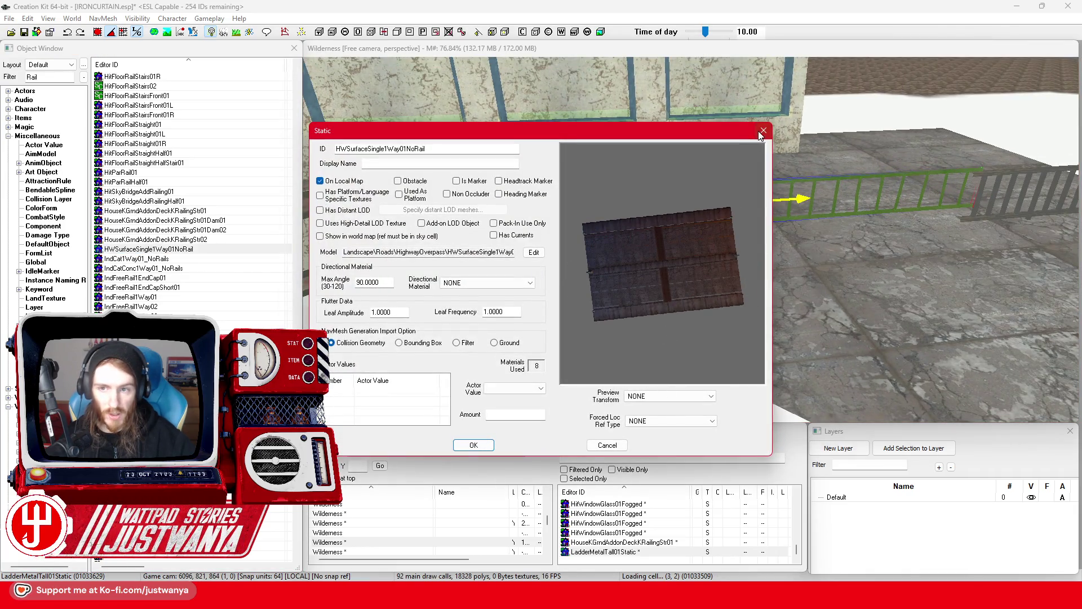
left_click(763, 131)
double_click(184, 259)
mouse_move(671, 337)
left_mouse_down()
mouse_move(685, 270)
mouse_move(742, 143)
left_mouse_up()
left_click(764, 131)
double_click(143, 269)
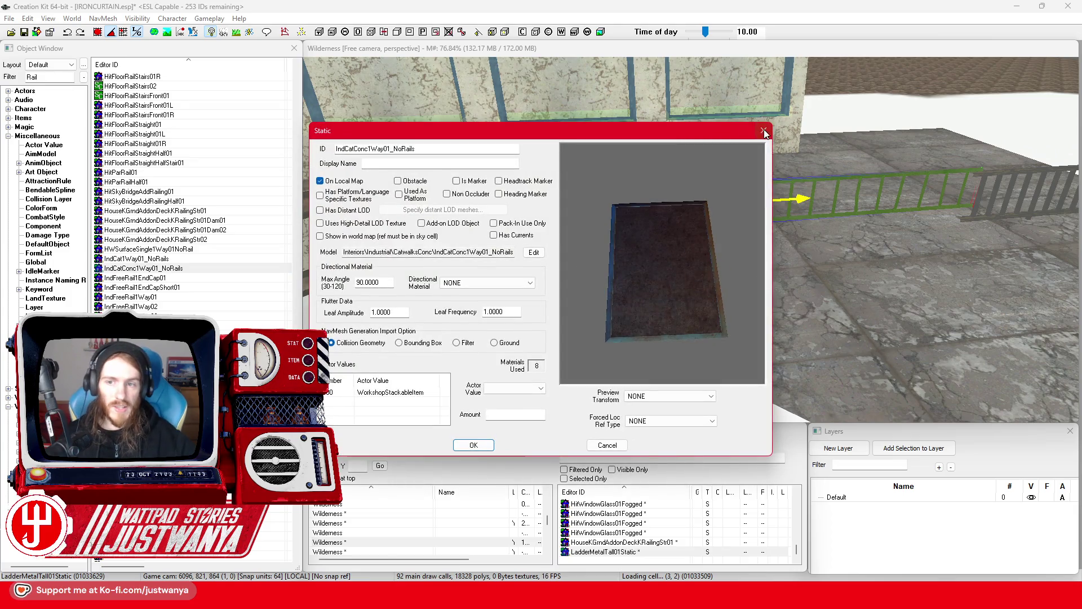
left_click(764, 131)
left_click_drag(163, 278, 610, 290)
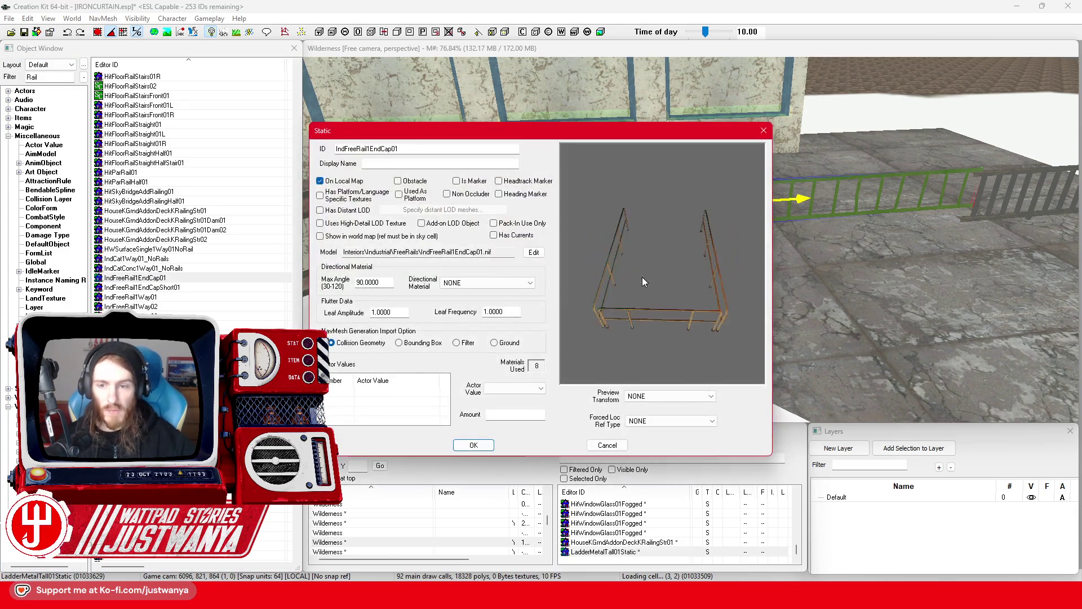
left_click(765, 132)
Step: Preview IndFreeRail1EndCapShort01, IndFreeRail1Way01, LSFactionRailroad10 and MetalIntStairsLandRail01 rail models
left_click_drag(165, 288, 177, 295)
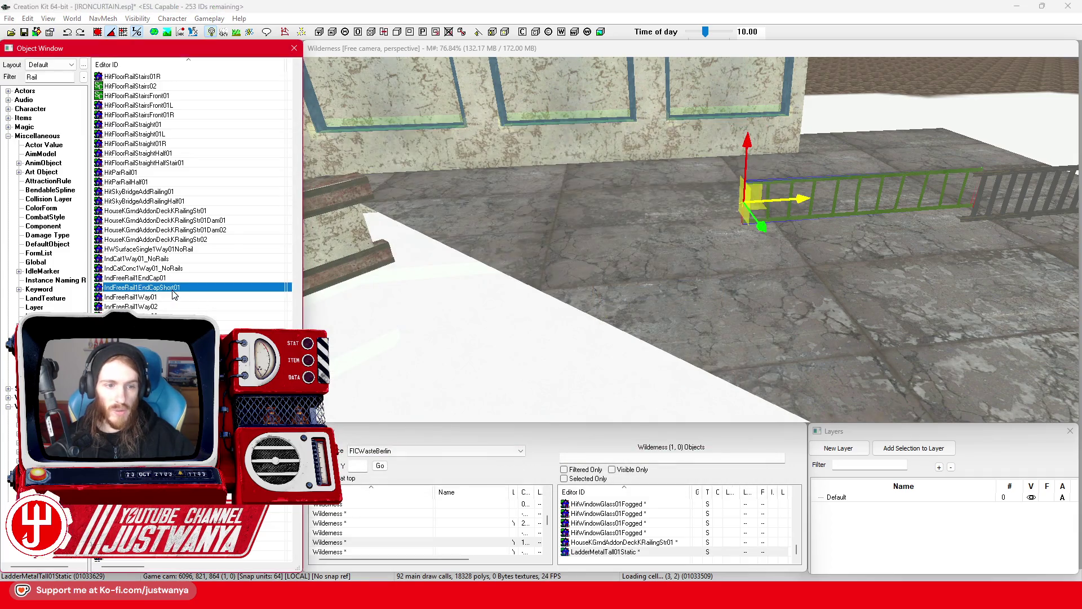
double_click(217, 289)
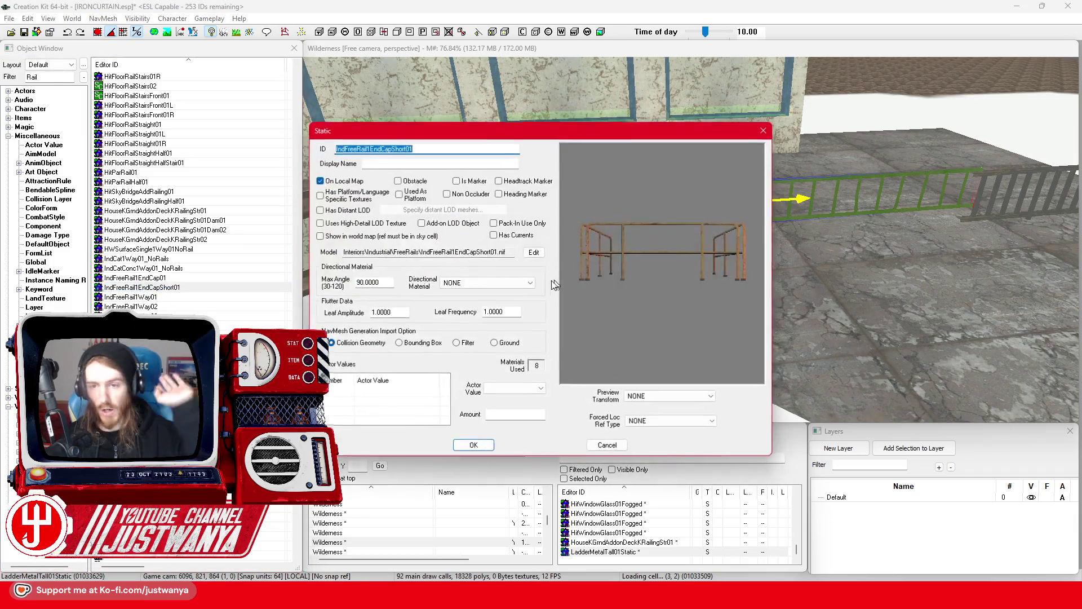
left_click(765, 131)
double_click(204, 297)
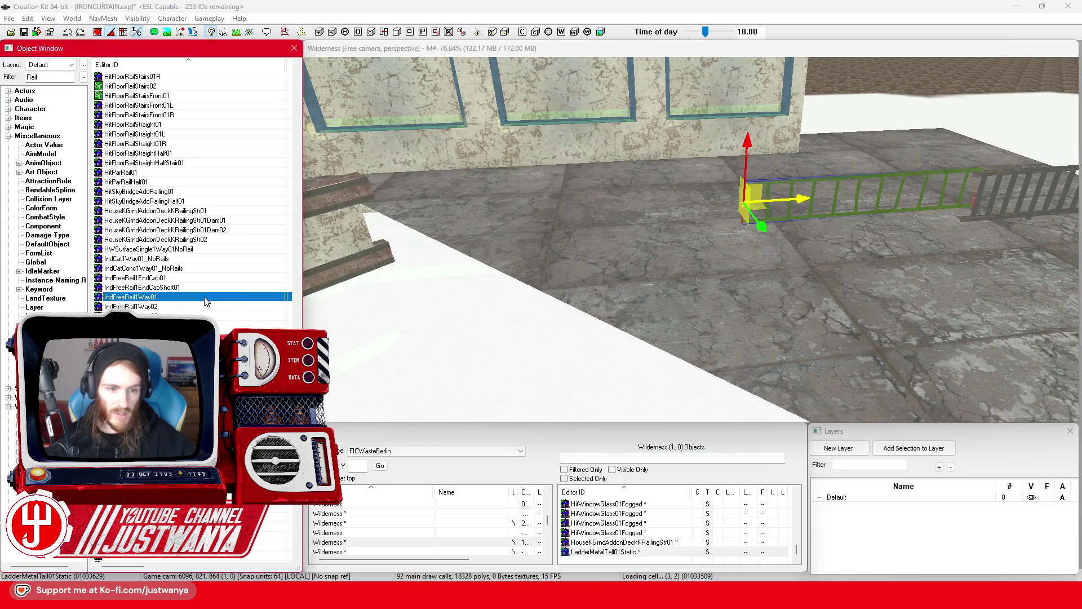
left_click(763, 131)
scroll(210, 274, "down", 9)
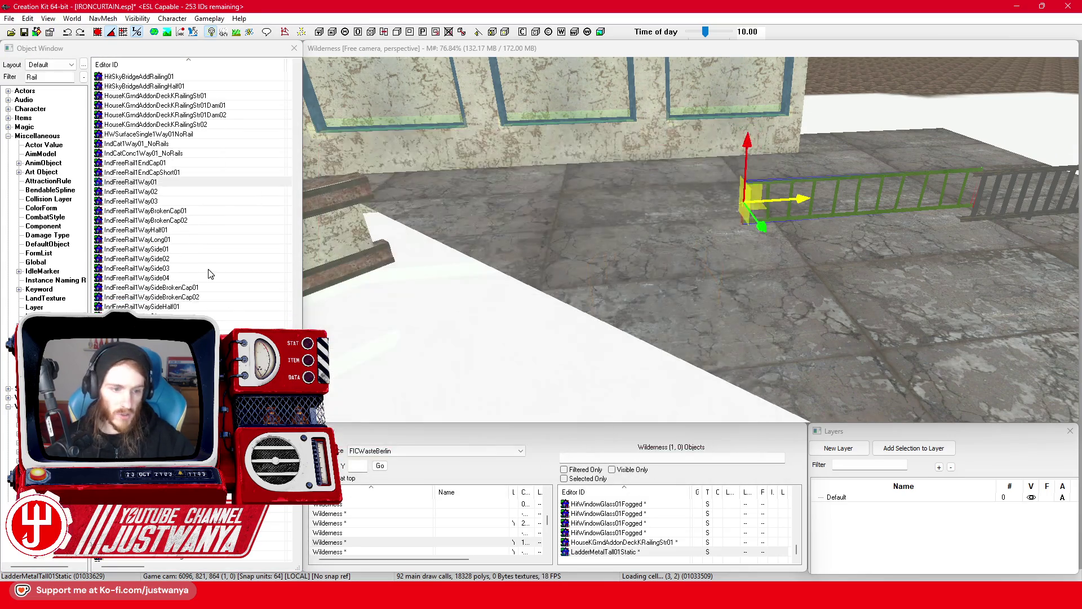
left_click(200, 202)
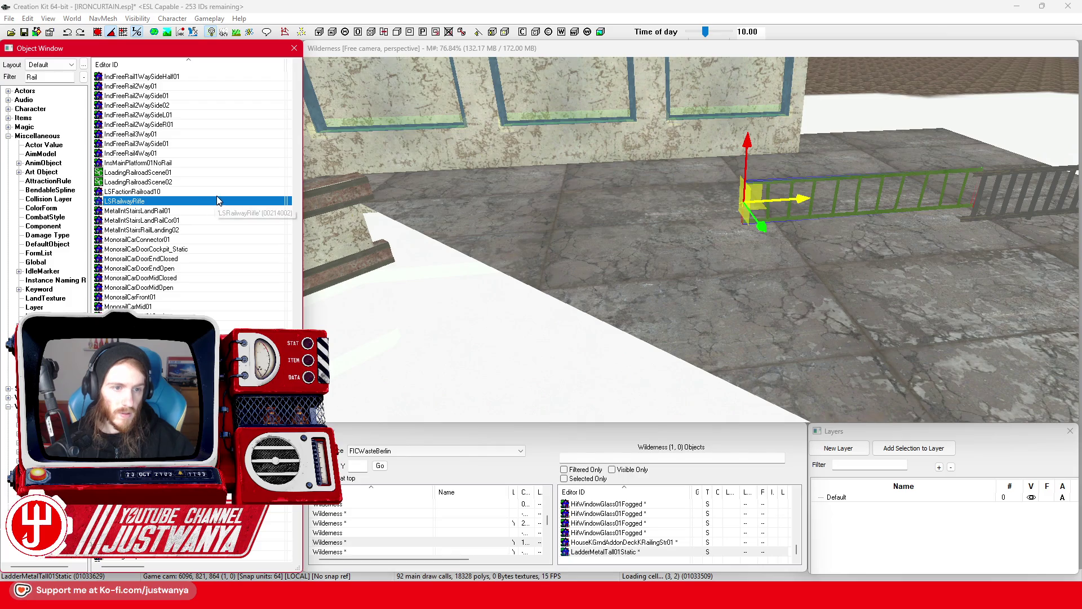
double_click(217, 191)
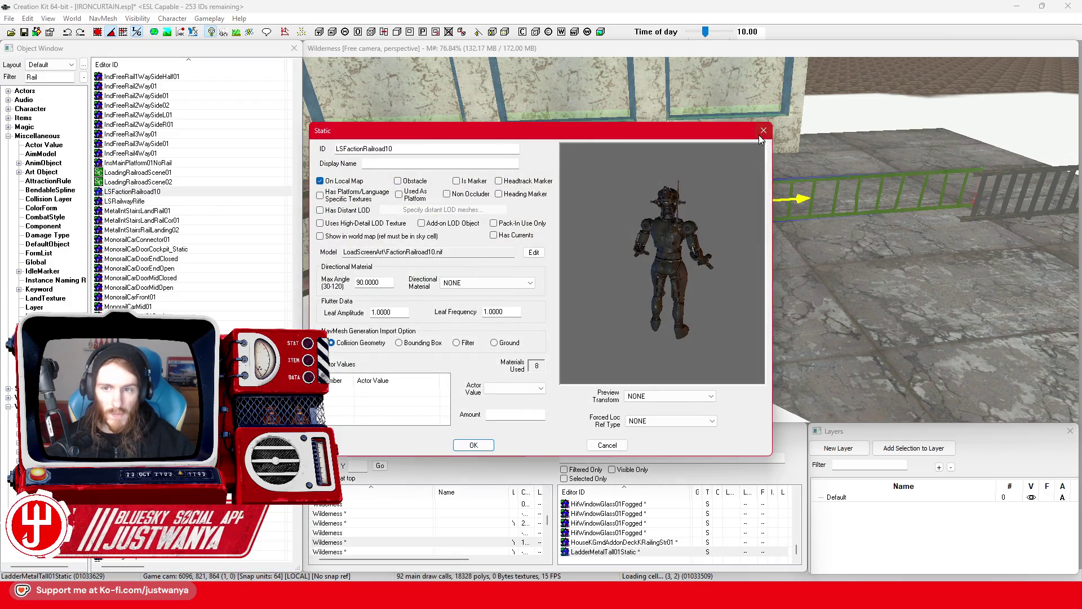
left_click(761, 133)
double_click(193, 211)
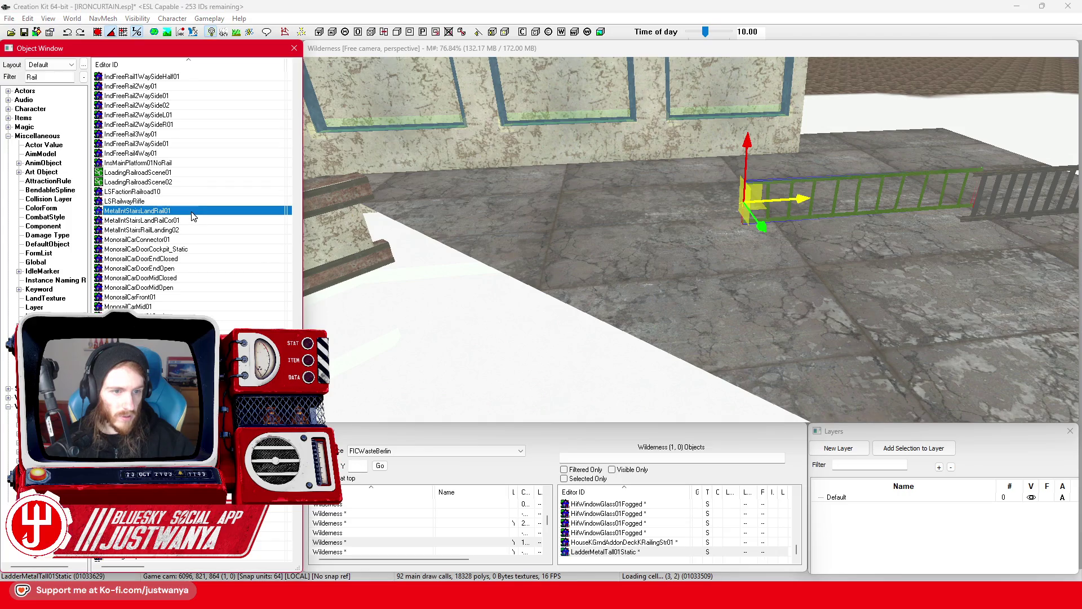
left_click_drag(755, 254, 709, 258)
left_click(763, 131)
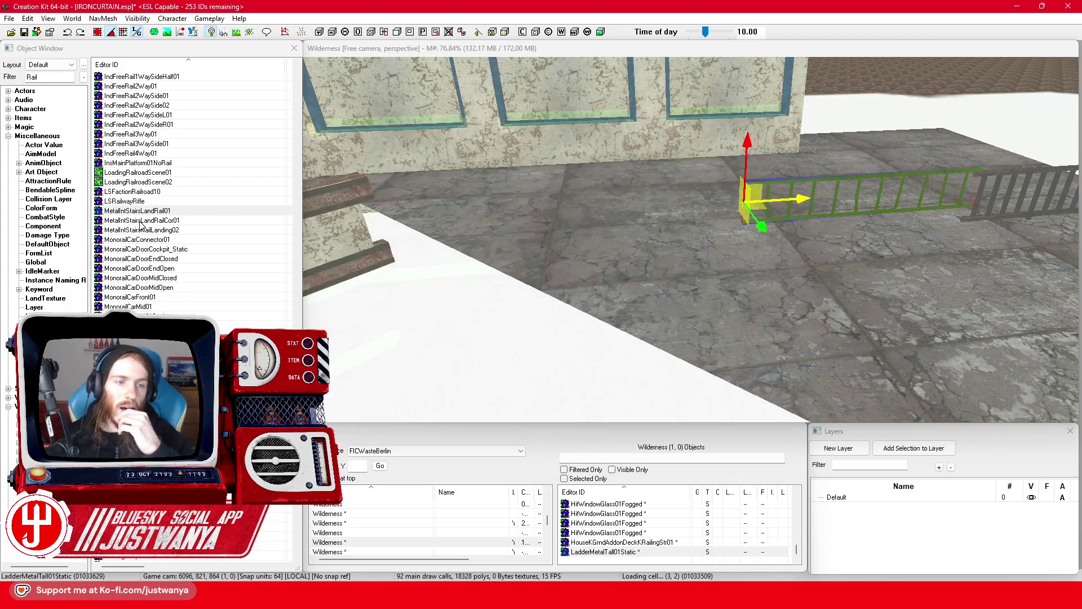
Step: Place MetalIntStairsLandRail01 near the wall and swap it through variants to a roof piece
mouse_move(151, 216)
left_mouse_down()
mouse_move(573, 267)
mouse_move(575, 255)
left_mouse_up()
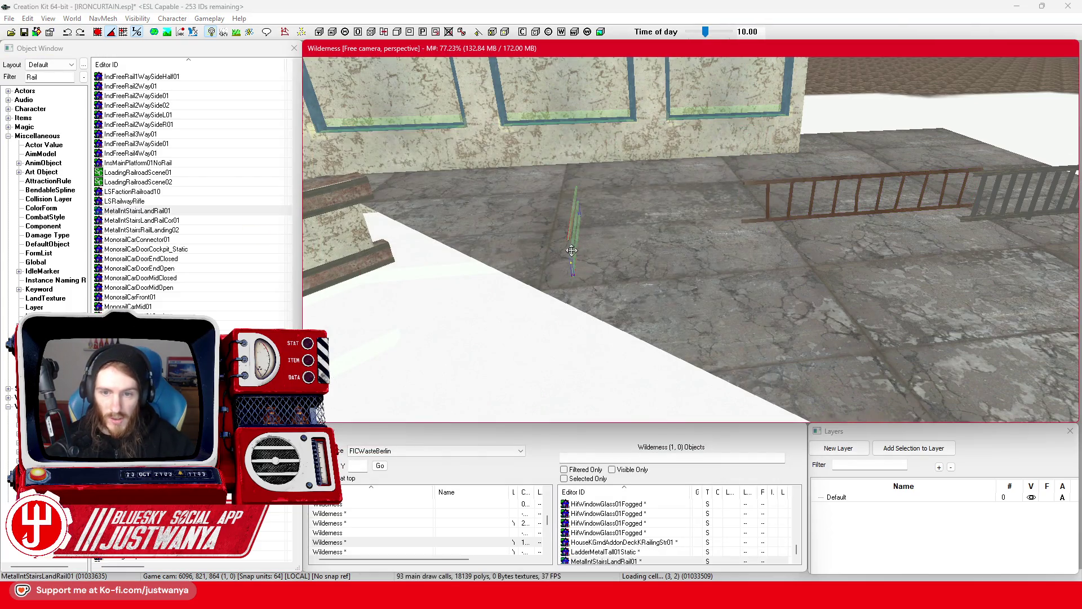
scroll(572, 250, "up", 5)
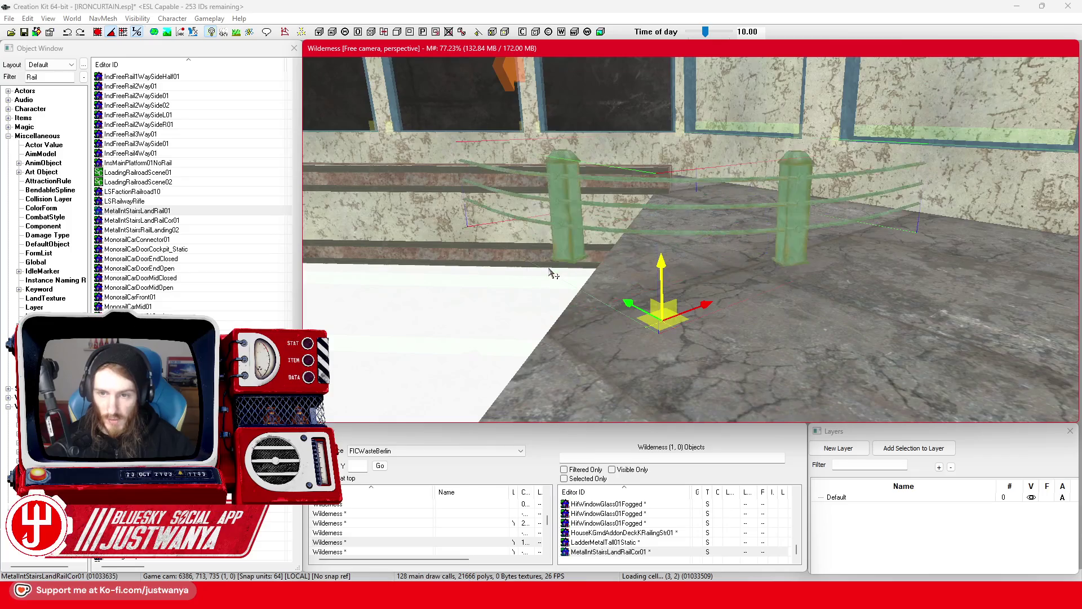
key("ctrl+z")
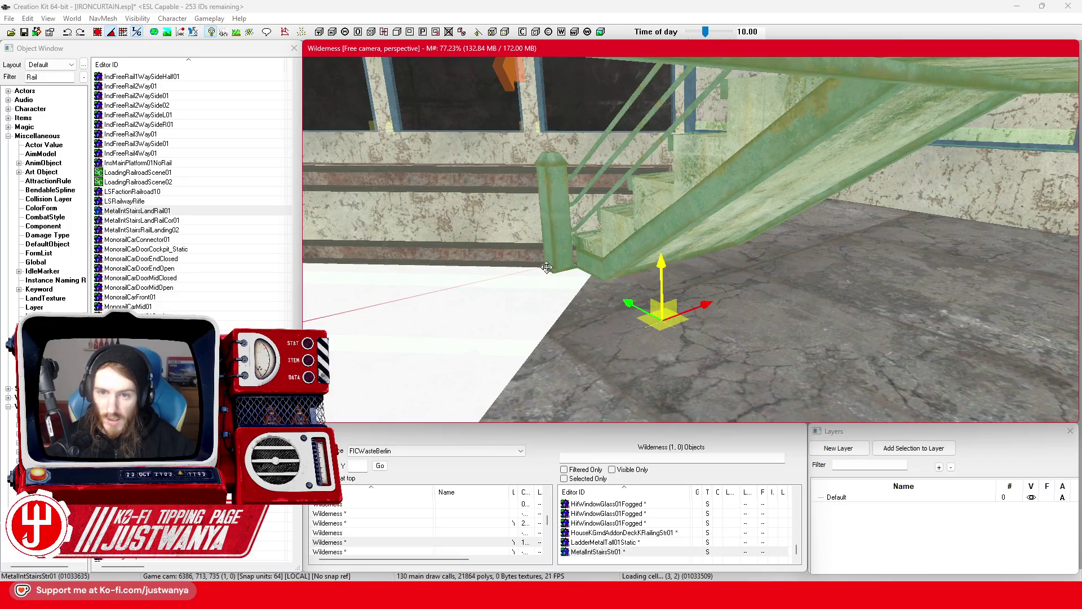
key("ctrl+z")
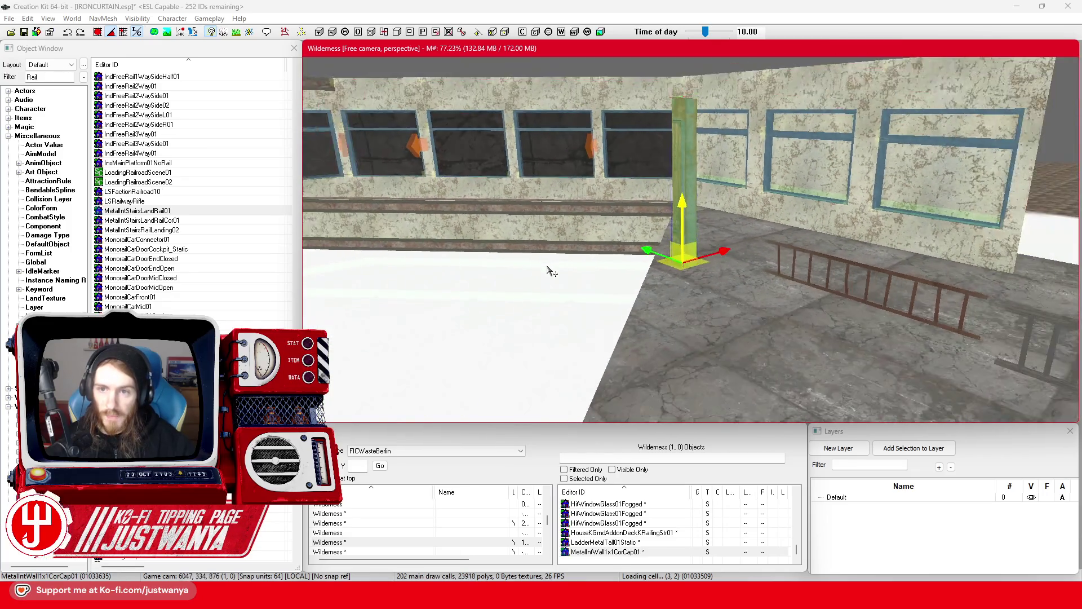
key("ctrl+z")
key("ctrl+z")
key("ctrl+z")
key("ctrl+z")
key("ctrl+z")
key("ctrl+z")
key("ctrl+z")
key("ctrl+z")
key("ctrl+z")
key("ctrl+z")
key("ctrl+z")
key("ctrl+z")
mouse_move(618, 287)
left_mouse_down()
mouse_move(677, 234)
mouse_move(664, 269)
mouse_move(527, 266)
mouse_move(541, 282)
left_mouse_up()
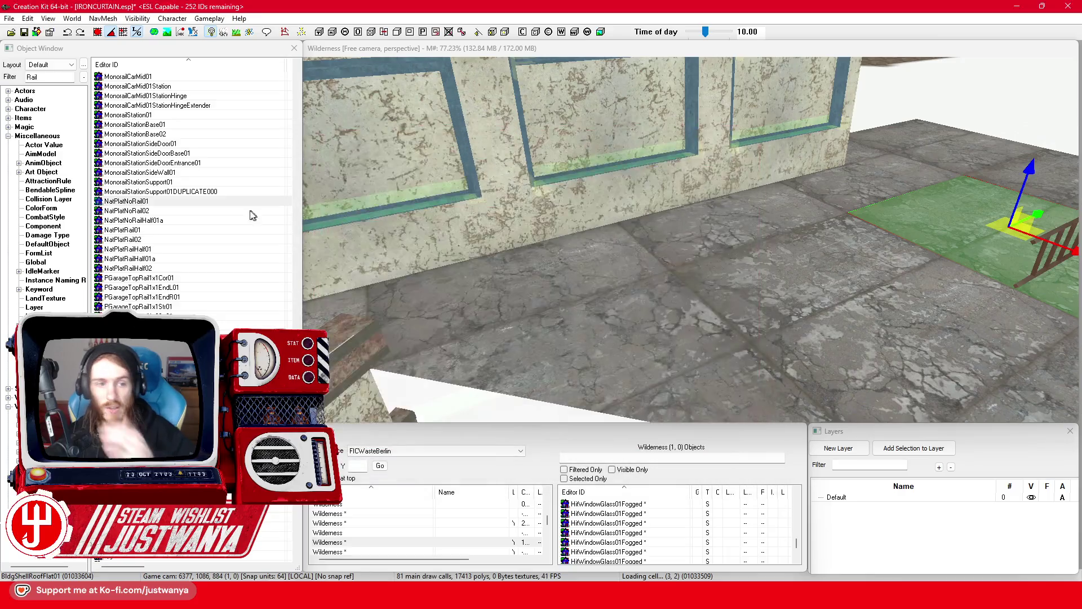
Step: Preview the NatPlatRail02 and PGarageTopRail1x1Cor01 models
left_click(199, 211)
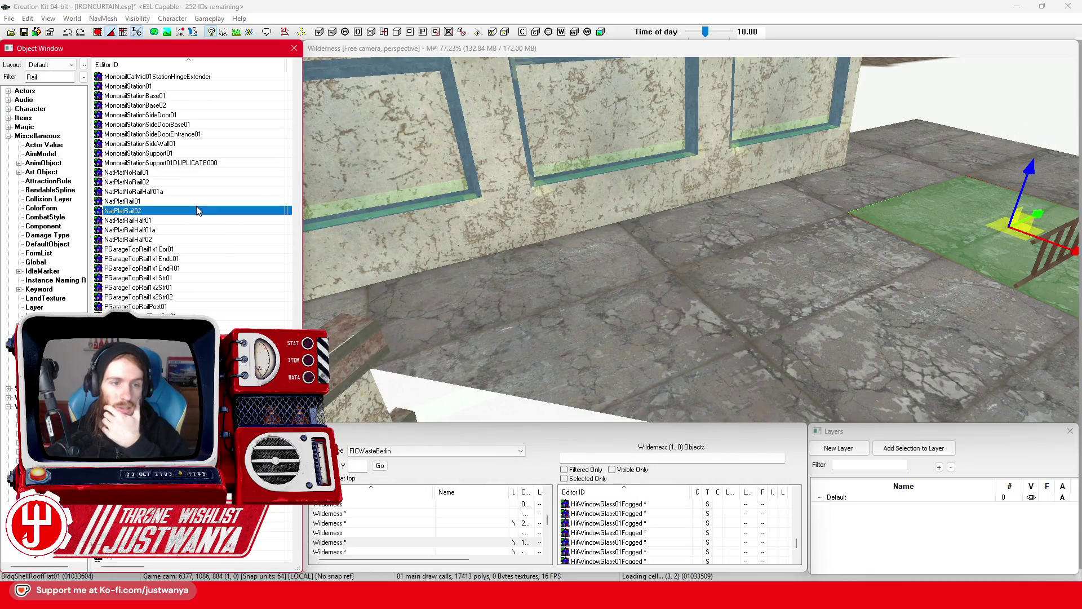
key("Return")
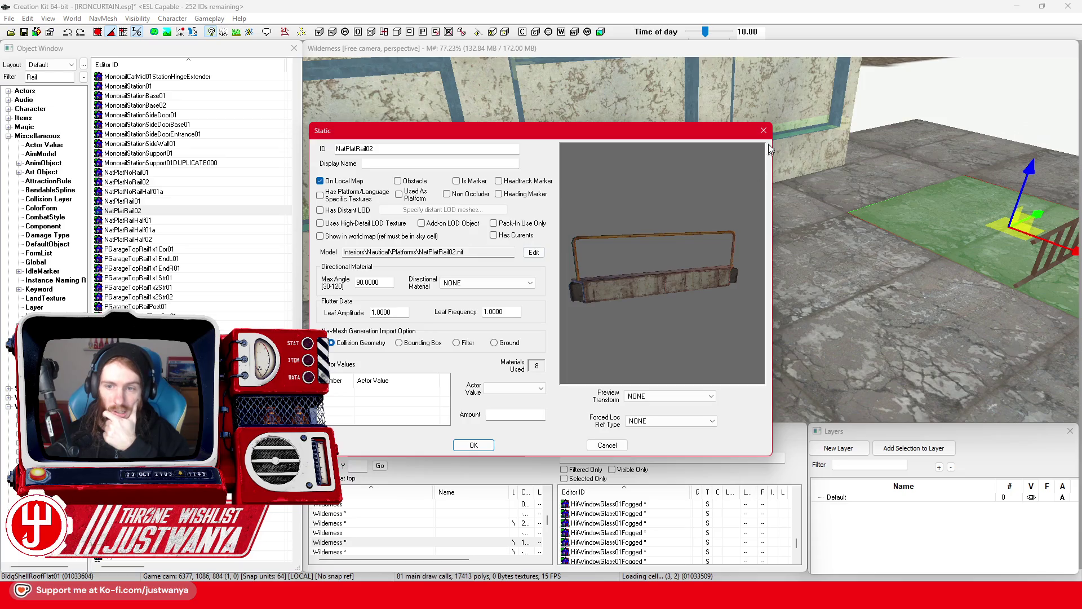
left_click(763, 130)
left_click(200, 249)
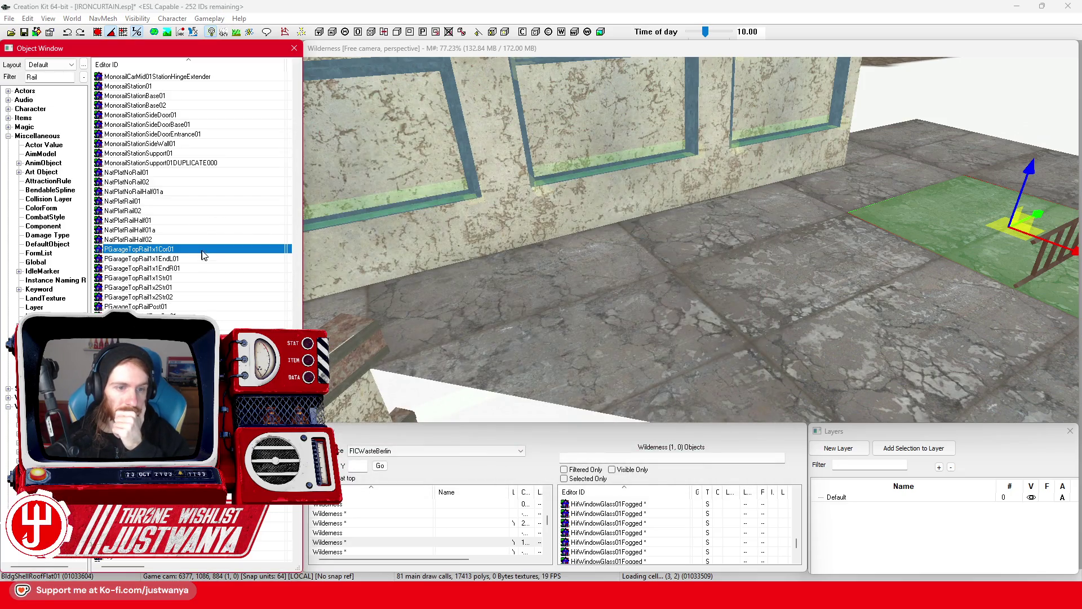
key("Return")
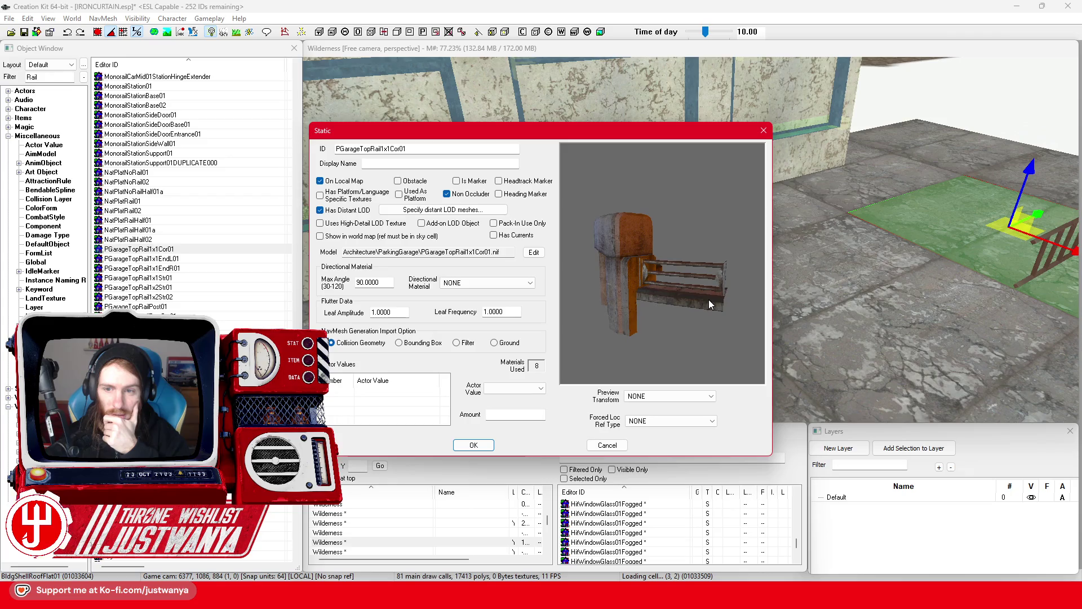
left_click(764, 131)
Step: Preview PGarageTopRail1x1Str01 and place it on the floor beside the wall
left_click(189, 278)
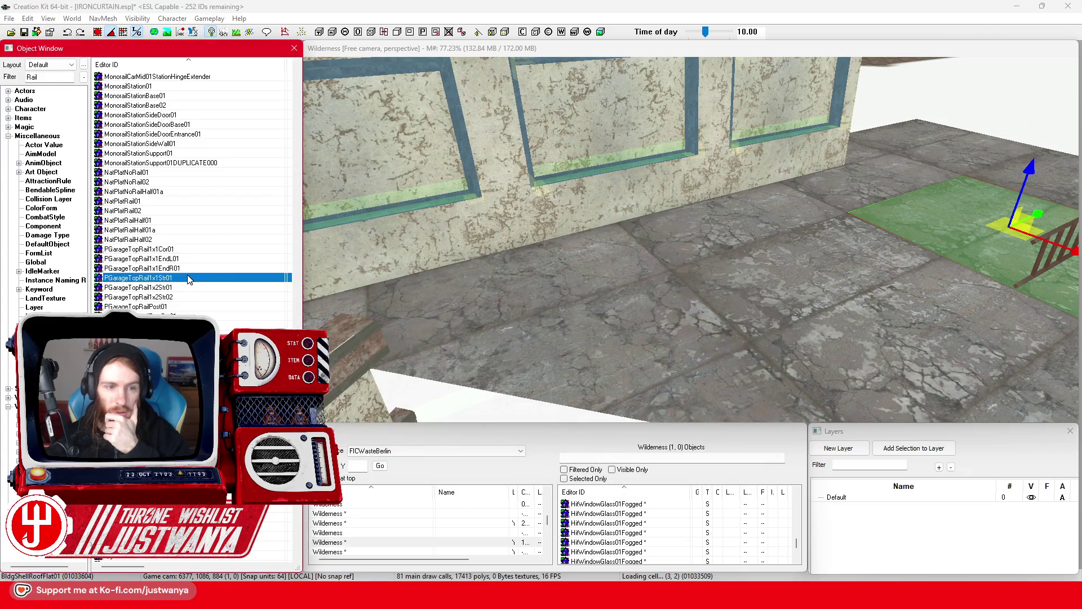
key("Return")
mouse_move(695, 247)
left_mouse_down()
mouse_move(710, 280)
mouse_move(644, 276)
mouse_move(644, 329)
mouse_move(763, 275)
mouse_move(699, 289)
mouse_move(716, 242)
left_mouse_up()
left_click(763, 130)
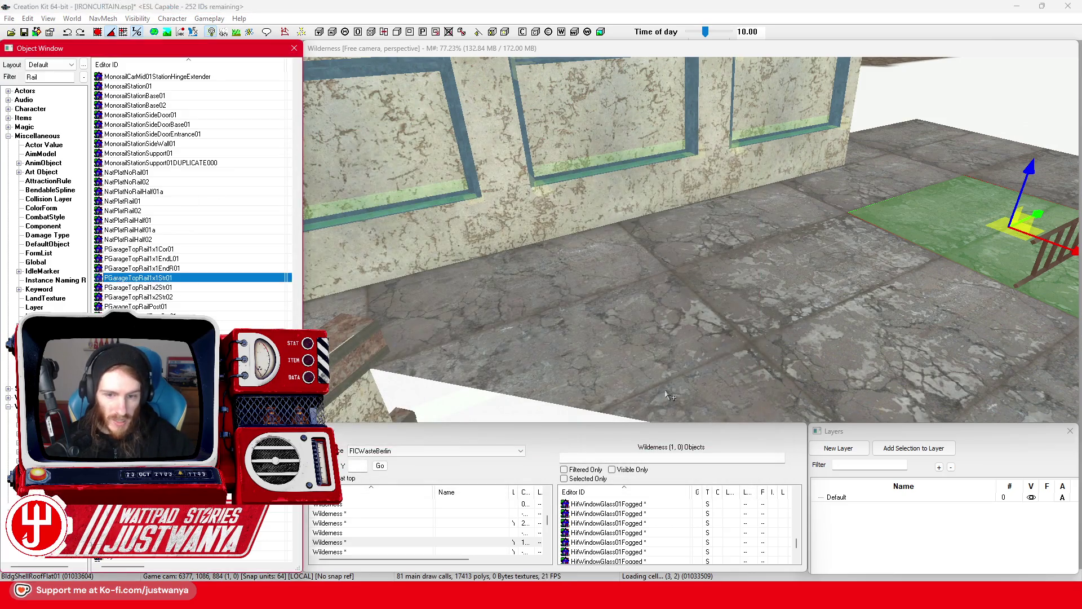
left_click_drag(189, 278, 663, 383)
key("f")
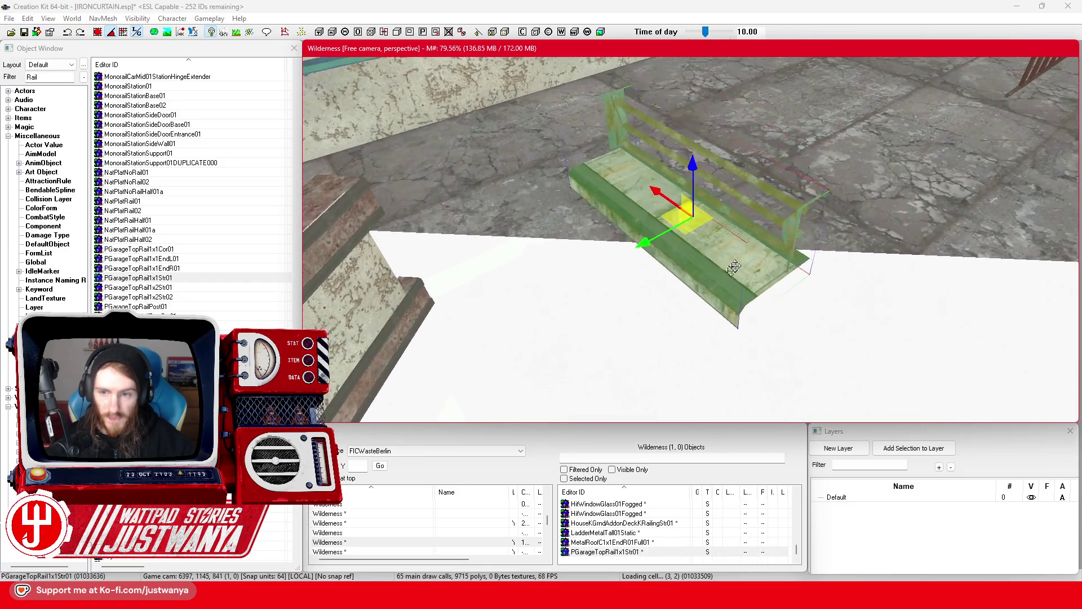
Step: Duplicate the garage rail beside the first, then delete the copy
mouse_move(716, 262)
left_mouse_down()
mouse_move(606, 284)
mouse_move(733, 227)
mouse_move(978, 234)
mouse_move(984, 253)
left_mouse_up()
key("ctrl+d")
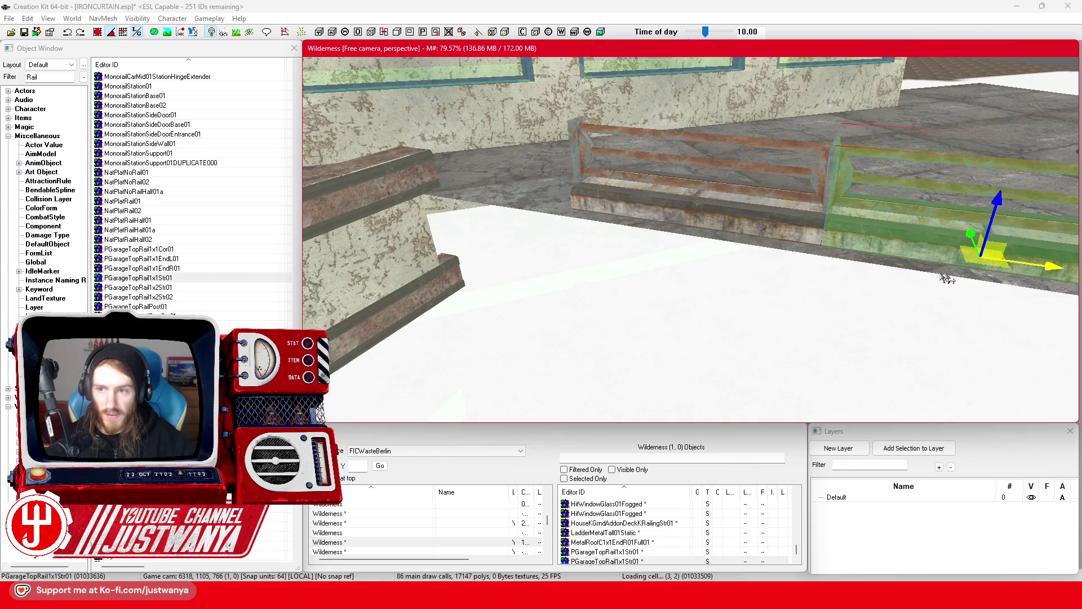
scroll(964, 278, "down", 10)
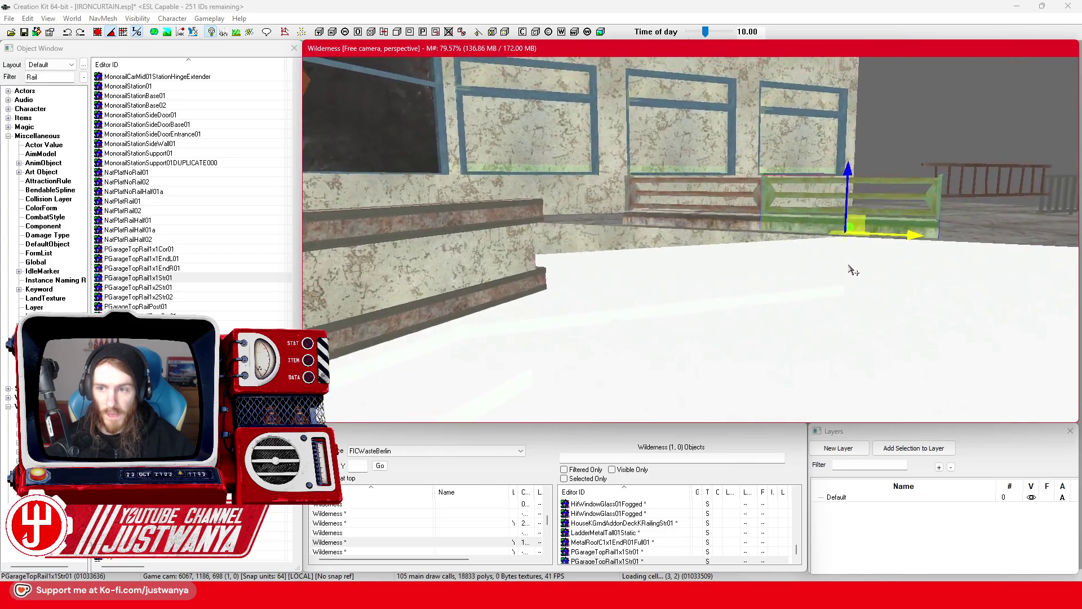
key("shift")
key("ctrl+z")
key("ctrl+z")
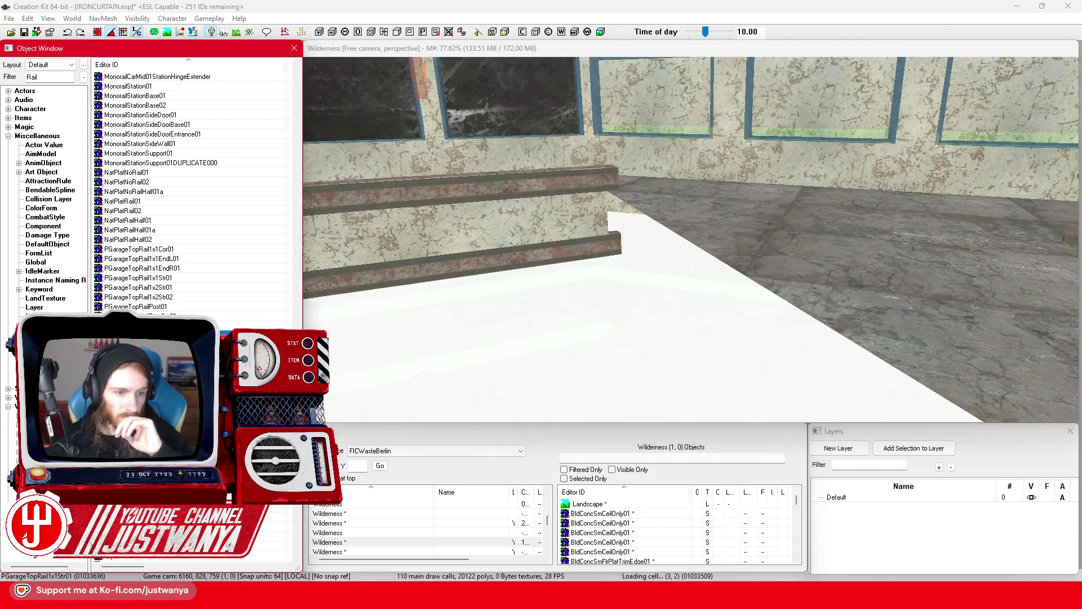
Step: Preview PierRailing01, then bring up the Berlin Street View reference
double_click(626, 246)
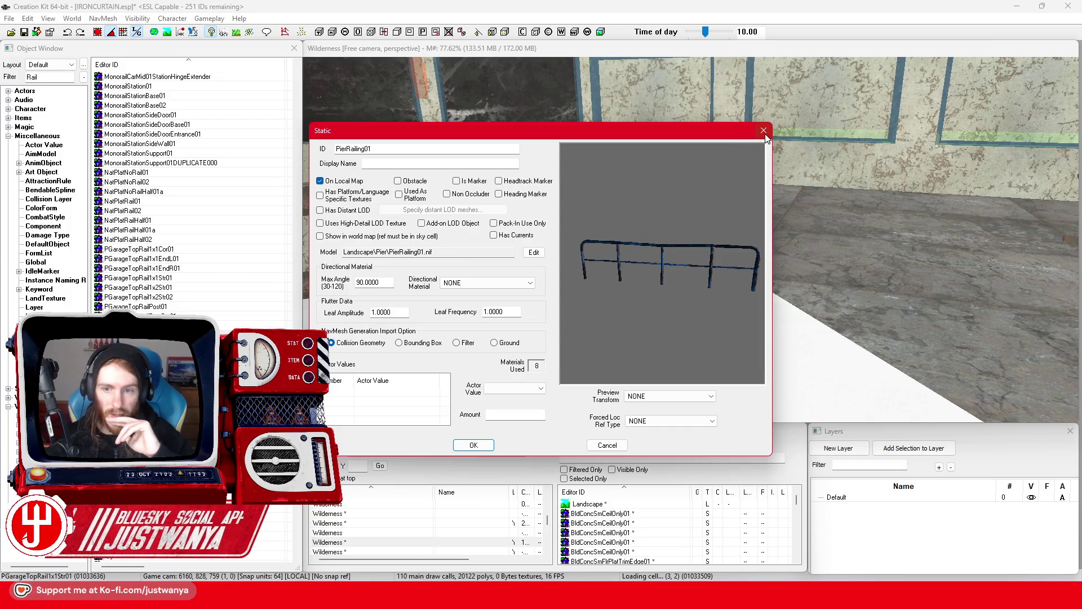
key("Escape")
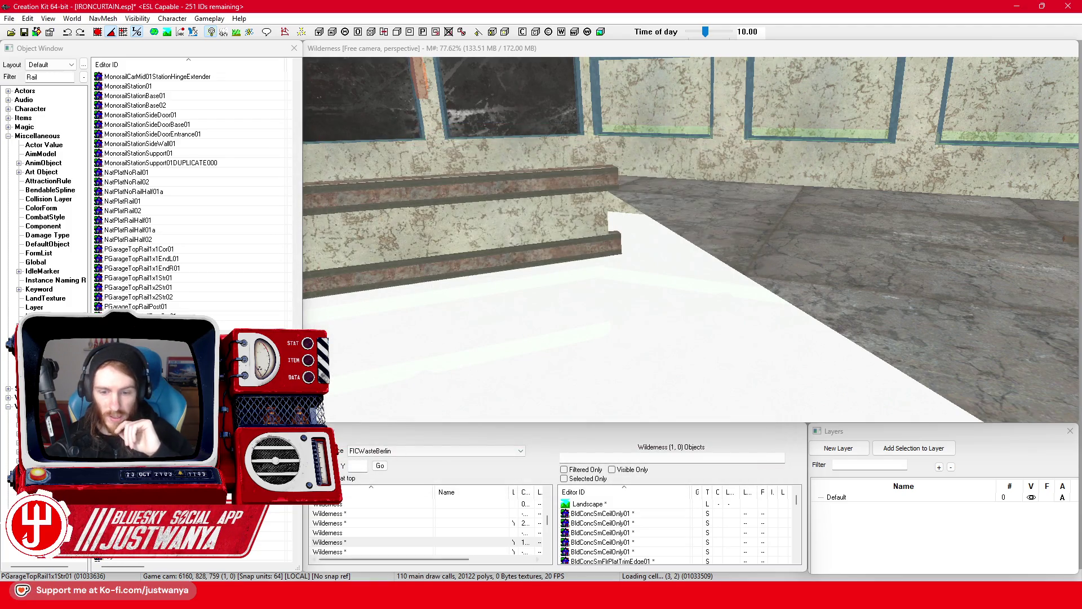
left_click(725, 536)
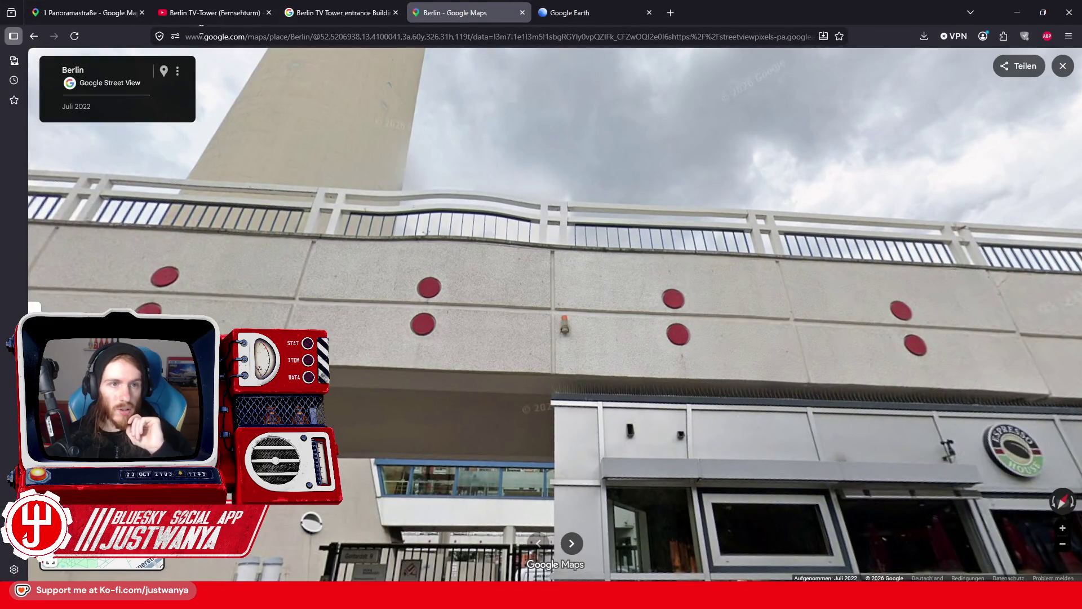
Step: Check the railing on the TV Tower base in Street View, then minimise the browser
mouse_move(580, 595)
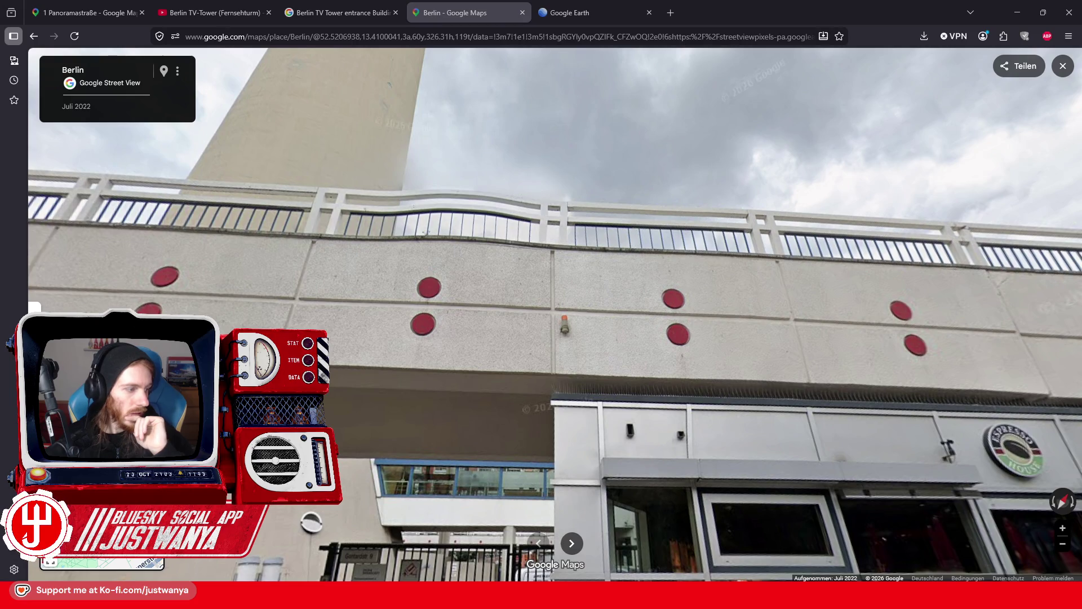
left_click(1018, 17)
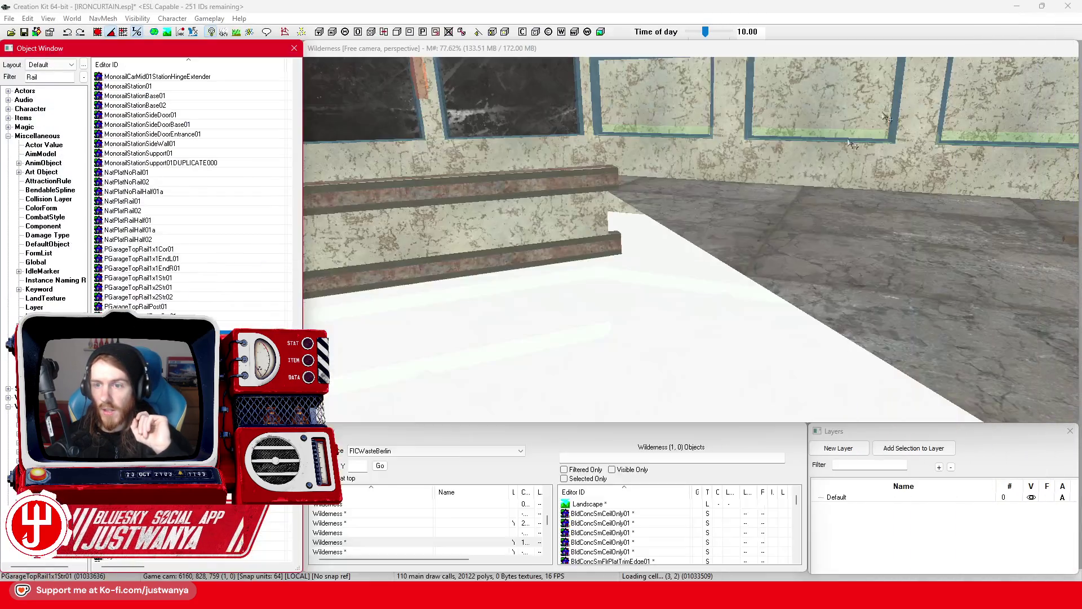
Step: Save the plugin
left_click(26, 34)
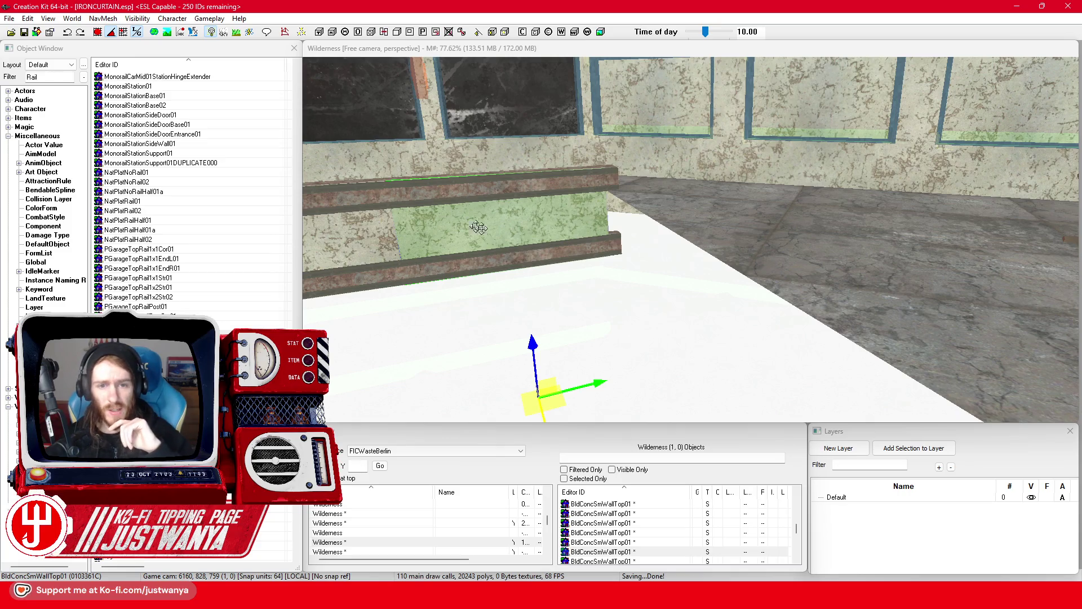
scroll(565, 263, "down", 10)
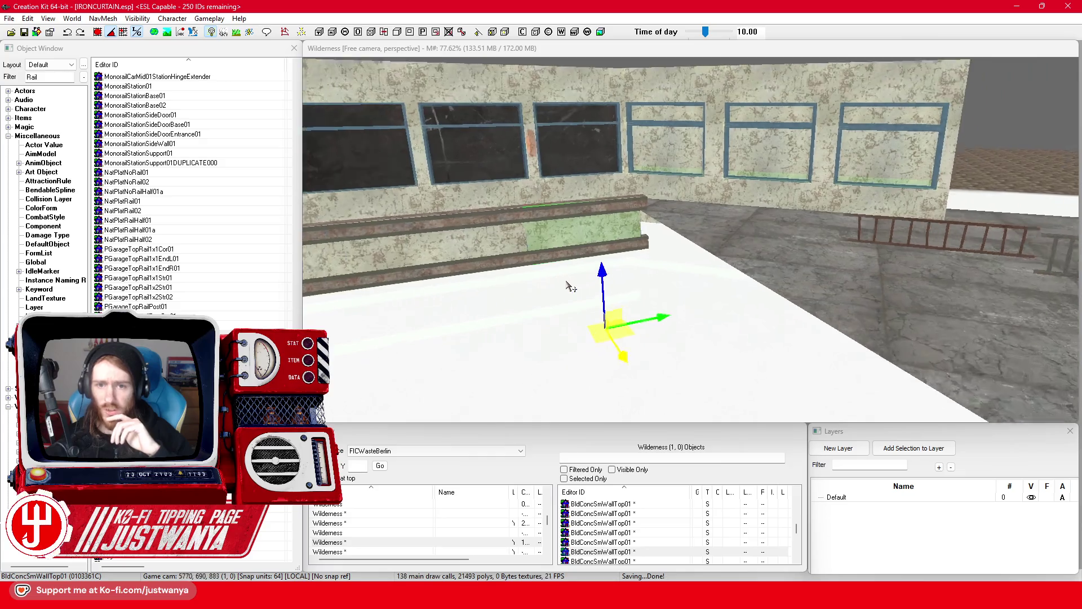
key("d")
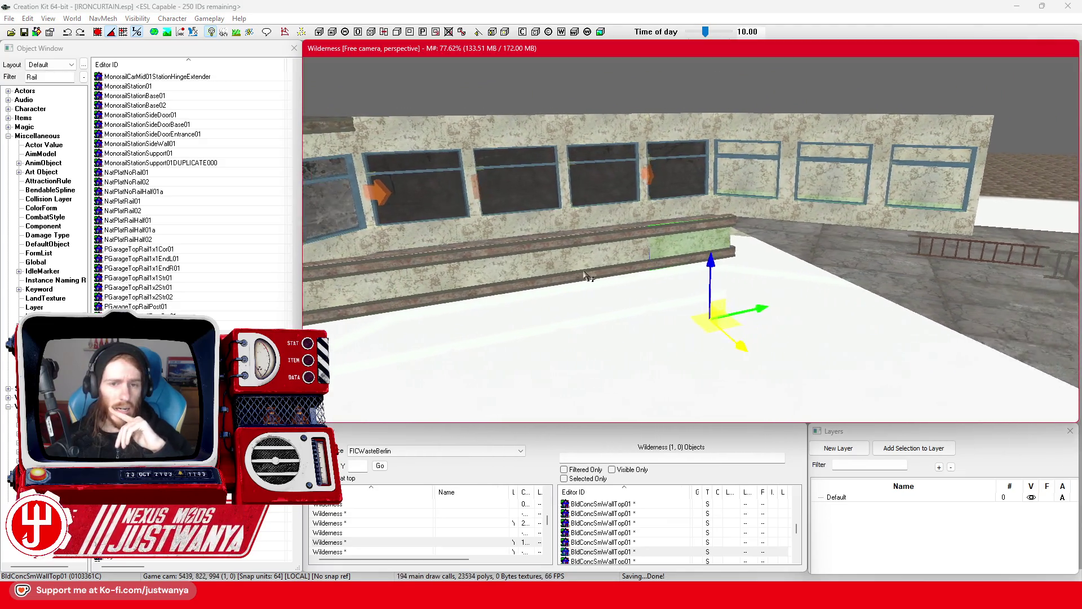
scroll(423, 310, "up", 3)
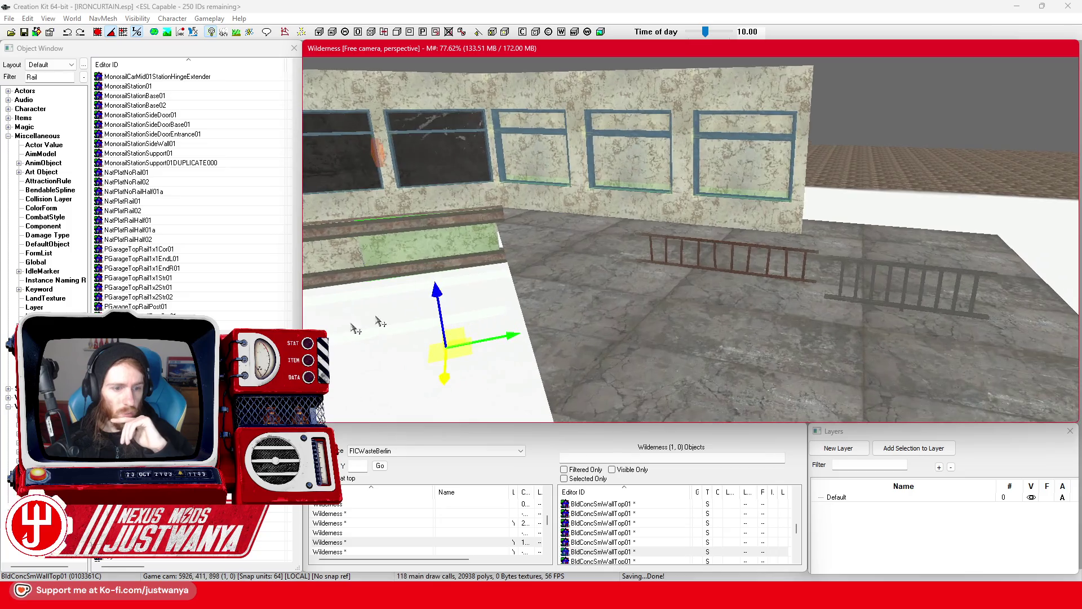
Step: Preview the PryValveRailing01, QryCatwalkRail01v02 and RailroadLogoPaint01 models without placing them
double_click(761, 306)
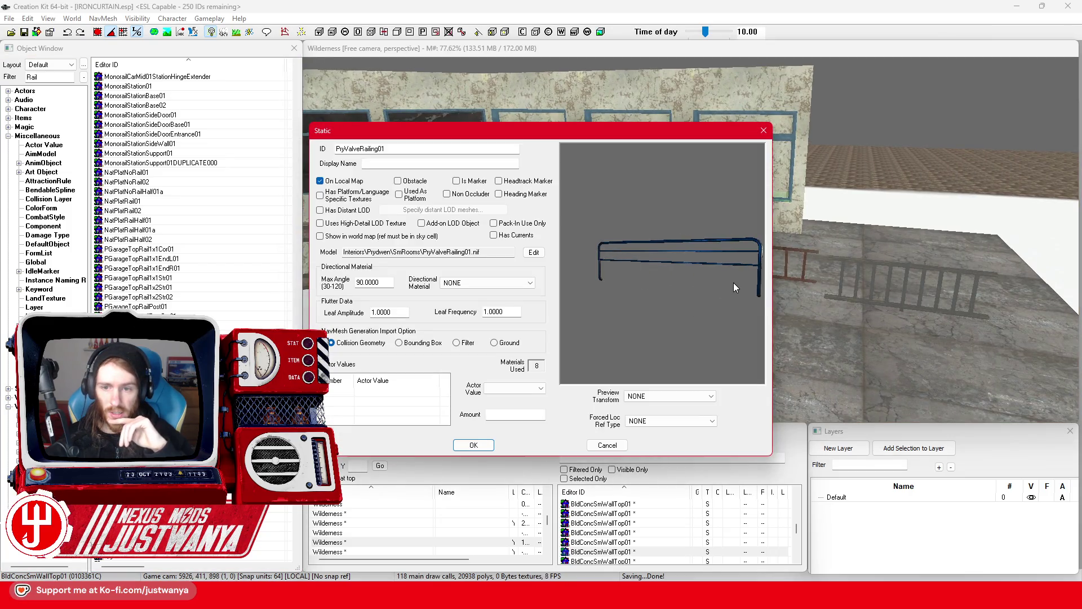
left_click(764, 130)
scroll(167, 279, "down", 5)
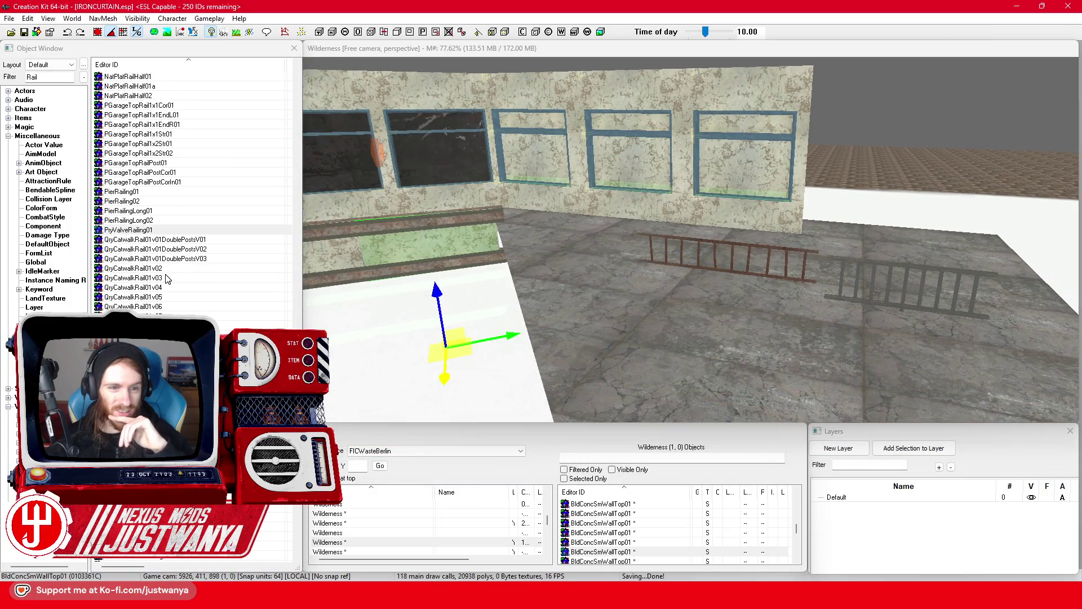
left_click(167, 272)
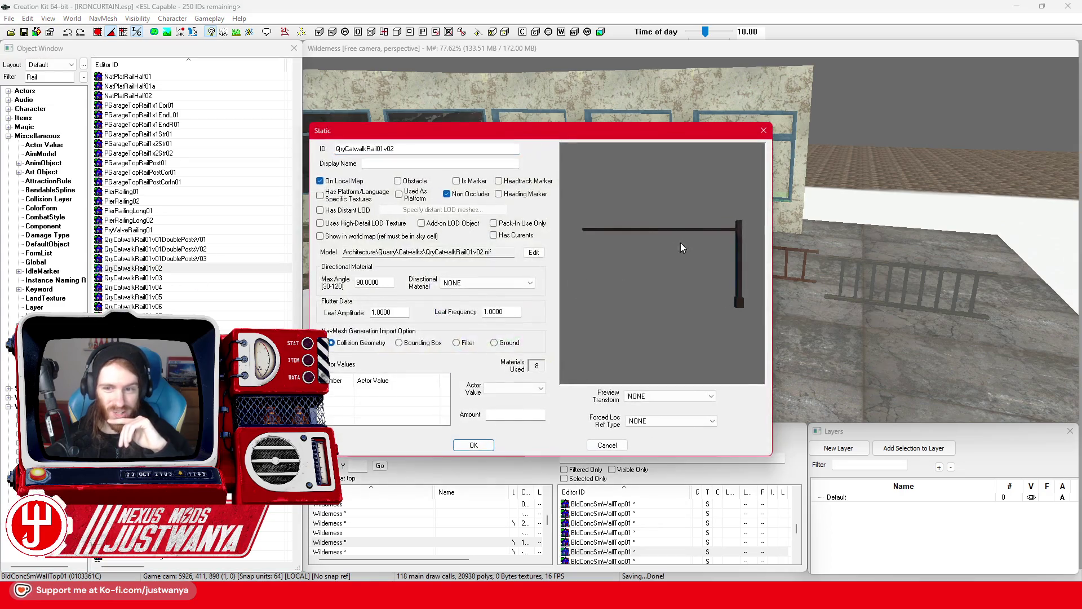
left_click(763, 130)
scroll(137, 307, "down", 7)
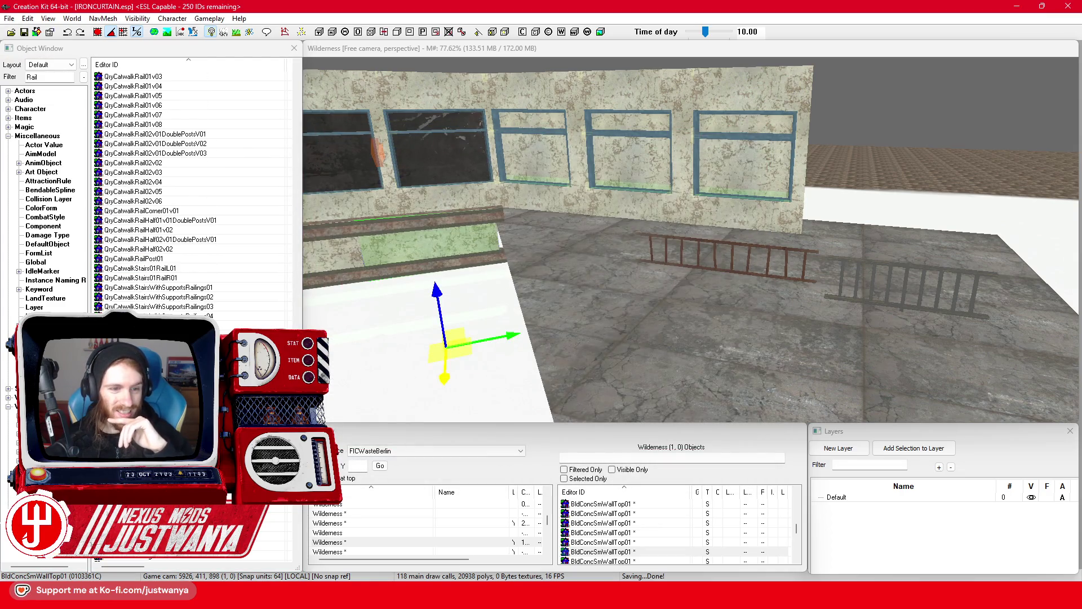
double_click(652, 260)
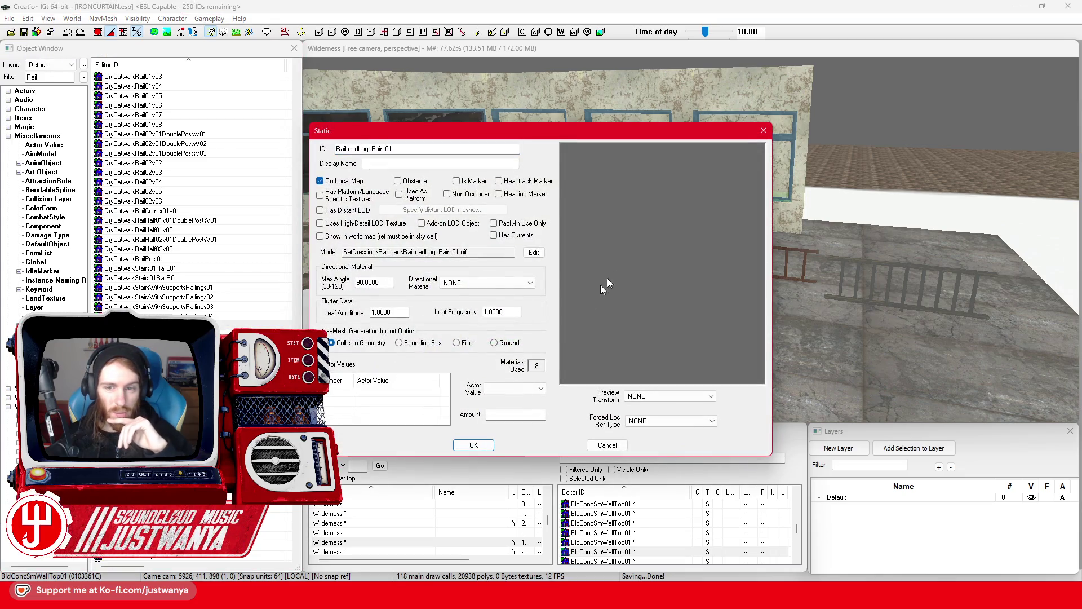
left_click(765, 131)
Step: Preview the RR101TrailSpinner01 and RRSignRailroad01 models without placing them
scroll(181, 273, "down", 6)
left_click(179, 279)
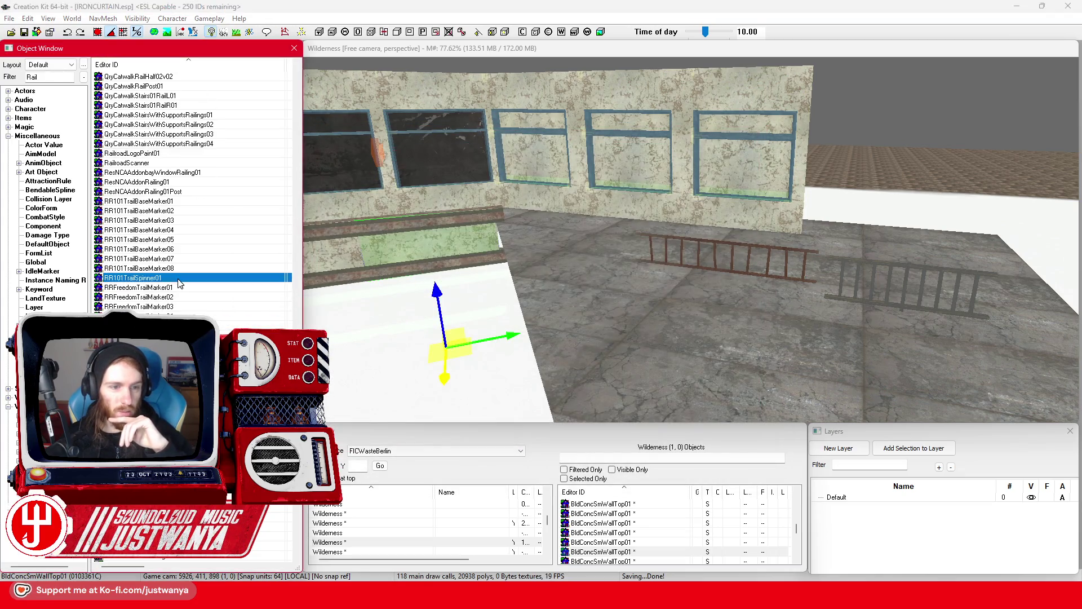
double_click(178, 279)
mouse_move(696, 261)
left_mouse_down()
mouse_move(682, 336)
mouse_move(687, 373)
left_mouse_up()
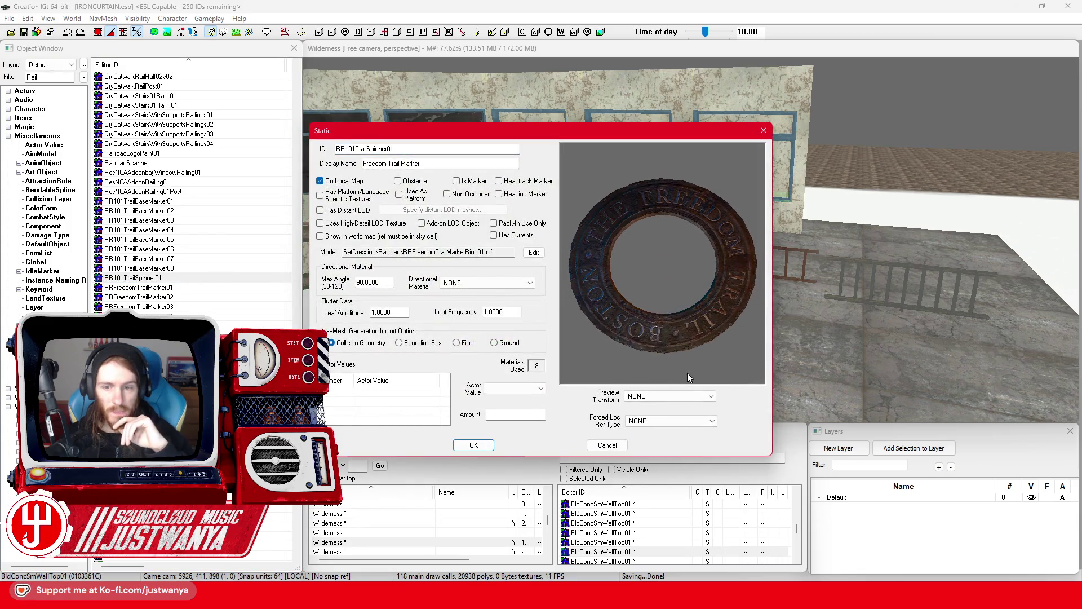
left_click(764, 131)
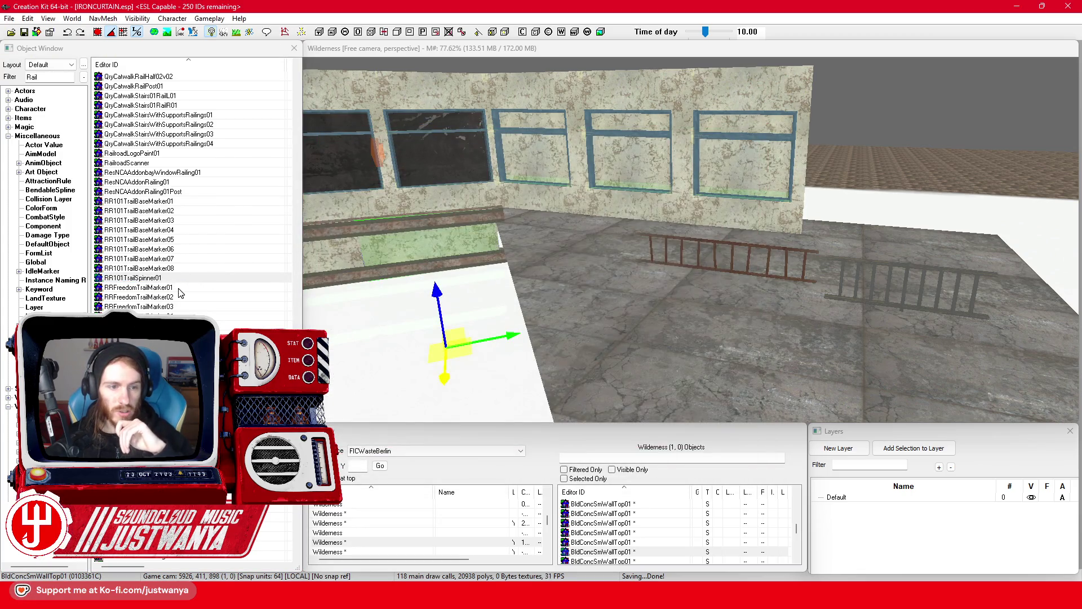
scroll(180, 292, "down", 2)
left_click(159, 306)
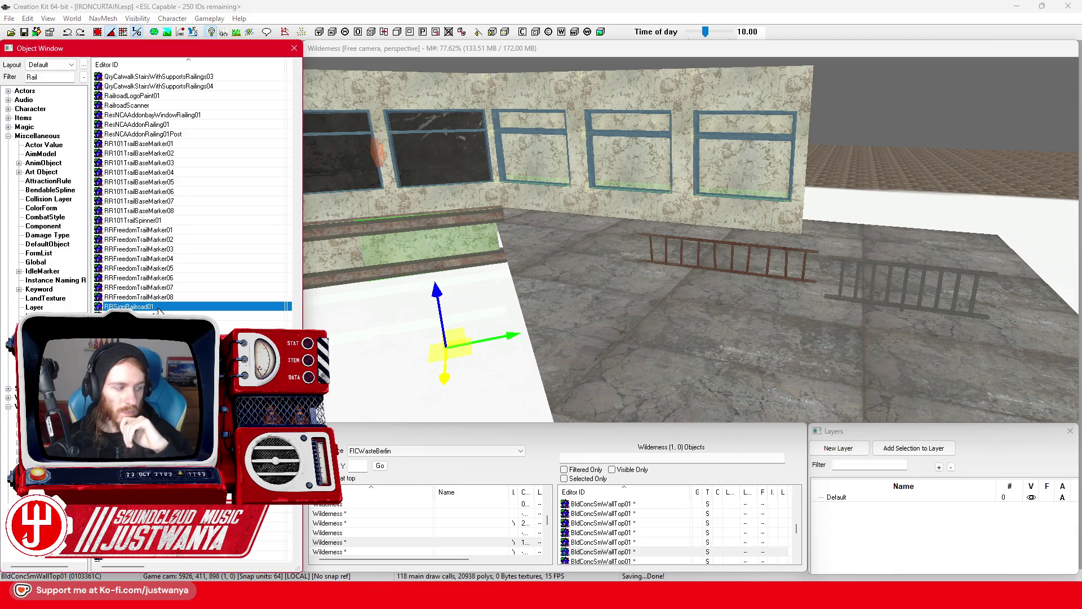
double_click(159, 307)
left_click(764, 130)
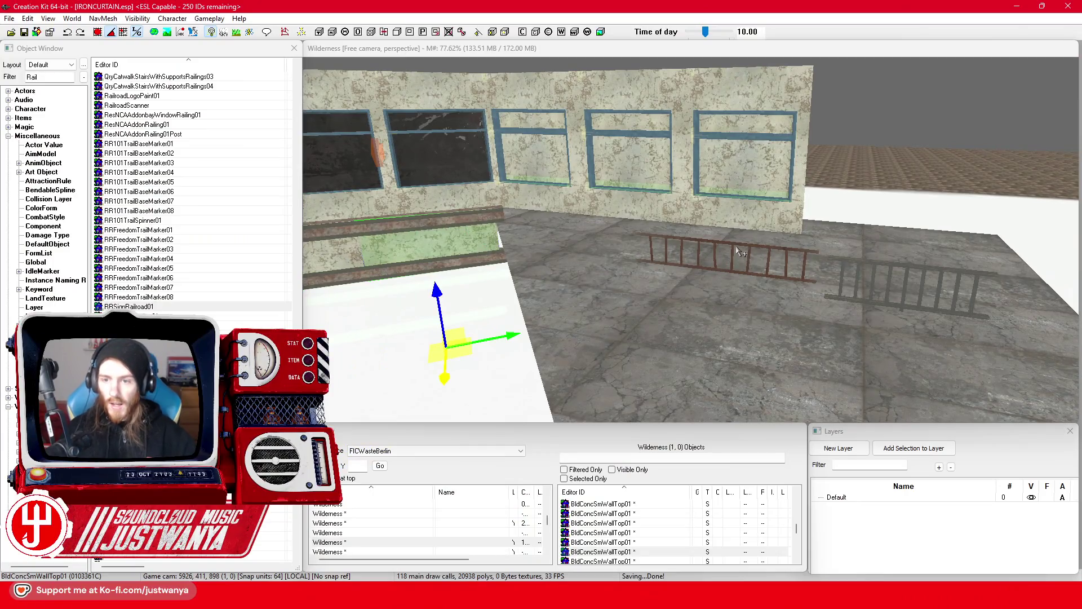
Step: Select the LadderMetalTall01Static ladder lying on the floor beside the windowed wall
left_click(737, 245)
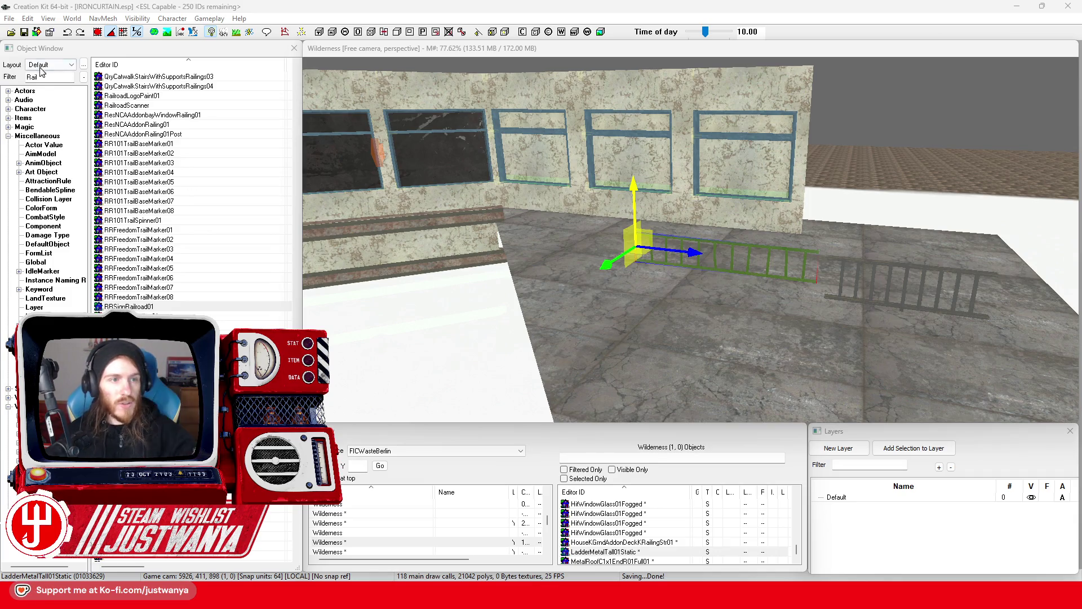
Step: Filter Activator records by FIC and place FIC_Act_BarbwireFence01 in front of the wall
left_click(39, 416)
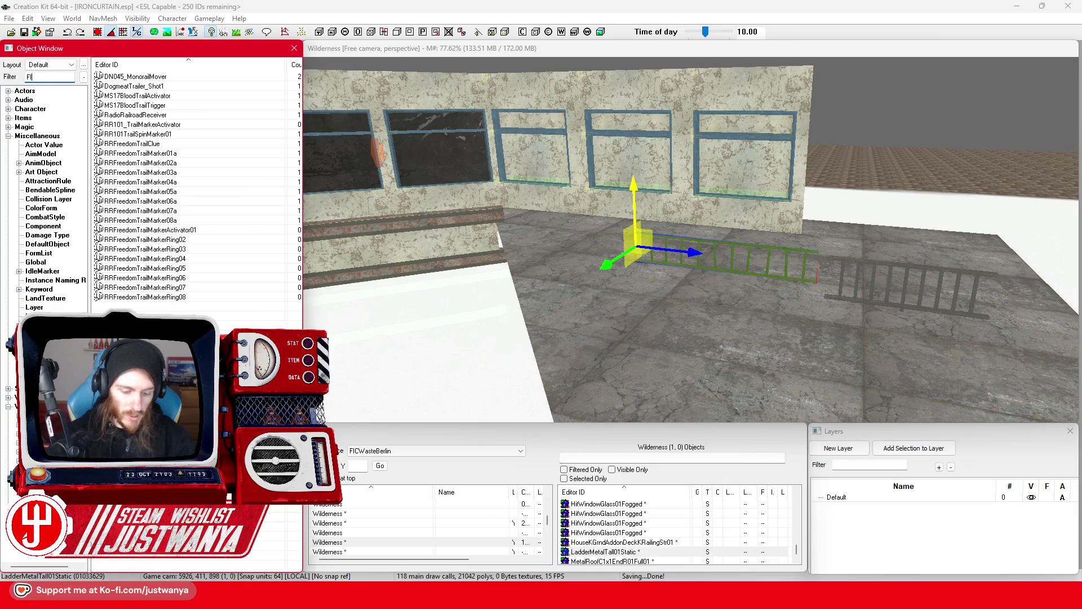
type("IC")
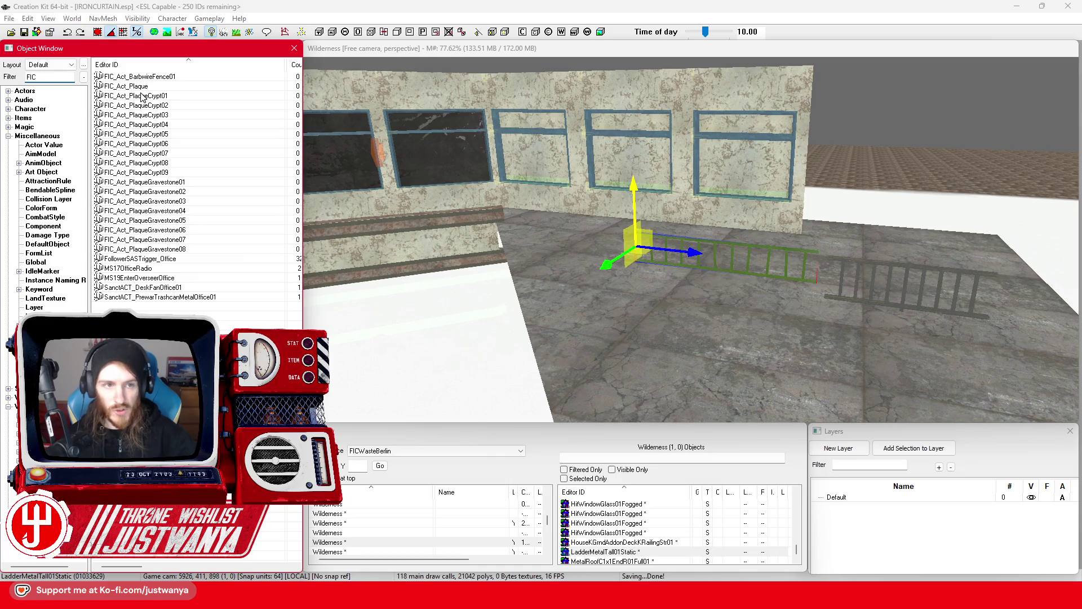
left_click_drag(141, 76, 666, 372)
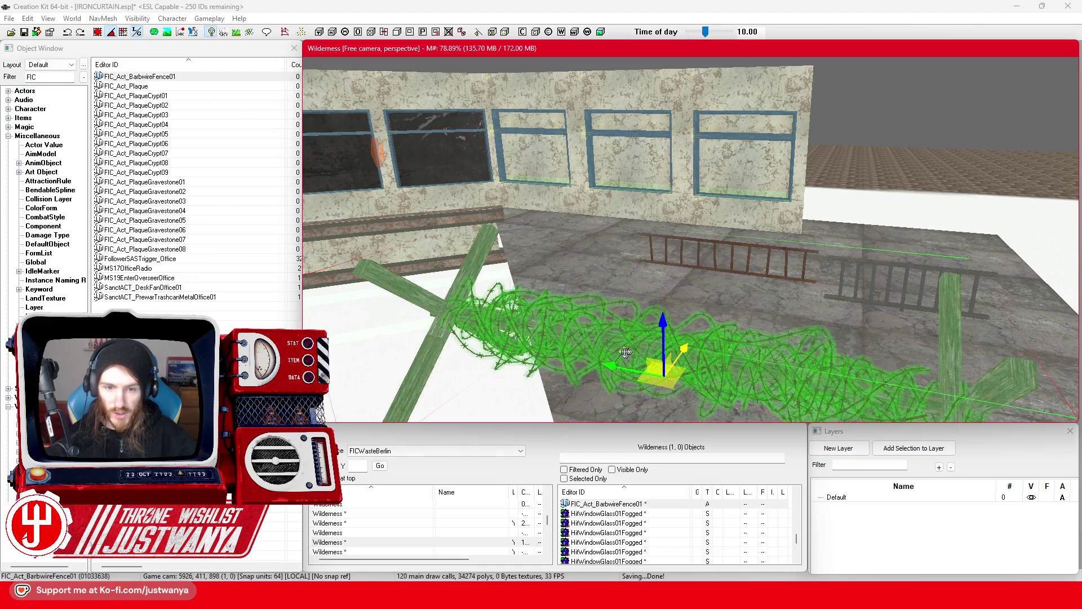
Step: Inspect the barbed-wire fence's base activator model, then delete the fence reference
scroll(643, 350, "up", 5)
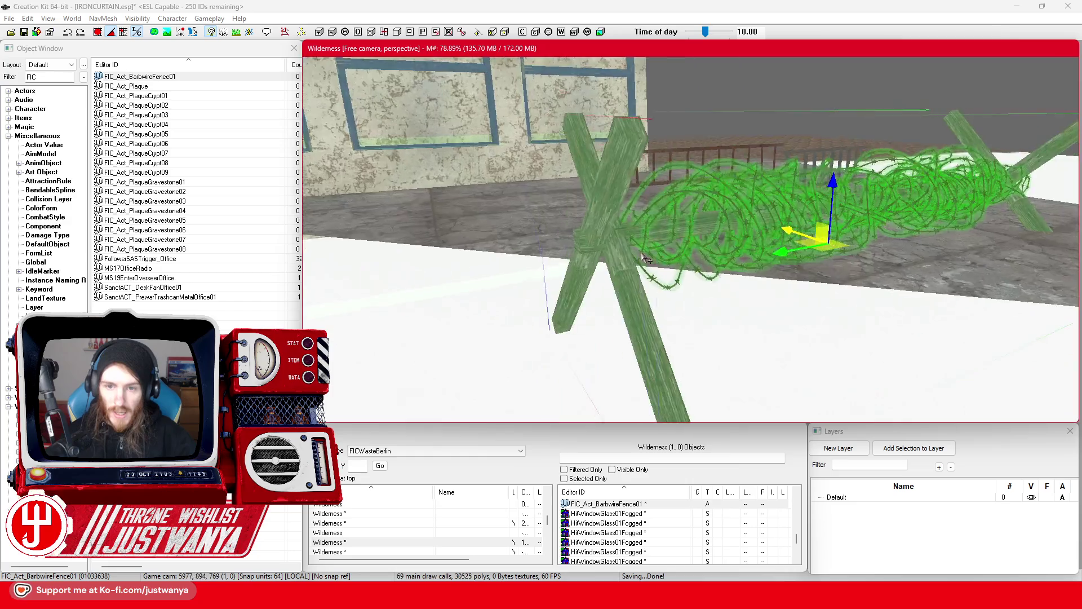
scroll(648, 252, "up", 3)
key("shift")
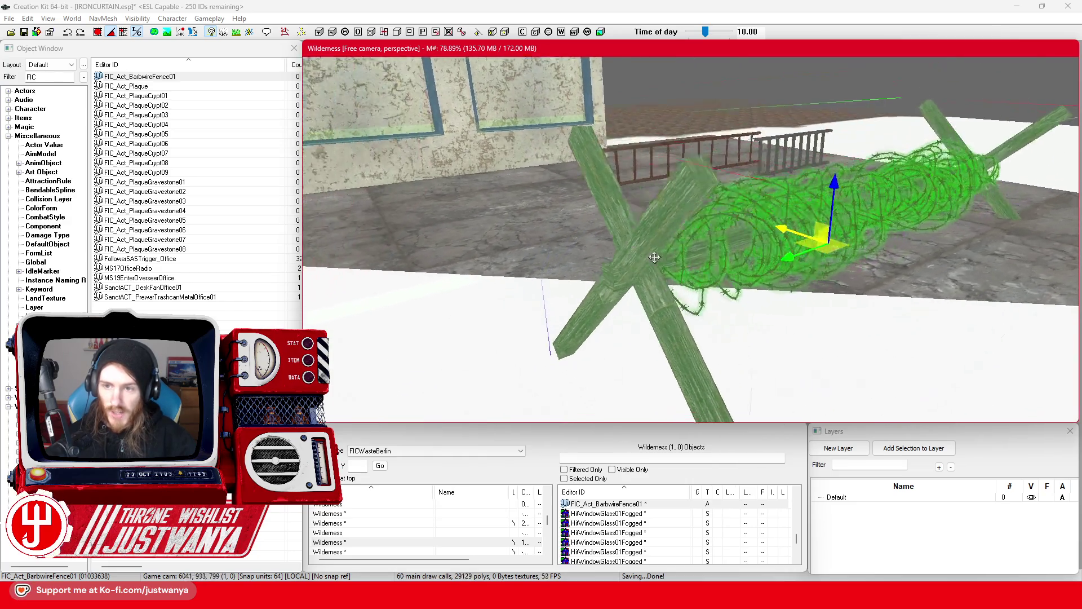
key("shift")
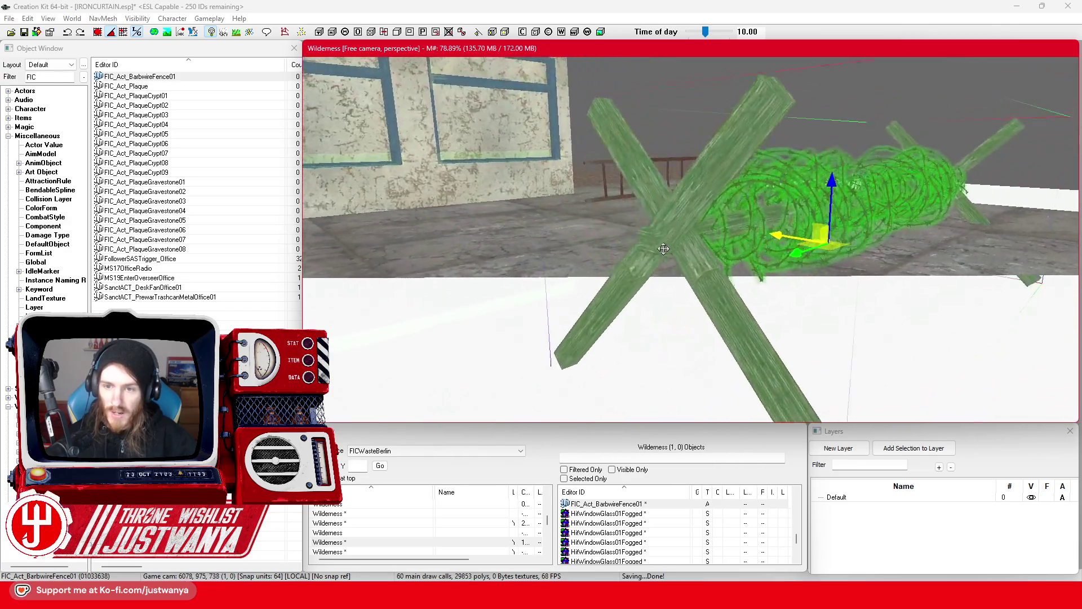
key("shift")
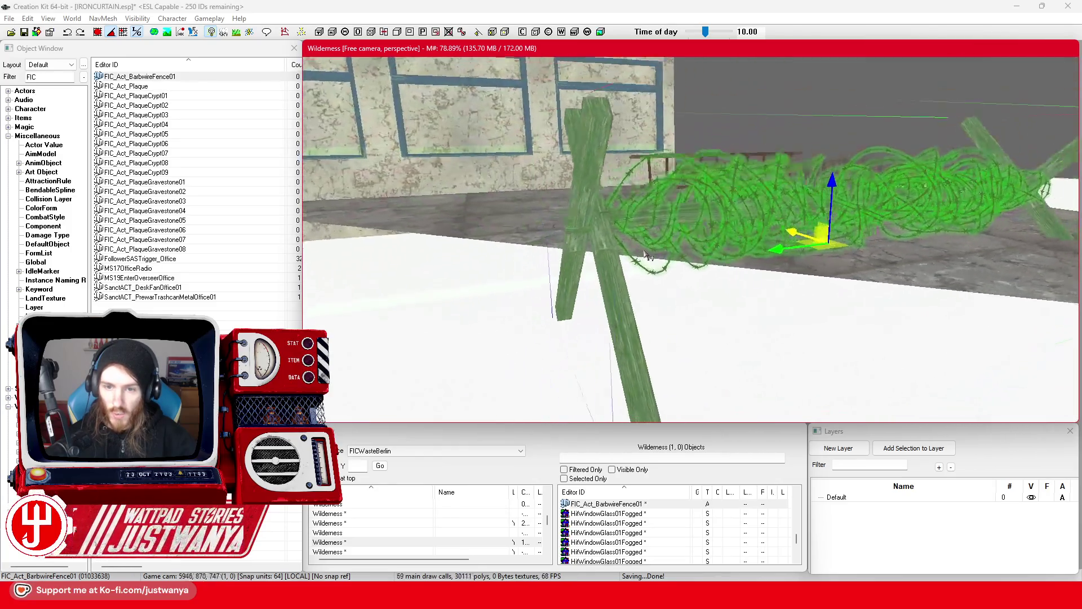
double_click(631, 235)
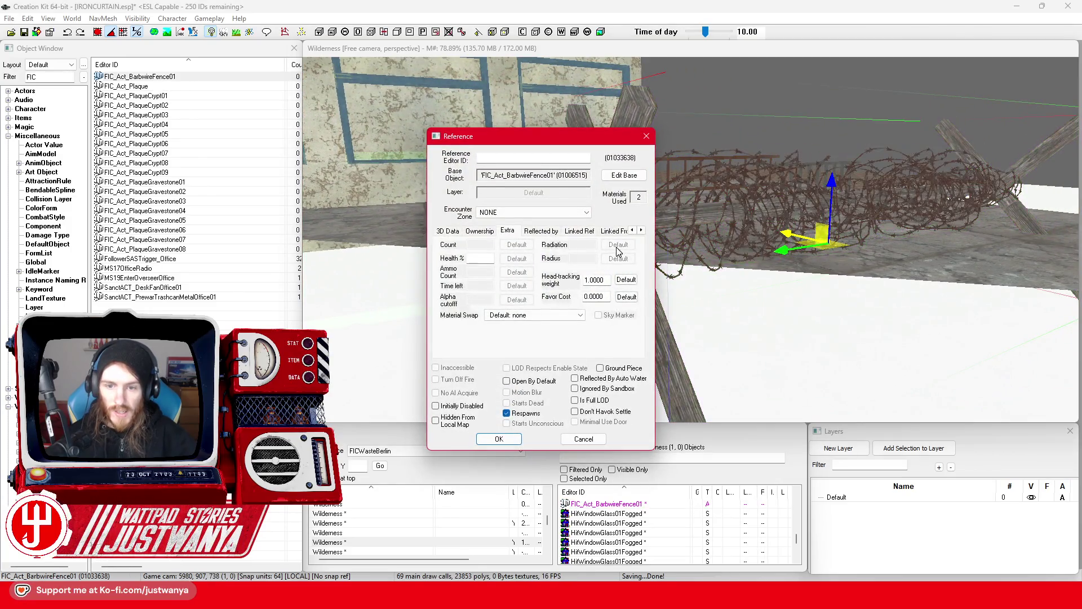
left_click(624, 176)
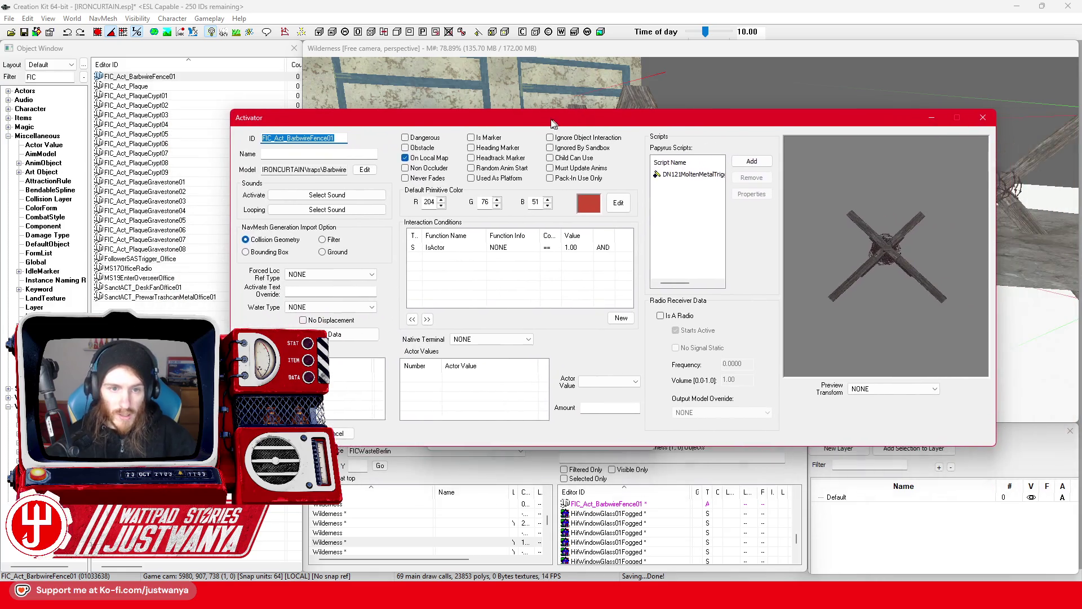
double_click(321, 170)
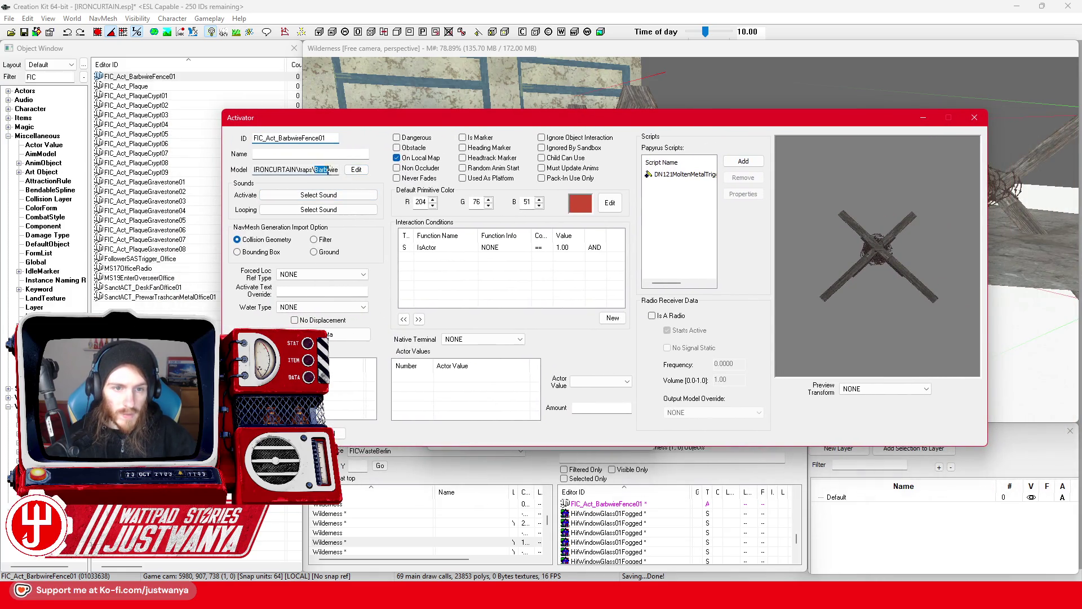
left_click(974, 118)
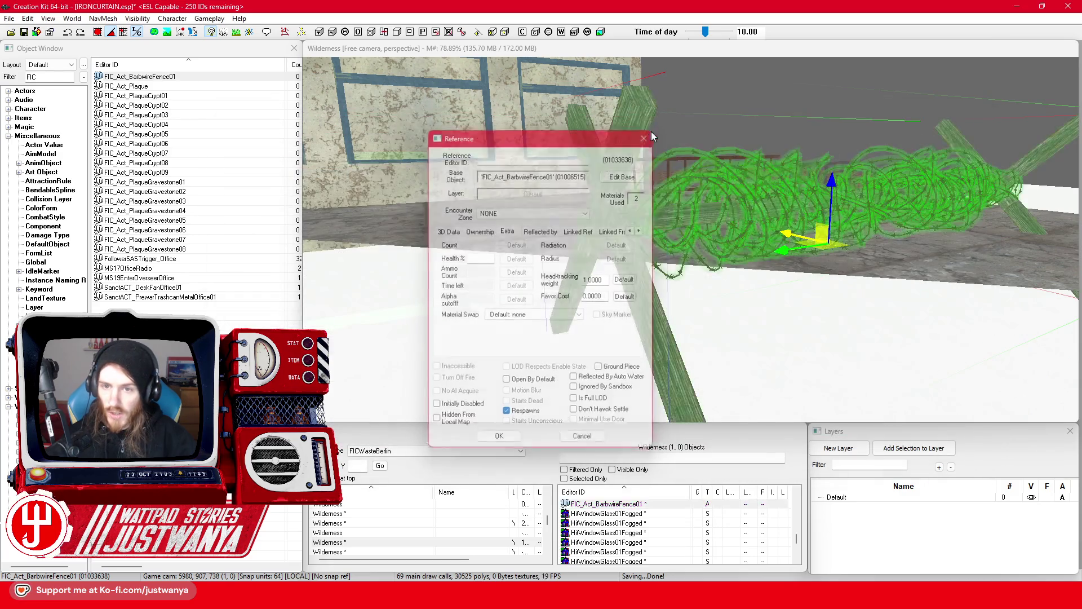
left_click(648, 138)
key("Delete")
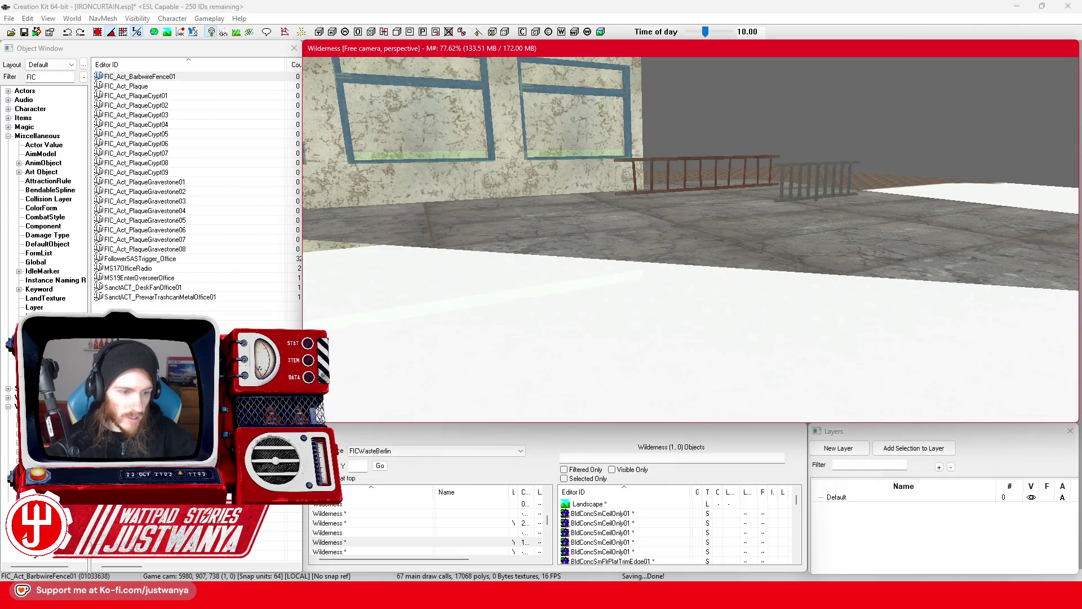
Step: Place the FIC_SCOL_BarbwireFence01 static collection beside the windowed wall
left_click(33, 406)
left_click_drag(164, 127, 328, 149)
left_click_drag(947, 269, 947, 268)
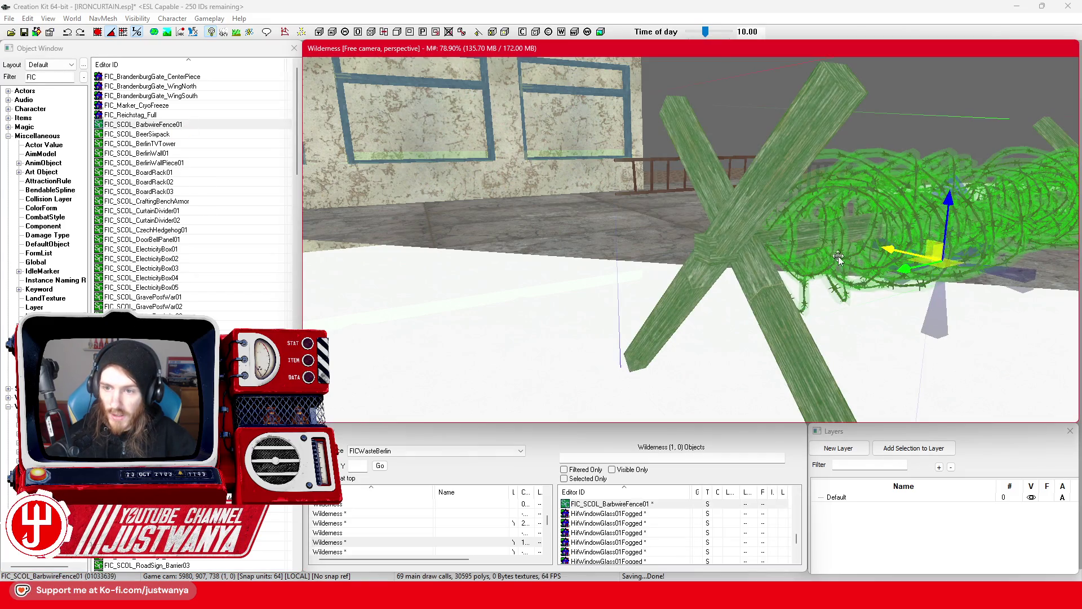
key("f")
Step: Fragment the fence collection and delete the wire pieces, keeping one wooden post
right_click(754, 257)
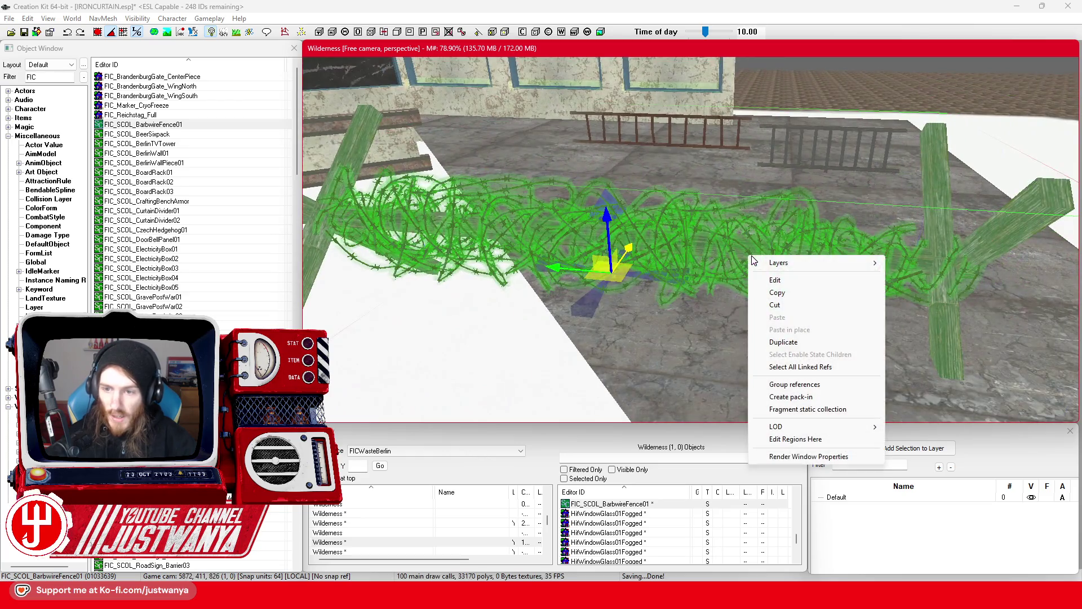
left_click(812, 409)
left_click(534, 343)
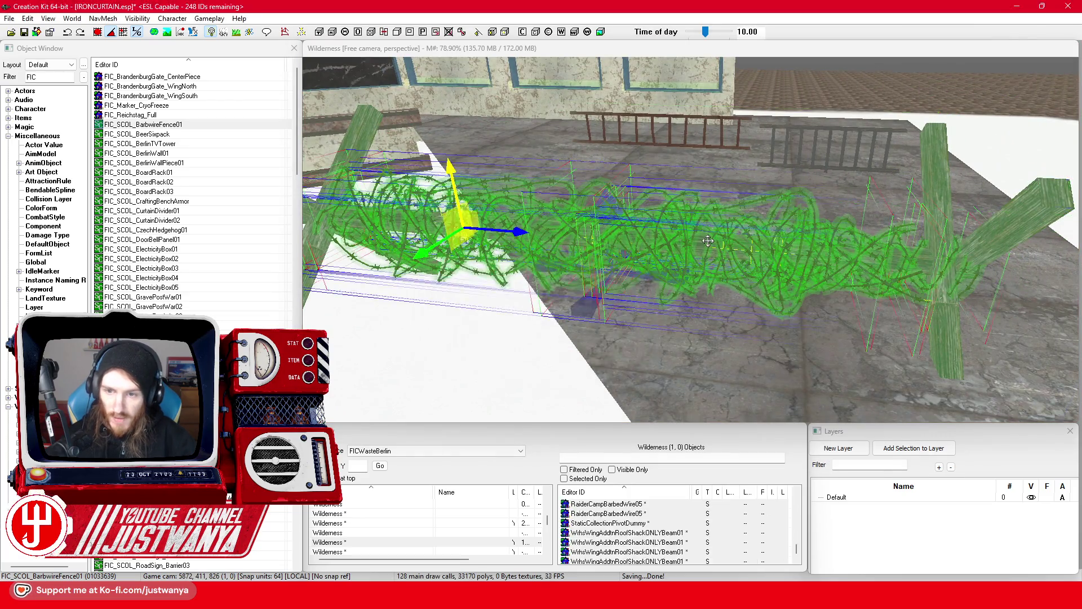
left_click(1031, 222, "ctrl")
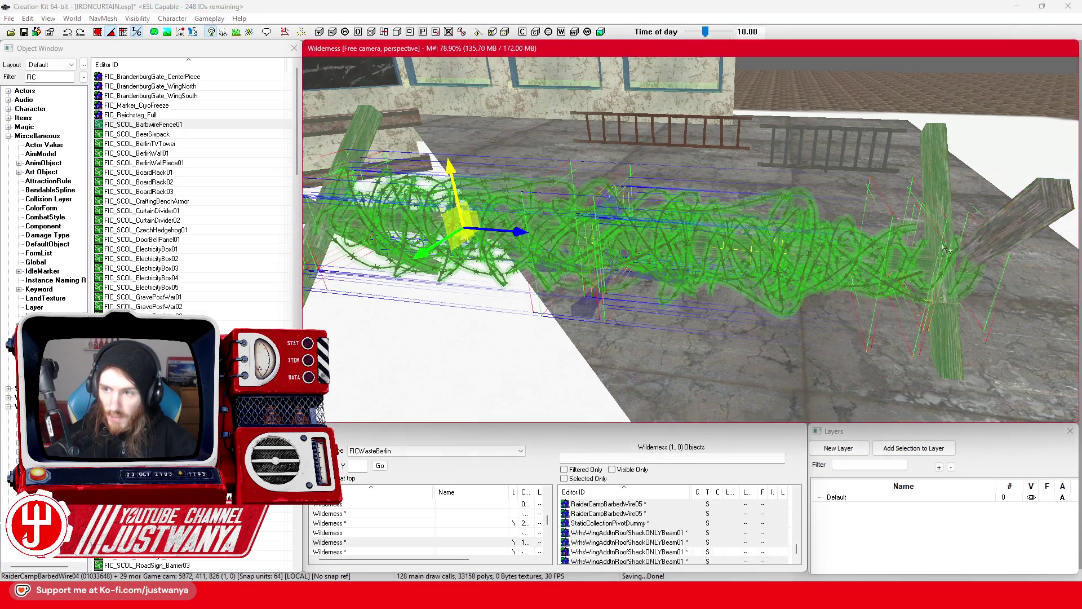
key("Delete")
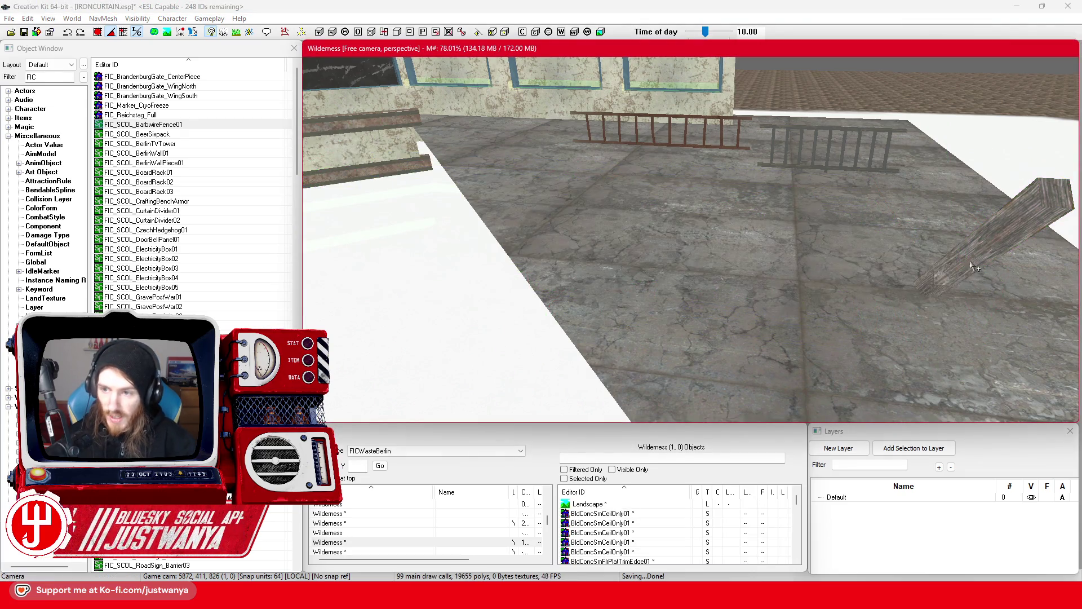
Step: Move the beam to the middle of the floor, reset its rotation to zero, and raise it
left_click(962, 260)
mouse_move(895, 282)
left_mouse_down()
mouse_move(789, 293)
mouse_move(592, 257)
left_mouse_up()
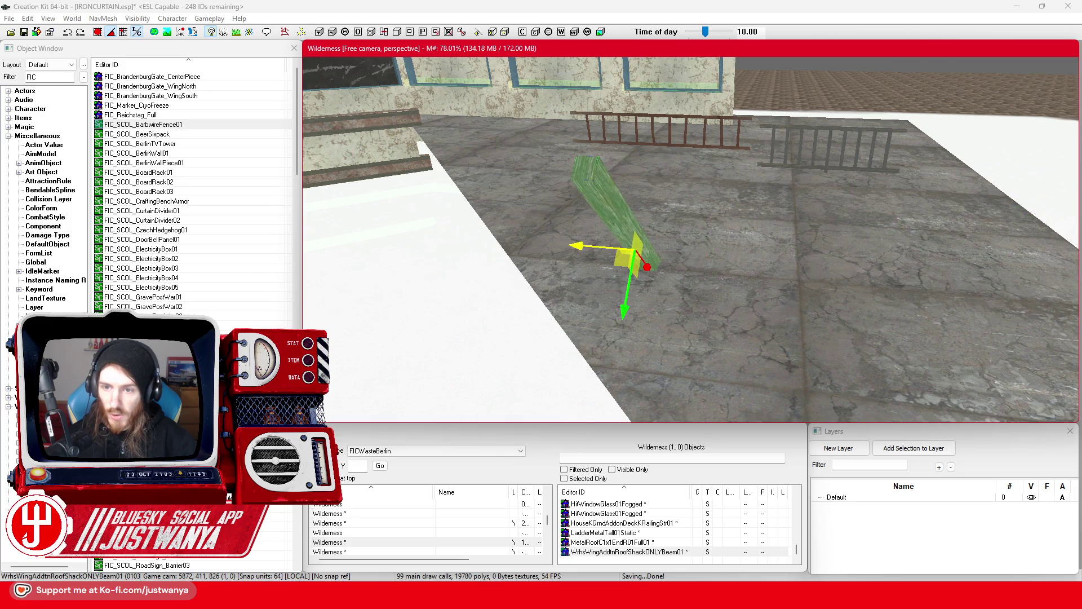
key("e")
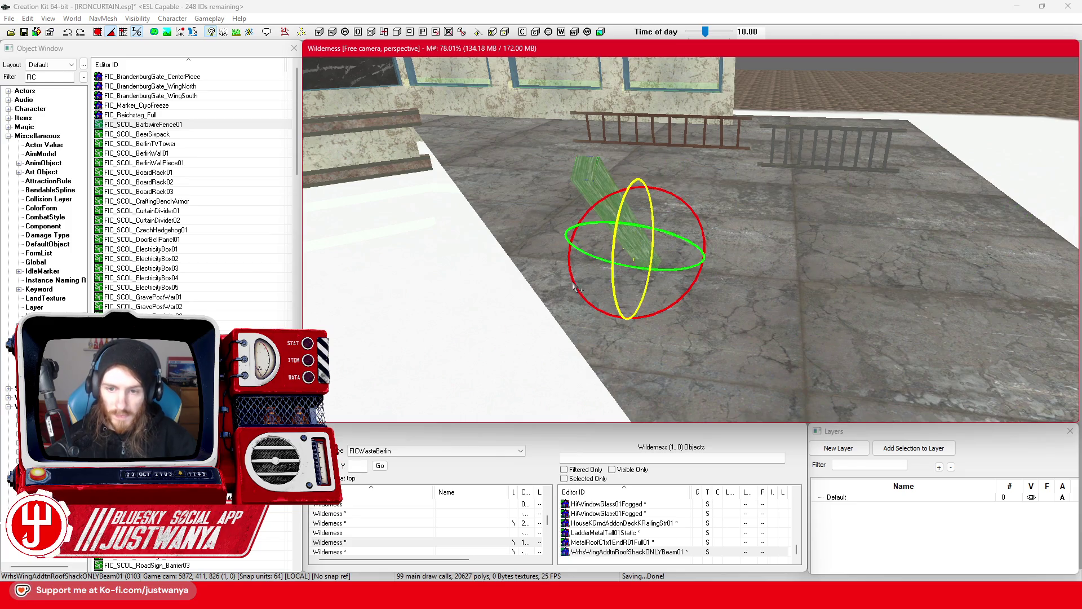
double_click(596, 189)
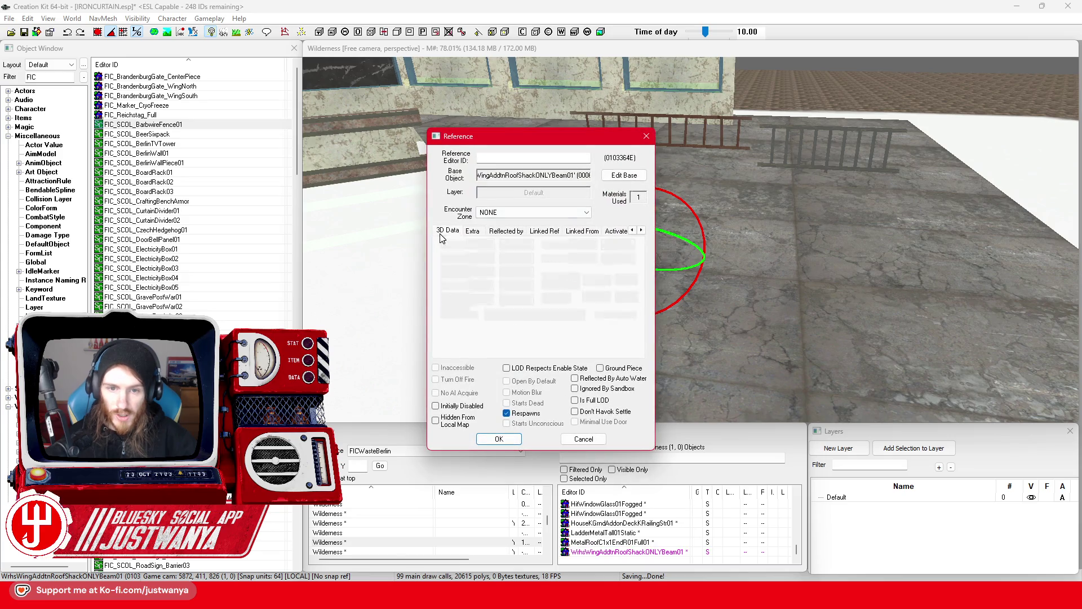
left_click(627, 246)
left_click(498, 439)
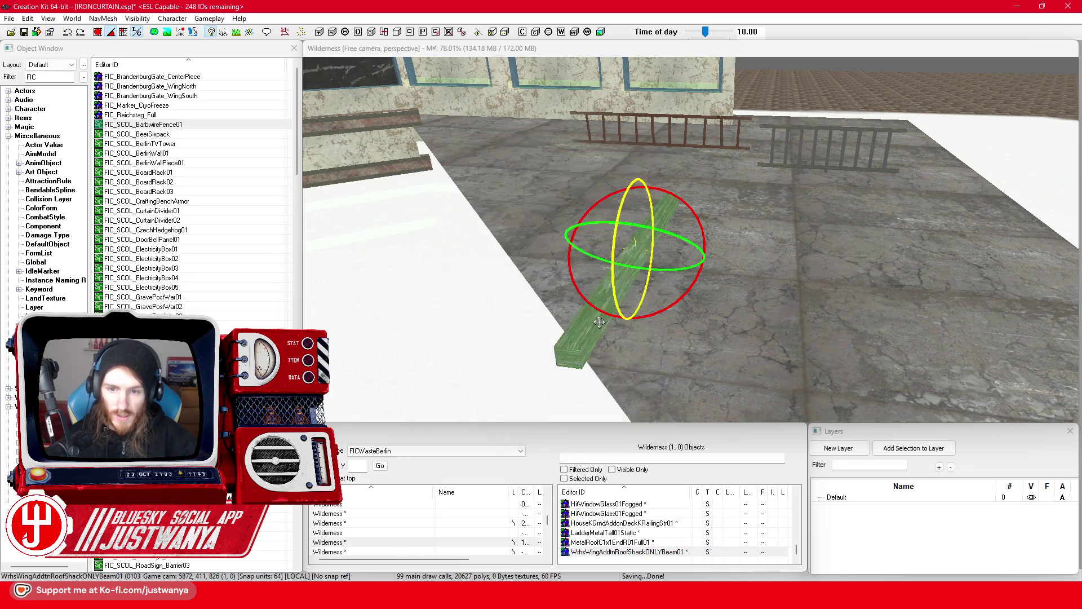
key("w")
left_click_drag(622, 248, 626, 214)
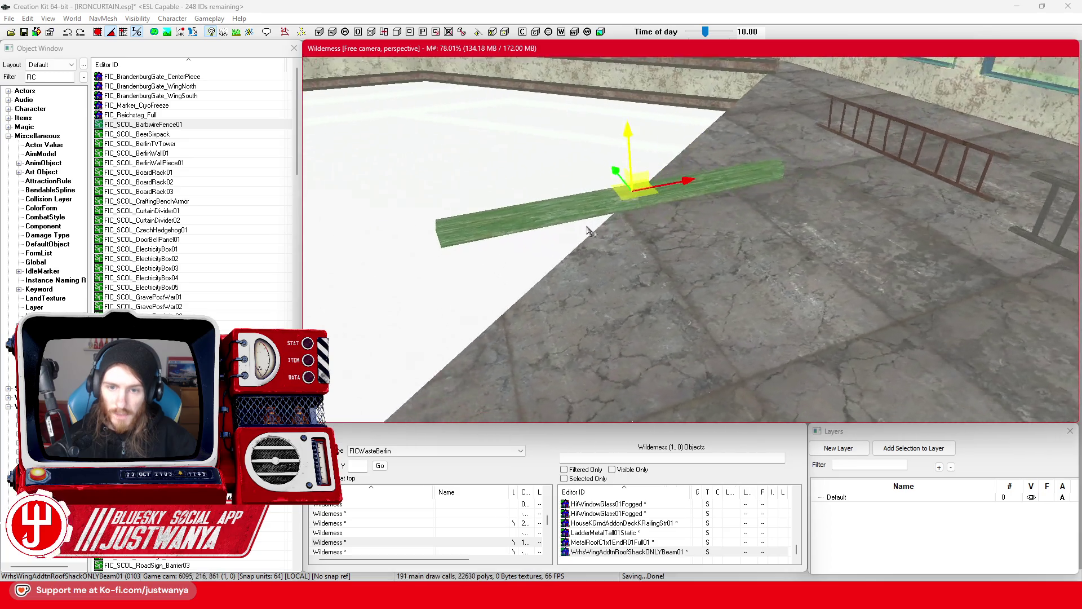
Step: Apply the AshAndChar01 material swap to the beam, then revert it to none
double_click(630, 235)
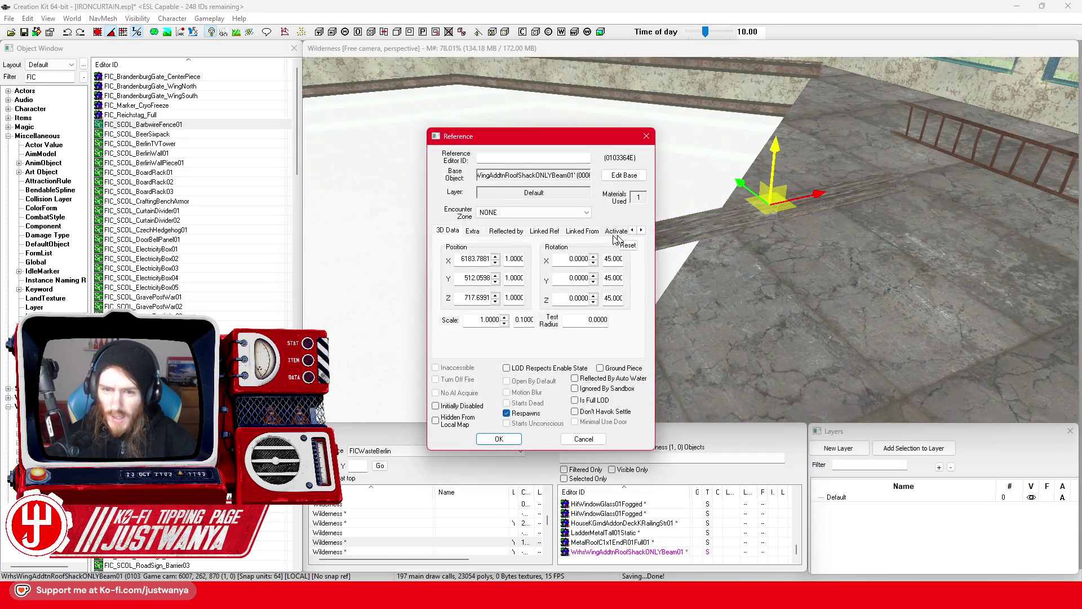
left_click(472, 231)
left_click(543, 313)
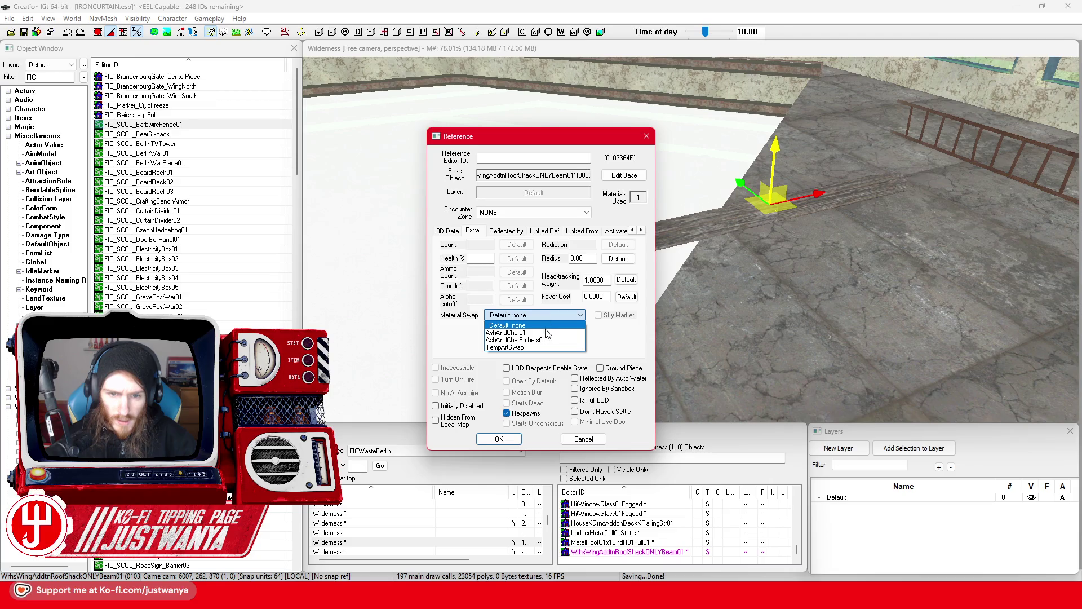
left_click(536, 333)
left_click(499, 439)
double_click(647, 232)
left_click(507, 315)
left_click(510, 351)
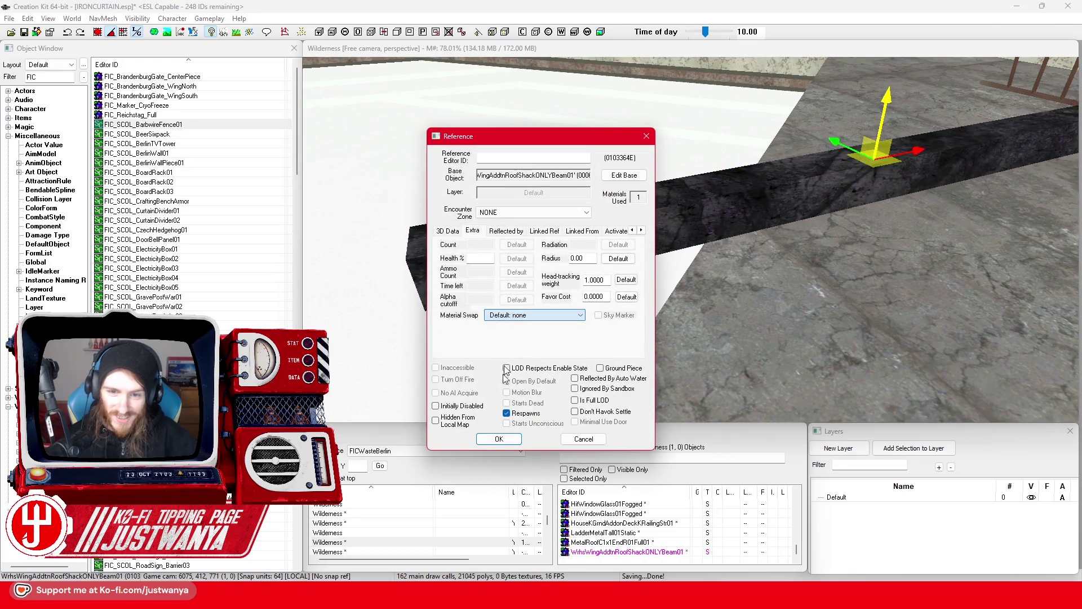
left_click(499, 439)
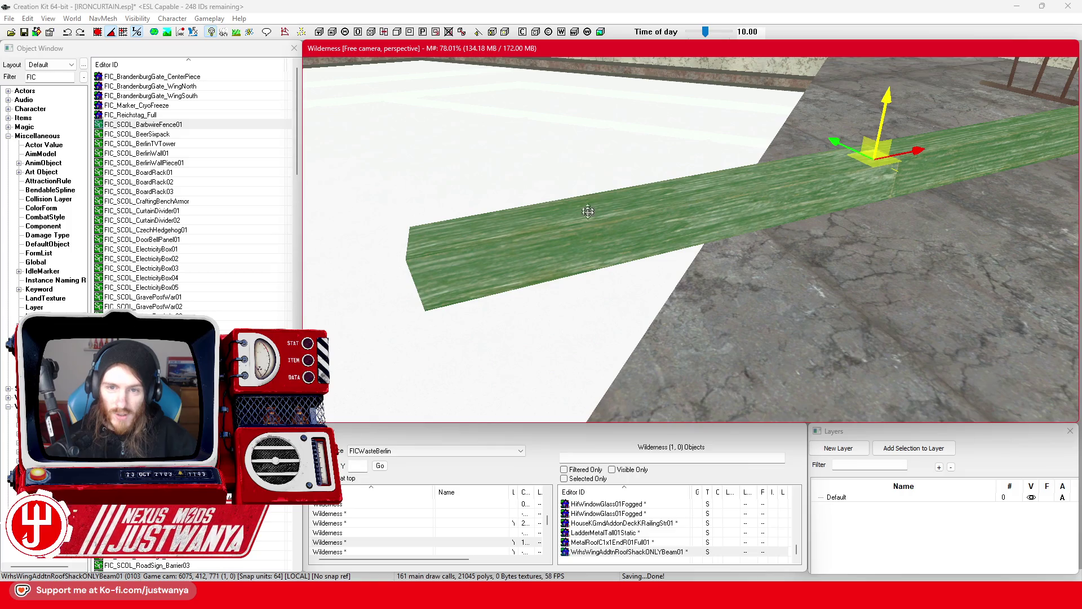
Step: Open the beam's base Static form, WhsWingAddtnRoofShackONLYBeam01
double_click(590, 226)
mouse_move(576, 145)
left_mouse_down()
mouse_move(909, 103)
mouse_move(929, 90)
left_mouse_up()
left_click(976, 119)
left_click_drag(524, 131, 659, 111)
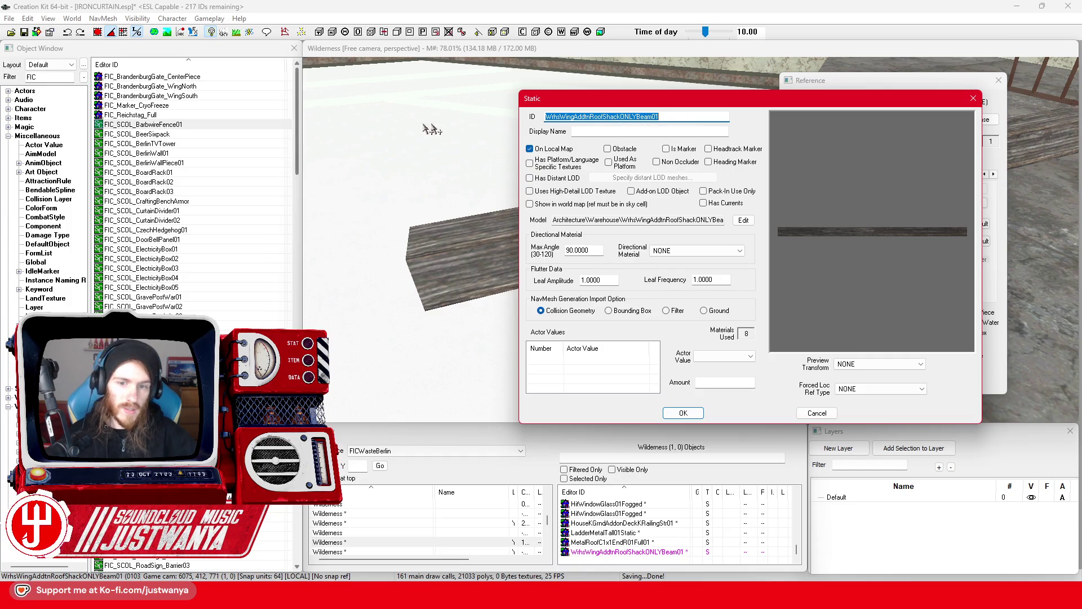
Step: Paste the beam's ID into the Object Window filter and close the Static and Reference dialogs
double_click(49, 76)
key("ctrl+v")
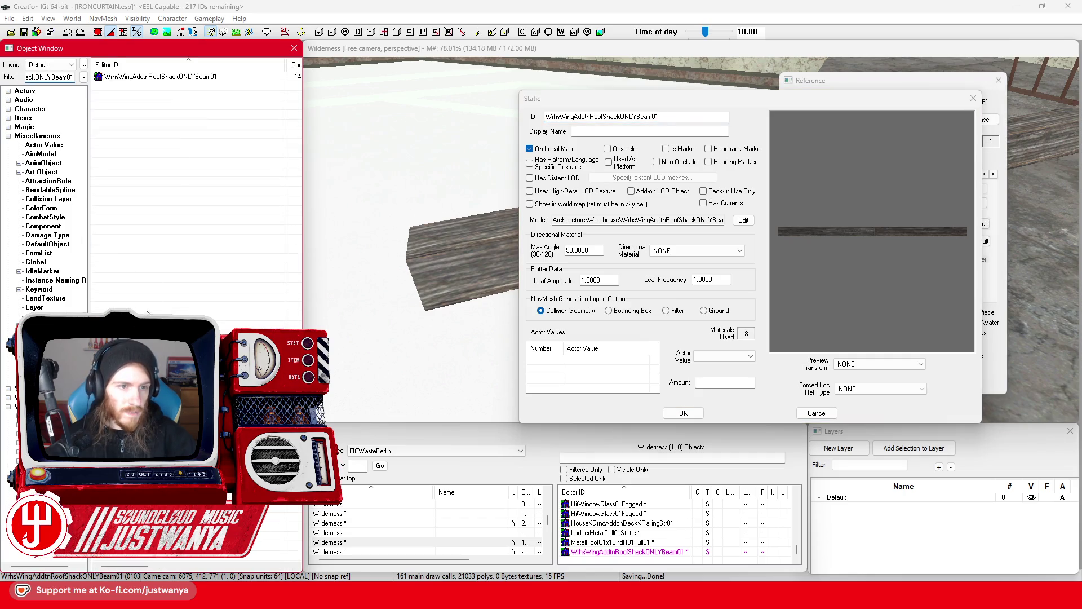
double_click(189, 78)
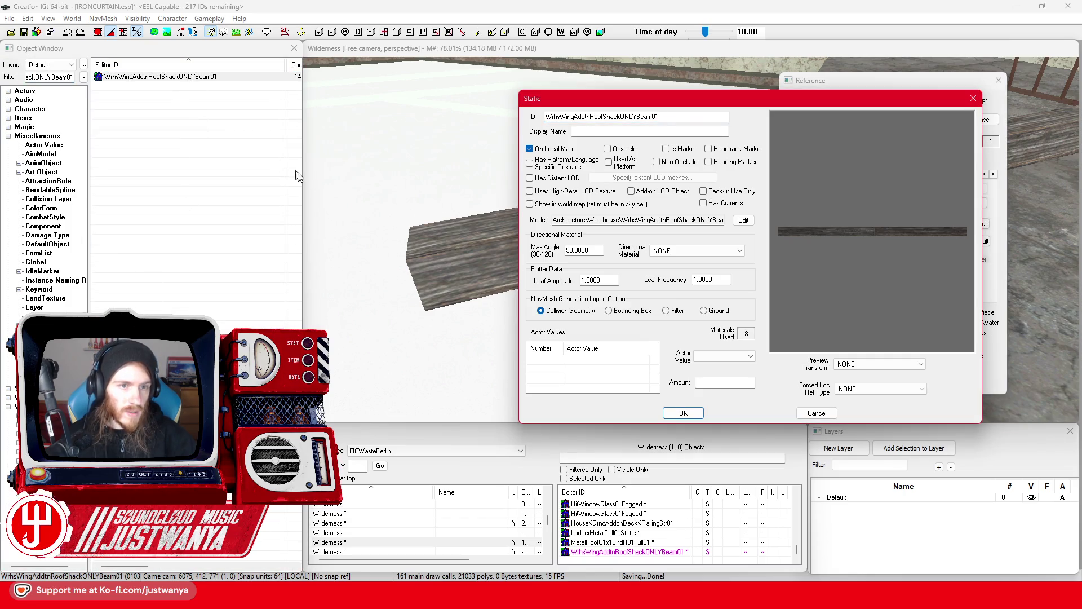
left_click(973, 100)
left_click(947, 108)
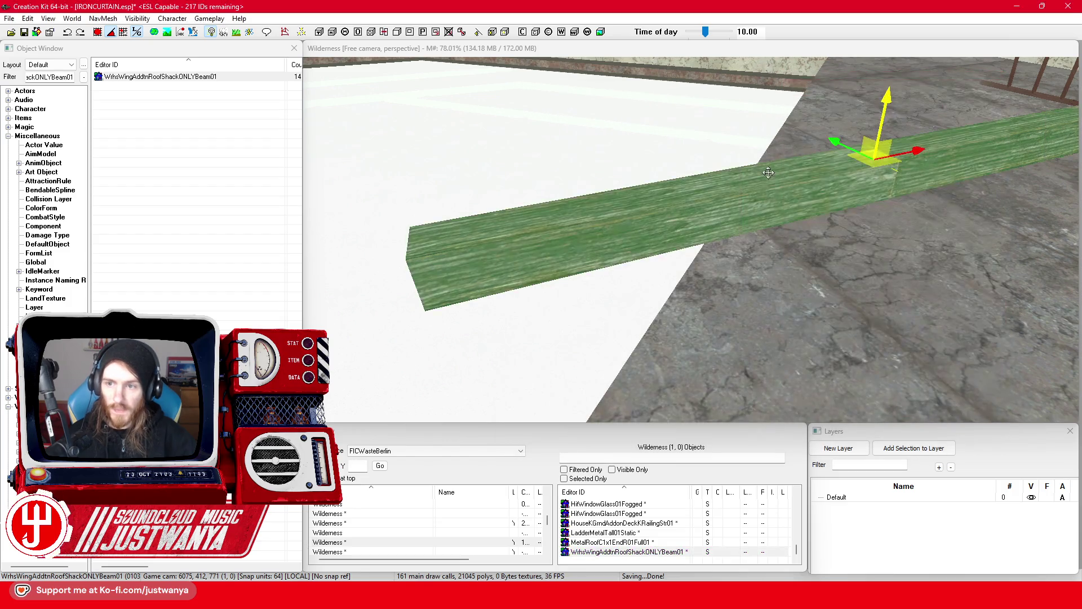
Step: Duplicate the beam, then undo the duplication so only the original beam remains
scroll(613, 241, "down", 3)
key("ctrl+d")
left_click_drag(613, 240, 350, 282)
key("ctrl+z")
key("ctrl+z")
key("ctrl+z")
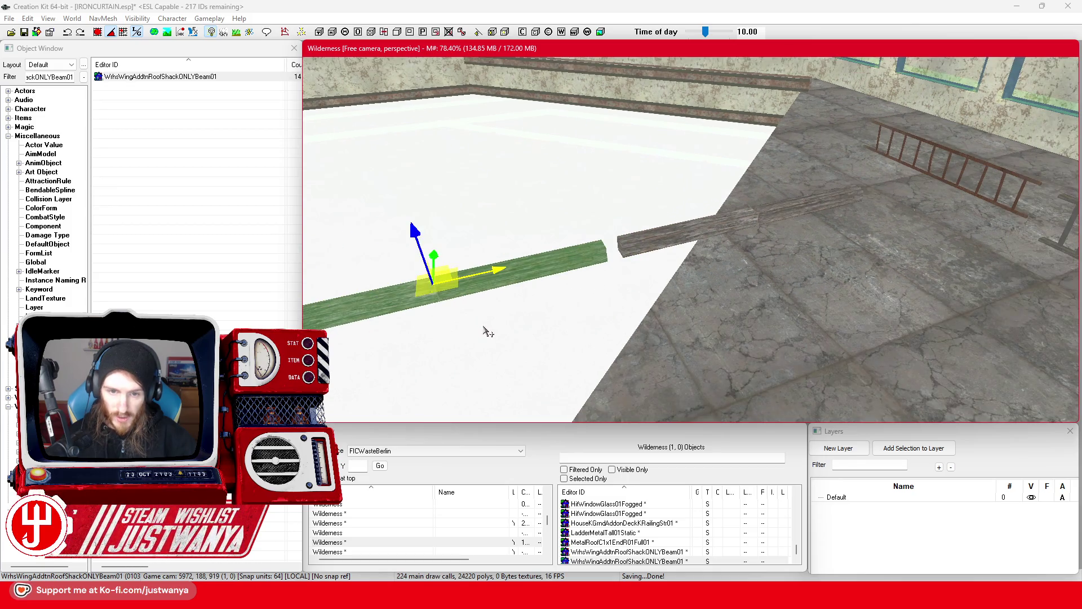
key("ctrl+y")
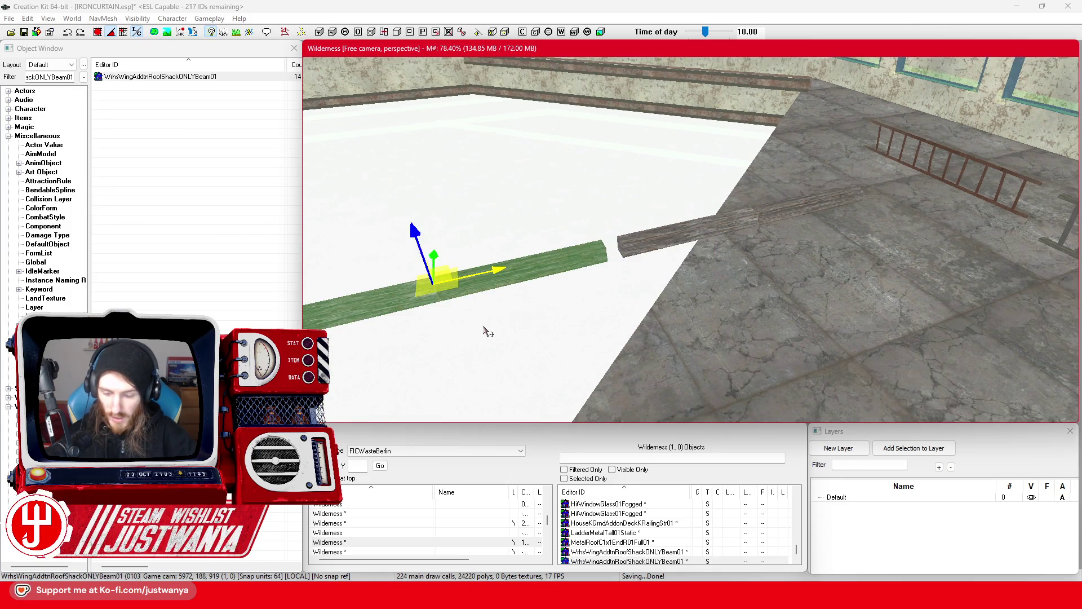
key("ctrl+z")
left_click(684, 235)
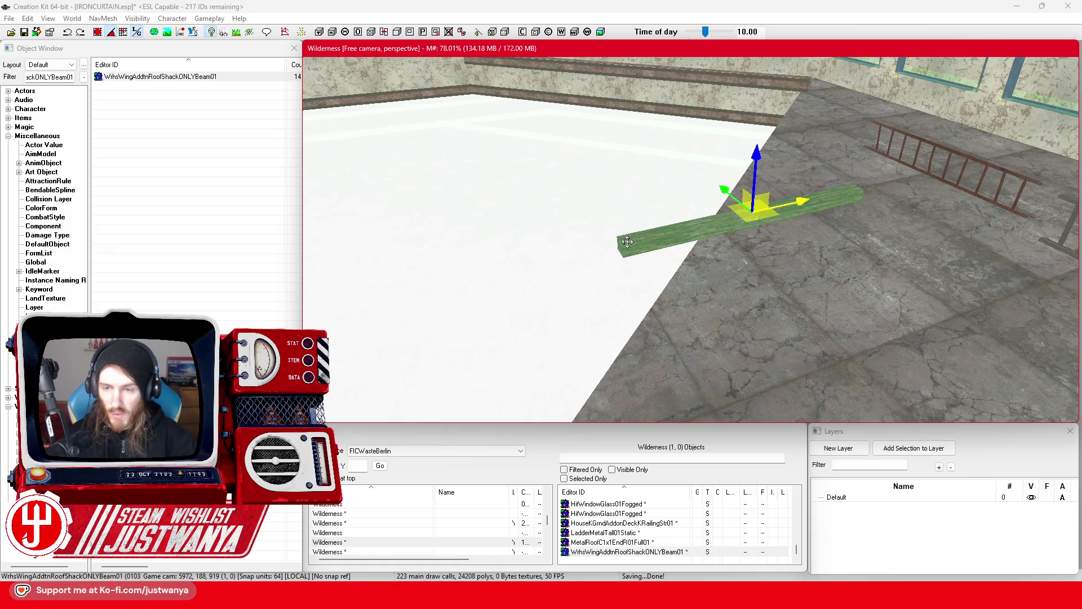
key("shift")
scroll(647, 244, "up", 4)
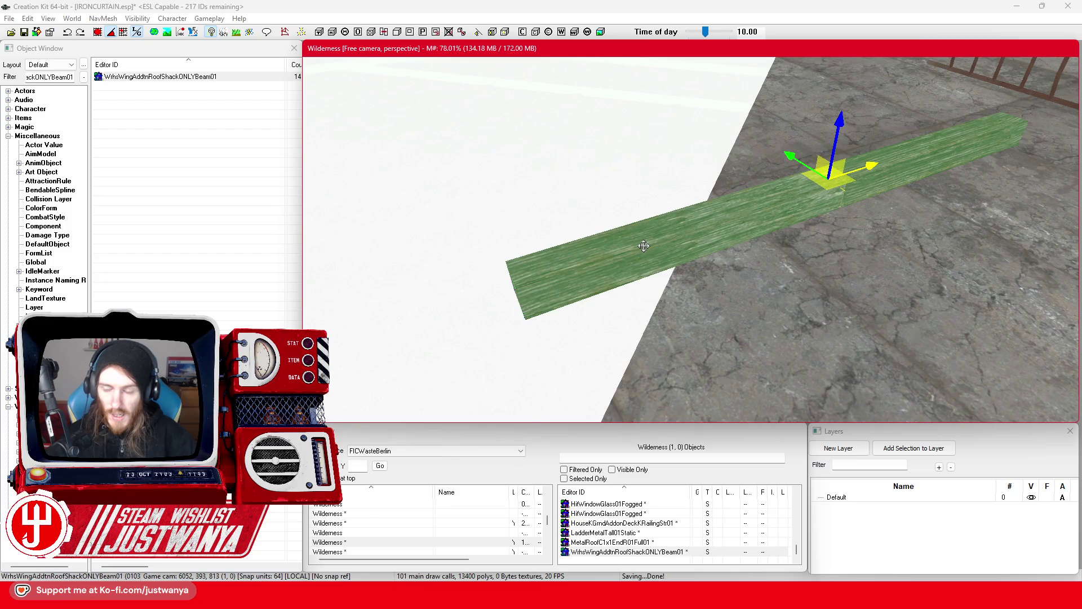
key("shift")
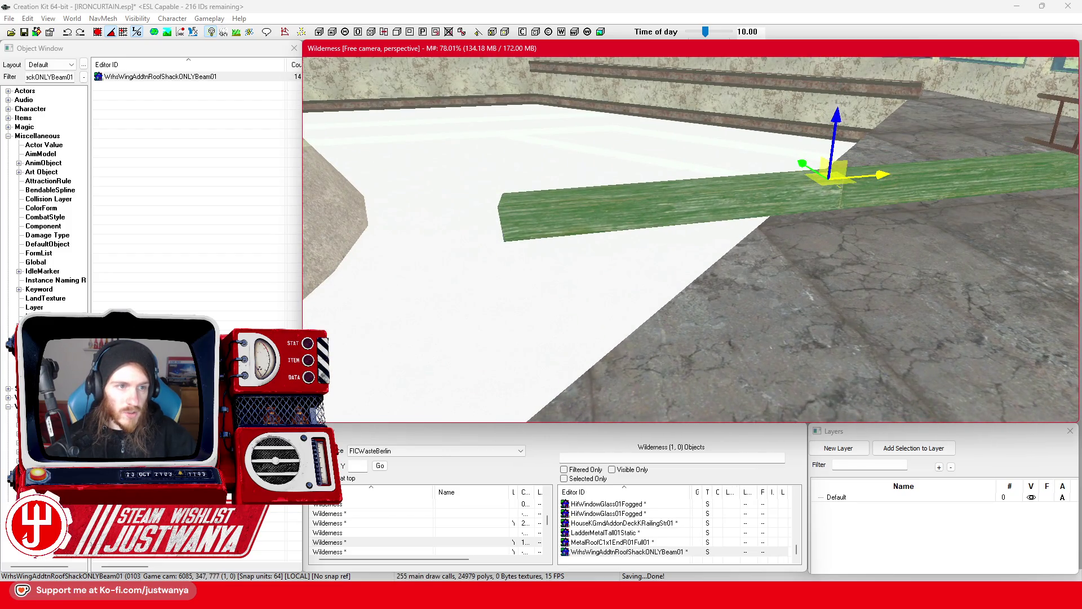
Step: Filter the object list by B and preview DCKitMetalBeam01 and ChurchIntSupportCossbeam01
left_click(185, 91)
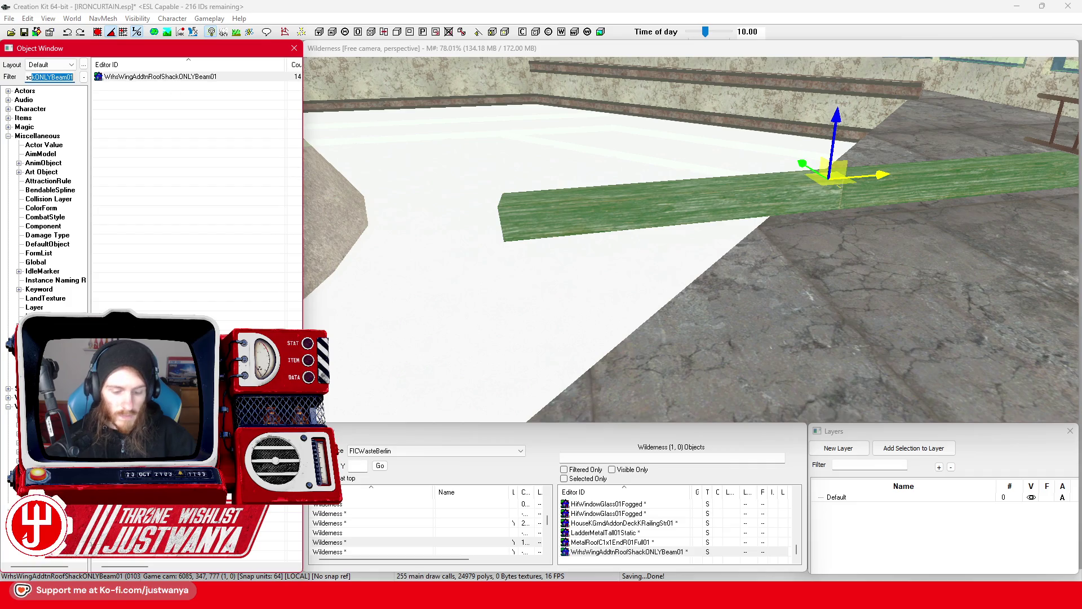
type("WrhsWingAd")
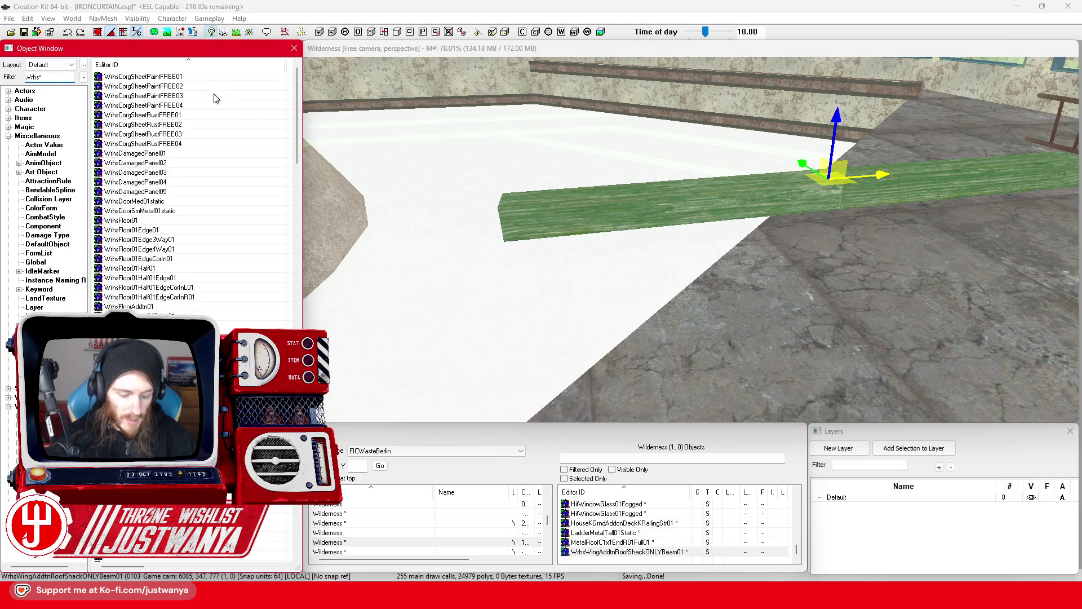
type("Beam")
key("ctrl+a")
type("B")
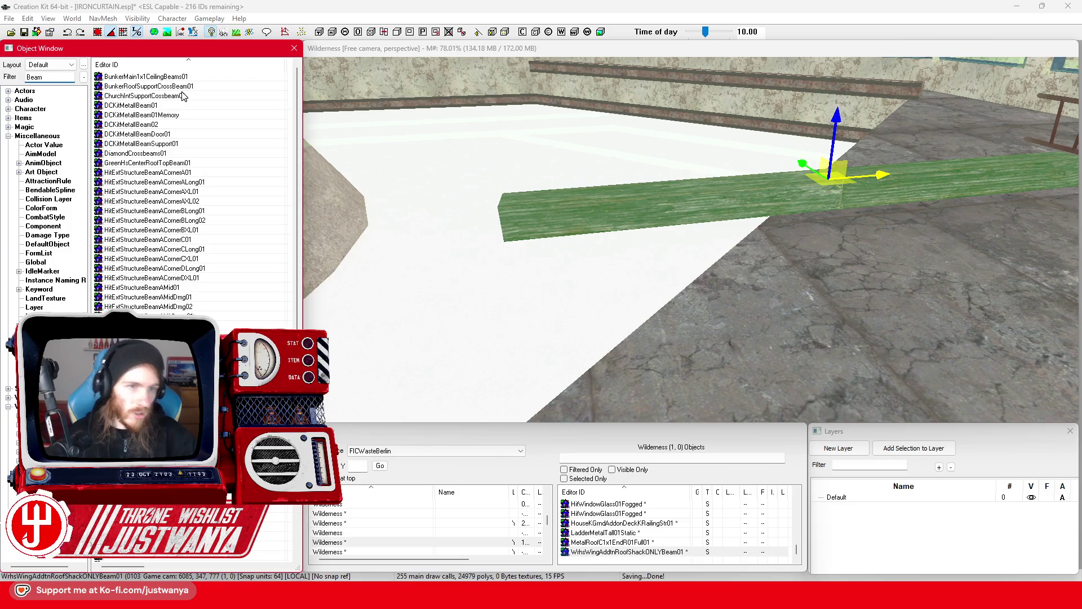
double_click(186, 105)
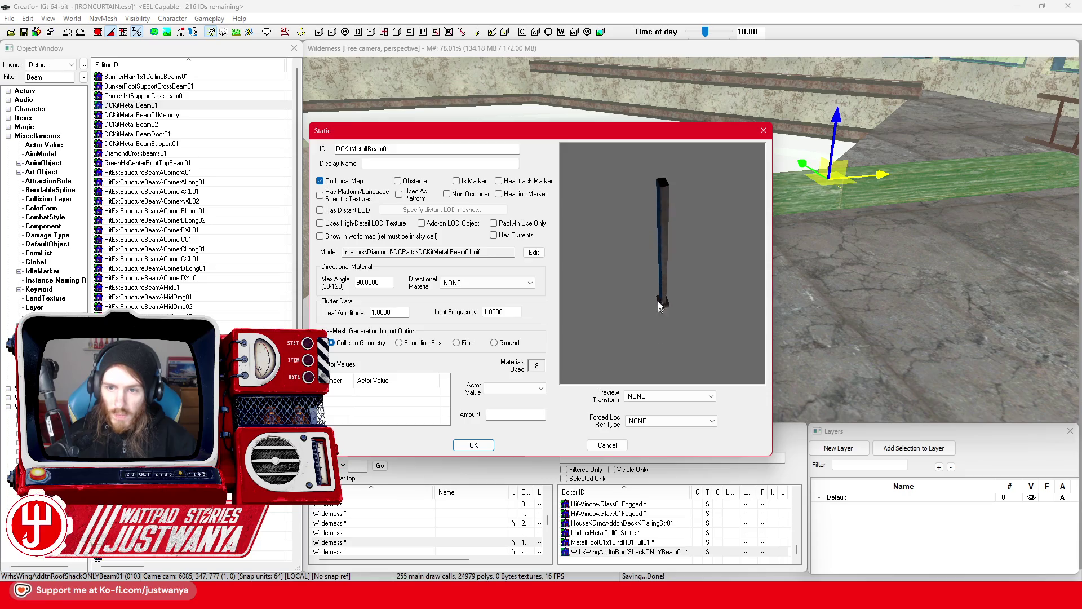
left_click(764, 131)
double_click(169, 96)
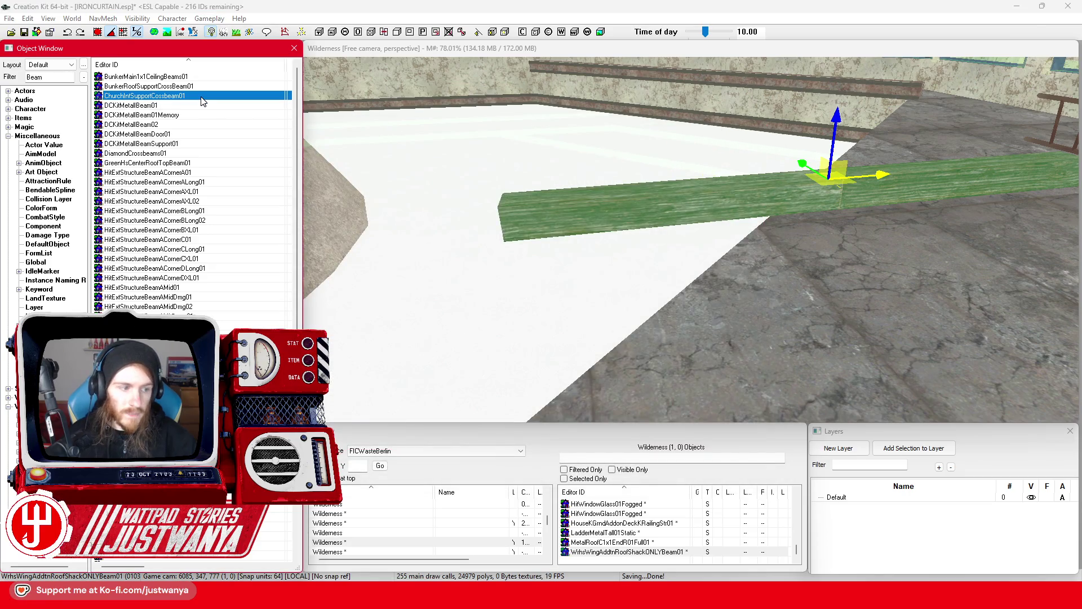
left_click_drag(760, 271, 575, 277)
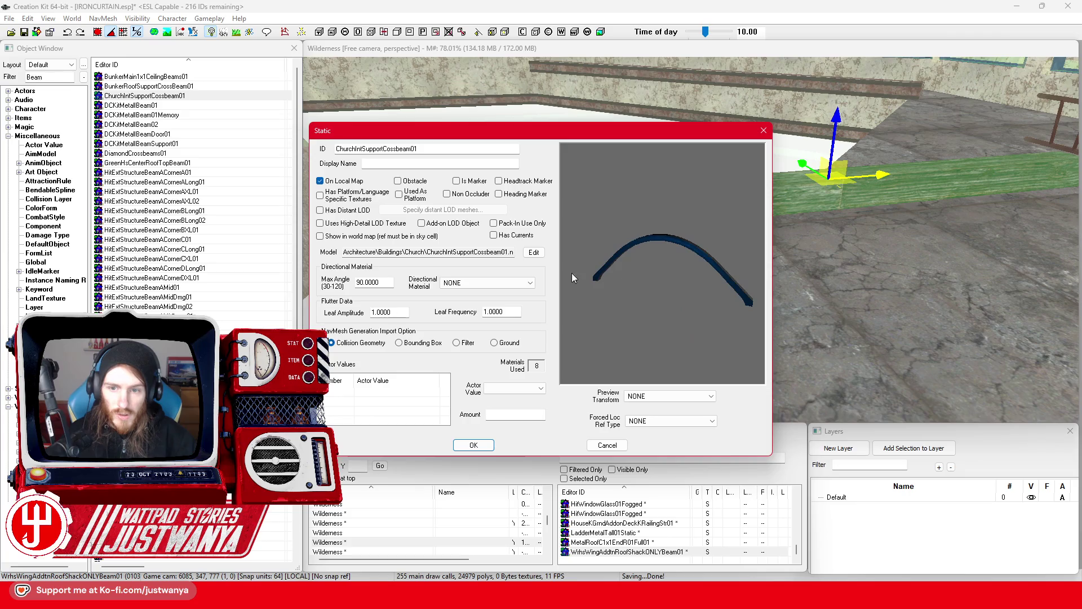
left_click(764, 131)
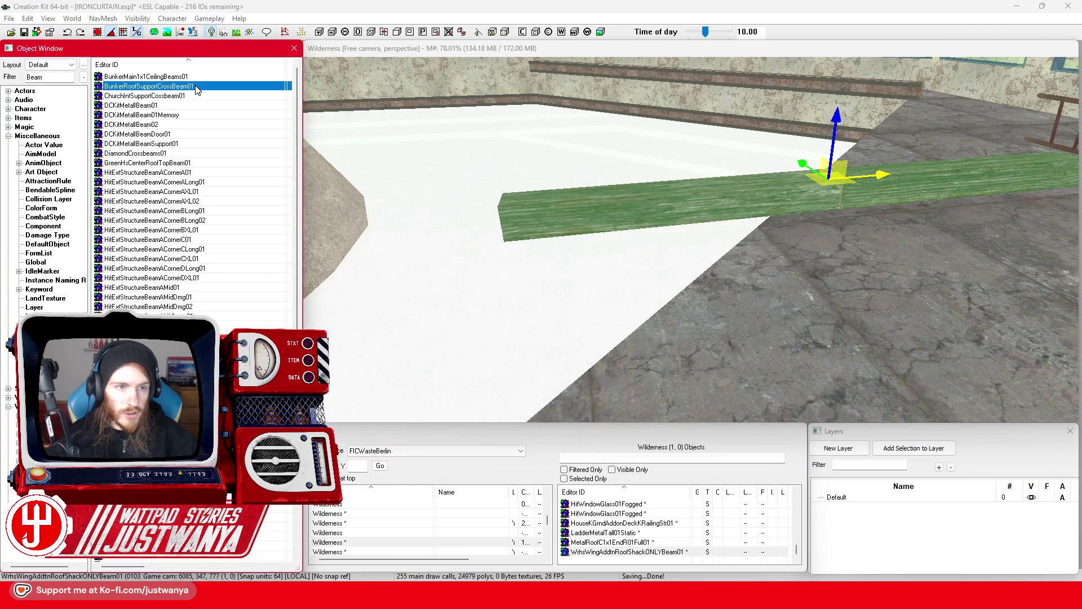
Step: Preview BunkerRoofSupportCrossBeam01, BunkerMain1x1CeilingBeams01 and DiamondCrossbeams01 beam models
double_click(197, 87)
left_click_drag(758, 276, 694, 223)
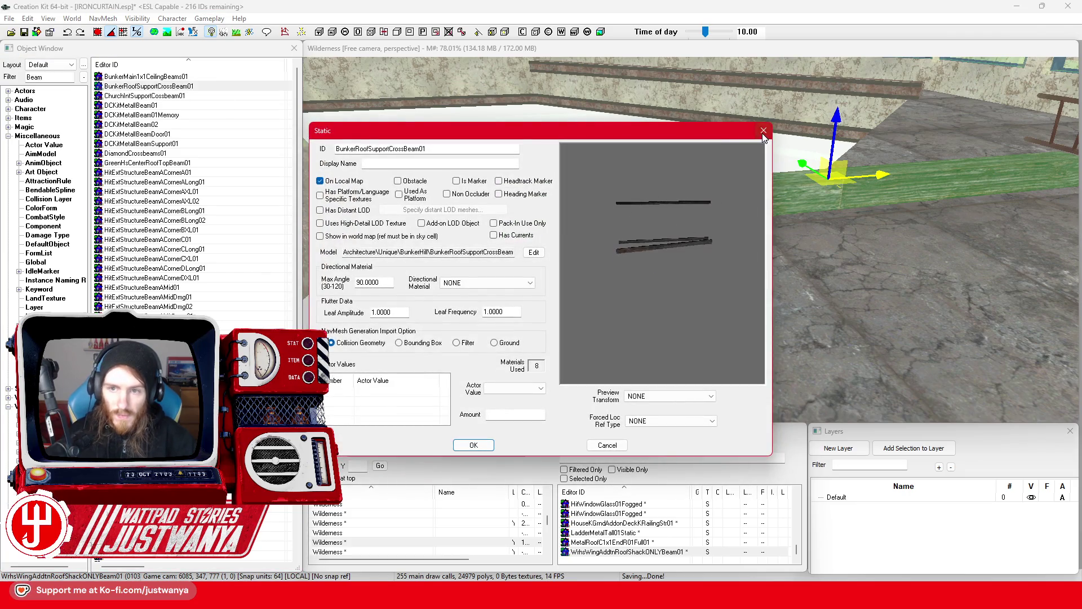
left_click(764, 131)
double_click(146, 76)
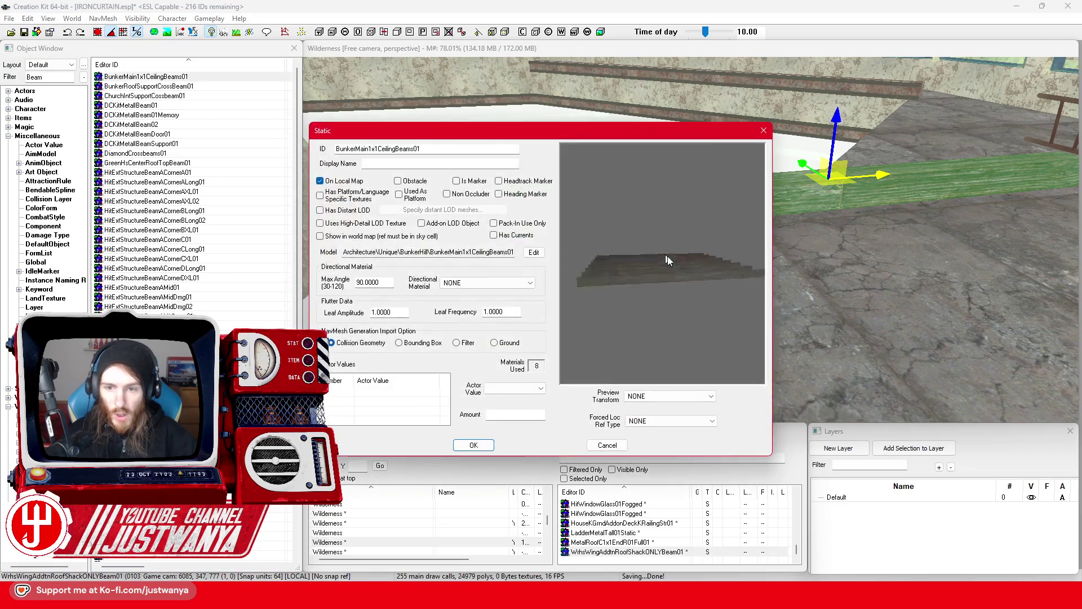
left_click_drag(663, 256, 753, 299)
left_click(764, 131)
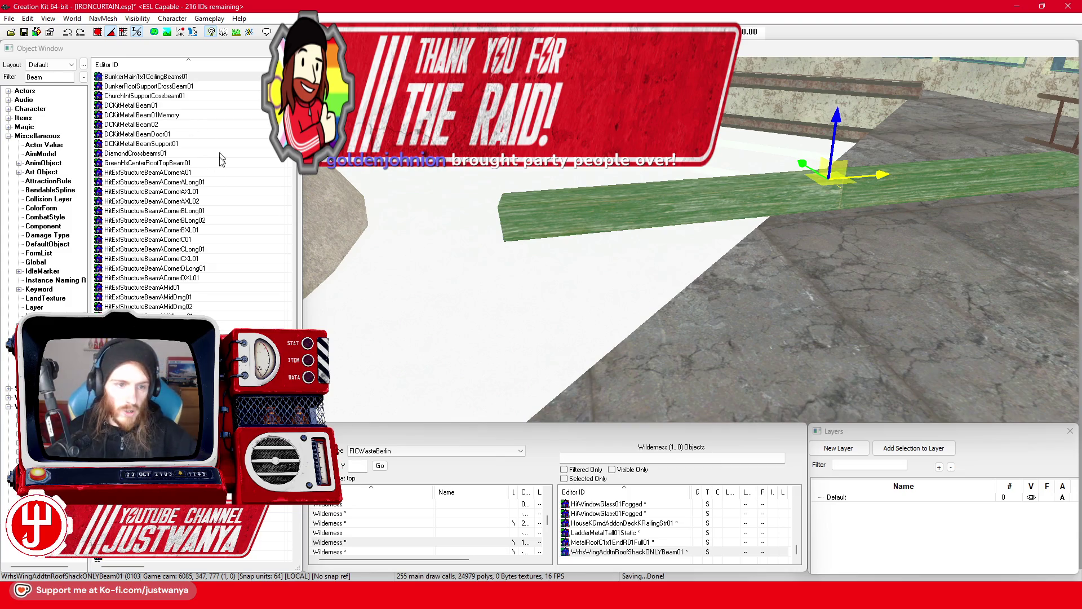
double_click(206, 153)
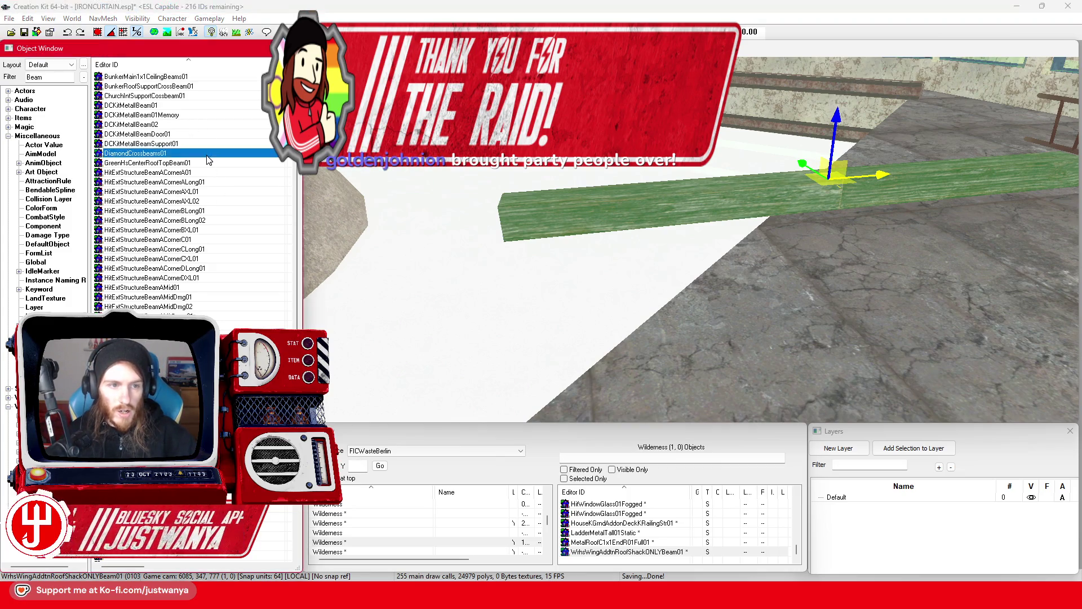
left_click(763, 132)
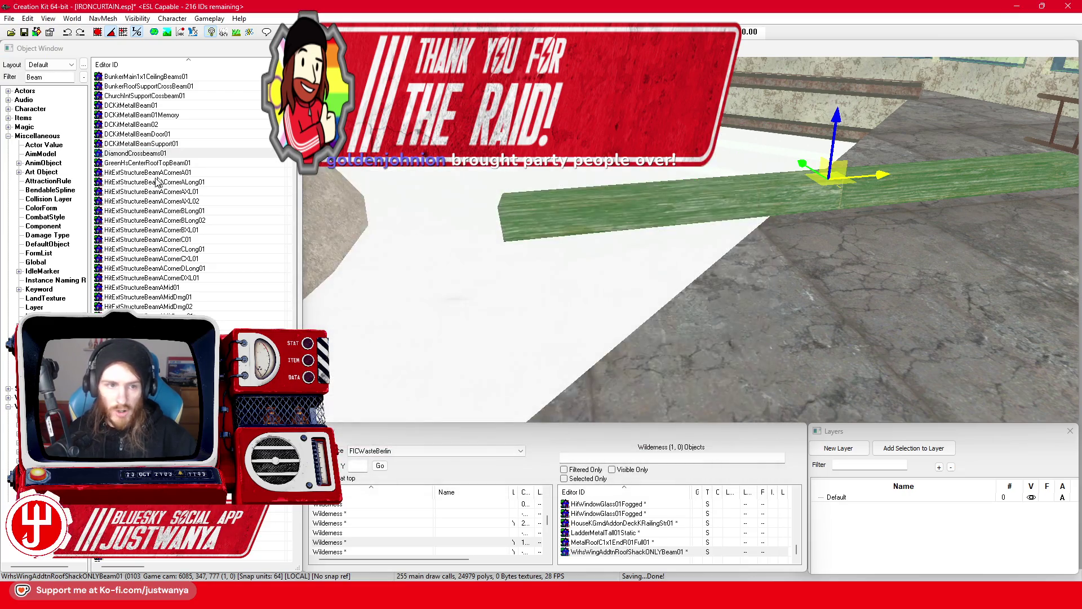
Step: Preview GreenHsCenterRoofTopBeam01, then lift the green beam in the scene above the grey beam
double_click(169, 163)
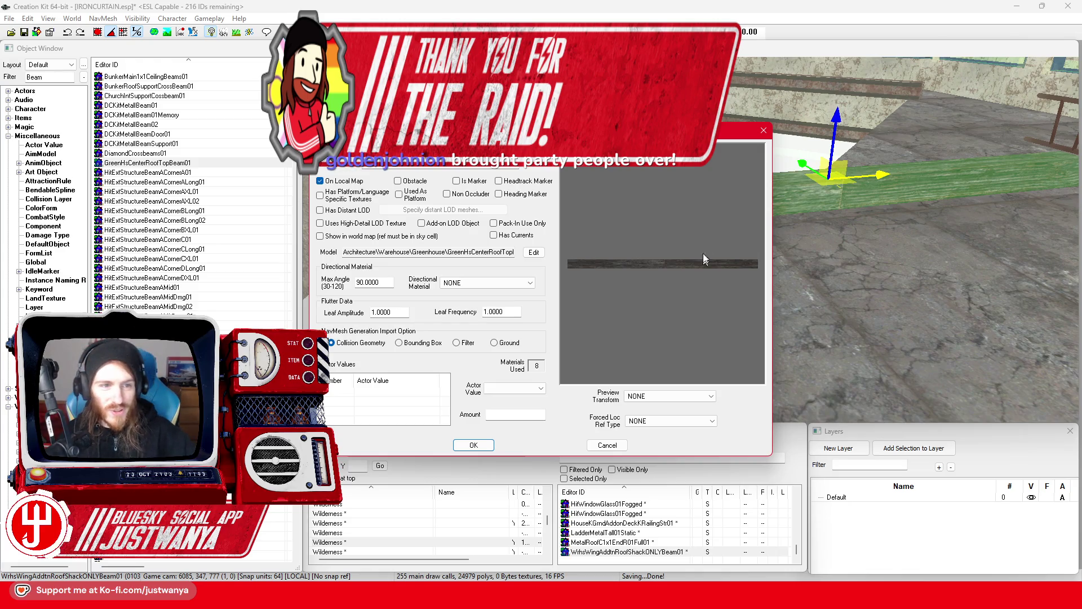
left_click_drag(660, 234, 747, 326)
left_click(766, 133)
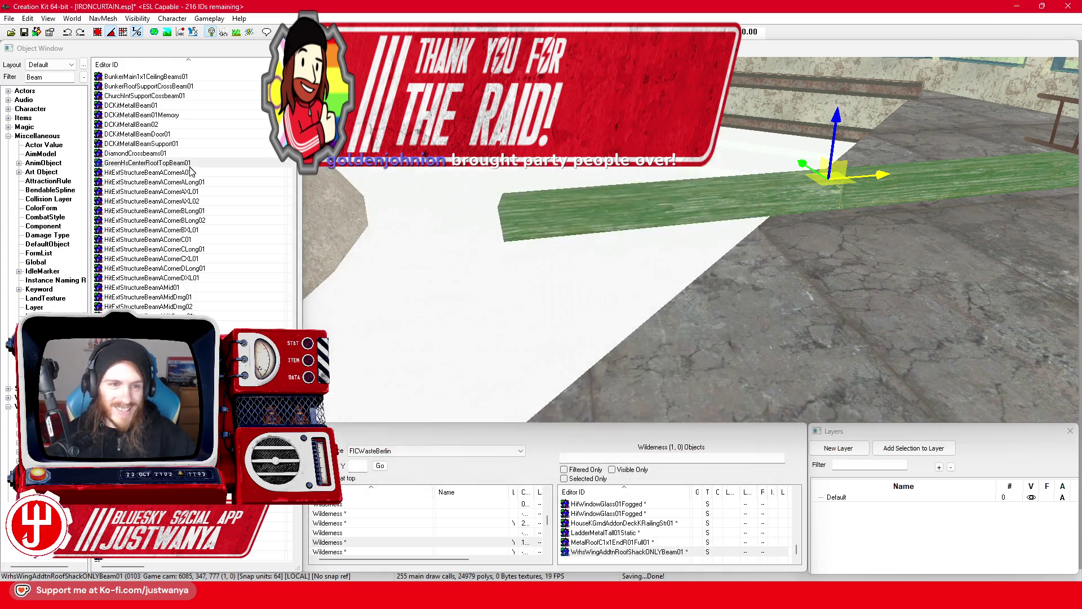
scroll(696, 264, "up", 3)
left_click(695, 264)
left_click_drag(695, 264, 766, 262)
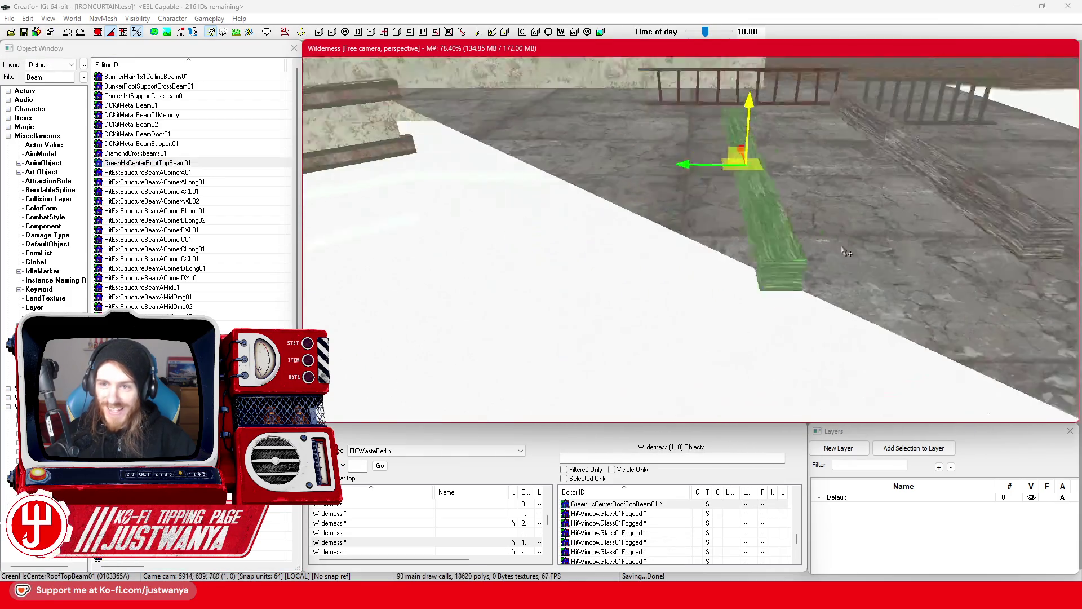
double_click(740, 245)
Step: Lower the GreenHsCenterRoofTopBeam01 beam onto the pavement, lined up against the grey plank
left_click(584, 442)
left_click(679, 212)
key("shift")
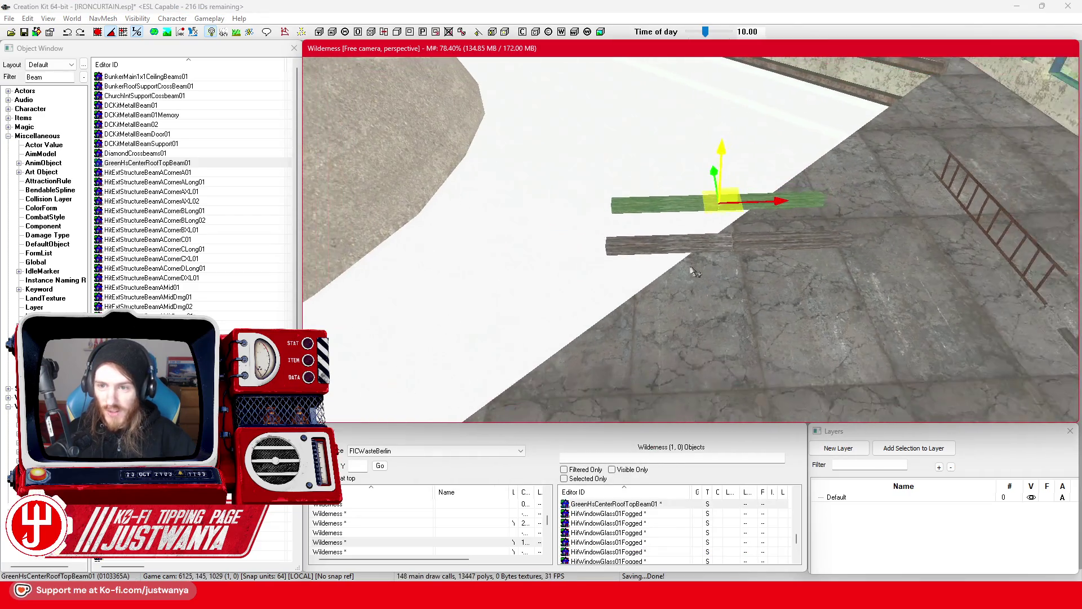
mouse_move(716, 266)
left_mouse_down()
mouse_move(714, 243)
mouse_move(728, 234)
mouse_move(741, 247)
left_mouse_up()
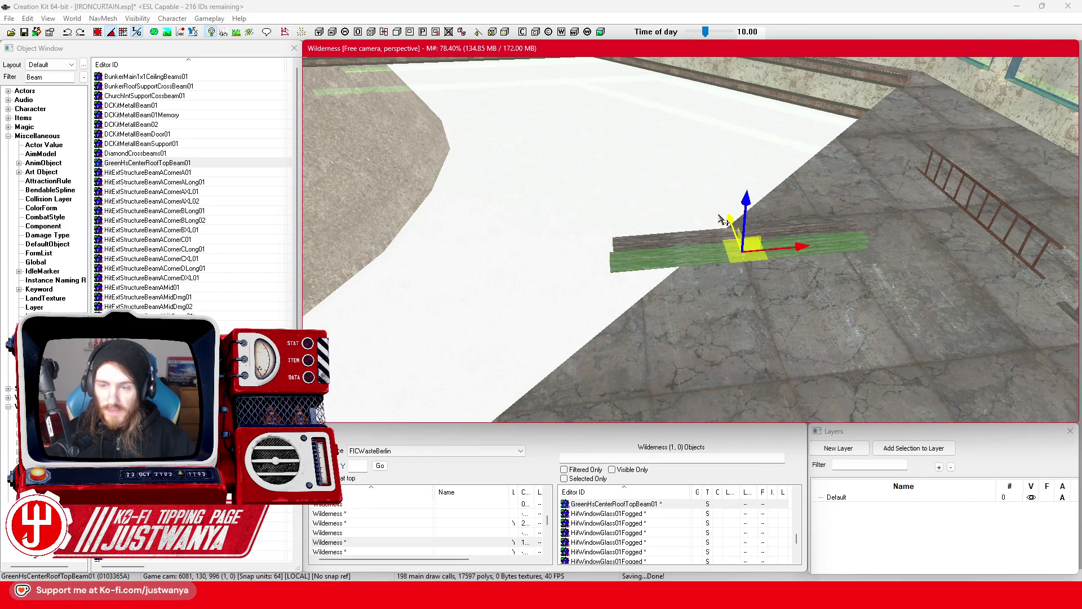
key("shift")
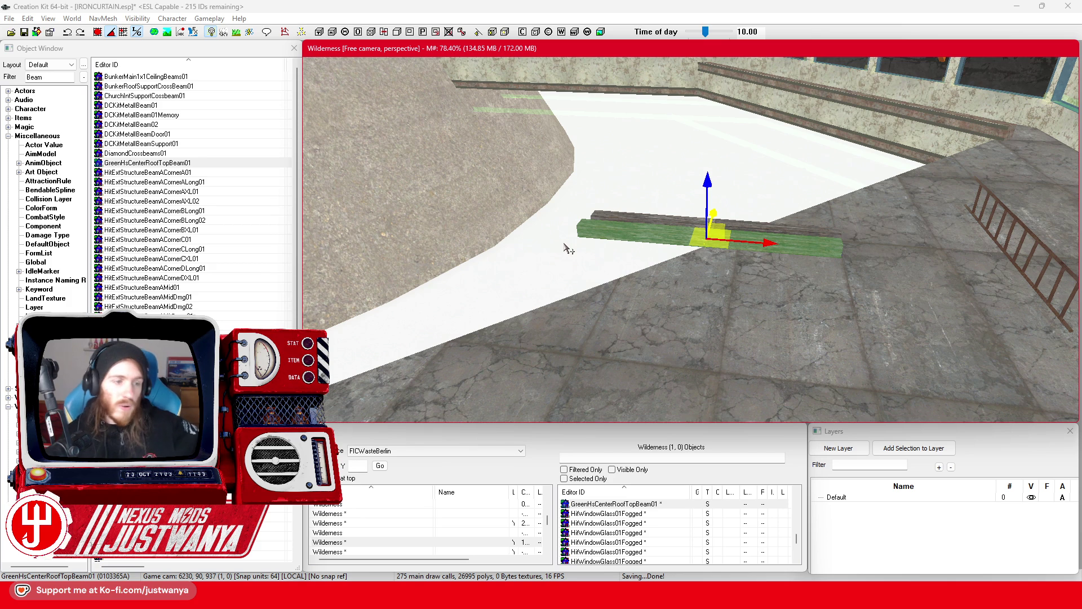
left_click(180, 173)
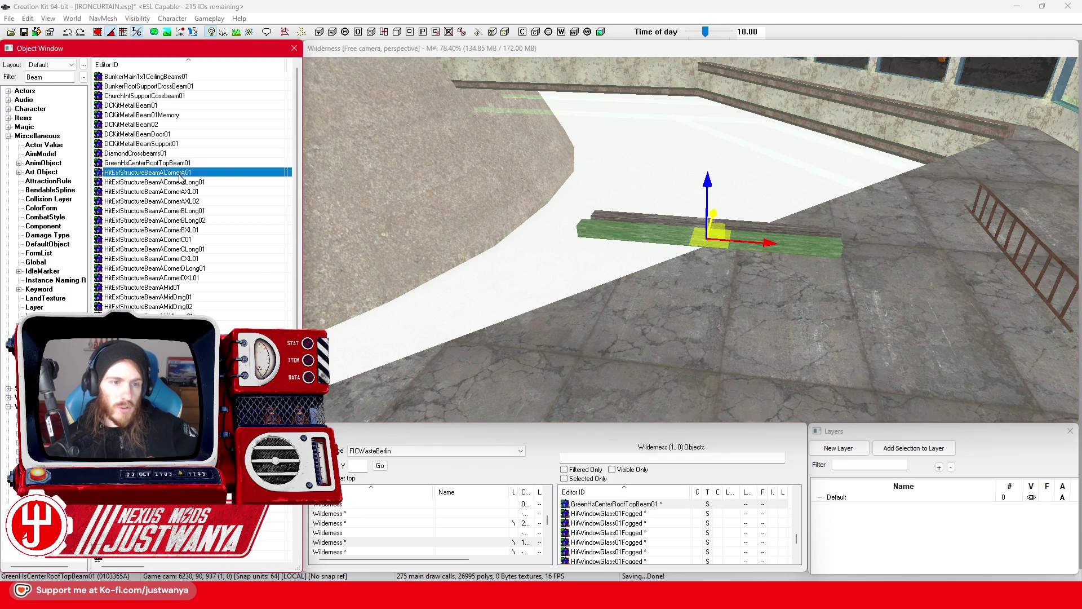
double_click(179, 173)
mouse_move(715, 274)
left_mouse_down()
mouse_move(688, 330)
mouse_move(652, 329)
mouse_move(731, 304)
left_mouse_up()
left_click(764, 130)
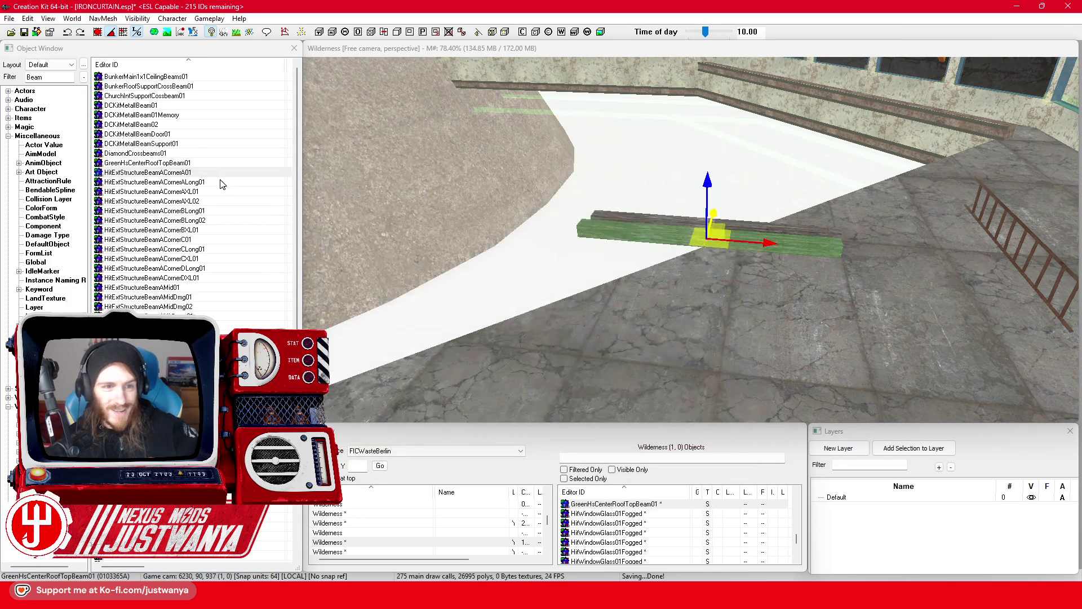
left_click(159, 288)
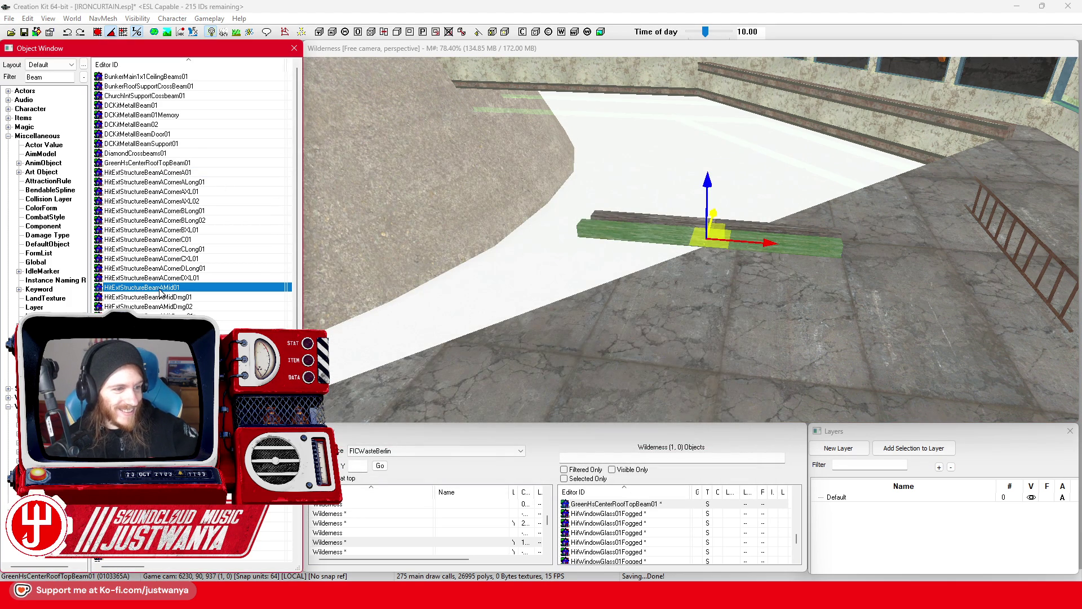
double_click(159, 287)
mouse_move(652, 315)
left_mouse_down()
mouse_move(614, 270)
mouse_move(705, 230)
mouse_move(745, 150)
left_mouse_up()
left_click(764, 130)
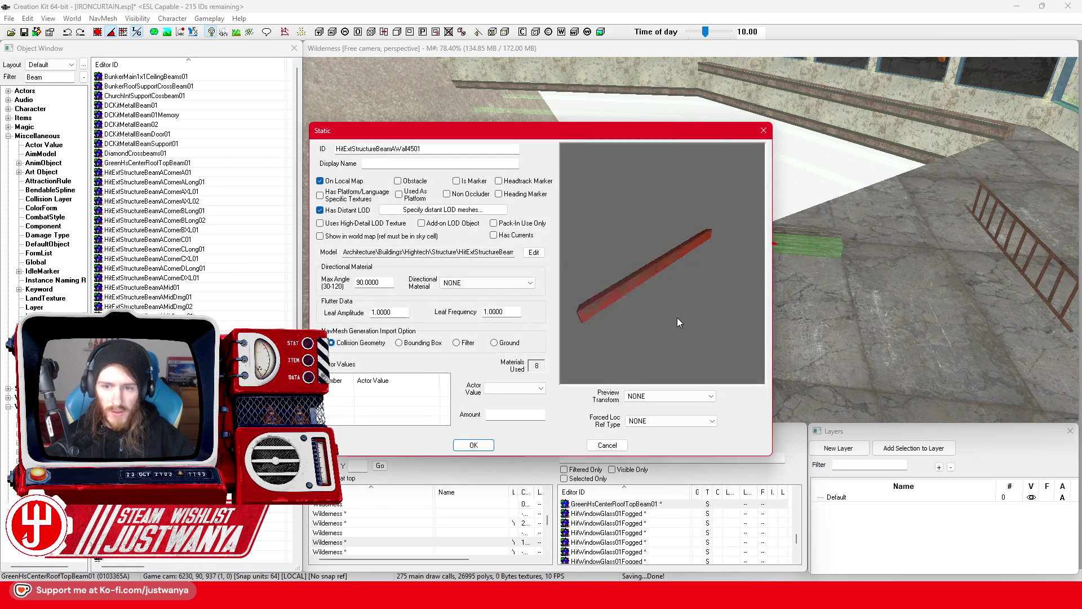
left_click(763, 132)
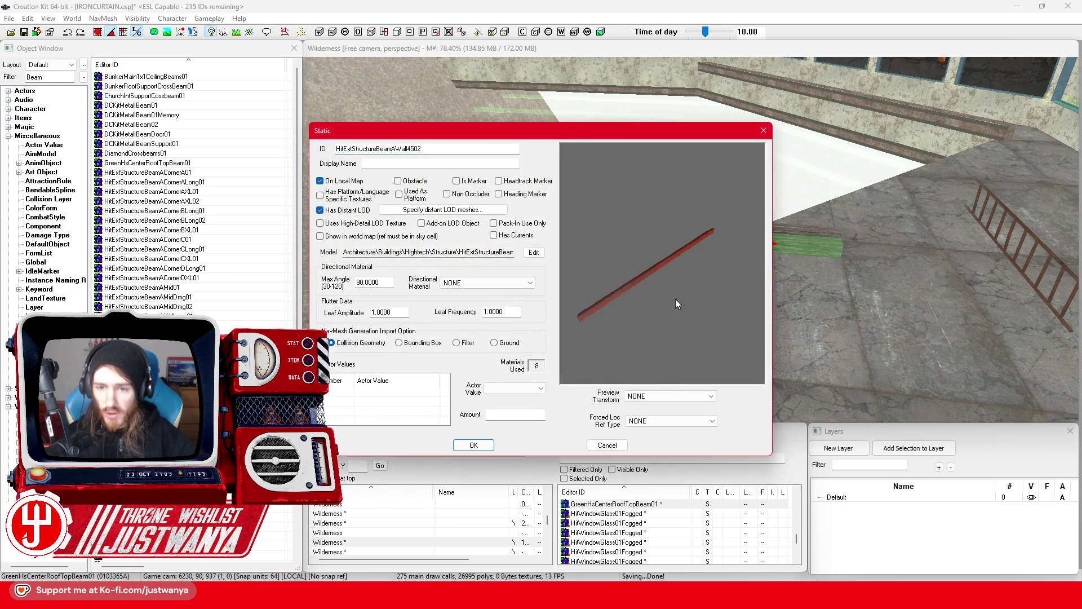
left_click(763, 132)
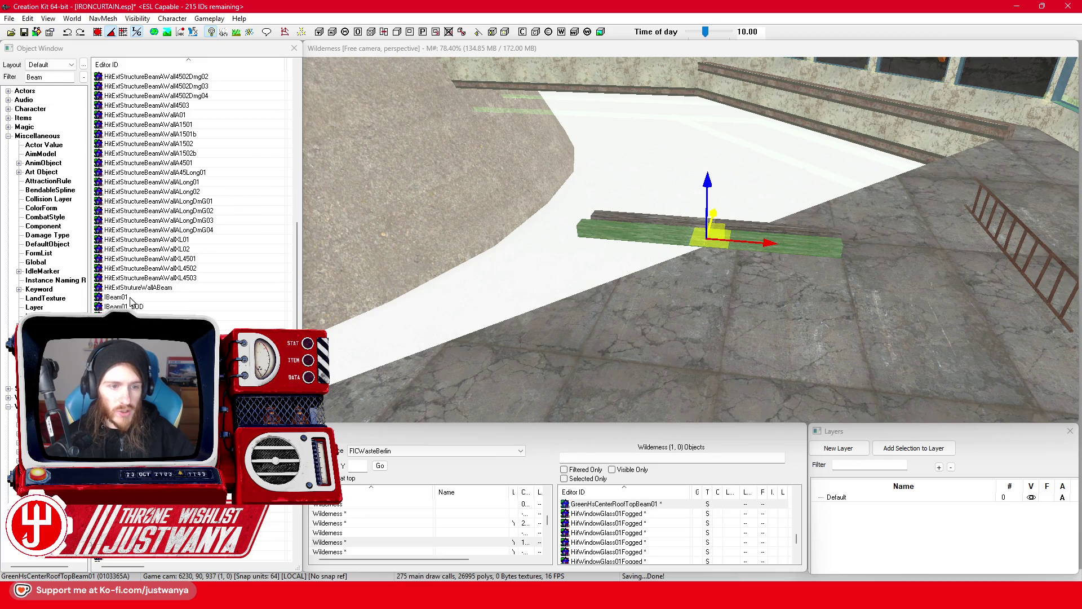
double_click(131, 299)
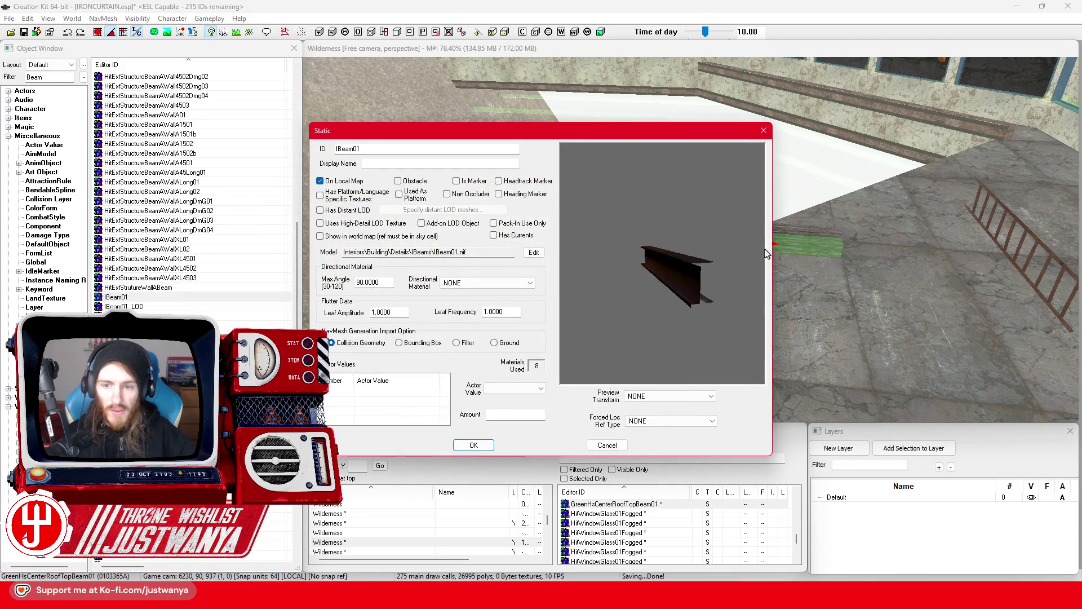
left_click(763, 130)
double_click(172, 307)
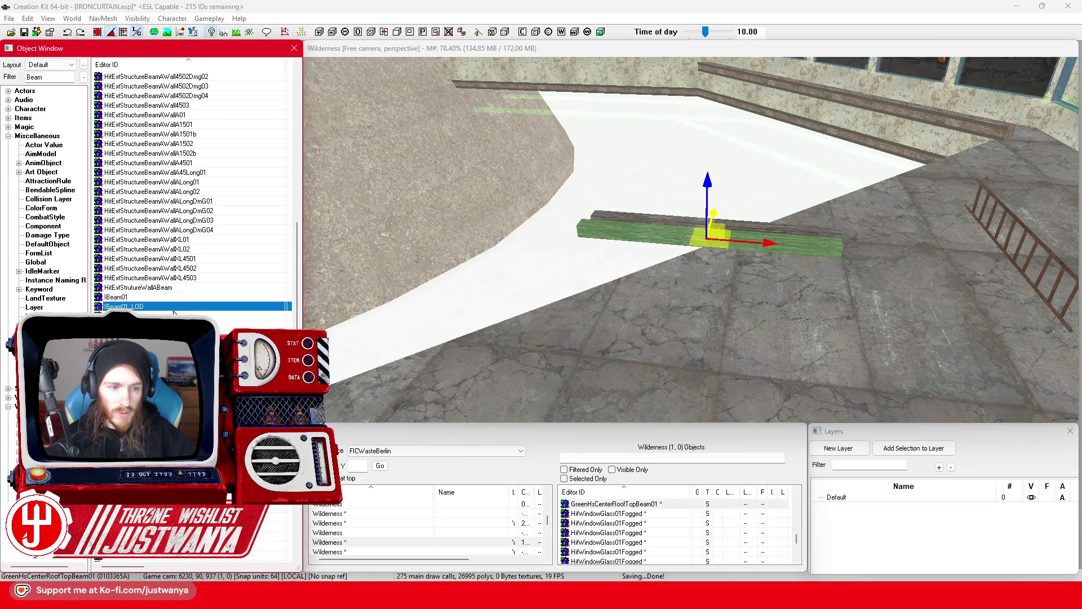
mouse_move(648, 271)
left_mouse_down()
mouse_move(669, 297)
mouse_move(756, 163)
left_mouse_up()
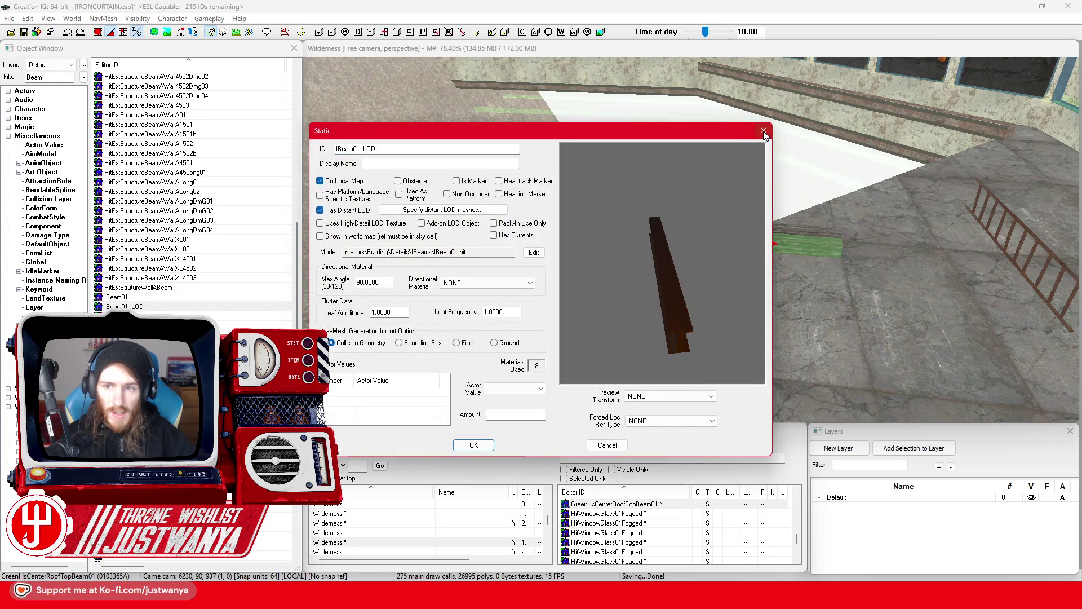
left_click(763, 131)
double_click(254, 316)
left_click_drag(663, 275, 721, 188)
left_click(764, 131)
scroll(254, 221, "down", 5)
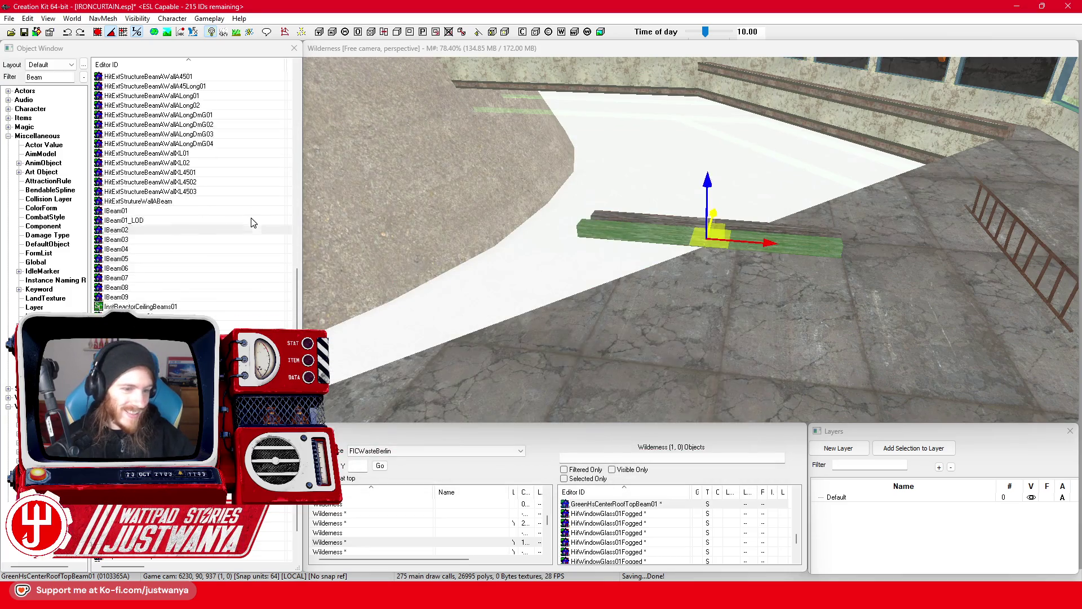
left_click(193, 278)
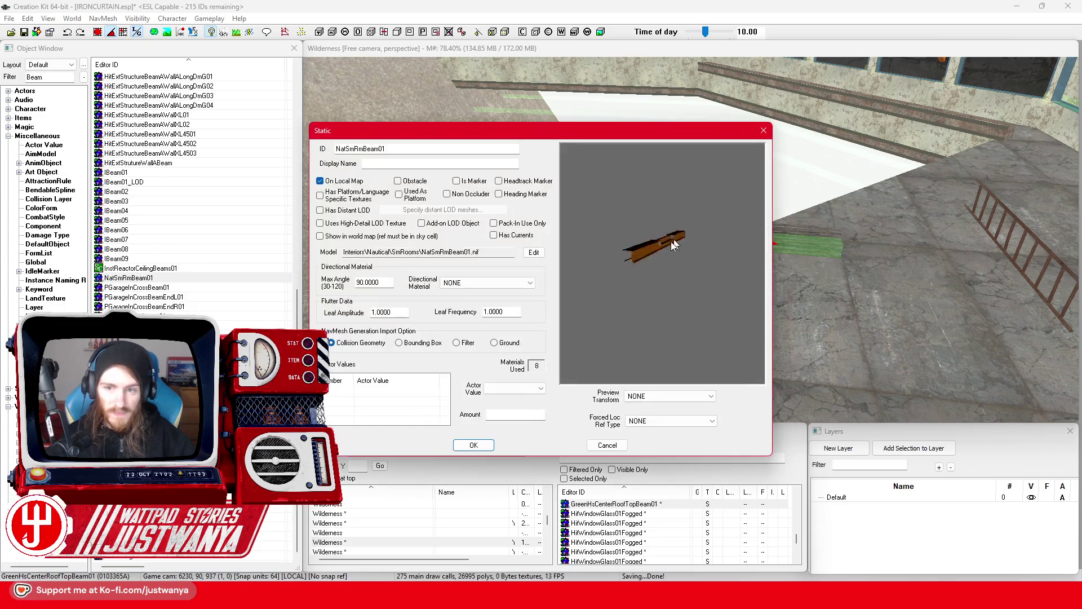
left_click(764, 130)
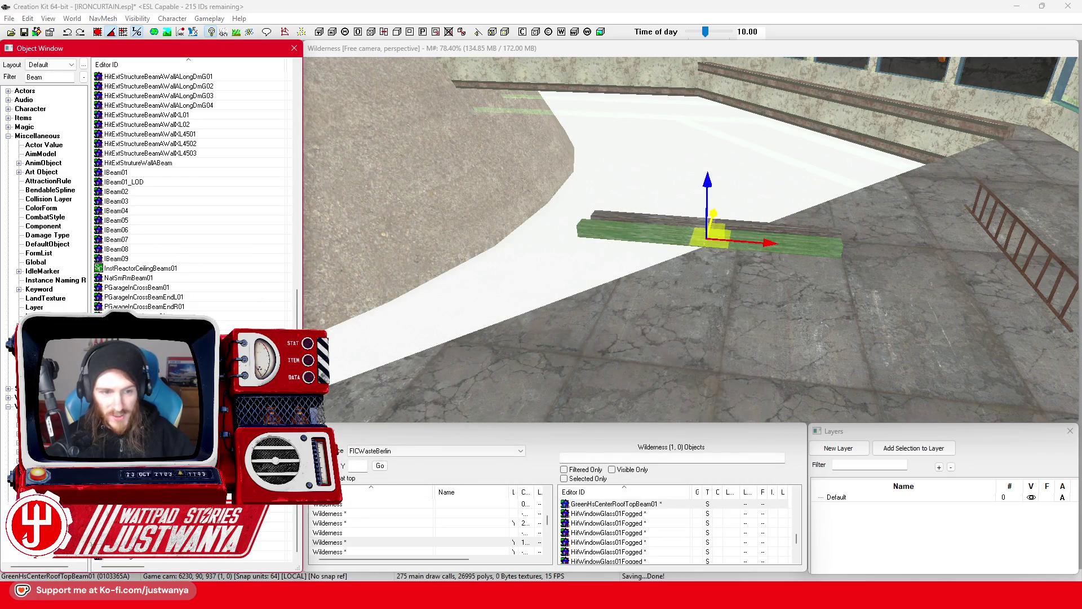
key("Return")
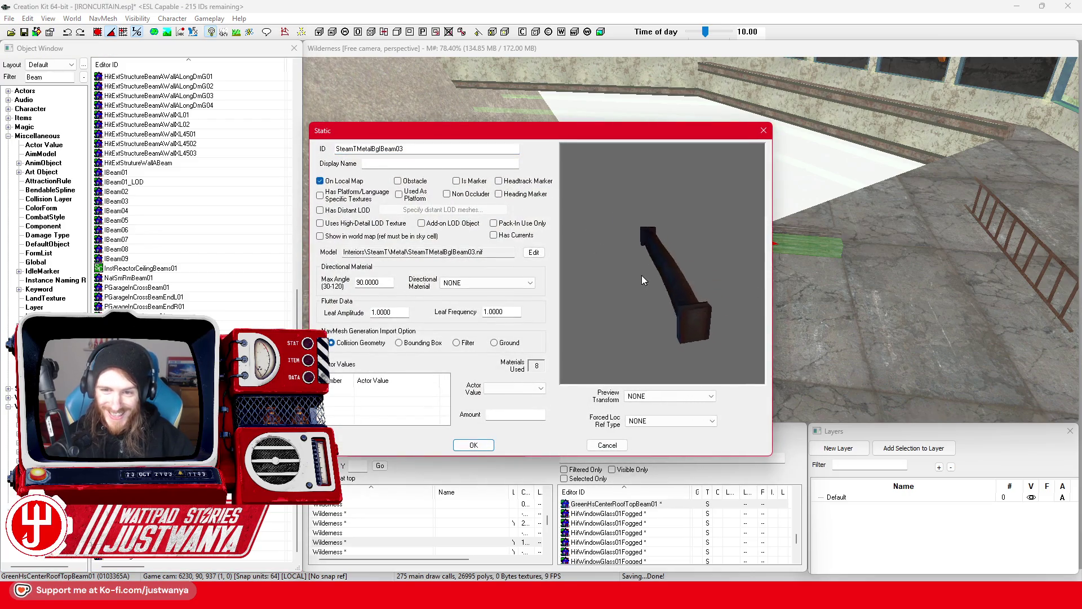
left_click(764, 131)
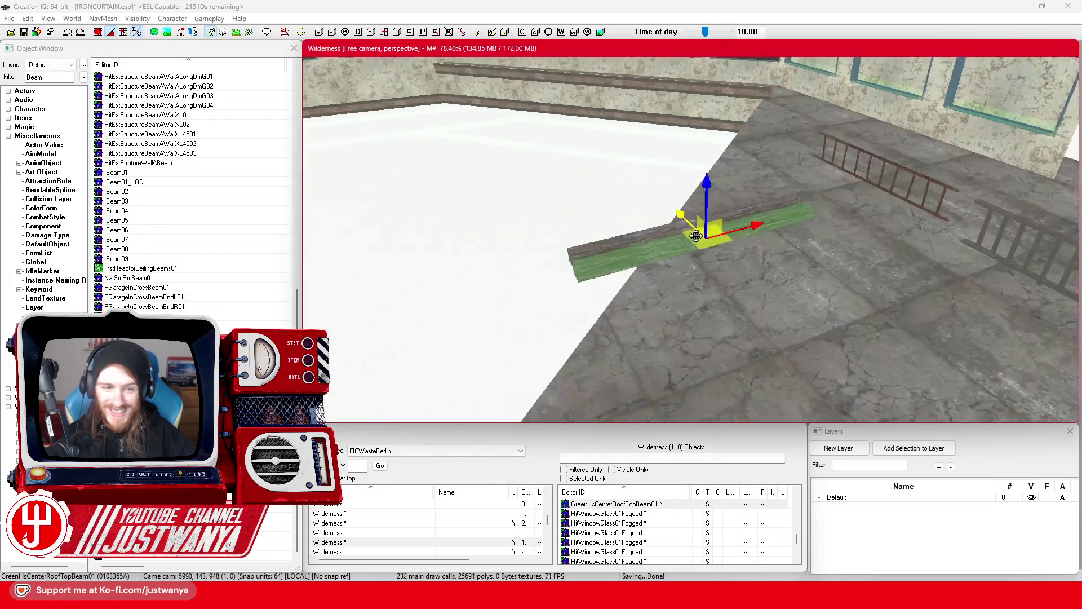
key("shift")
left_click(170, 428)
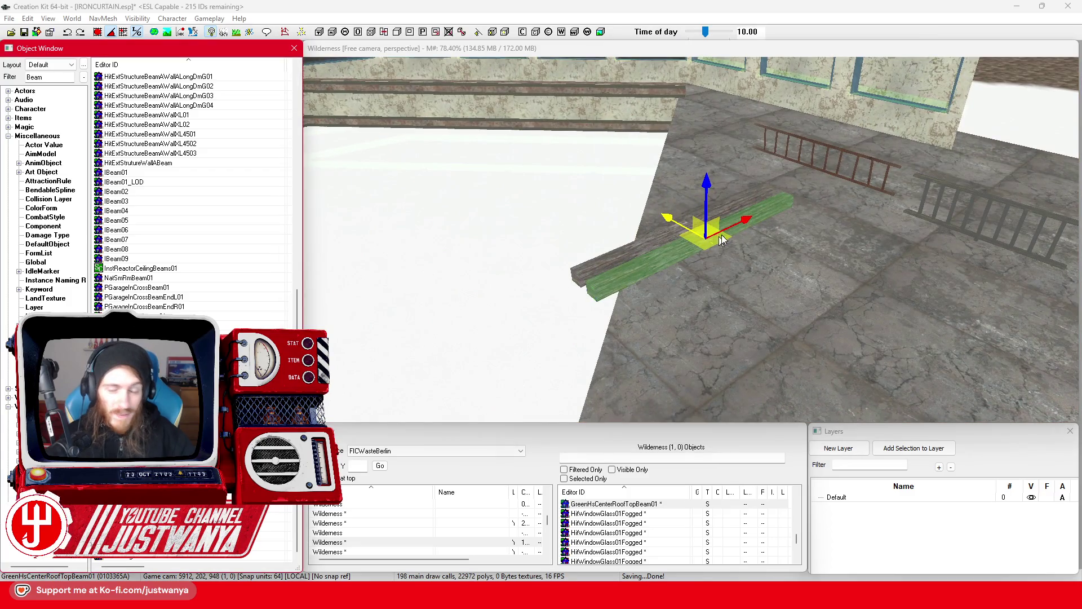
double_click(714, 244)
left_click(764, 130)
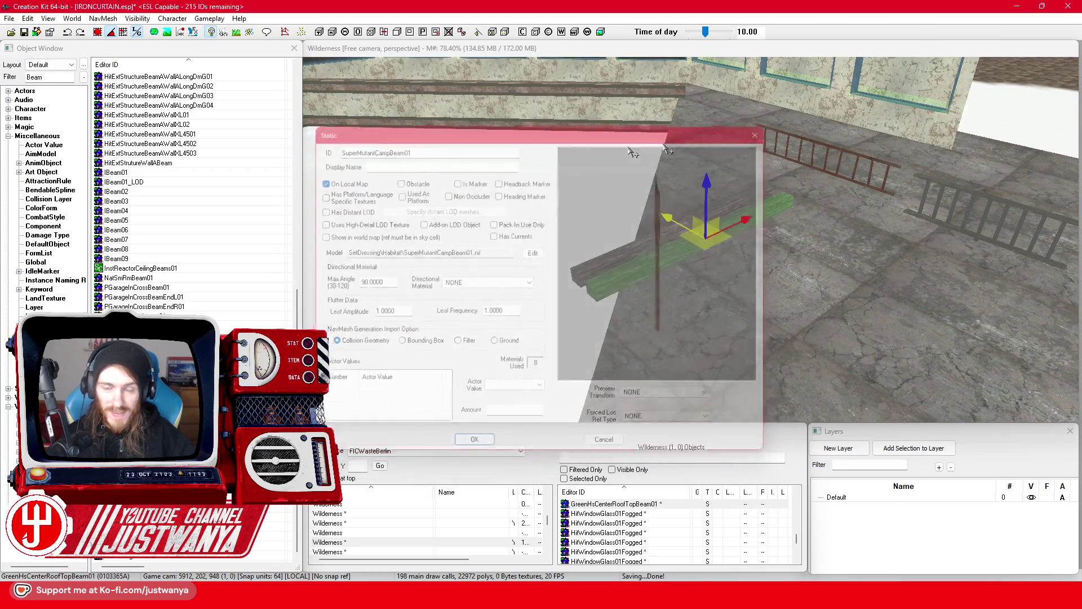
double_click(677, 251)
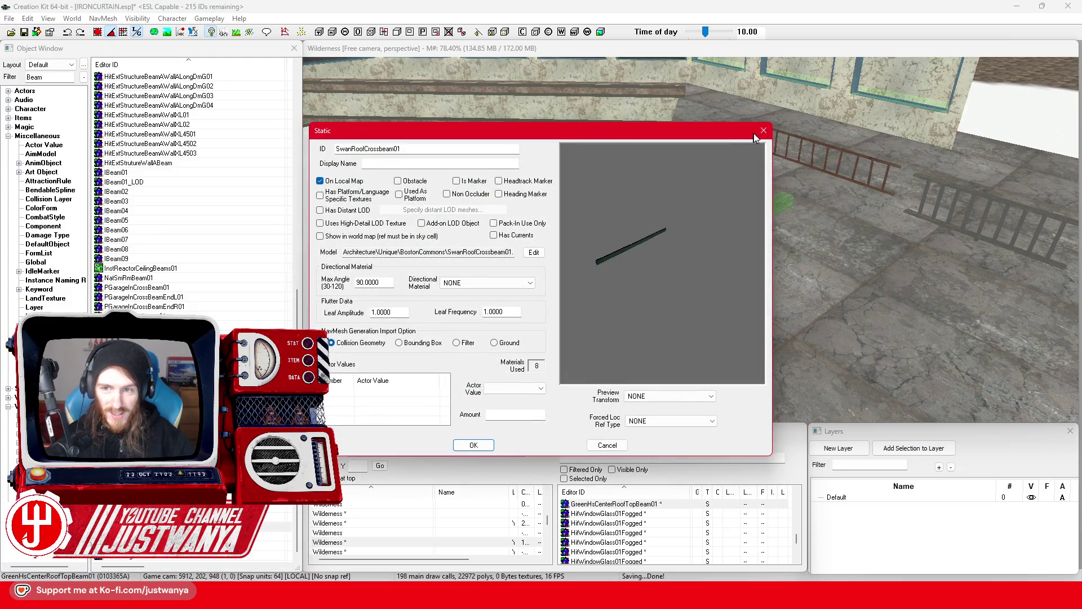
left_click(764, 130)
left_click(514, 363)
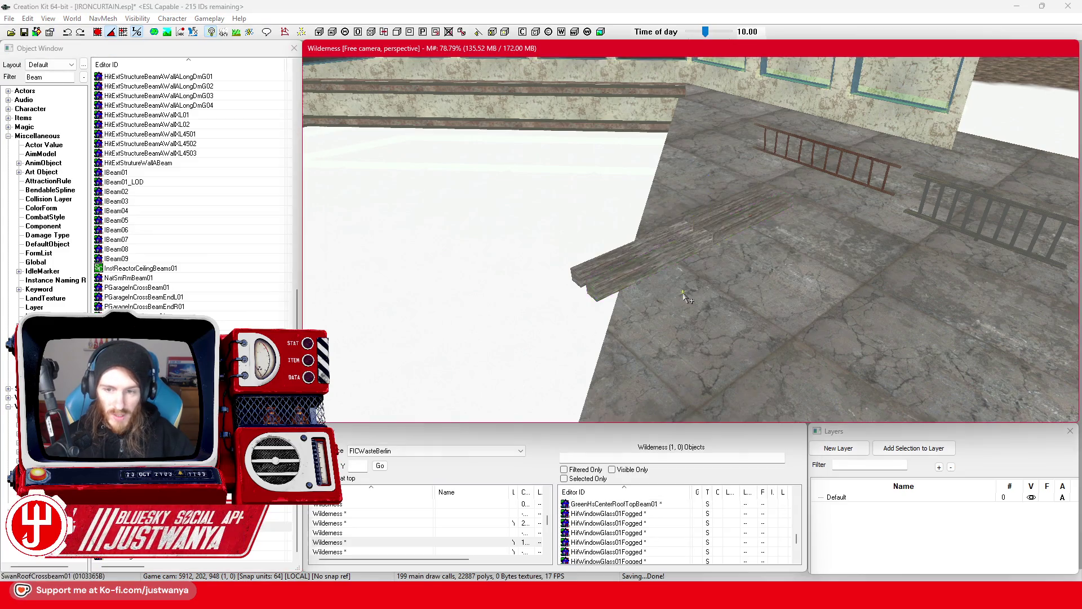
Step: Undo the last change, then delete the long beam from the scene
key("ctrl+z")
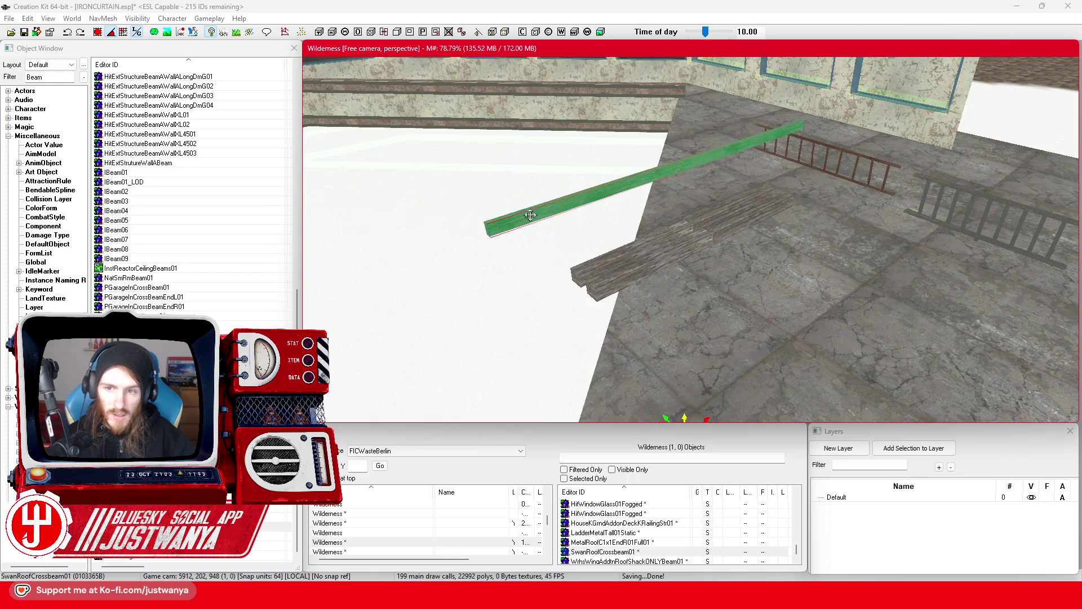
key("shift")
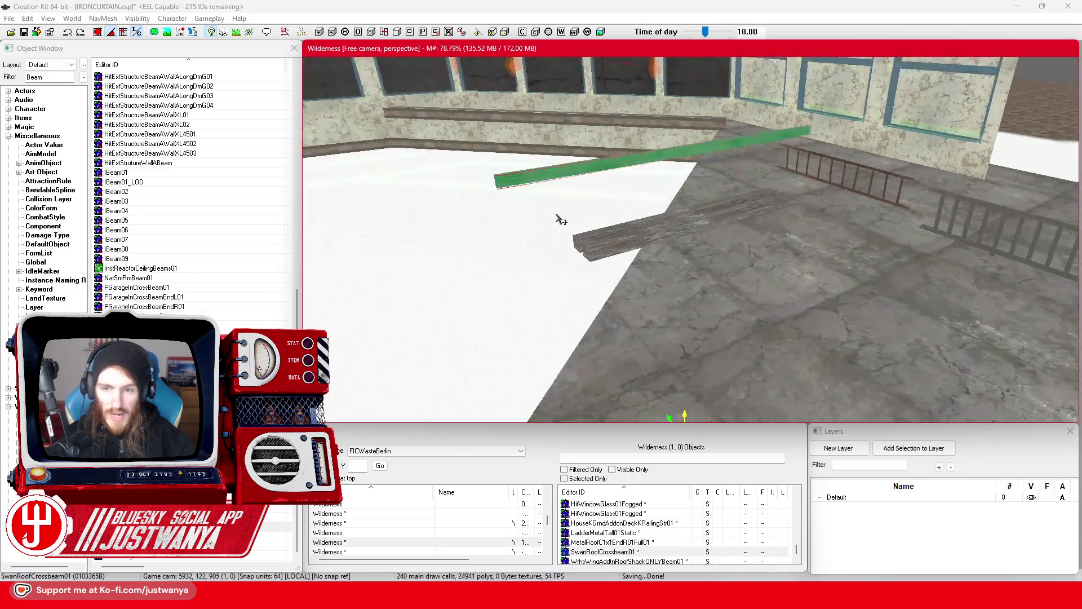
key("Delete")
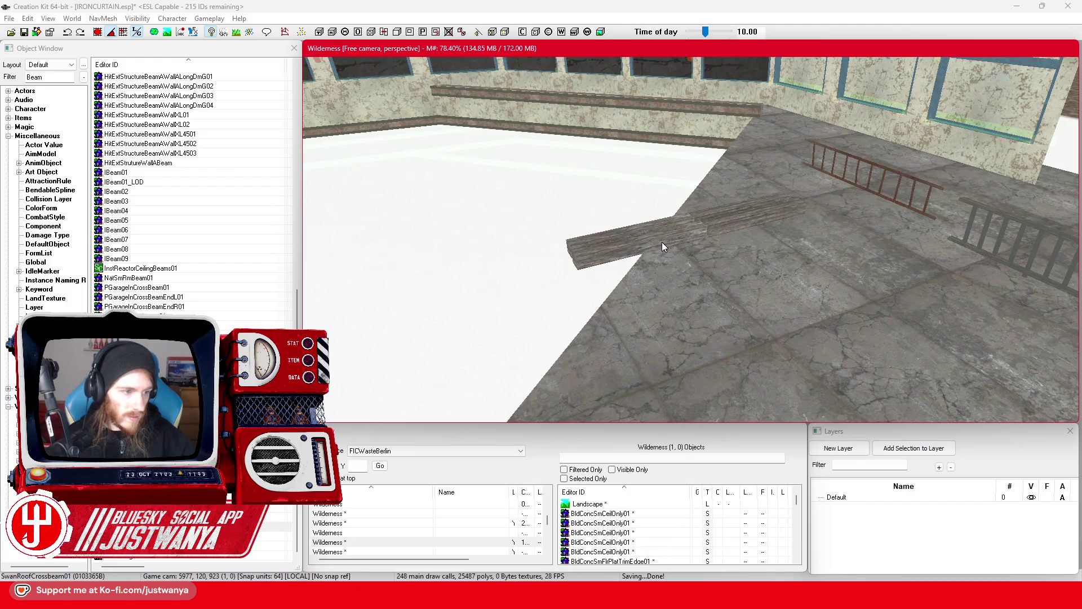
Step: Rotate the wooden plank lying on the floor upright into a vertical post
left_click(662, 242)
key("shift")
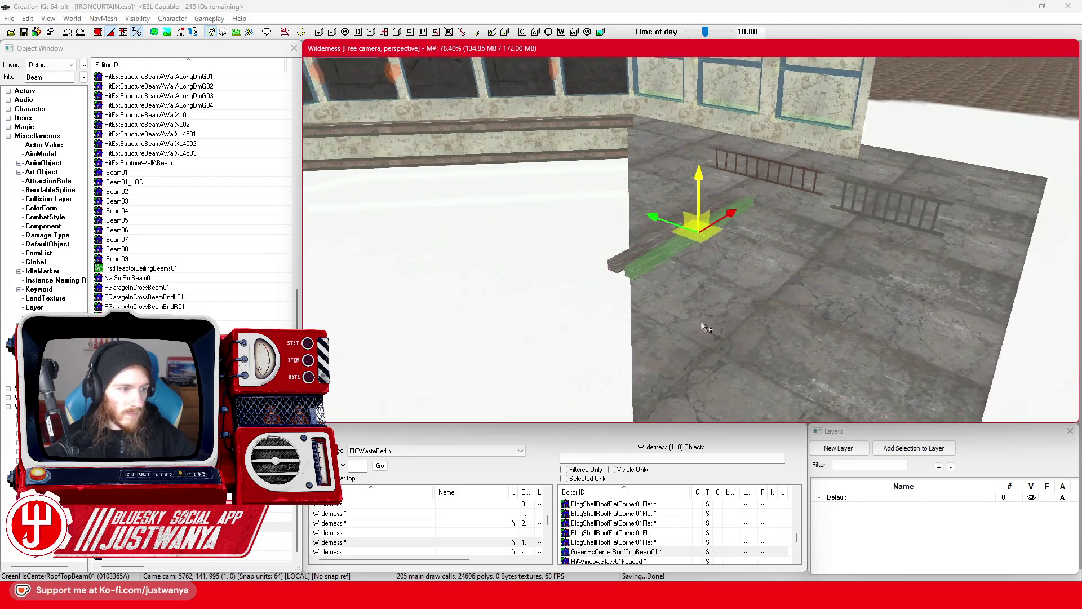
key("shift")
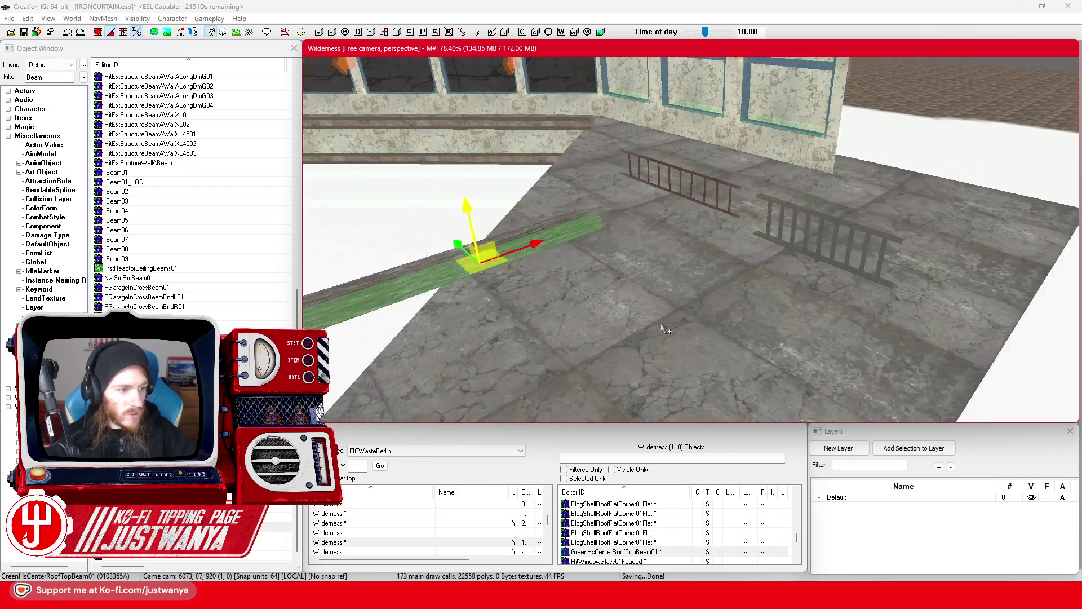
key("shift")
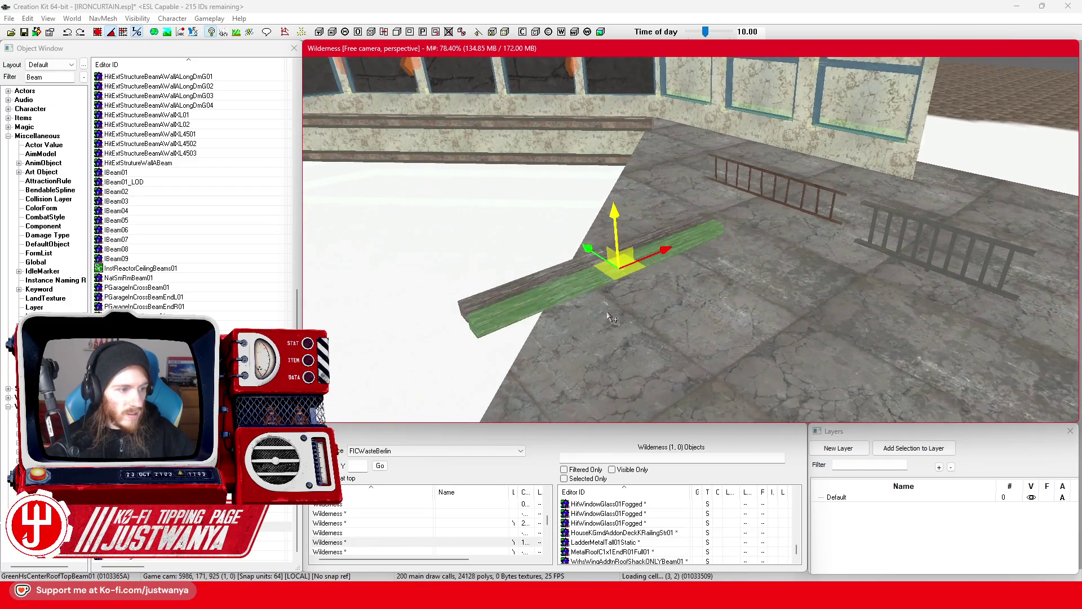
key("e")
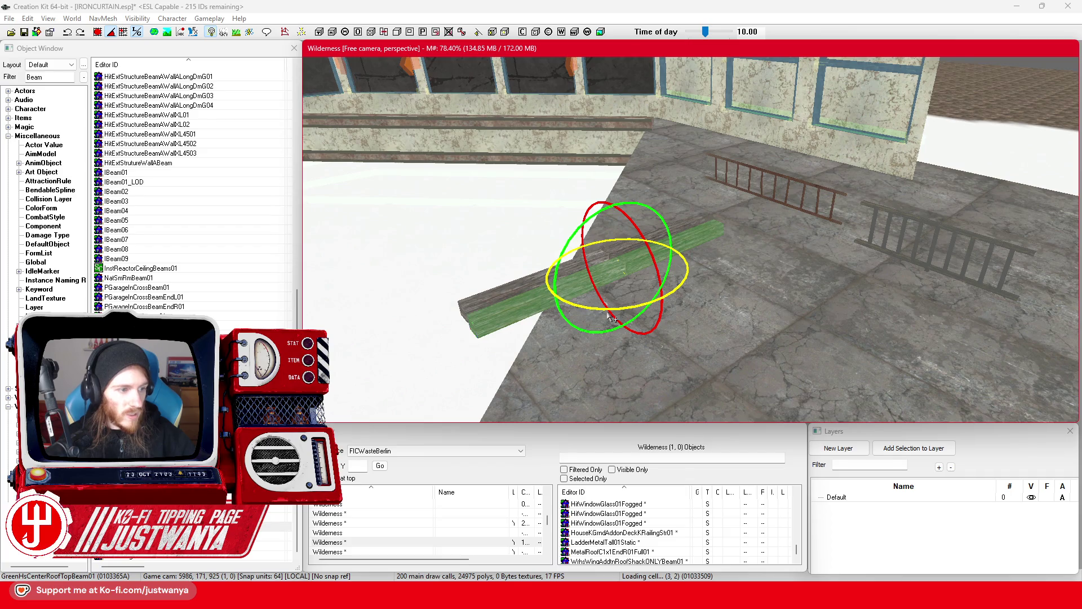
left_click_drag(598, 213, 600, 248)
key("w")
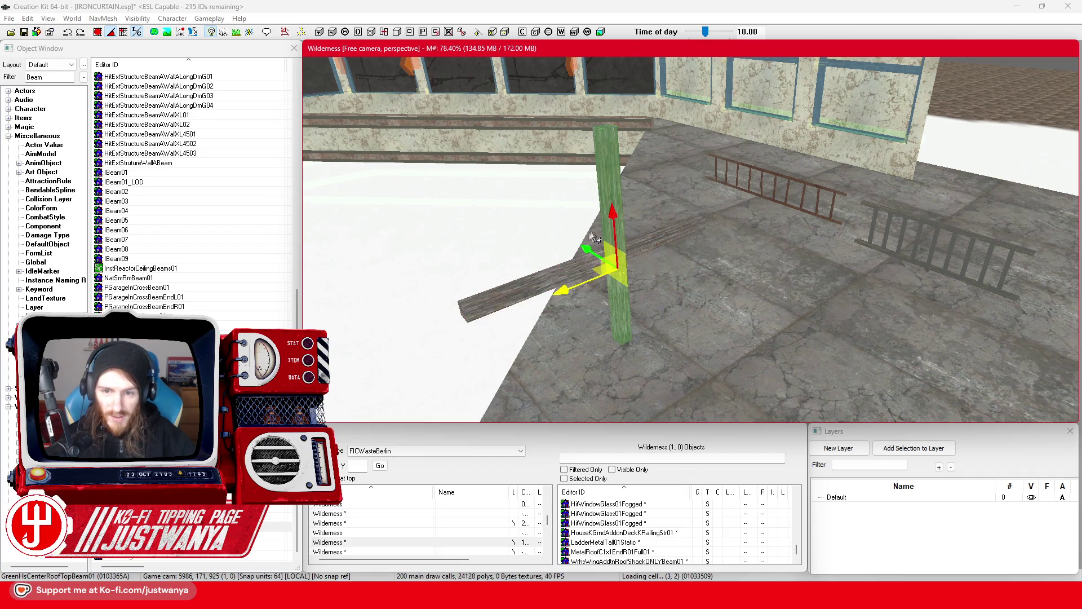
key("shift")
key("shift")
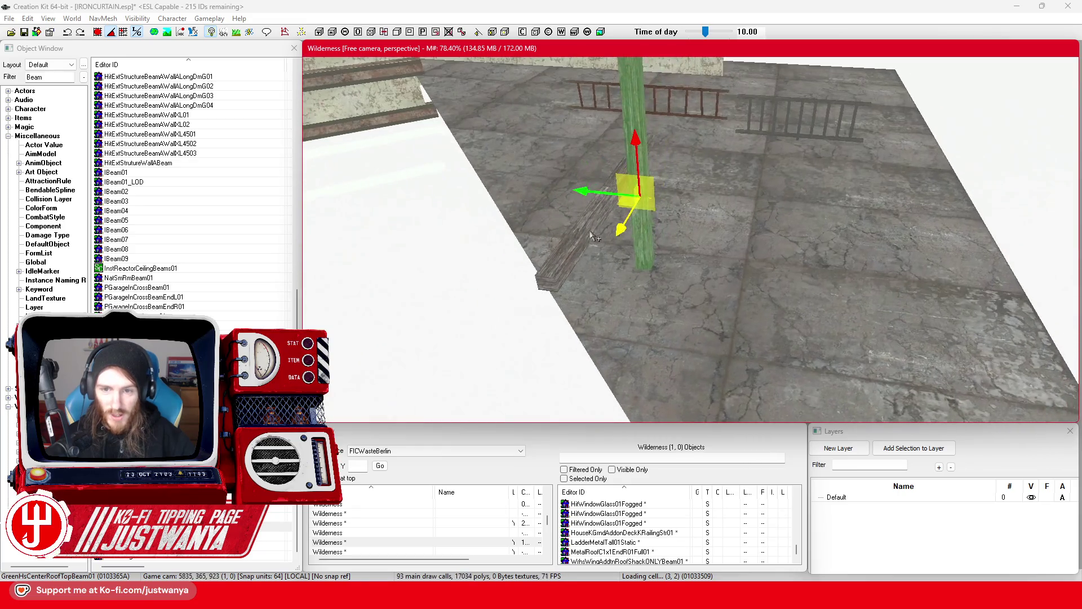
key("Delete")
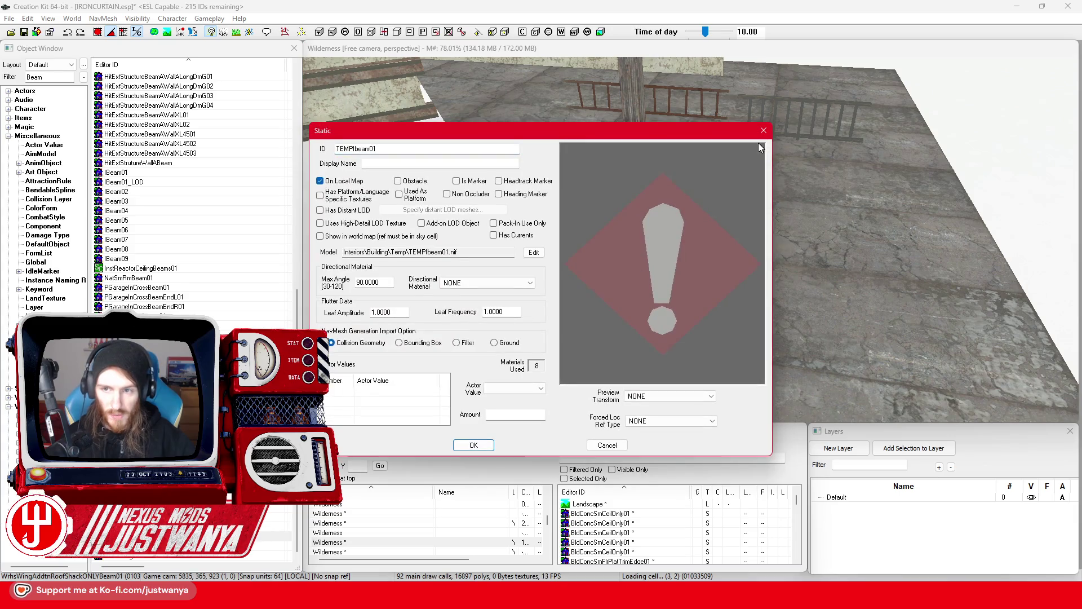
Step: Preview the VltRmResCeilingOpenBeams01 and WrhsWingAddtnRoofShackONLYBeam01 beam models, then close both previews
key("Escape")
key("Return")
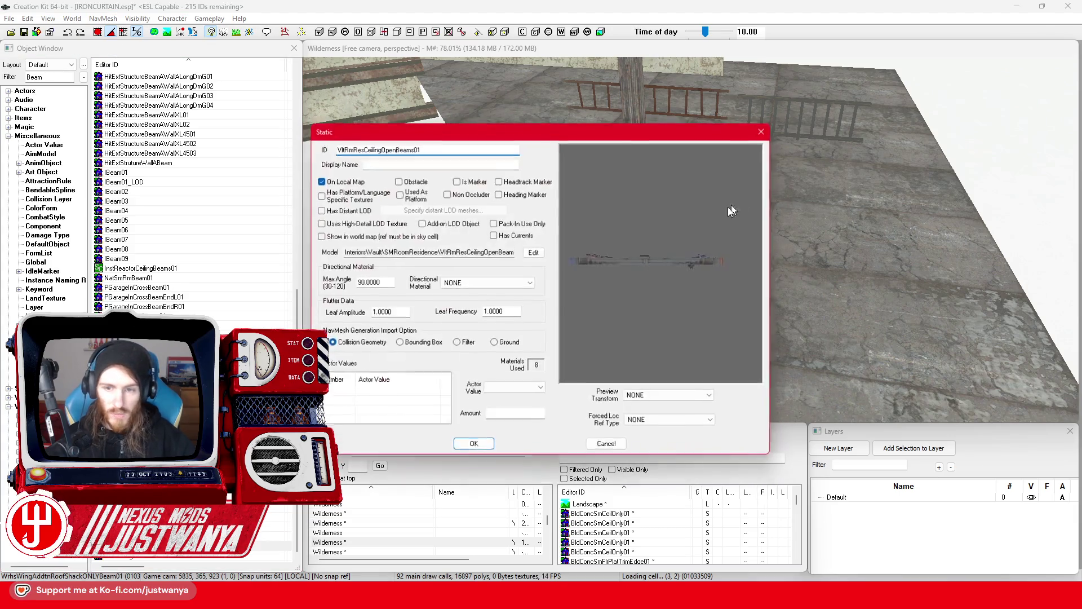
left_click(764, 131)
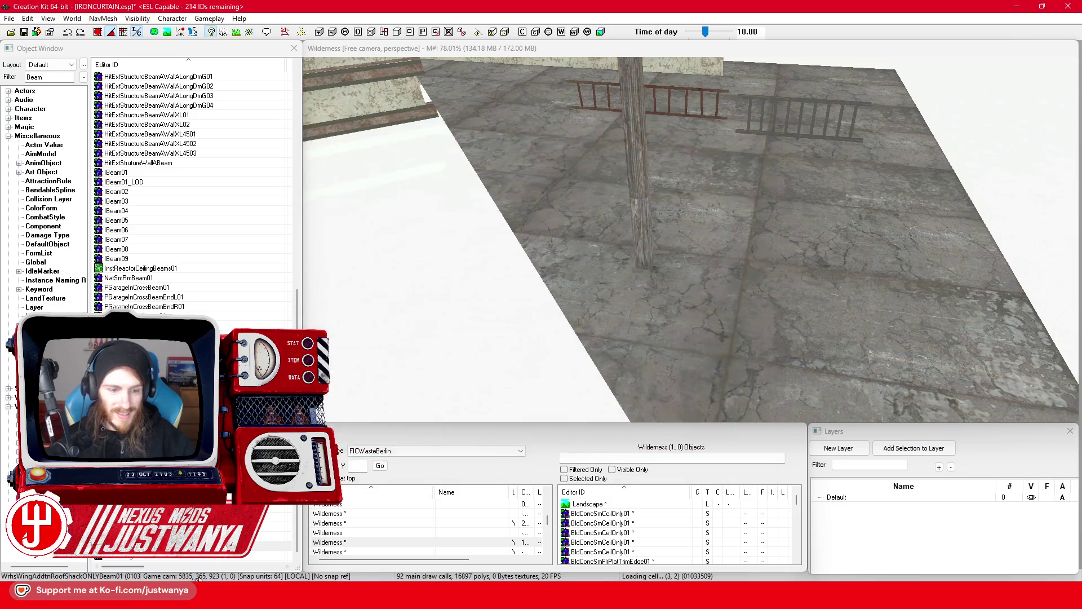
key("Return")
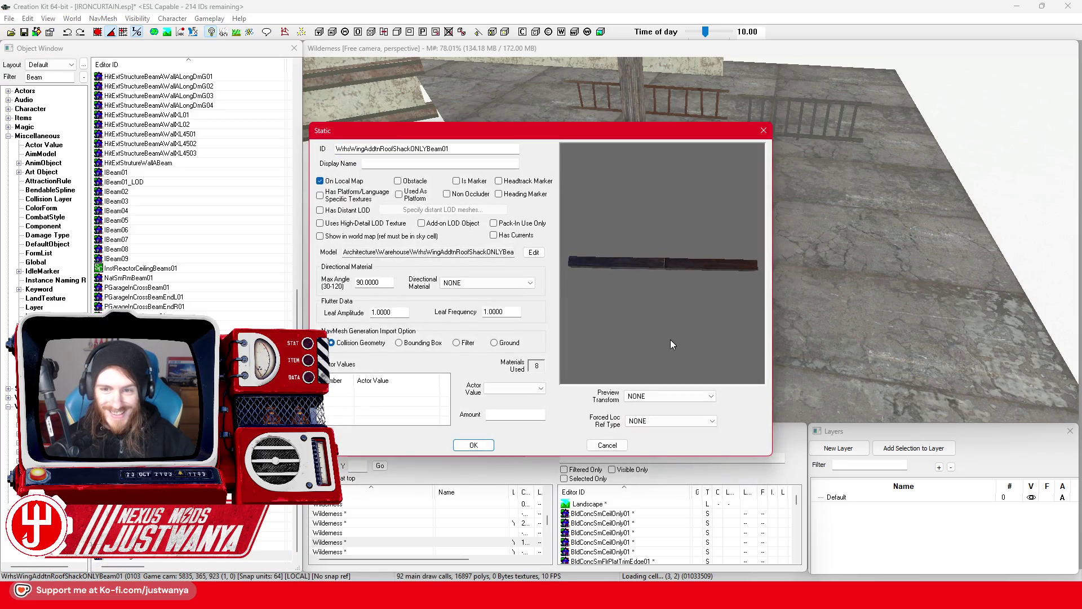
left_click(764, 131)
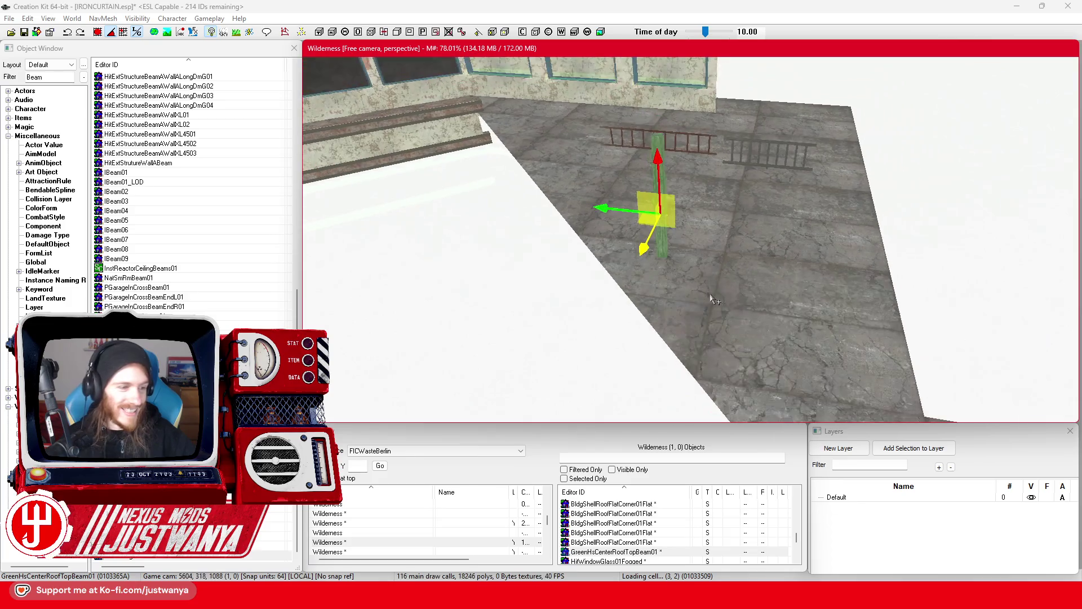
Step: Move the post right across the floor, tipping it horizontal and then standing it upright again
key("shift")
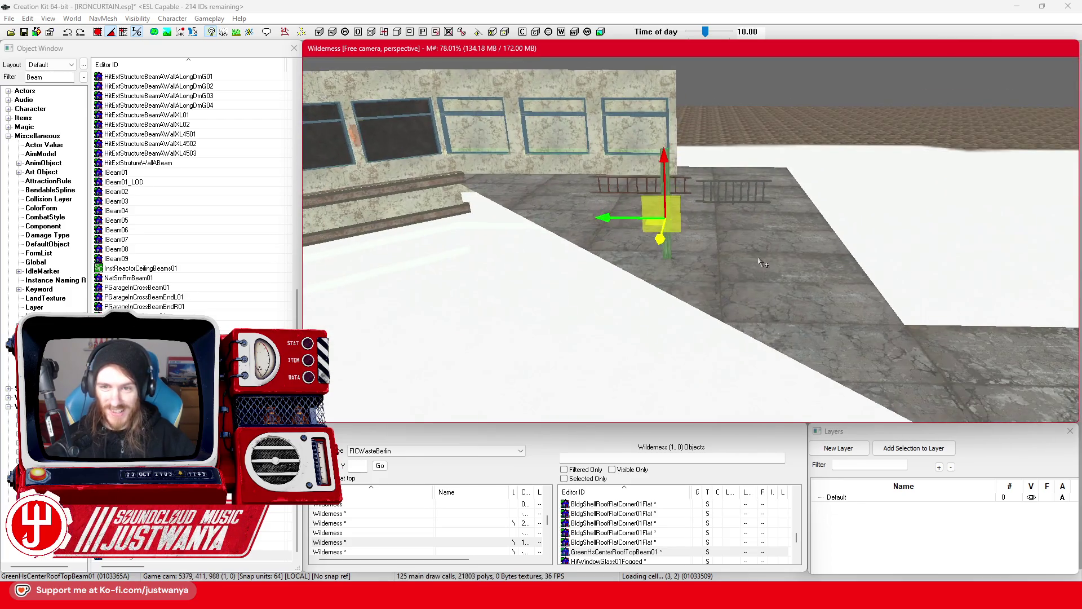
key("shift")
left_click_drag(603, 212, 744, 212)
key("e")
left_click_drag(795, 169, 794, 145)
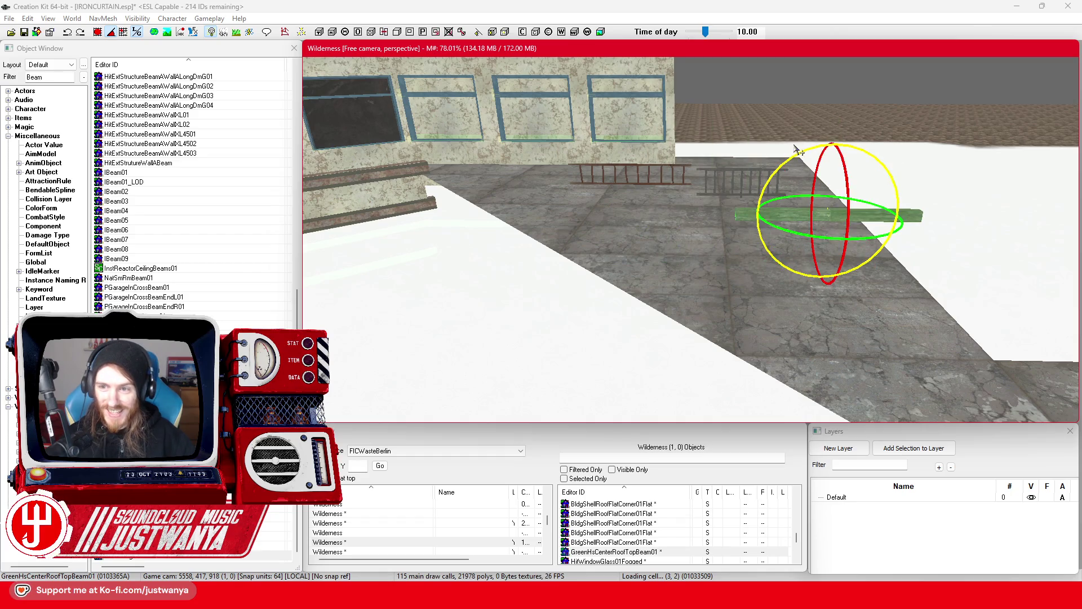
key("w")
key("shift")
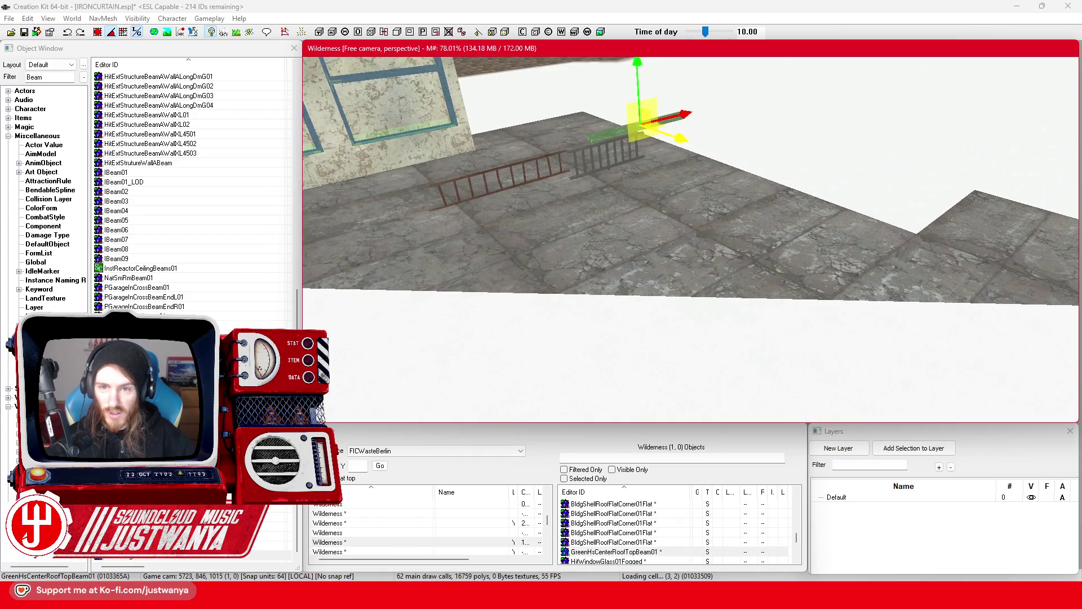
scroll(733, 321, "up", 5)
scroll(733, 321, "down", 3)
key("e")
left_click_drag(779, 239, 780, 214)
key("w")
Step: Shift the upright post left to the end of the metal railing, then select the railing
scroll(761, 210, "up", 3)
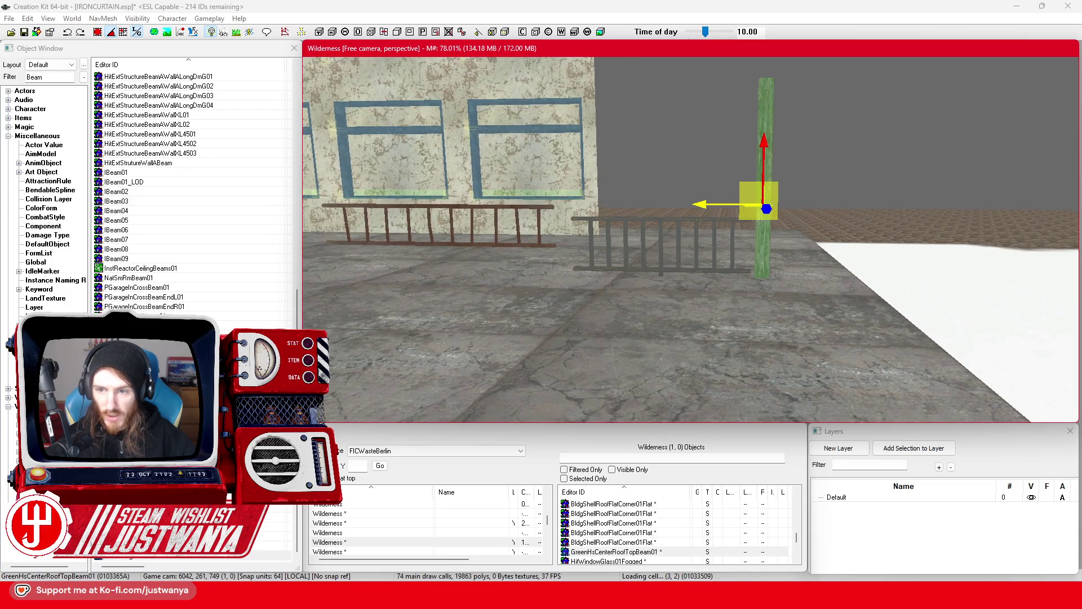
scroll(761, 192, "up", 3)
left_click_drag(760, 192, 746, 192)
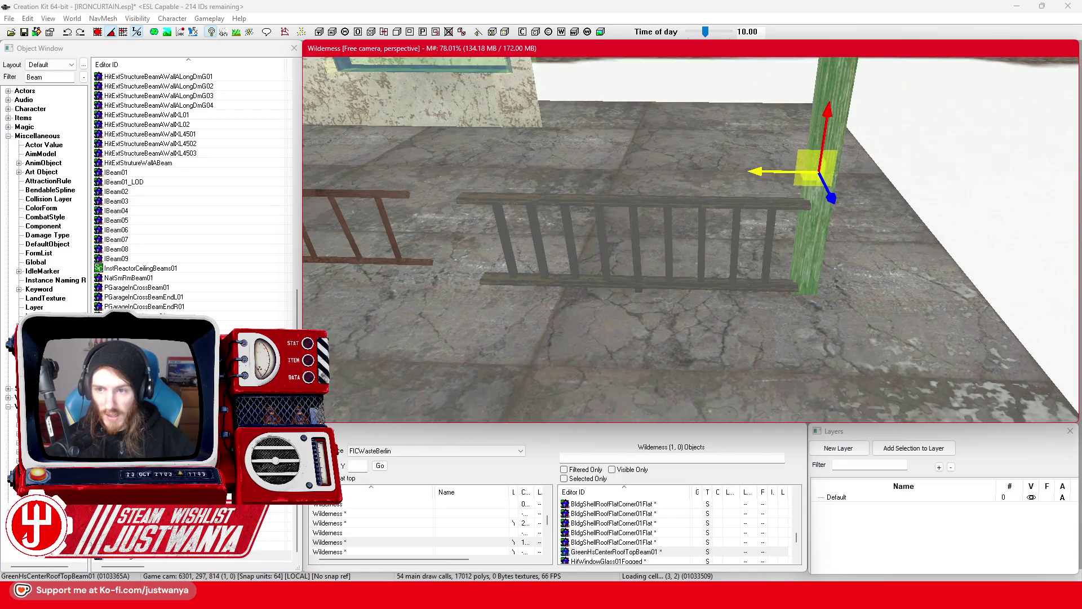
left_click(97, 34)
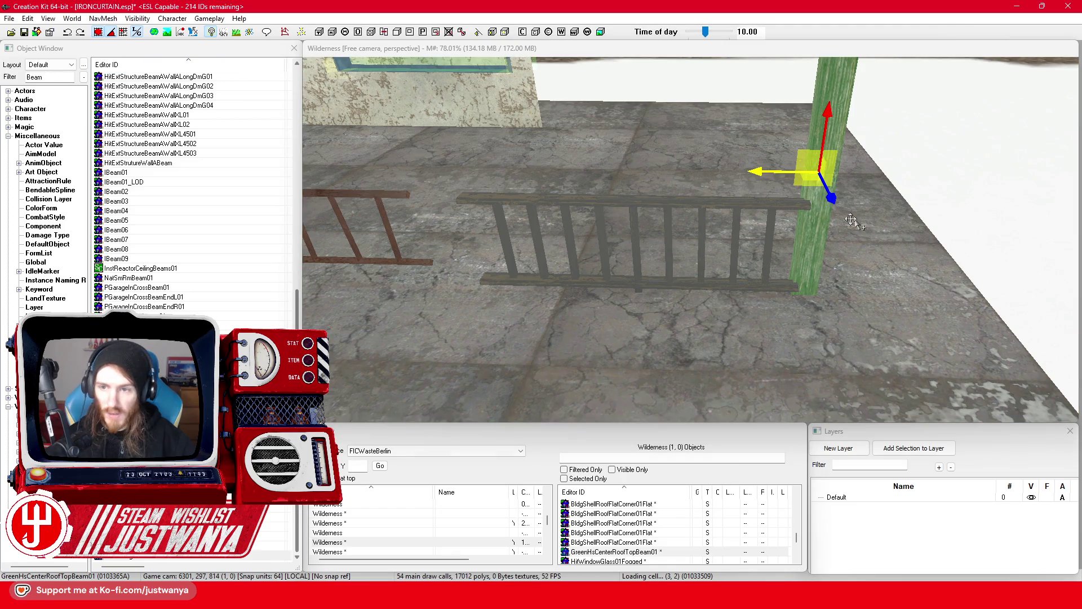
left_click_drag(844, 218, 809, 245)
left_click(677, 208)
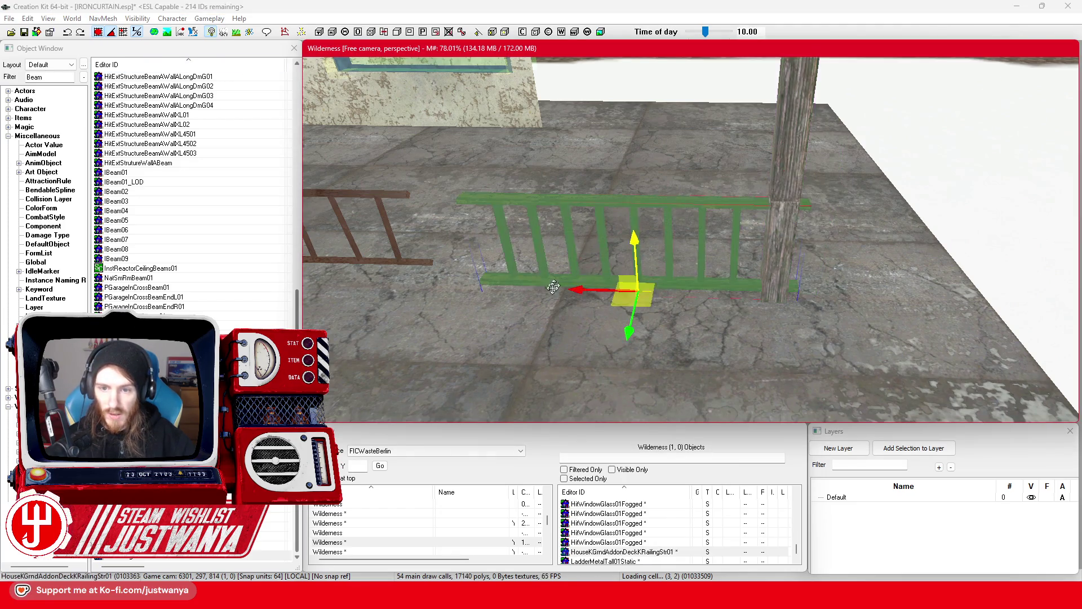
scroll(575, 293, "up", 3)
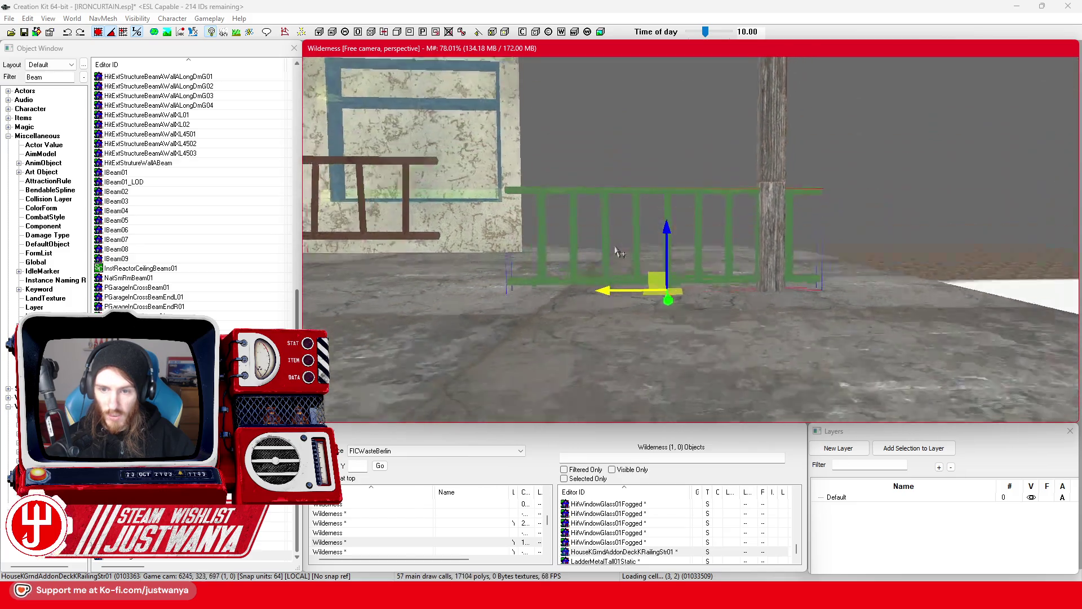
left_click(97, 34)
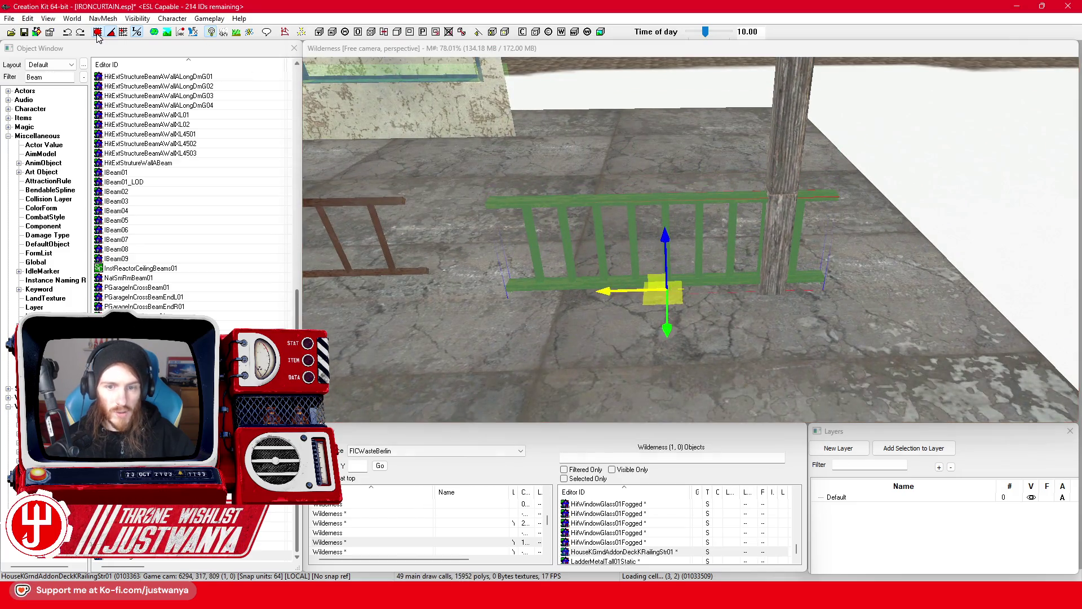
Step: Slide the railing left along the floor and delete the brown ladder
left_click_drag(618, 306, 559, 306)
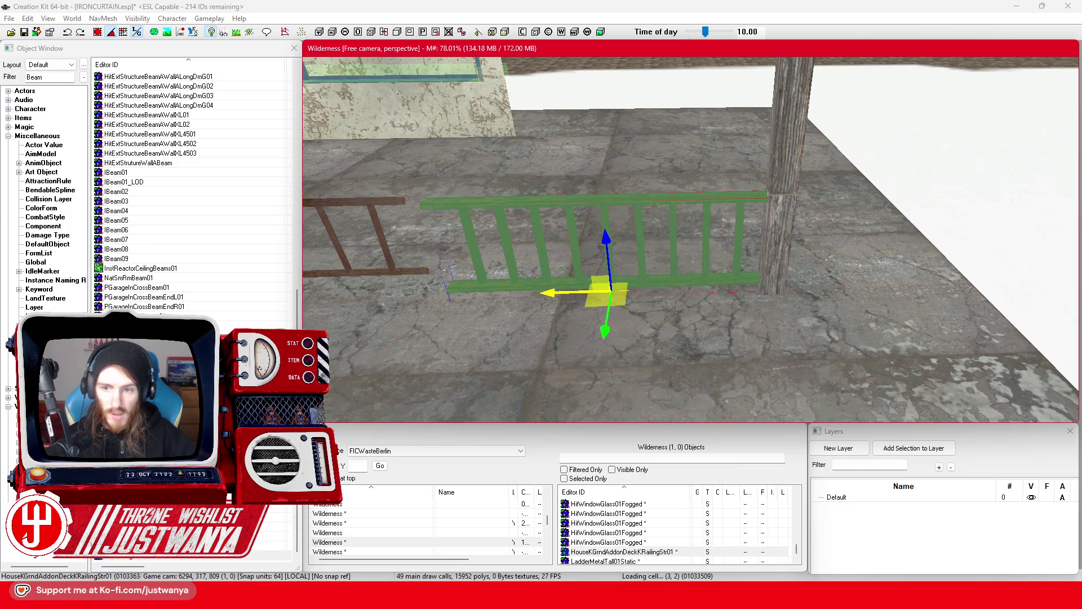
left_click(377, 274)
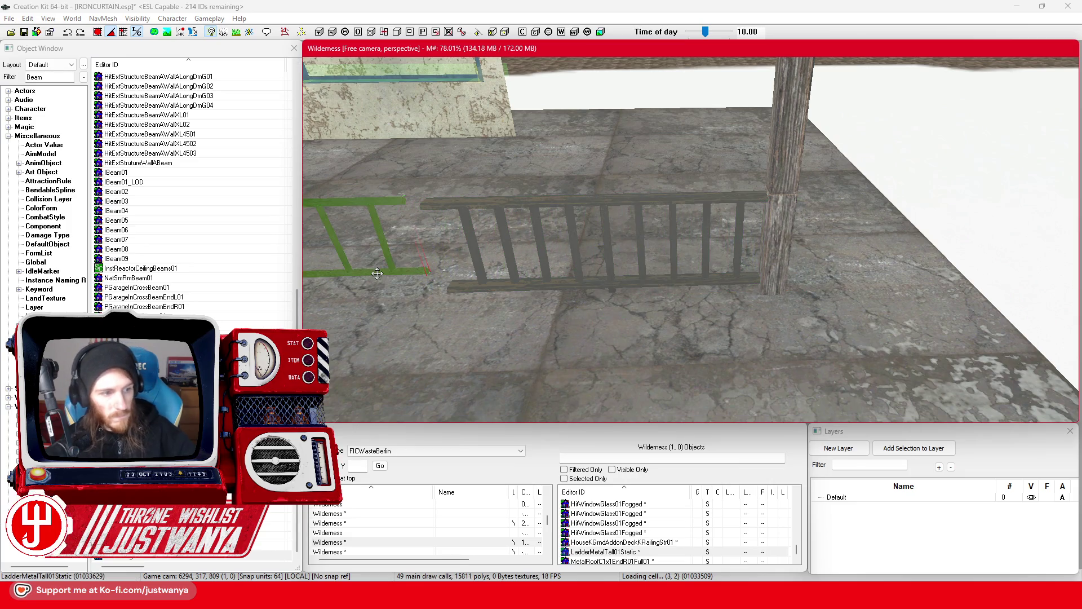
key("Delete")
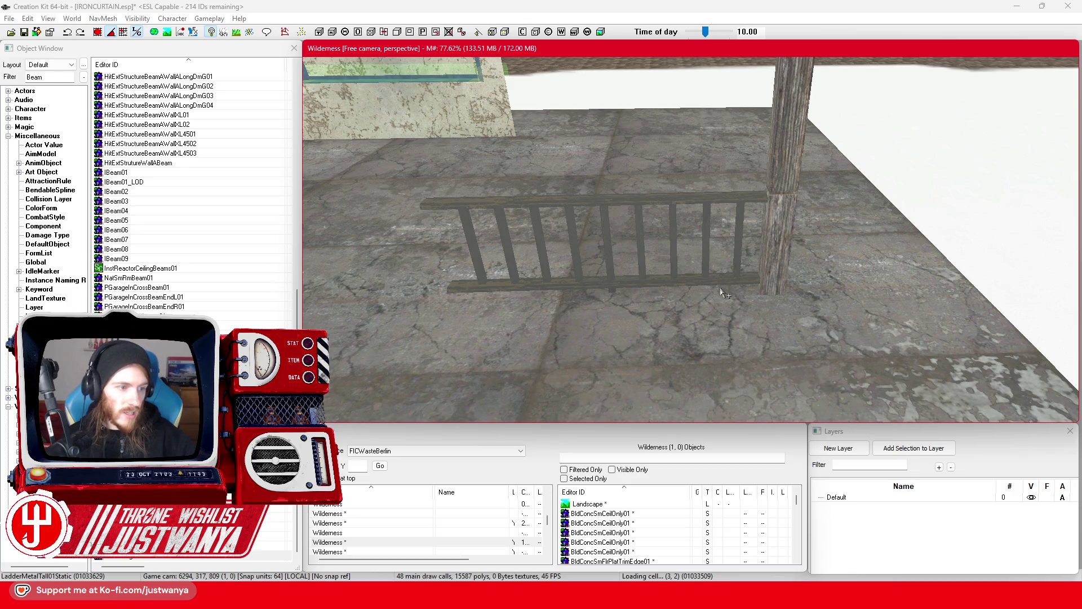
Step: Lay the wooden post horizontal, lower it, and slide it left above the railing as a handrail
left_click(792, 161)
scroll(741, 280, "down", 5)
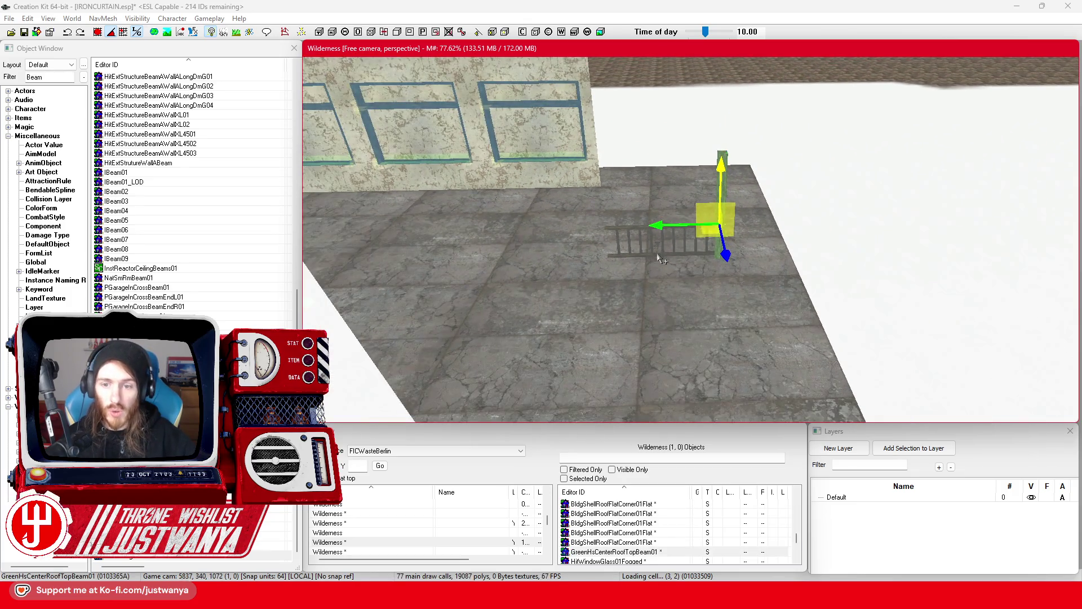
left_click(660, 258)
scroll(463, 290, "up", 3)
key("shift")
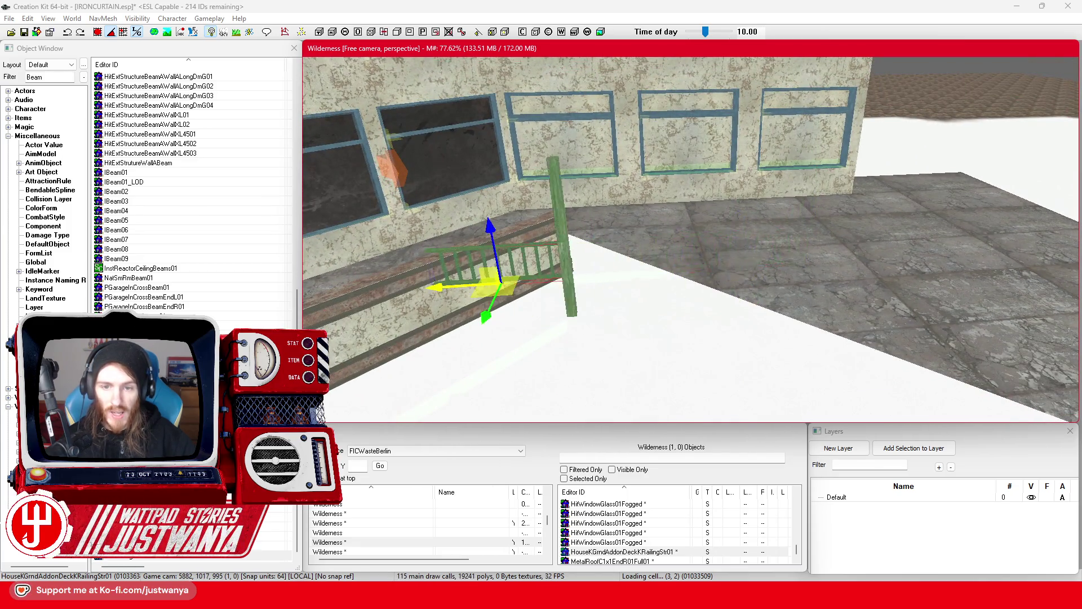
key("shift")
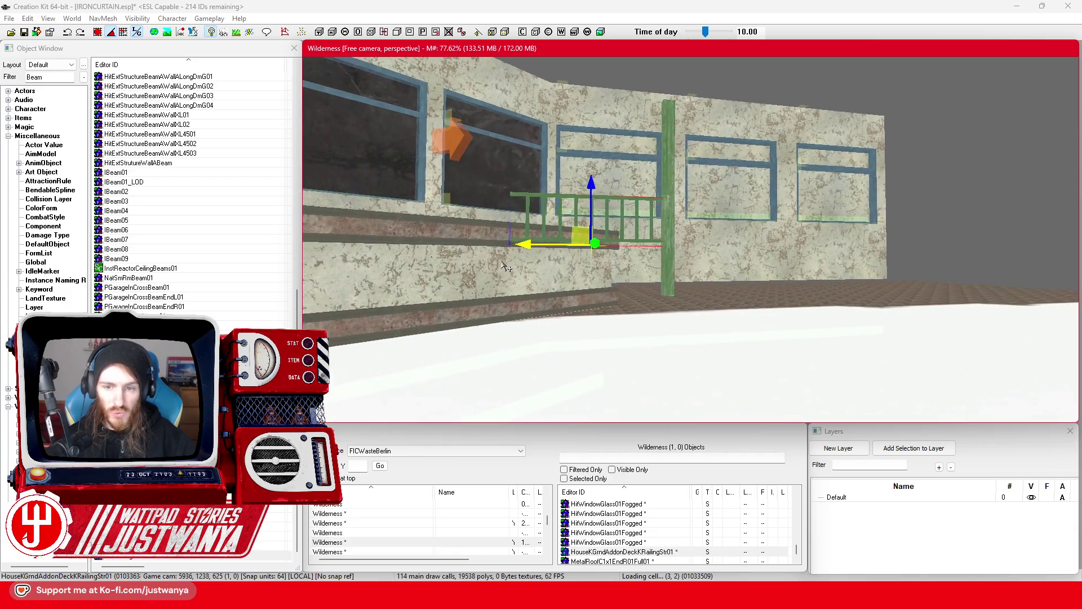
left_click(652, 249)
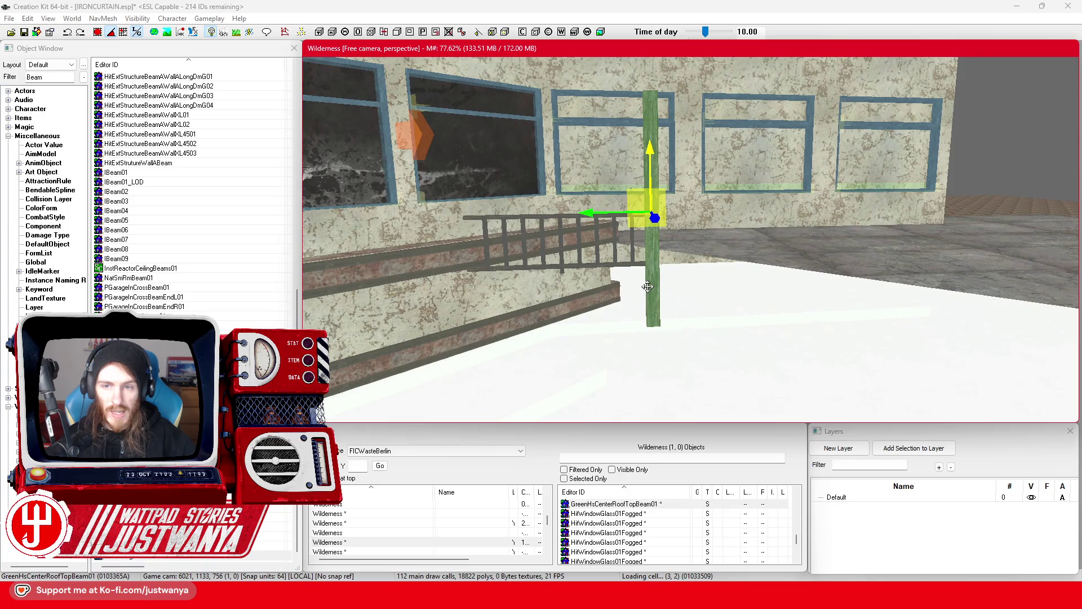
key("shift")
left_click_drag(637, 183, 609, 226)
key("w")
left_click_drag(693, 248, 692, 255)
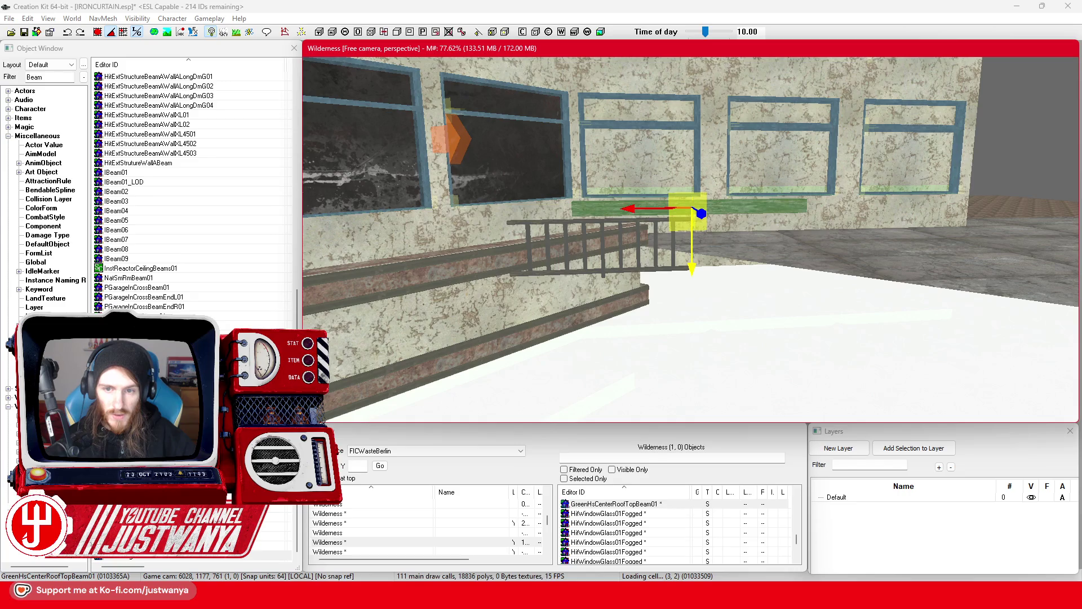
left_click_drag(641, 209, 555, 209)
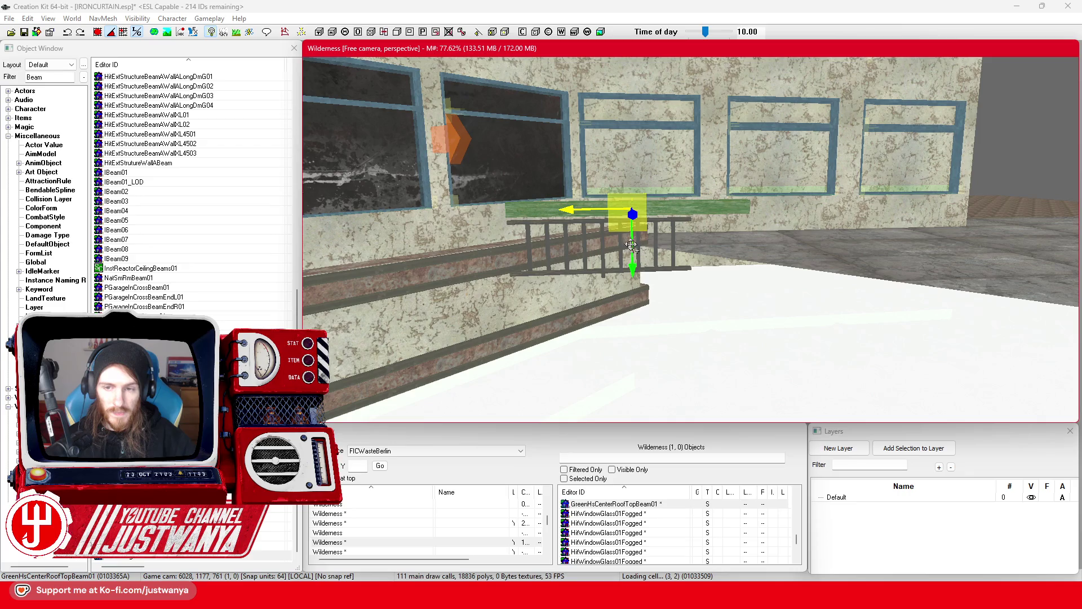
Step: Slide the metal railing sideways along the wall beneath the beam, then select the roof beam
left_click(601, 272)
left_click_drag(559, 280, 880, 276)
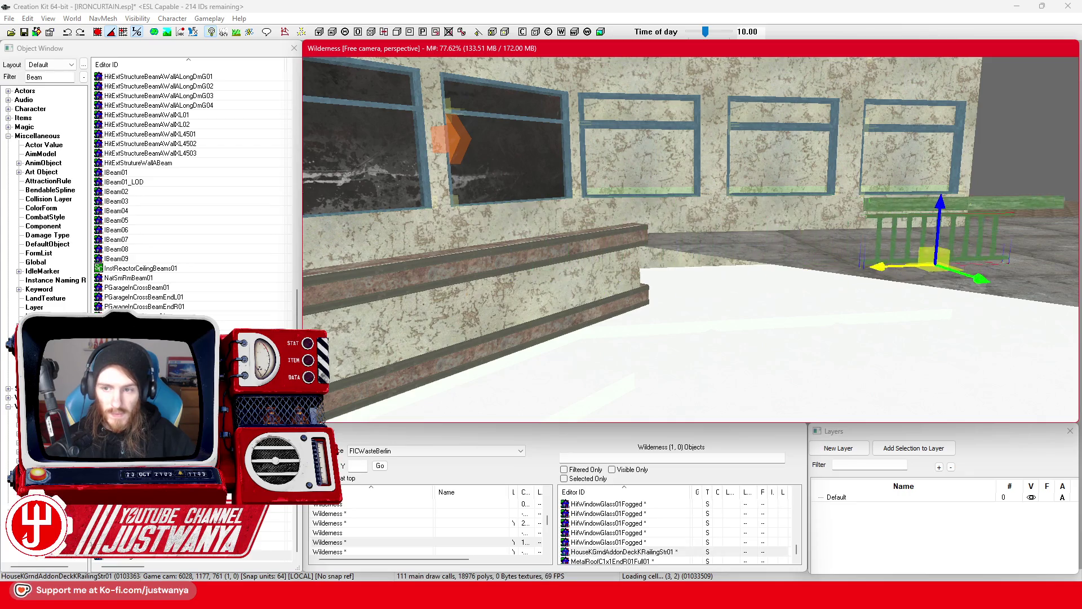
scroll(865, 265, "up", 5)
scroll(806, 273, "down", 3)
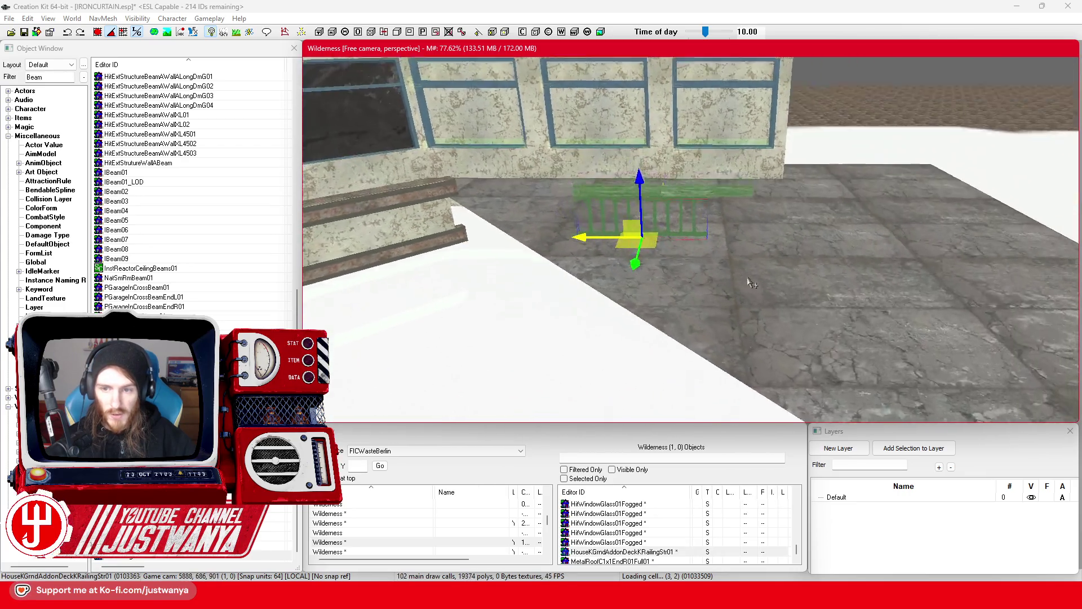
scroll(670, 155, "up", 5)
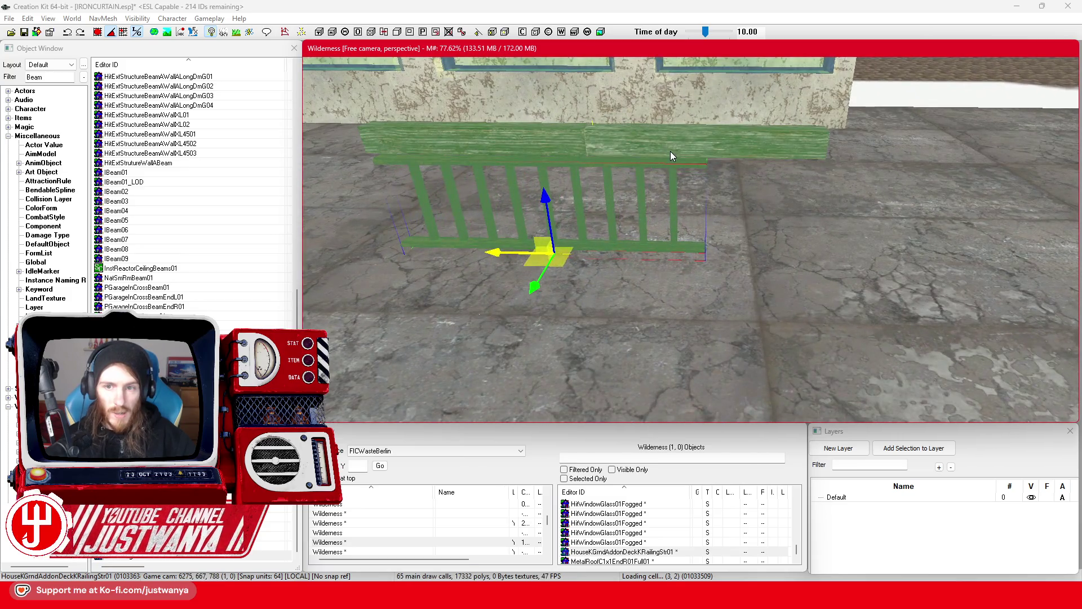
left_click(671, 155)
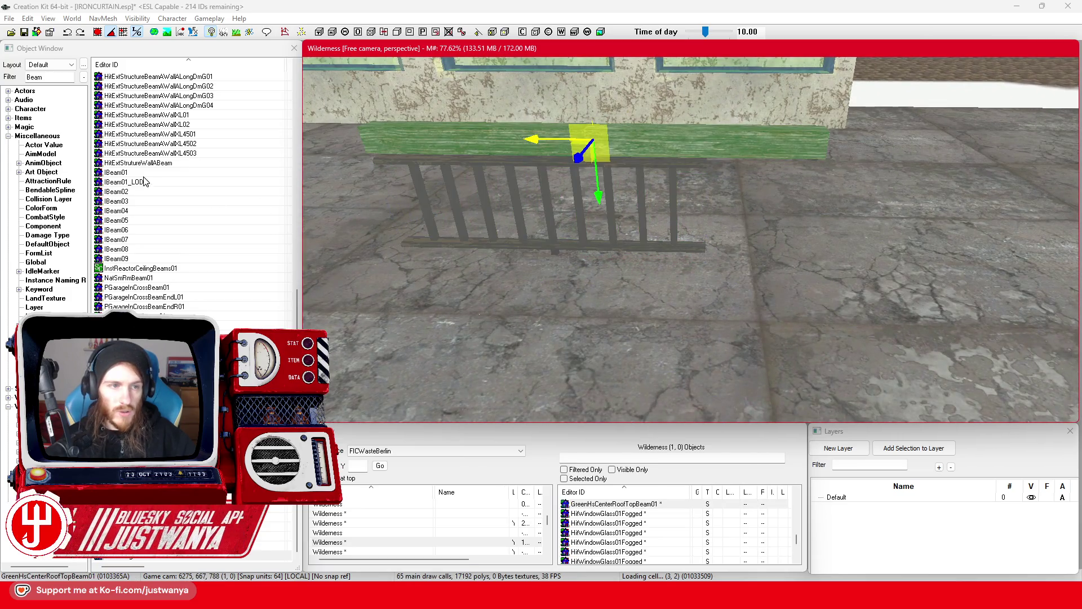
double_click(35, 76)
type("plank")
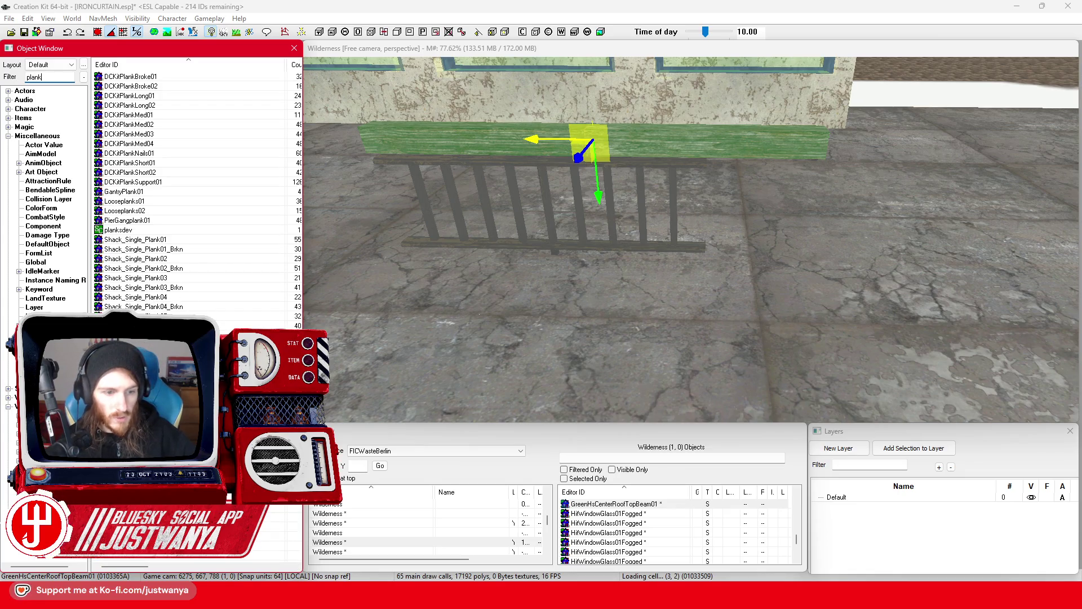
Step: Place a WrhsPlanks01 plank on the floor, swap its variant, then delete it
left_click_drag(655, 350, 654, 248)
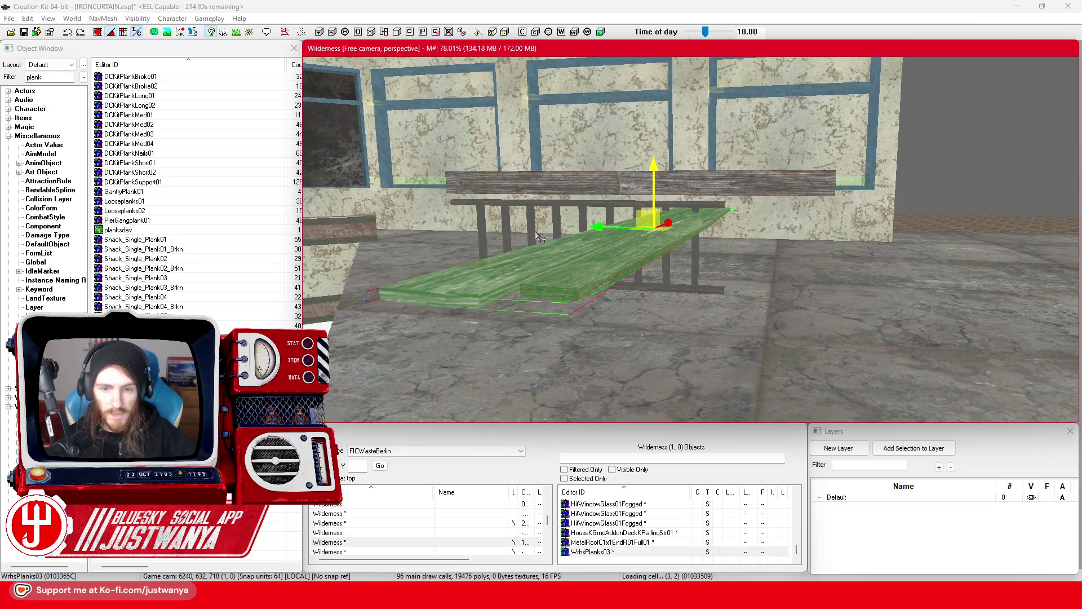
key("Page_Down")
key("Page_Down")
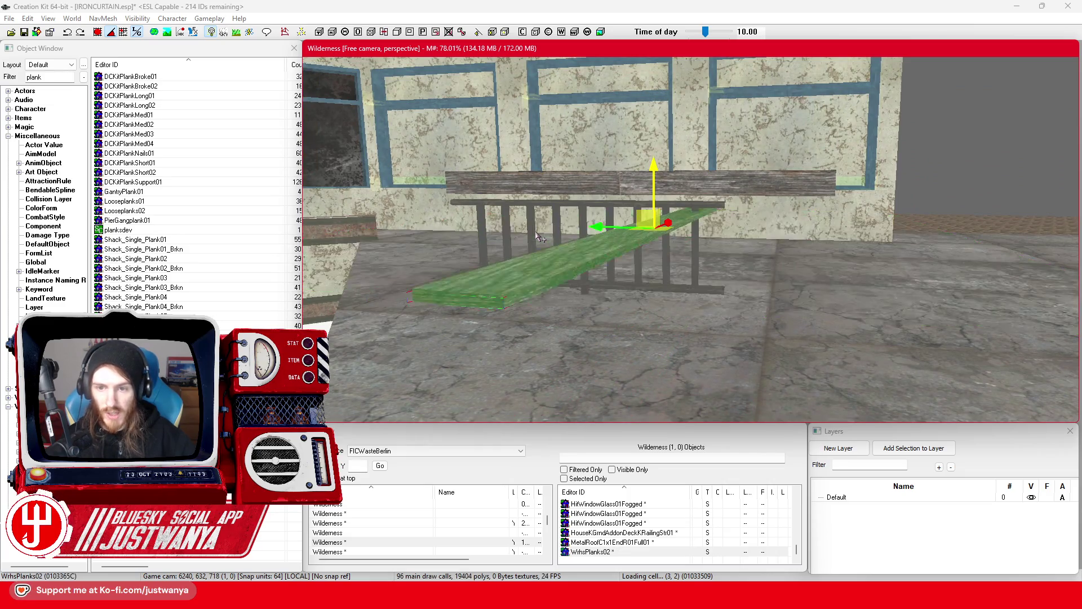
key("Delete")
Step: Preview Shack_Single_Plank01, Looseplanks02, DCKitPlankNails01 and DCKitPlankMed01, then select the search text for replacement
double_click(189, 241)
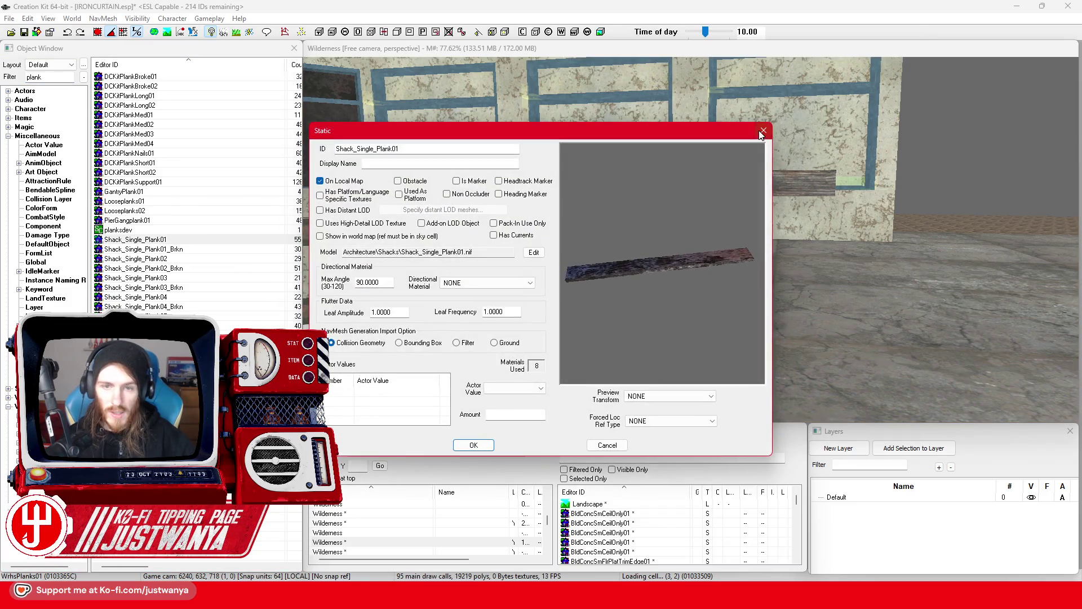
left_click(762, 131)
double_click(164, 211)
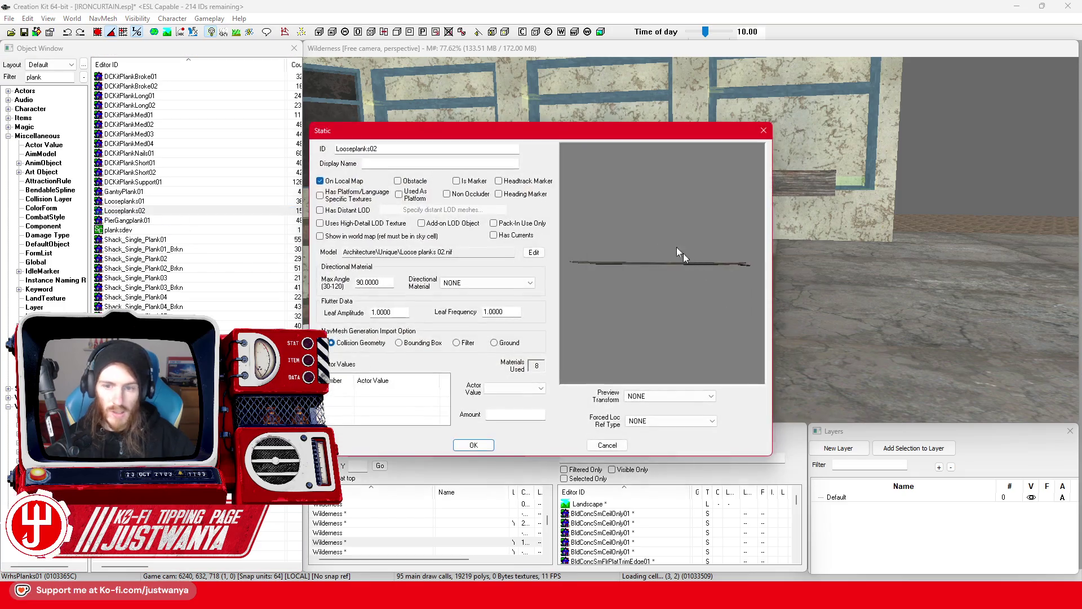
left_click(764, 131)
double_click(189, 153)
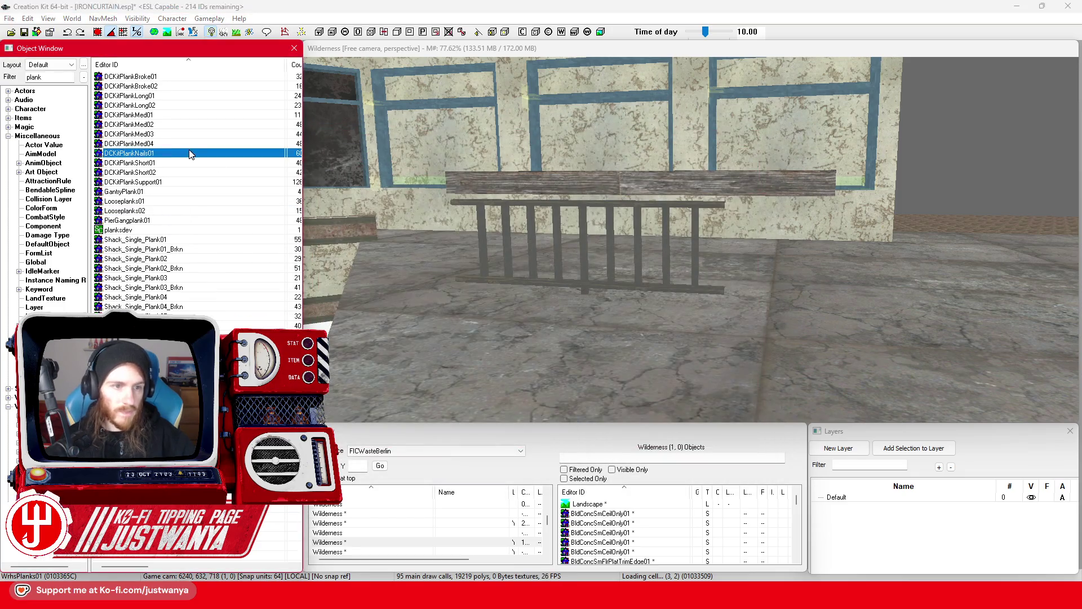
left_click(763, 132)
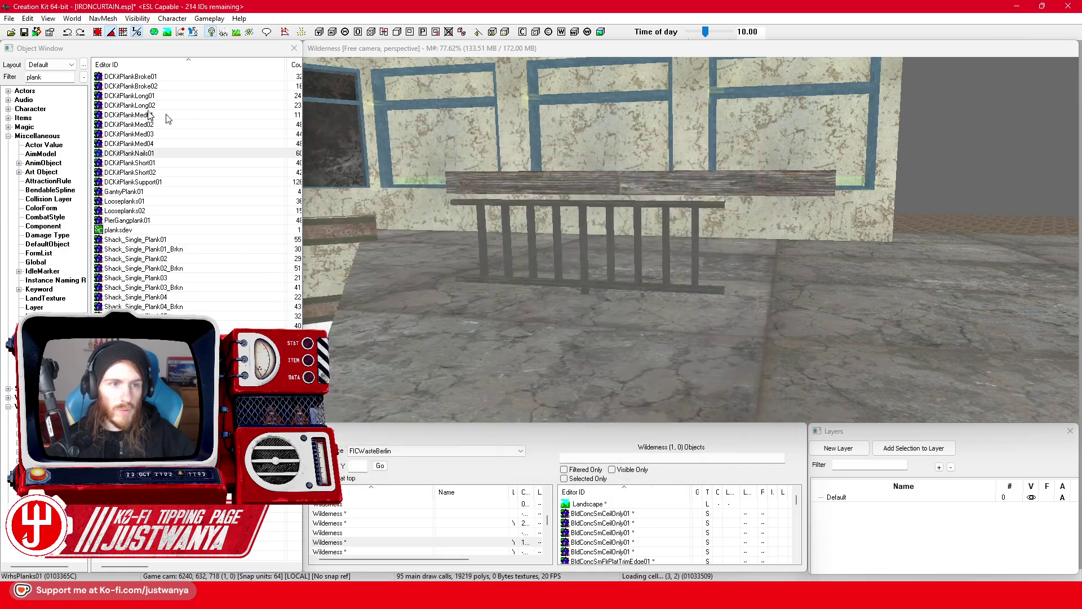
double_click(162, 115)
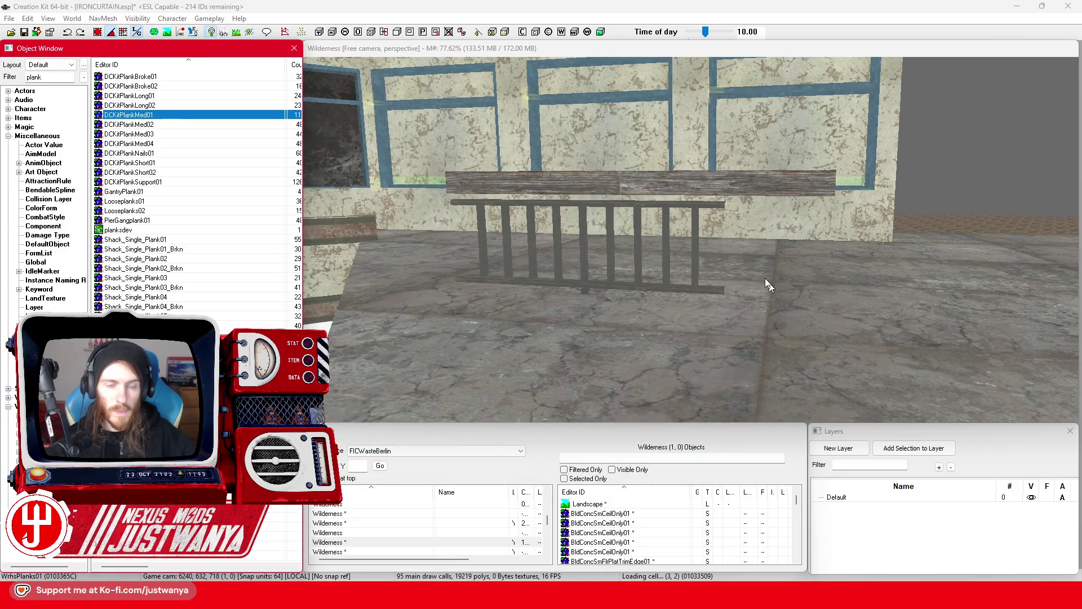
left_click(764, 130)
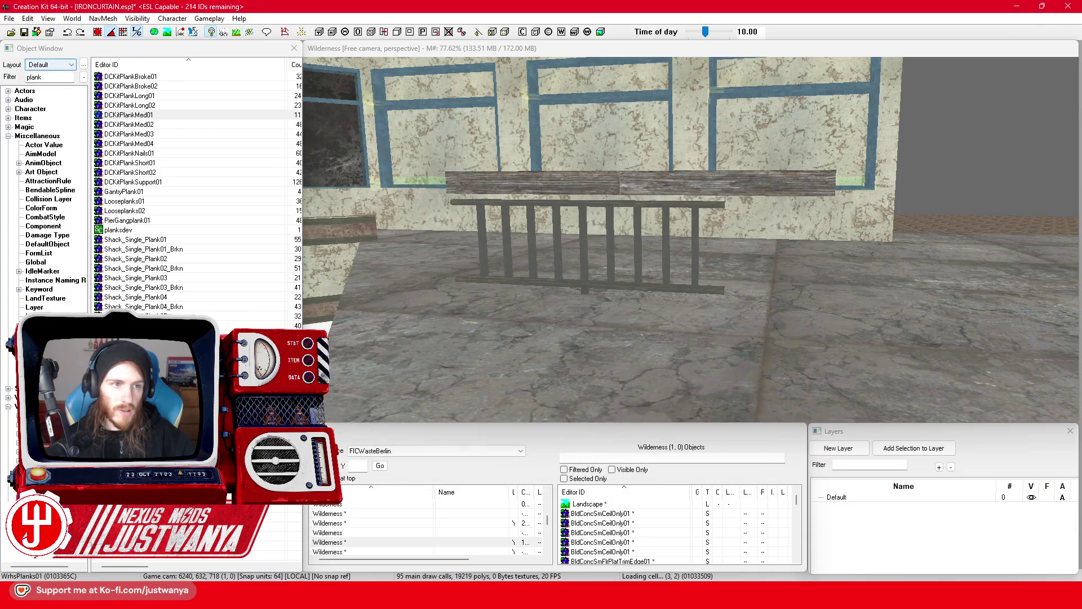
left_click_drag(68, 77, 12, 75)
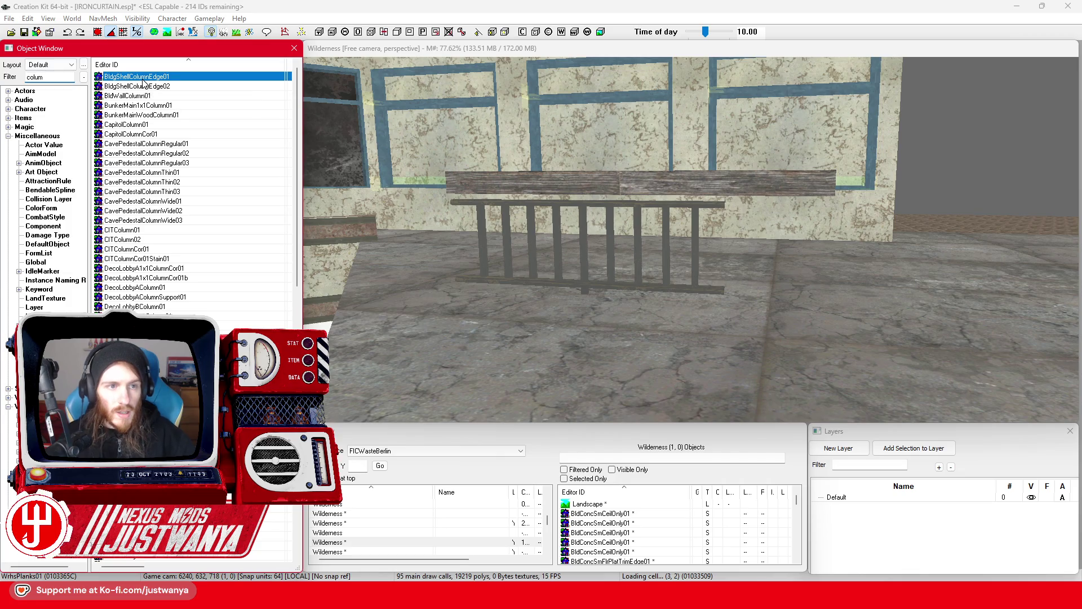
Step: Preview BldgShellColumnEdge01, then place the column at the railing
double_click(143, 79)
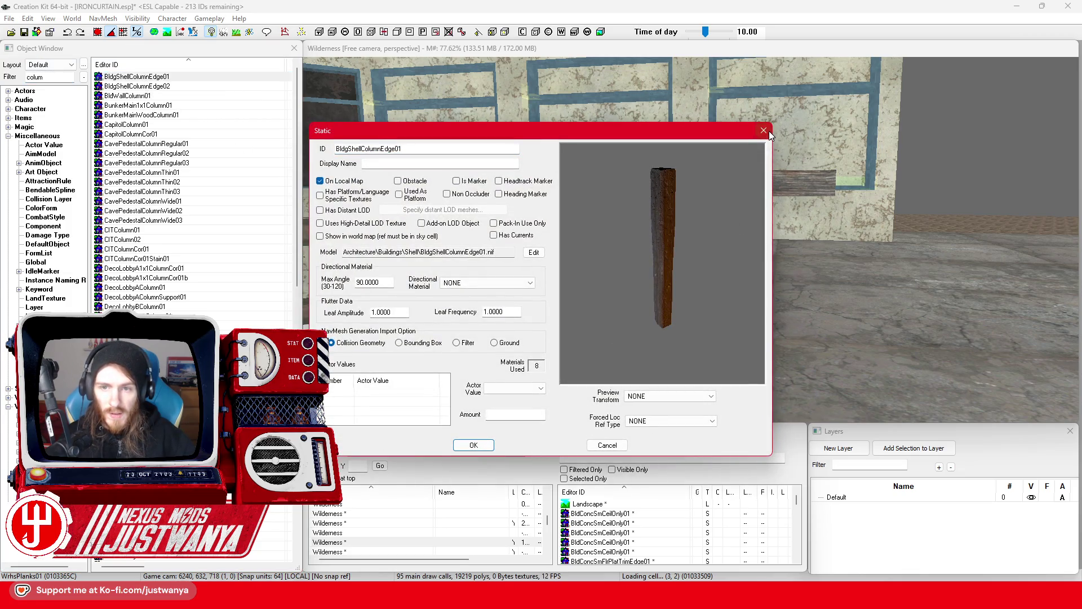
left_click(764, 130)
left_click_drag(136, 76, 667, 297)
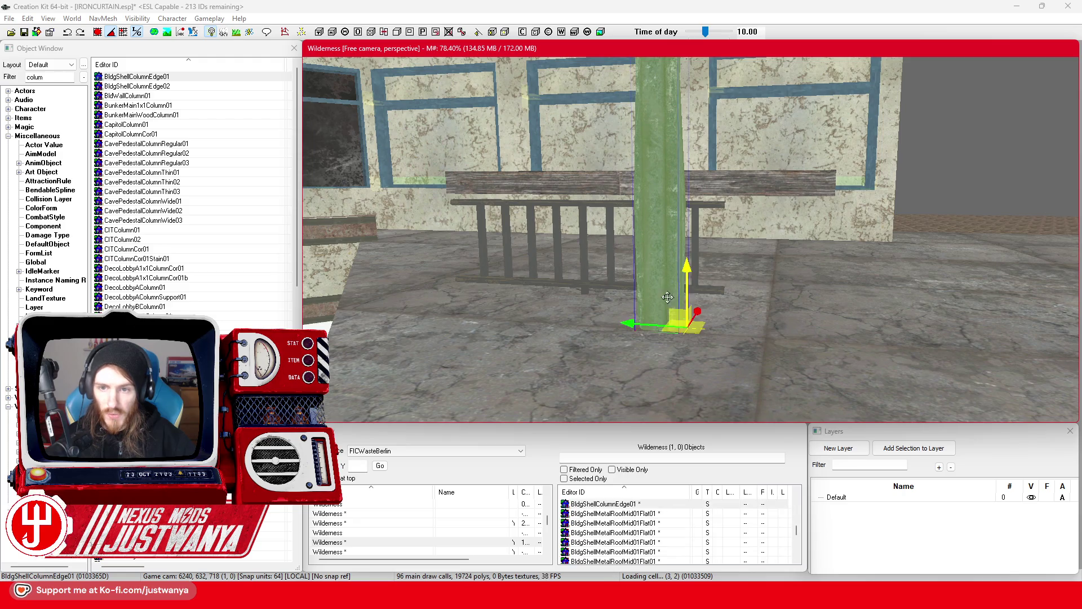
scroll(667, 297, "down", 10)
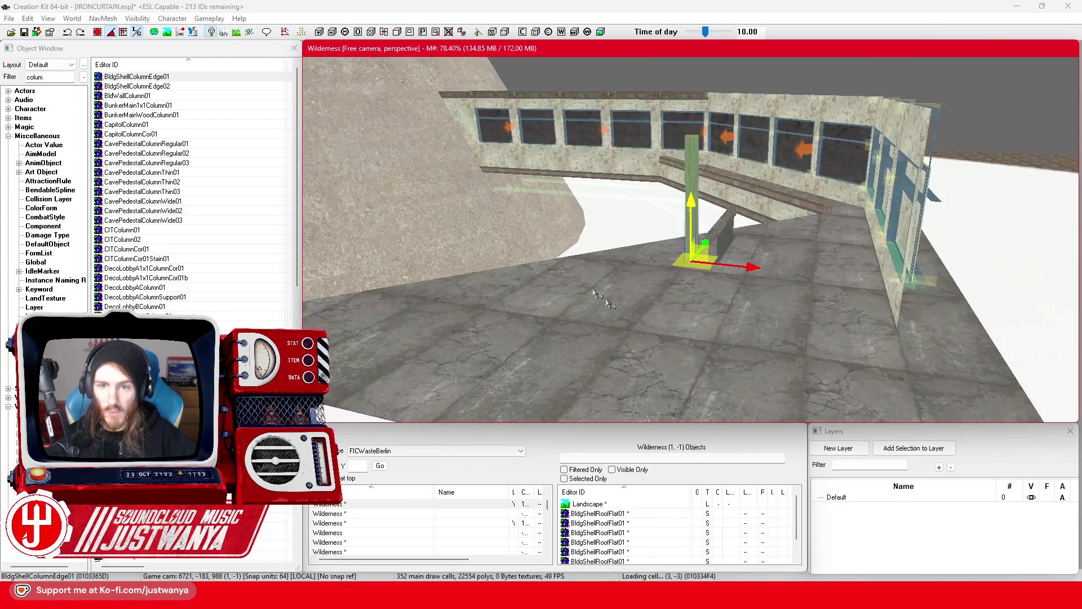
Step: Look up the tall concrete tower to its tiled sphere and bring the camera back down
mouse_move(598, 314)
left_mouse_down()
mouse_move(582, 374)
mouse_move(575, 357)
mouse_move(621, 367)
mouse_move(591, 352)
left_mouse_up()
left_click_drag(603, 145, 536, 300)
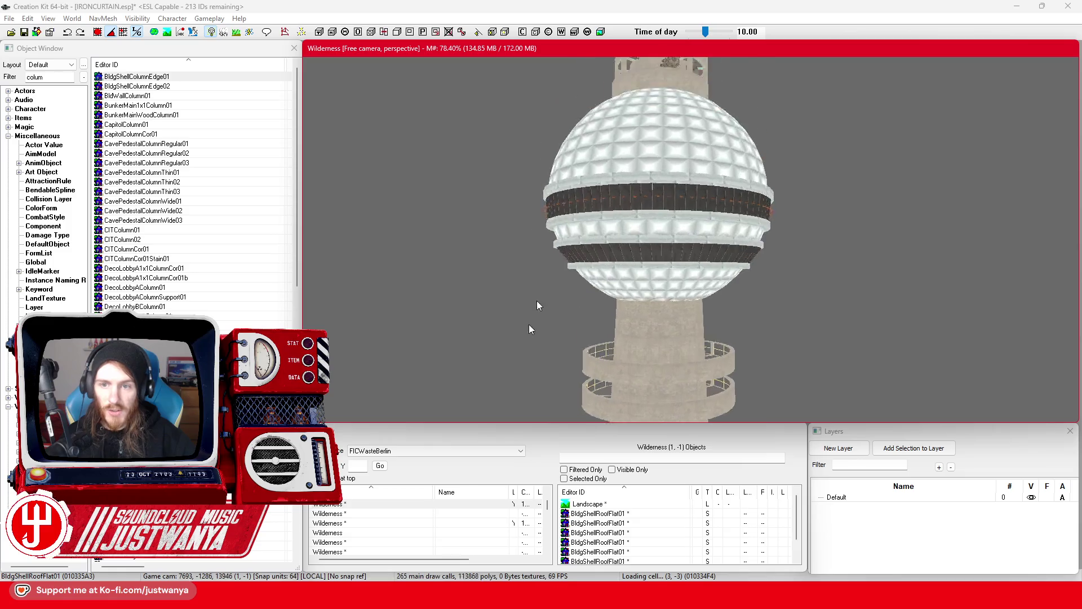
key("s")
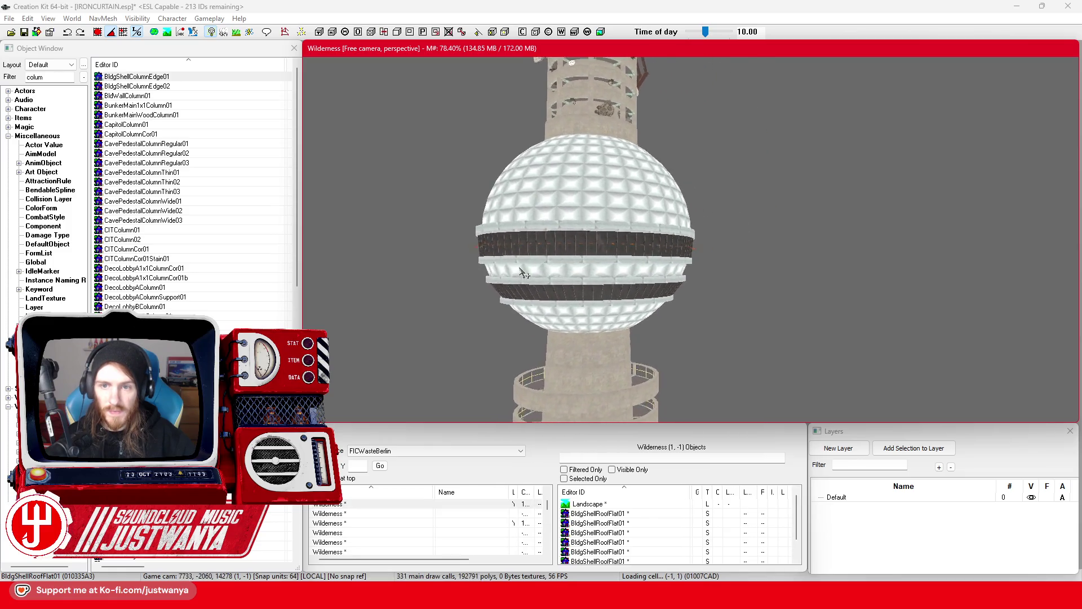
mouse_move(511, 266)
left_mouse_down()
mouse_move(546, 276)
mouse_move(569, 374)
mouse_move(565, 344)
mouse_move(699, 164)
left_mouse_up()
mouse_move(606, 208)
left_mouse_down()
mouse_move(571, 222)
mouse_move(553, 335)
mouse_move(543, 197)
mouse_move(553, 208)
mouse_move(544, 342)
mouse_move(532, 341)
mouse_move(570, 292)
mouse_move(566, 258)
mouse_move(715, 263)
mouse_move(707, 305)
left_mouse_up()
scroll(715, 307, "up", 8)
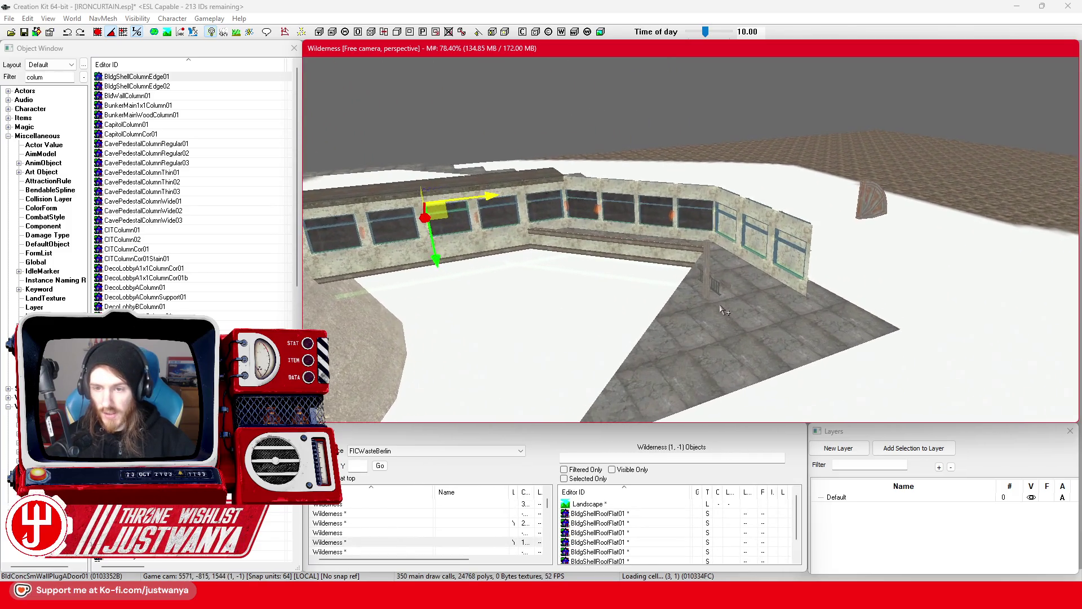
scroll(722, 307, "up", 4)
scroll(733, 301, "up", 4)
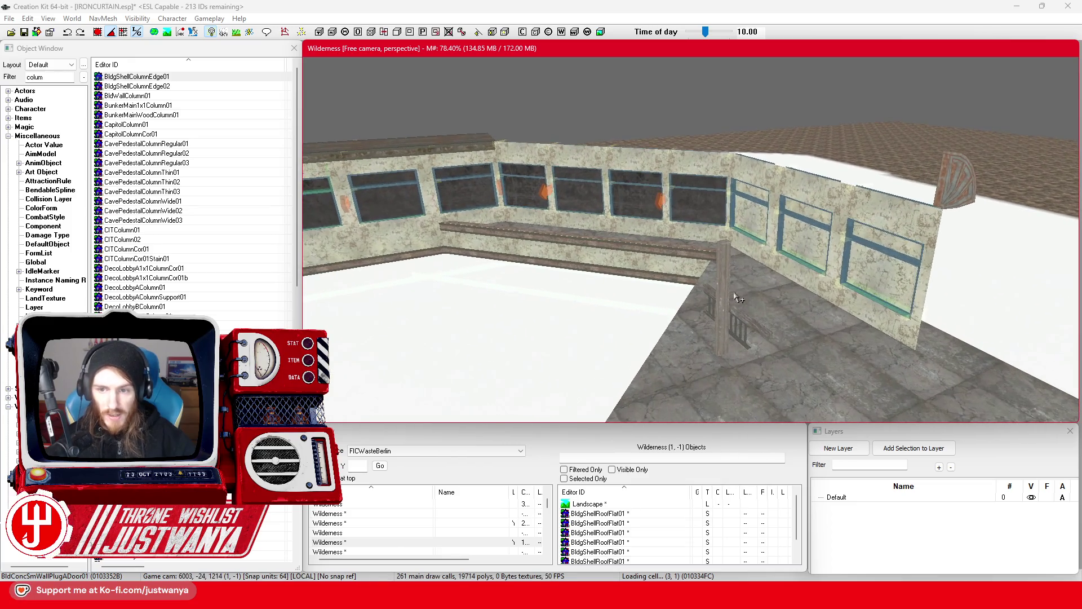
Step: Select the placed column and bring the Street View browser window forward
left_click(731, 292)
scroll(727, 296, "up", 5)
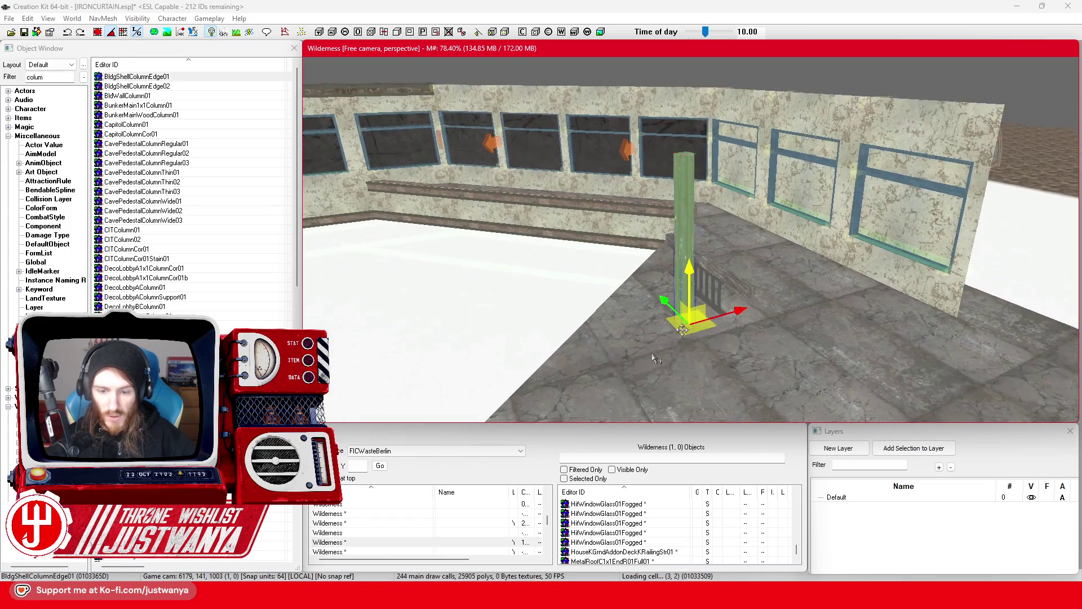
mouse_move(581, 595)
left_click(643, 530)
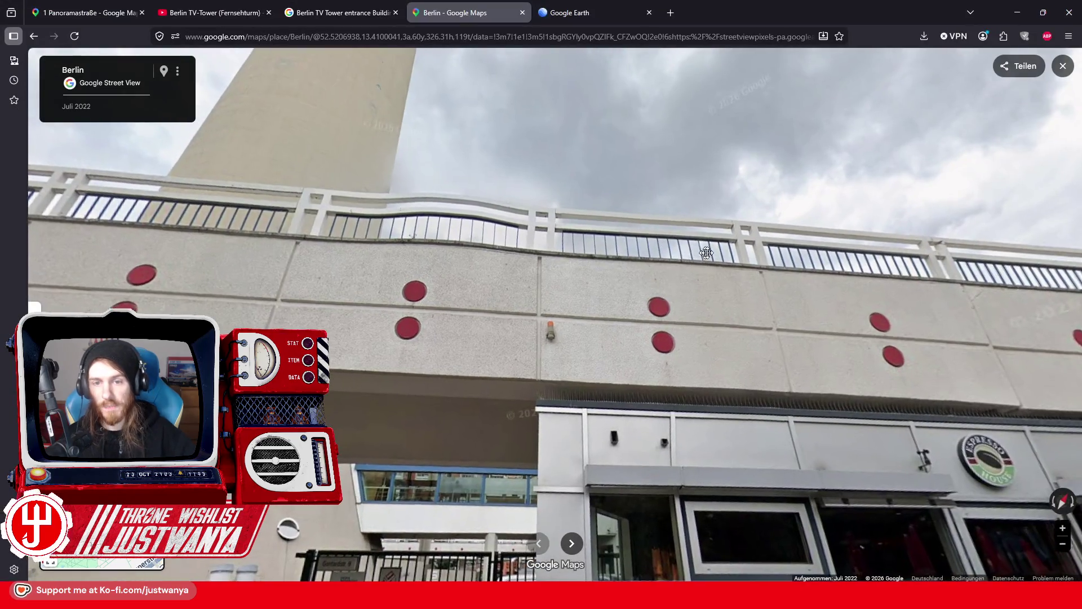
Step: Step closer to the TV tower base and pan along its red-dotted, railing-topped wall
left_click_drag(706, 253, 779, 262)
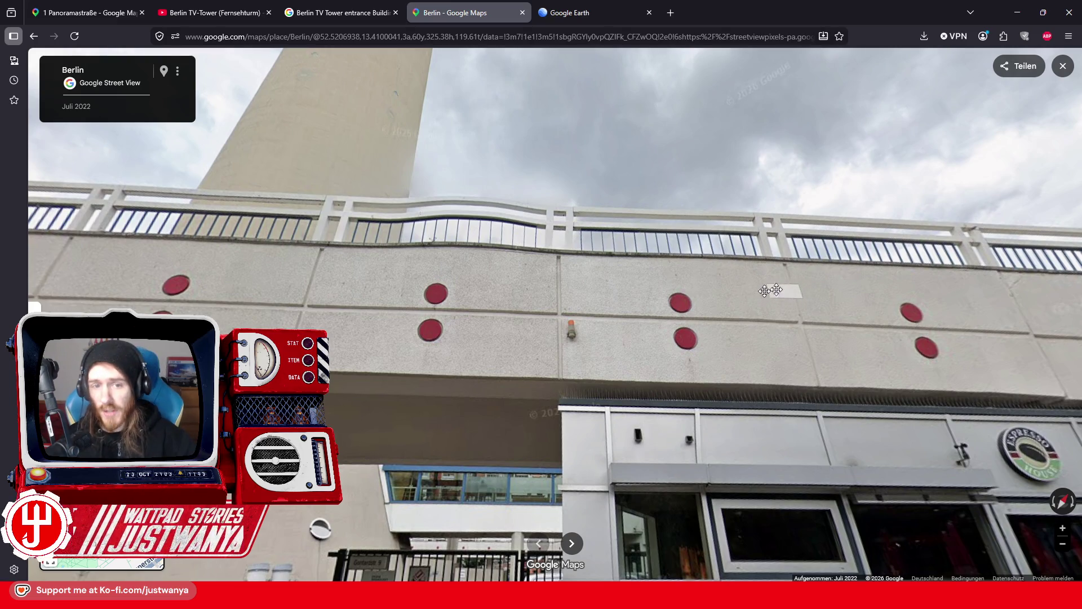
left_click(744, 296)
mouse_move(745, 297)
left_mouse_down()
mouse_move(855, 225)
mouse_move(439, 219)
left_mouse_up()
mouse_move(684, 239)
left_mouse_down()
mouse_move(434, 214)
mouse_move(574, 170)
left_mouse_up()
left_click_drag(535, 256, 519, 275)
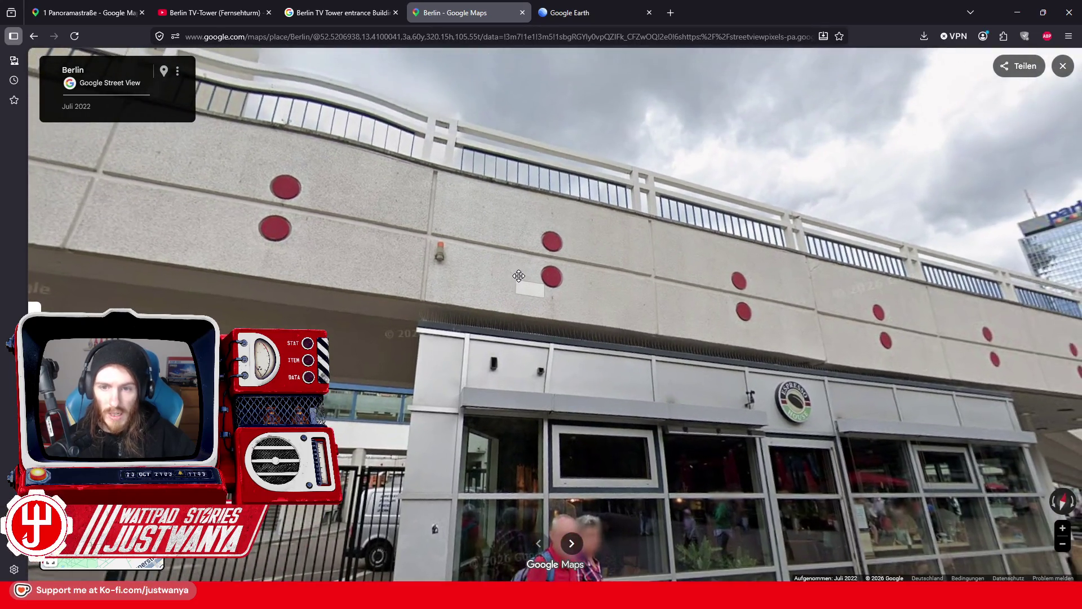
left_click(1018, 13)
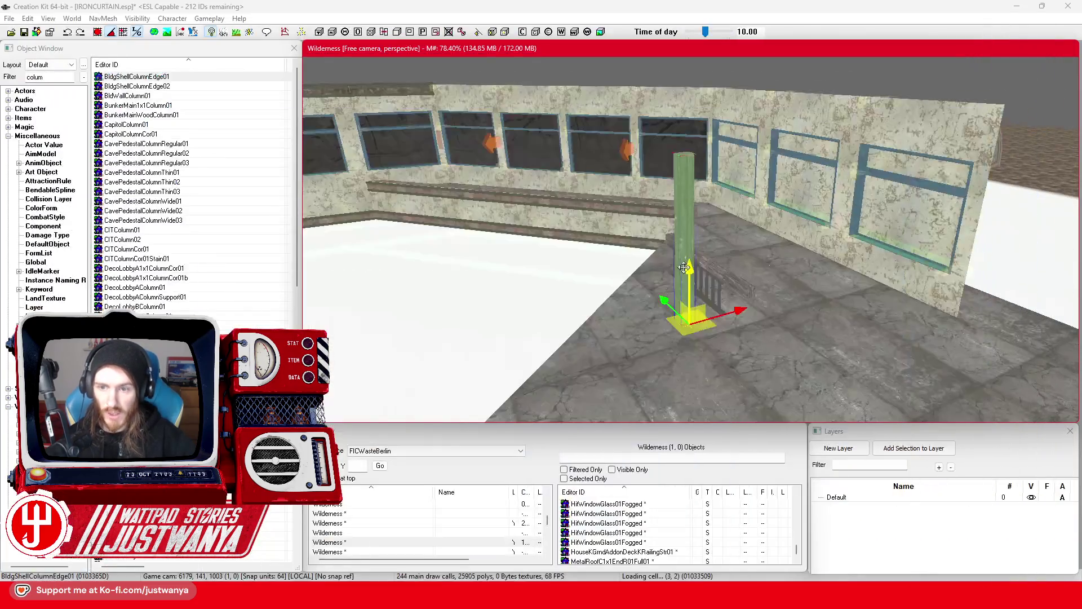
Step: Delete the focused column, then inspect the green roof-beam handrail on the railing from several angles
key("f")
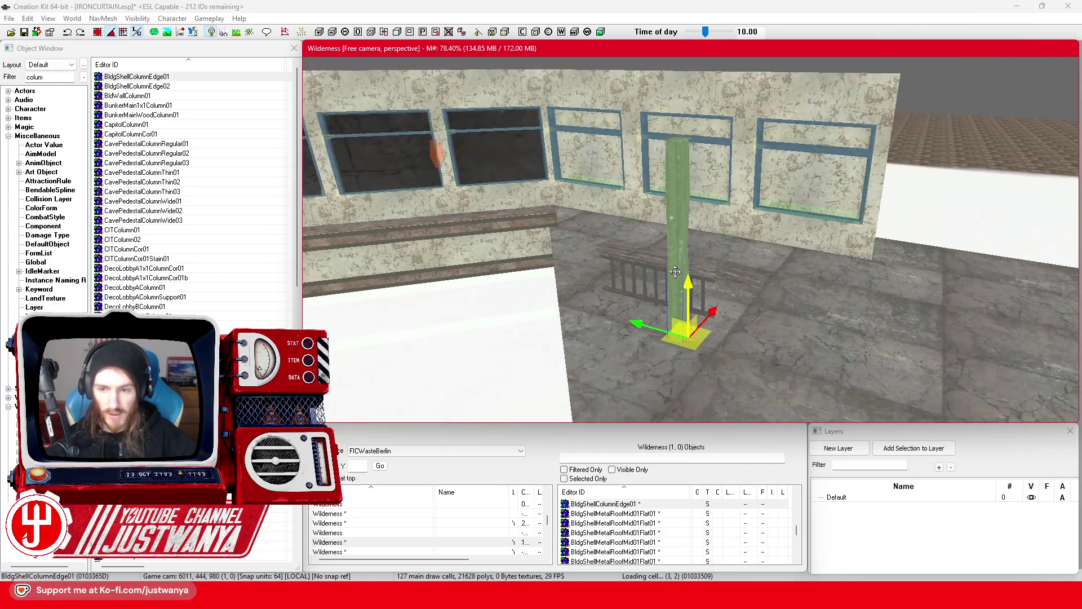
key("Delete")
left_click(689, 277)
key("f")
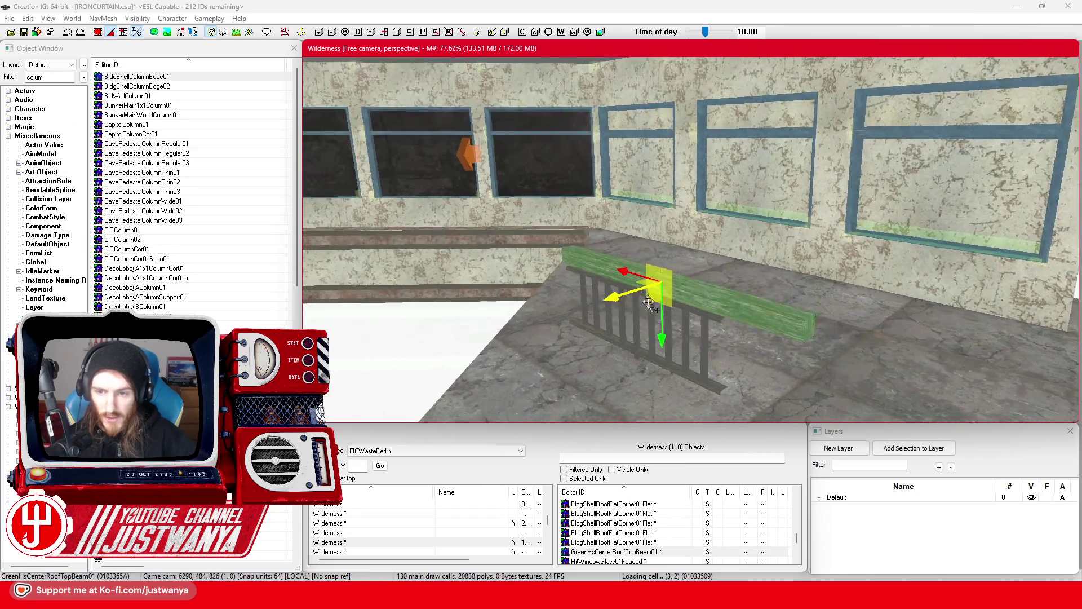
key("shift")
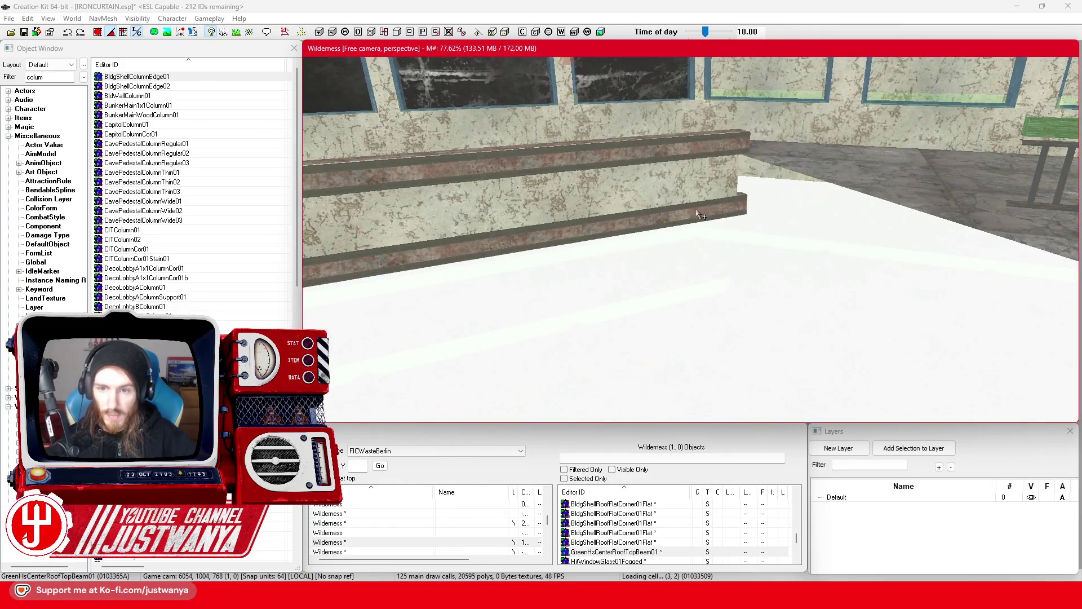
left_click(733, 234)
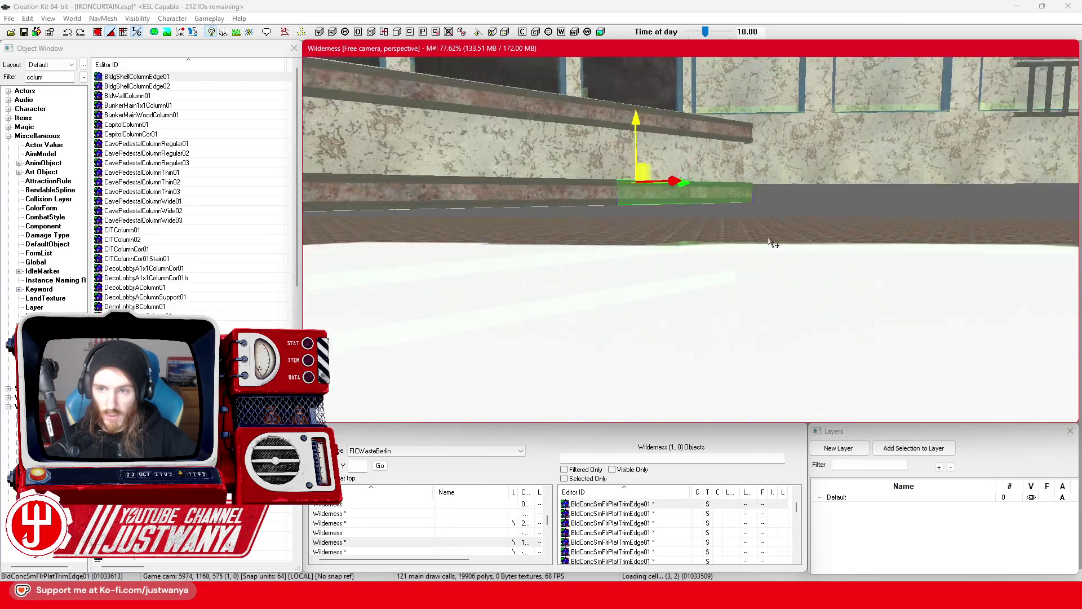
key("shift")
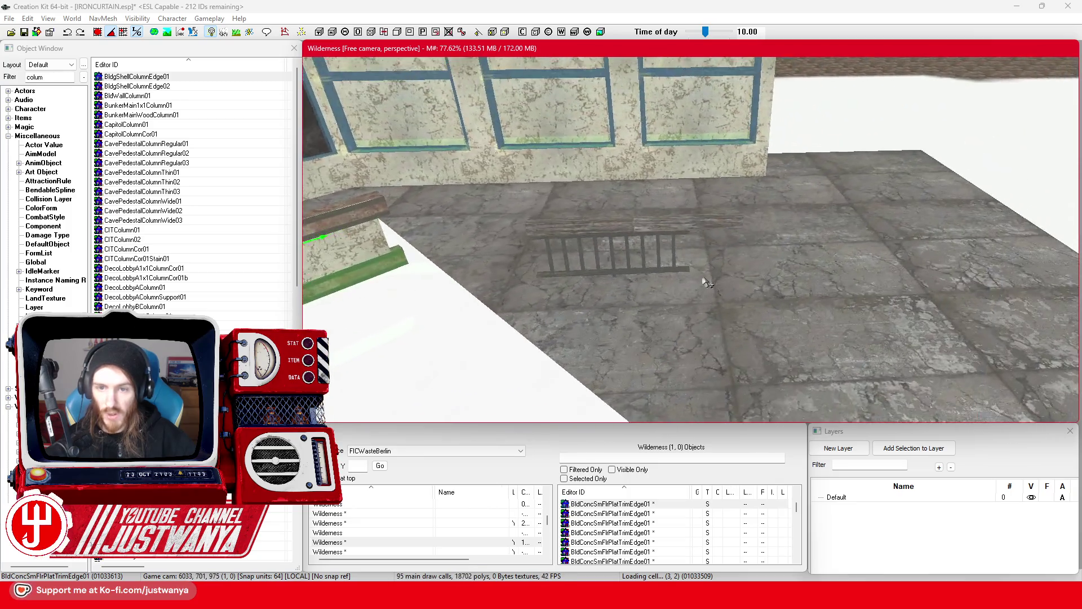
key("shift")
left_click(707, 199)
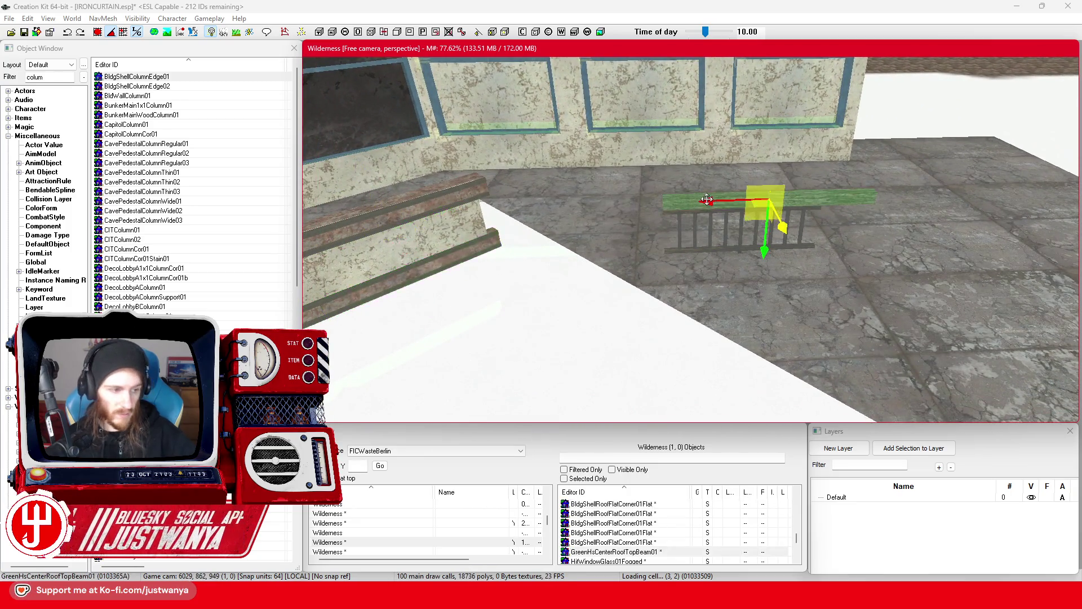
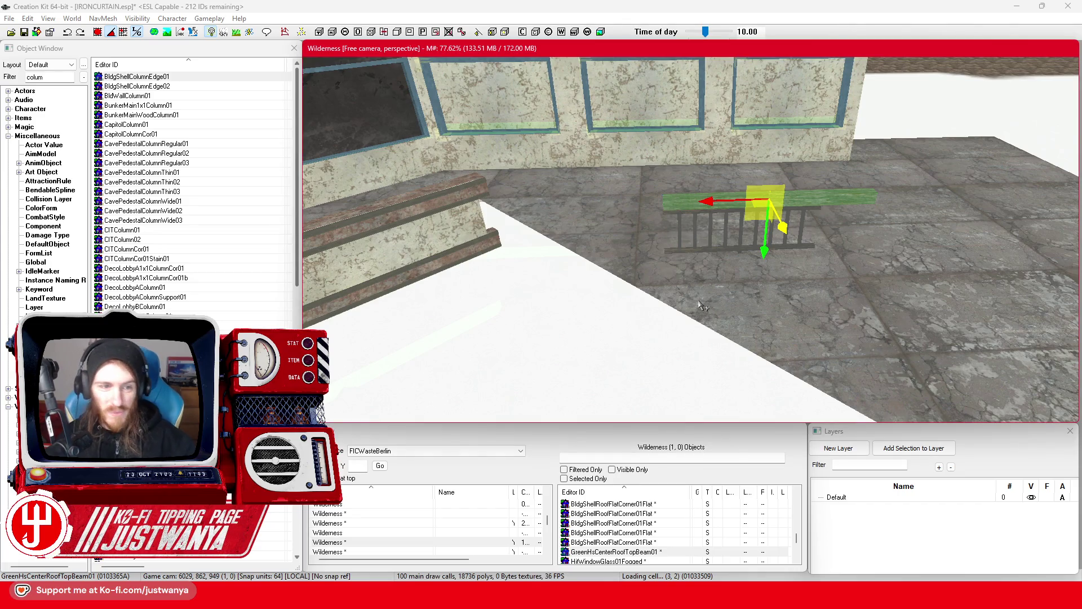
Step: Preview CavePedestalColumnThin01, CITColumn01, CITColumn02 and CITColumnCor01 column models
double_click(198, 174)
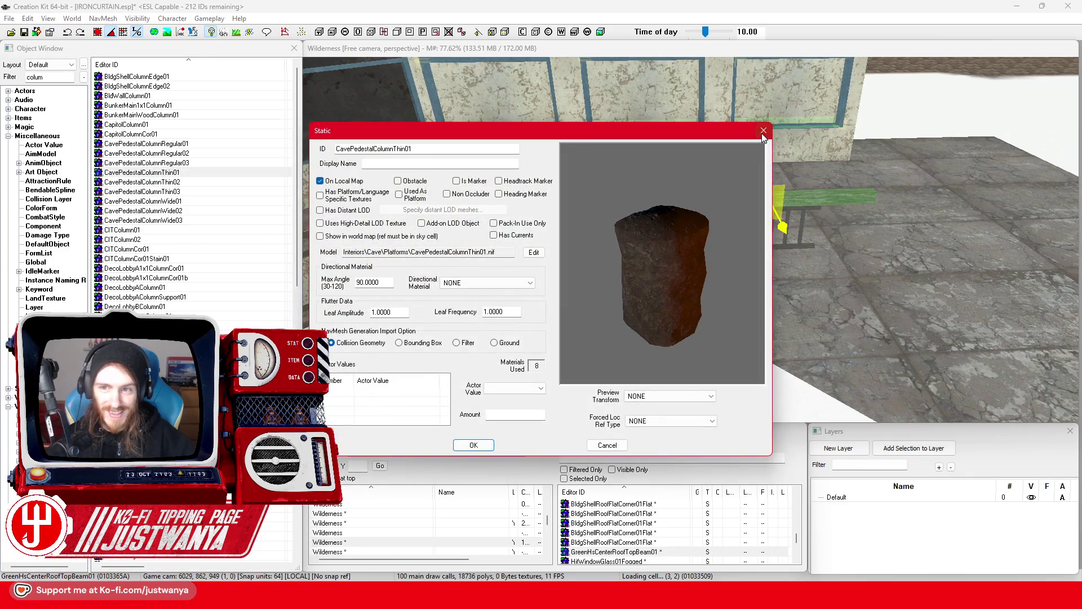
left_click(763, 132)
left_click(164, 231)
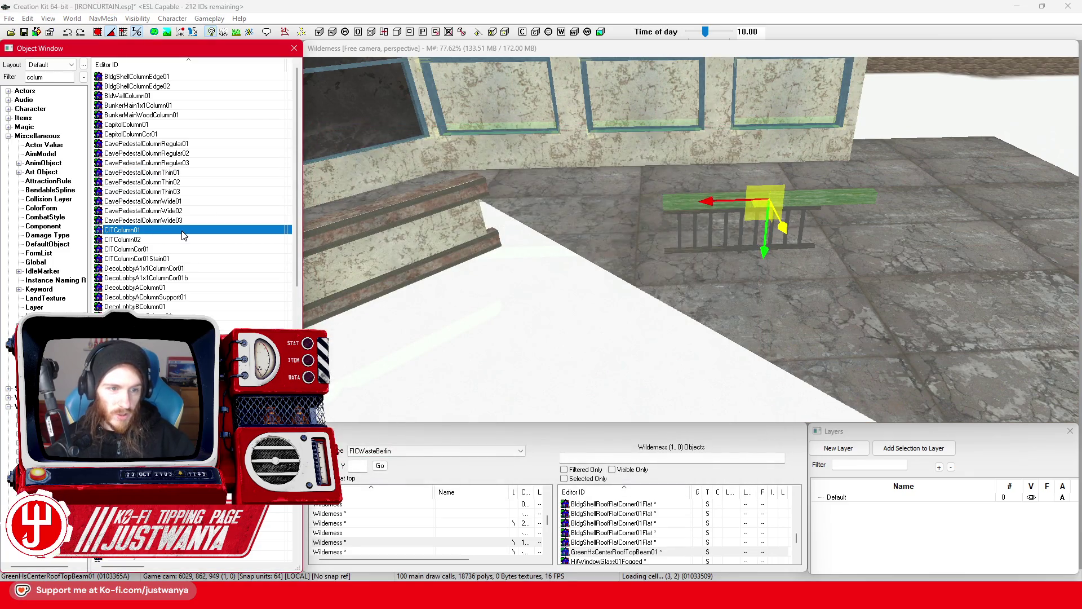
double_click(170, 231)
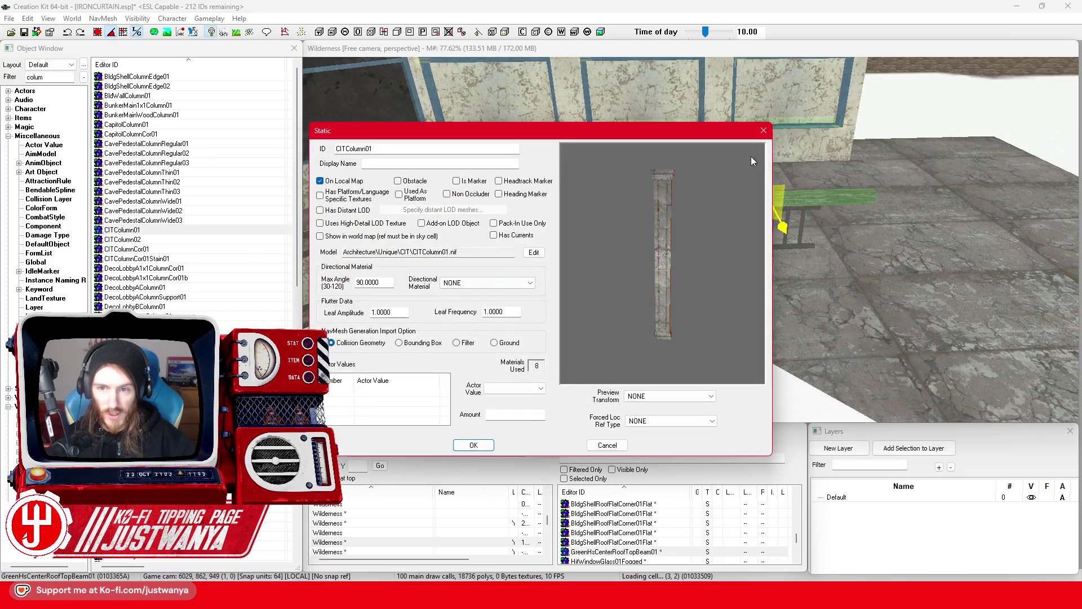
left_click(763, 131)
double_click(155, 240)
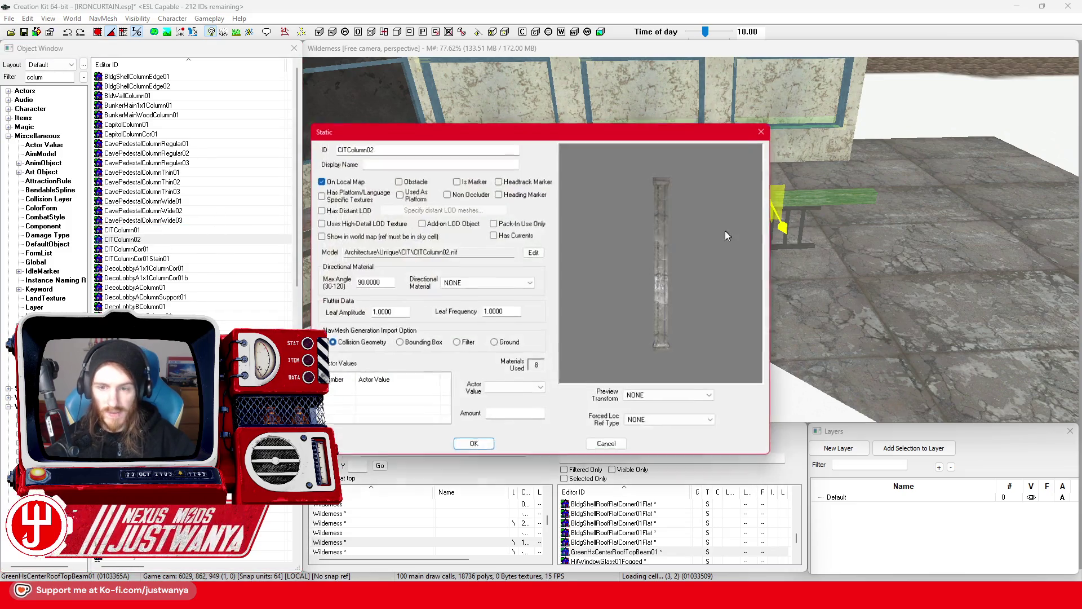
left_click(763, 130)
left_click(179, 249)
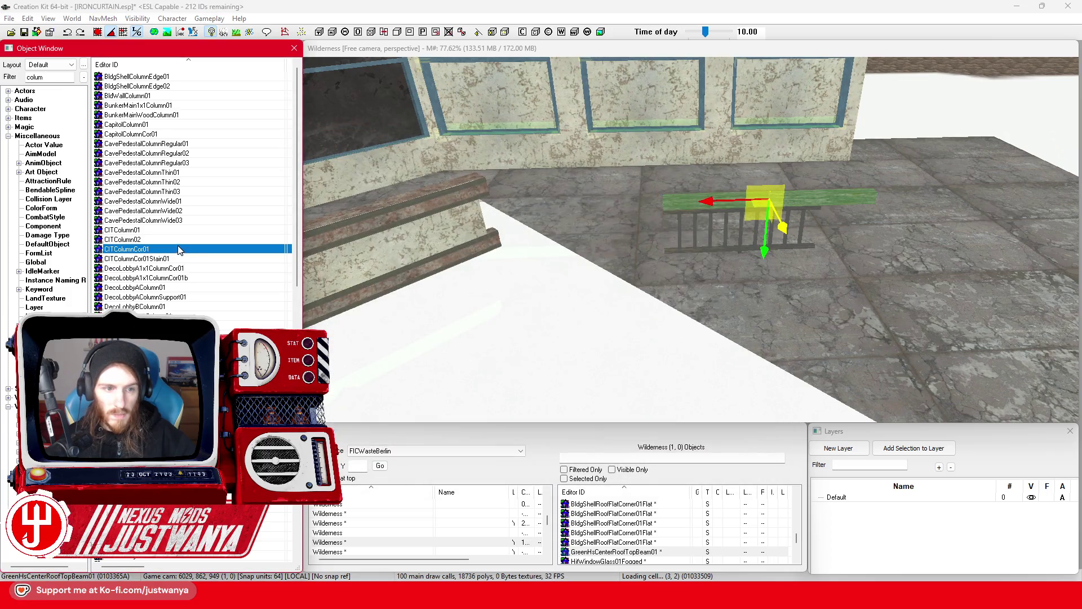
key("Return")
left_click(763, 130)
Step: Preview DecoLobbyA1x1ColumnCor01, DecoLobbyA1x1ColumnCor01b and DecoLobbyAColumn01 column models
double_click(206, 269)
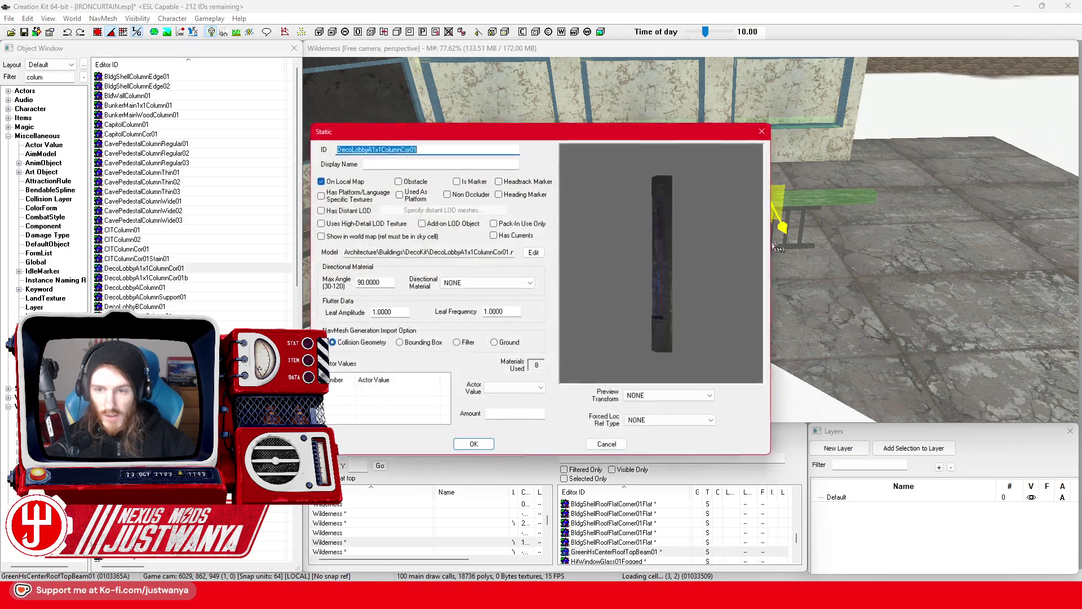
left_click(764, 131)
left_click(206, 280)
key("Return")
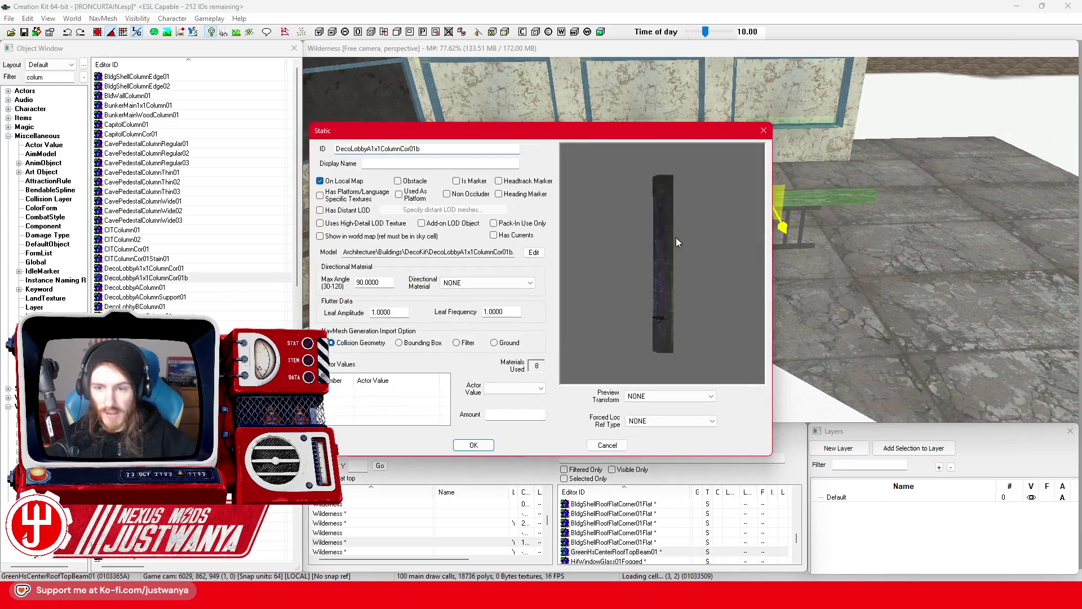
left_click(763, 131)
left_click(175, 288)
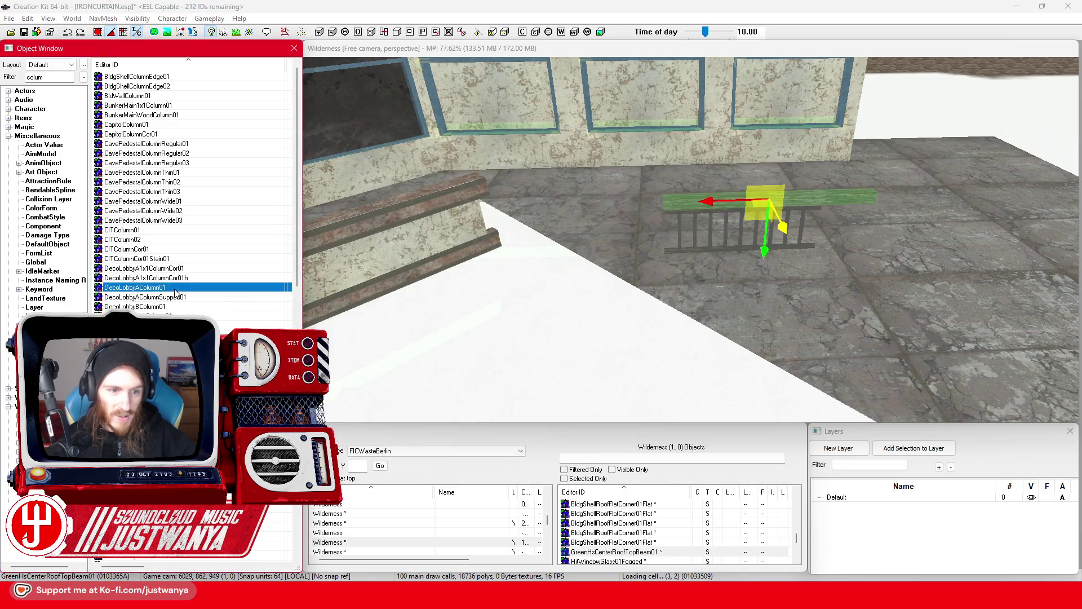
key("Return")
left_click(763, 131)
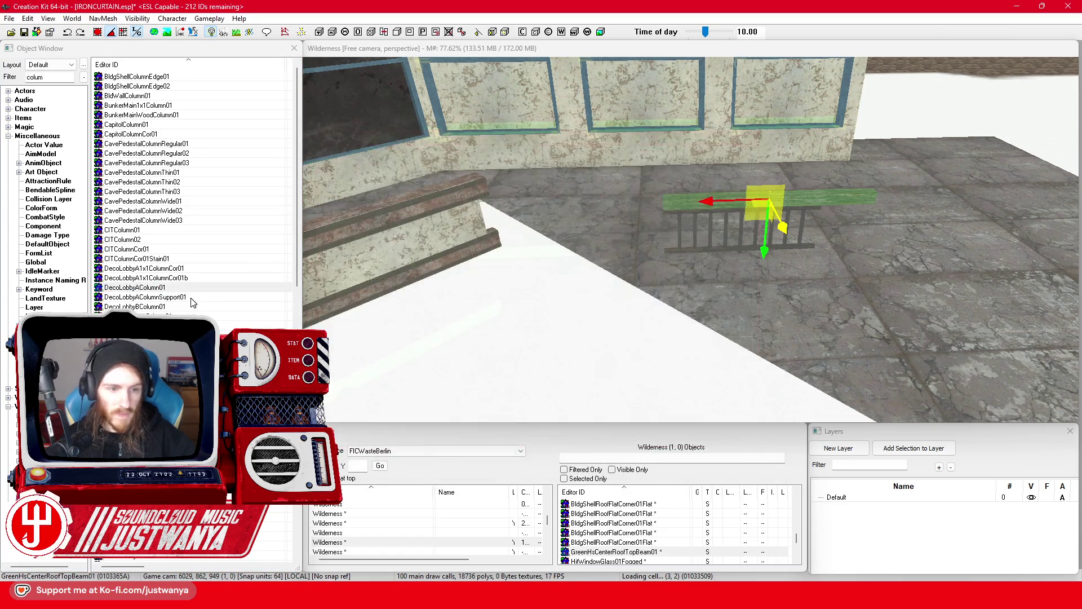
Step: Preview DecoLobbyAColumnSupport01 from the front, then DecoLobbyBColumn01 and DecoMainA1x1Column01
left_click(191, 297)
key("Return")
mouse_move(765, 150)
left_mouse_down()
mouse_move(791, 252)
mouse_move(723, 253)
left_mouse_up()
left_click(763, 132)
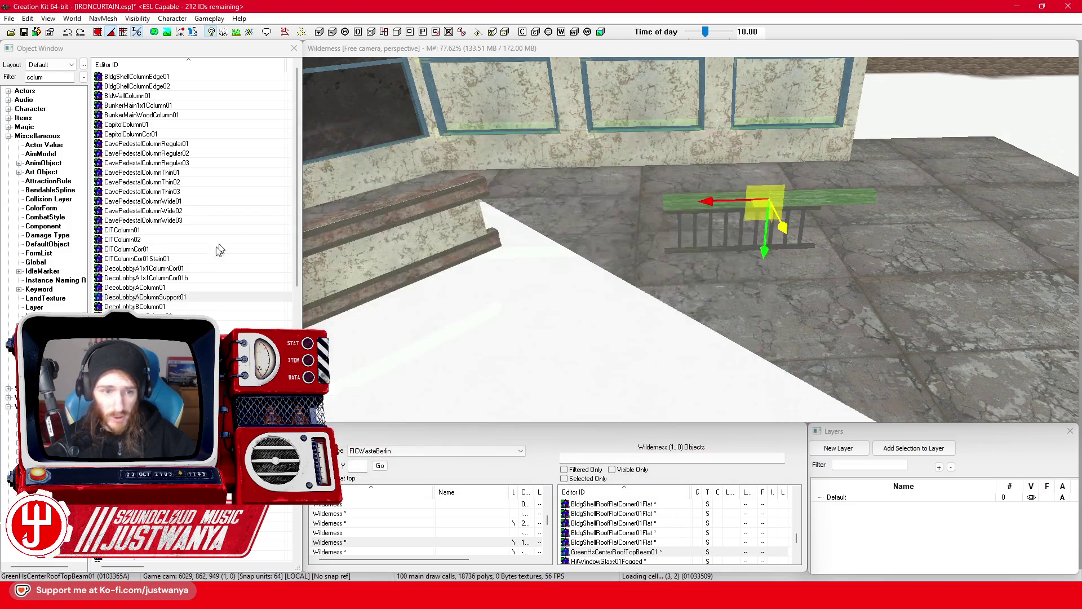
double_click(195, 307)
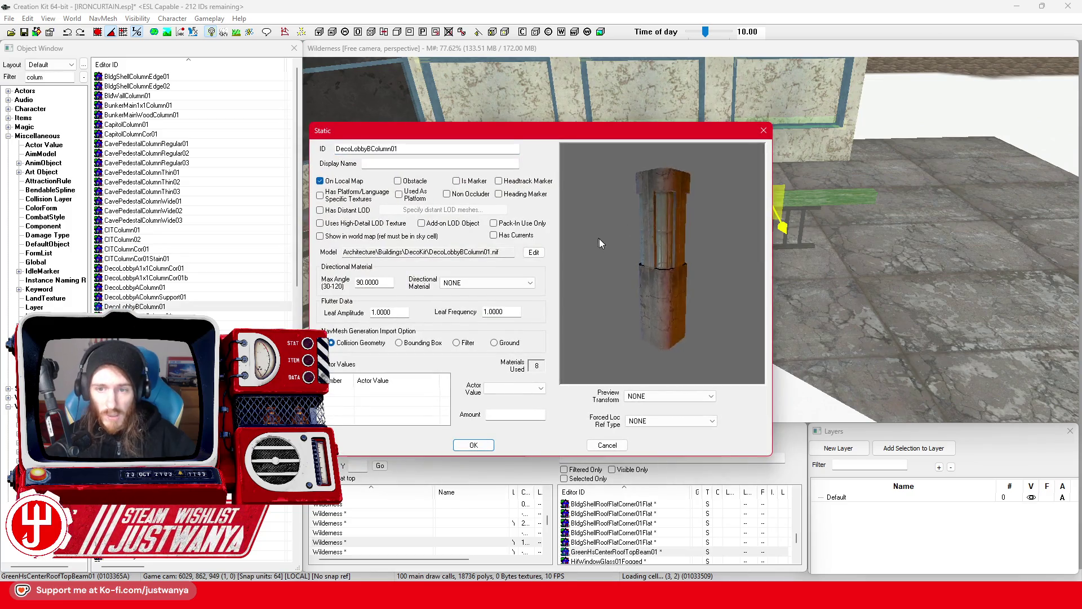
left_click(763, 130)
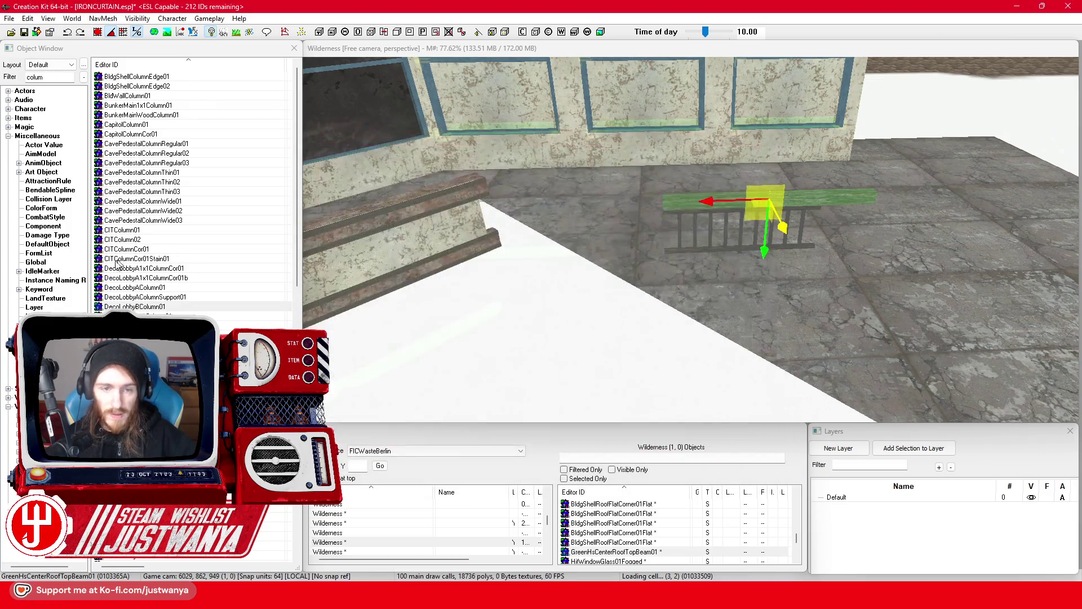
scroll(191, 239, "down", 3)
left_click(192, 230)
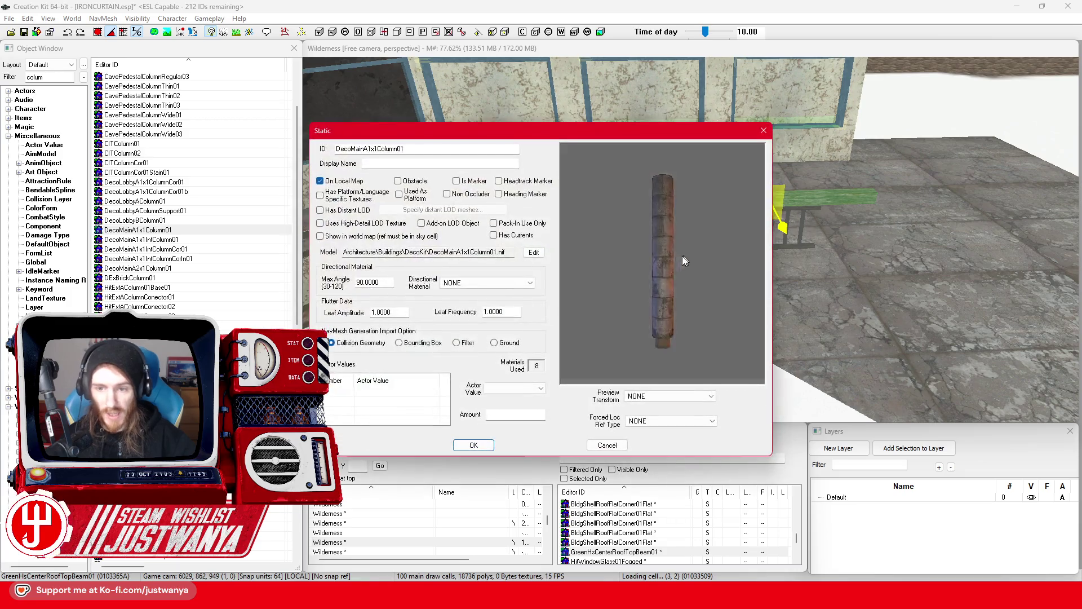
left_click(763, 130)
Step: Preview and rotate DecoMainA1x1IntColumn01, DecoMainA1x1IntColumnCor01 and DecoMainA1x1IntColumnCorIn01
double_click(146, 239)
mouse_move(685, 239)
left_mouse_down()
mouse_move(648, 268)
mouse_move(698, 277)
mouse_move(744, 160)
left_mouse_up()
left_click(764, 128)
double_click(189, 250)
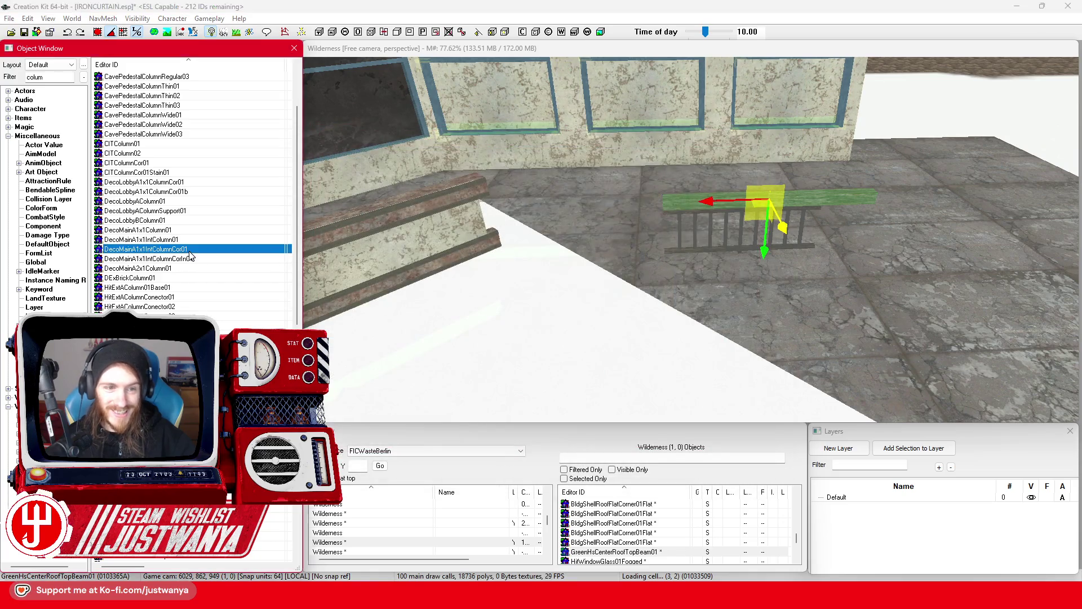
left_click_drag(645, 249, 688, 270)
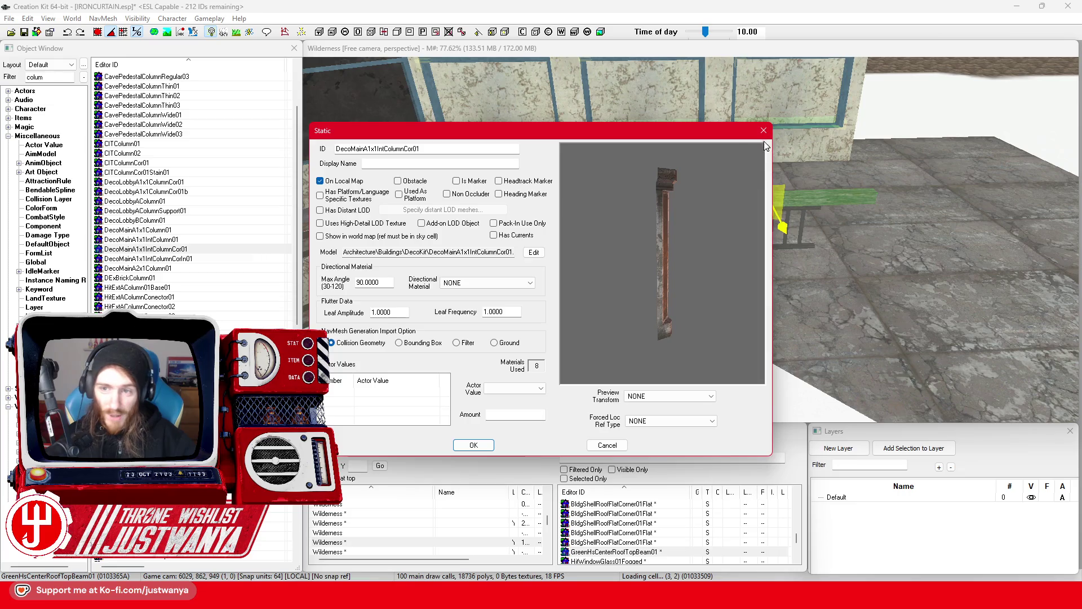
left_click(764, 130)
left_click(225, 258)
double_click(226, 259)
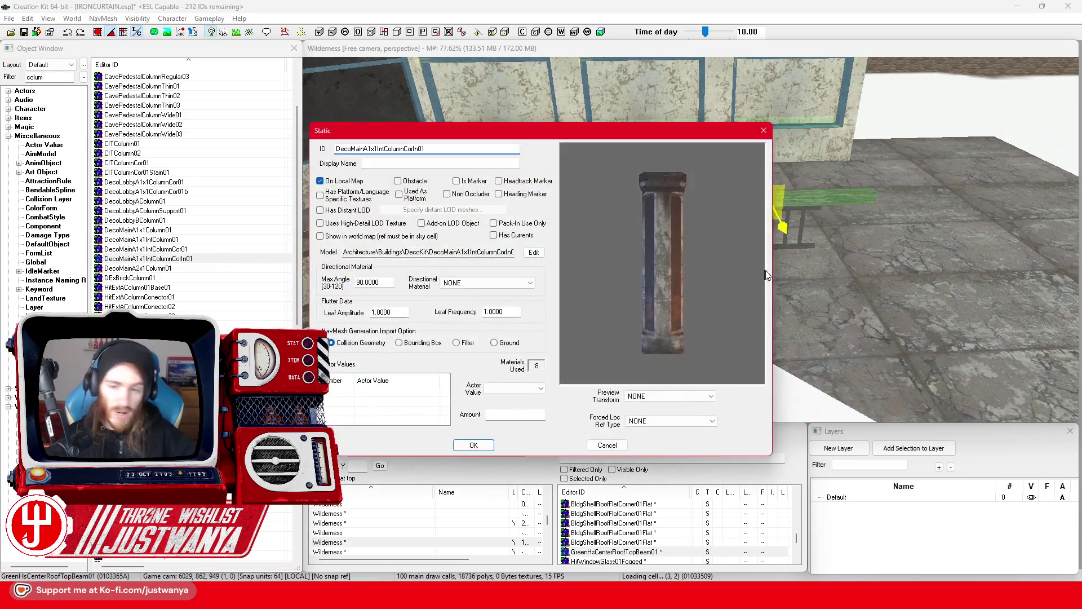
left_click(762, 132)
Step: Preview DecoMainA2x1Column01, DExBrickColumn01 and HitExtBColumnTall01 column models
left_click(199, 269)
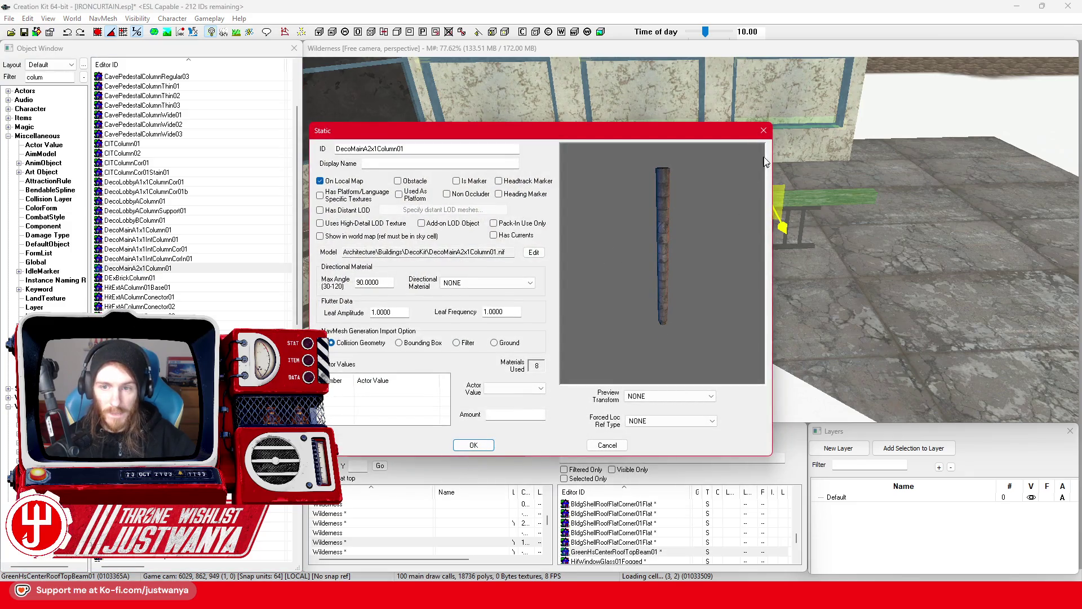
left_click(764, 132)
left_click(190, 278)
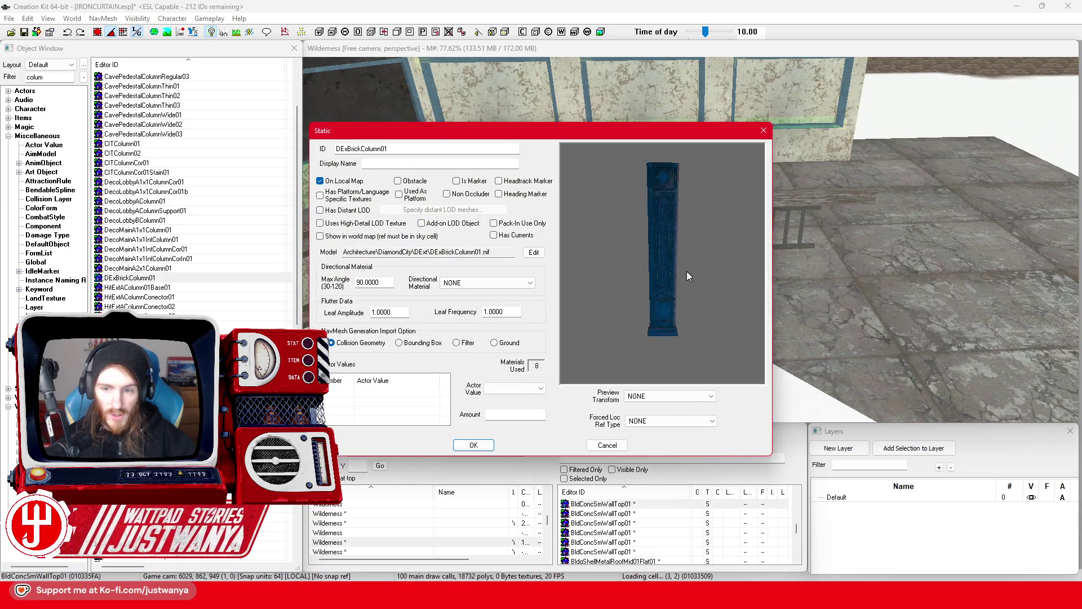
left_click(764, 130)
scroll(192, 226, "down", 4)
left_click(168, 239)
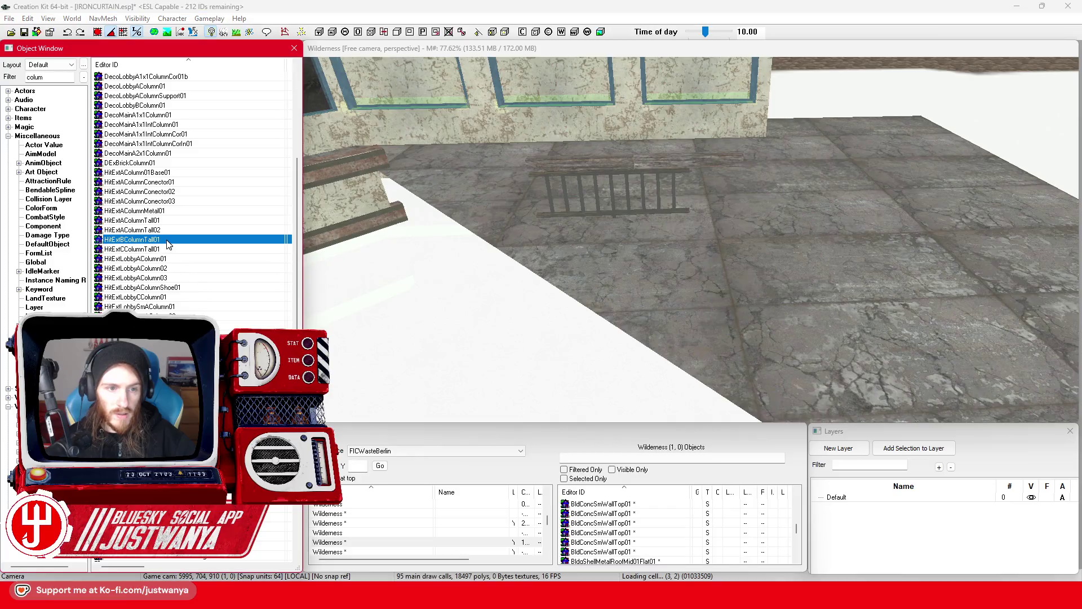
mouse_move(597, 294)
left_mouse_down()
mouse_move(642, 319)
mouse_move(687, 289)
mouse_move(676, 295)
left_mouse_up()
left_click(764, 130)
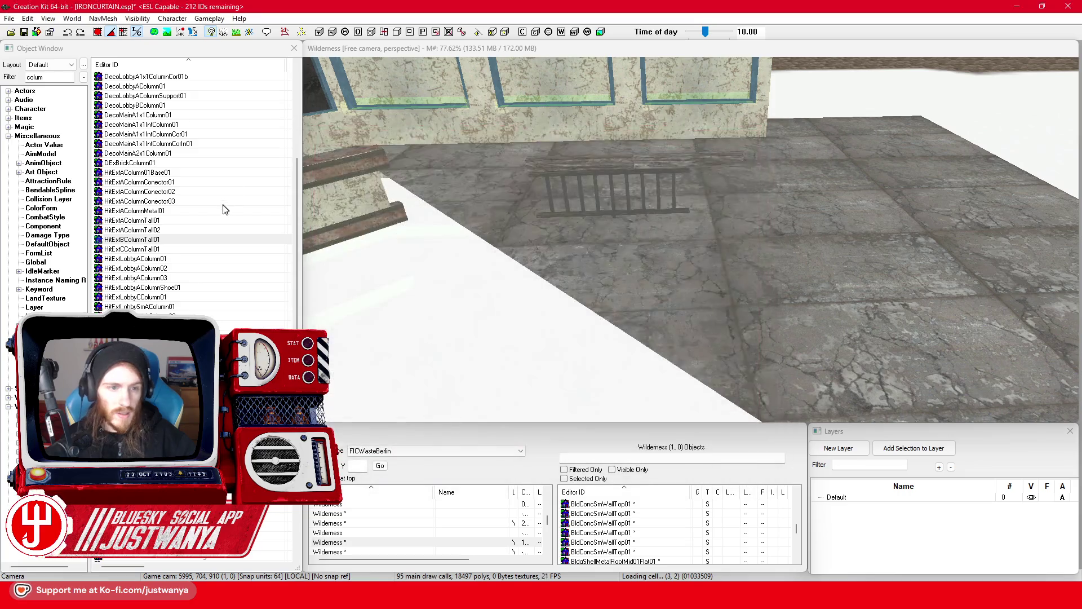
Step: Preview HitExtAColumnTall02 and the HitExtLobby columns (A, AShoe, C, SmA)
left_click(179, 230)
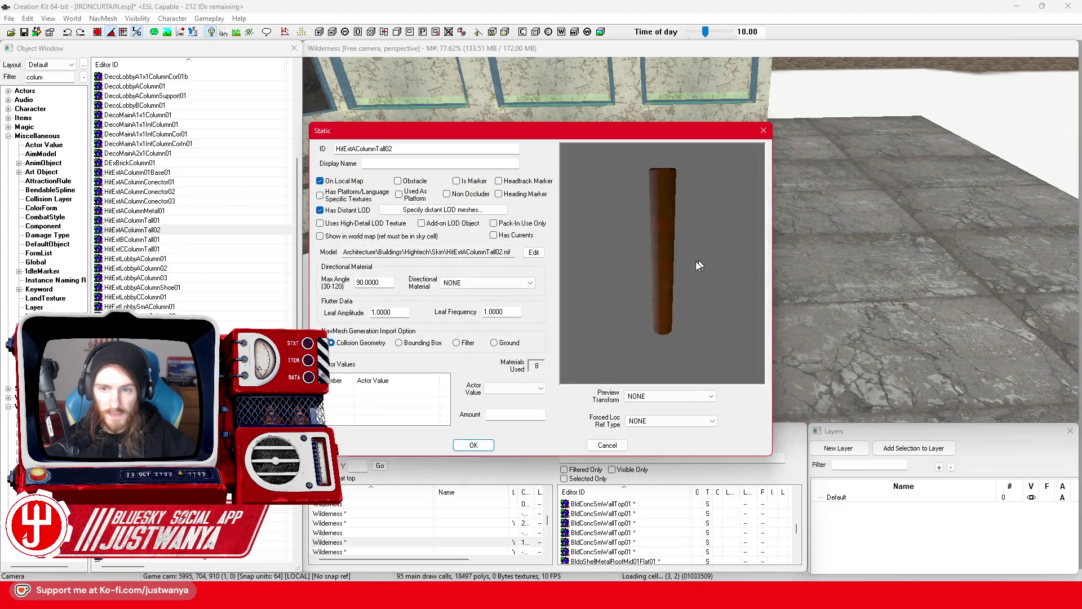
left_click(764, 130)
double_click(191, 259)
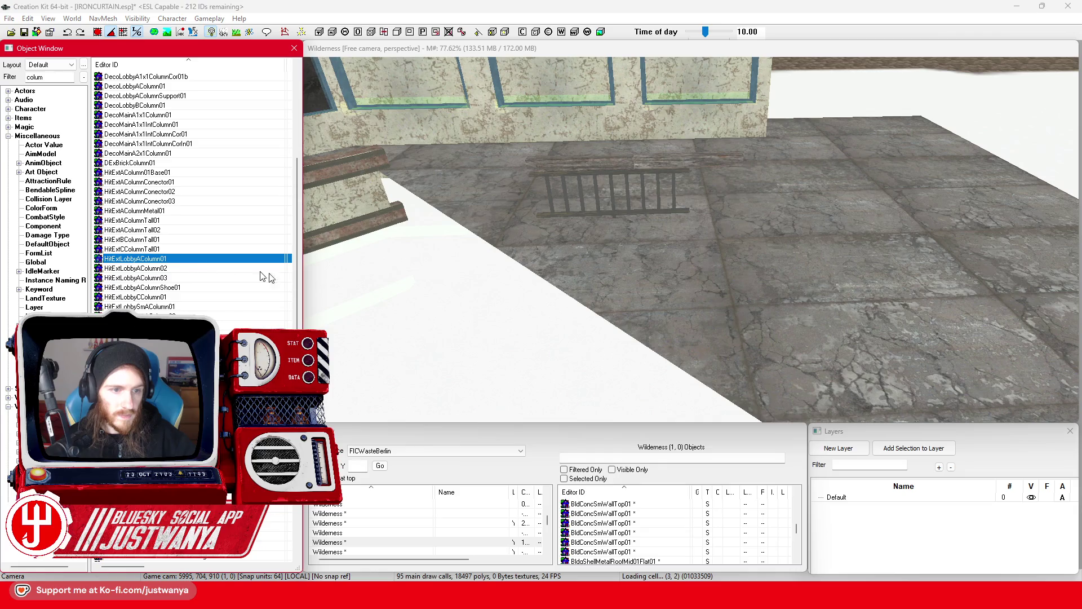
left_click(764, 130)
double_click(186, 288)
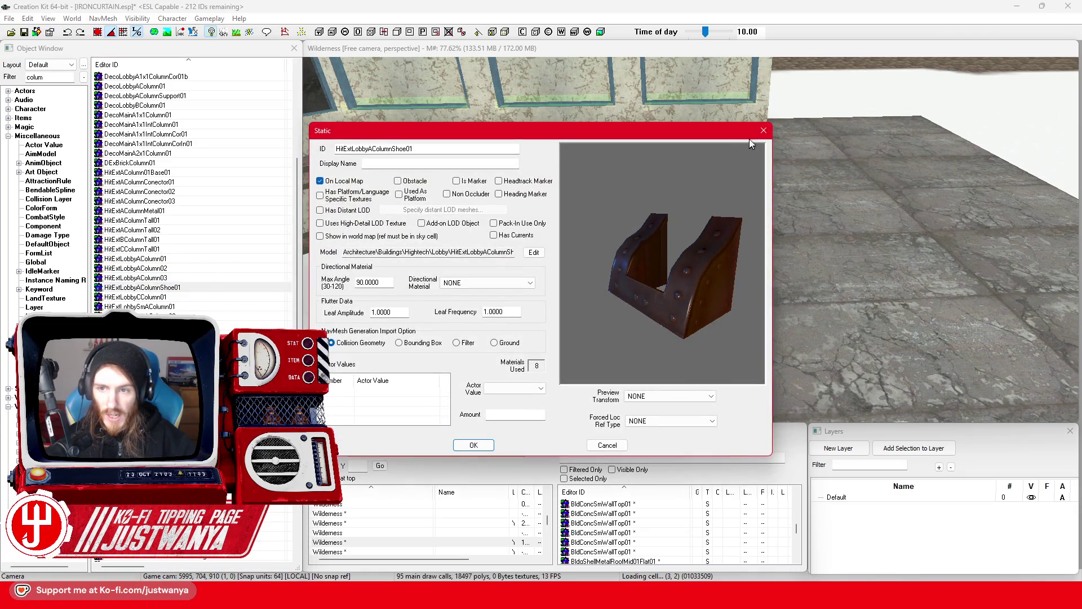
left_click(764, 130)
left_click(197, 298)
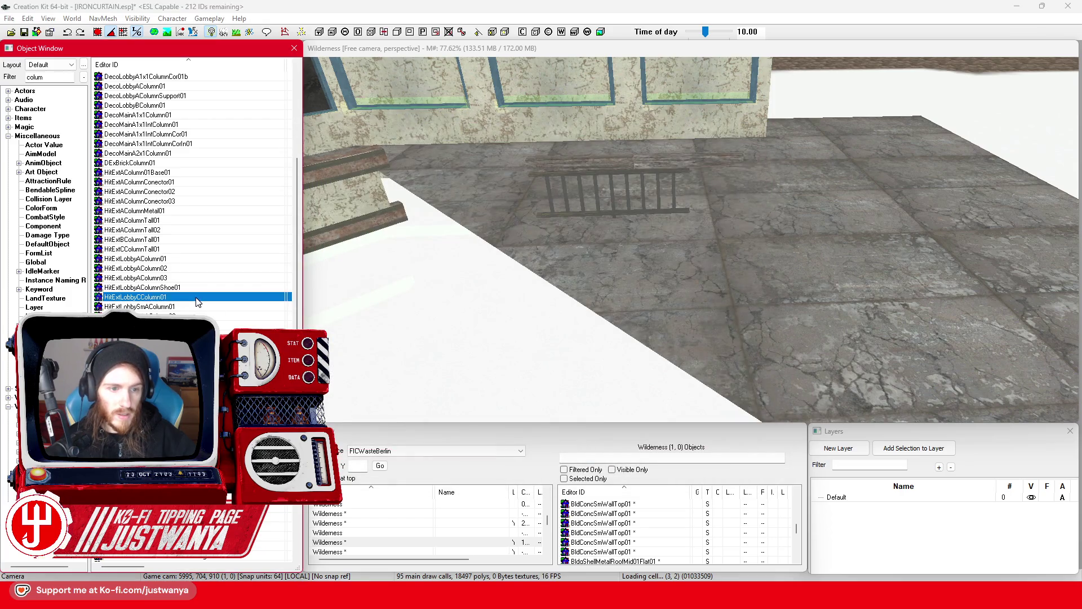
double_click(197, 298)
left_click(764, 131)
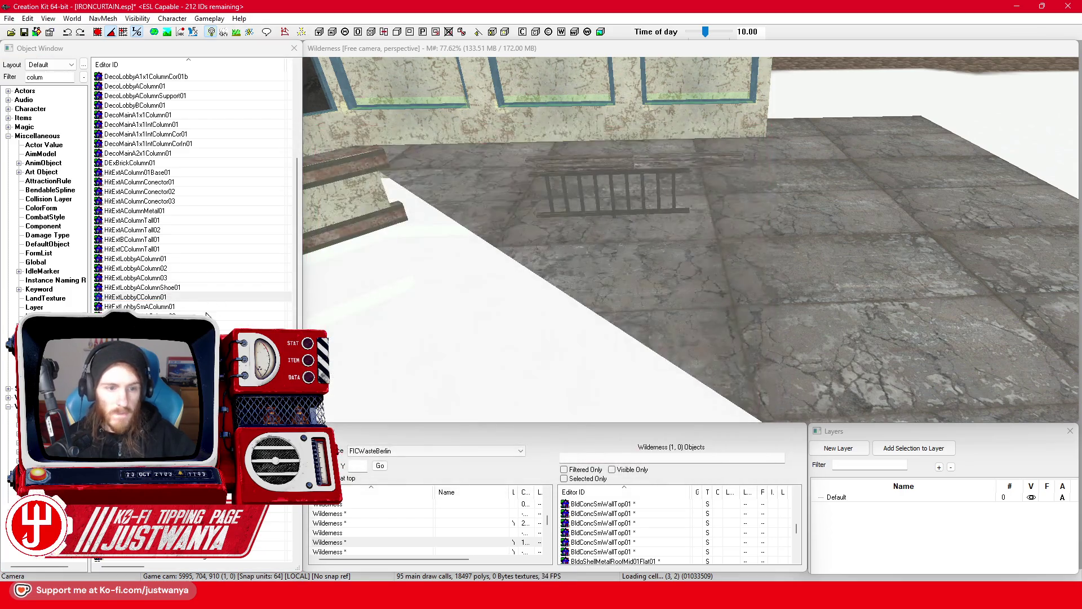
left_click(206, 307)
key("Return")
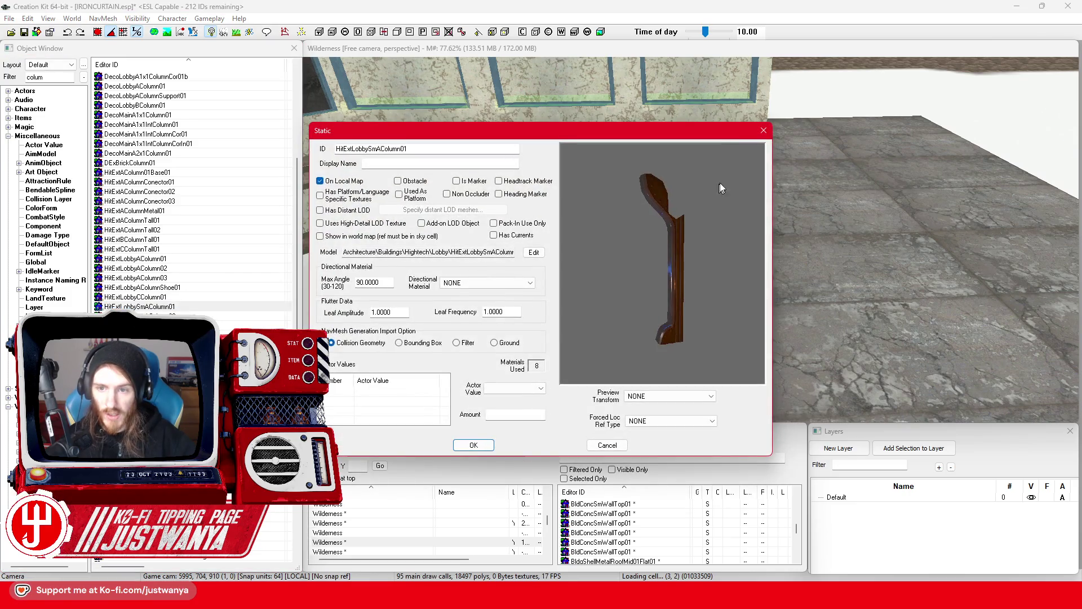
left_click(763, 130)
Step: Inspect HitExtRoofEColumn01 and HitExtRoofEColumnFront01, then open HitExtRoofEColumnTop01
double_click(243, 323)
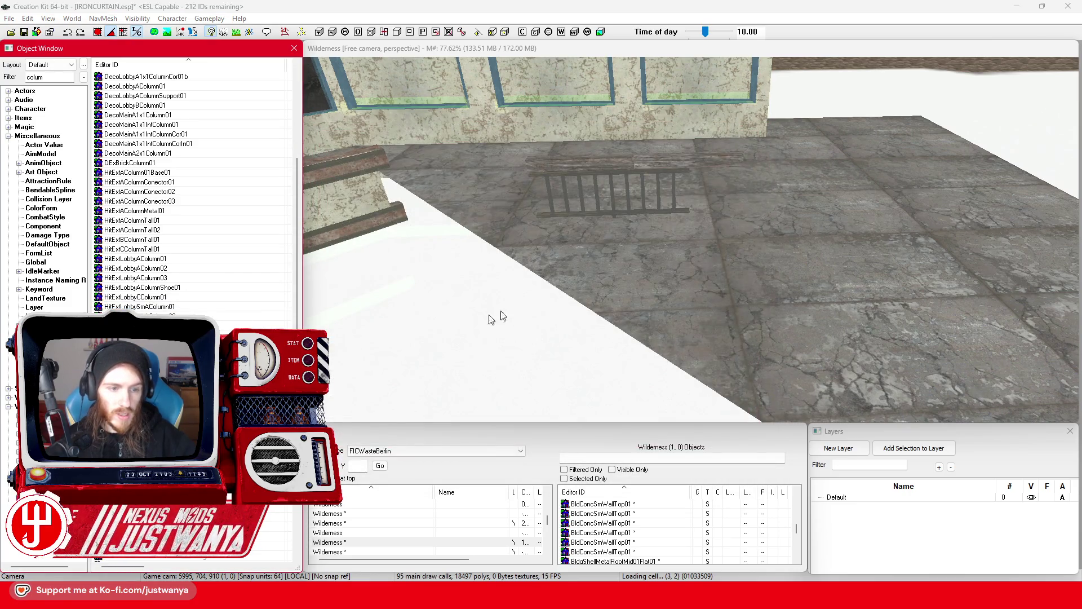
mouse_move(661, 222)
left_mouse_down()
mouse_move(573, 241)
mouse_move(678, 307)
mouse_move(742, 245)
left_mouse_up()
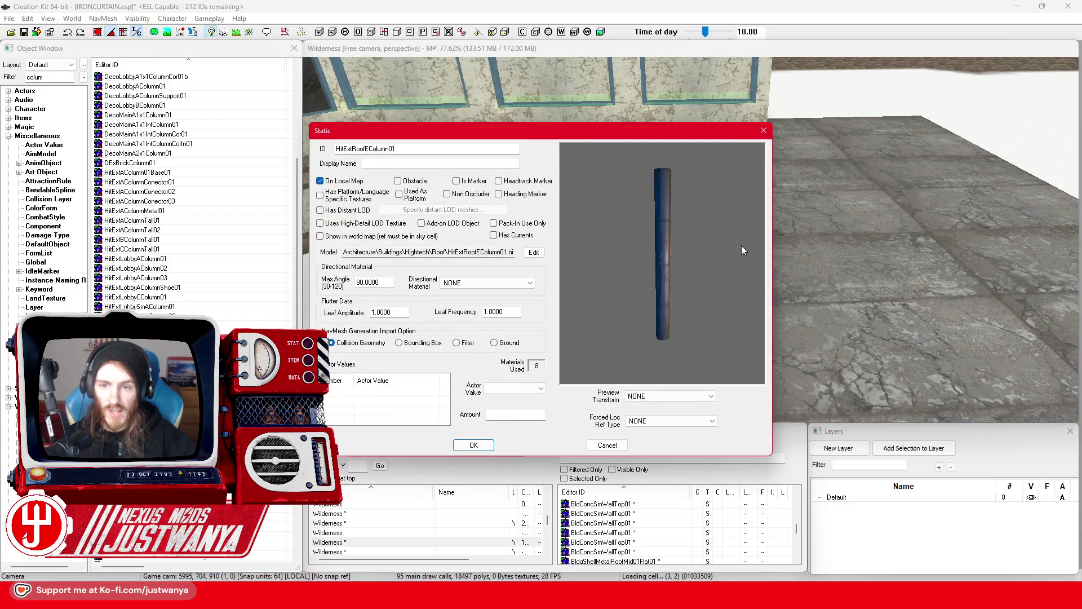
left_click(764, 131)
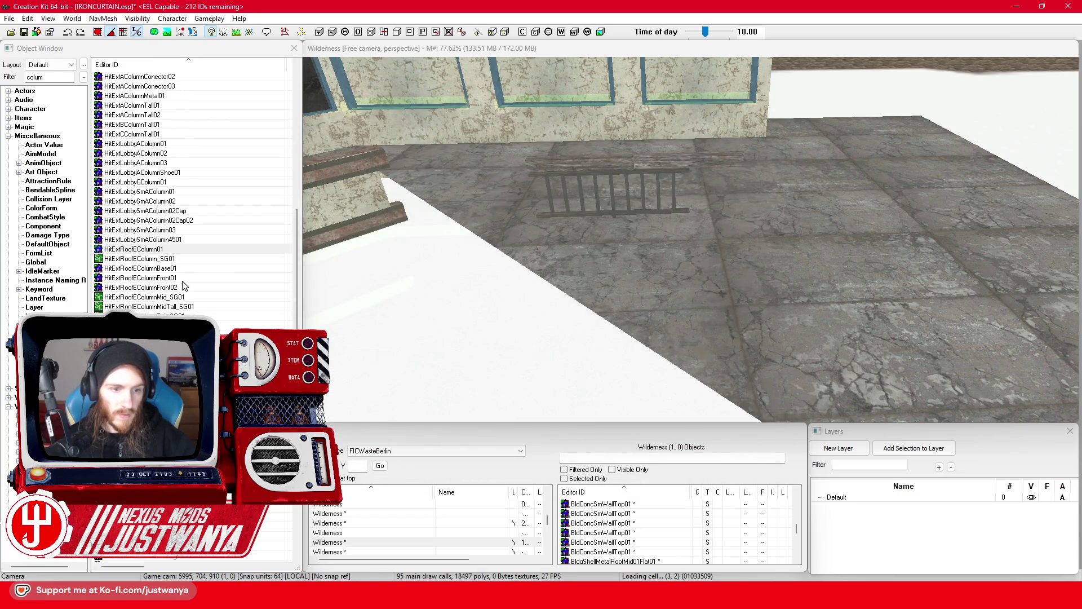
mouse_move(685, 275)
left_mouse_down()
mouse_move(694, 295)
mouse_move(664, 293)
left_mouse_up()
left_click(764, 130)
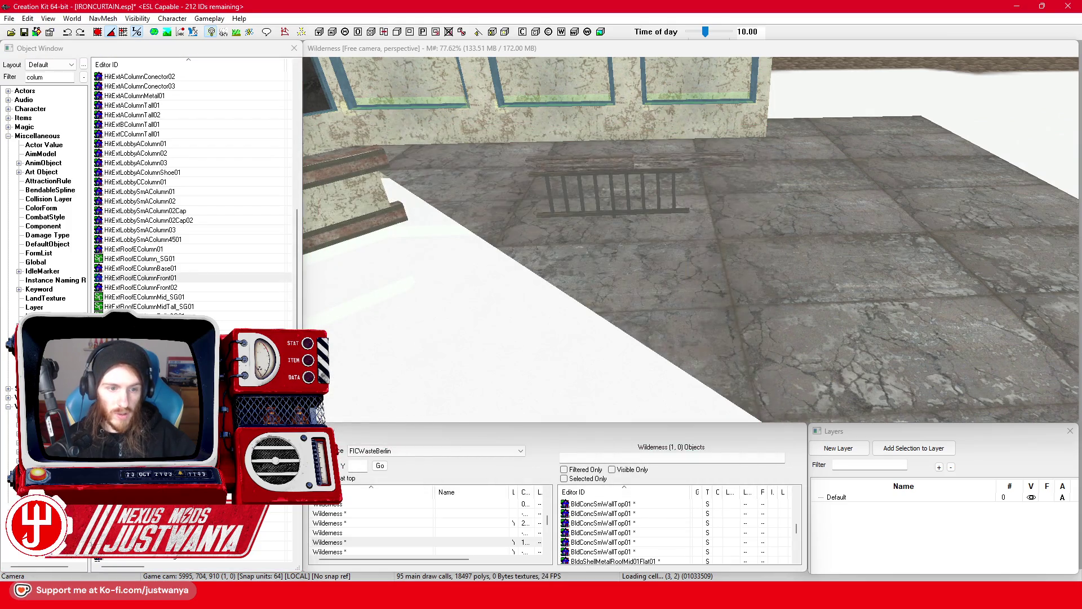
double_click(141, 325)
Step: Drop HitExtRoofEColumnTop01 into the scene next to the concrete wall trim
mouse_move(699, 248)
left_mouse_down()
mouse_move(722, 228)
mouse_move(757, 150)
left_mouse_up()
left_click(764, 131)
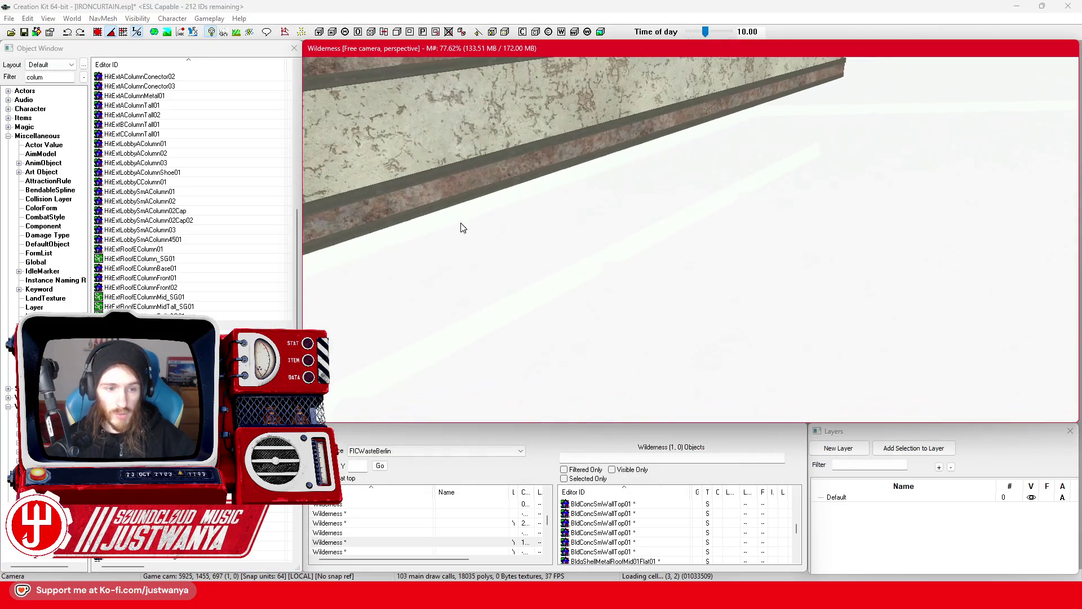
left_click(461, 228)
scroll(502, 221, "down", 5)
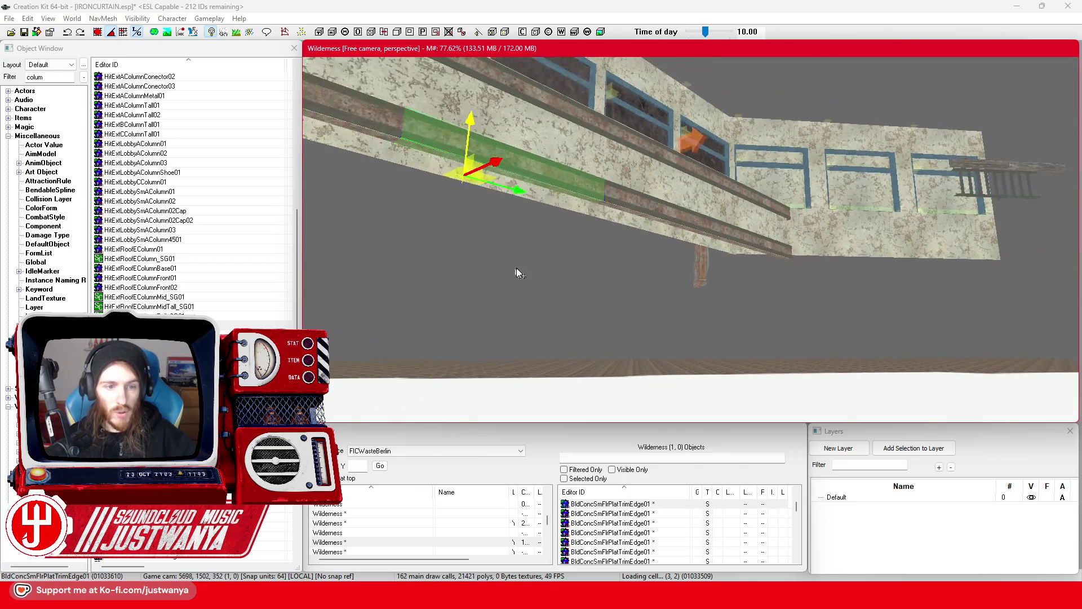
scroll(514, 275, "up", 5)
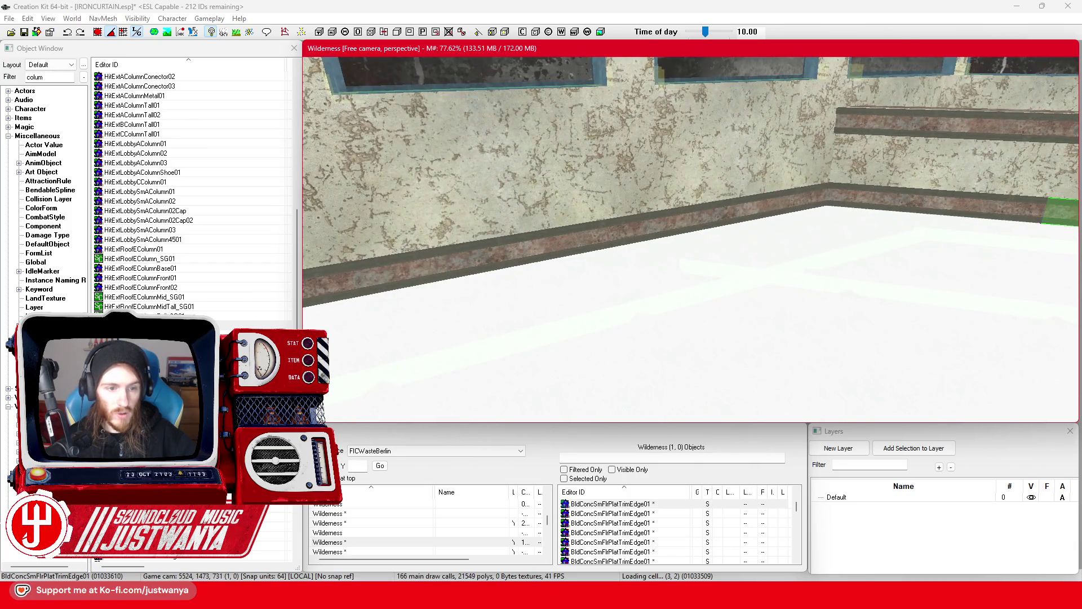
left_click_drag(196, 314, 485, 282)
Step: Raise the placed roof column piece up onto the wall trim
scroll(496, 285, "down", 3)
left_click(480, 260)
scroll(474, 169, "up", 3)
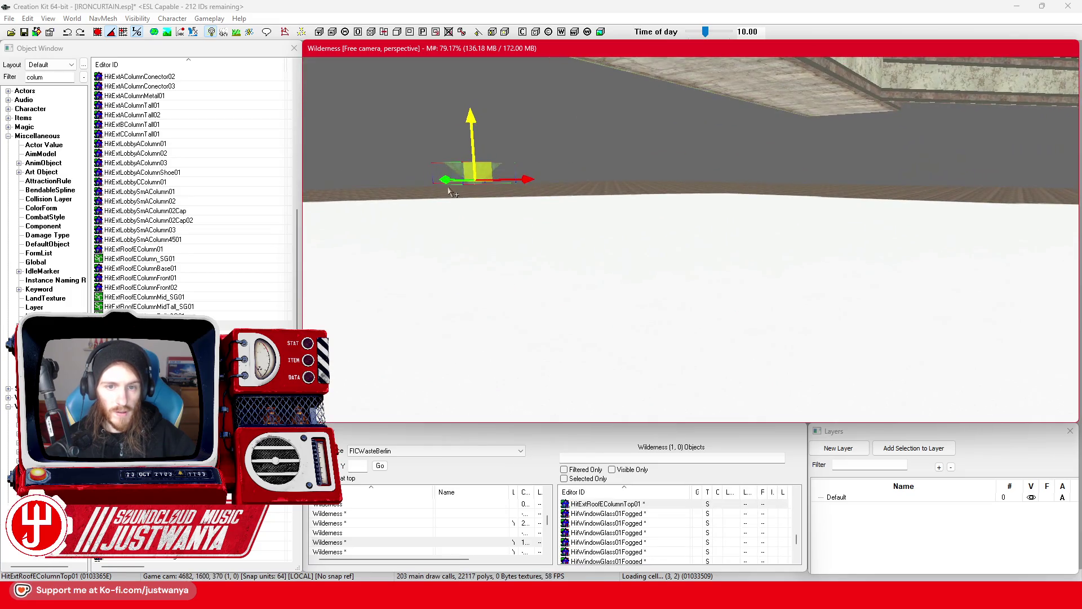
scroll(679, 186, "down", 3)
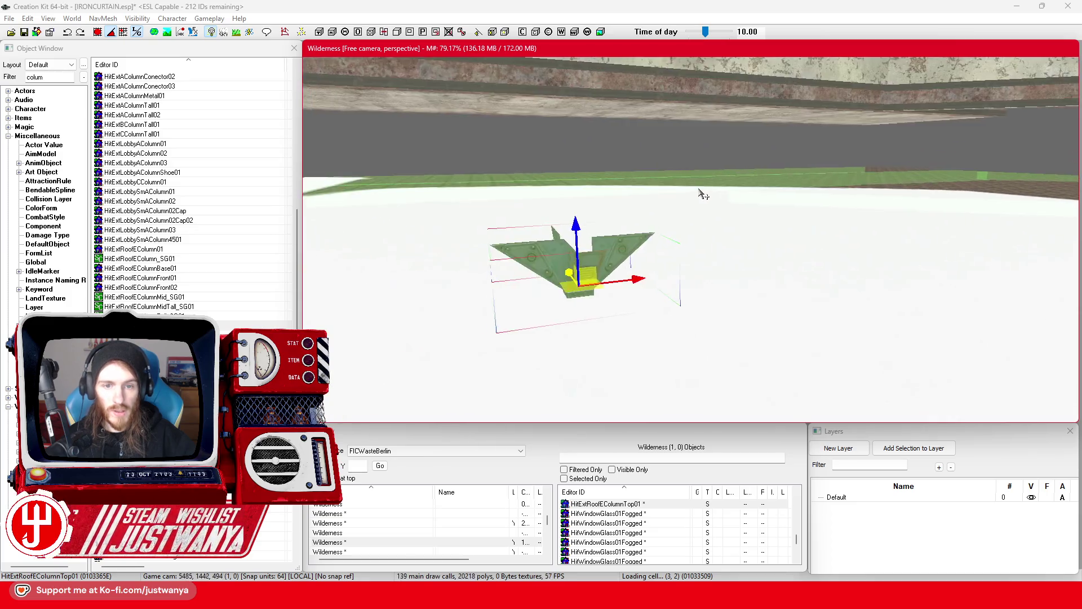
left_click_drag(649, 350, 655, 223)
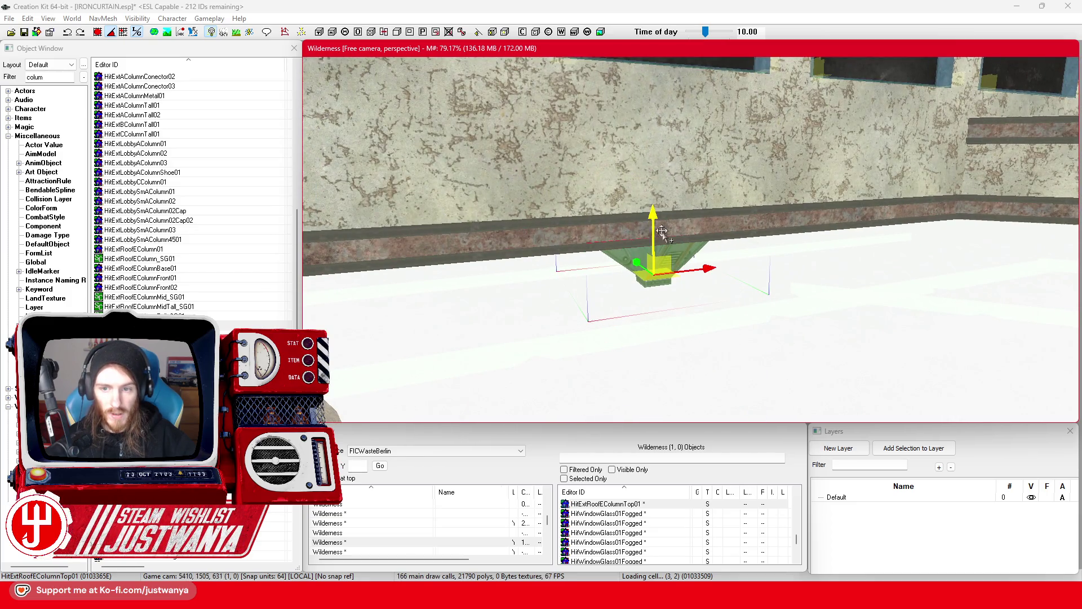
Step: Look up at the placed piece and open HitExtStructureColumnACornerA01 for preview
key("shift")
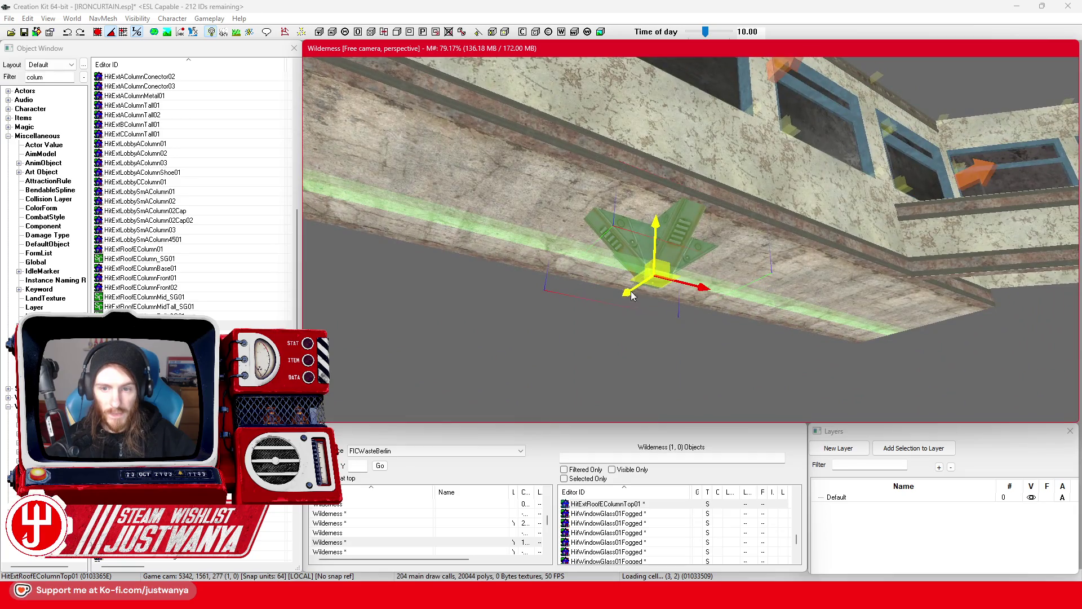
scroll(631, 293, "down", 5)
scroll(614, 301, "up", 3)
double_click(525, 357)
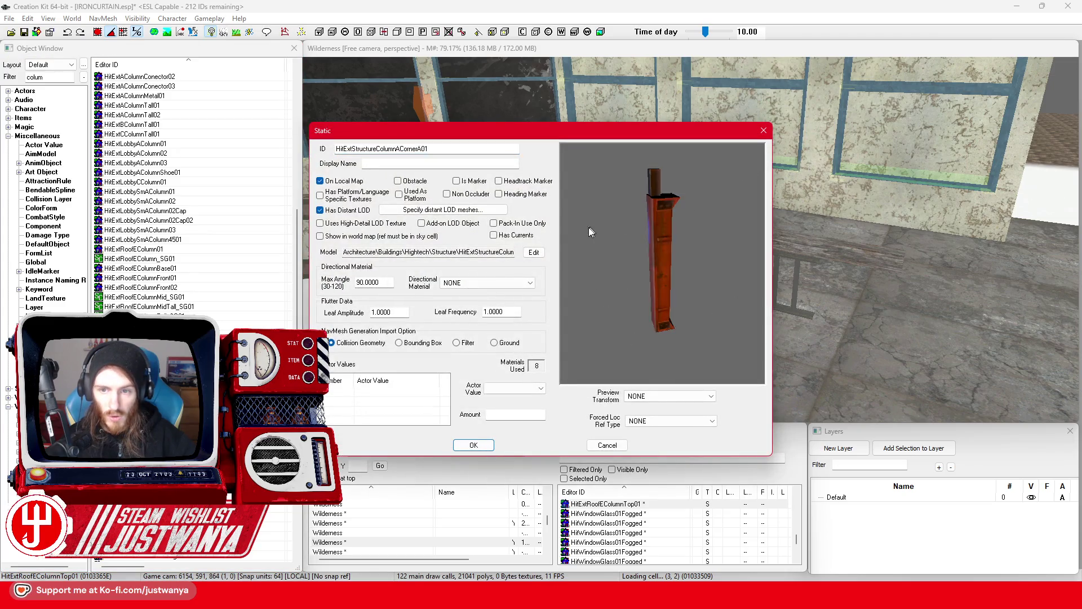
Step: Preview HitExtStructureColumnA01 and HitExtStructureColumnACornerATall01 column models
left_click(763, 130)
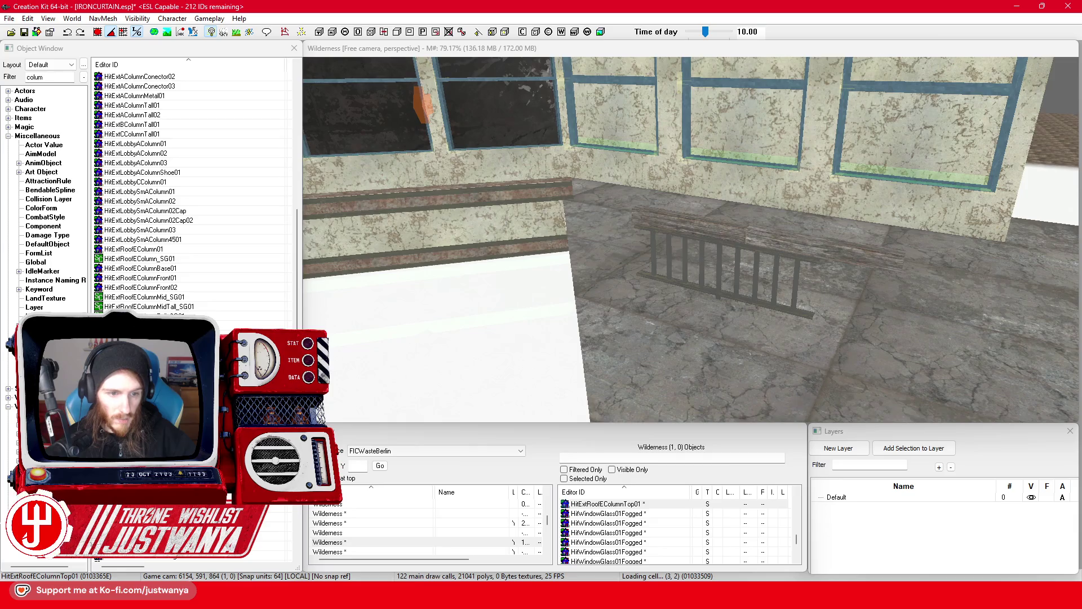
double_click(698, 257)
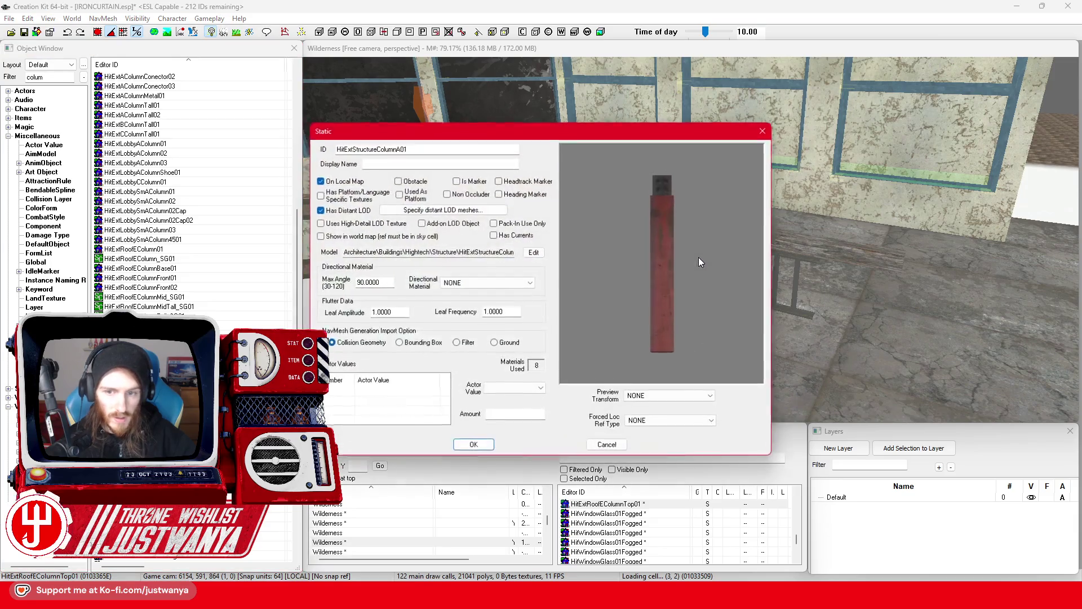
left_click(764, 131)
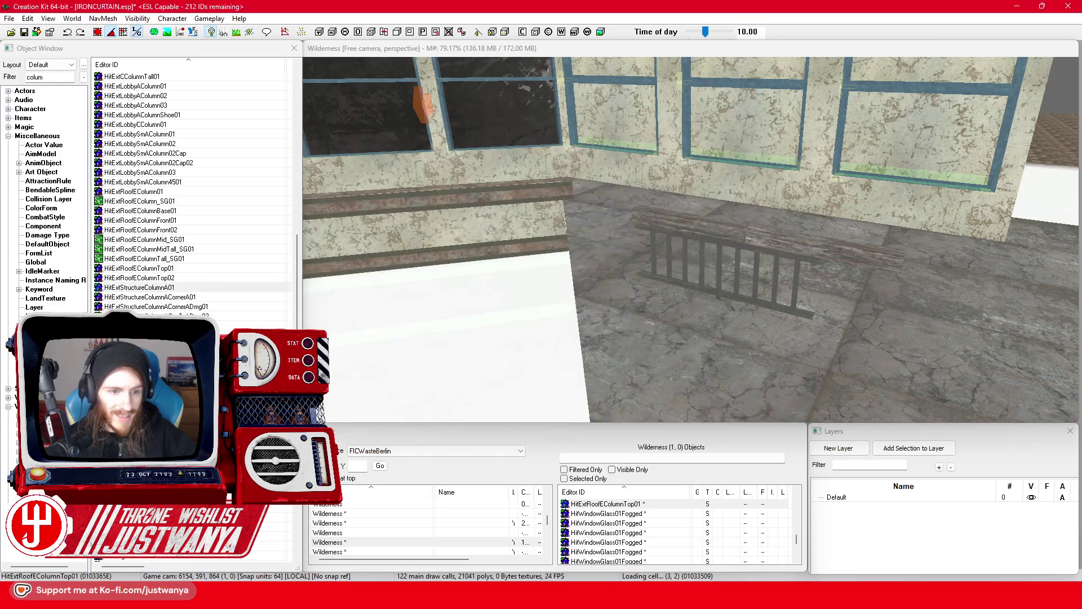
left_click(259, 325)
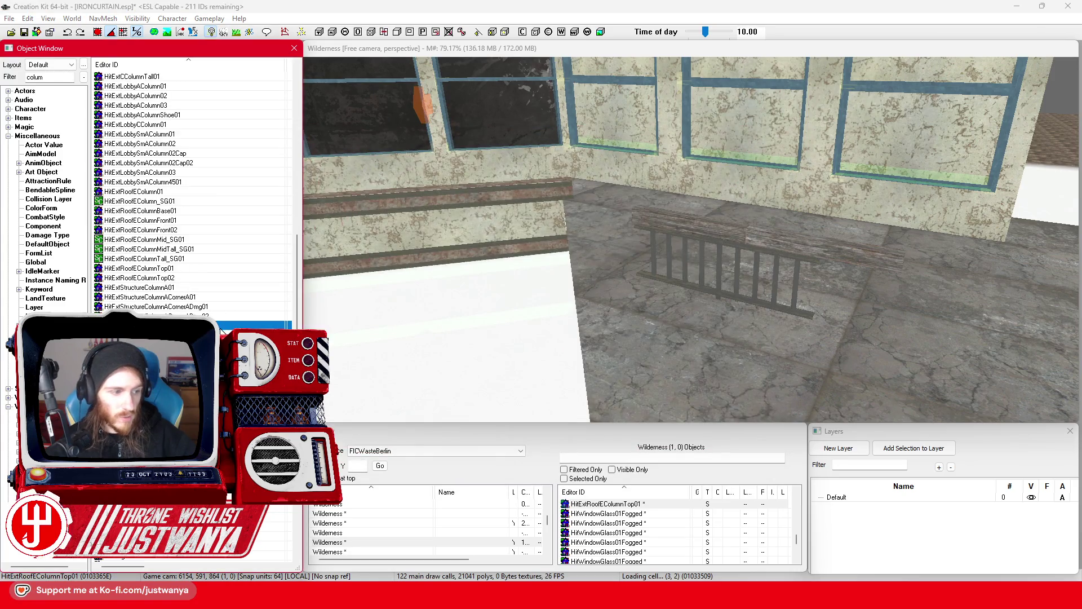
double_click(260, 325)
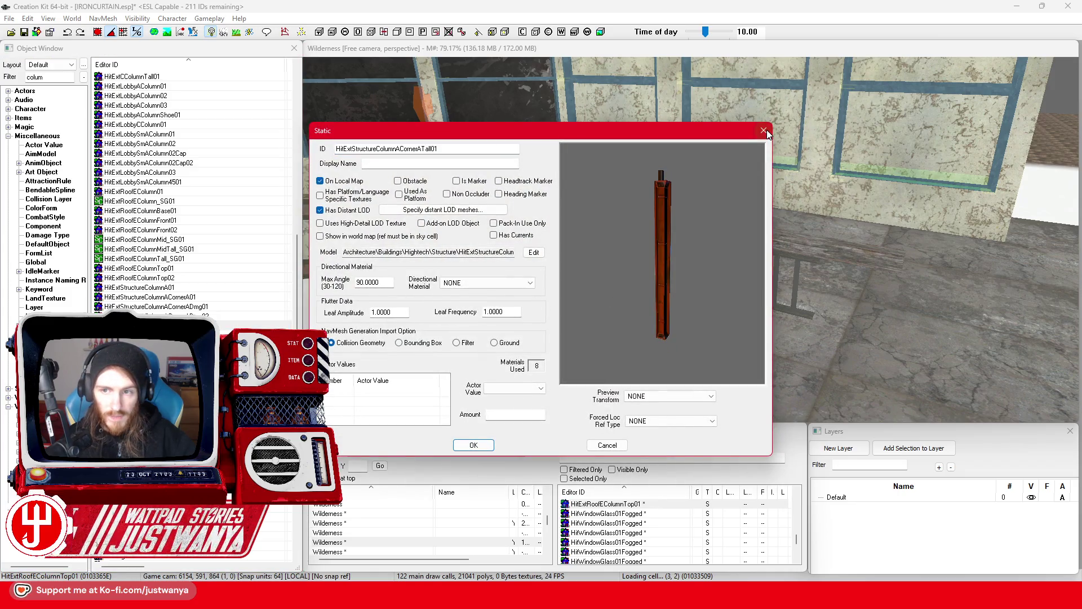
left_click(764, 131)
Step: Preview HitExtStructureColumnAShort01, HitExtStructureColumnATallDmg01 and HitExtStructureColumnDmgA01 from the front
scroll(225, 299, "down", 4)
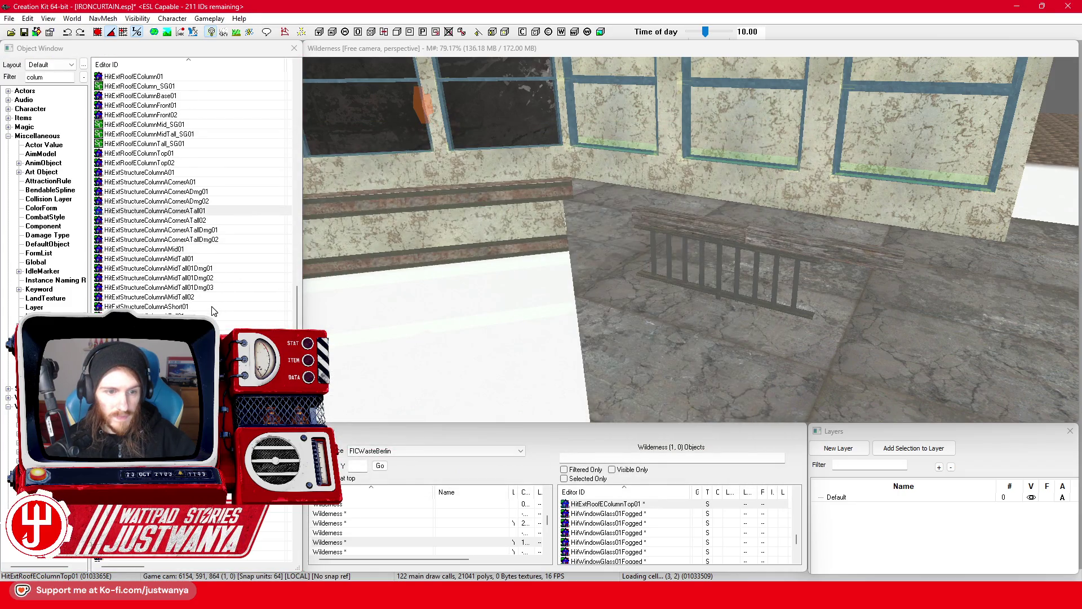
double_click(213, 307)
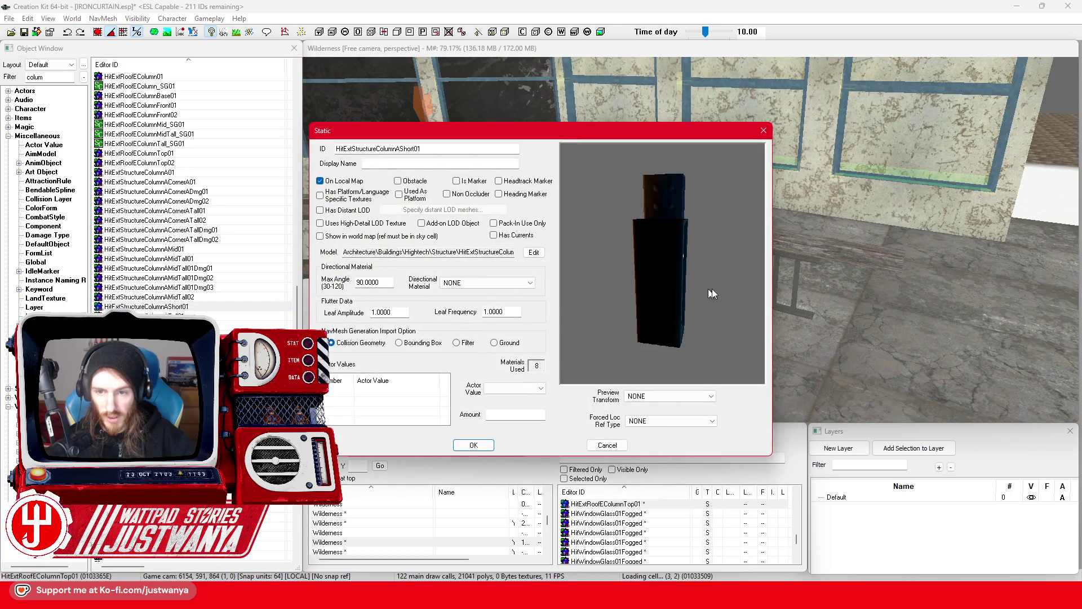
left_click_drag(707, 266, 669, 265)
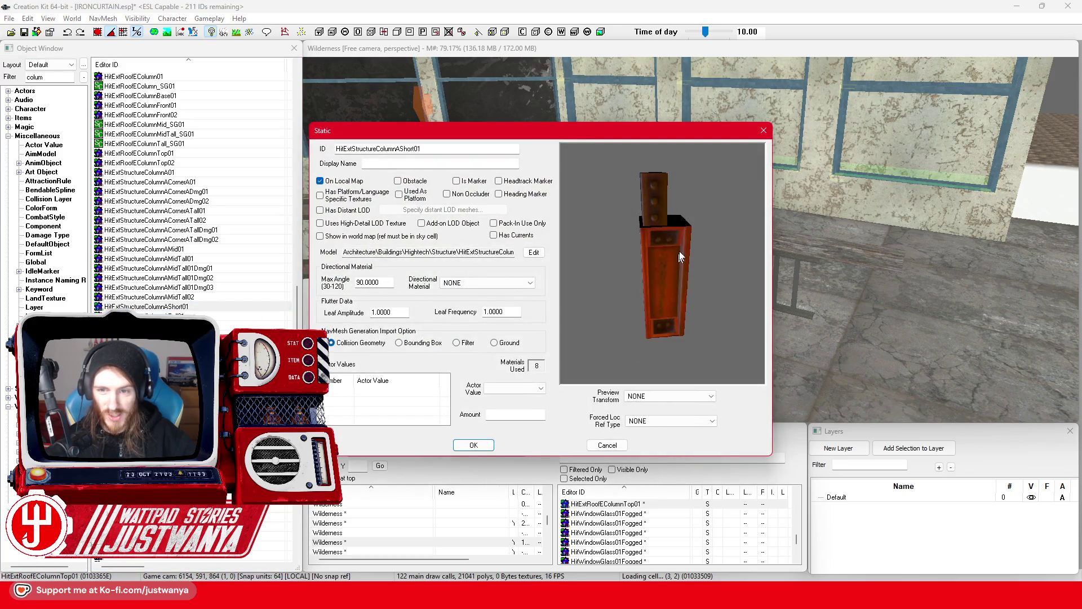
left_click(763, 130)
double_click(169, 230)
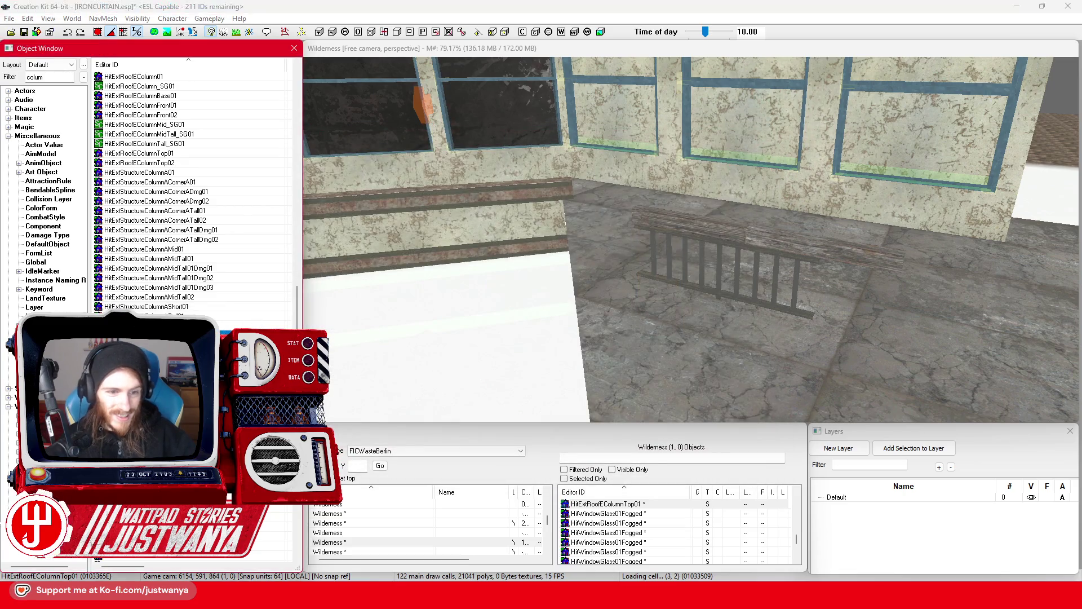
left_click_drag(736, 257, 631, 264)
left_click(764, 130)
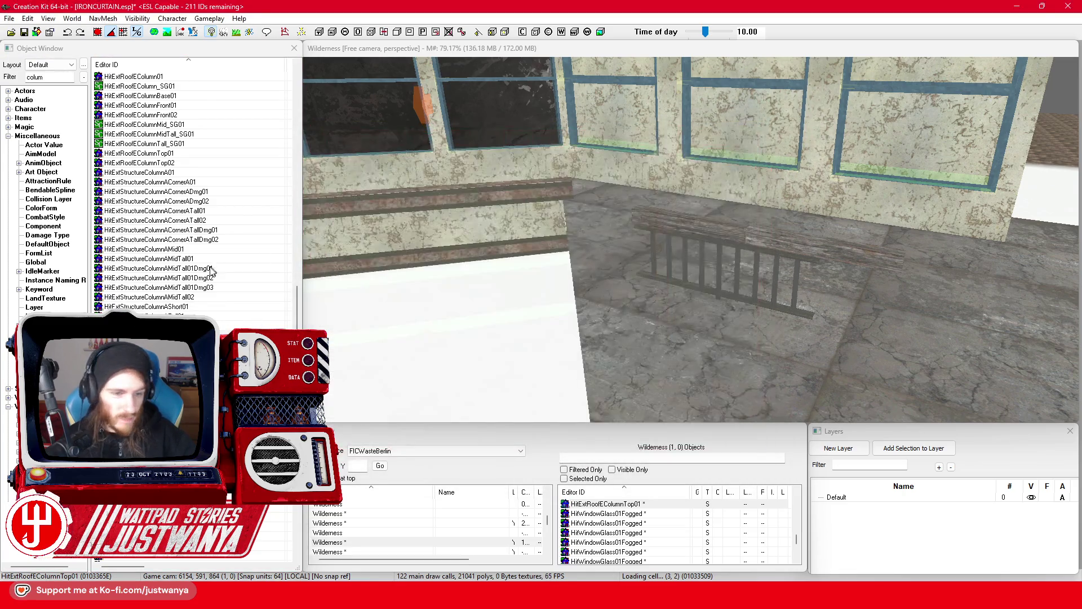
scroll(203, 270, "down", 3)
double_click(206, 287)
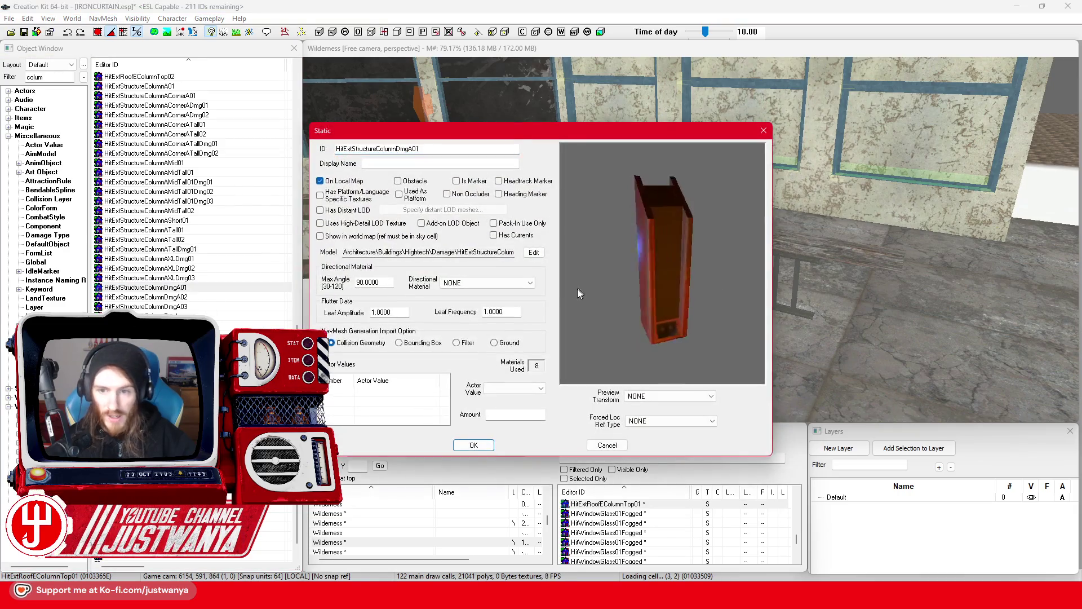
left_click(764, 130)
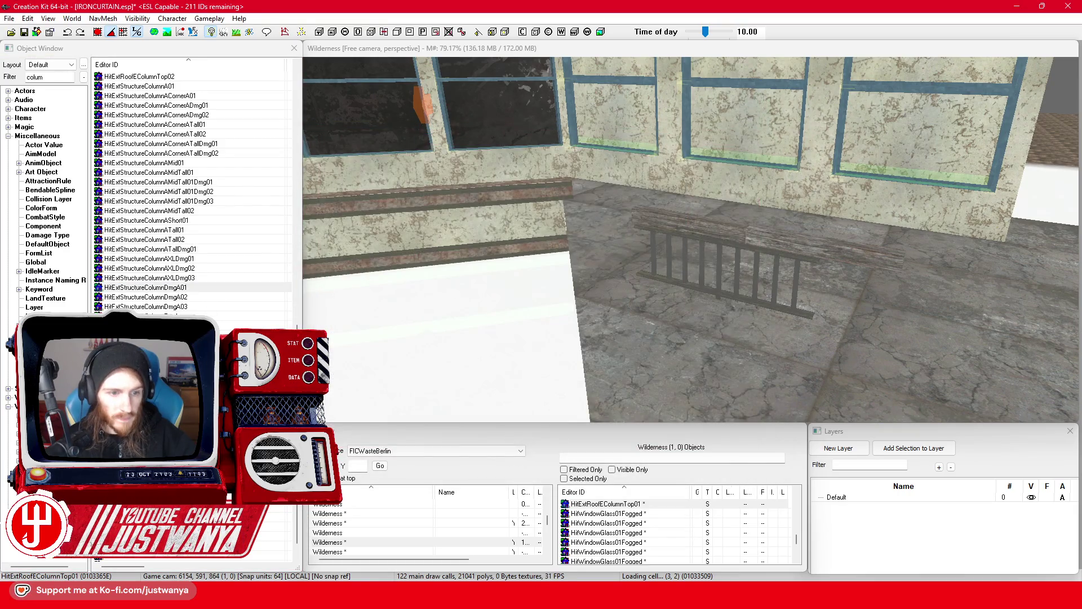
Step: Preview HWSingleColumnBroken01, MetalAddColumn01 and PGarageInColumn01 column models
key("Return")
mouse_move(670, 252)
left_mouse_down()
mouse_move(640, 263)
mouse_move(719, 188)
left_mouse_up()
left_click(763, 131)
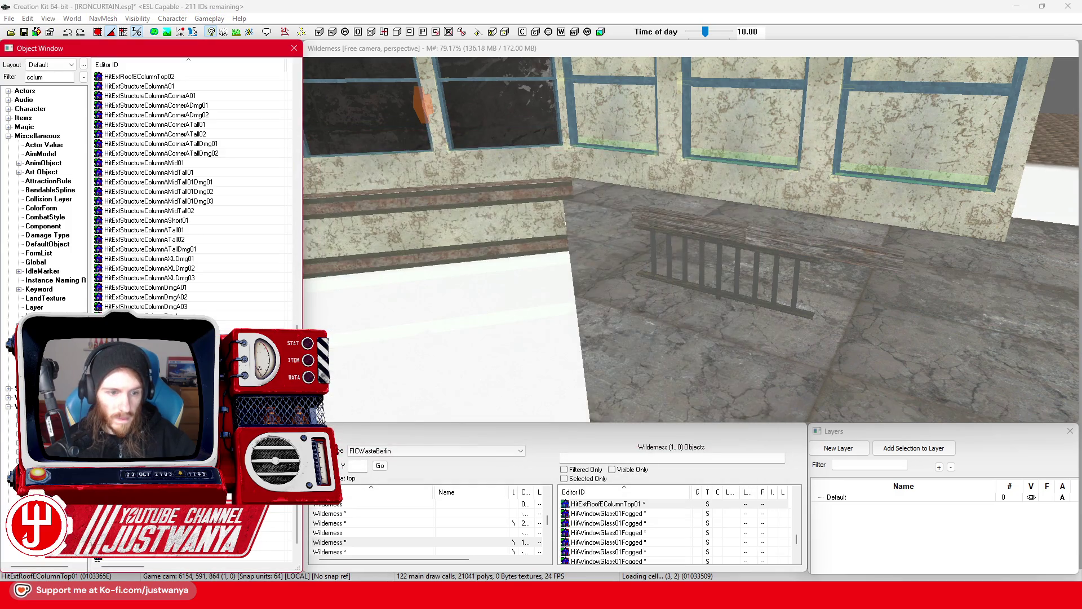
key("Return")
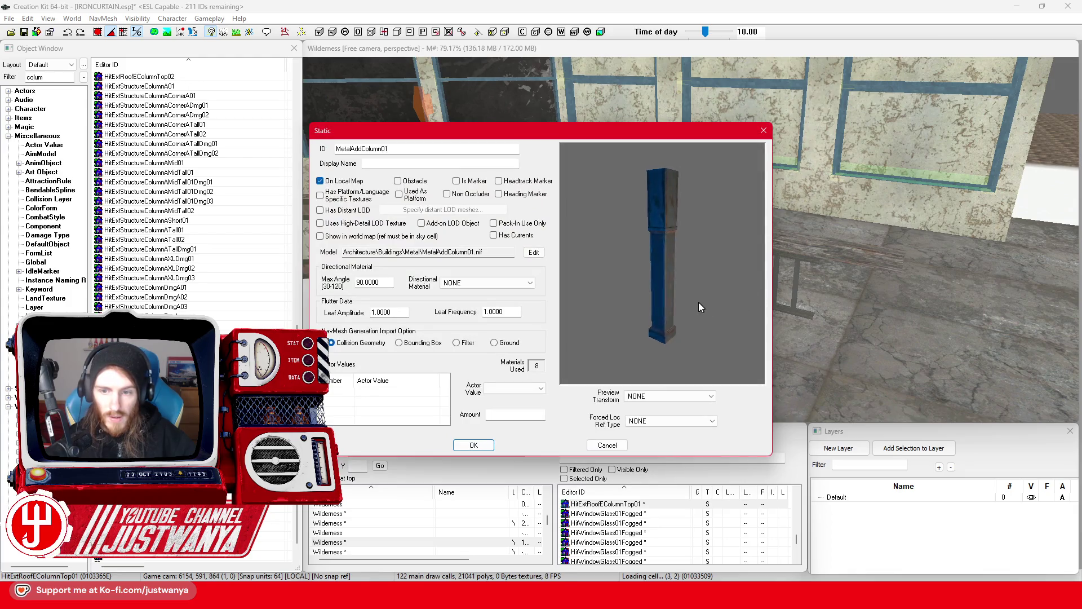
left_click(763, 131)
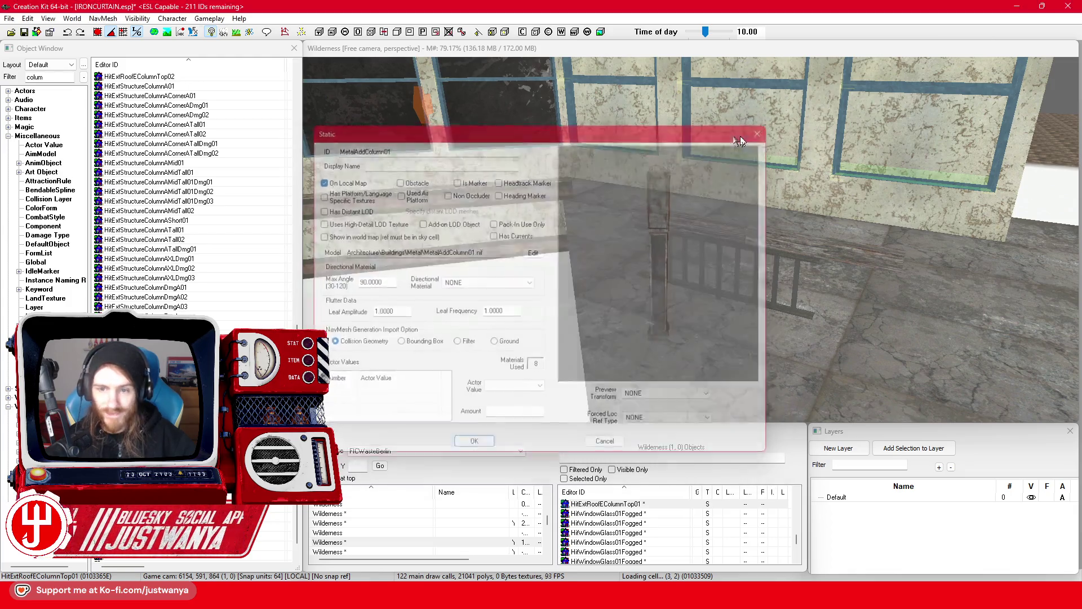
scroll(203, 262, "down", 1)
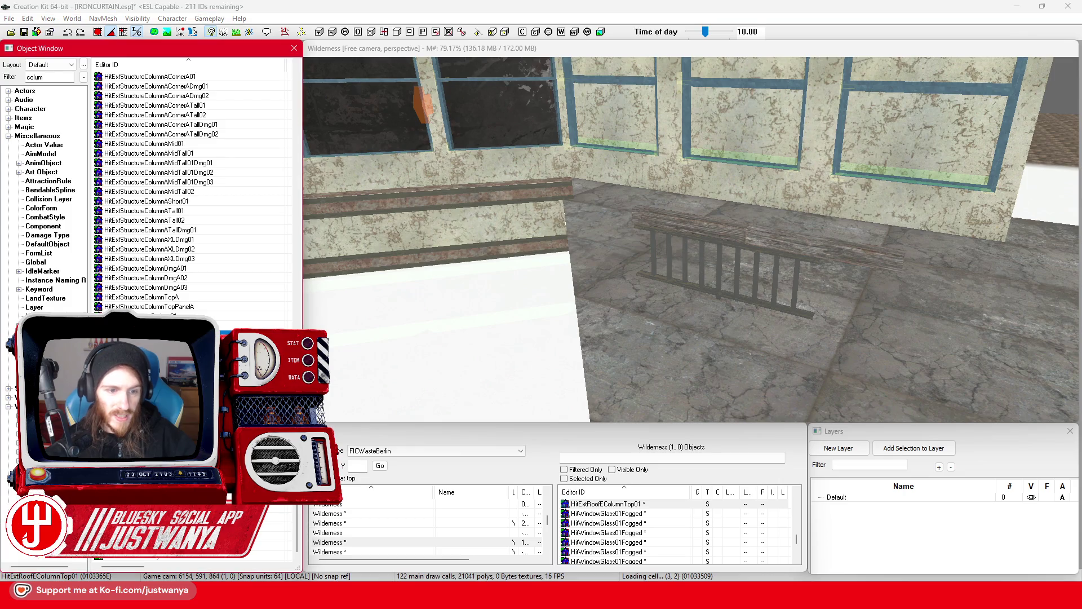
key("Return")
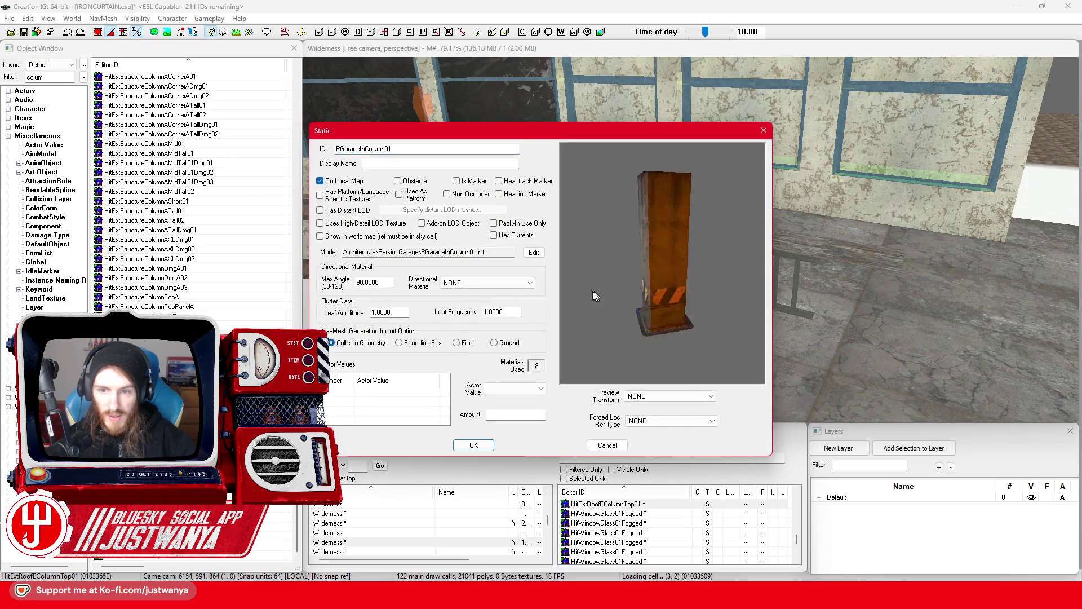
left_click(764, 130)
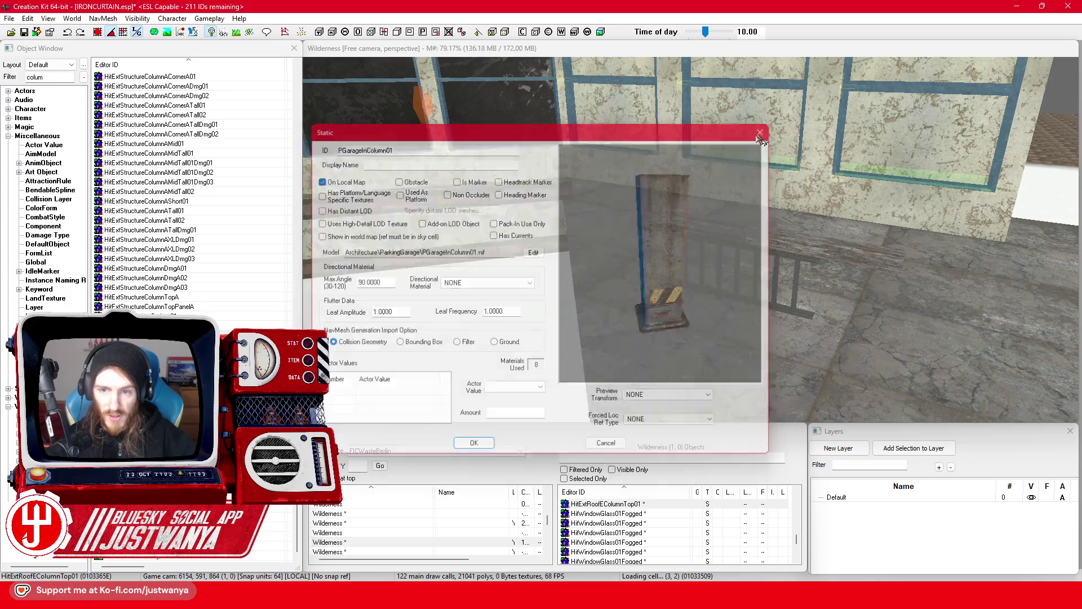
Step: Preview PGarageOutColumn01 and the wooden ShackFreeColumnInt01 shack column
key("Return")
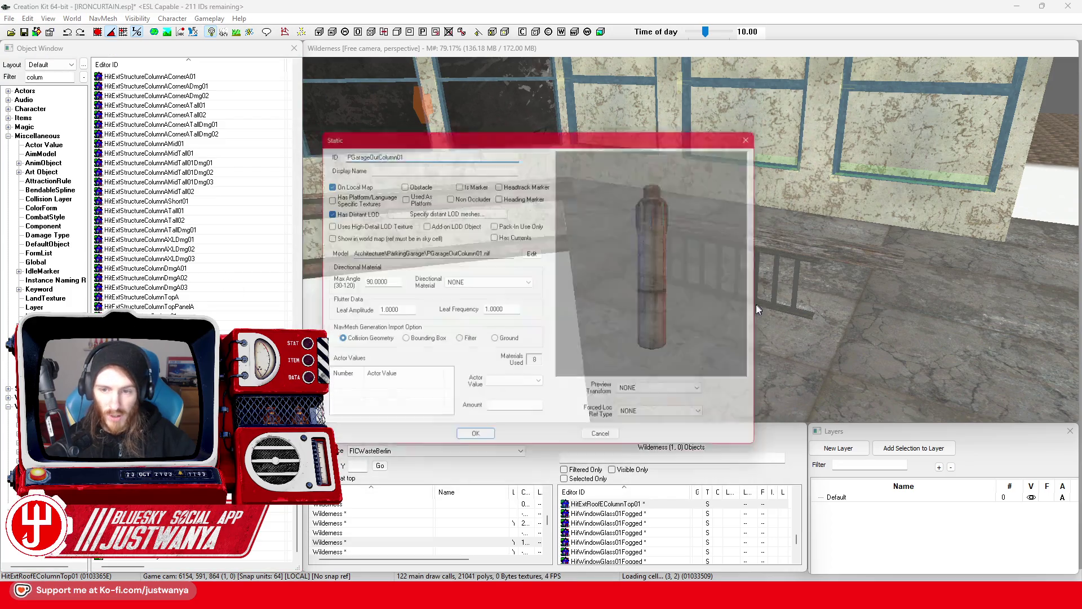
left_click(764, 130)
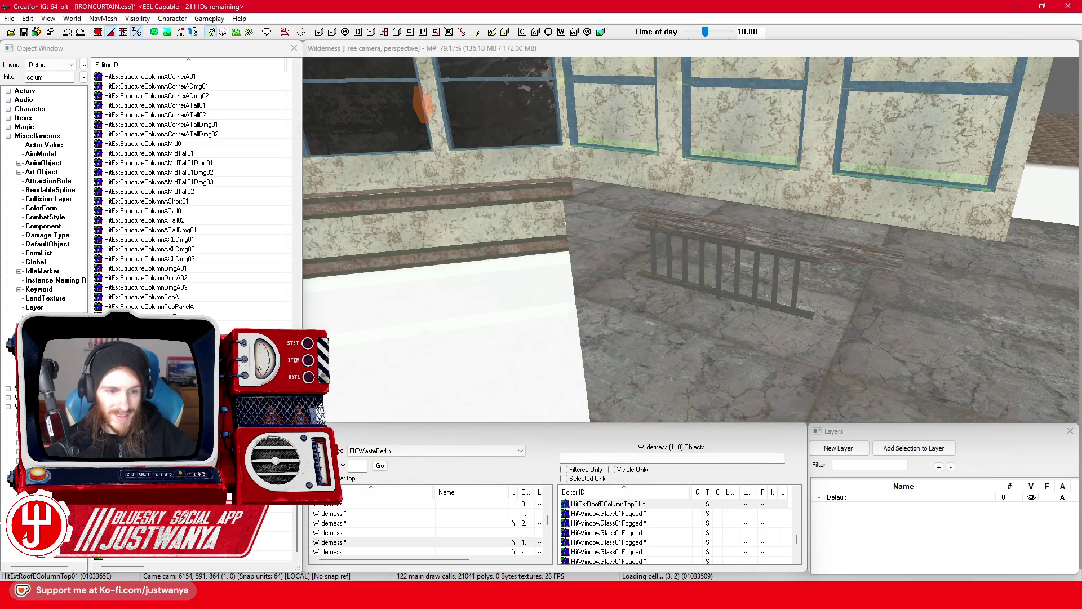
key("Return")
left_click_drag(746, 247, 604, 289)
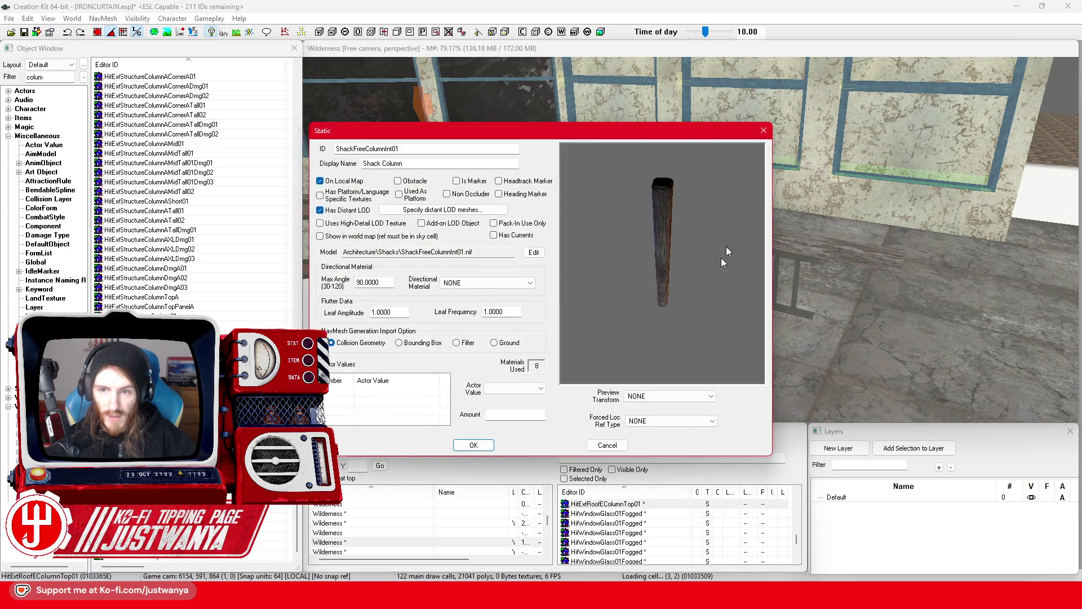
left_click(764, 130)
Step: Place a ShackFreeColumnInt01 wooden column in the cell beside the wall
mouse_move(146, 338)
left_mouse_down()
mouse_move(527, 339)
mouse_move(616, 308)
left_mouse_up()
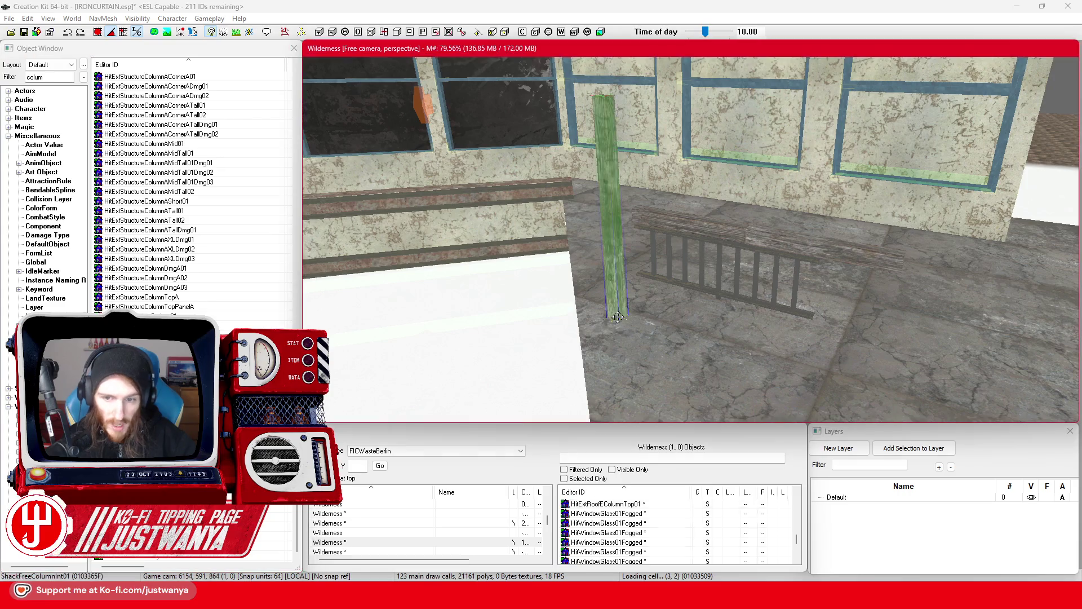
key("shift")
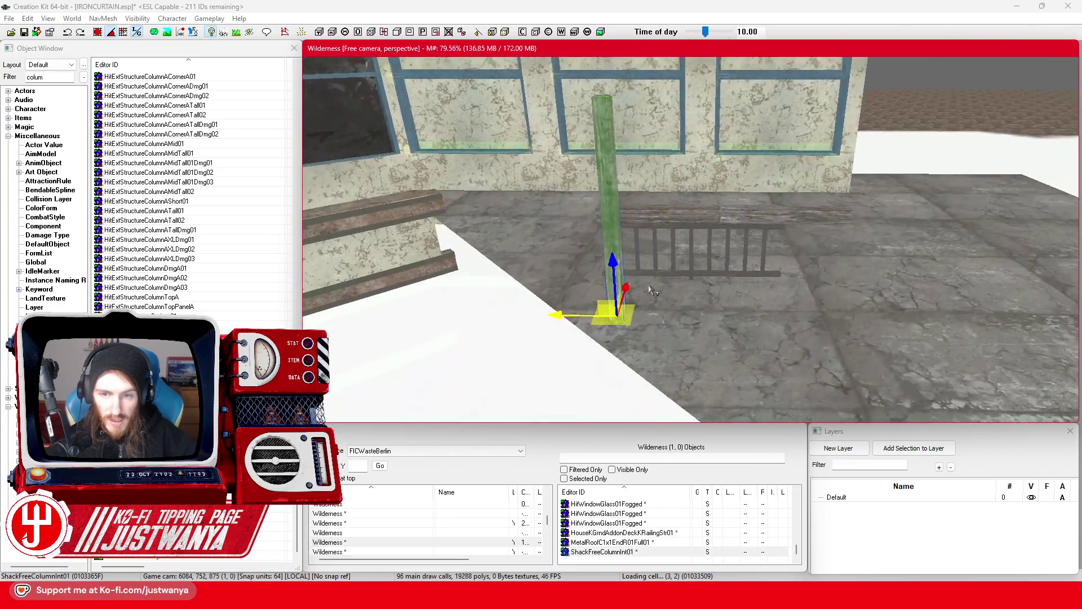
key("shift")
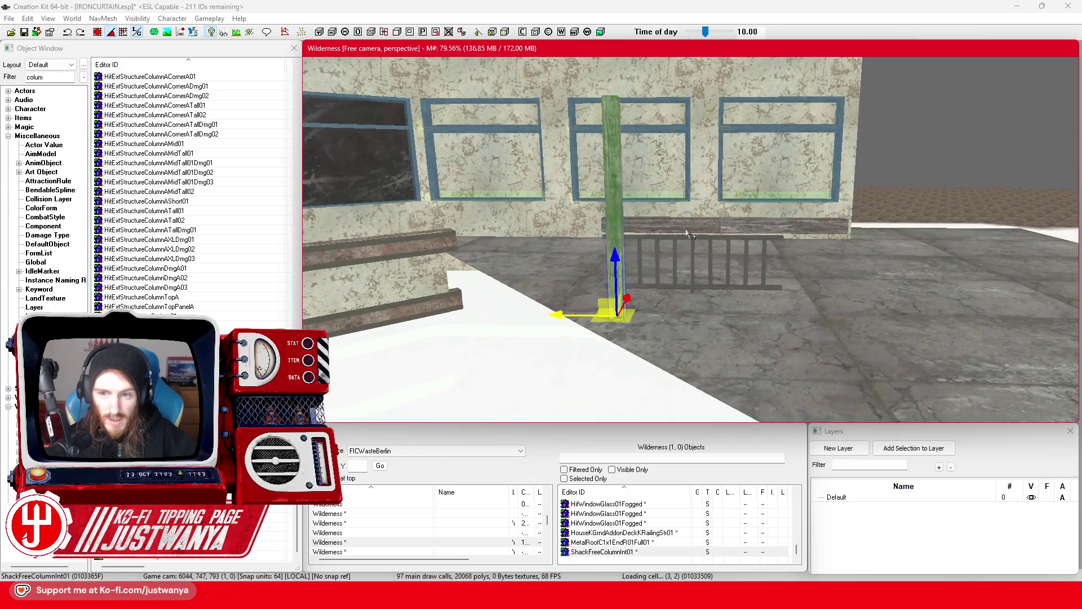
Step: Try the roof beam upright against the wooden column, then delete it
left_click(680, 227)
mouse_move(679, 172)
left_mouse_down()
mouse_move(655, 219)
mouse_move(671, 270)
left_mouse_up()
key("w")
mouse_move(726, 234)
left_mouse_down()
mouse_move(620, 234)
mouse_move(567, 251)
left_mouse_up()
key("shift")
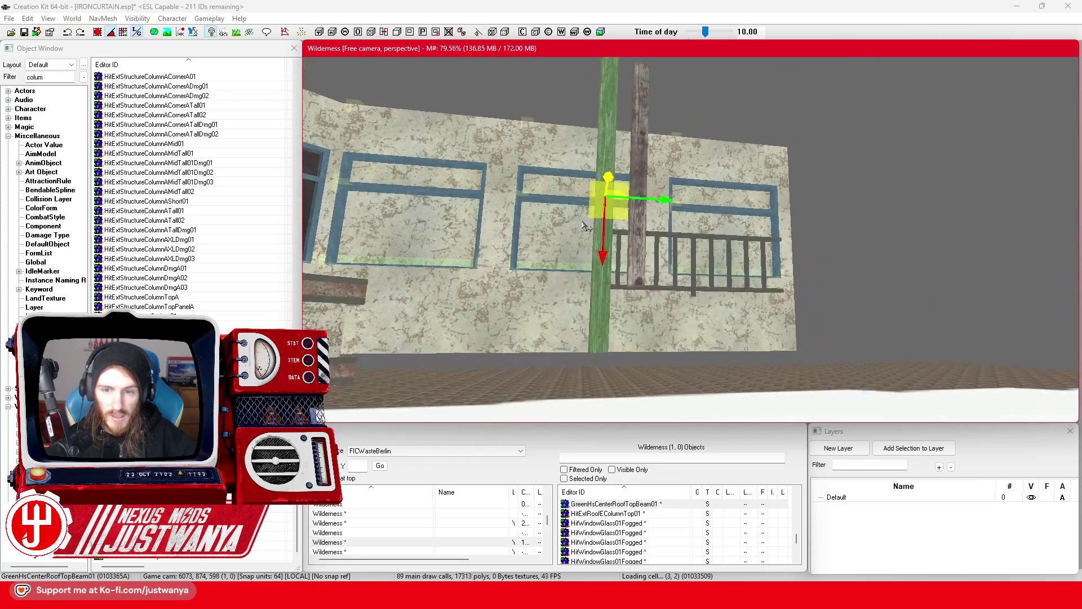
key("Delete")
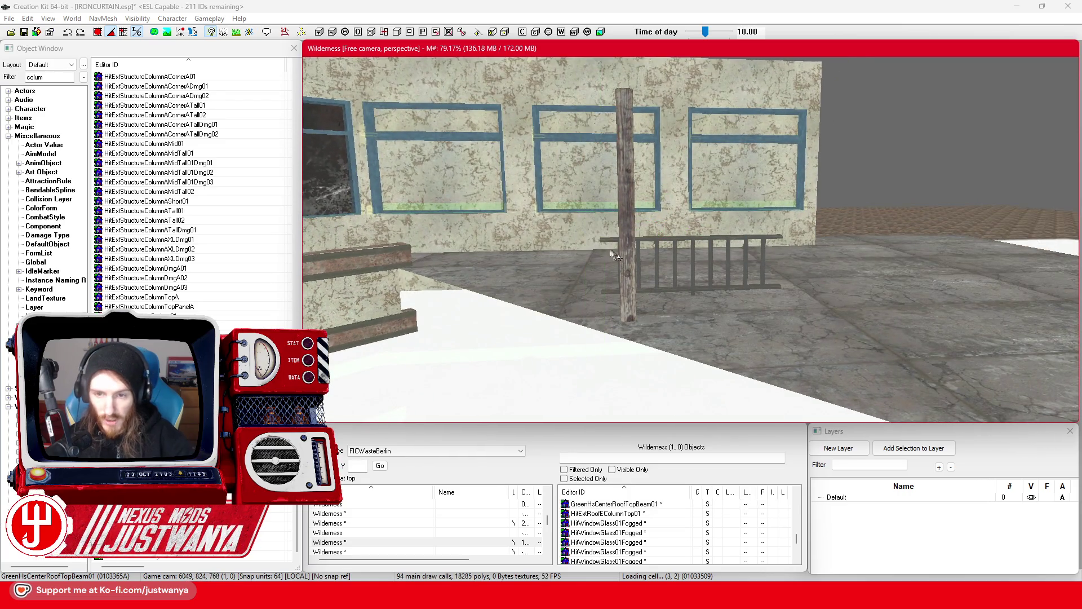
Step: Duplicate the wooden column and slide the copy left to the railing's end
left_click(627, 265)
mouse_move(634, 282)
left_mouse_down()
mouse_move(842, 265)
mouse_move(812, 265)
mouse_move(785, 288)
left_mouse_up()
key("2")
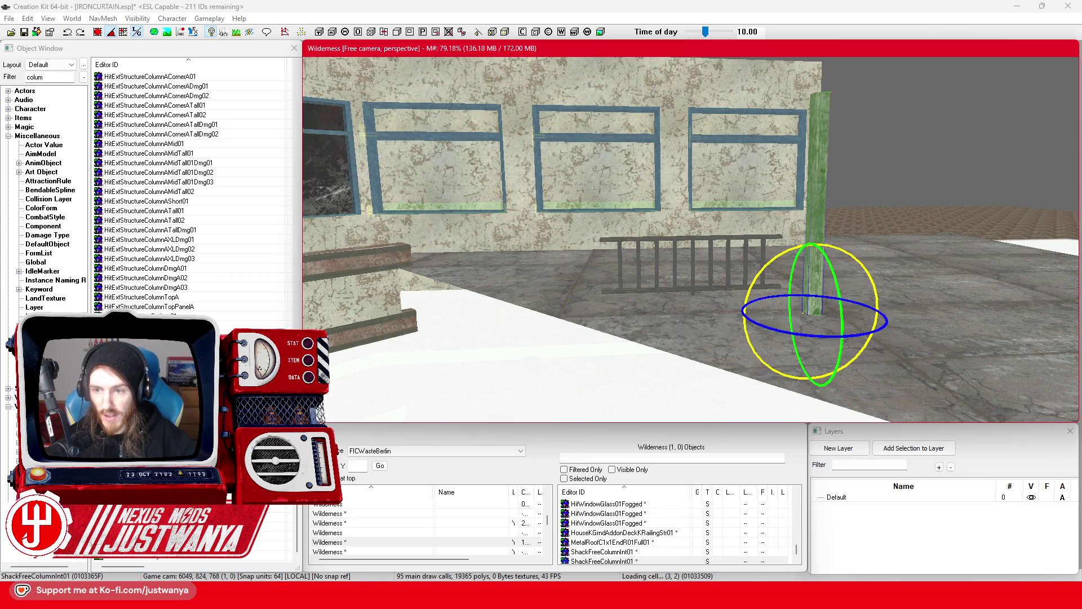
key("1")
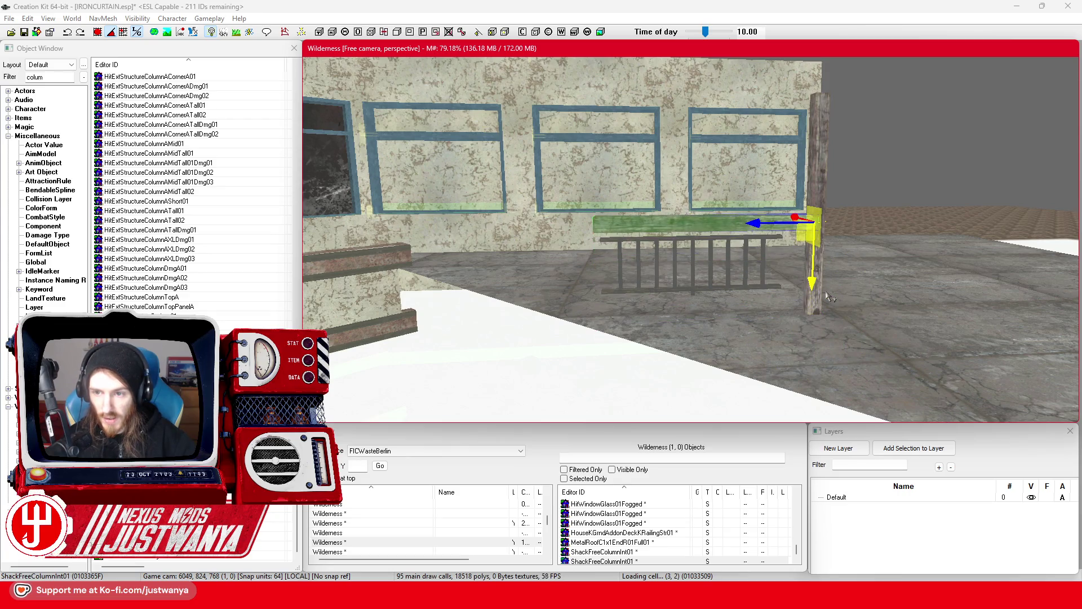
key("ctrl+d")
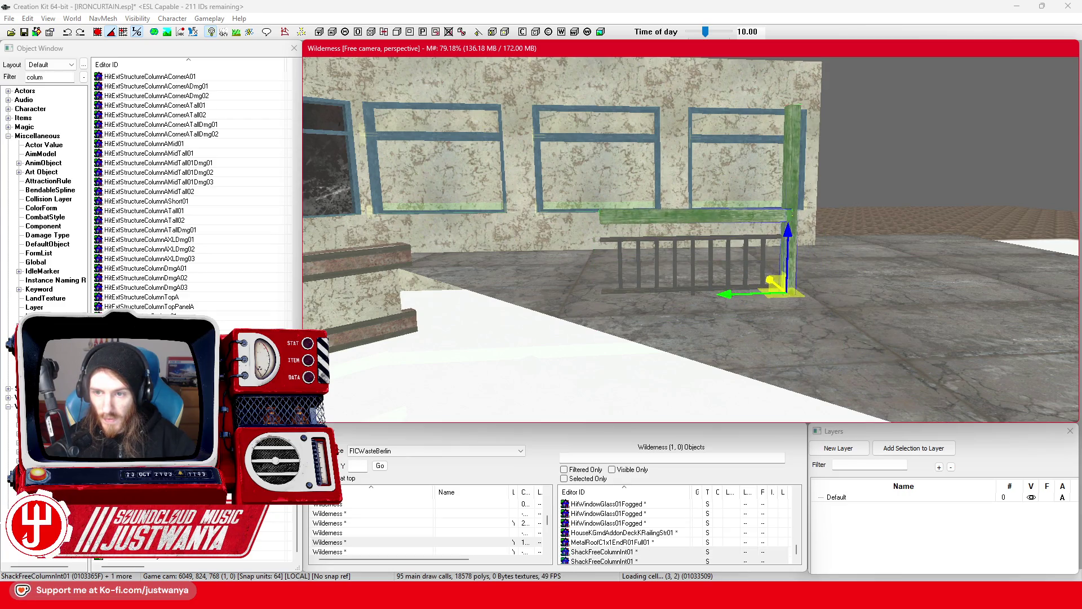
scroll(749, 313, "up", 10)
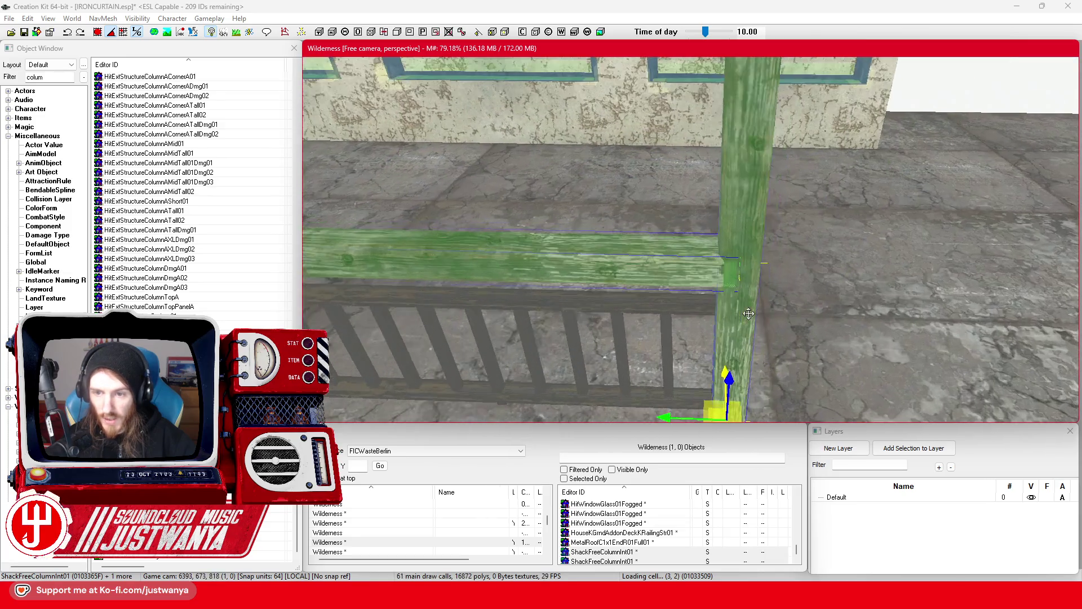
key("shift")
left_click_drag(680, 333, 678, 325)
left_click_drag(671, 376, 658, 383)
key("shift")
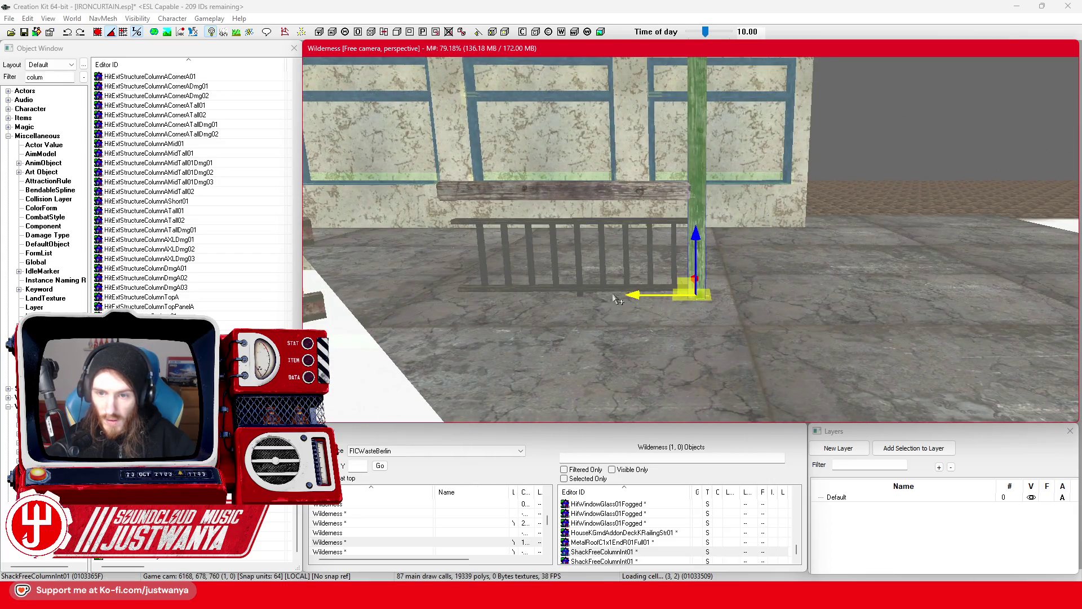
Step: Lower the horizontal wooden beam to sit just above the railing
left_click(640, 195)
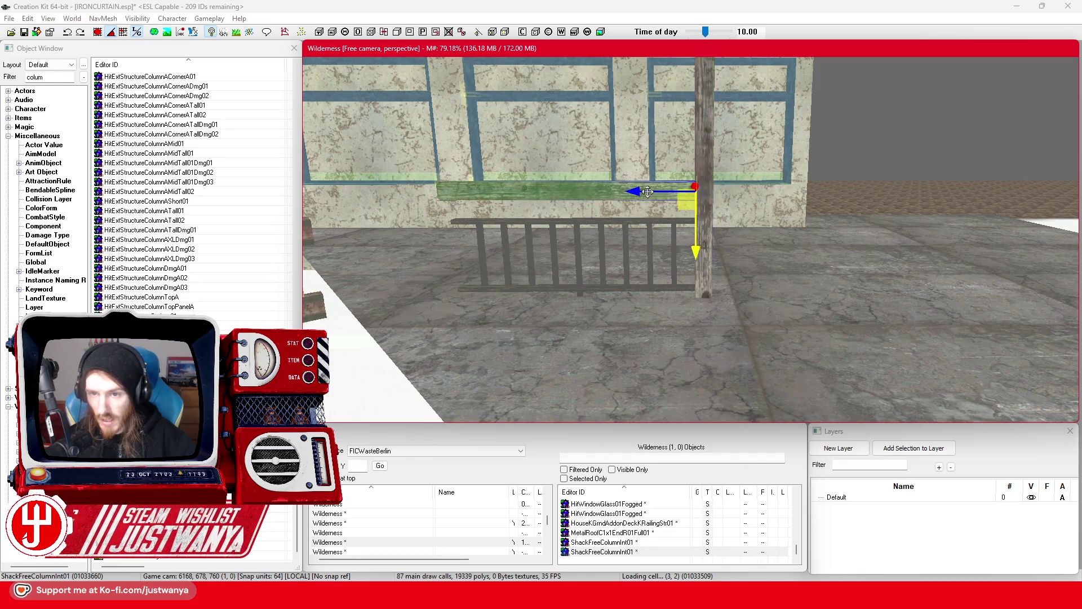
left_click_drag(694, 246, 695, 264)
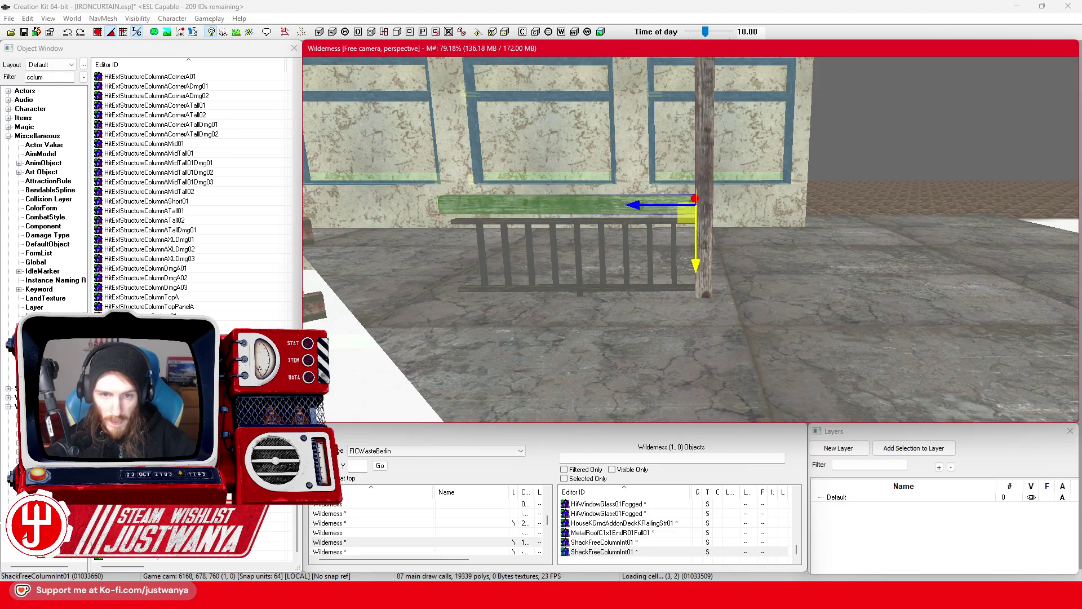
key("shift")
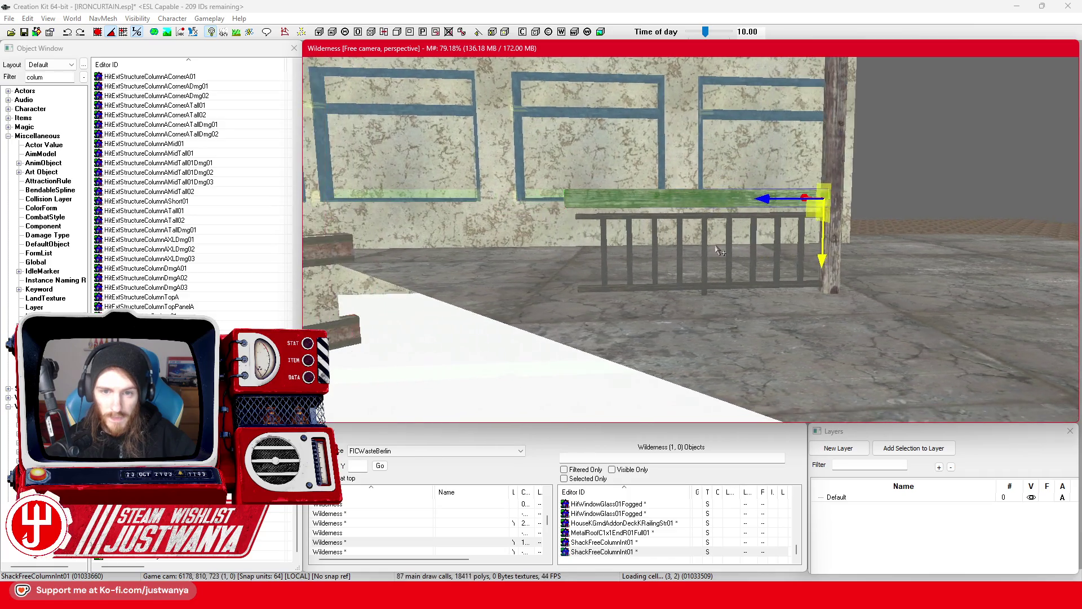
key("shift")
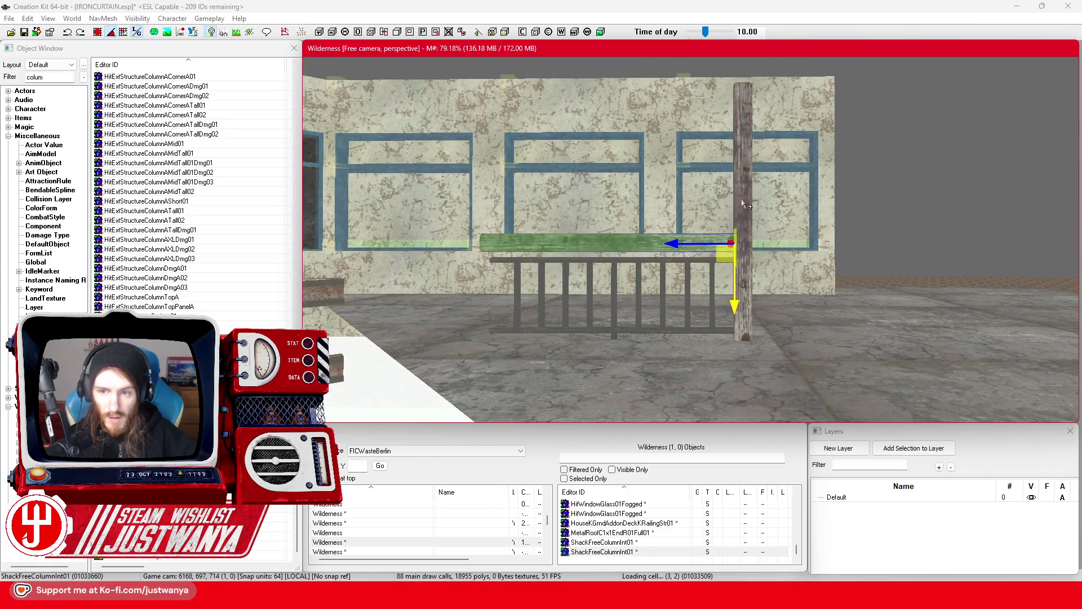
Step: Drop the vertical wooden column to the ground and bring up the TV Tower entrance Street View
left_click(741, 206)
left_click_drag(736, 254, 737, 339)
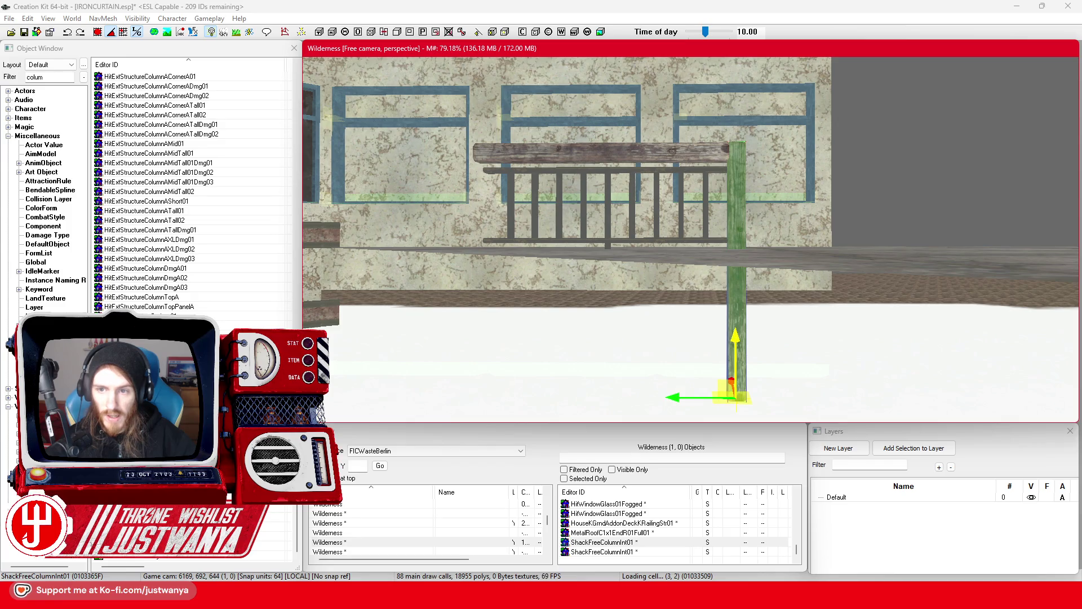
mouse_move(581, 601)
left_click(654, 513)
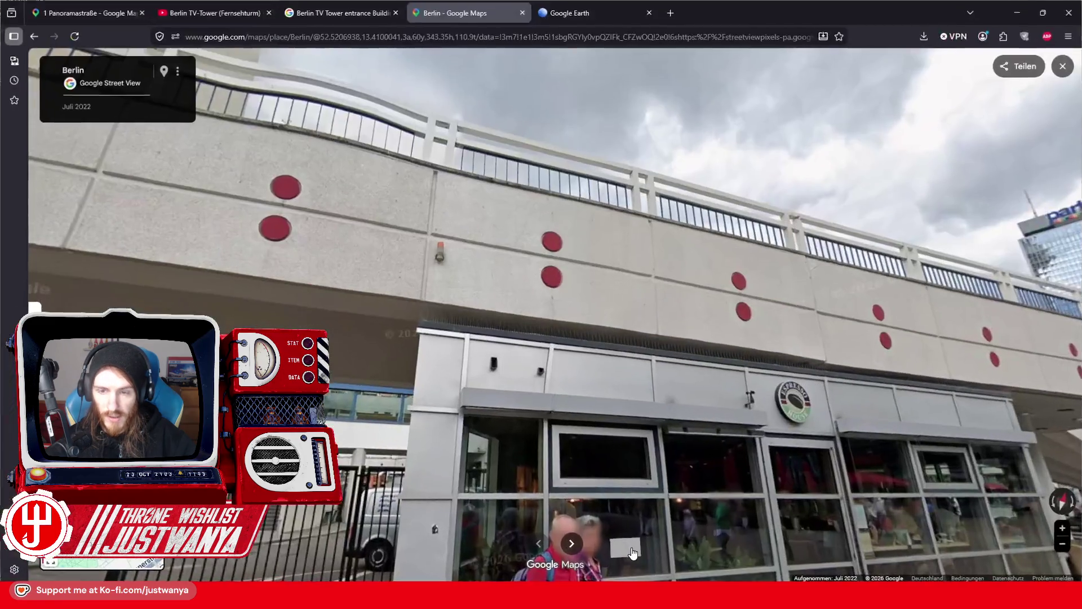
Step: Back in the editor, lower the horizontal wooden beam slightly and duplicate it
left_click(1015, 10)
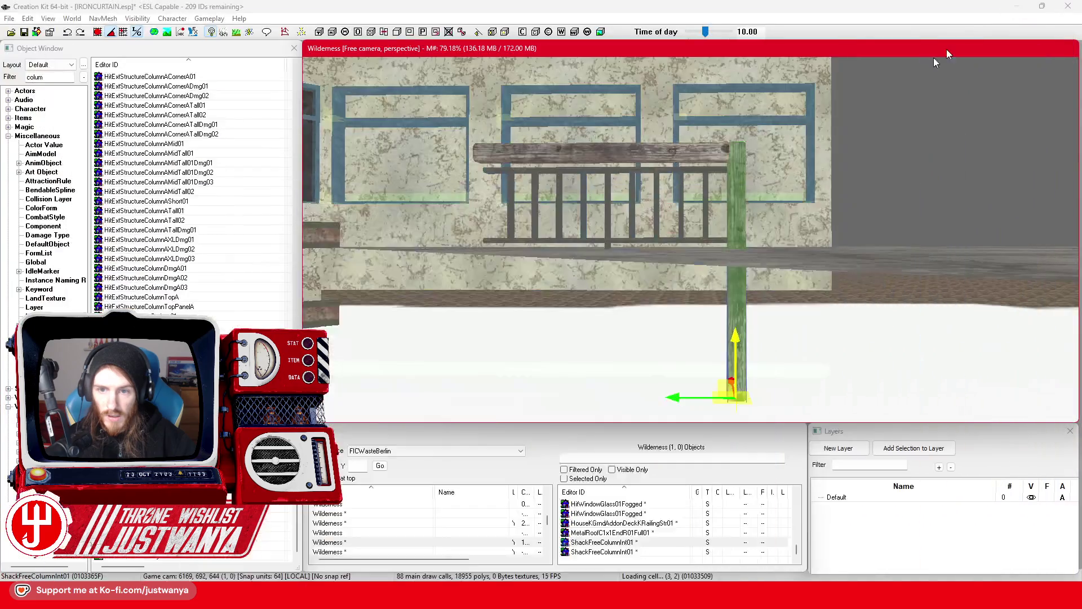
left_click(694, 154)
mouse_move(727, 213)
left_mouse_down()
mouse_move(728, 236)
mouse_move(729, 202)
left_mouse_up()
key("ctrl+d")
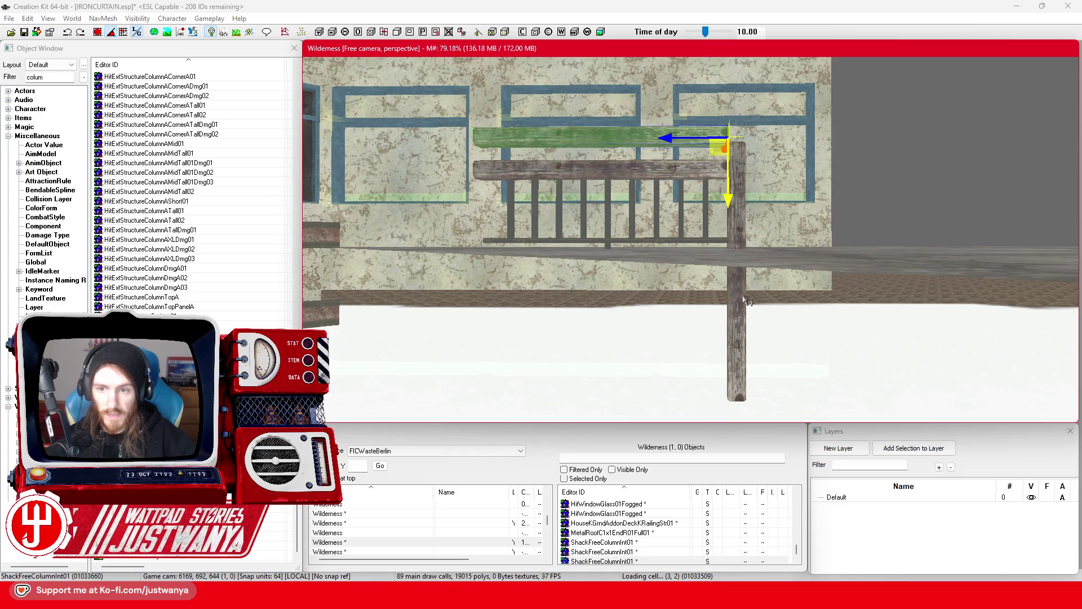
Step: Check the column, floor piece and lower plank, ending with the upper plank selected
left_click(745, 298)
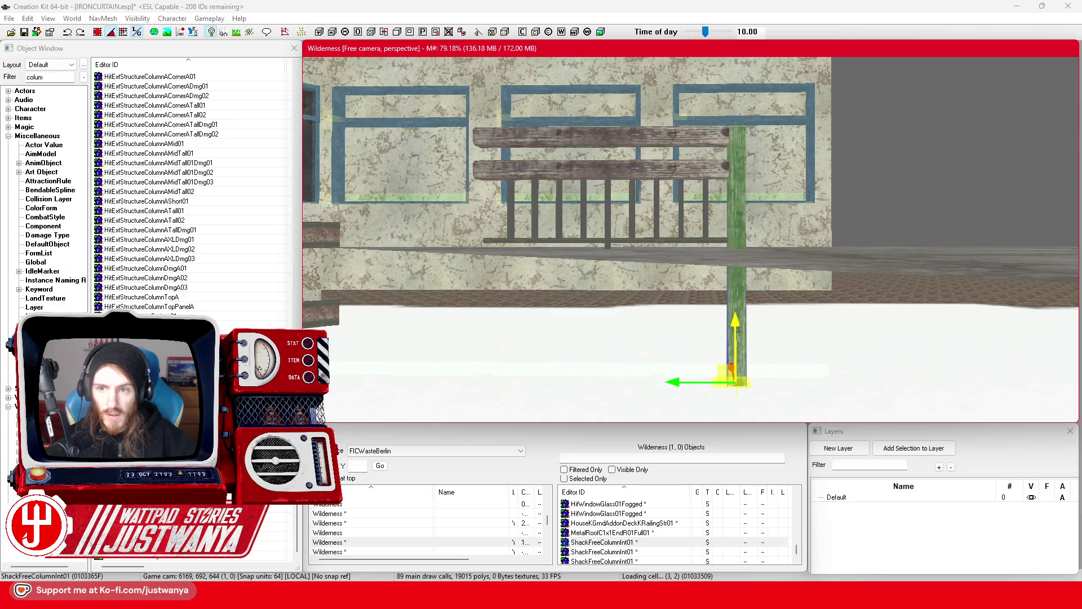
scroll(757, 274, "down", 5)
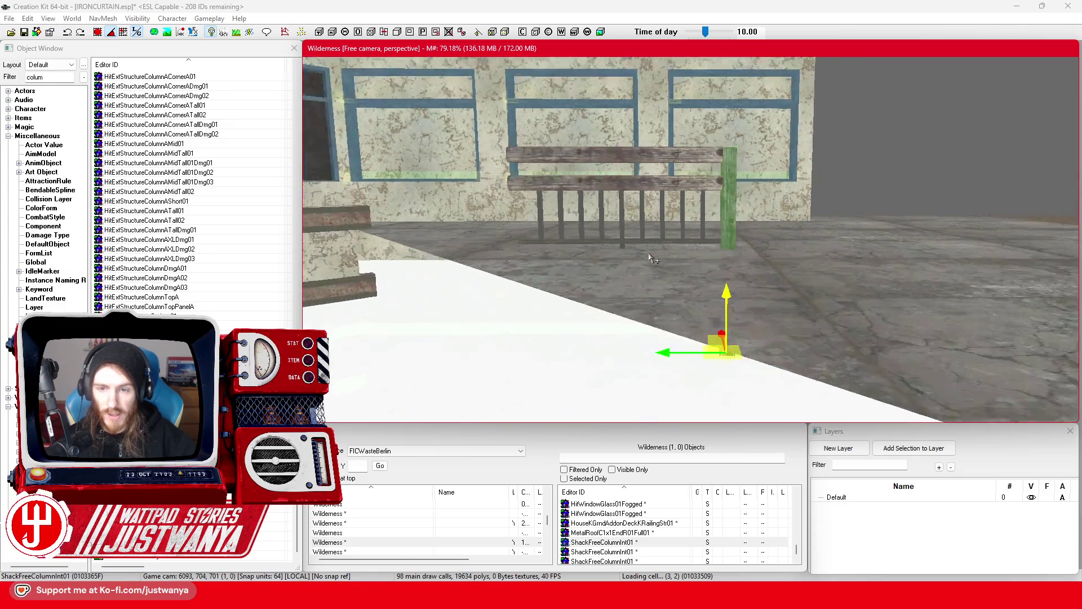
mouse_move(653, 253)
left_mouse_down()
mouse_move(657, 232)
mouse_move(655, 275)
left_mouse_up()
scroll(654, 274, "down", 3)
scroll(653, 274, "down", 3)
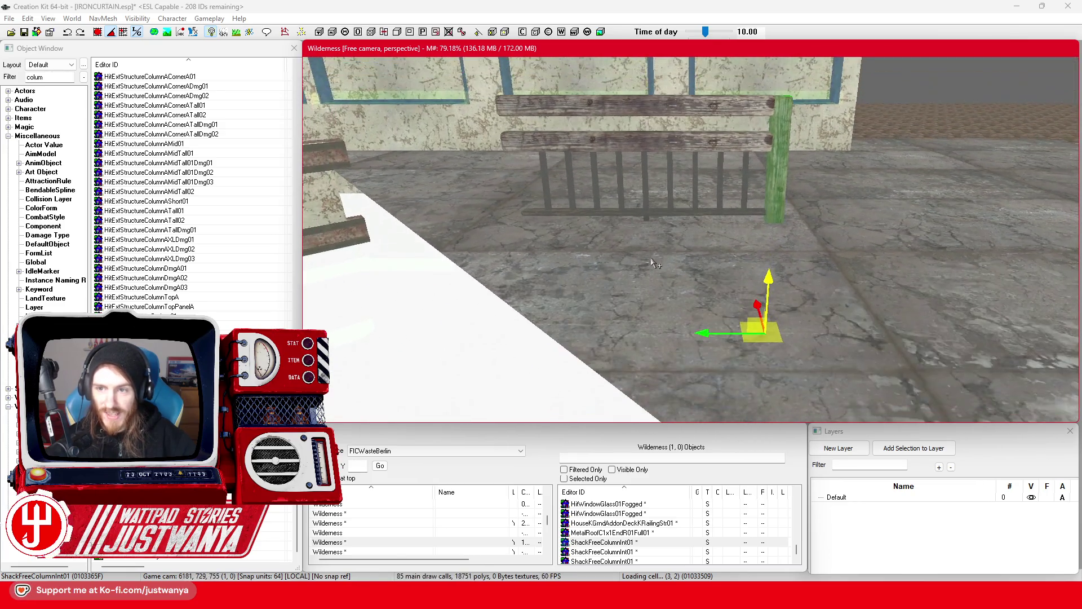
left_click(666, 204)
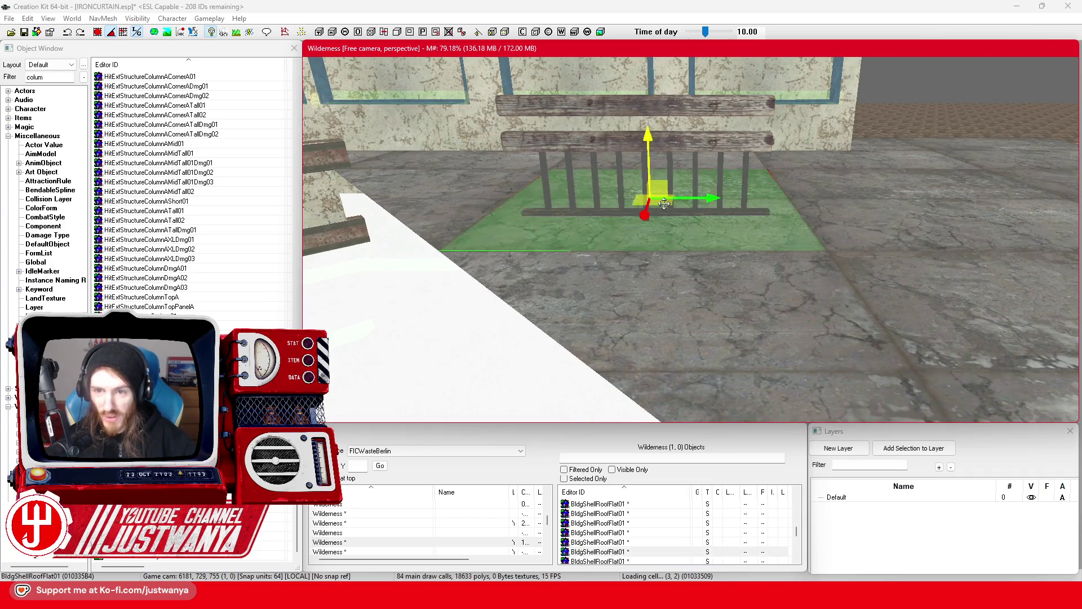
scroll(664, 206, "down", 3)
left_click(666, 264)
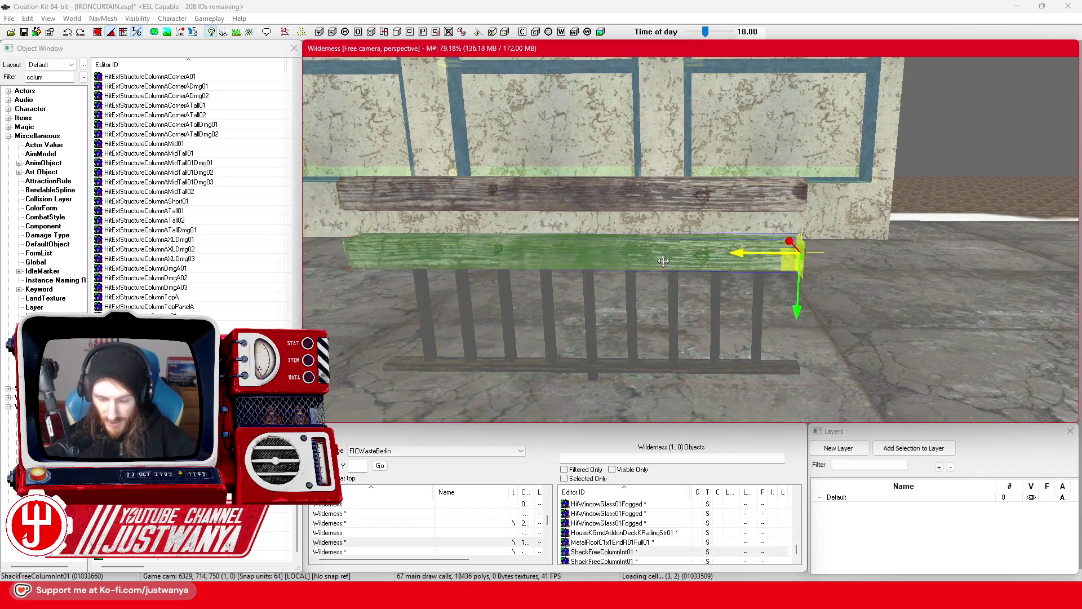
left_click(664, 200)
Step: Duplicate the upper plank onto the railing, then bring up the Street View reference
key("shift")
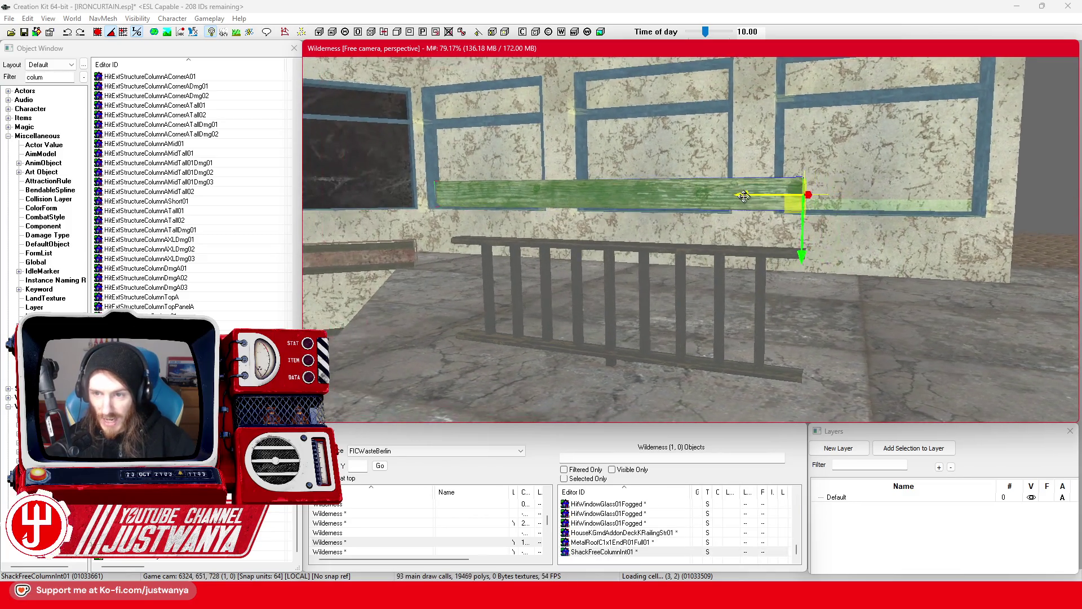
scroll(789, 184, "down", 5)
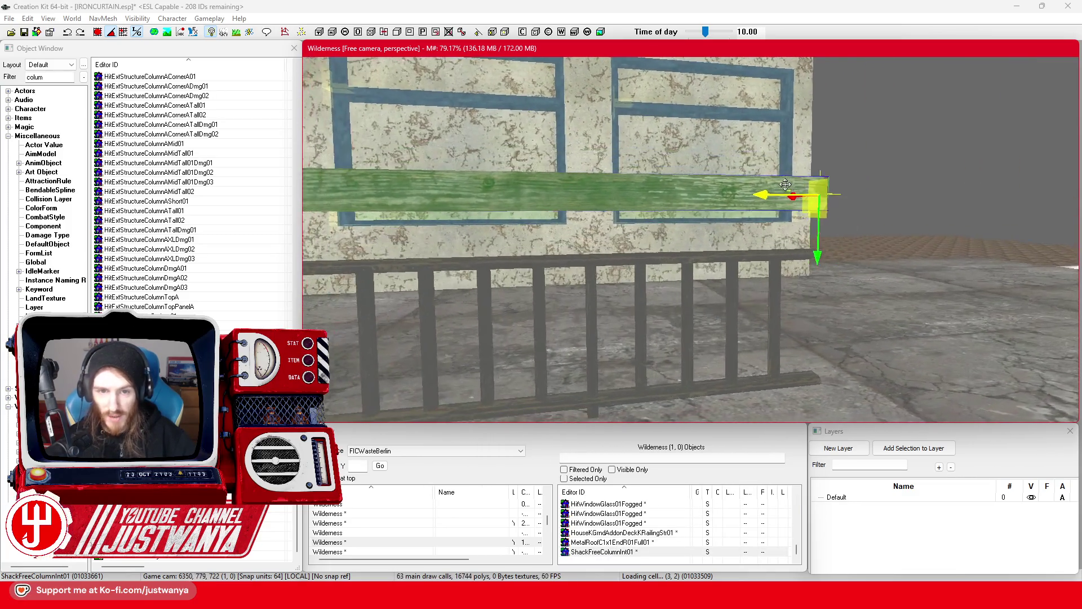
scroll(789, 184, "down", 2)
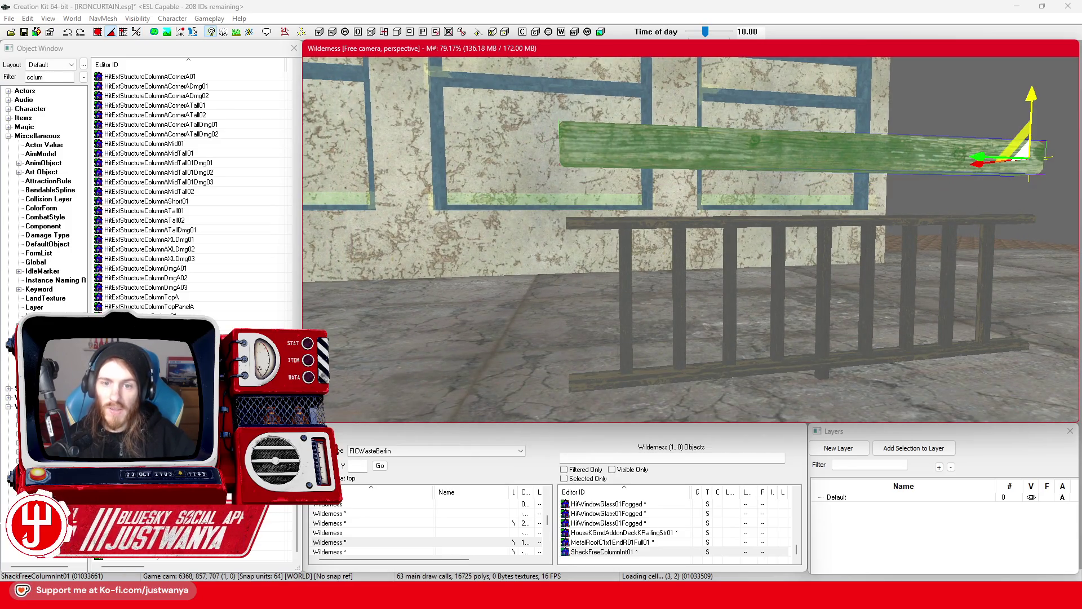
key("ctrl+d")
left_click_drag(1031, 95, 1030, 148)
left_click_drag(934, 191, 868, 169)
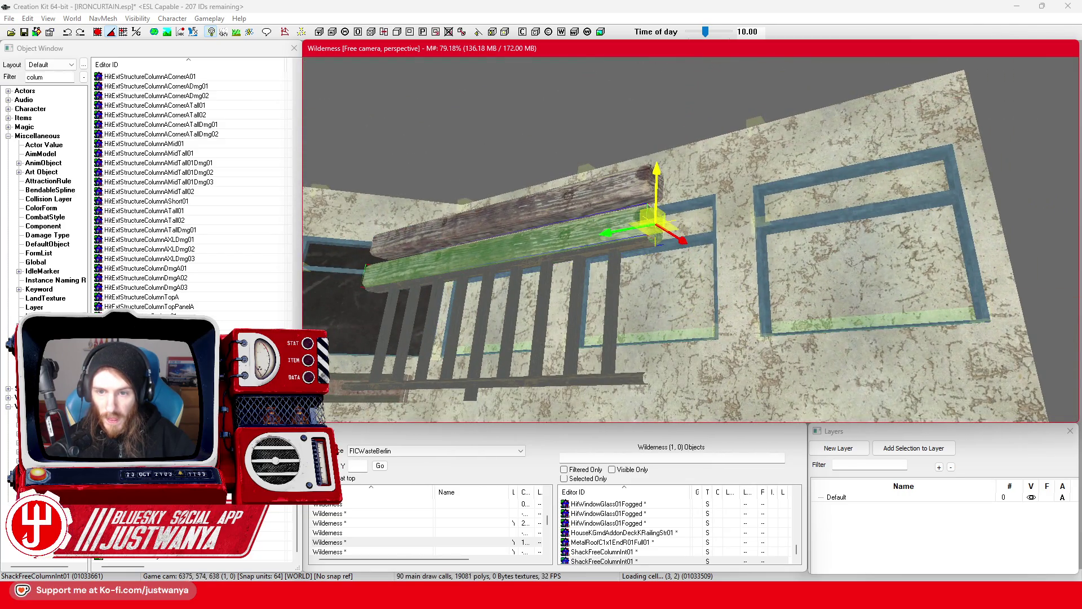
left_click_drag(637, 194, 671, 200)
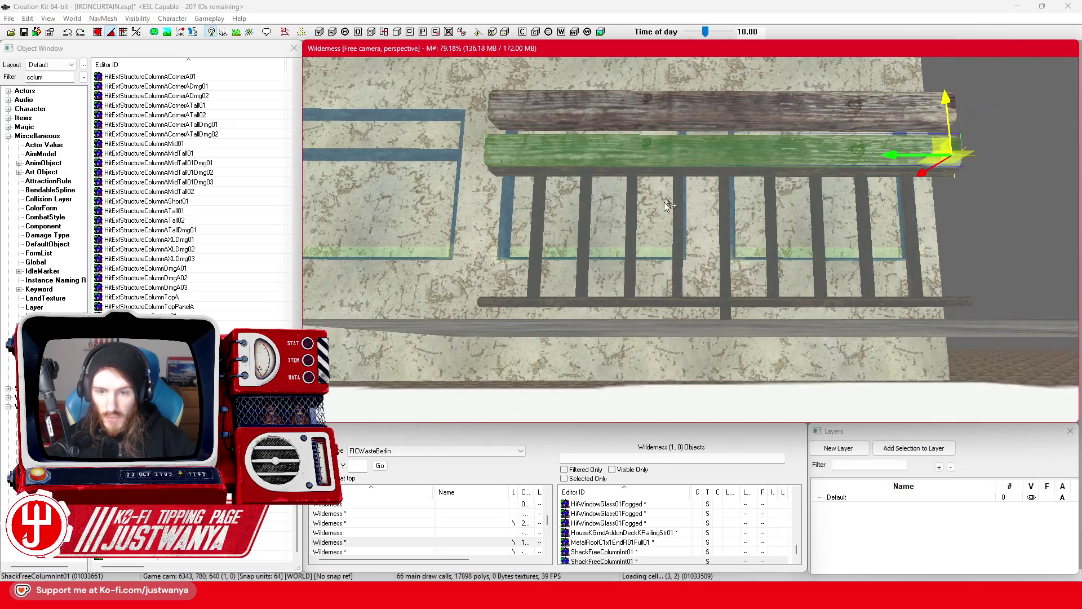
mouse_move(604, 597)
left_click(642, 527)
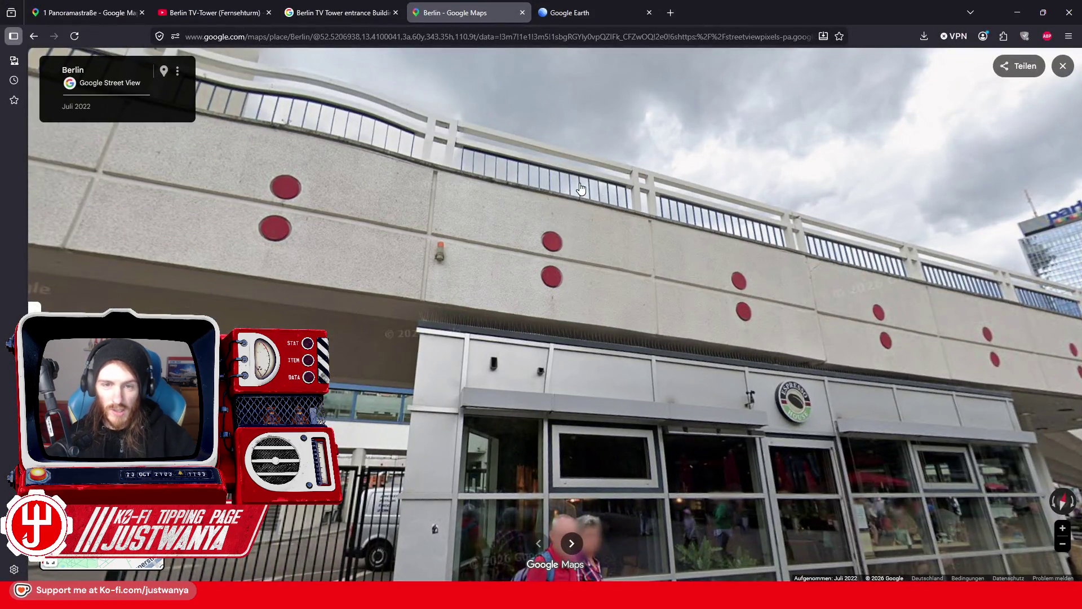
Step: Turn Street View along the upper railing, glance at image results, then return to the satellite map
scroll(581, 189, "up", 4)
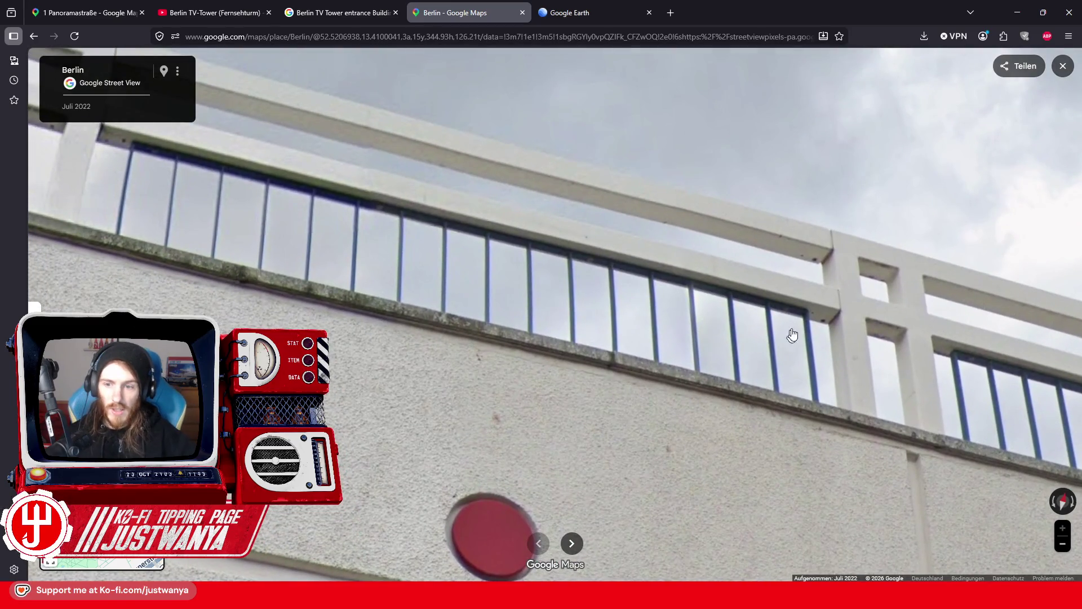
left_click_drag(209, 184, 231, 197)
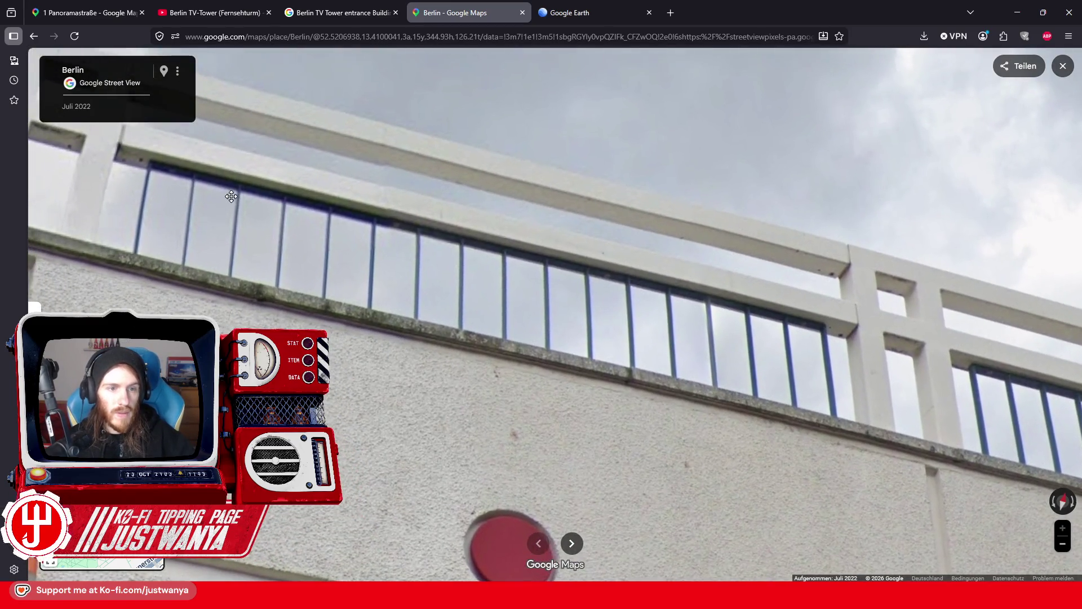
scroll(654, 339, "down", 3)
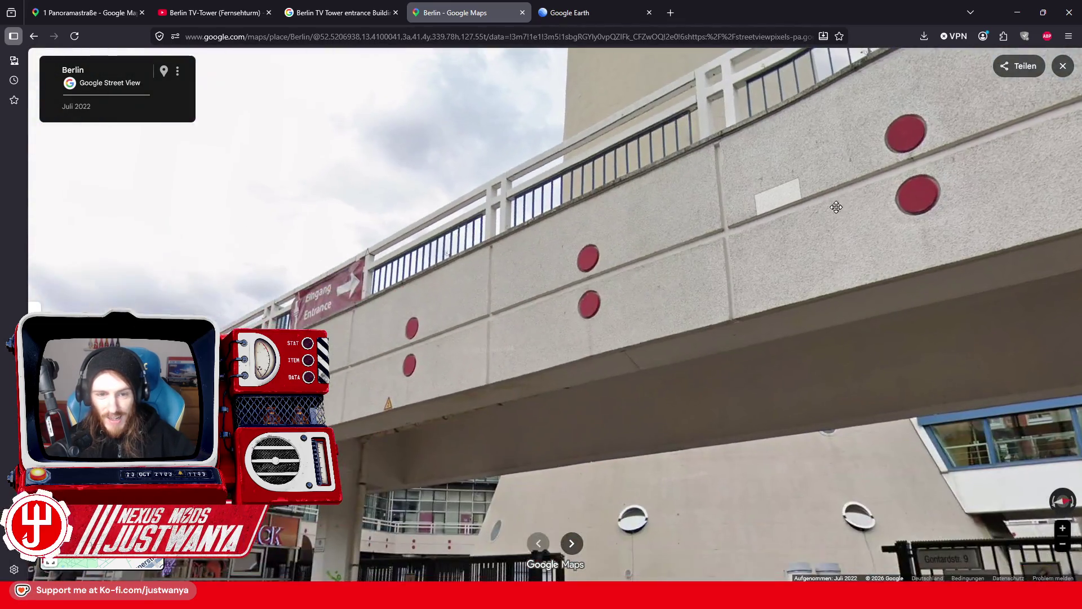
left_click(360, 12)
left_click(452, 15)
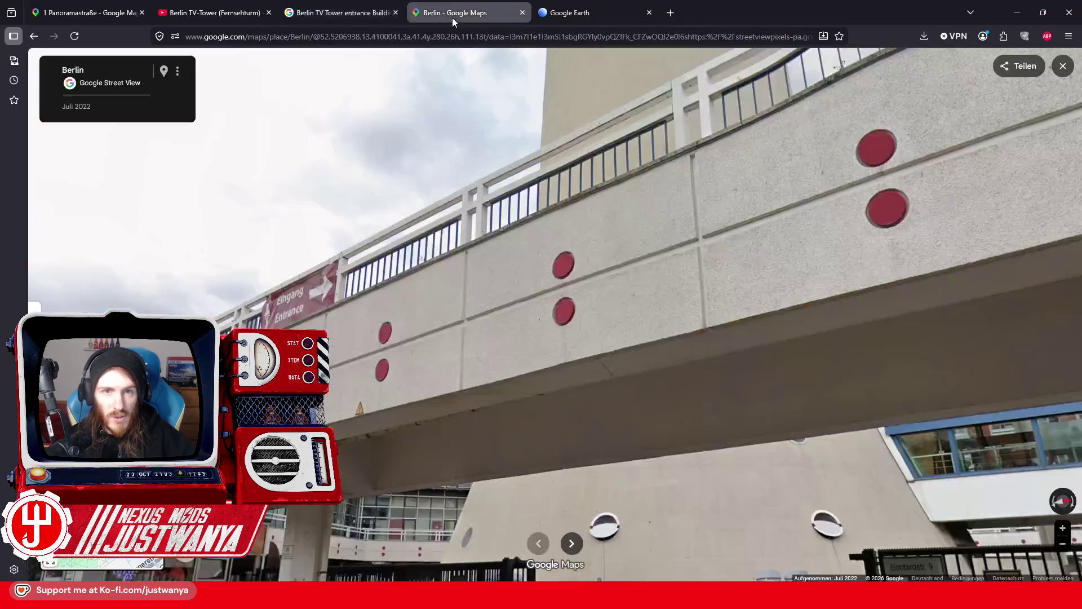
left_click(41, 39)
scroll(663, 312, "up", 3)
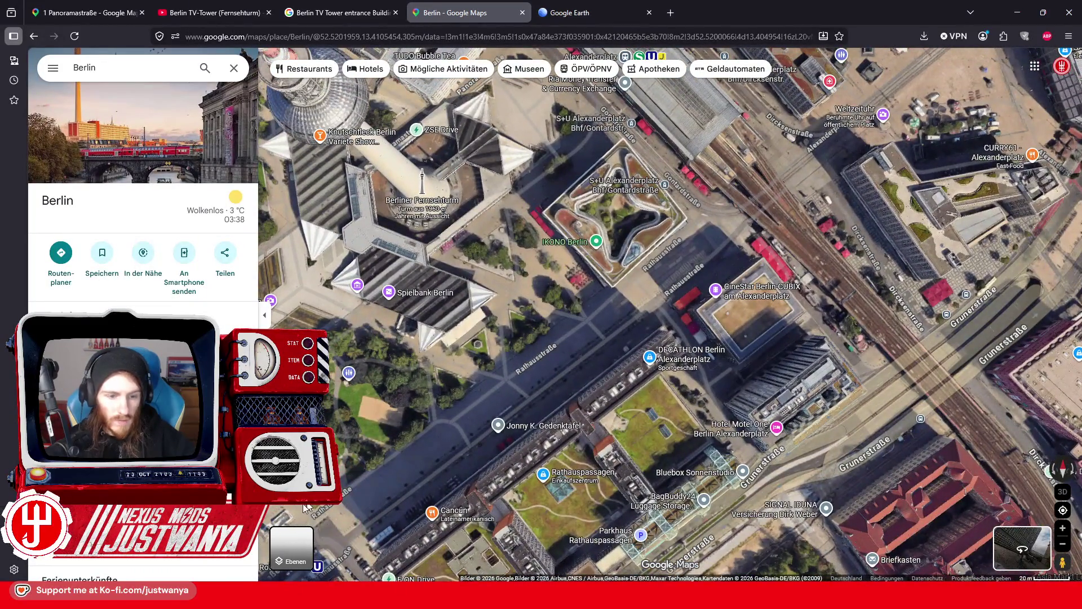
left_click(291, 545)
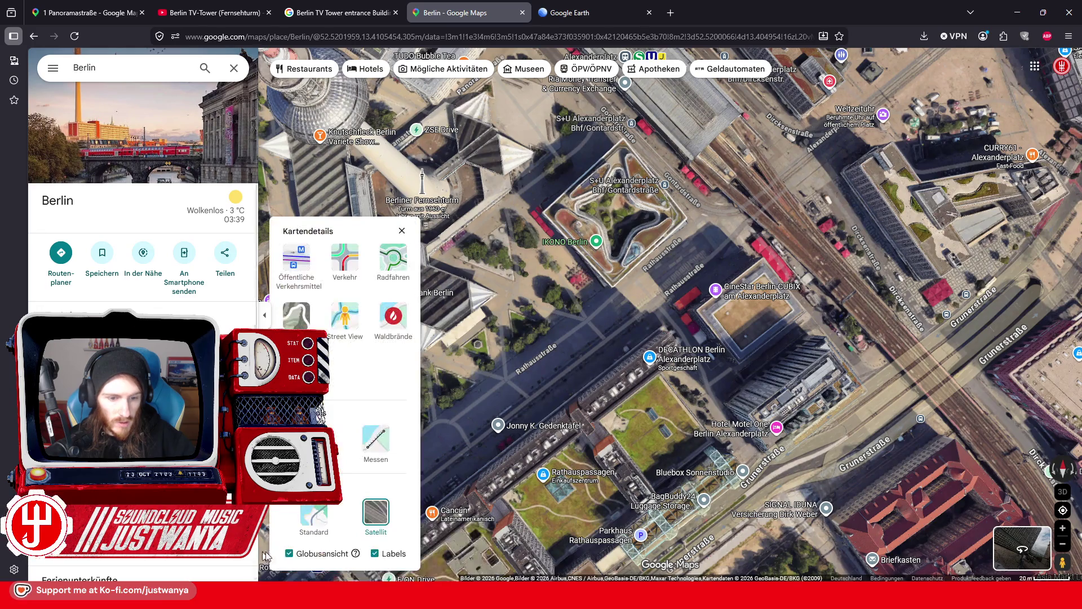
Step: Close the map details panel and zoom the 3D view onto the Fernsehturm base before returning to Creation Kit
scroll(627, 336, "up", 3)
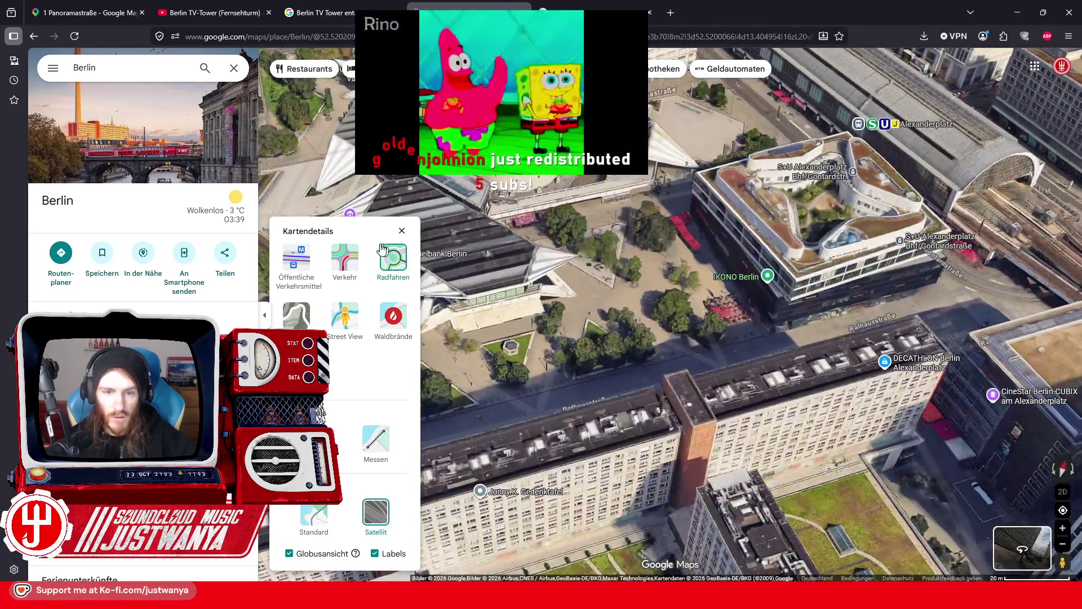
left_click(402, 231)
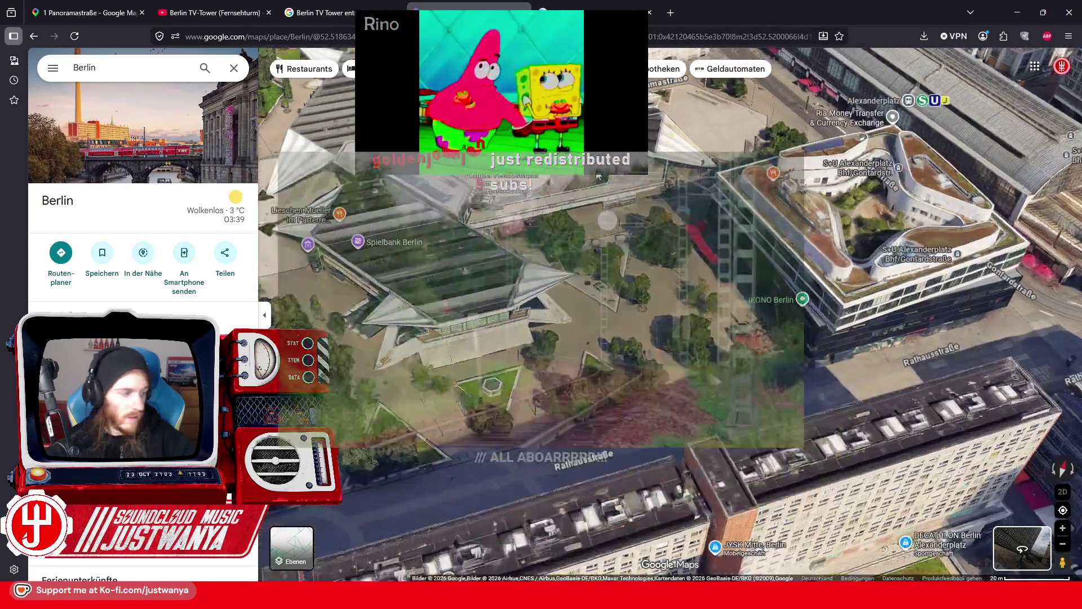
scroll(671, 315, "up", 2)
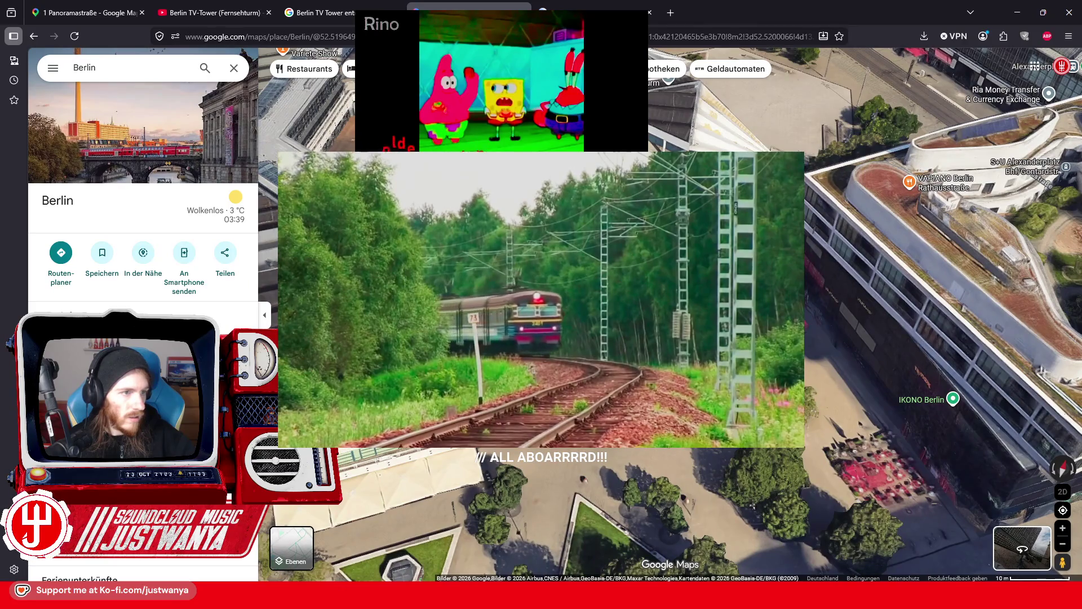
scroll(671, 316, "up", 2)
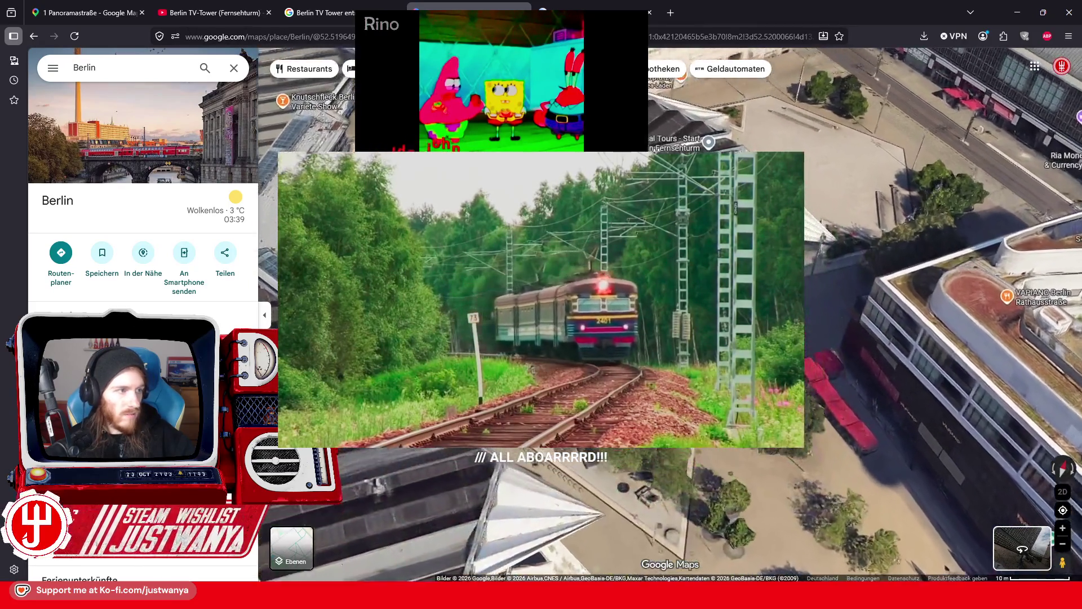
scroll(671, 316, "up", 2)
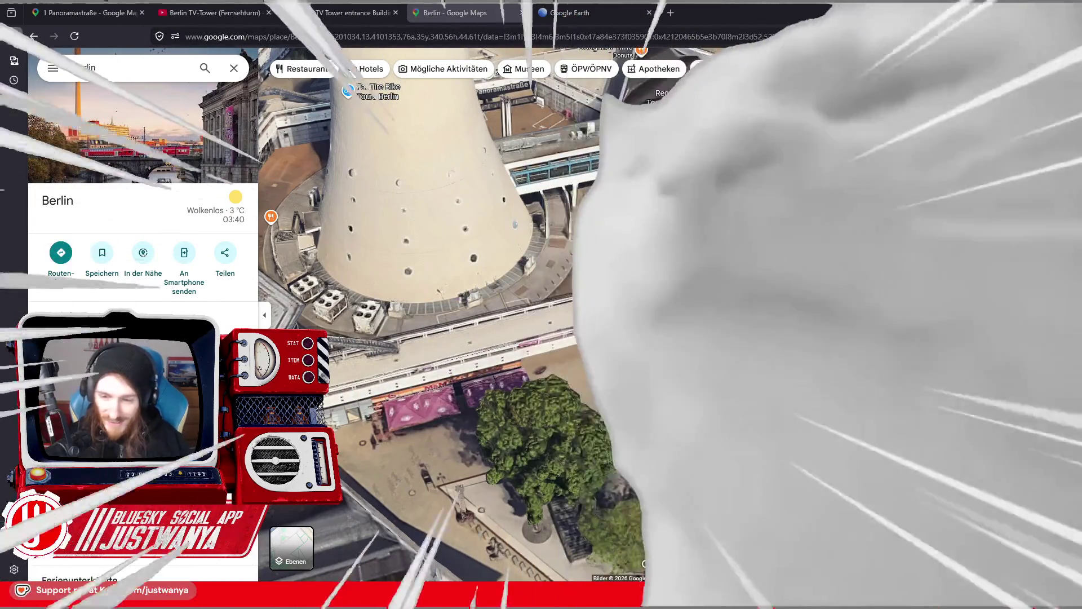
key("alt+Tab")
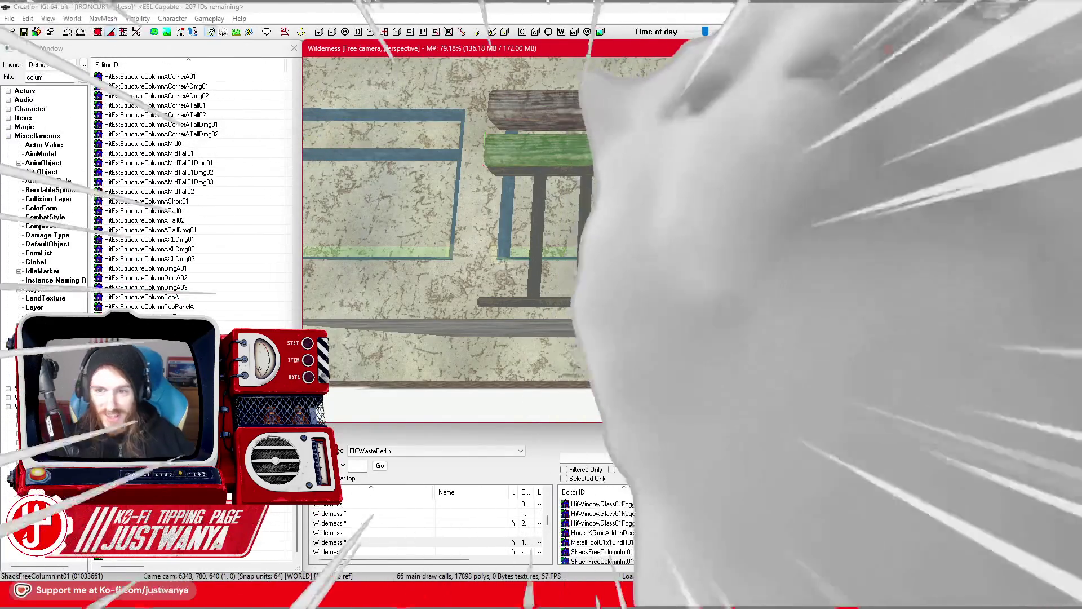
Step: Zoom the viewport around the entrance railings and windowed walls to inspect the stacked planks
scroll(445, 236, "down", 5)
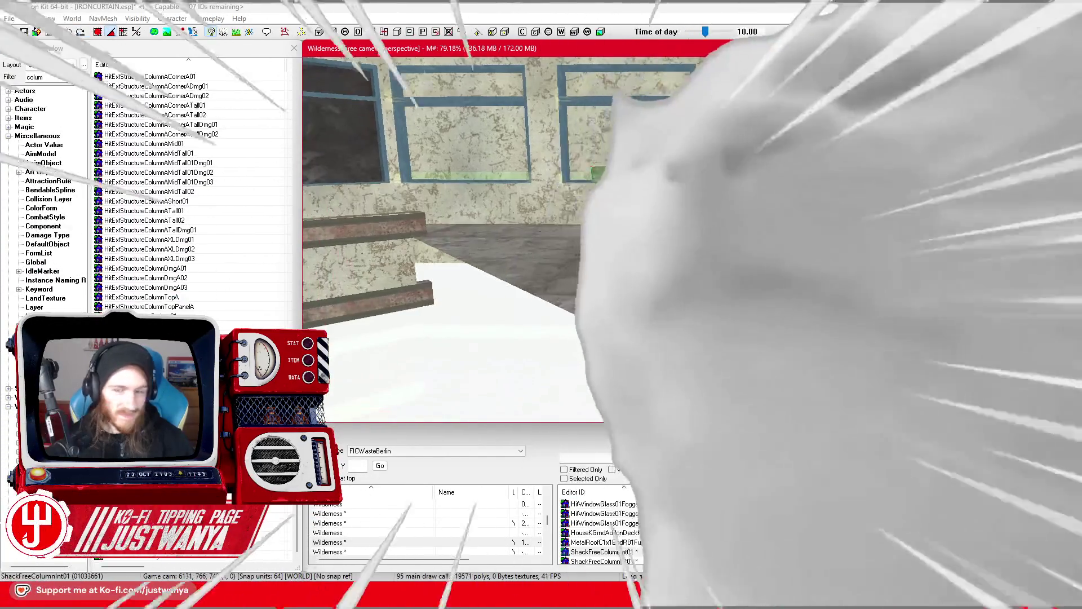
scroll(445, 237, "up", 3)
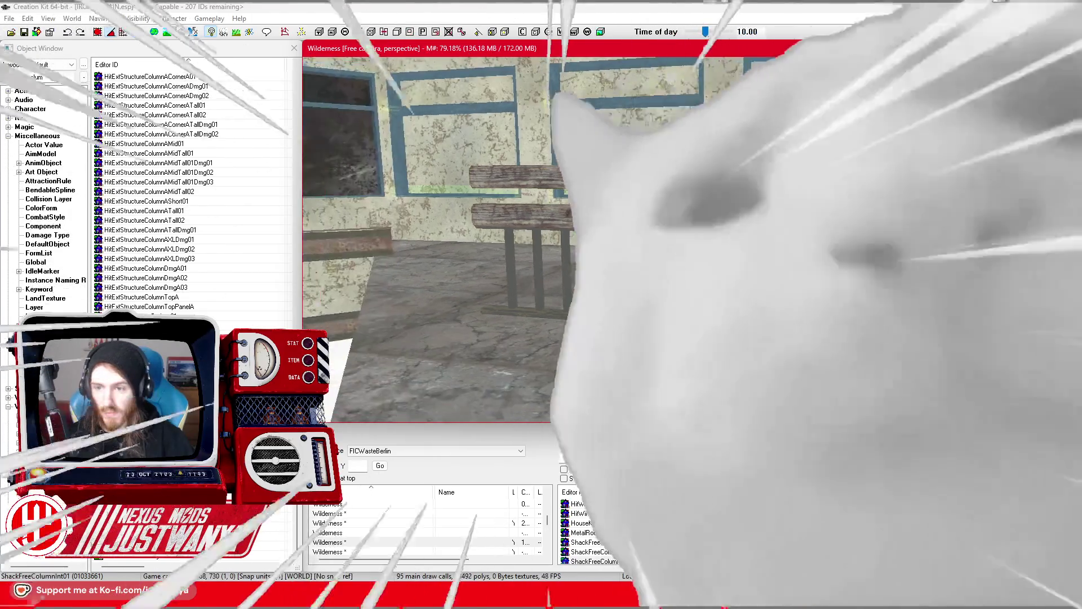
scroll(446, 237, "down", 3)
scroll(446, 236, "down", 3)
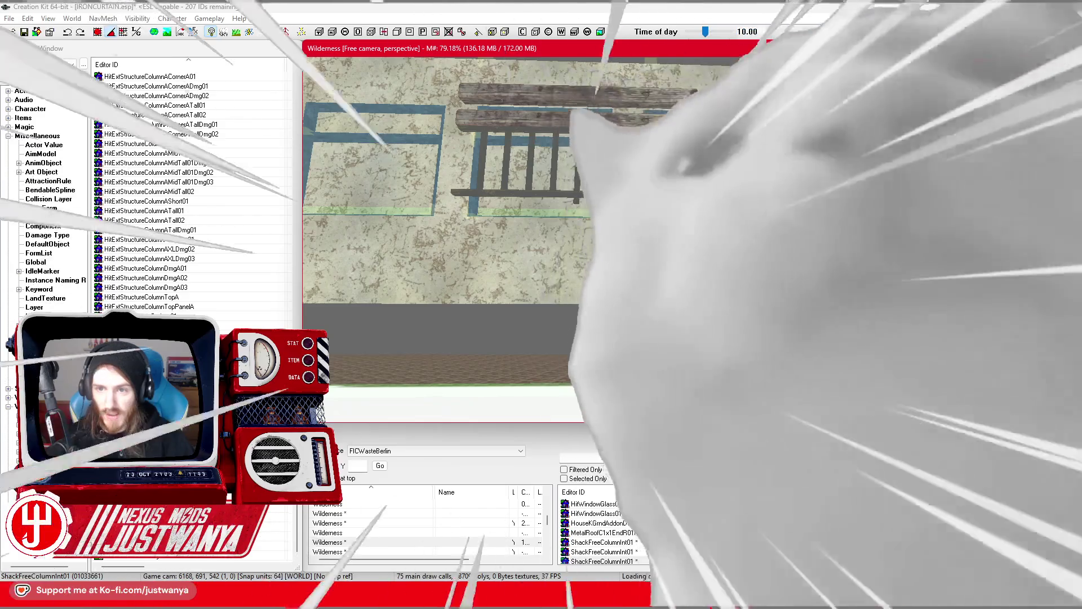
scroll(446, 237, "down", 3)
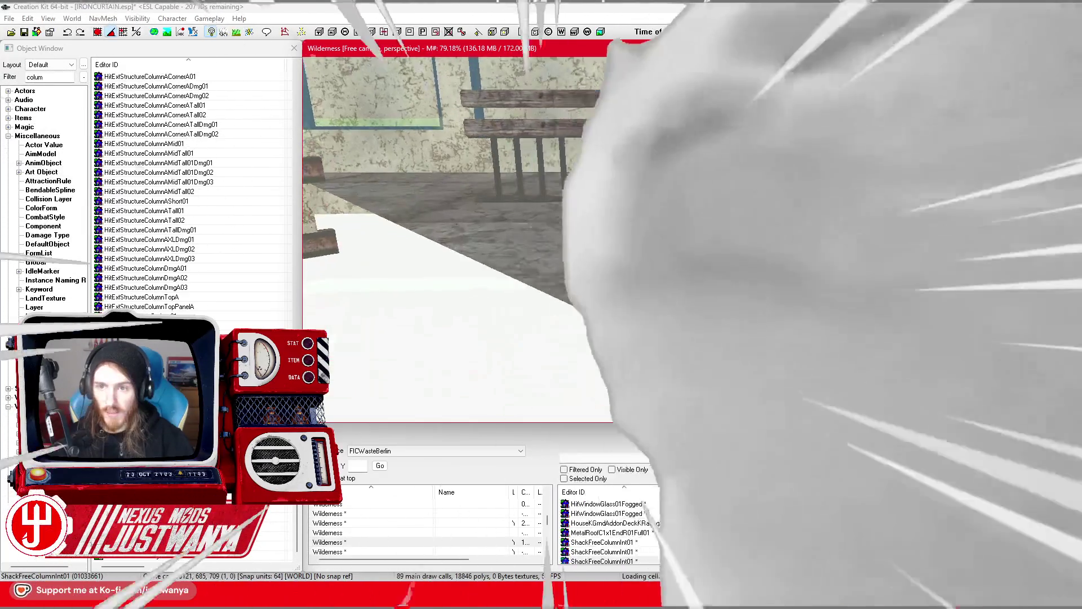
scroll(445, 237, "down", 5)
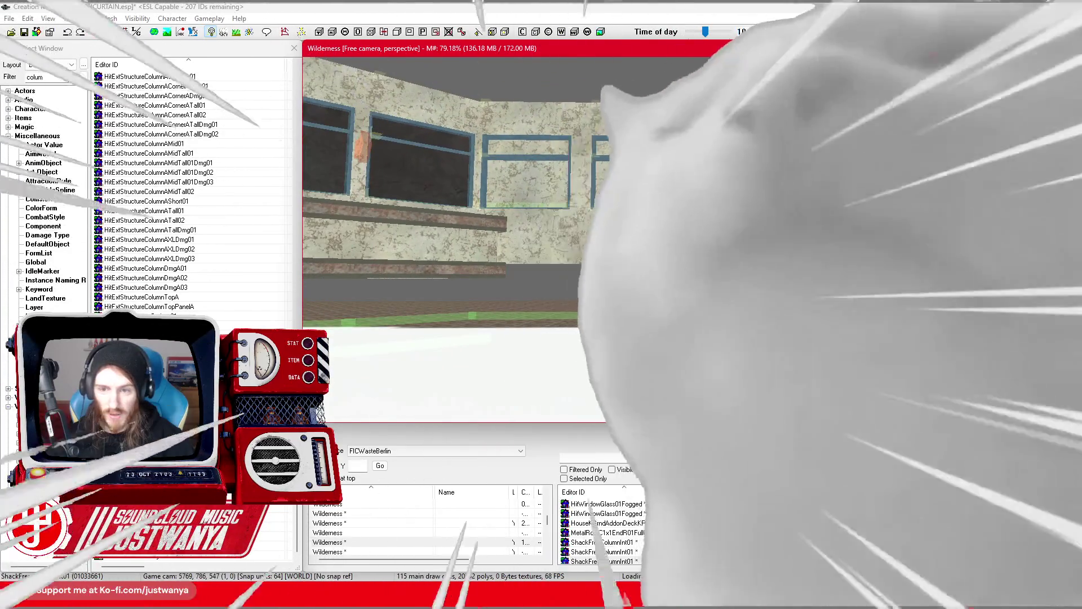
scroll(446, 237, "up", 3)
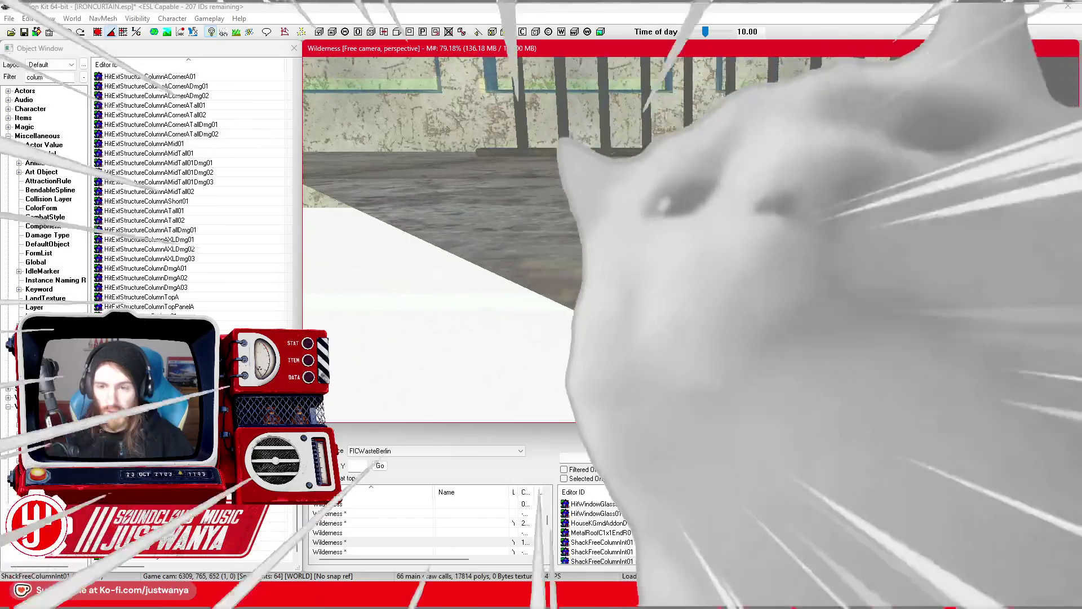
scroll(446, 237, "up", 2)
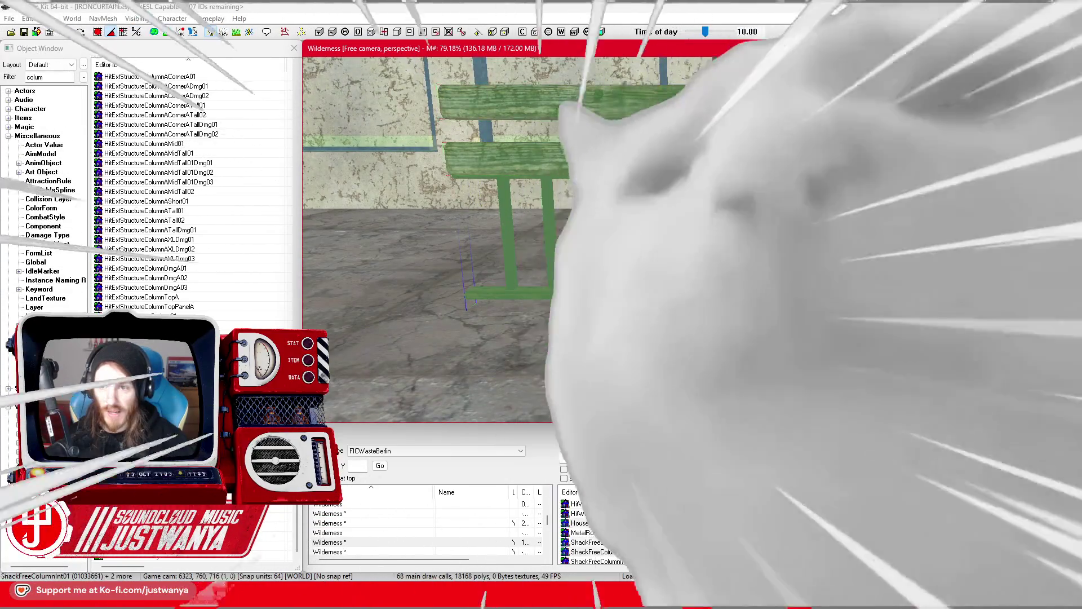
scroll(446, 237, "down", 4)
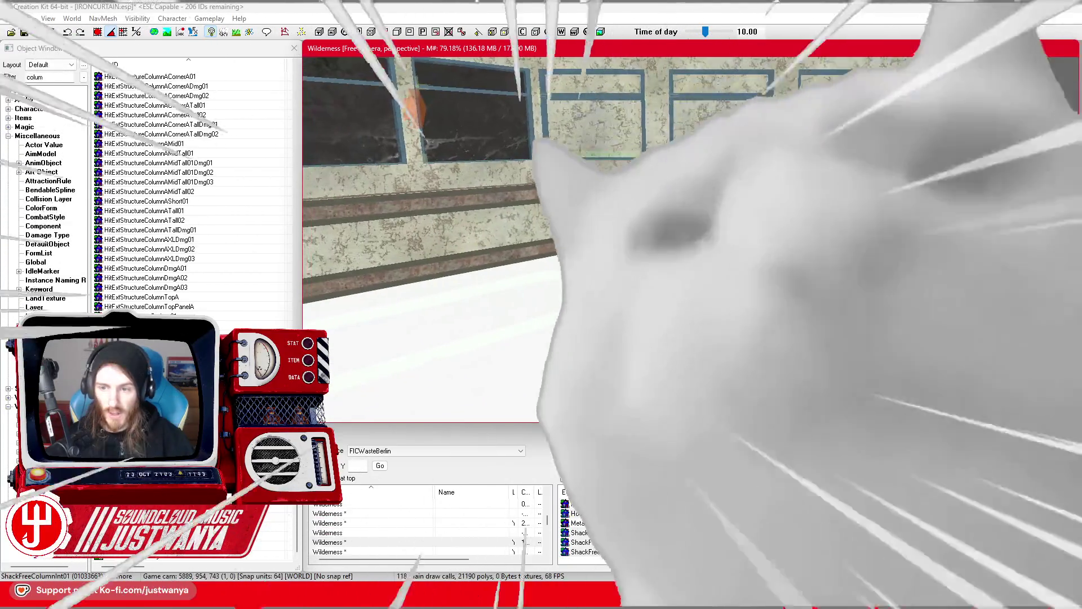
scroll(363, 283, "up", 4)
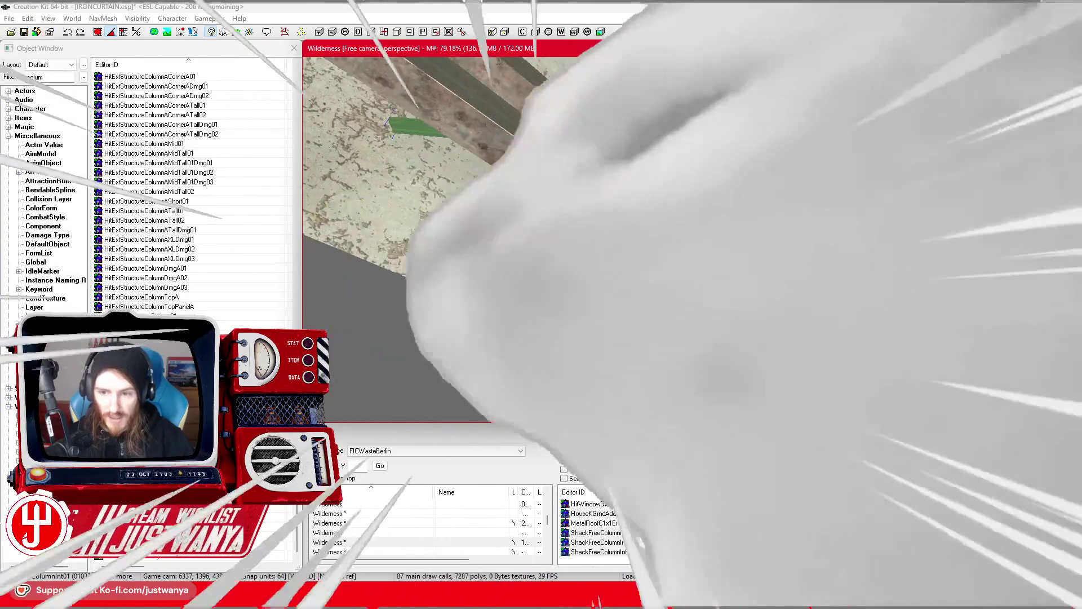
scroll(385, 133, "down", 5)
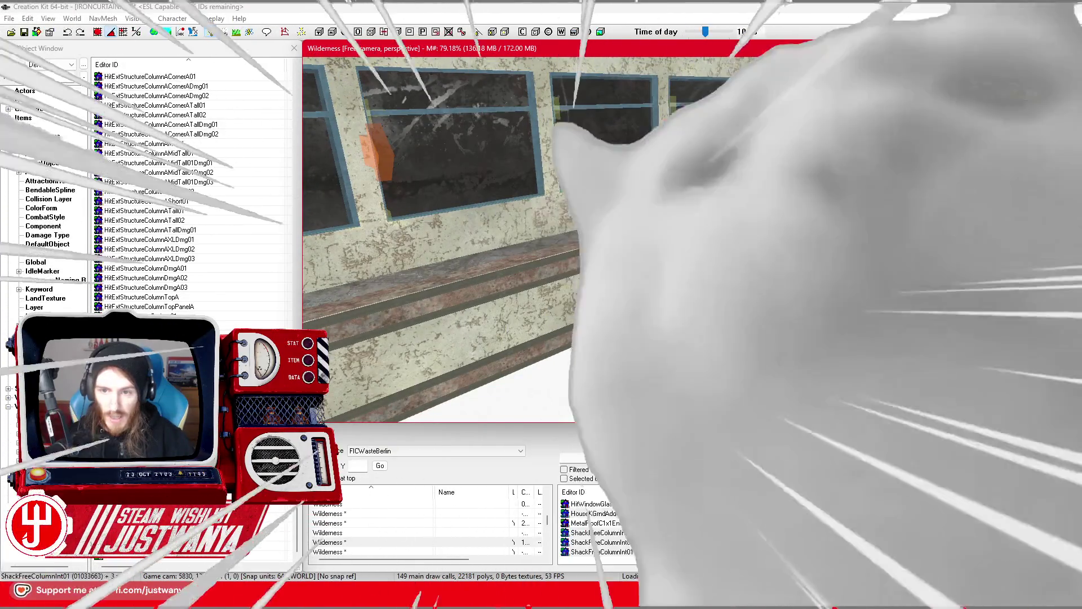
scroll(440, 237, "up", 3)
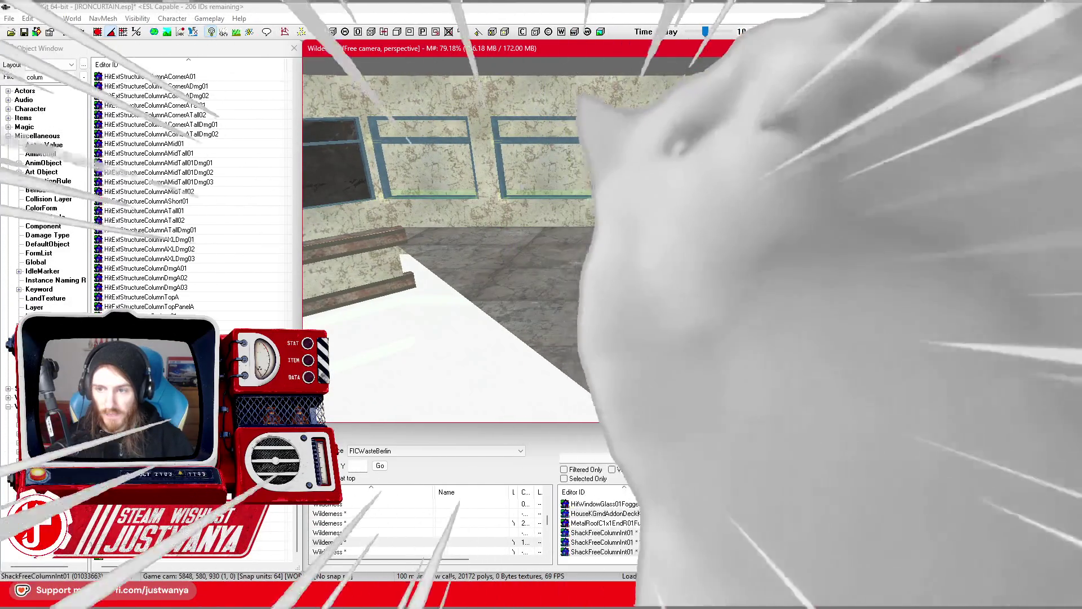
scroll(448, 237, "up", 3)
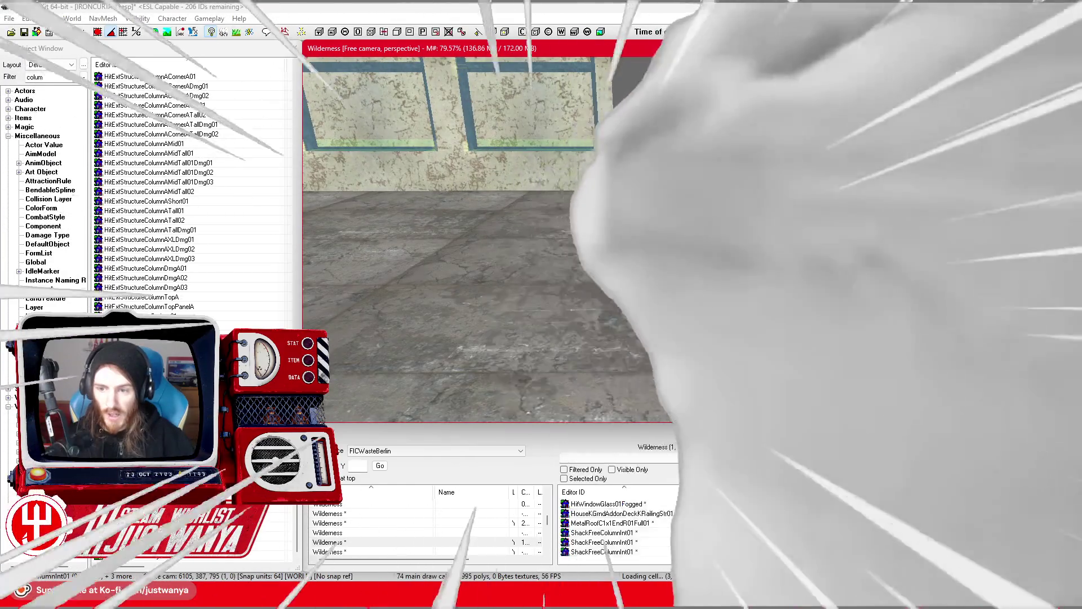
scroll(459, 236, "up", 5)
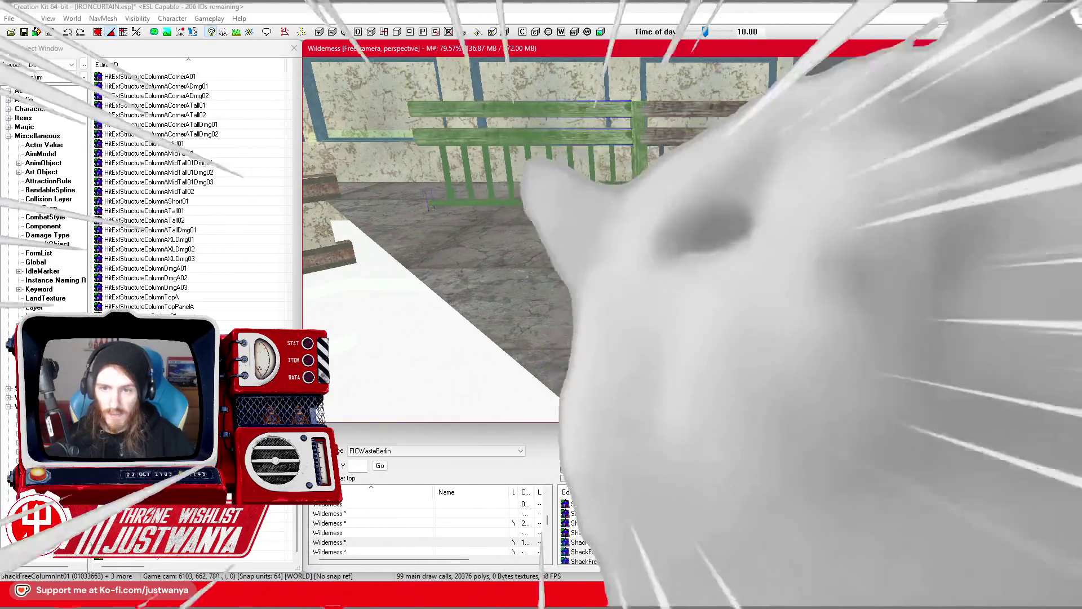
scroll(434, 237, "down", 3)
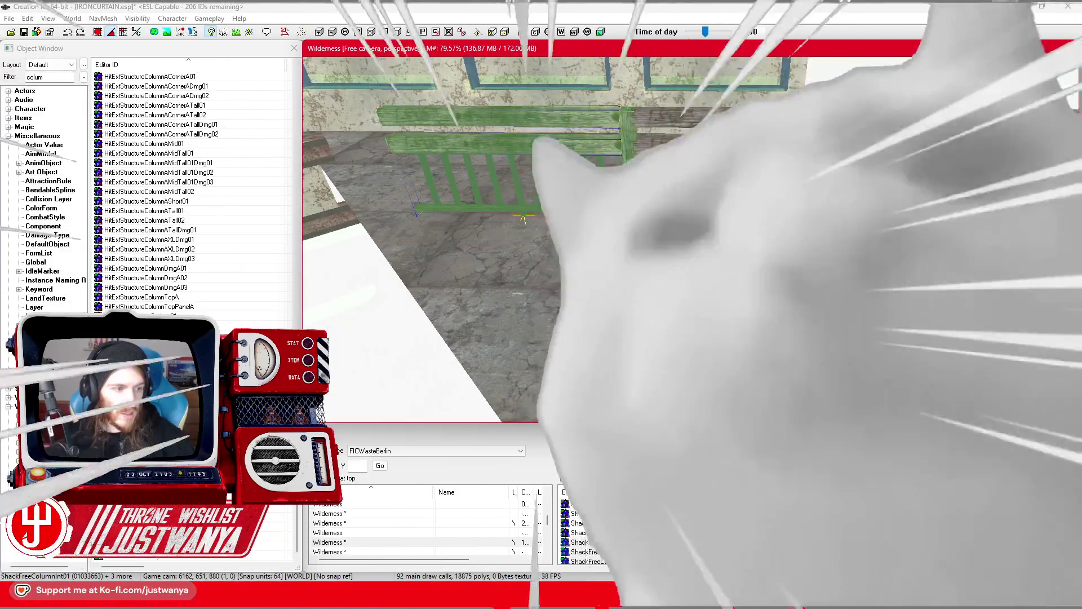
scroll(460, 237, "down", 3)
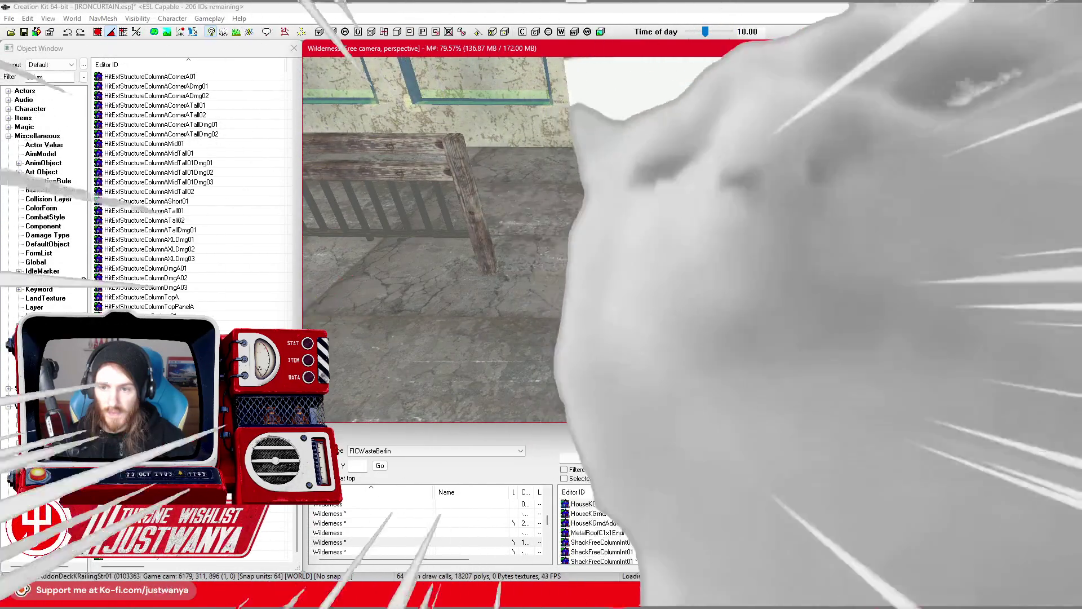
scroll(460, 237, "up", 3)
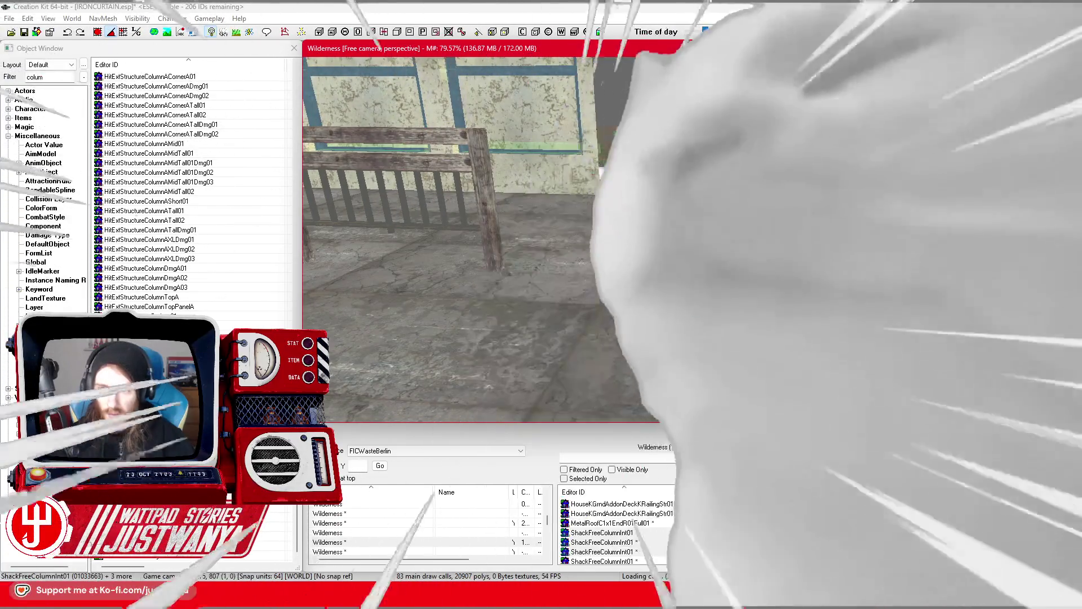
Step: Frame the wooden deck railing, zoom to inspect it, and start a static collection with Ctrl+G
key("c")
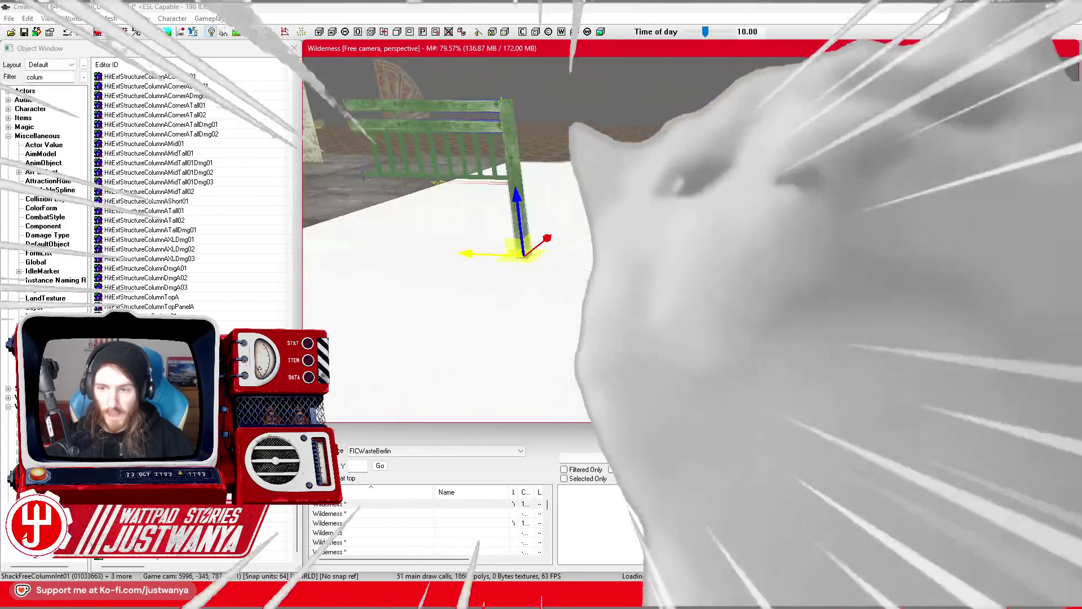
scroll(451, 237, "up", 5)
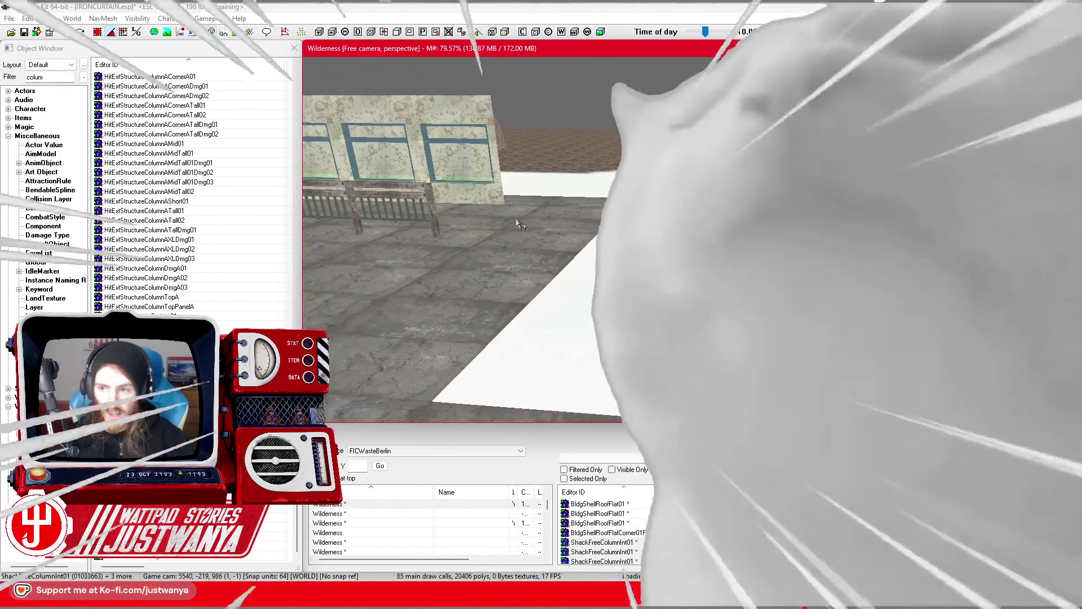
scroll(451, 237, "up", 5)
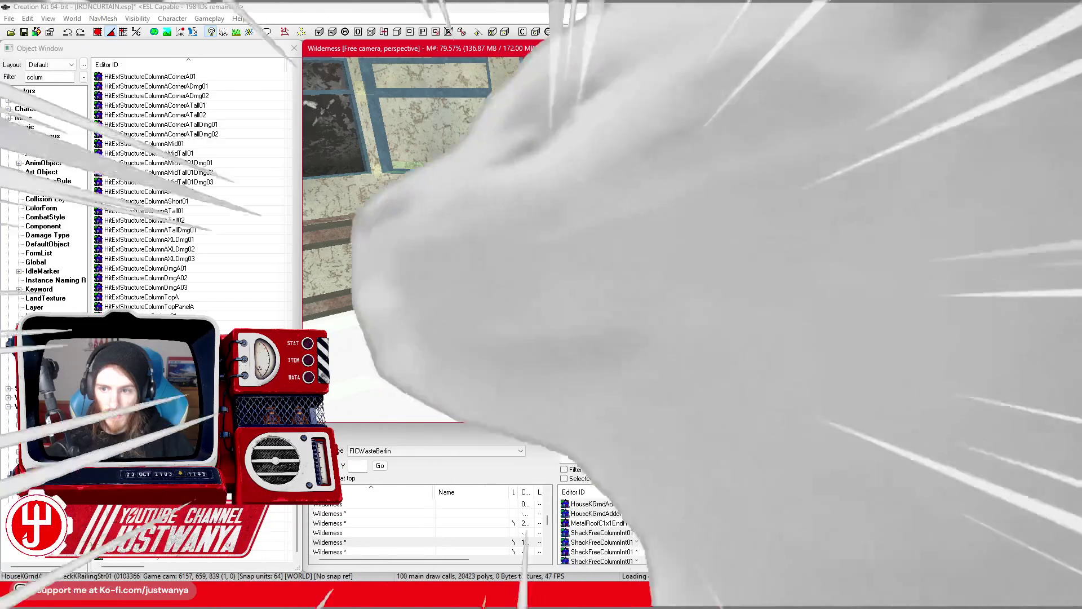
scroll(451, 236, "down", 5)
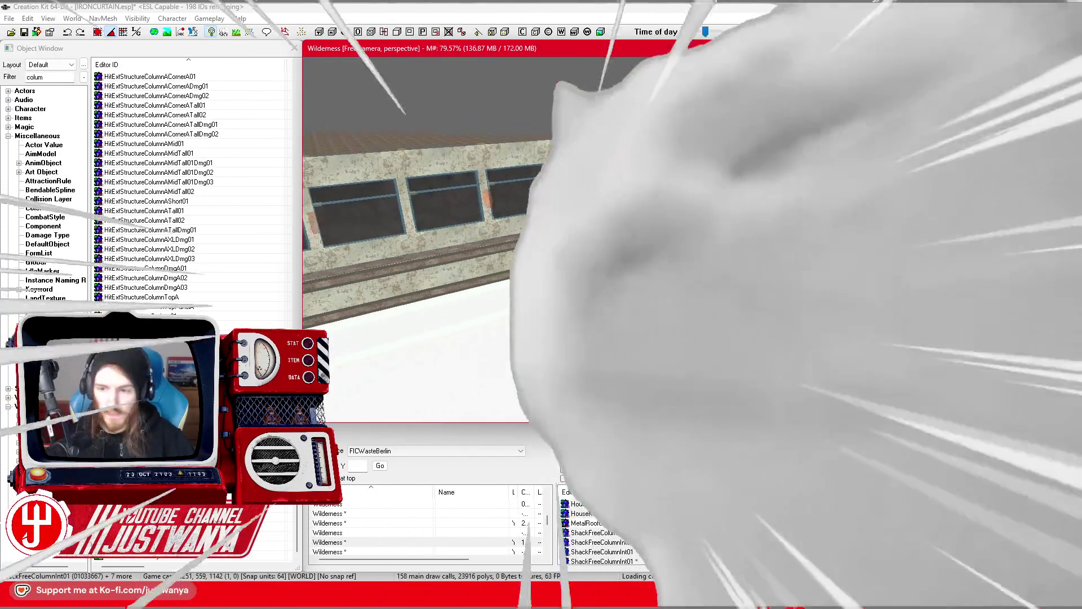
scroll(434, 237, "up", 5)
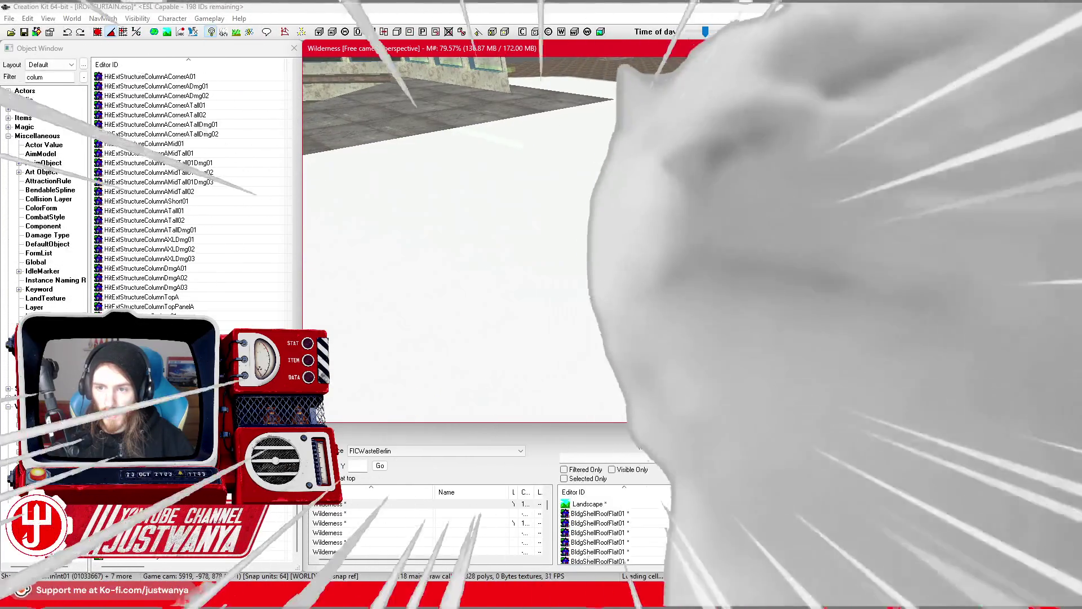
scroll(428, 237, "down", 3)
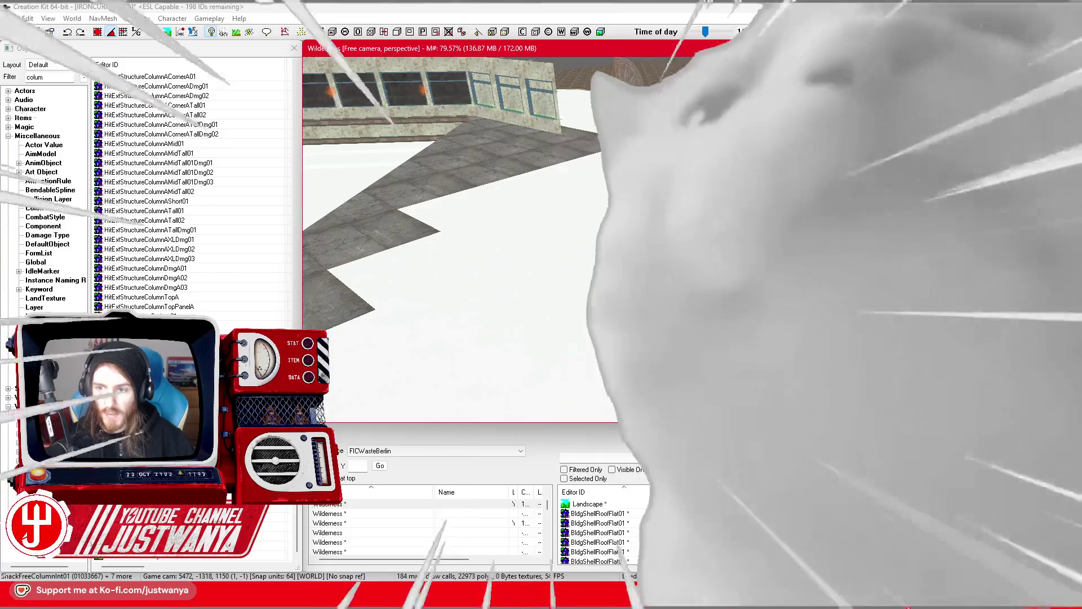
scroll(428, 237, "up", 3)
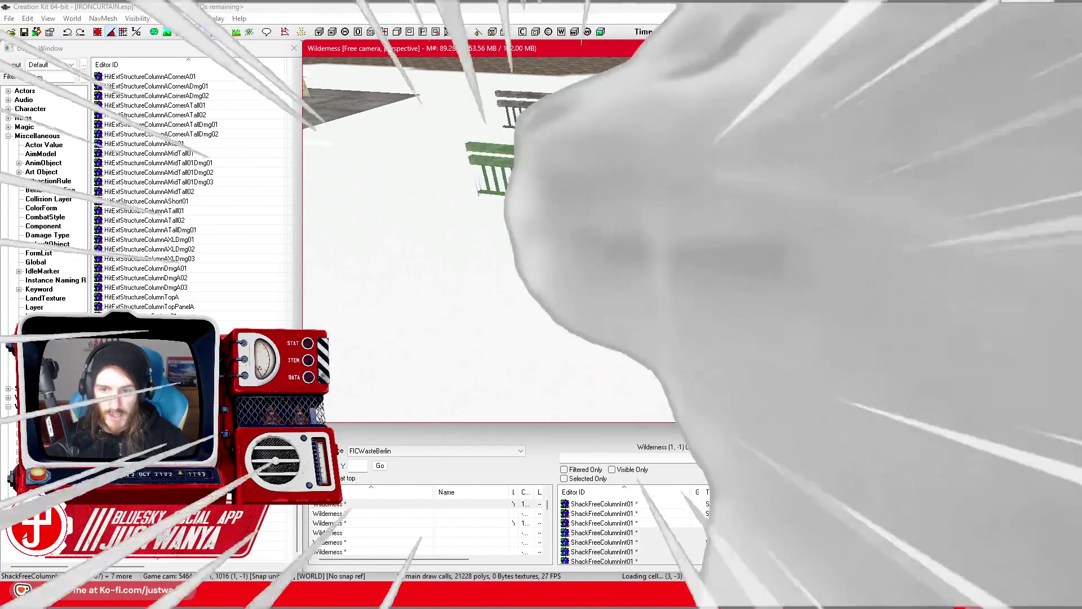
scroll(446, 237, "up", 3)
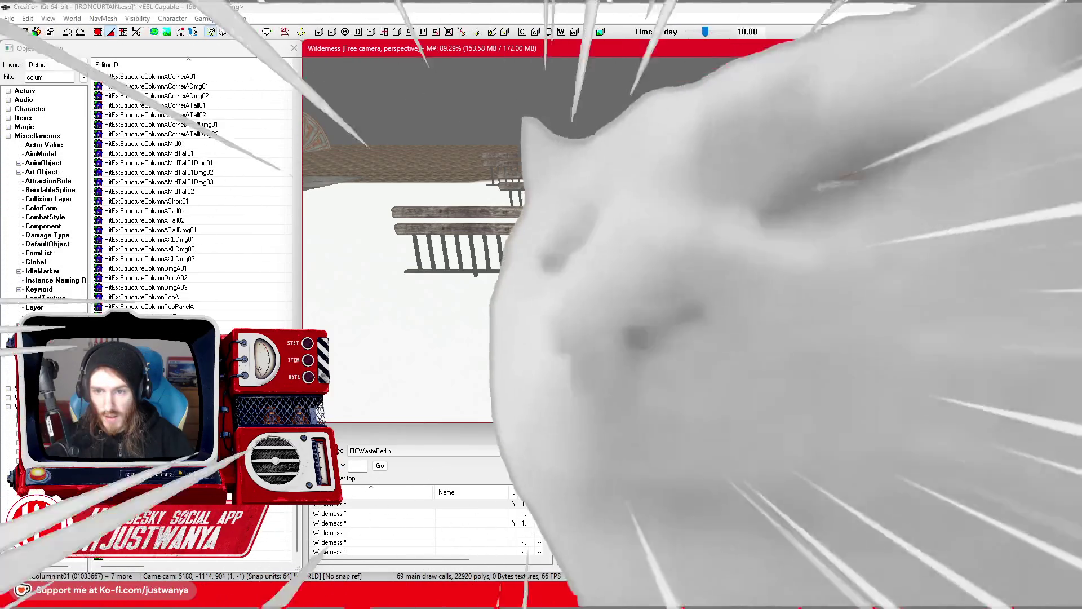
scroll(462, 237, "up", 3)
scroll(445, 237, "down", 3)
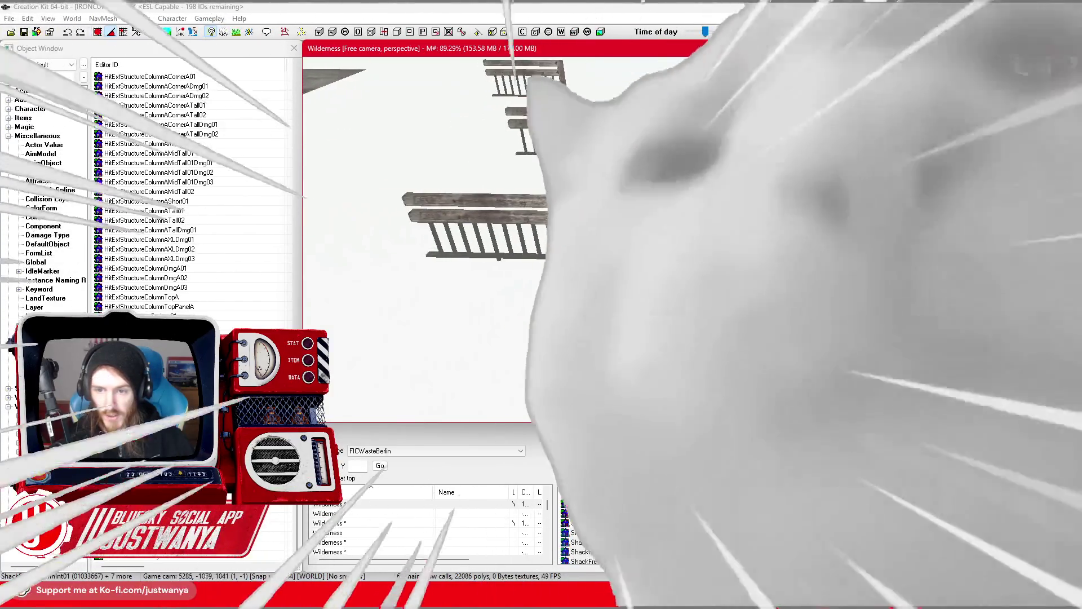
scroll(451, 237, "up", 3)
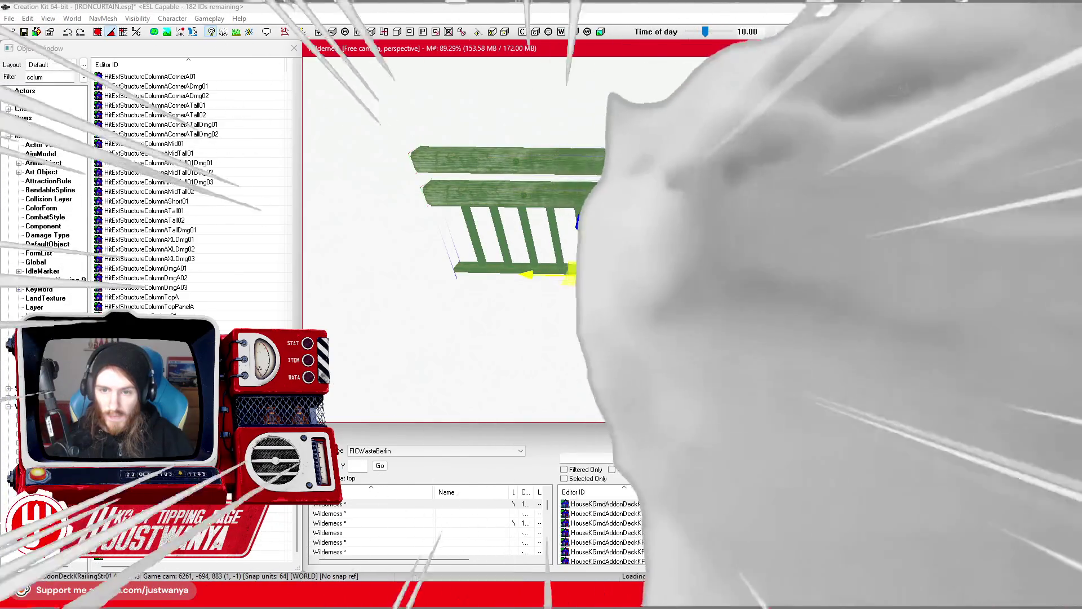
key("ctrl+g")
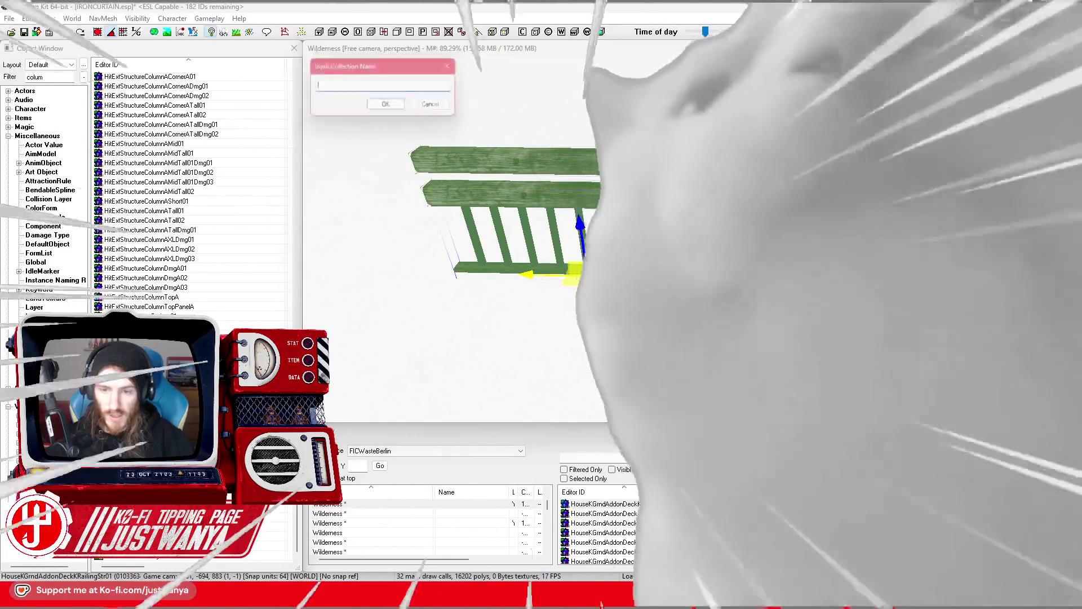
Step: Name the railing collection FIC_SCOL_FenceTVTower_Single, then paste that name into the object filter
type("FIC_SCOL_")
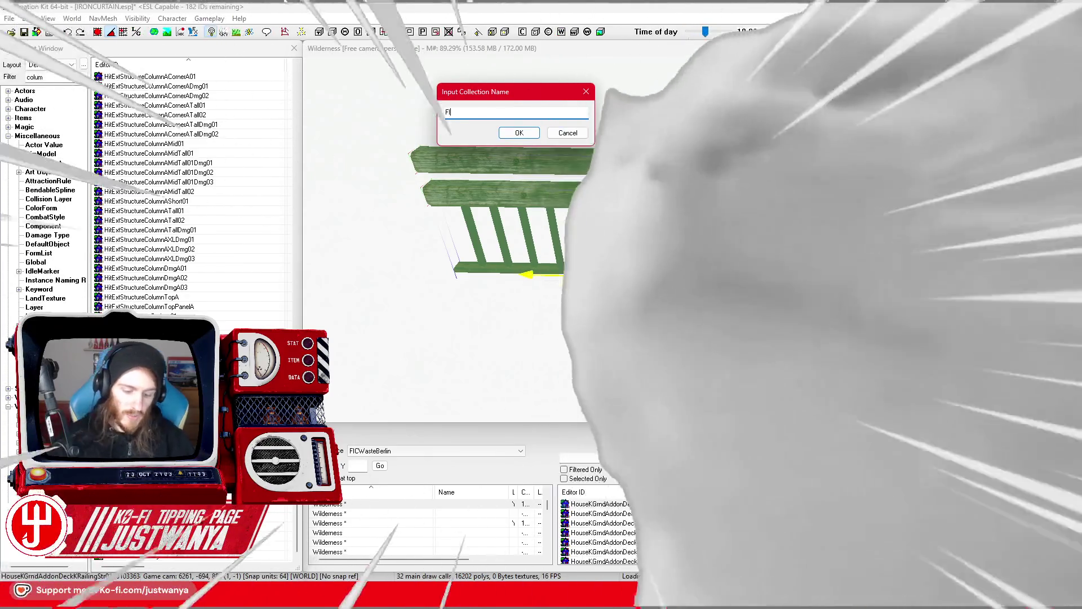
key("Return")
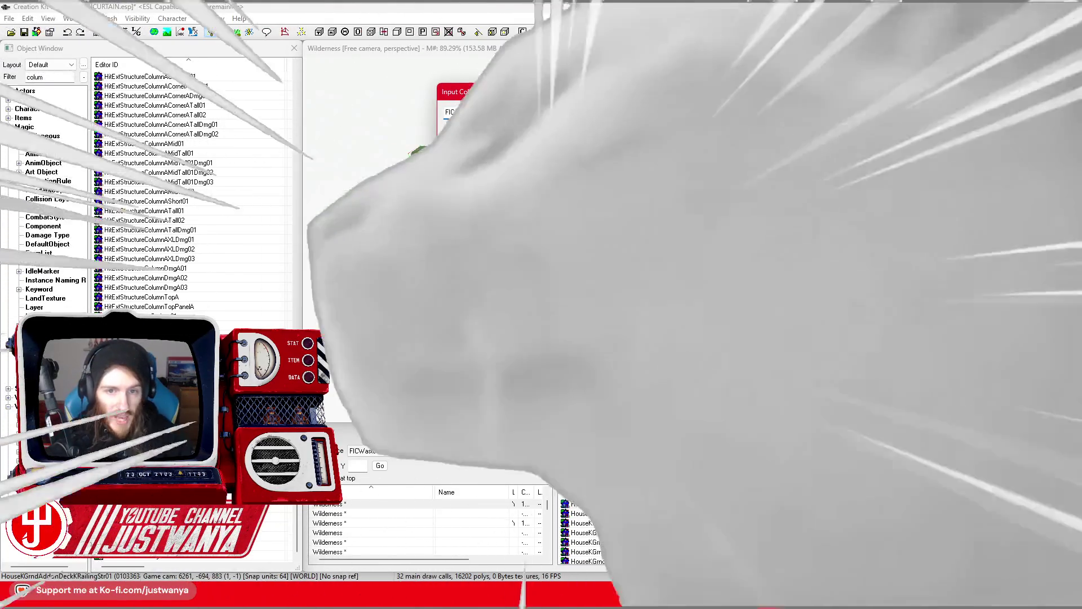
type("Fence")
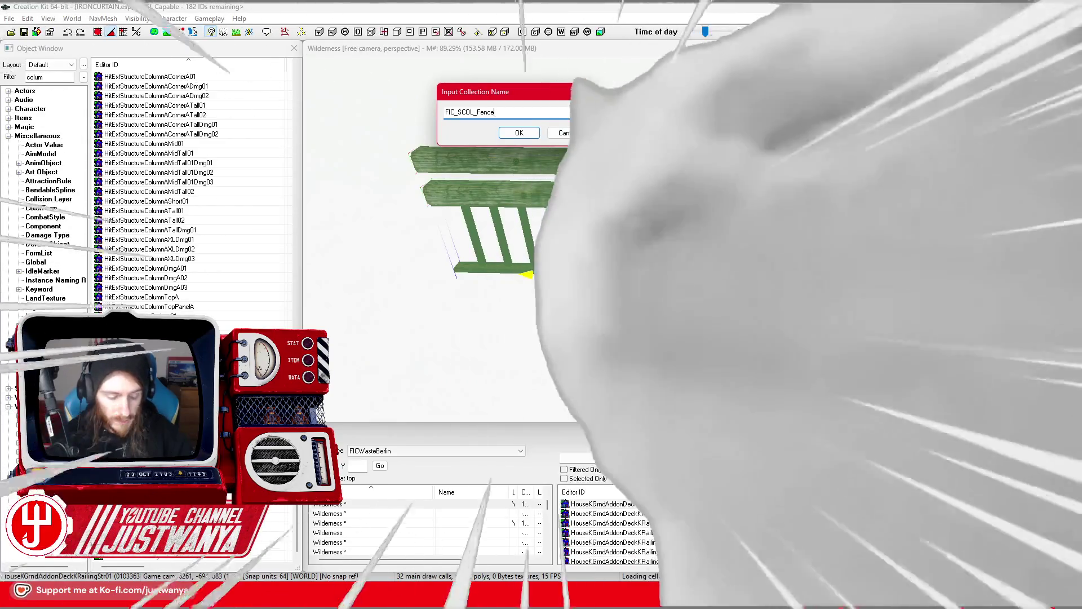
type("B")
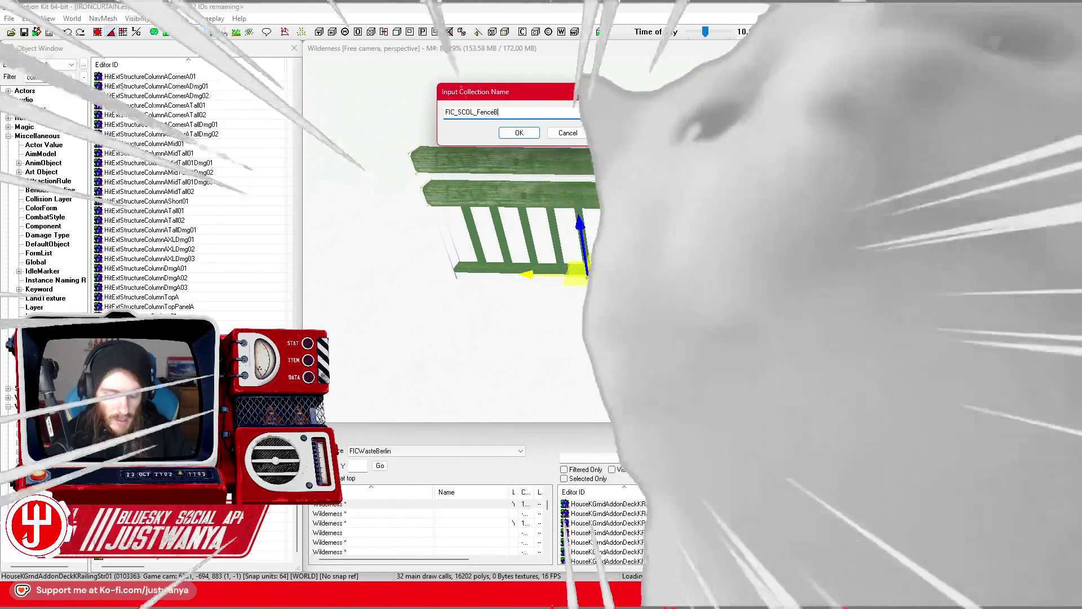
key("BackSpace")
type("TVTower")
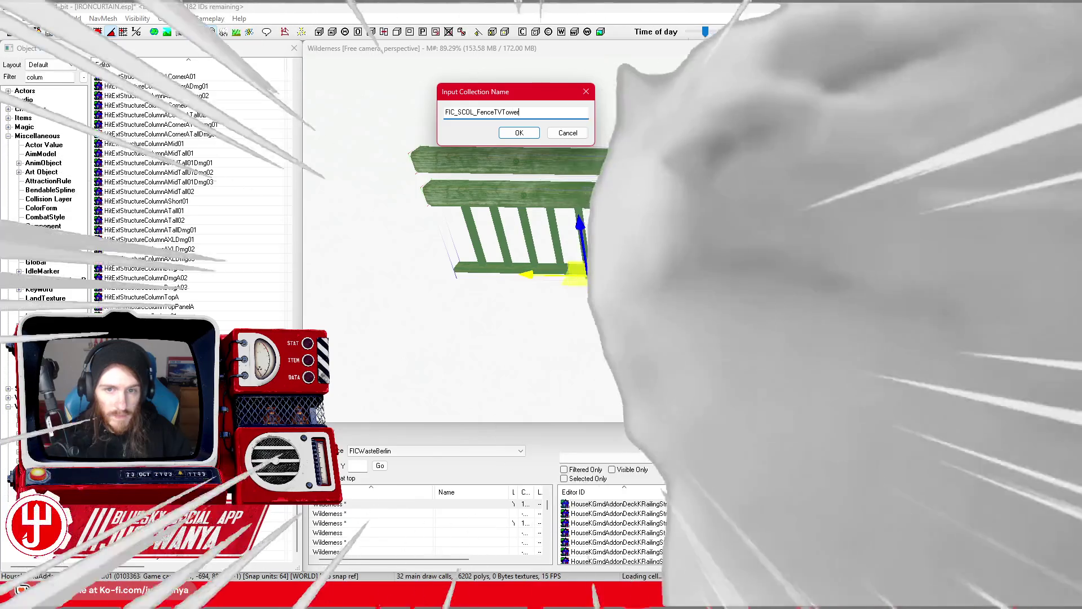
type("_")
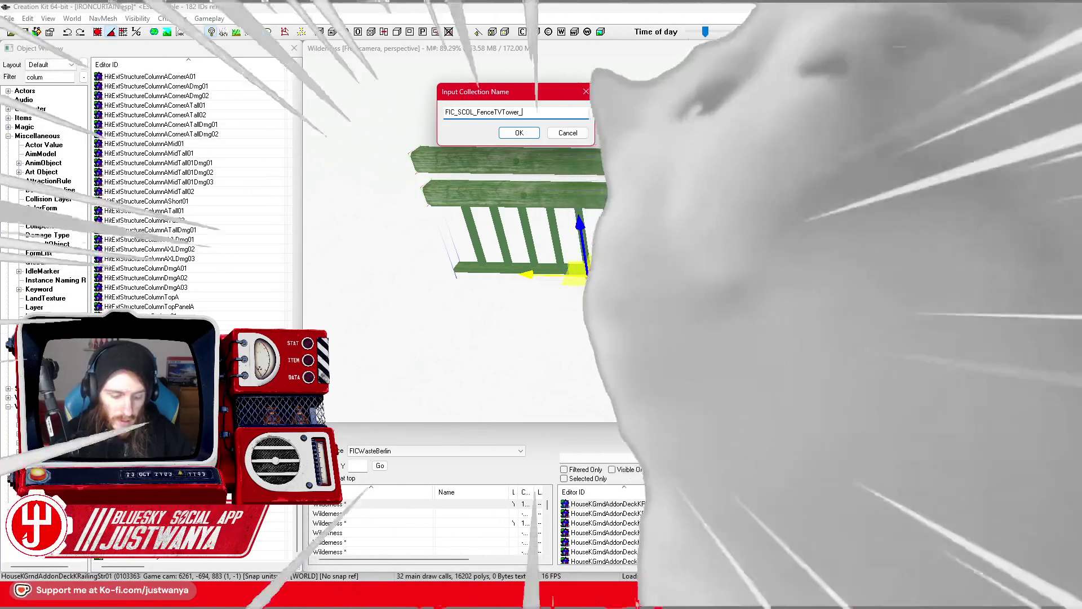
type("Single")
key("ctrl+a")
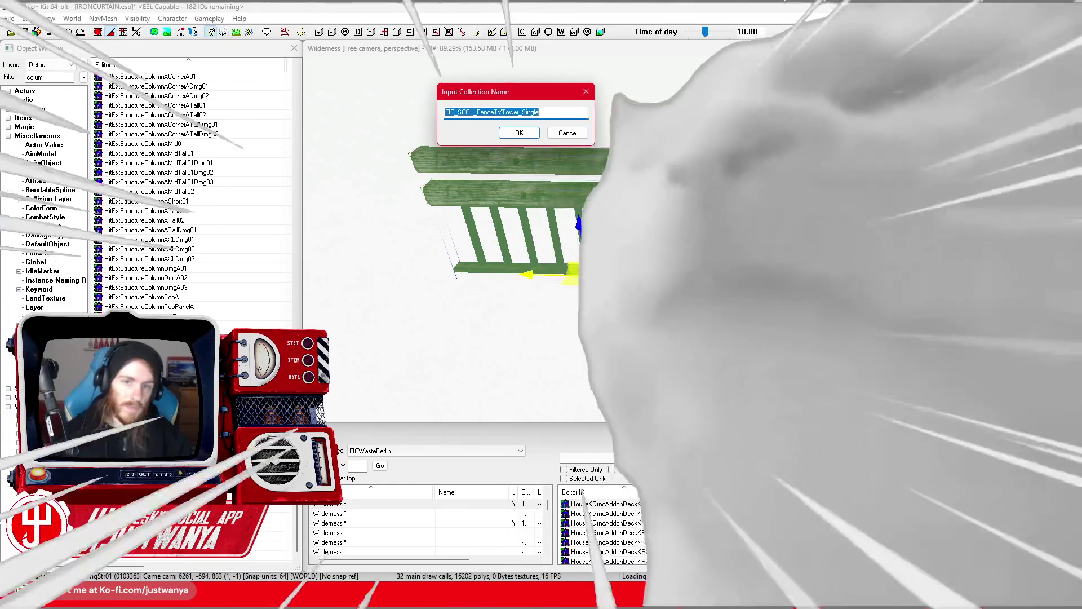
key("ctrl+c")
key("Return")
key("ctrl+v")
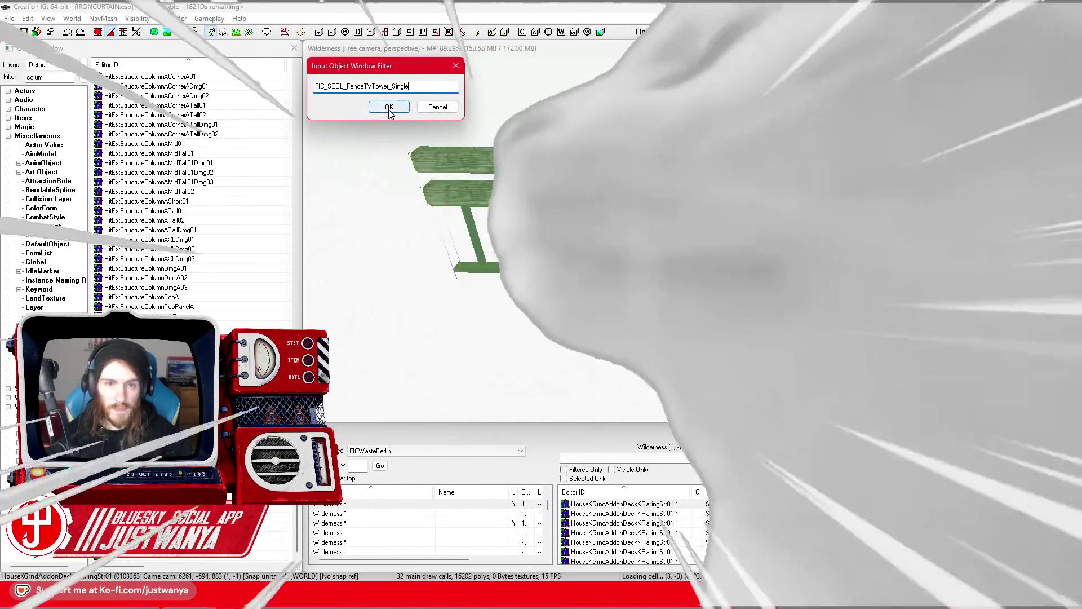
left_click(389, 109)
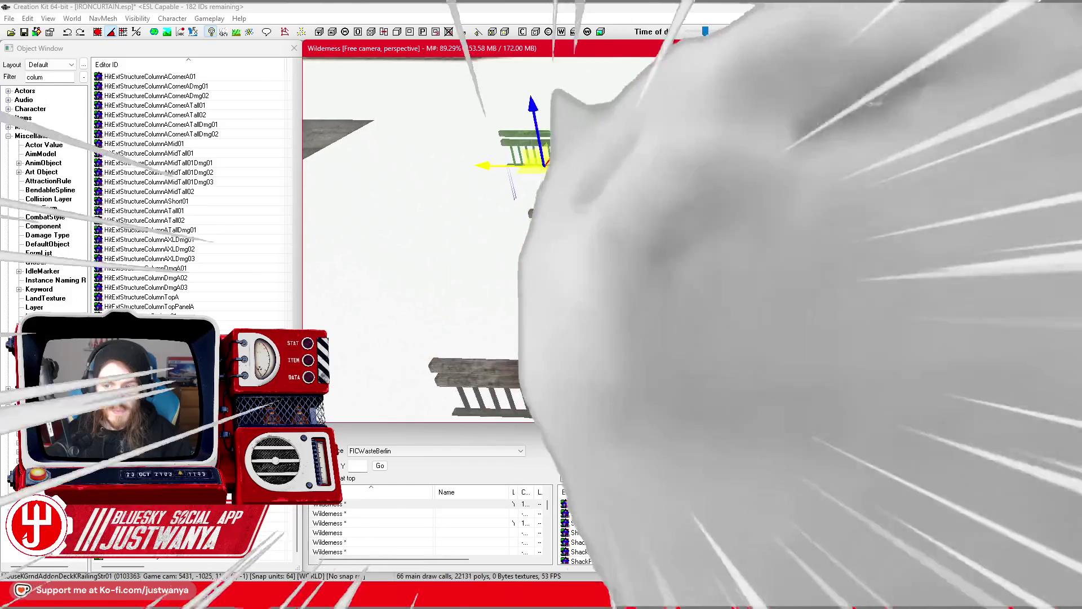
Step: Select the lower fence section and upper rail, then choose Make static collection
scroll(440, 236, "up", 5)
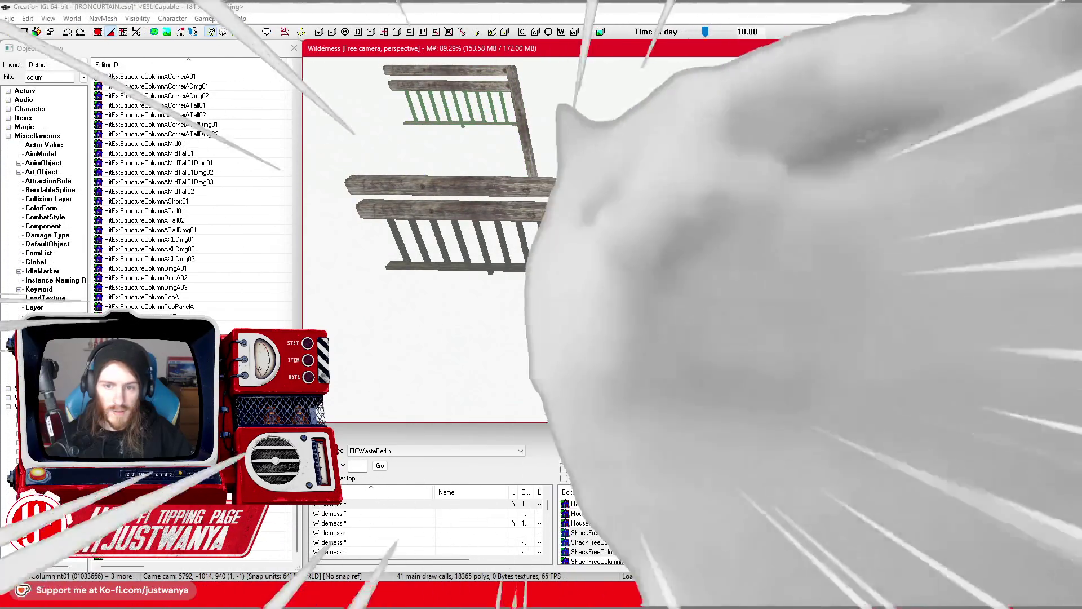
left_click(547, 255)
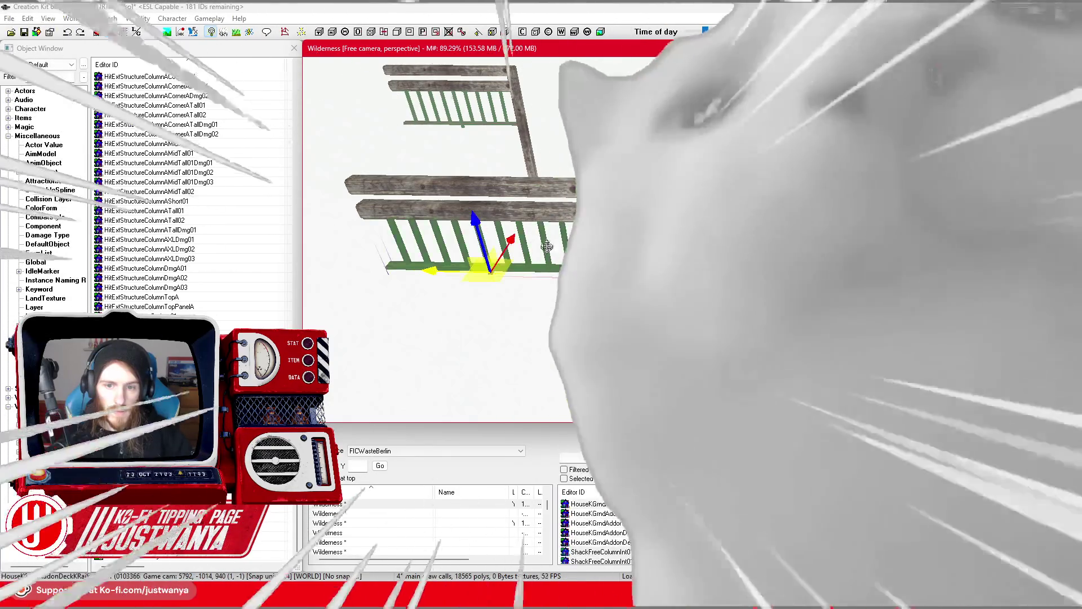
left_click(549, 187, "ctrl")
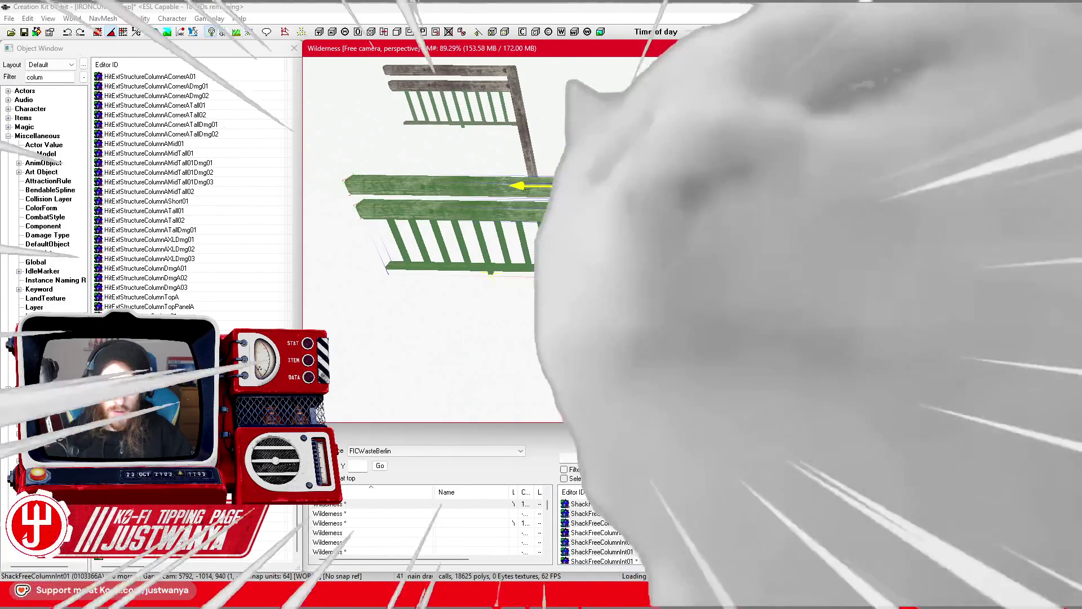
right_click(596, 356)
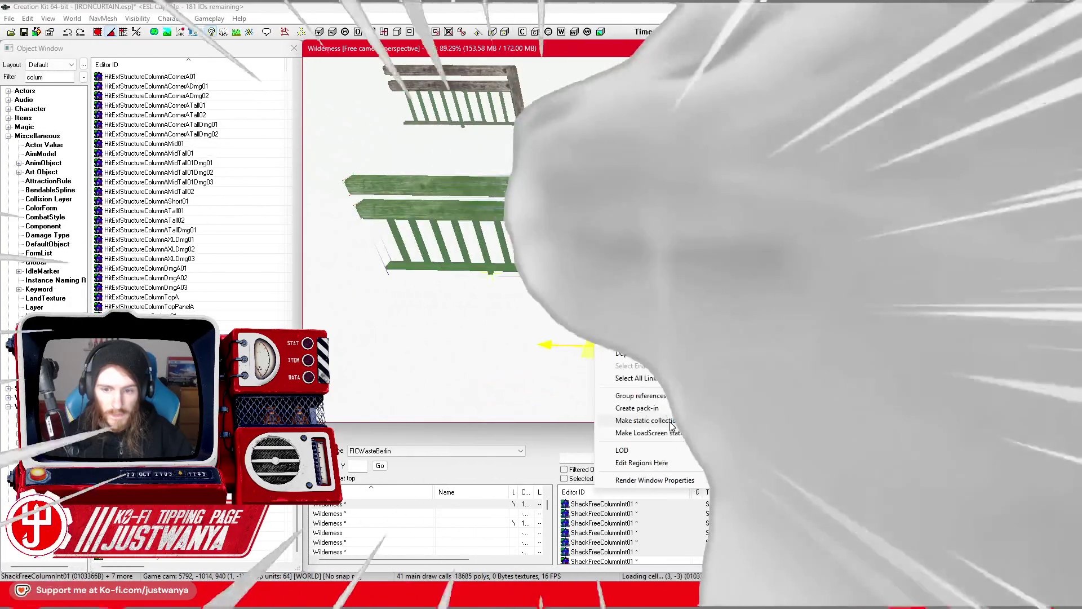
left_click(642, 420)
key("shift+Left")
key("shift+Left")
key("shift+Left")
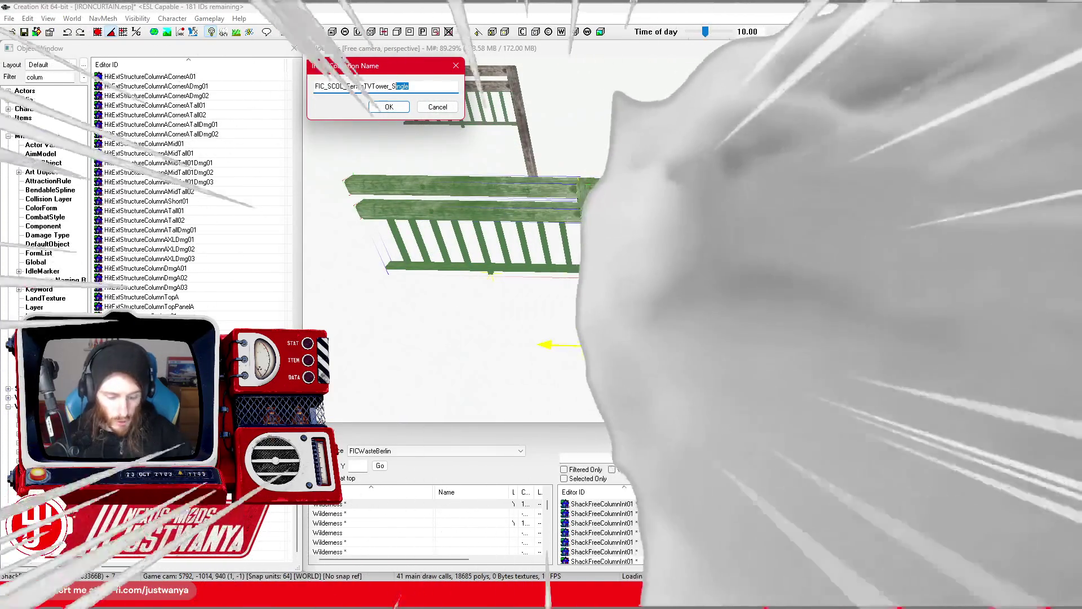
Step: Rename the new collection to FIC_SCOL_FenceTVTower_Short and confirm it
type("hort")
key("ctrl+a")
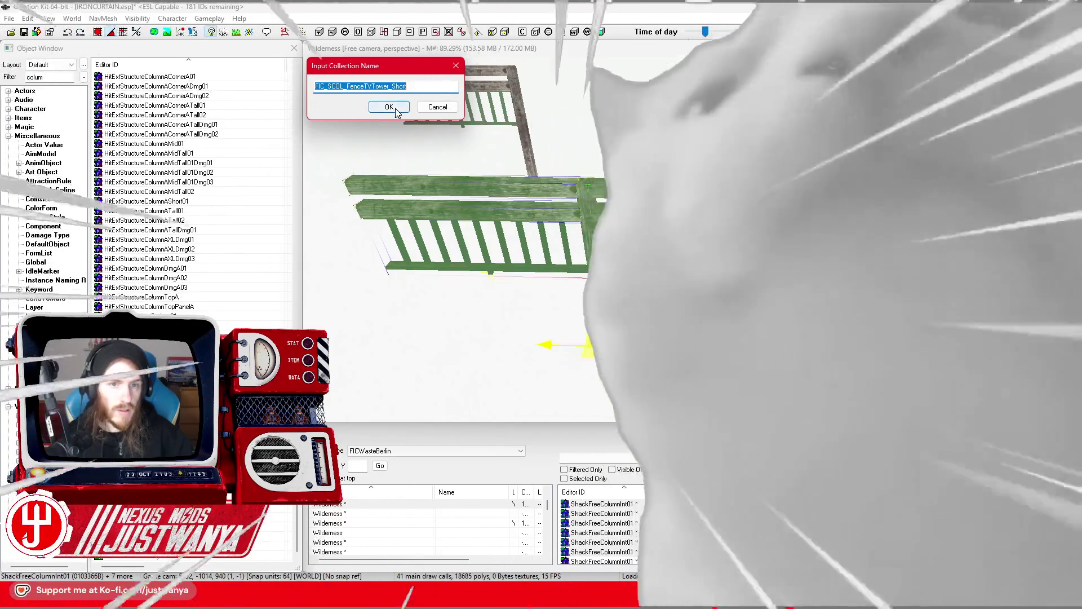
left_click(396, 111)
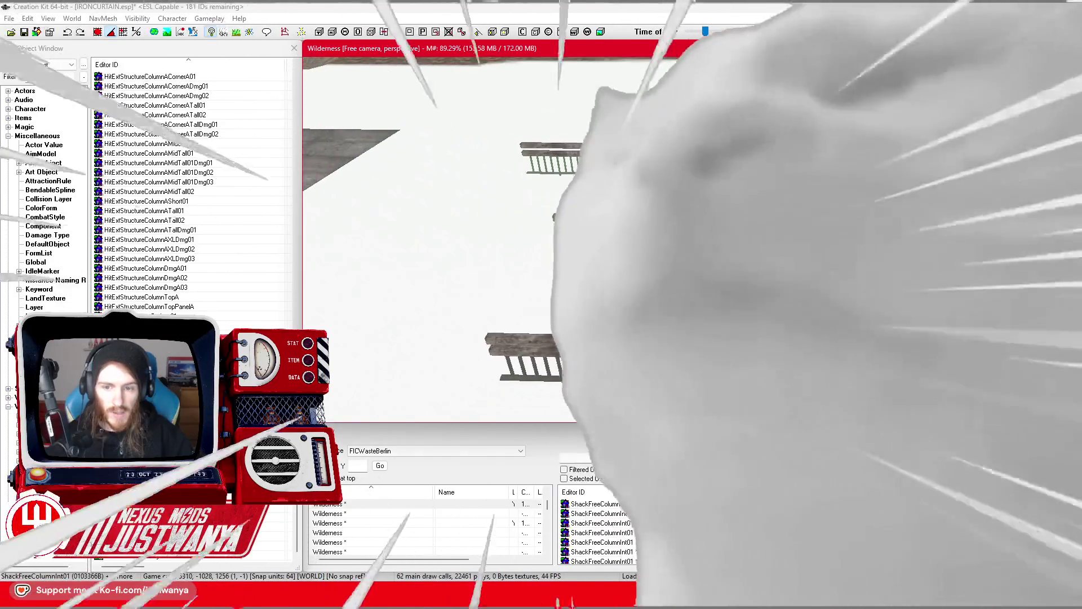
Step: Make another FIC_SCOL_FenceTVTower_Short collection from the lower fence railing and filter the lists to it
scroll(468, 225, "up", 3)
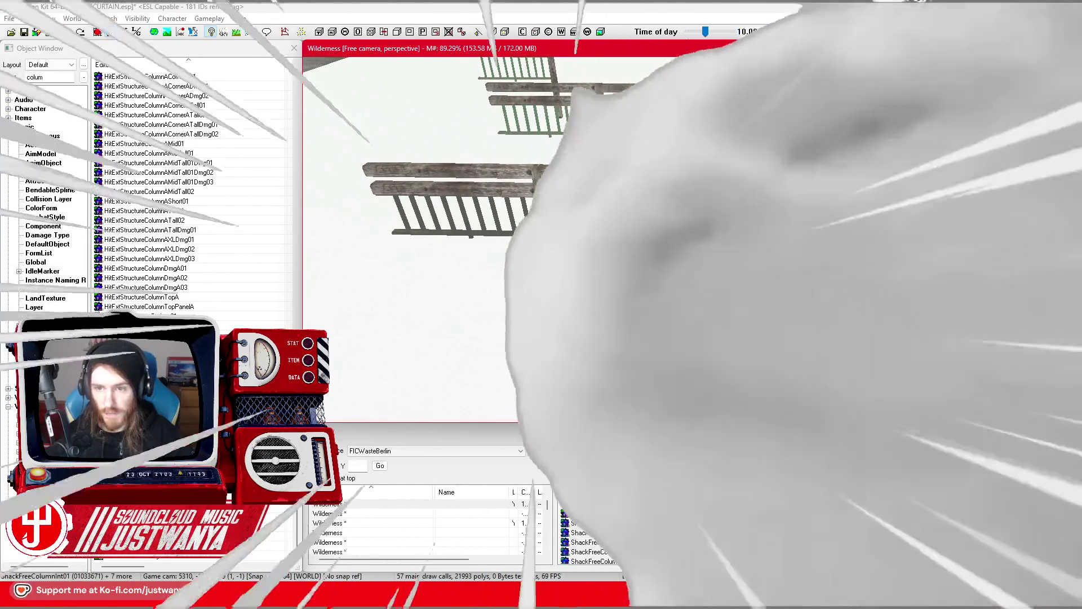
left_click(482, 181)
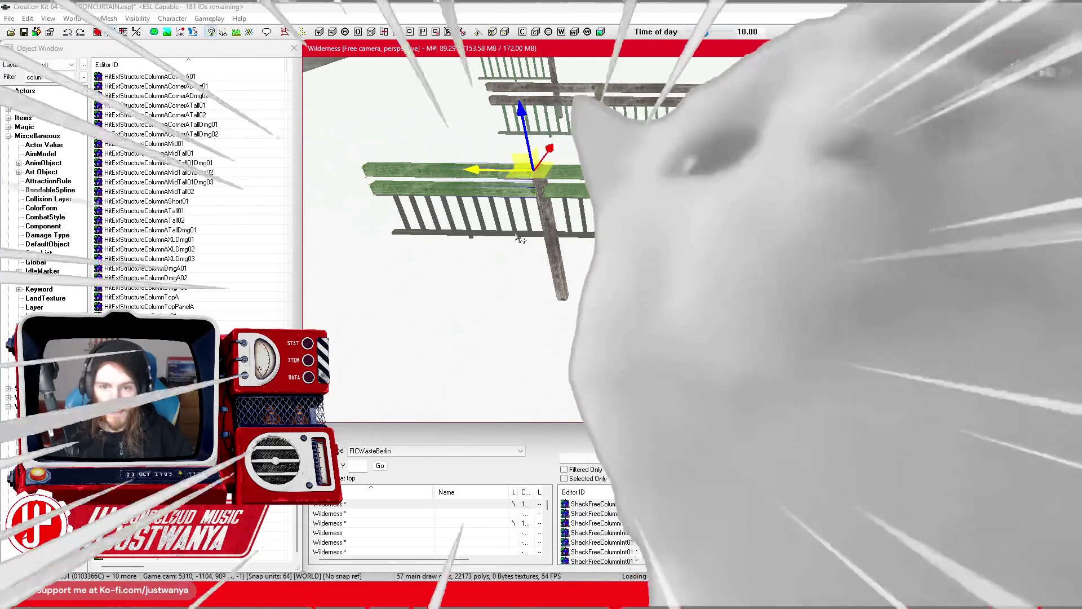
left_click(518, 235)
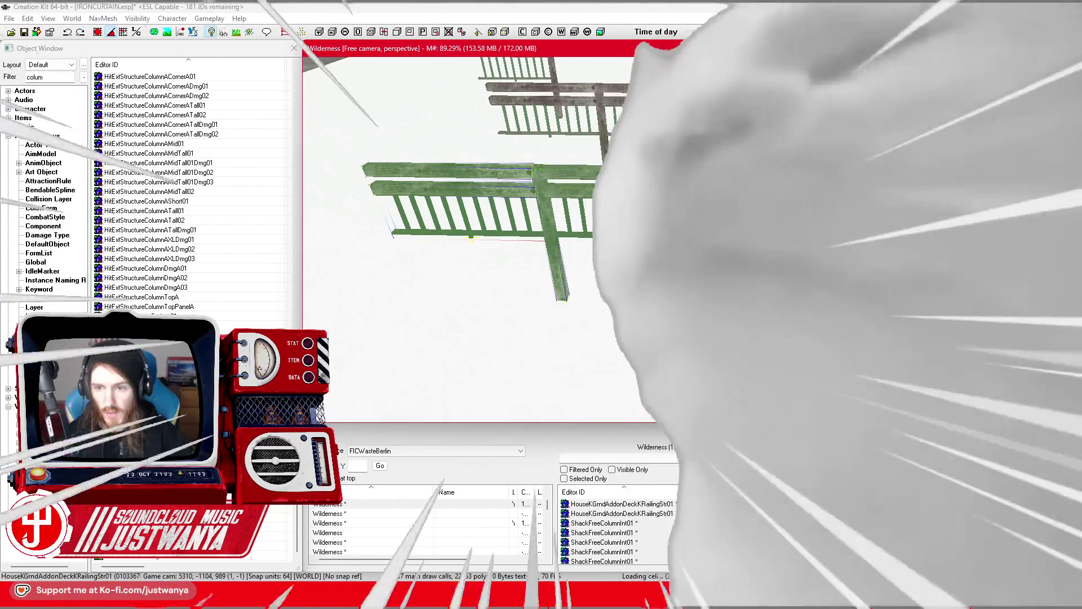
key("ctrl+d")
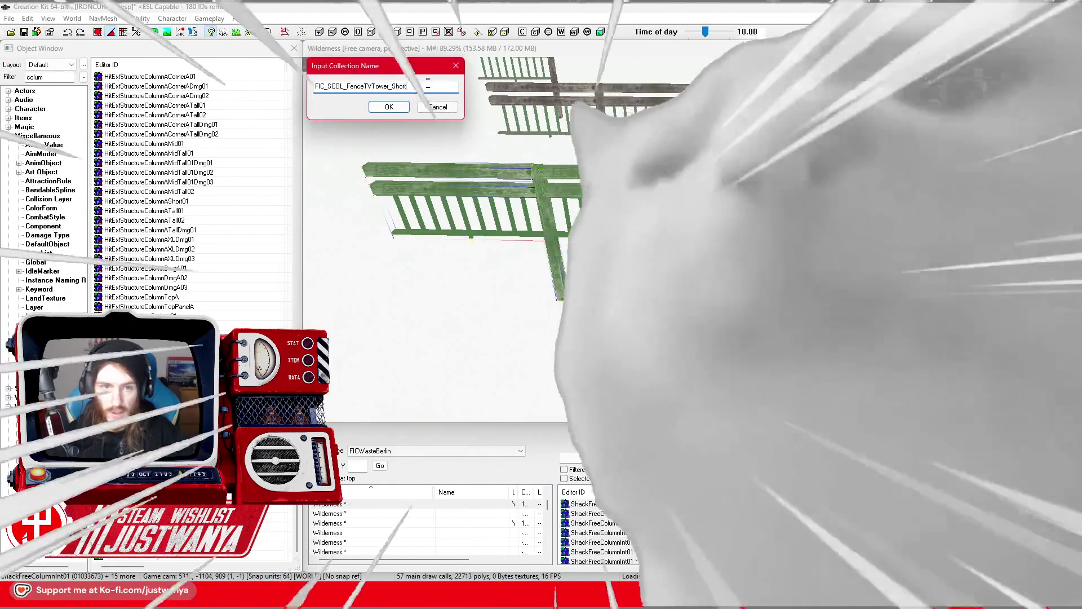
type("FIC_SCOL_FenceTVTower_Short")
key("ctrl+shift+Left")
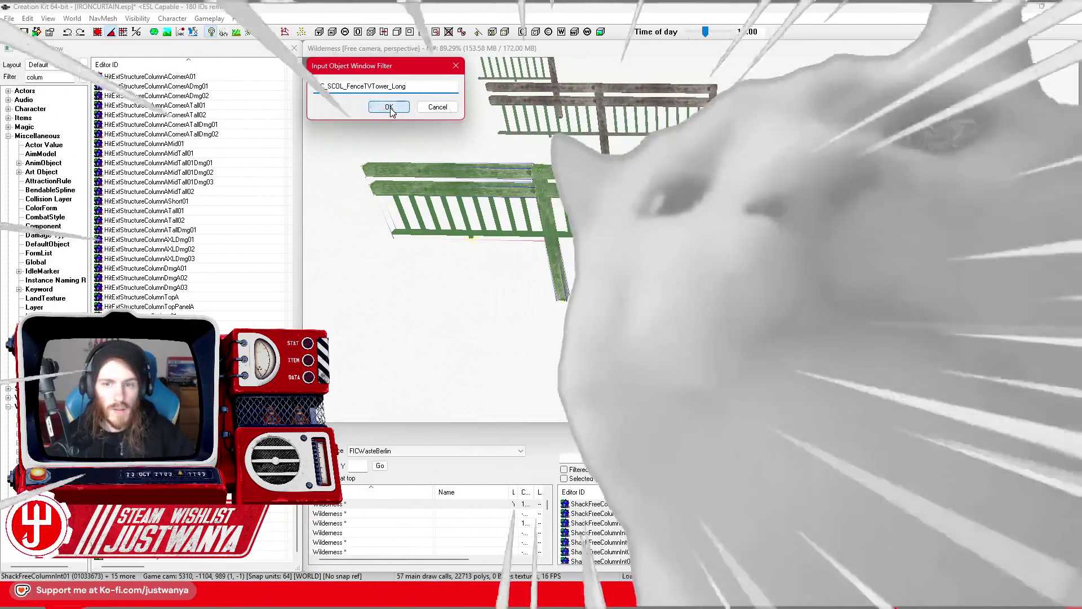
left_click(389, 108)
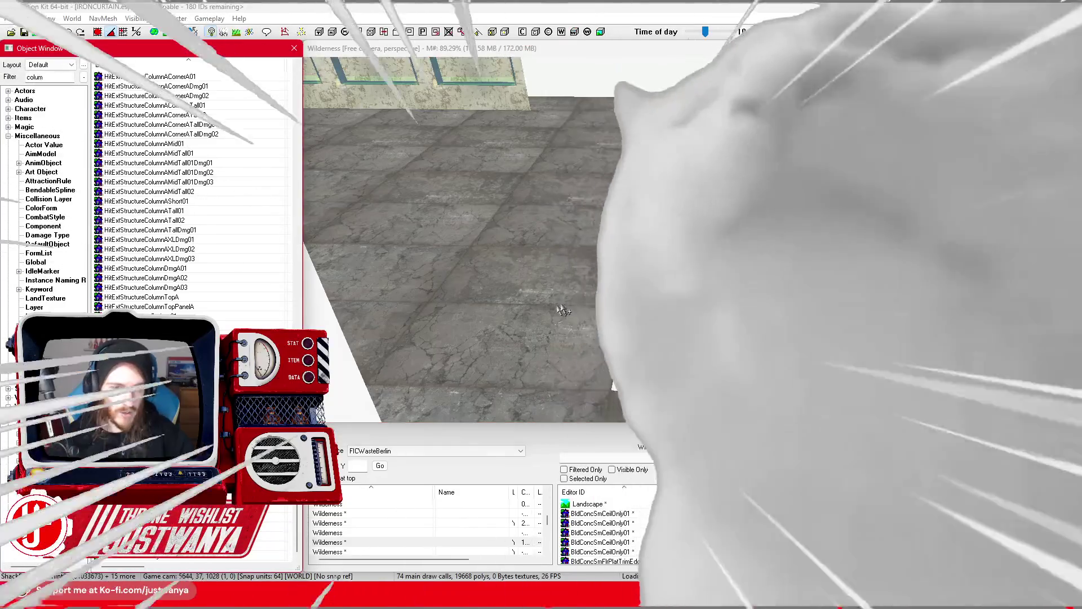
Step: Open the ShackFreeColumnInt01 column's model data and create a new material swap record
left_click(564, 310)
double_click(583, 274)
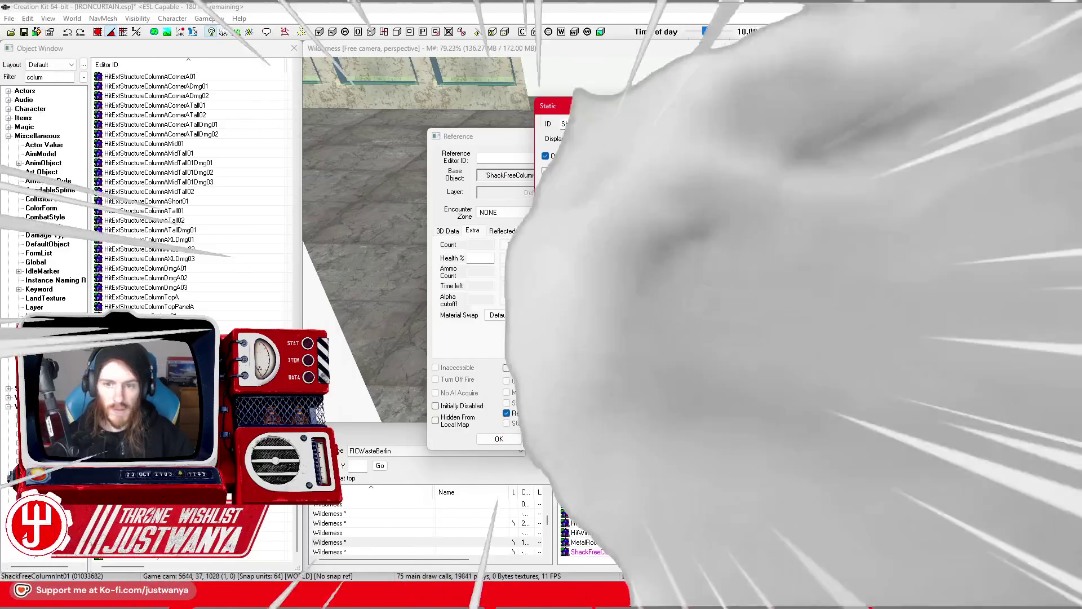
left_click(509, 107)
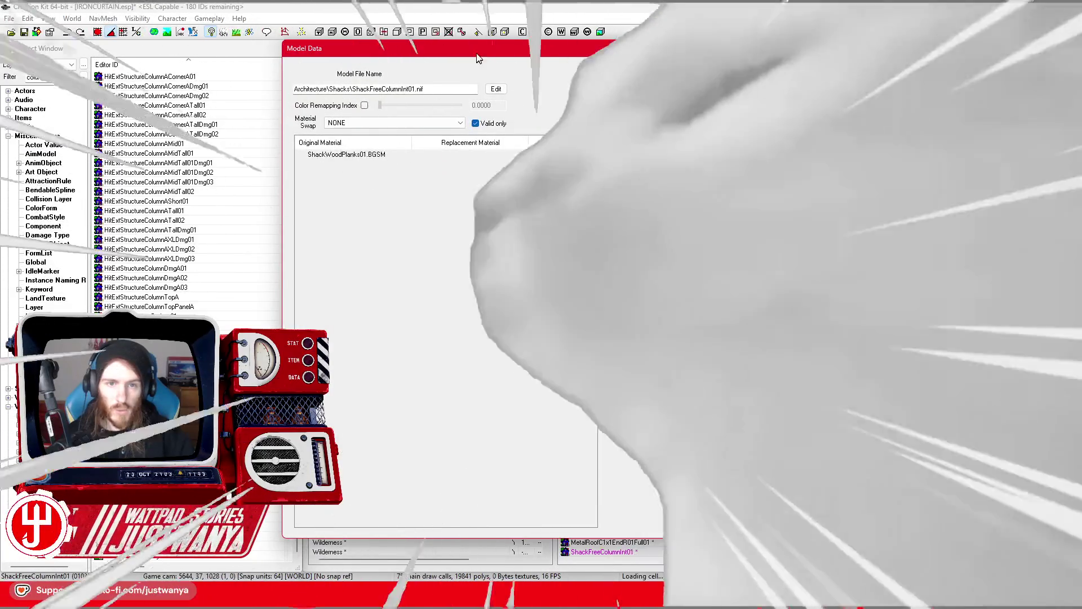
left_click_drag(316, 49, 529, 51)
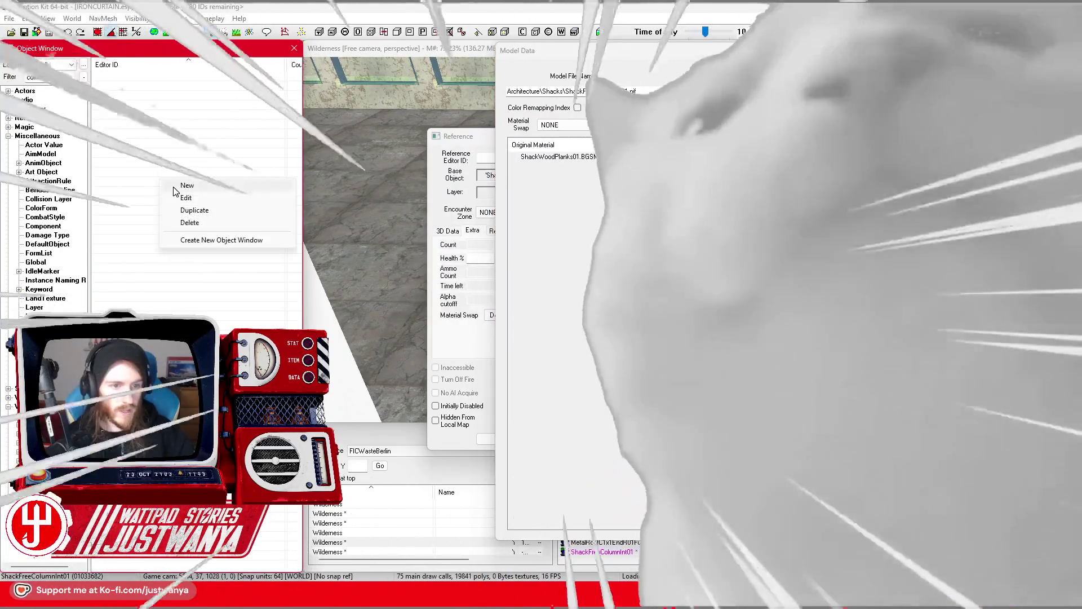
left_click(175, 186)
type("FIC_MatSwap_")
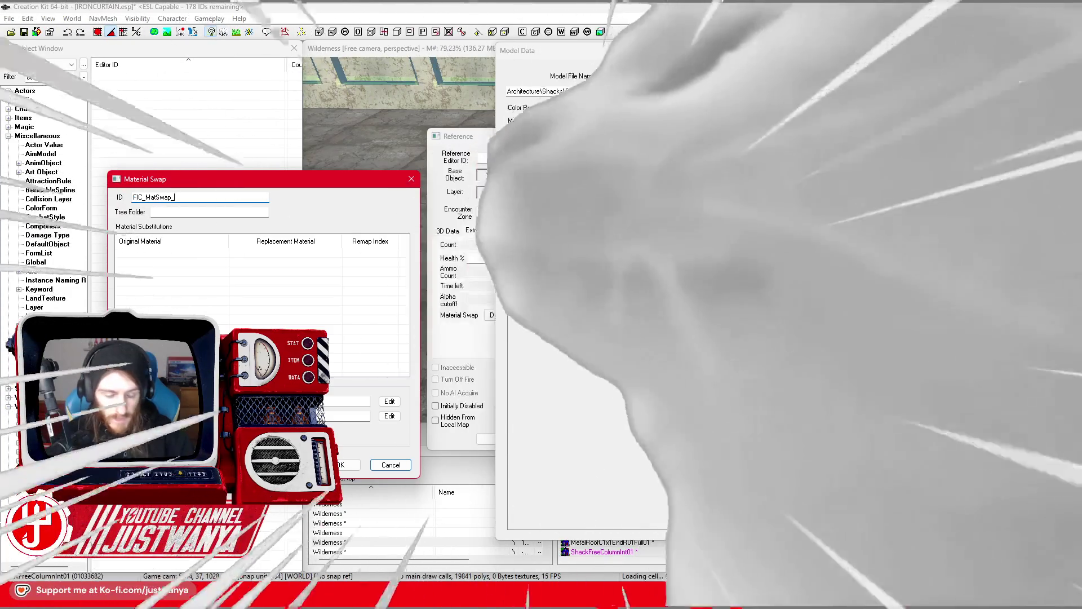
Step: Name the swap FIC_MatSwap_Wood_to_ and pick ShackWoodPlanks01.BGSM as the base material
type("Wood")
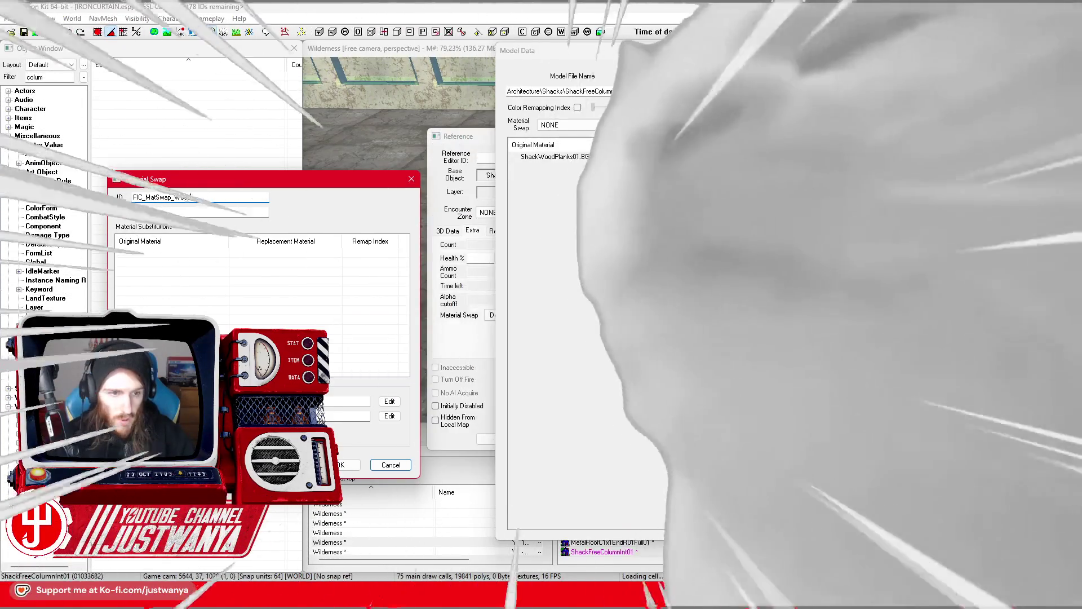
type("_to_")
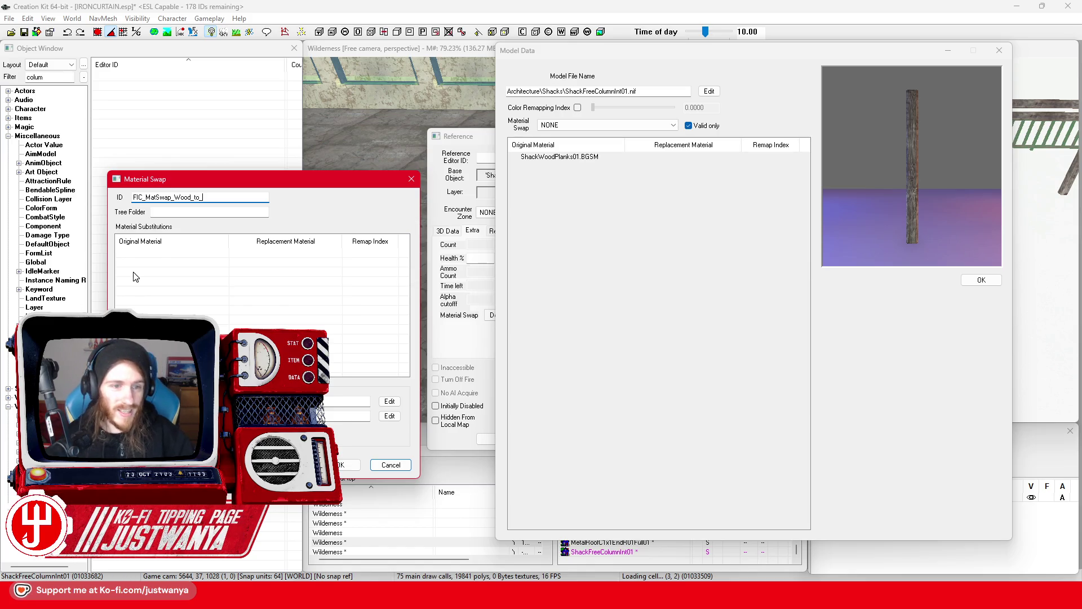
double_click(186, 256)
mouse_move(501, 169)
left_mouse_down()
mouse_move(338, 188)
mouse_move(471, 180)
left_mouse_up()
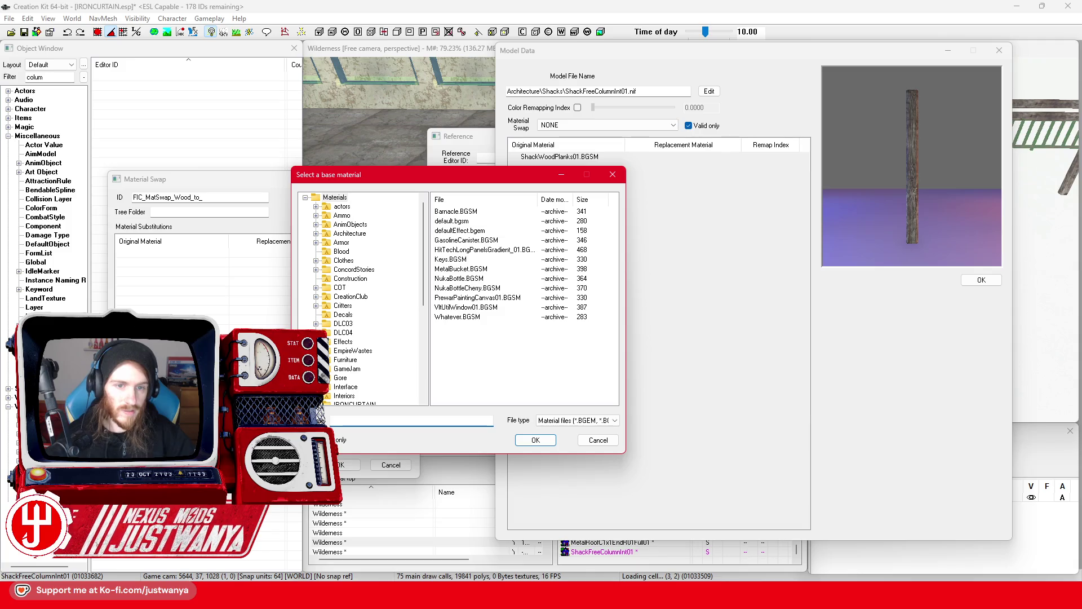
type("ShackWoodPlanks01")
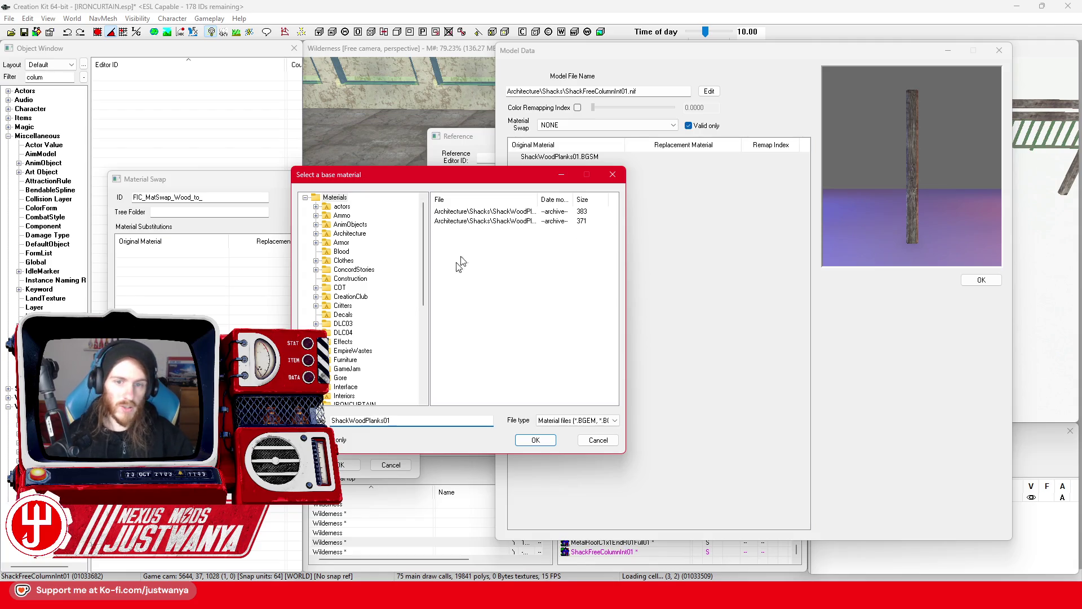
double_click(538, 199)
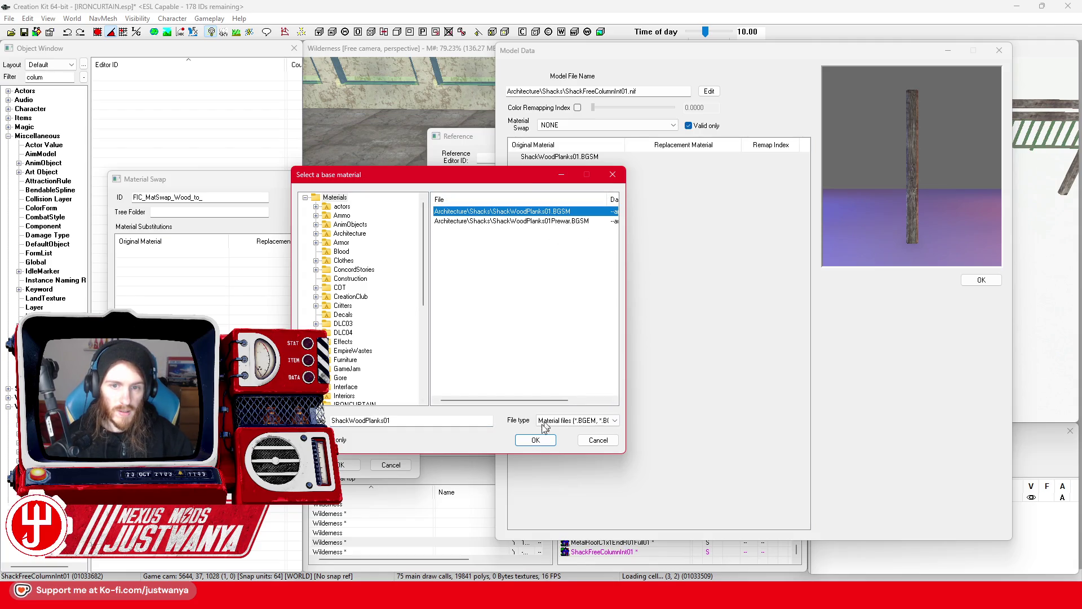
left_click(535, 440)
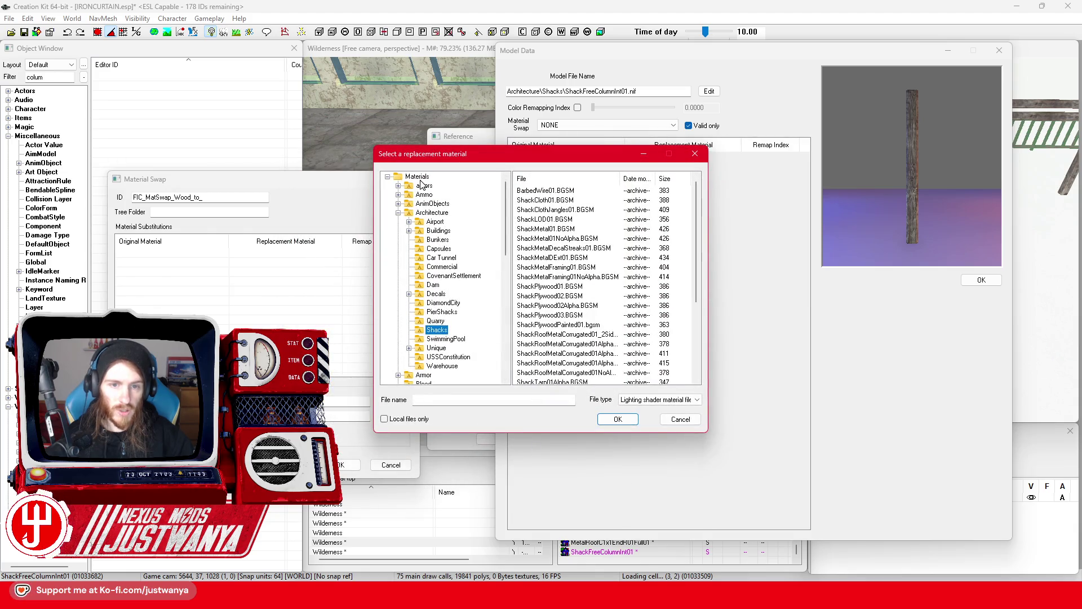
Step: Set ConcretePaintedWhite01.BGSM as the replacement, save the swap and close the model data window
left_click(418, 177)
left_click_drag(520, 150, 429, 156)
left_click(403, 405)
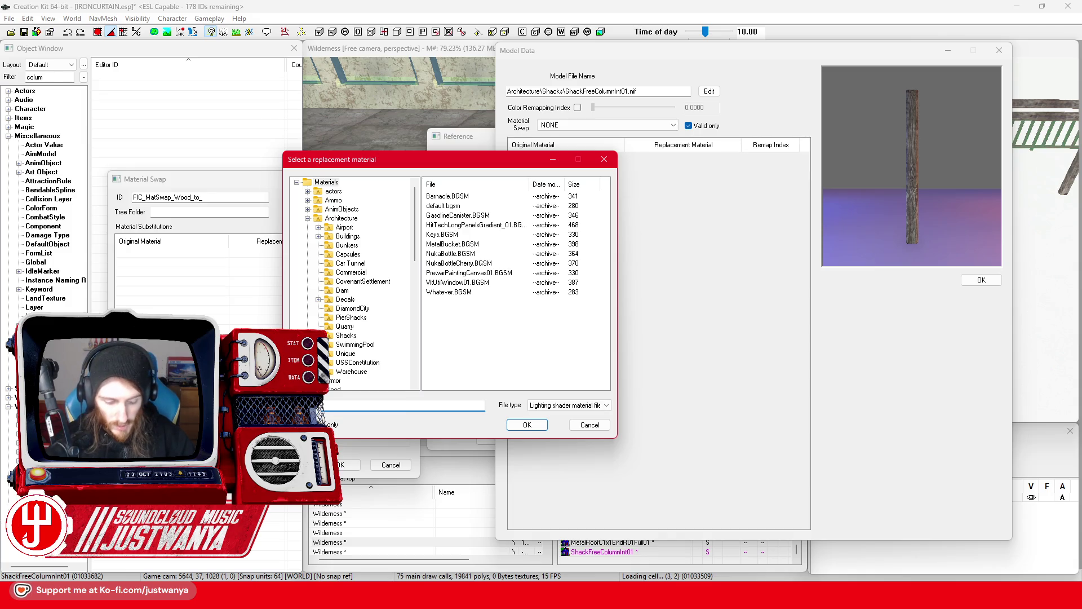
type("Concrete")
key("Return")
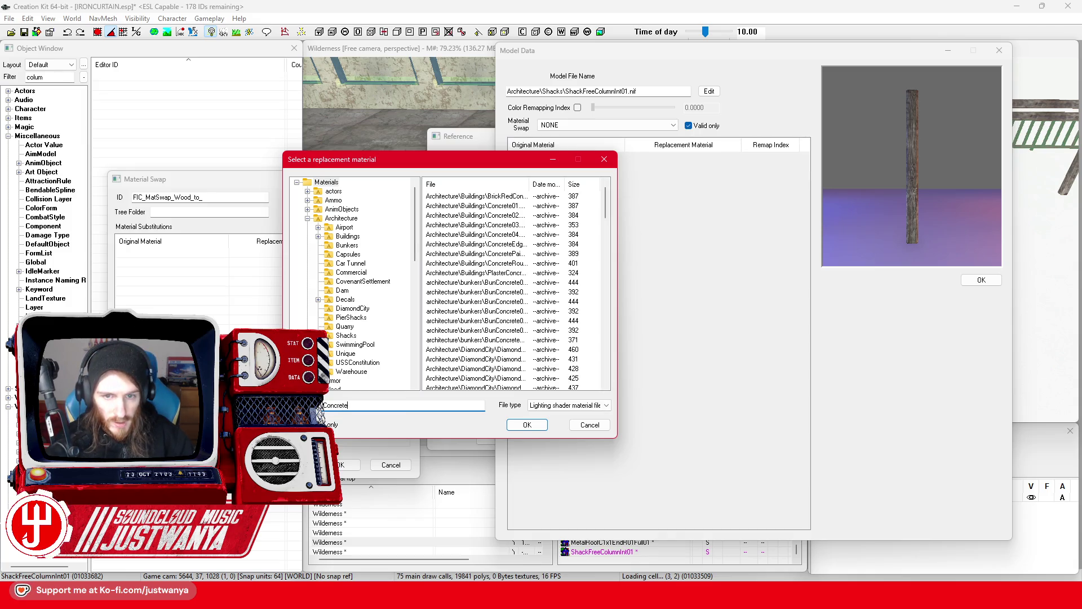
left_click_drag(530, 184, 609, 190)
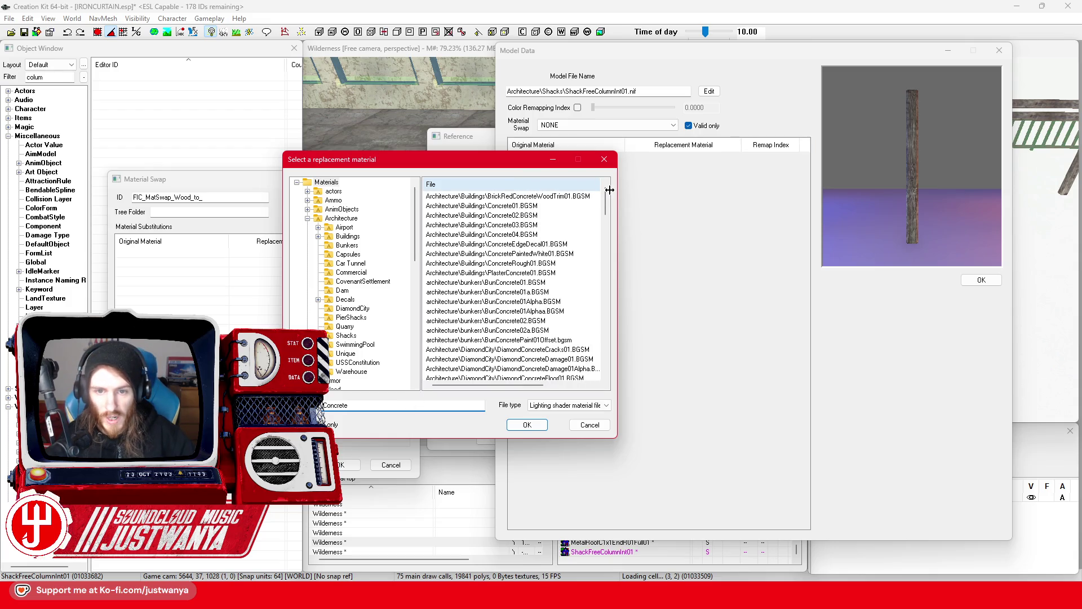
left_click(527, 254)
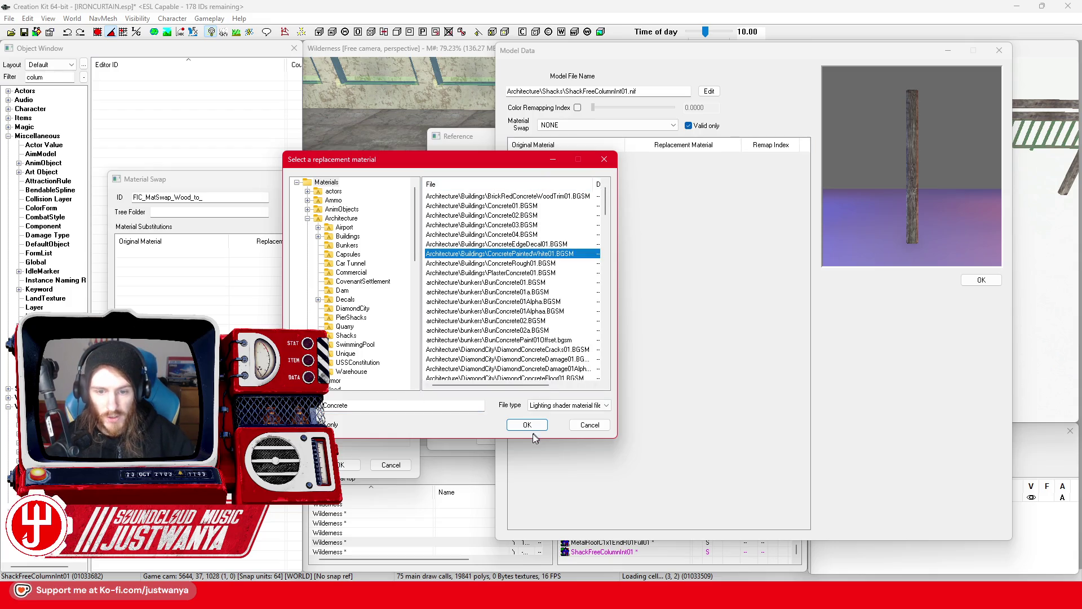
left_click(534, 427)
left_click(345, 466)
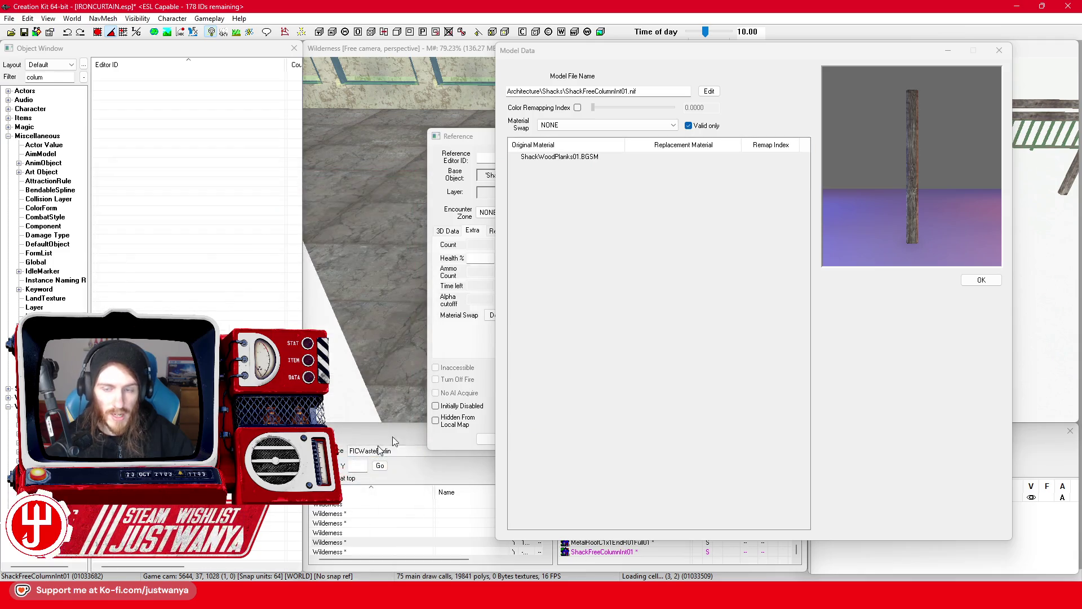
left_click(1000, 50)
Step: Set the ShackFreeColumnInt01 column reference's Material Swap to FIC_MatSwap_Wood_to_ and confirm with OK
left_click(989, 107)
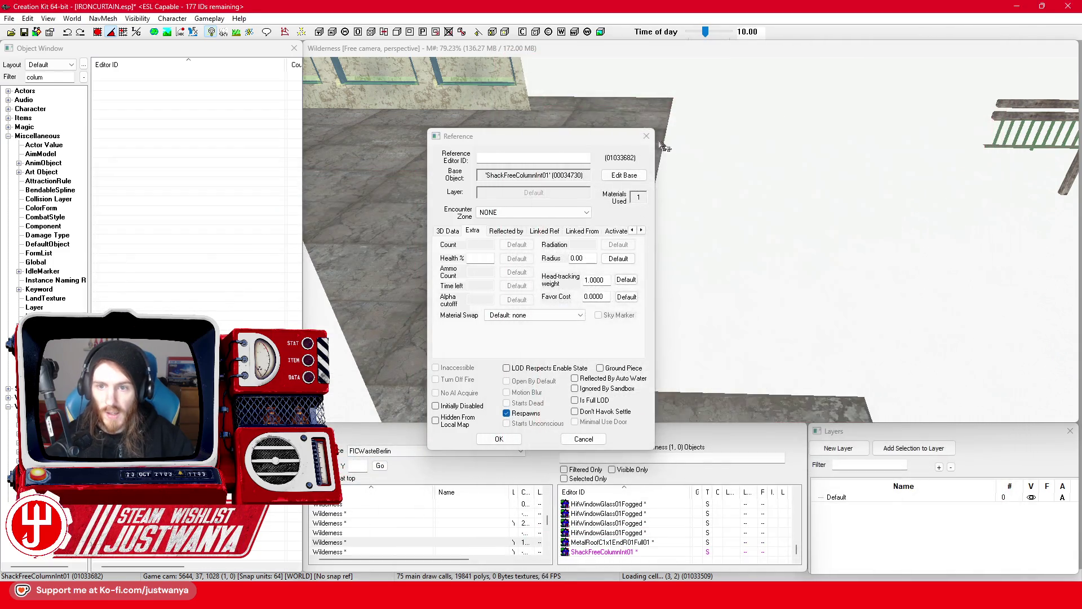
left_click(661, 131)
left_click(569, 192)
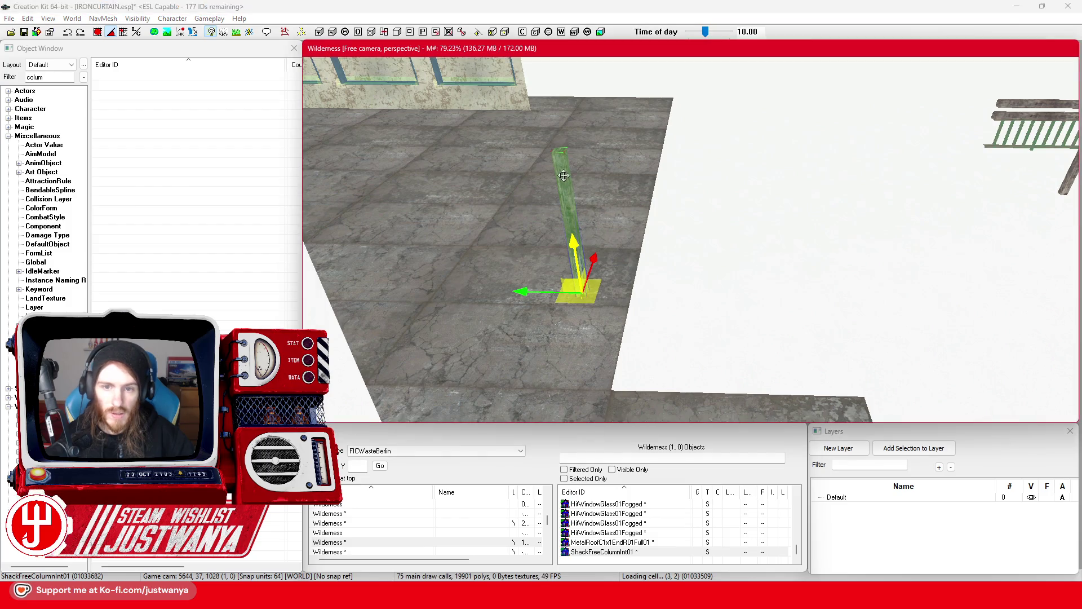
double_click(563, 168)
left_click(534, 315)
left_click(528, 339)
left_click(499, 439)
scroll(499, 228, "up", 2)
left_click(499, 229)
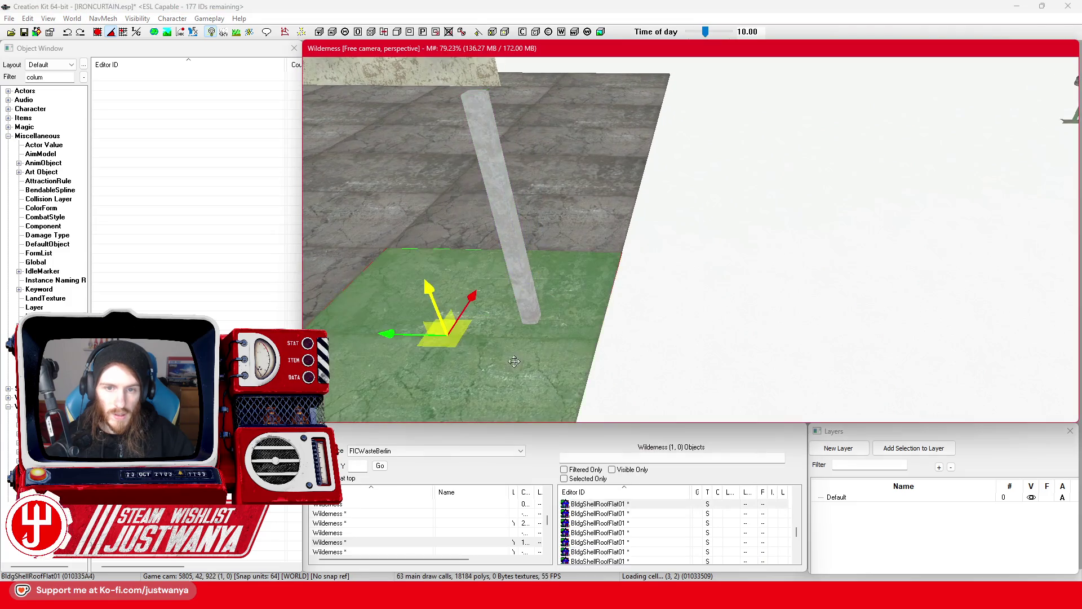
left_click(497, 223)
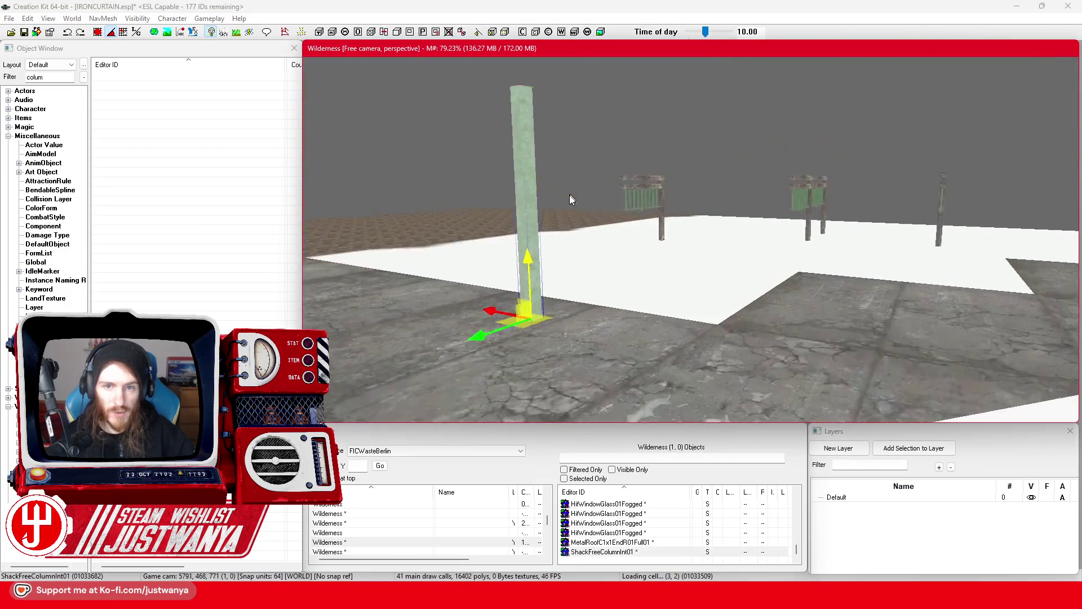
scroll(530, 225, "down", 5)
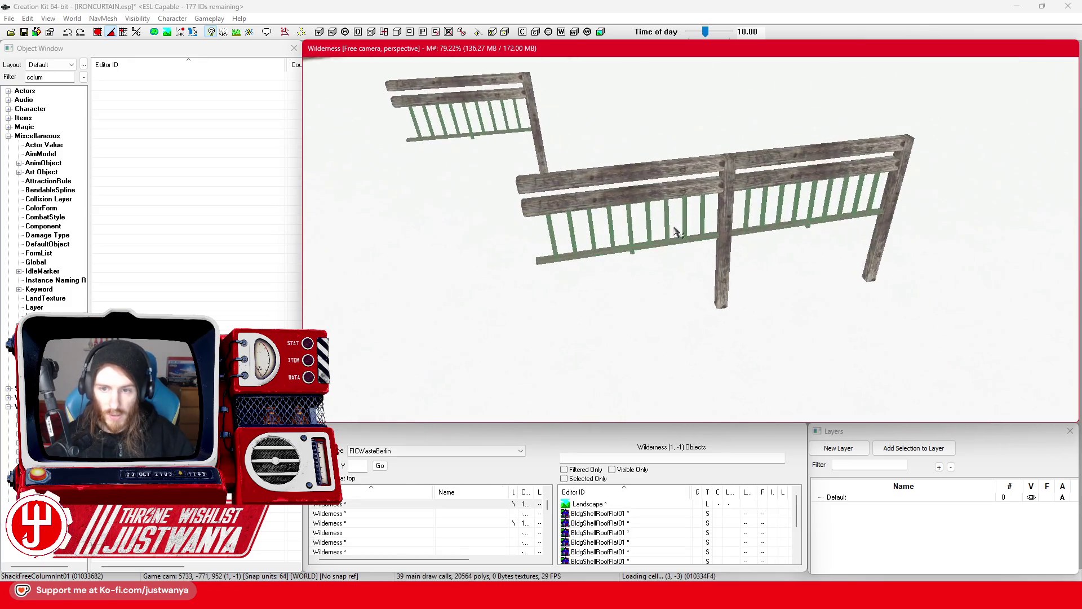
Step: Inspect the short TV-tower fence collection's reference properties, then clear the selection
scroll(679, 230, "up", 3)
left_click(657, 243)
scroll(653, 236, "up", 3)
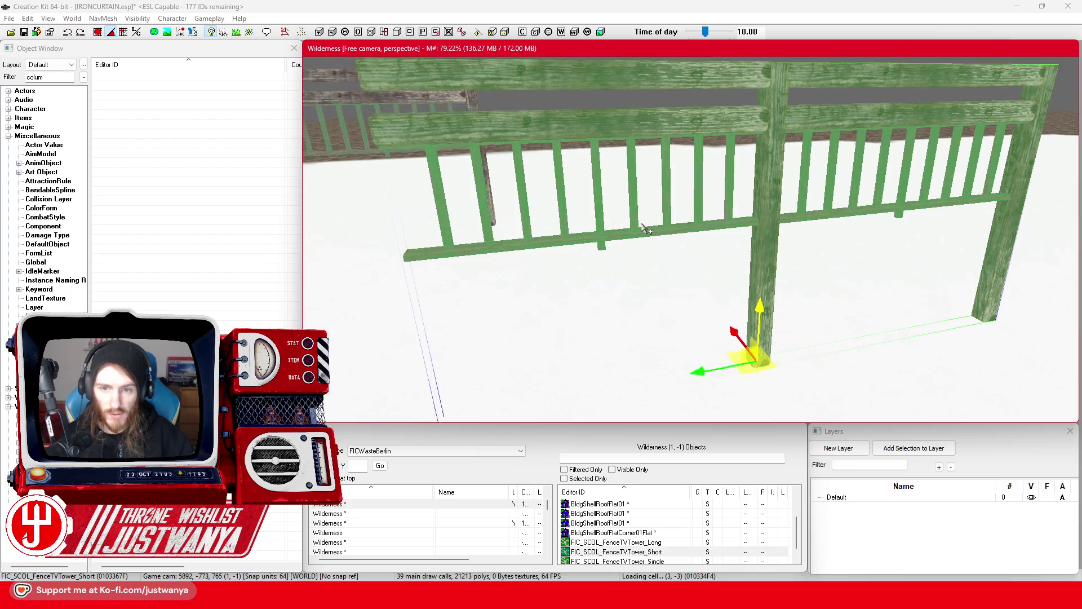
scroll(643, 227, "up", 3)
double_click(684, 218)
left_click(646, 135)
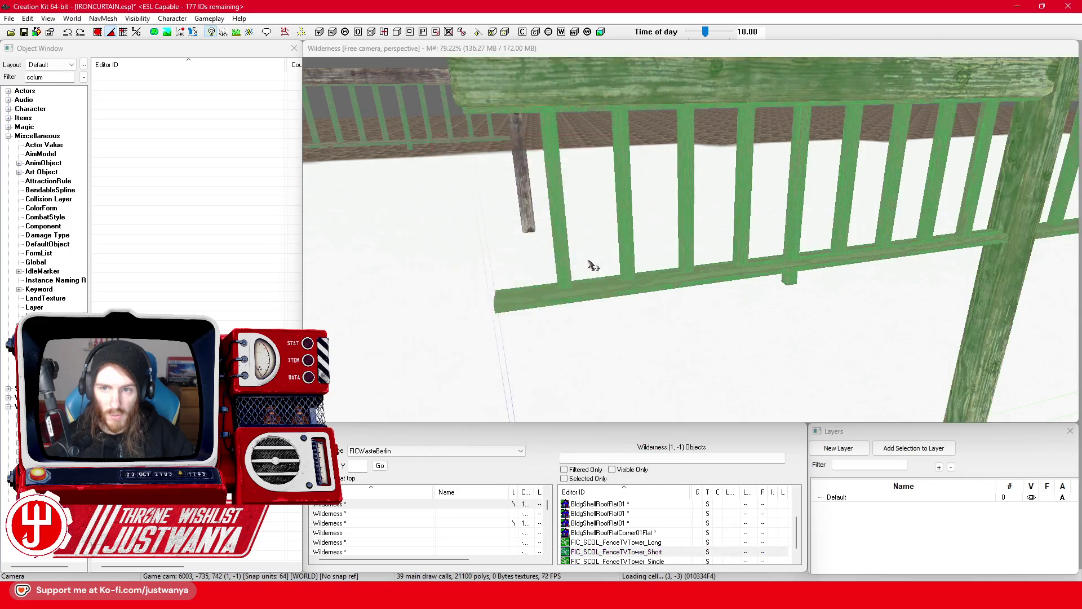
scroll(485, 249, "down", 6)
left_click(530, 220)
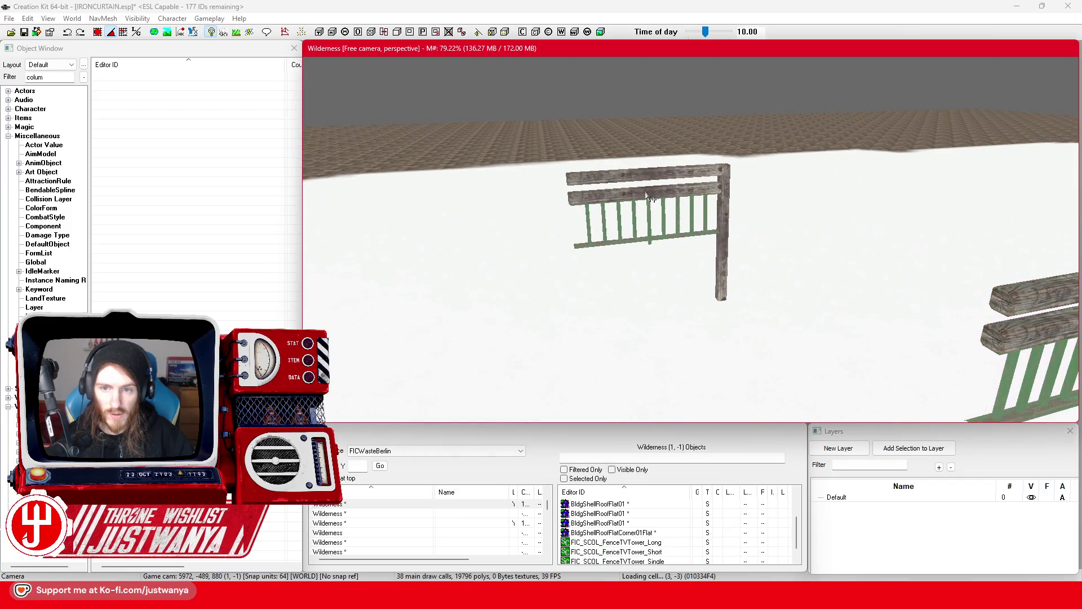
scroll(648, 197, "up", 4)
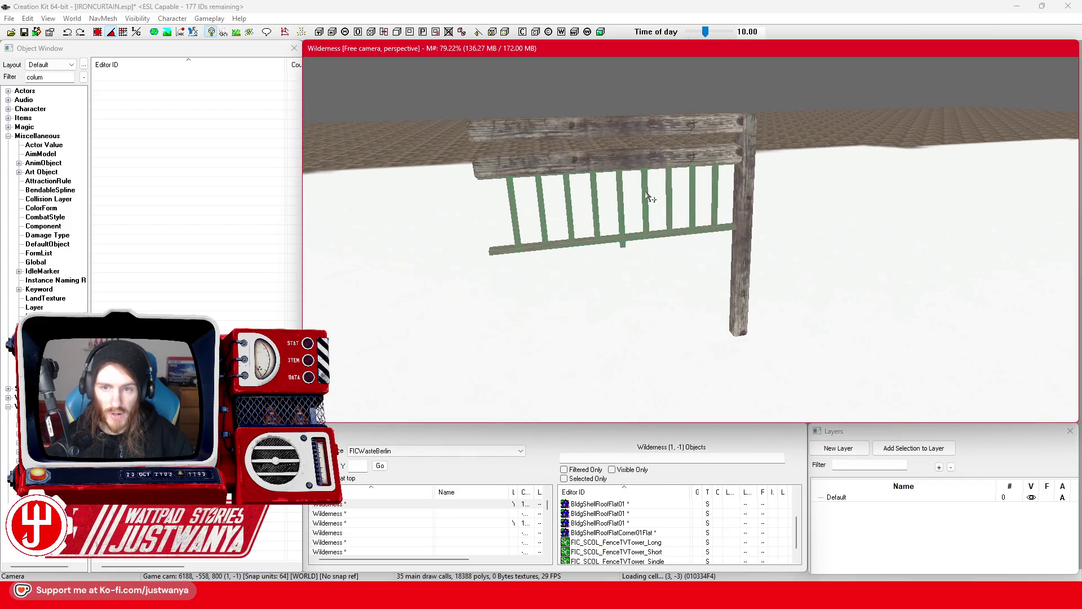
Step: Fragment FIC_SCOL_FenceTVTower_Single and open the HouseKGrndAddonDeckKRailingStr01 railing's reference properties
left_click(594, 128)
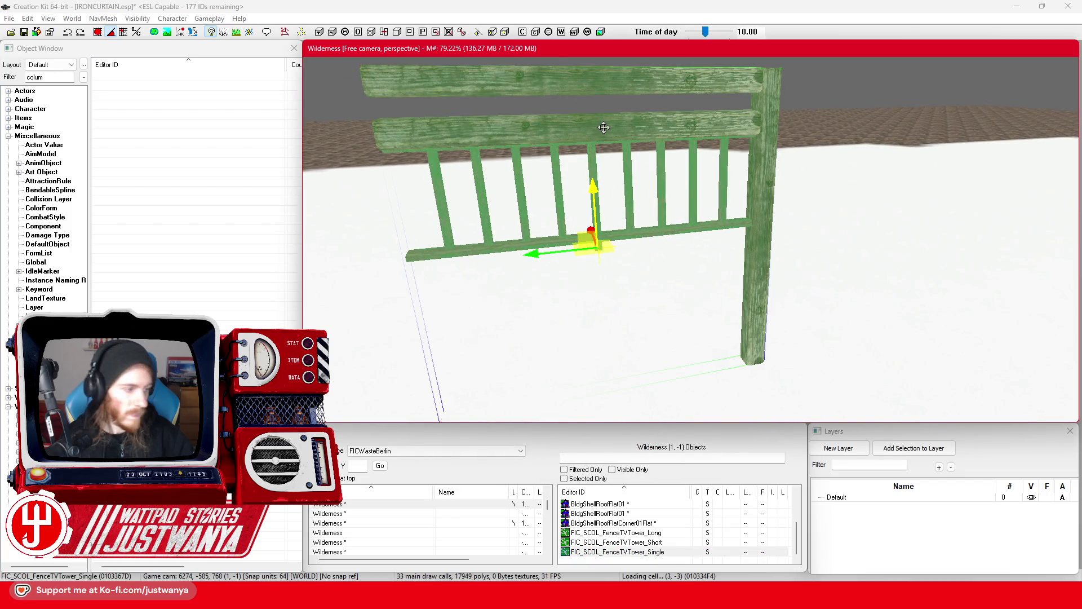
right_click(604, 128)
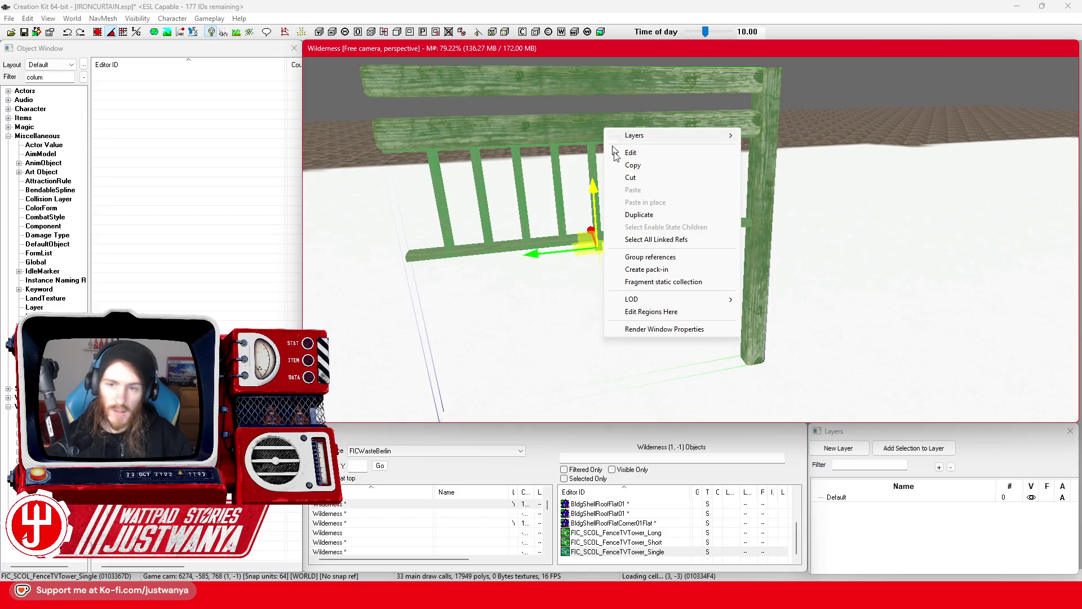
left_click(664, 282)
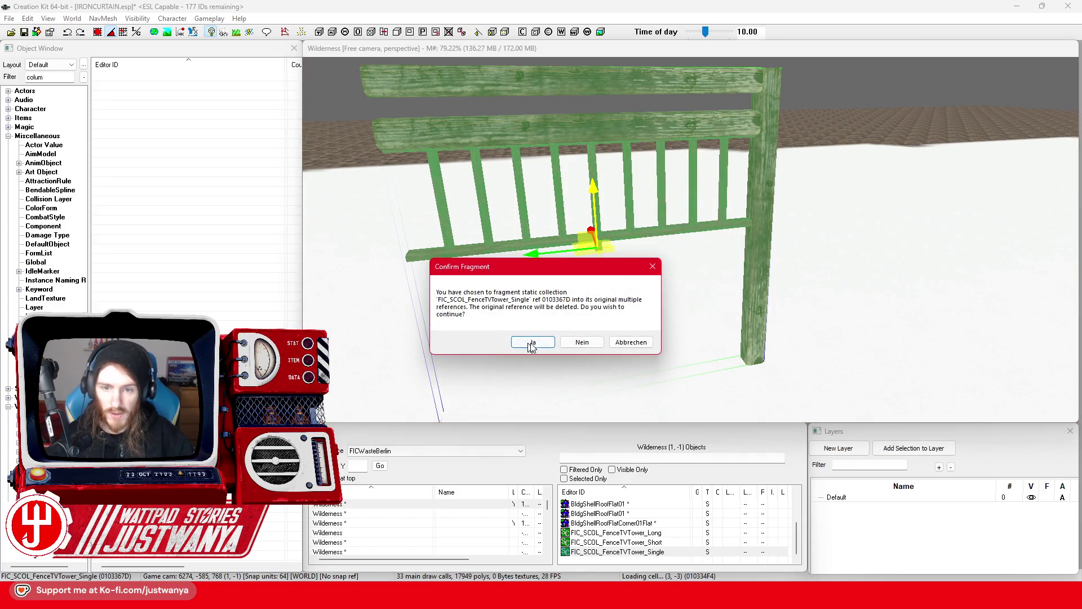
left_click(581, 340)
left_click(599, 235)
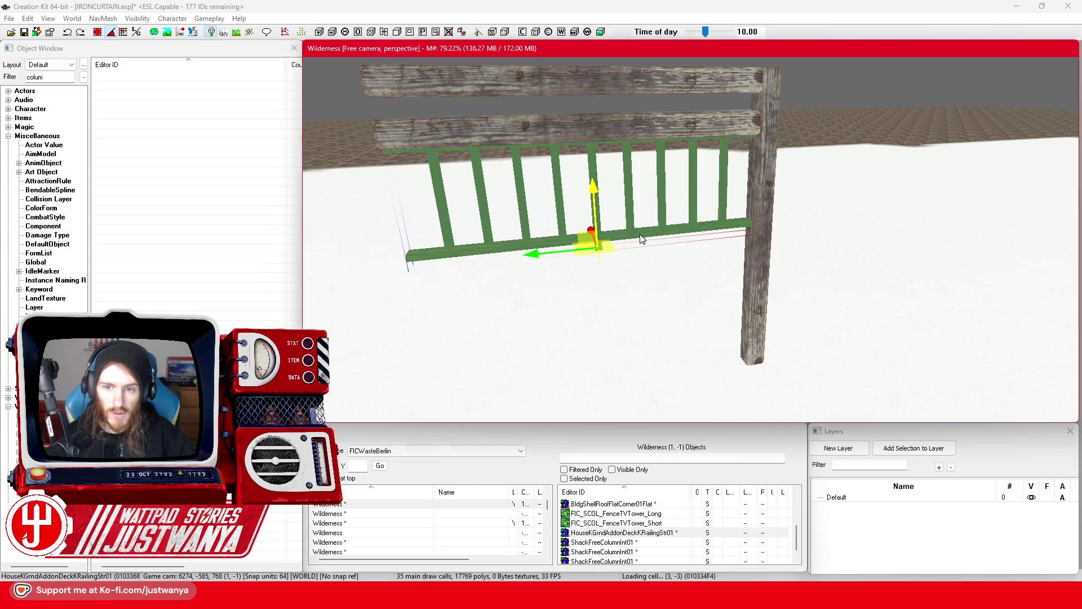
double_click(621, 234)
left_click_drag(536, 140, 804, 115)
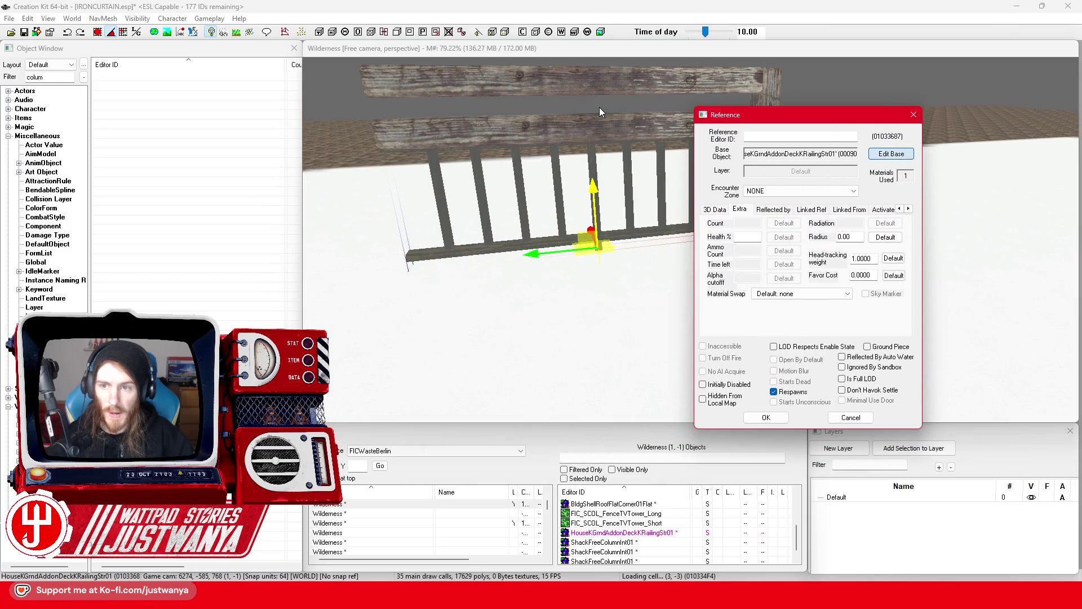
Step: Open the railing's base object and view its model material data
left_click_drag(582, 117, 858, 117)
left_click(812, 234)
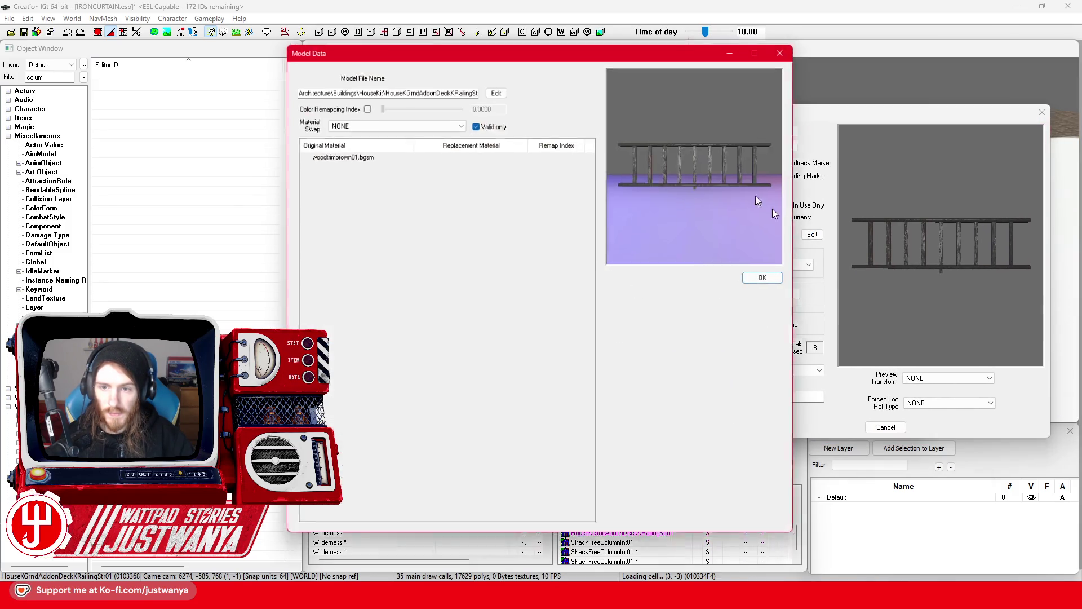
left_click_drag(541, 55, 750, 60)
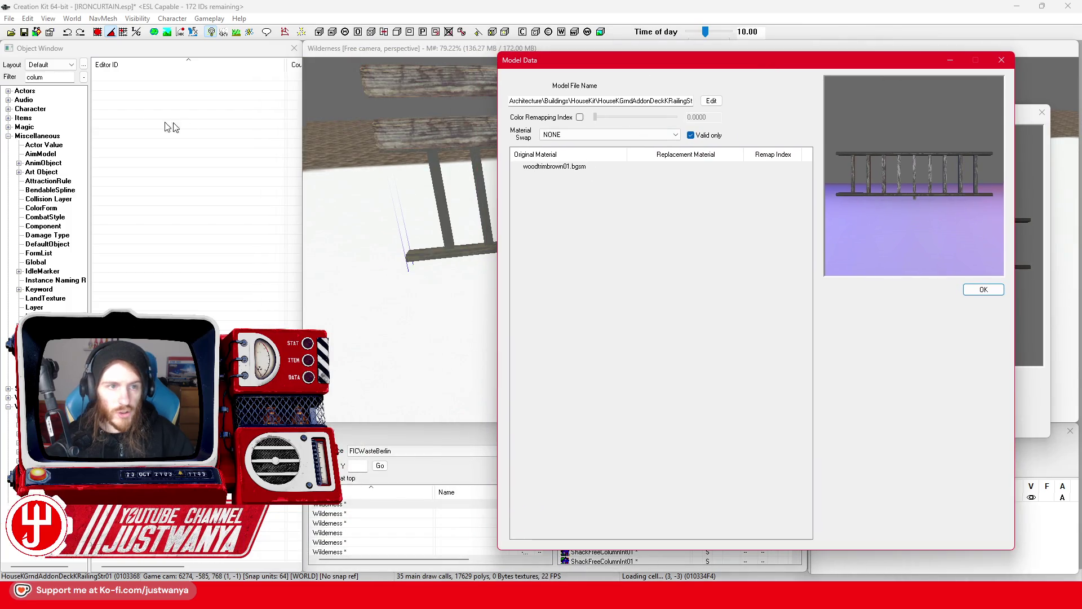
Step: Open the FIC_MatSwap_Wood_to_ swap and extend its ID with WhiteMetal
double_click(45, 77)
type("FIC_MatSwap_Wo")
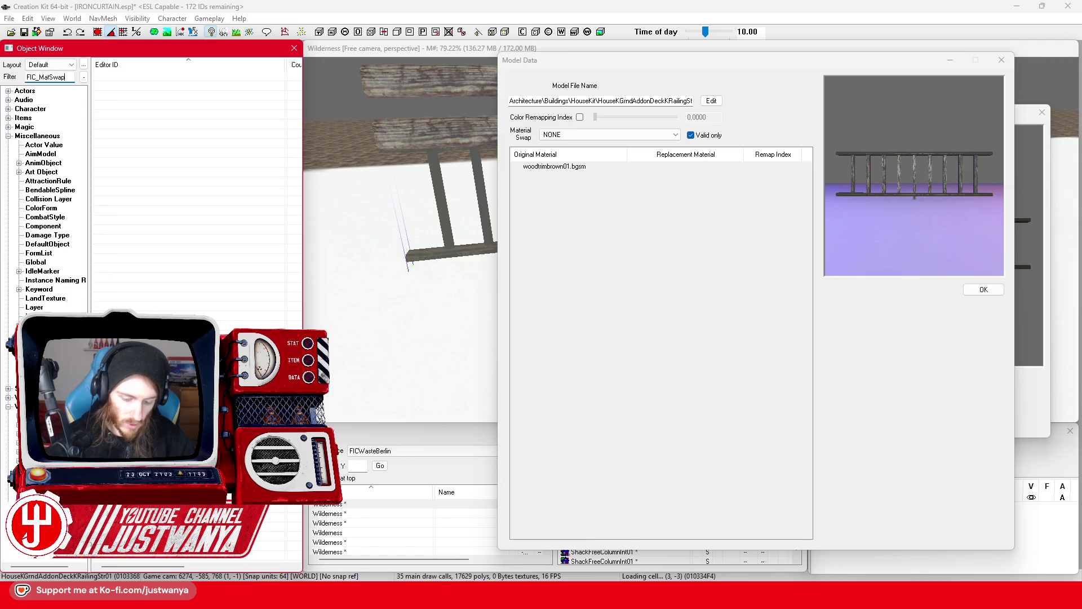
type("od_to_")
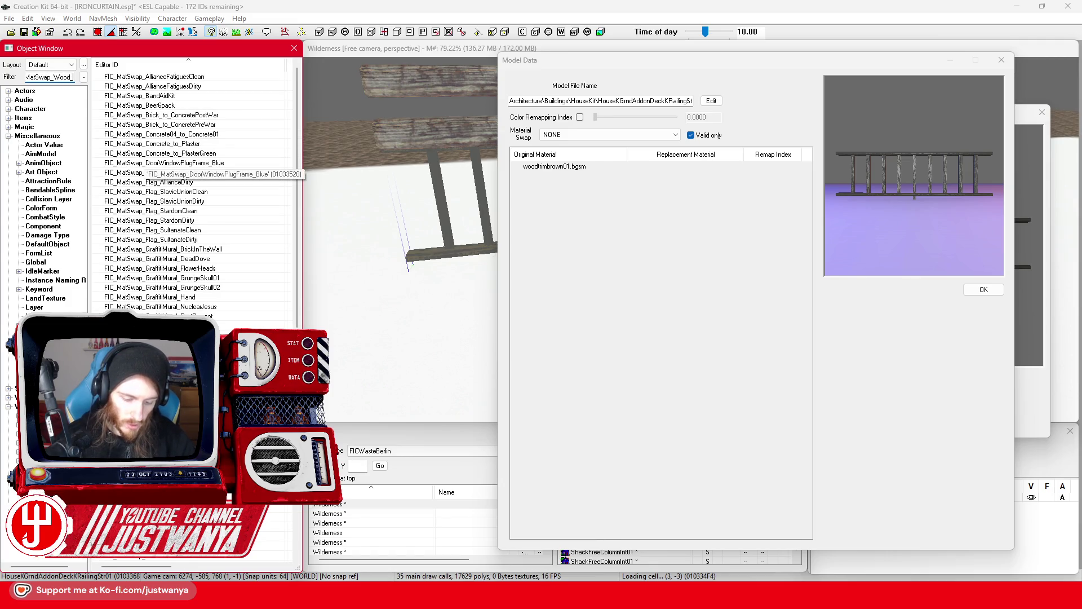
double_click(142, 78)
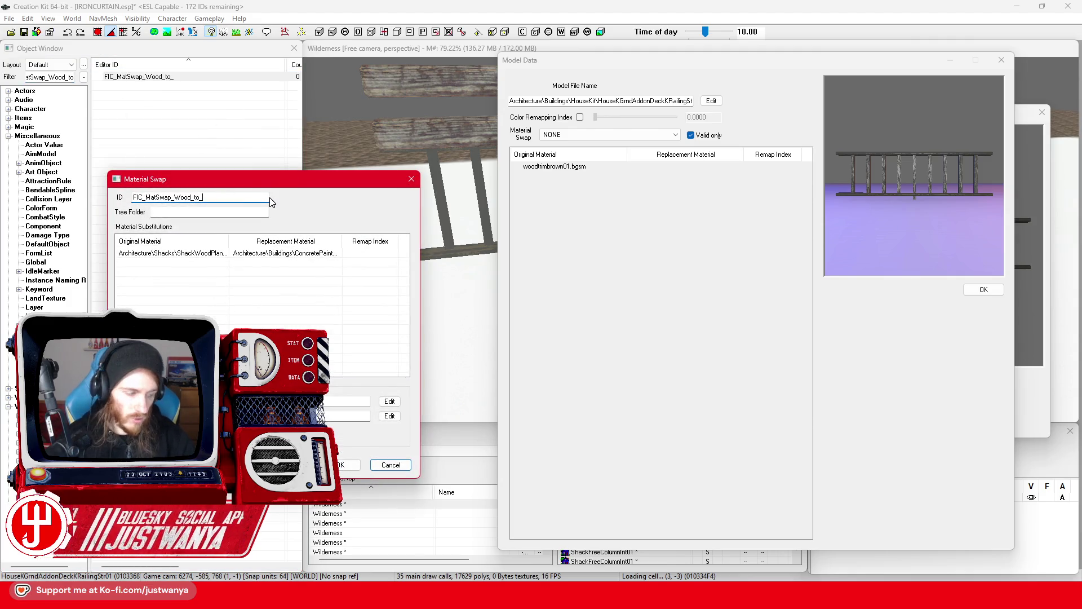
type("WhiteMetal")
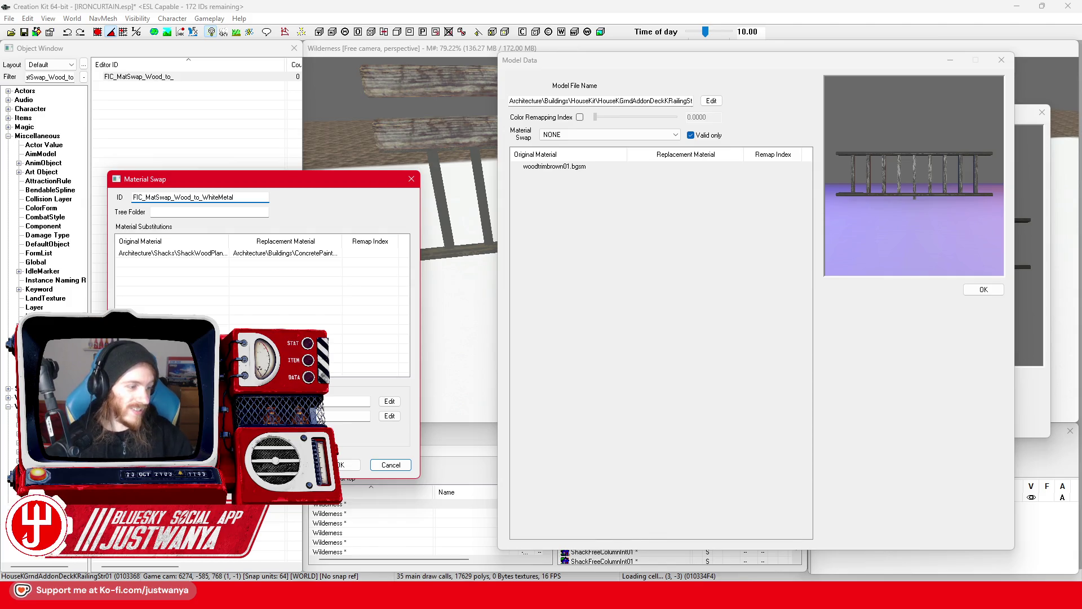
Step: Add a new substitution with woodtrimbrown01 as the original material
double_click(204, 268)
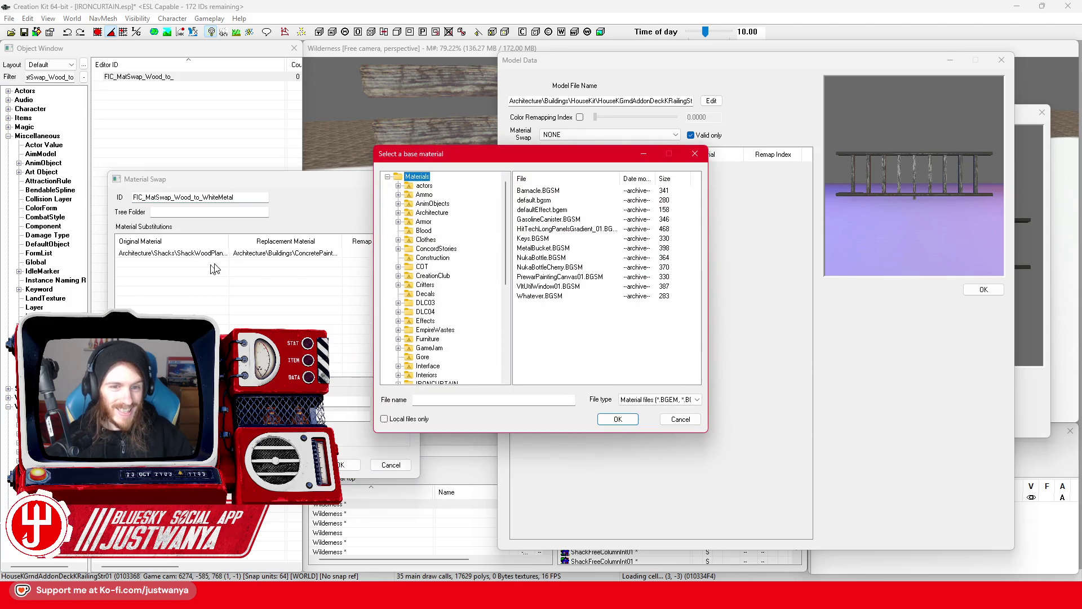
left_click_drag(480, 156, 359, 193)
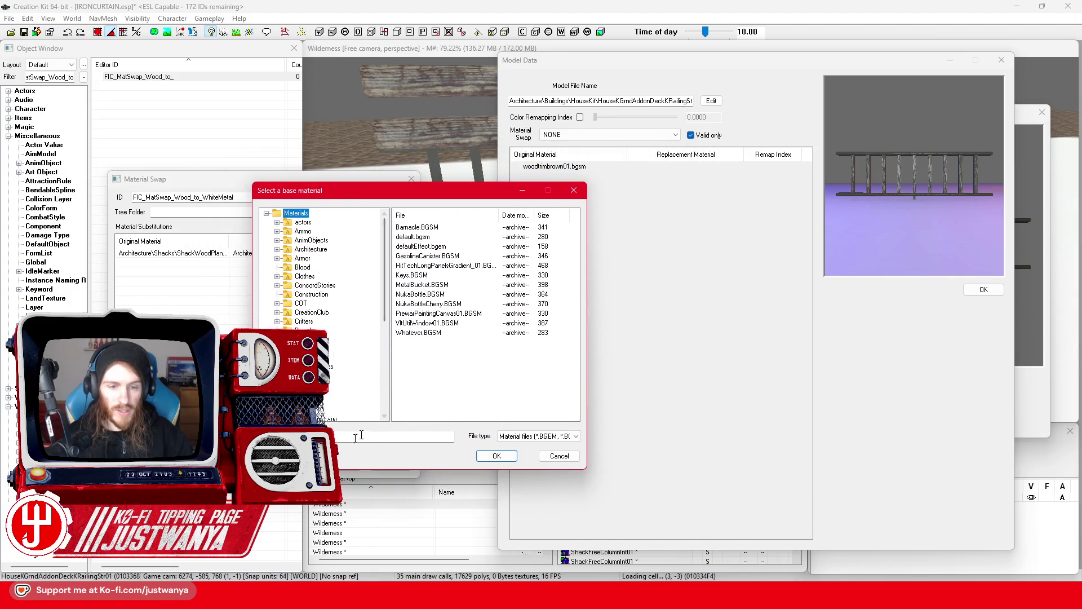
left_click(420, 437)
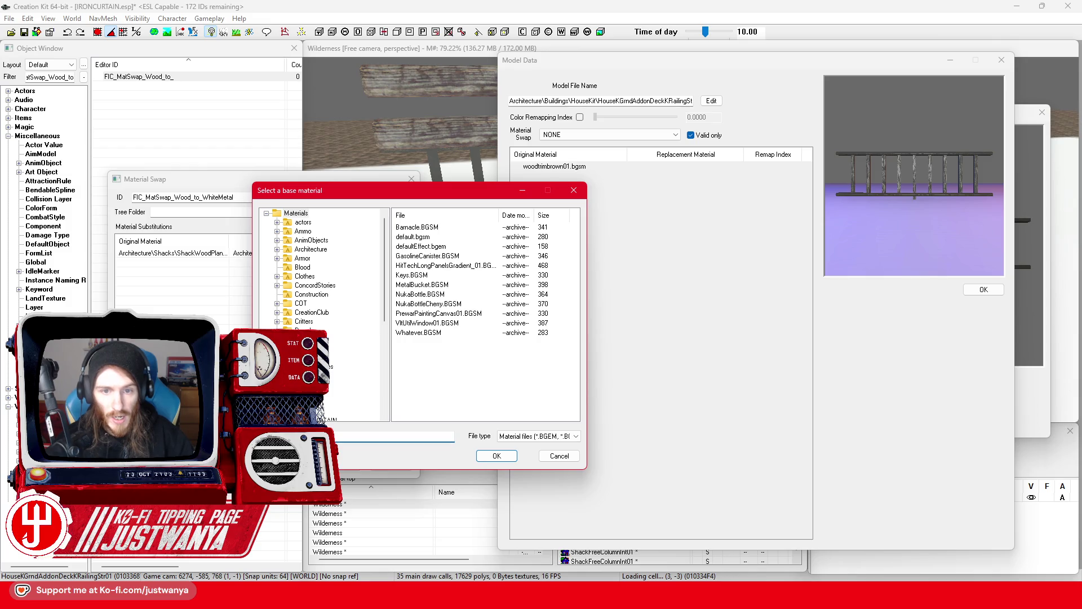
key("Return")
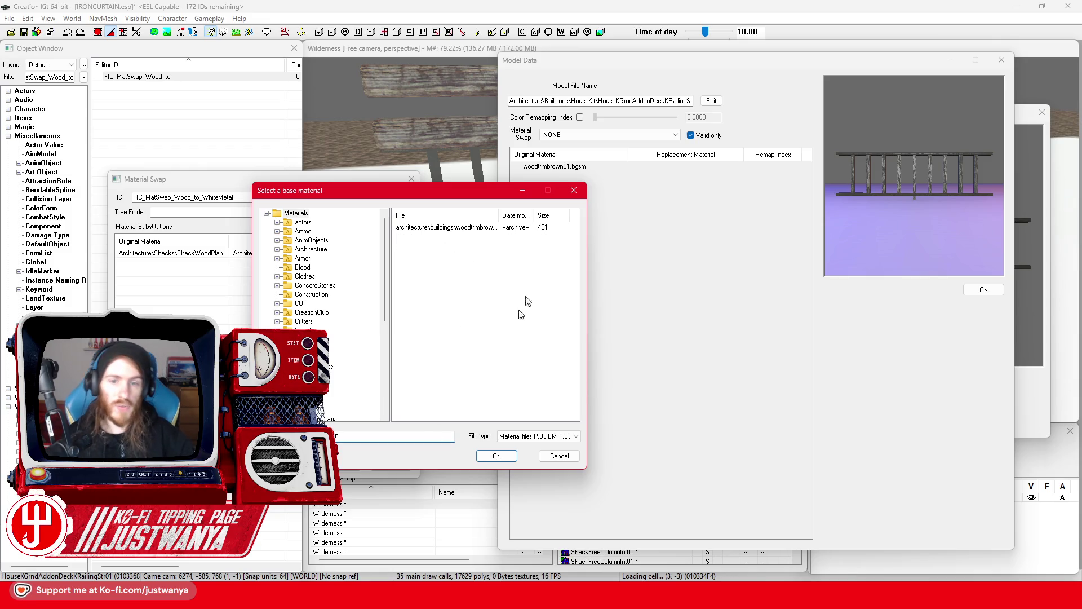
left_click(483, 228)
left_click(497, 456)
Step: Browse concrete materials for the replacement, trying ConcreteRebarDamageGross01 as a candidate
left_click_drag(428, 161, 279, 197)
left_click(272, 222)
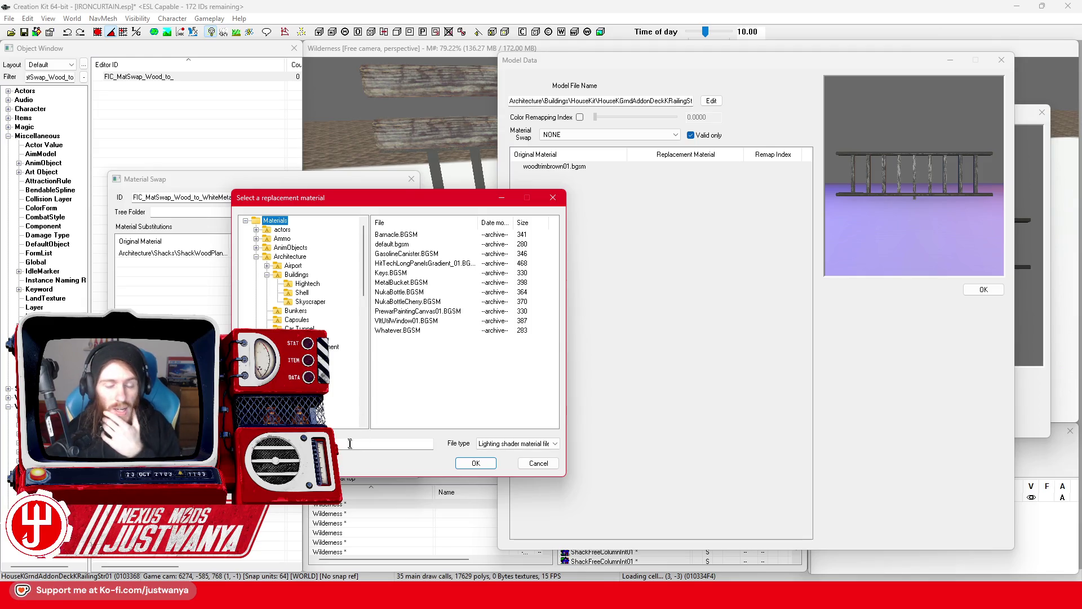
left_click(383, 444)
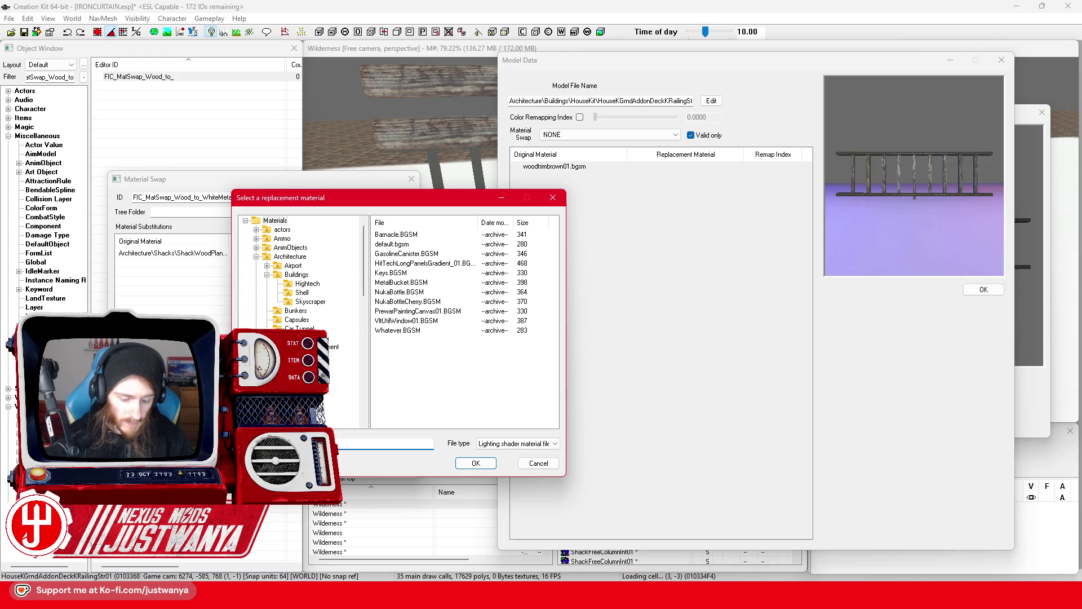
left_click_drag(478, 223, 540, 225)
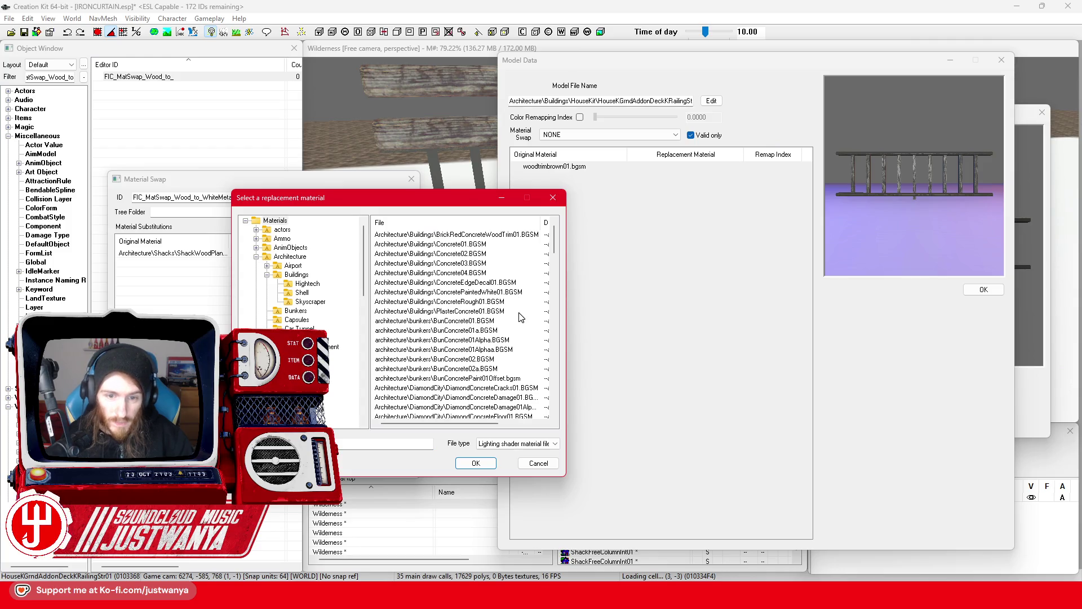
scroll(534, 319, "down", 2)
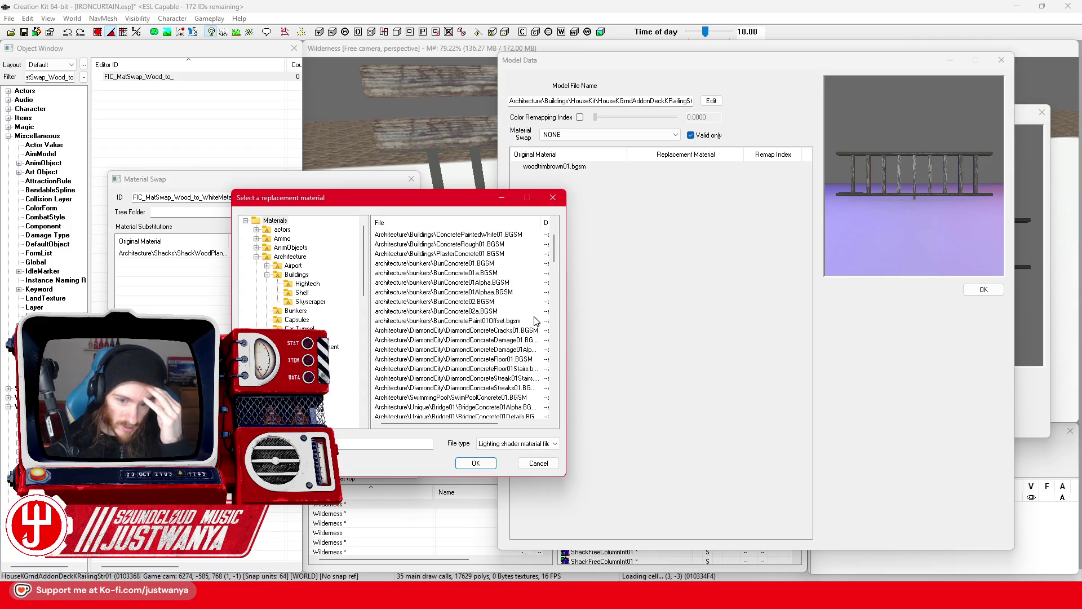
scroll(534, 320, "up", 2)
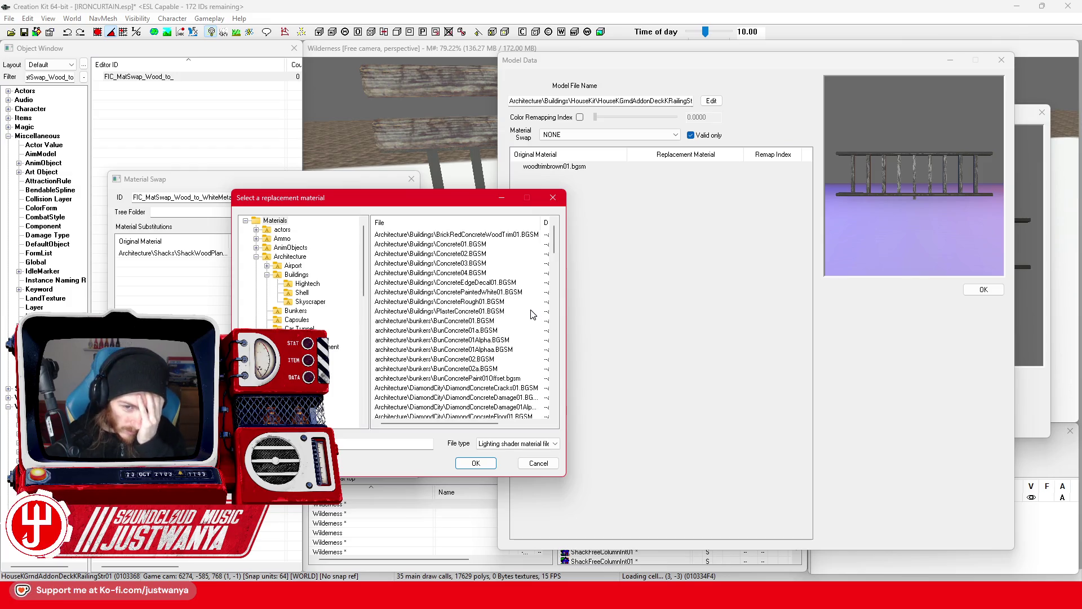
scroll(532, 314, "down", 5)
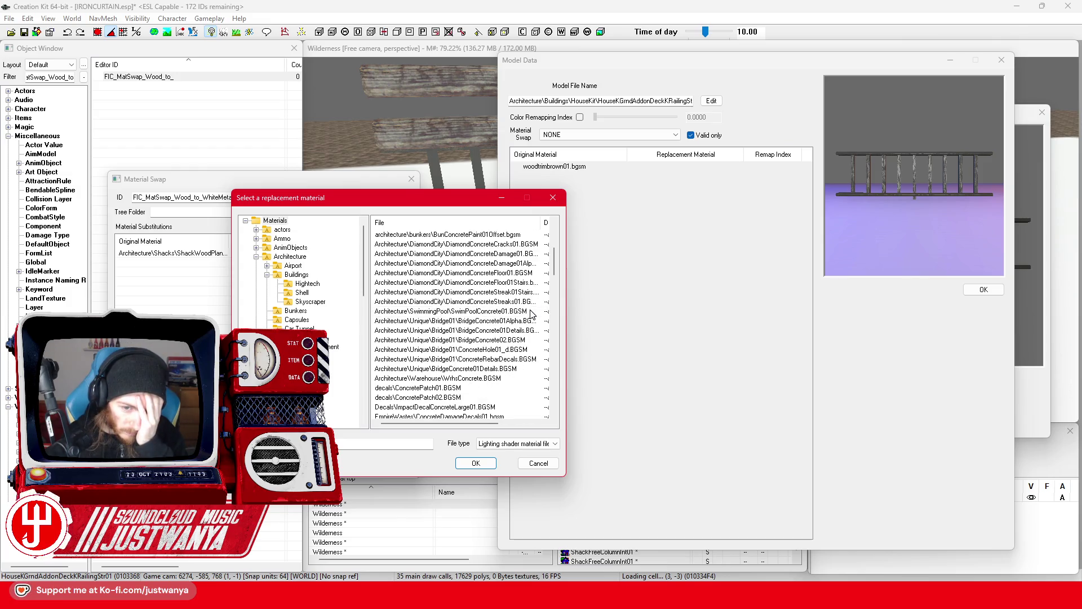
scroll(531, 314, "down", 1)
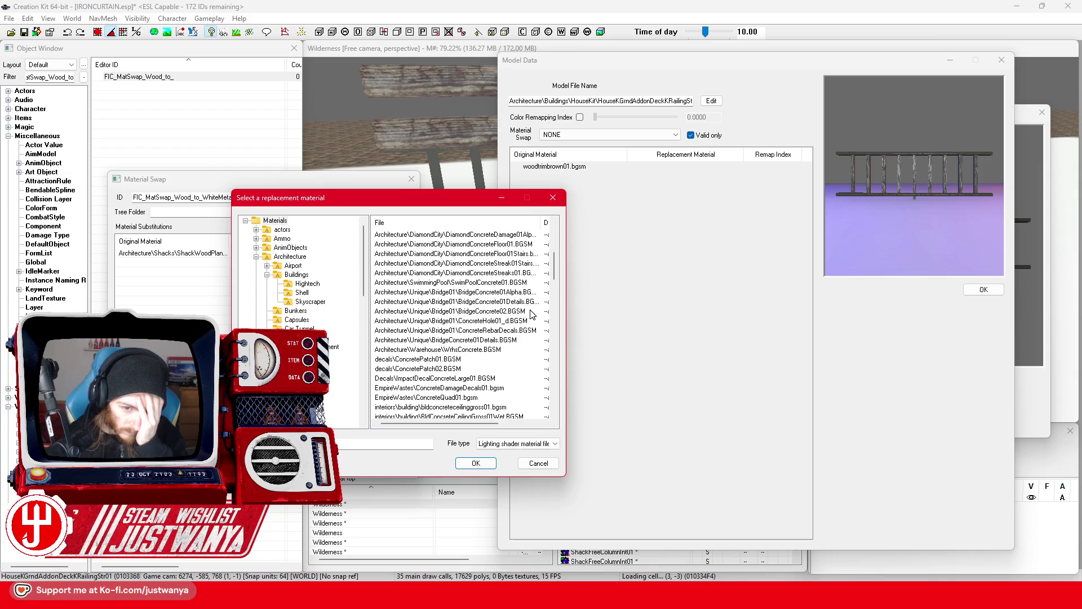
scroll(531, 314, "down", 1)
scroll(531, 314, "down", 1)
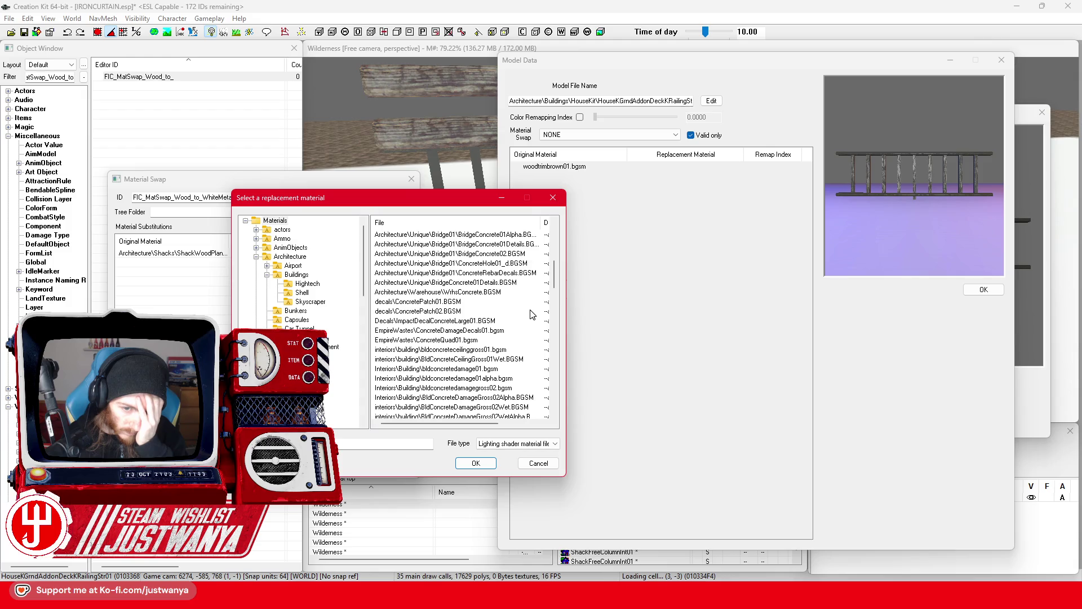
scroll(471, 351, "down", 4)
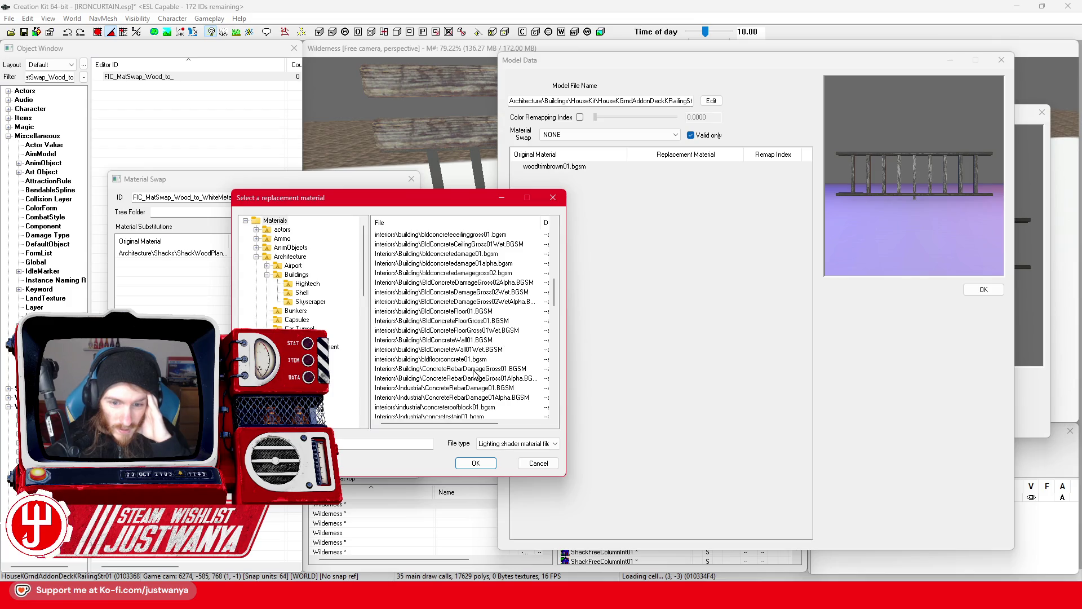
left_click(473, 369)
scroll(510, 344, "down", 1)
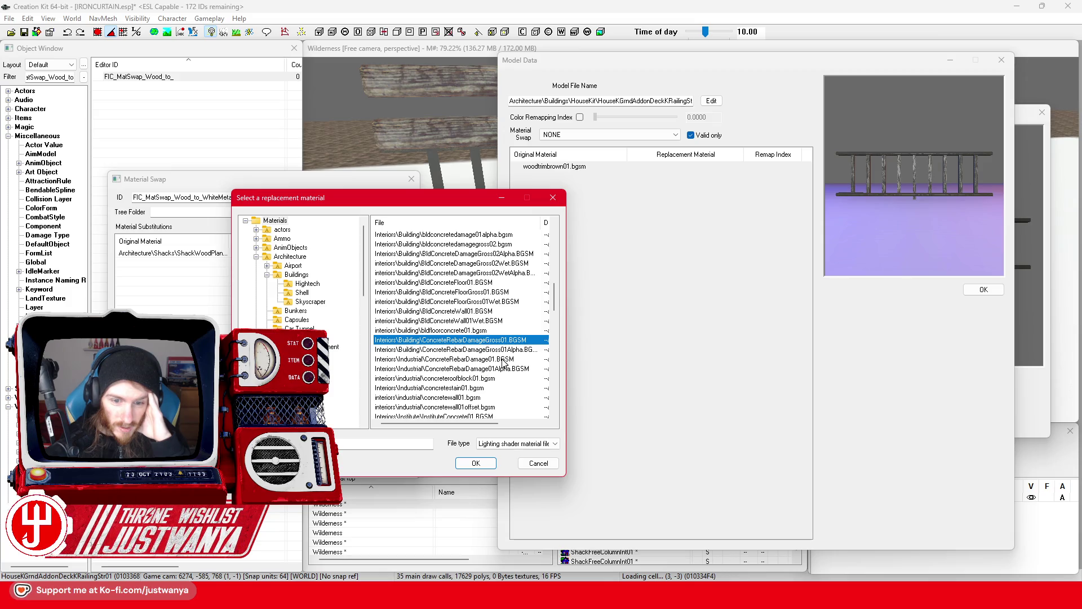
scroll(503, 361, "down", 1)
scroll(502, 355, "down", 1)
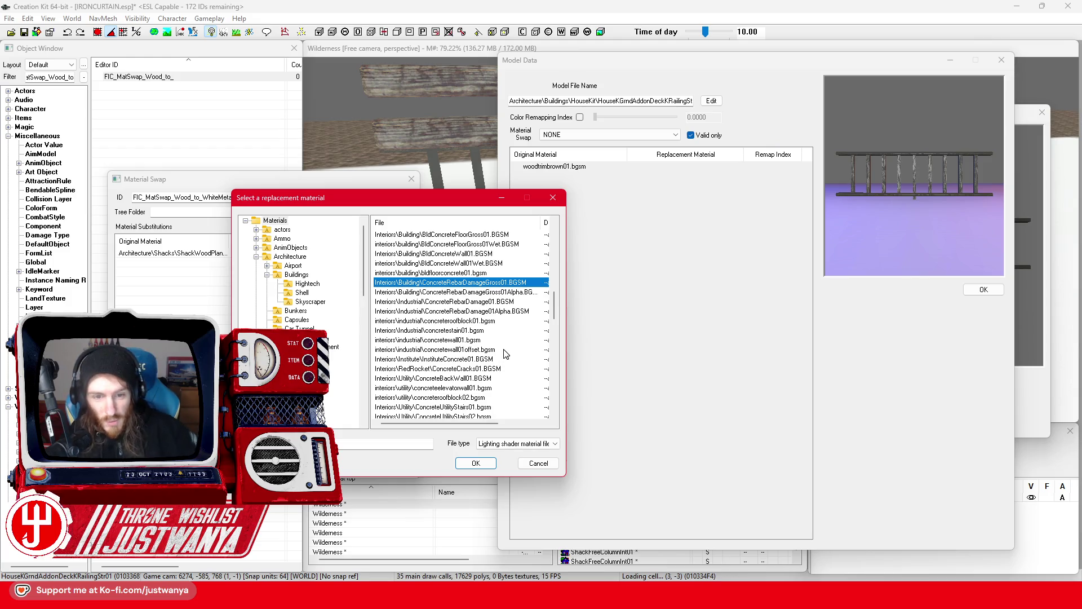
scroll(502, 351, "down", 1)
scroll(502, 349, "down", 1)
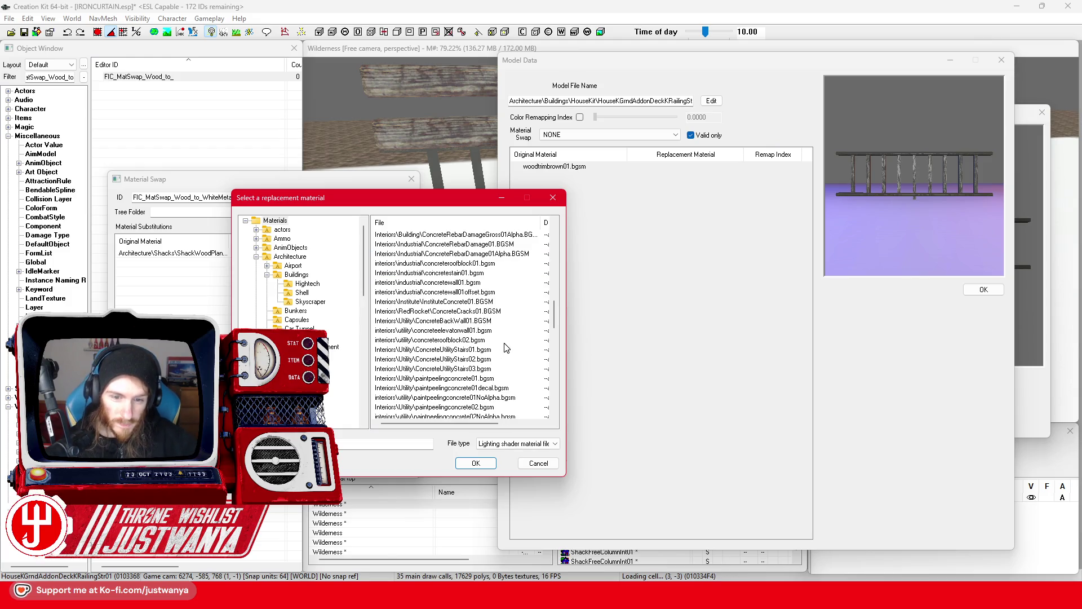
scroll(506, 347, "down", 8)
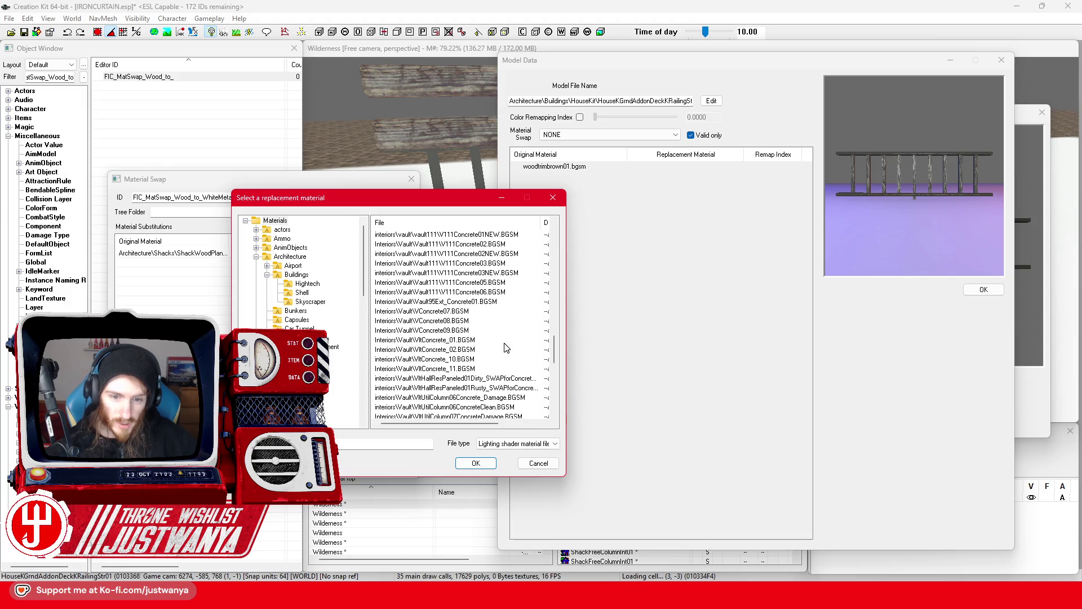
scroll(506, 347, "down", 10)
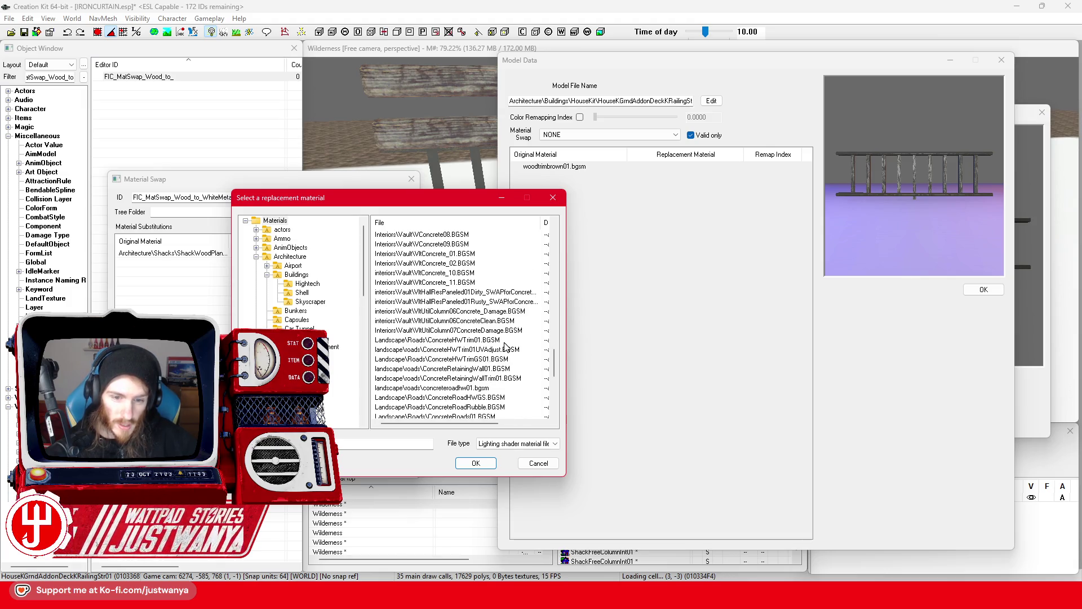
scroll(506, 347, "down", 4)
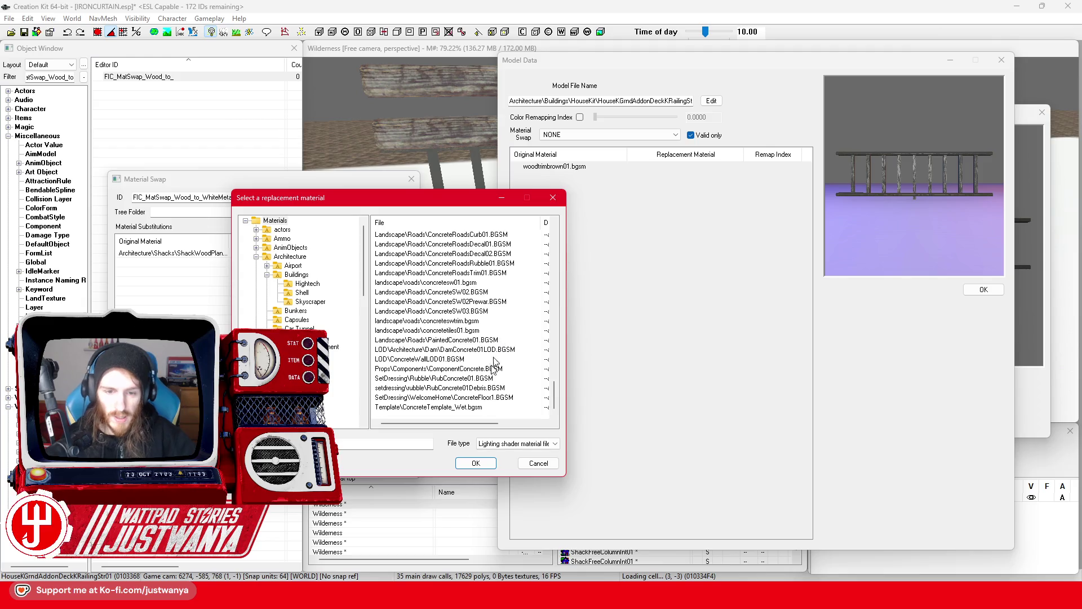
scroll(506, 347, "up", 10)
left_click(445, 58)
scroll(520, 225, "down", 5)
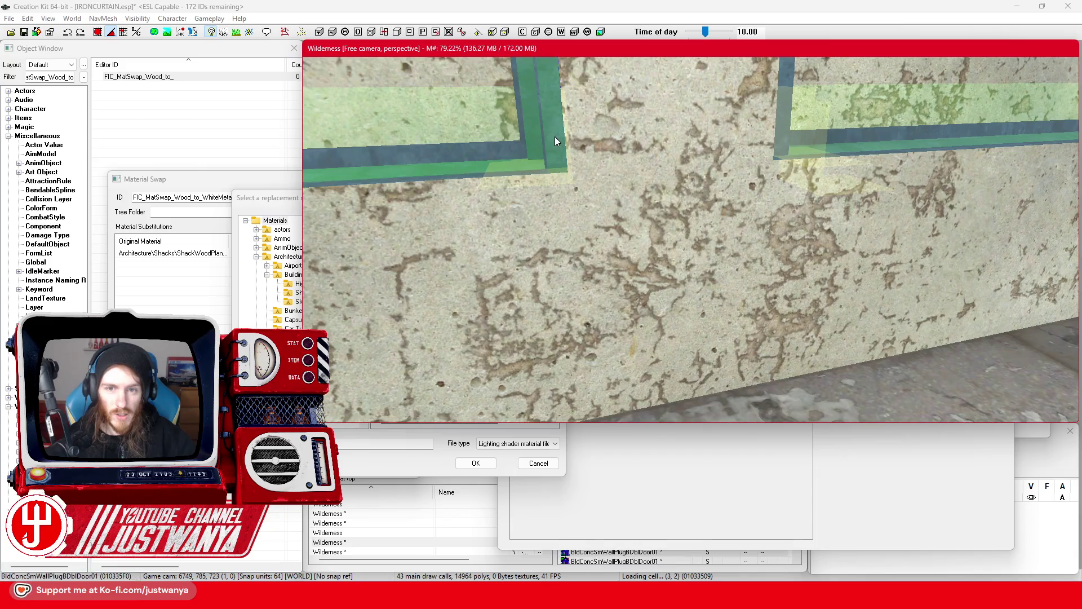
Step: Look up which material the nearby concrete wall's model uses
double_click(555, 137)
left_click_drag(554, 137, 925, 96)
left_click(987, 142)
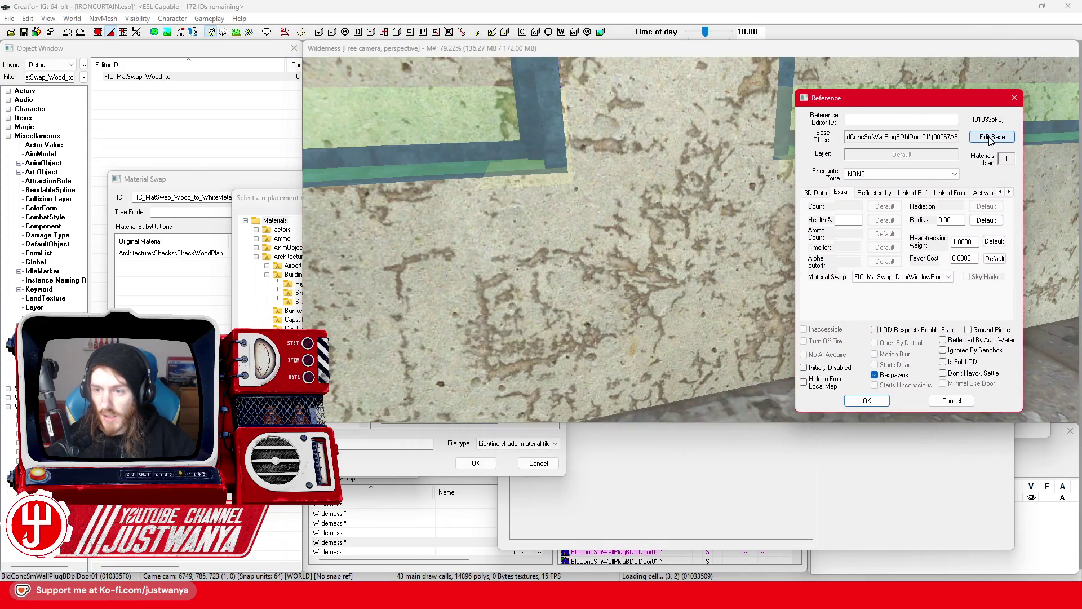
left_click_drag(574, 128, 833, 108)
left_click(794, 226)
left_click_drag(609, 53, 844, 67)
Step: Filter replacement materials by 'damagegross02' and choose bldconcretedamagegross02
left_click(264, 210)
left_click(451, 268)
scroll(481, 352, "up", 3)
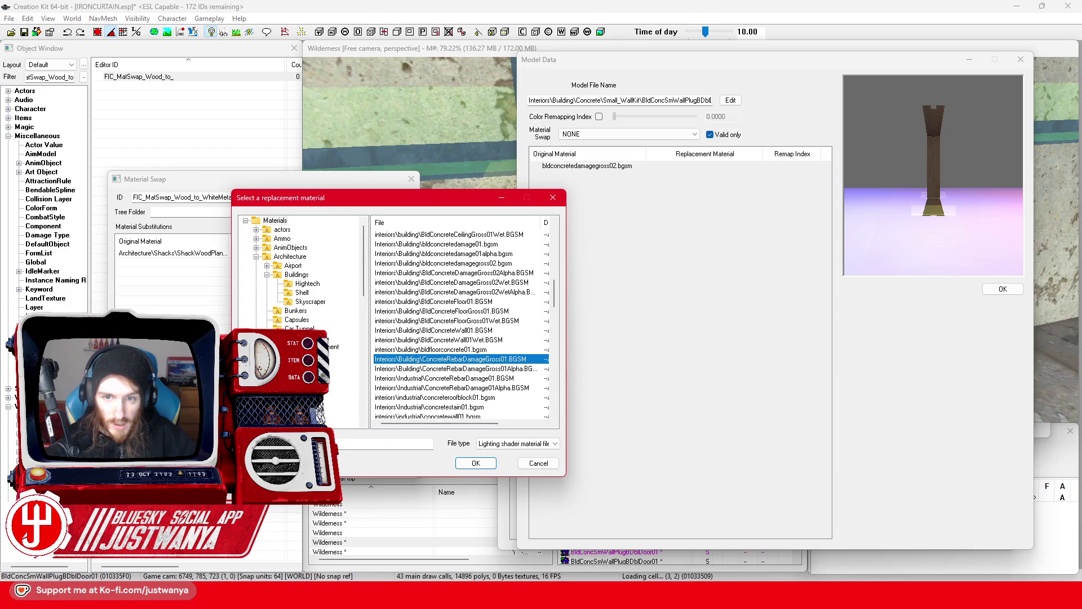
left_click(376, 442)
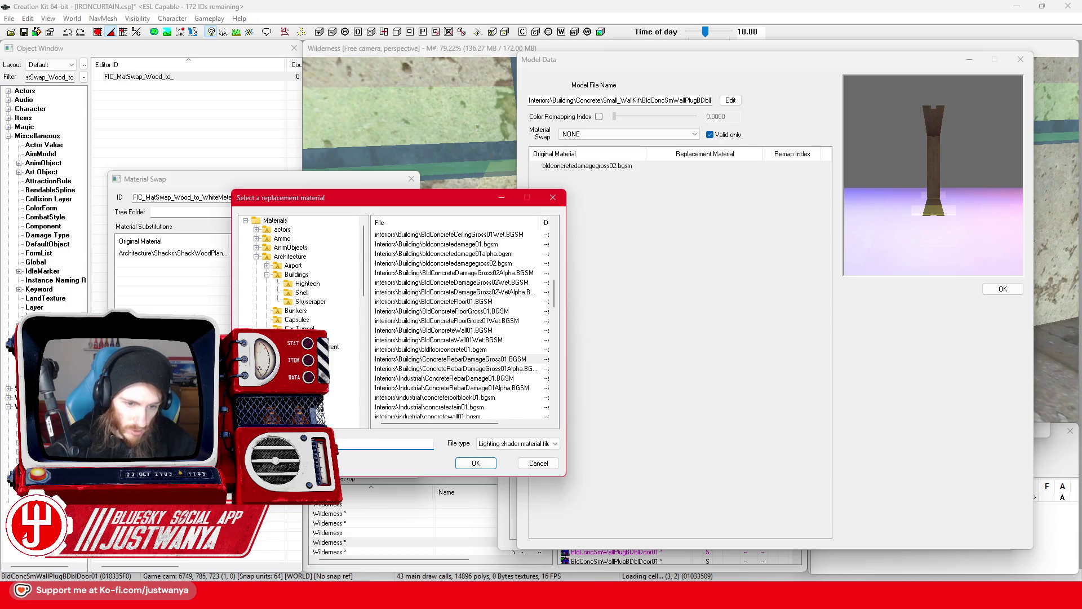
type("damagegross02")
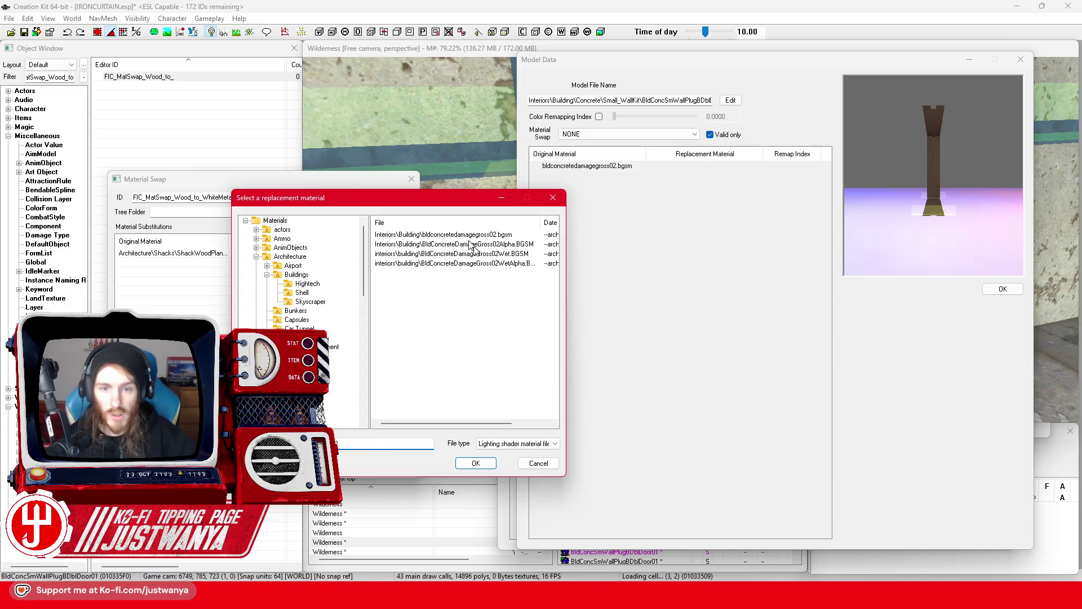
left_click(462, 234)
left_click(476, 463)
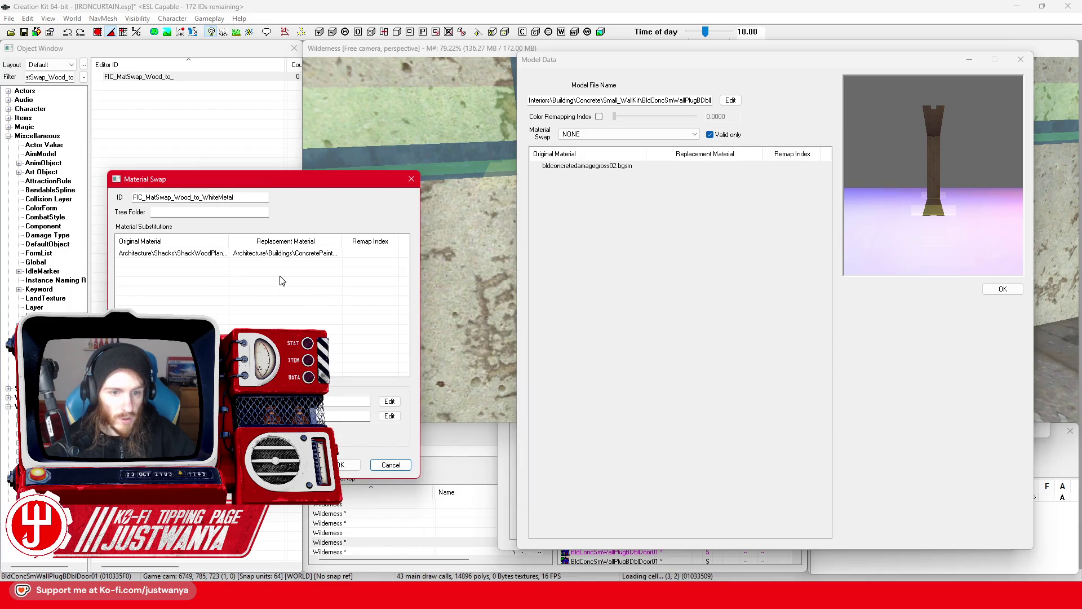
Step: Close the wall's Model Data and base object windows and reposition the swap editor
left_click(1025, 62)
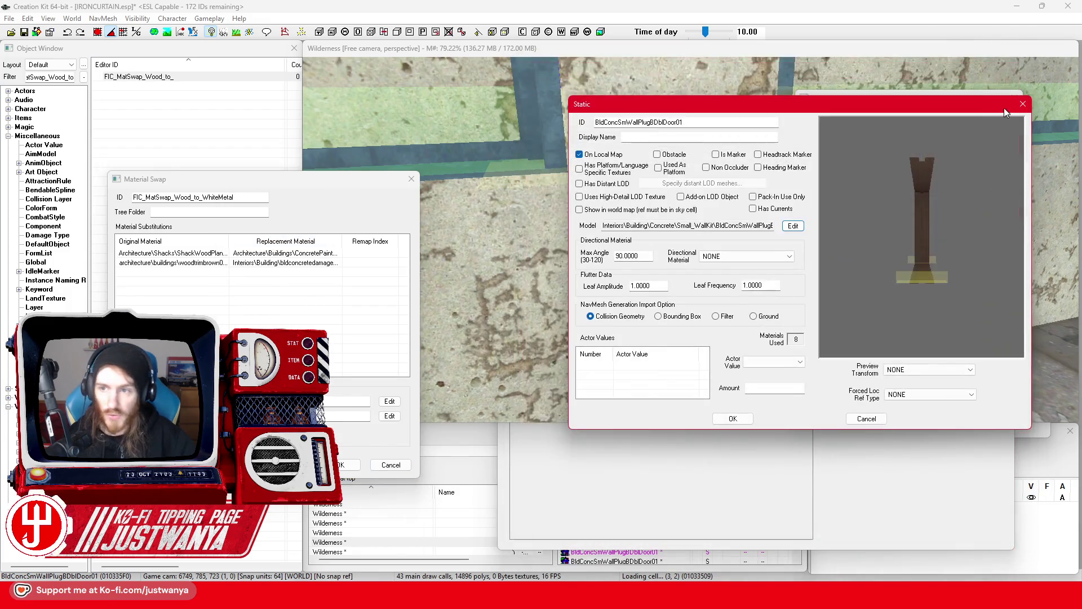
left_click(1024, 105)
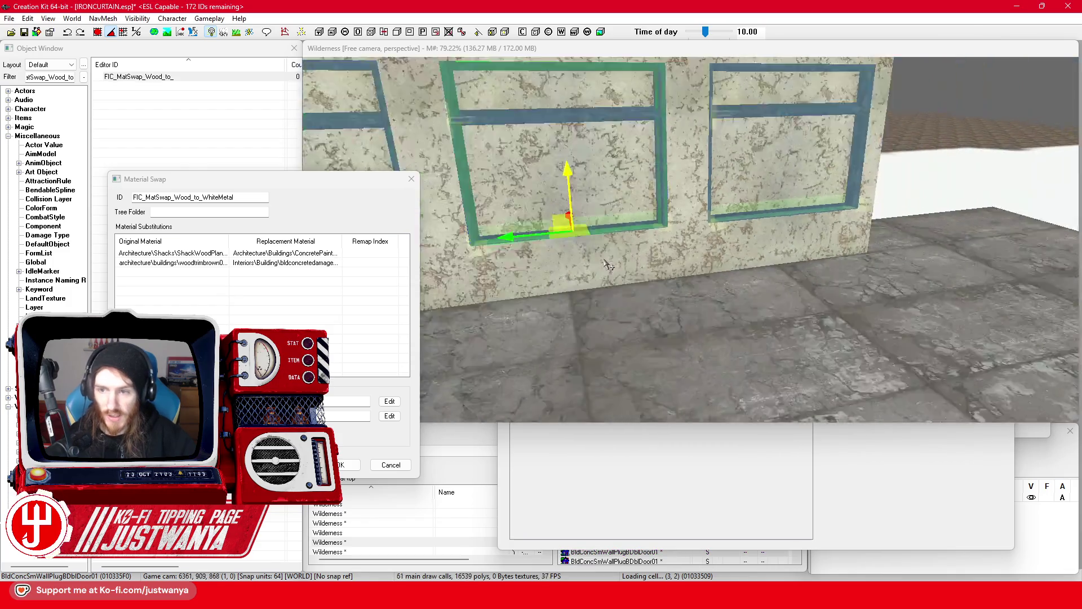
left_click(838, 247)
left_click_drag(297, 180, 477, 152)
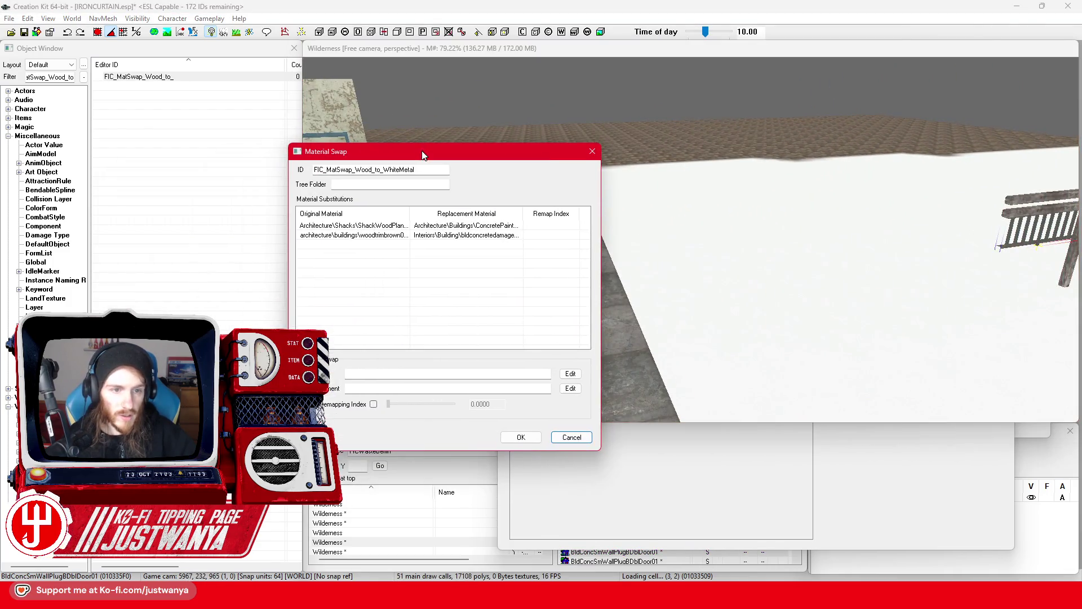
Step: Rename the swap to FIC_MatSwap_TVTowerFence and save it as a new object
key("shift+Left")
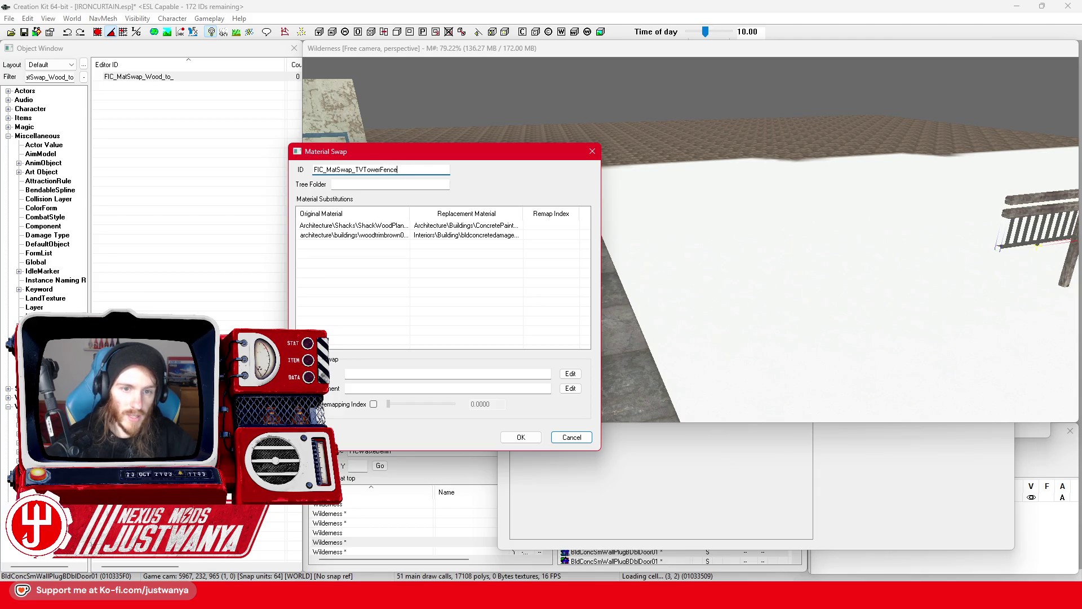
double_click(397, 169)
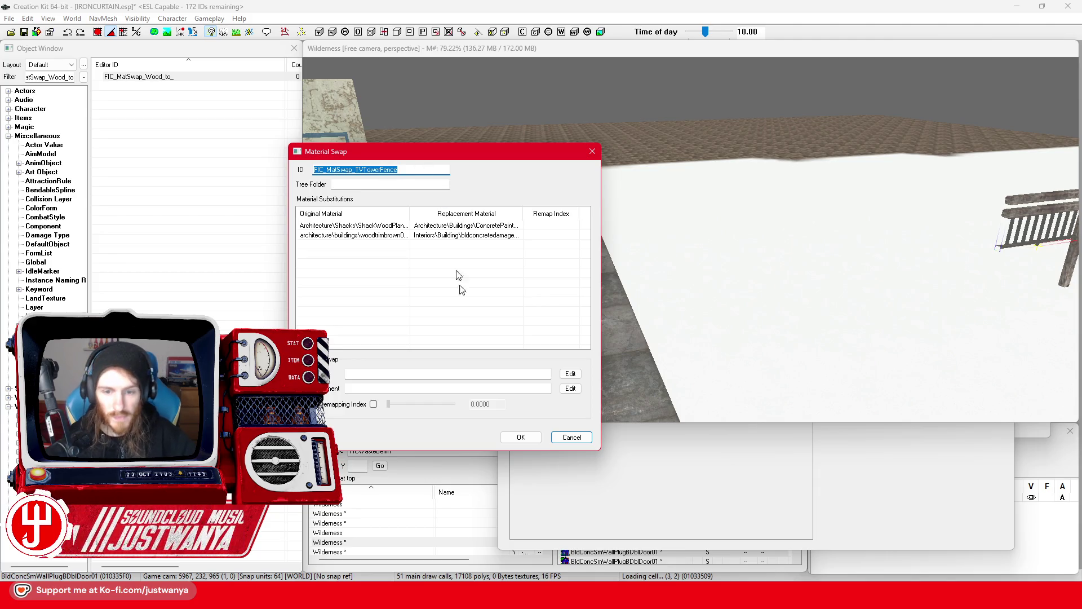
left_click(521, 437)
left_click(561, 341)
left_click(572, 341)
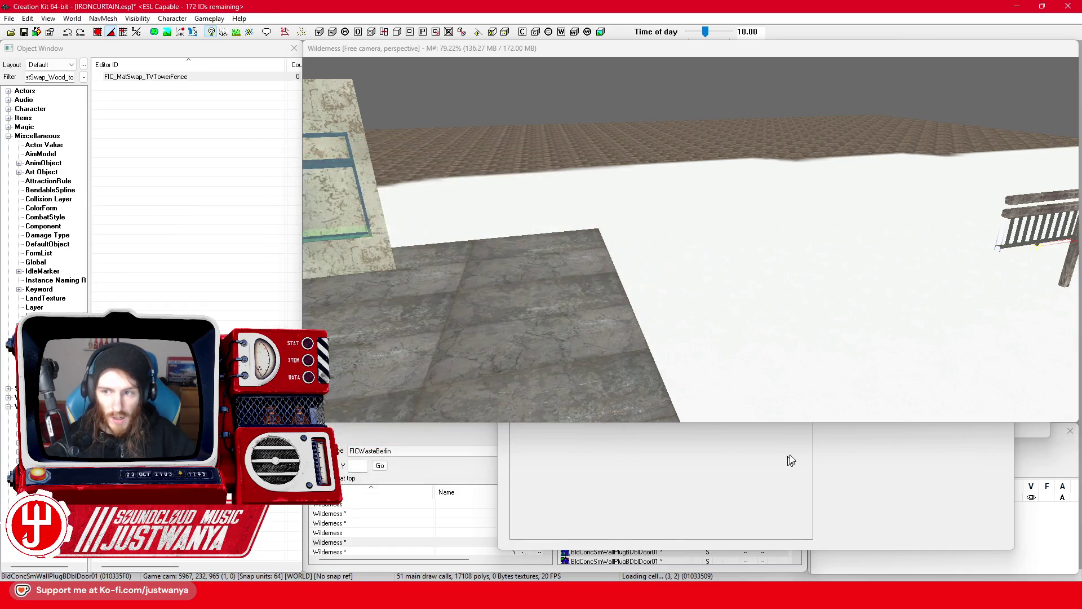
Step: Close the remaining dialogs and select the other fence's post and rails
key("Return")
left_click(1036, 111)
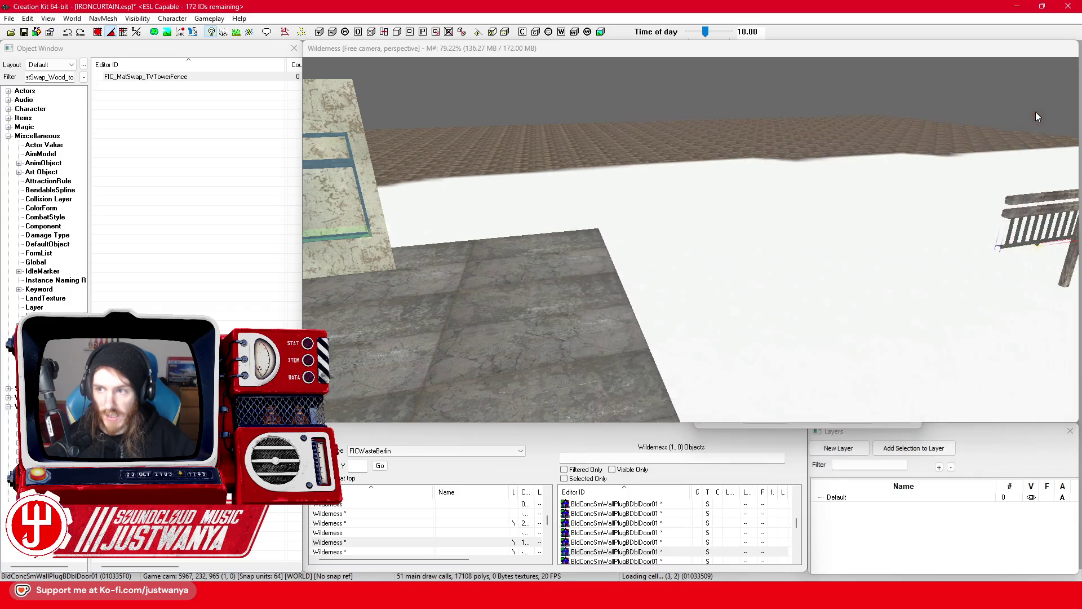
mouse_move(887, 266)
left_mouse_down()
mouse_move(834, 259)
mouse_move(703, 155)
left_mouse_up()
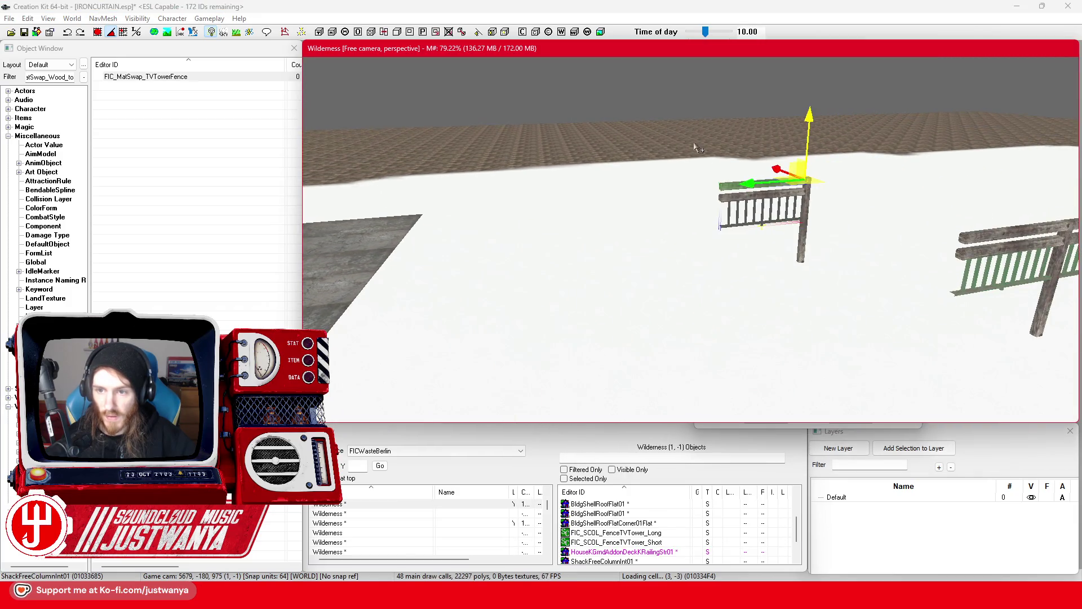
left_click_drag(855, 304, 854, 304)
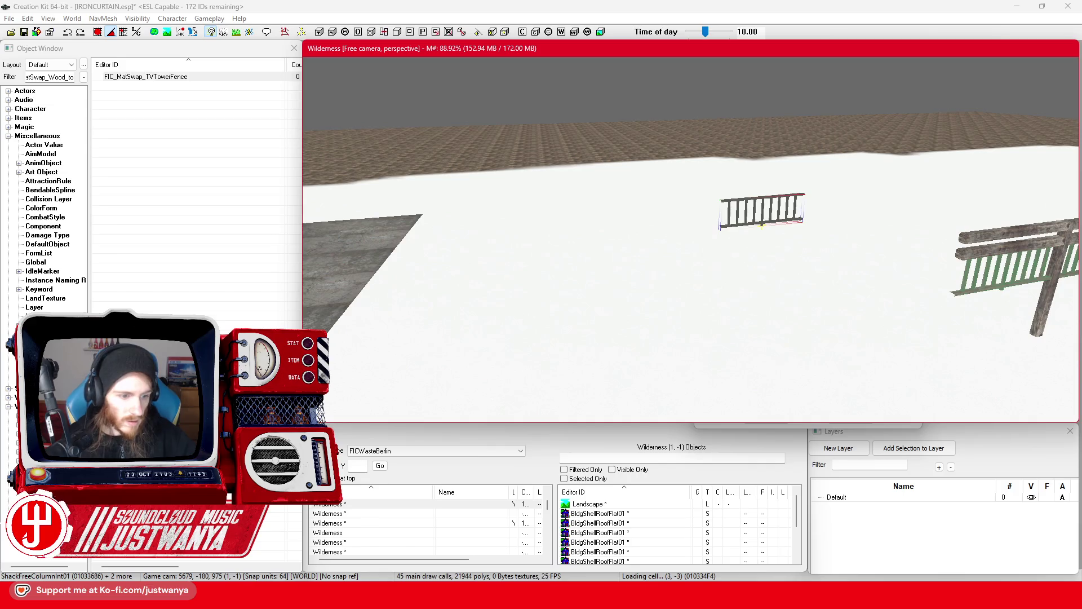
left_click(83, 123)
Step: Filter objects by 'TV' and open FIC_SCOL_FenceTVTower_Single after checking the tower and long-fence collections
double_click(50, 77)
type("TV")
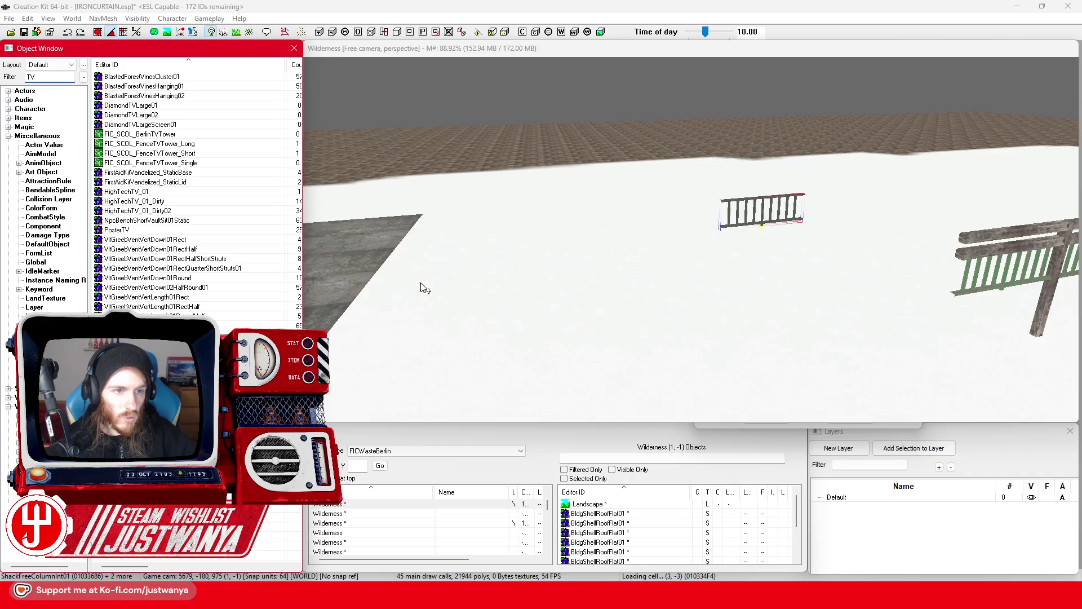
scroll(422, 288, "up", 5)
double_click(138, 135)
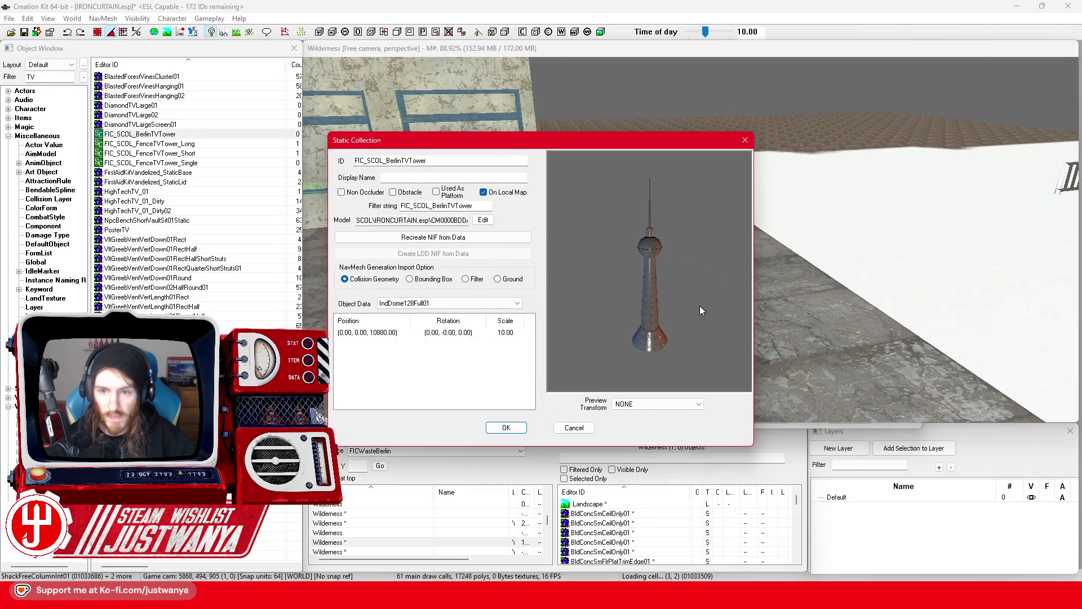
left_click(744, 139)
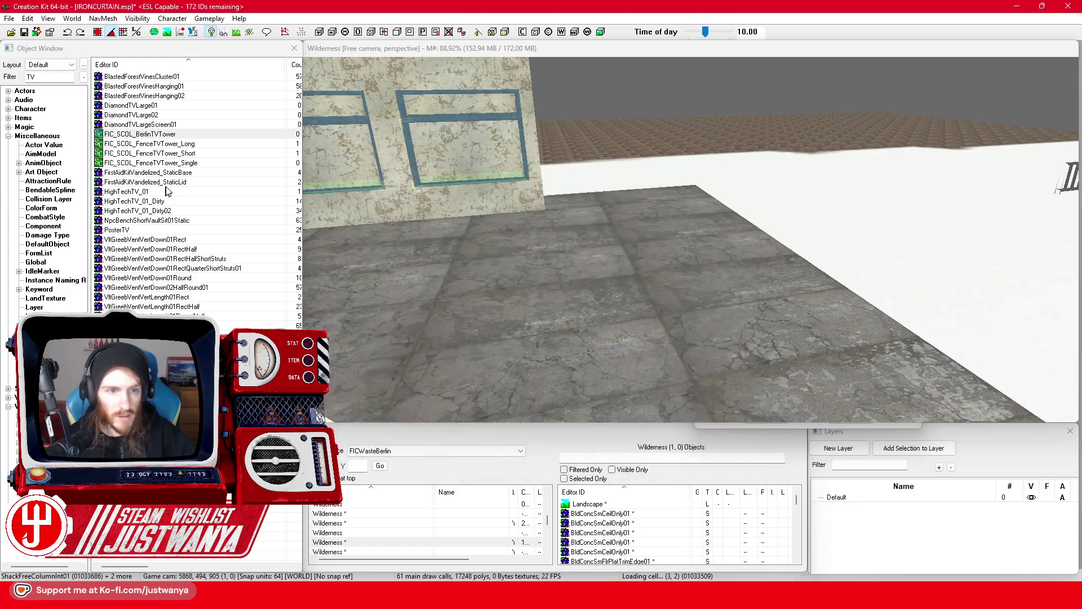
double_click(215, 144)
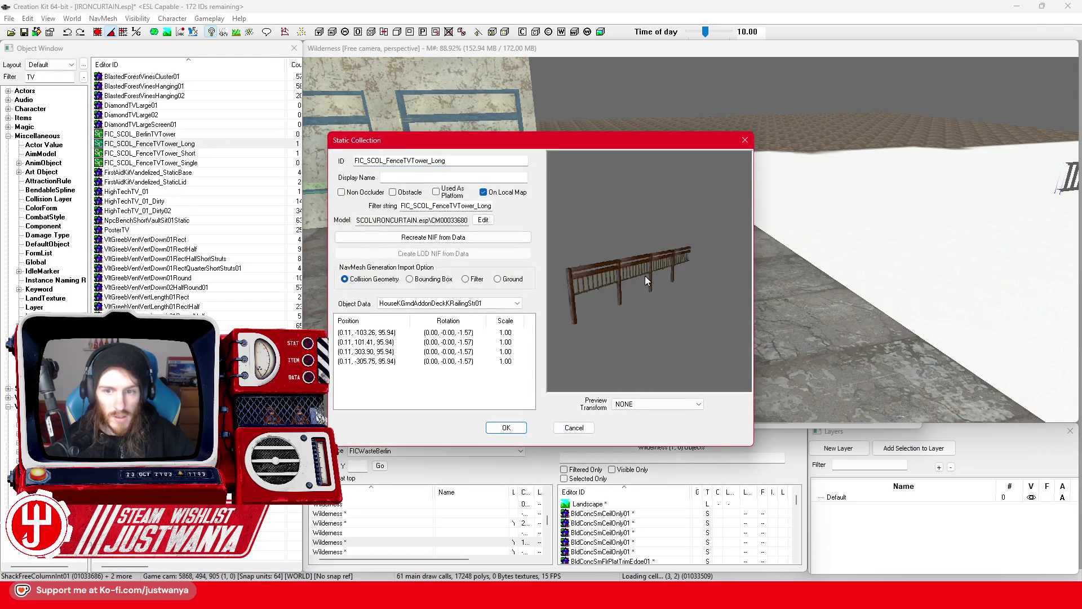
left_click(745, 140)
double_click(206, 163)
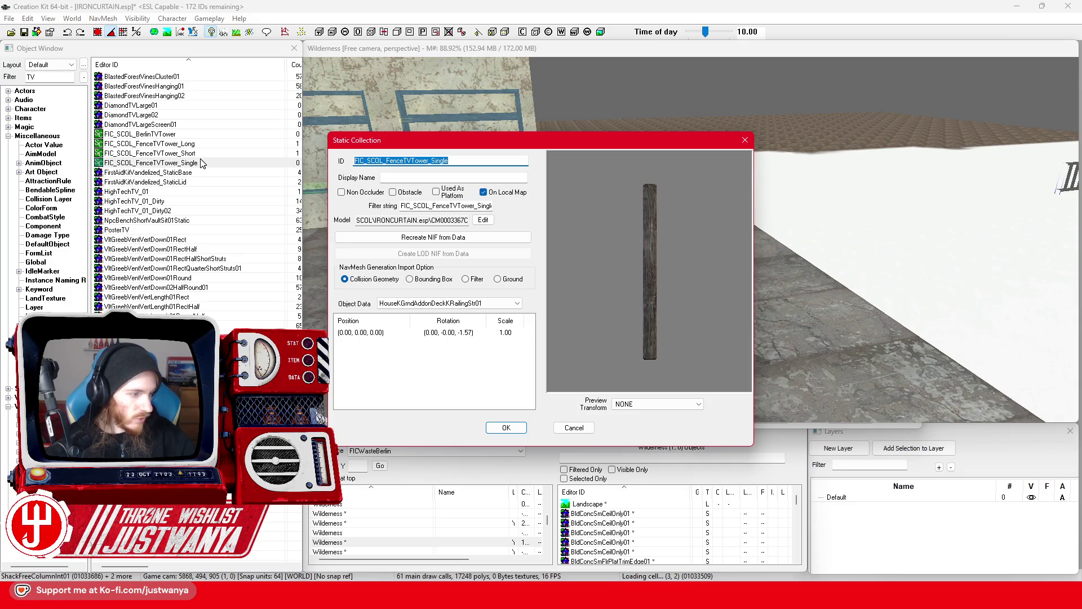
Step: Give the single fence's model the FIC_MatSwap_TVTowerFence swap, save it, and place a copy in the cell
mouse_move(569, 249)
left_mouse_down()
mouse_move(696, 276)
mouse_move(620, 259)
left_mouse_up()
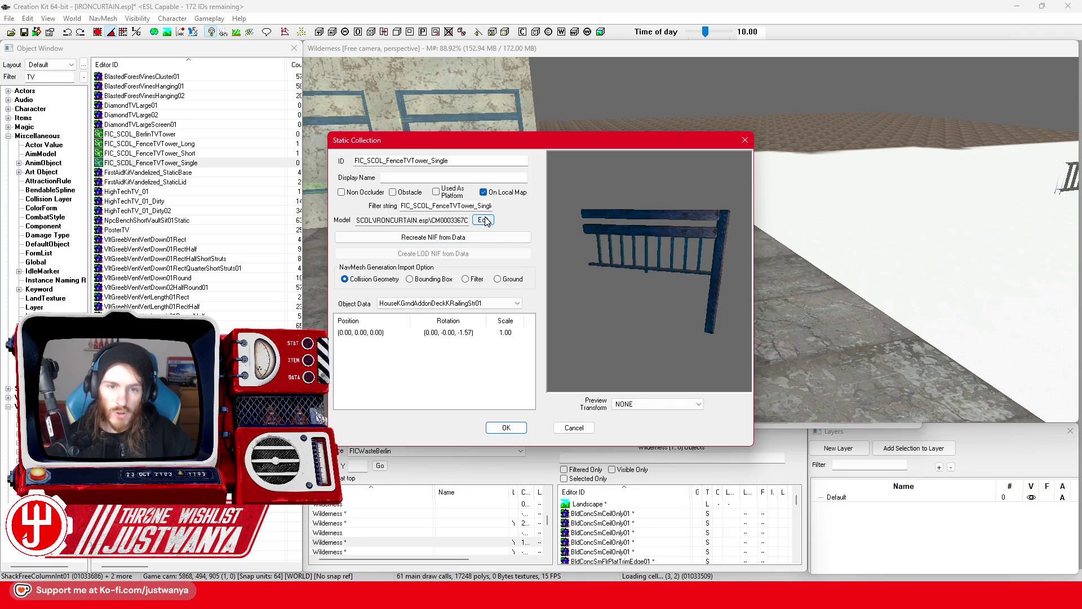
left_click(486, 220)
left_click(461, 123)
left_click(383, 135)
mouse_move(620, 184)
left_mouse_down()
mouse_move(756, 177)
mouse_move(701, 172)
mouse_move(704, 184)
mouse_move(682, 168)
mouse_move(697, 174)
mouse_move(708, 157)
mouse_move(753, 150)
mouse_move(769, 172)
mouse_move(869, 168)
mouse_move(670, 176)
left_mouse_up()
scroll(708, 157, "up", 3)
scroll(708, 157, "down", 2)
left_click(758, 278)
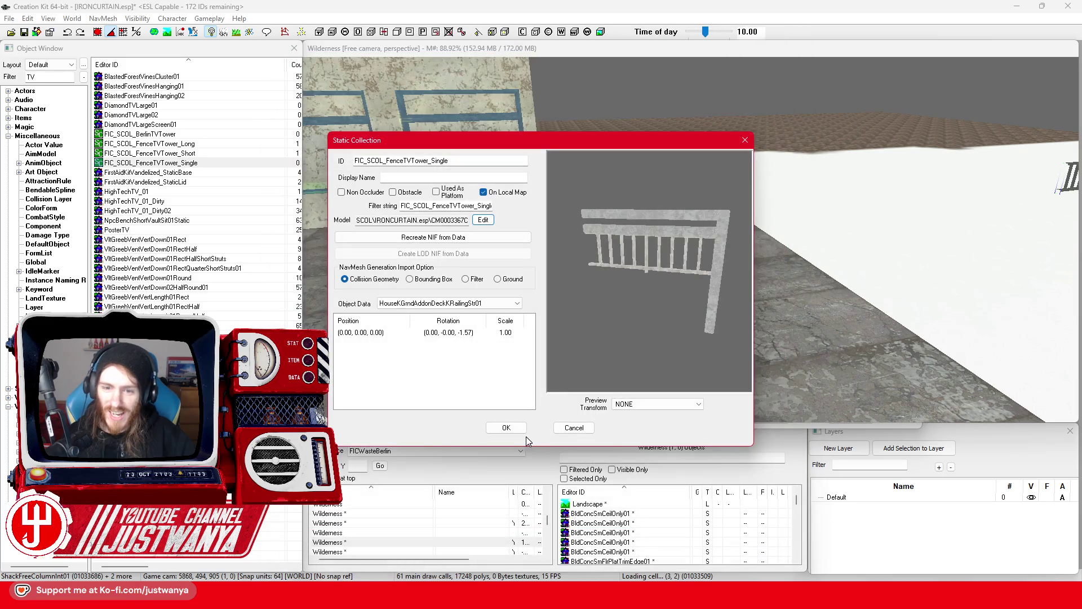
left_click(506, 431)
left_click_drag(162, 163, 648, 263)
scroll(620, 262, "up", 10)
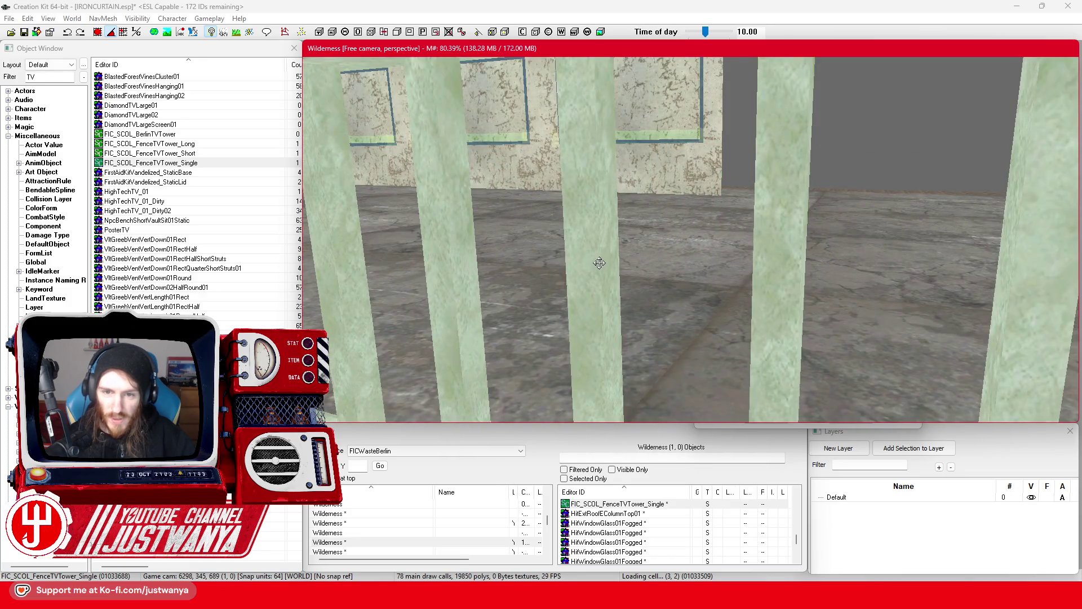
scroll(599, 262, "down", 8)
scroll(620, 265, "up", 5)
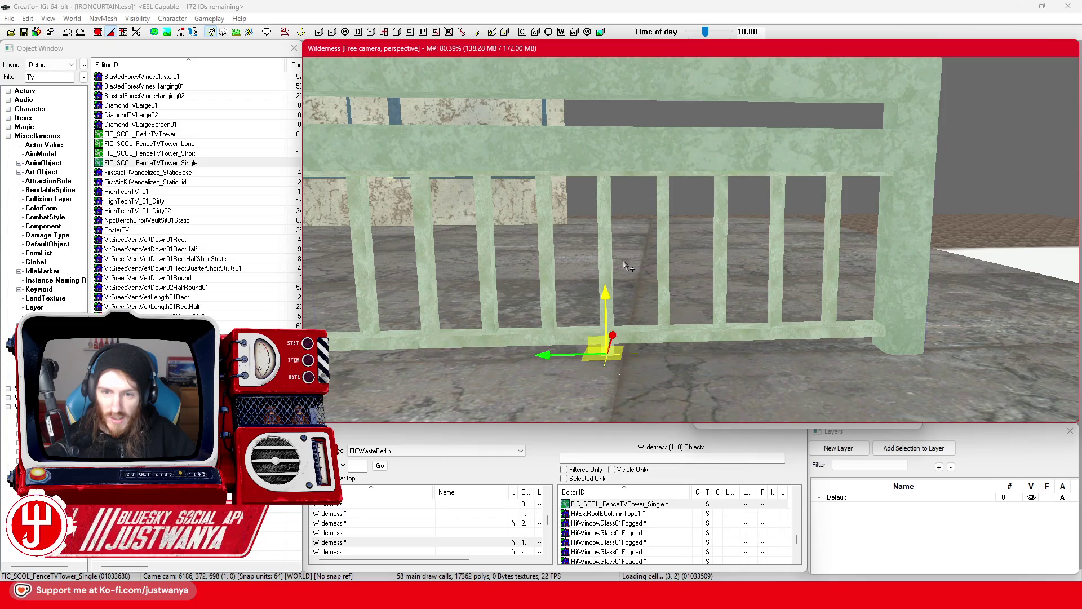
scroll(620, 266, "down", 6)
scroll(606, 270, "up", 3)
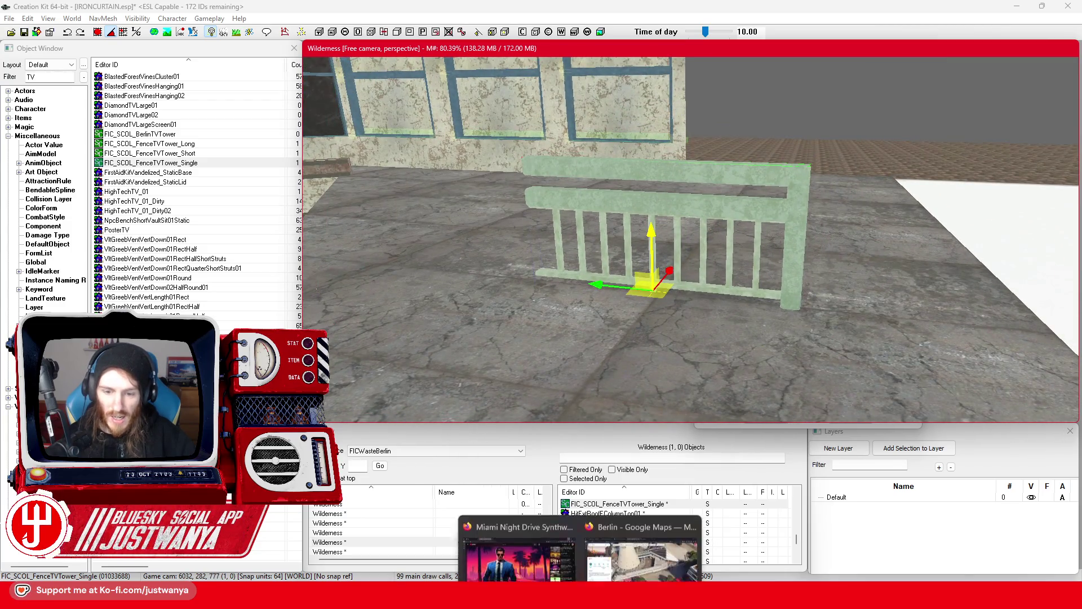
left_click(621, 547)
scroll(641, 367, "up", 3)
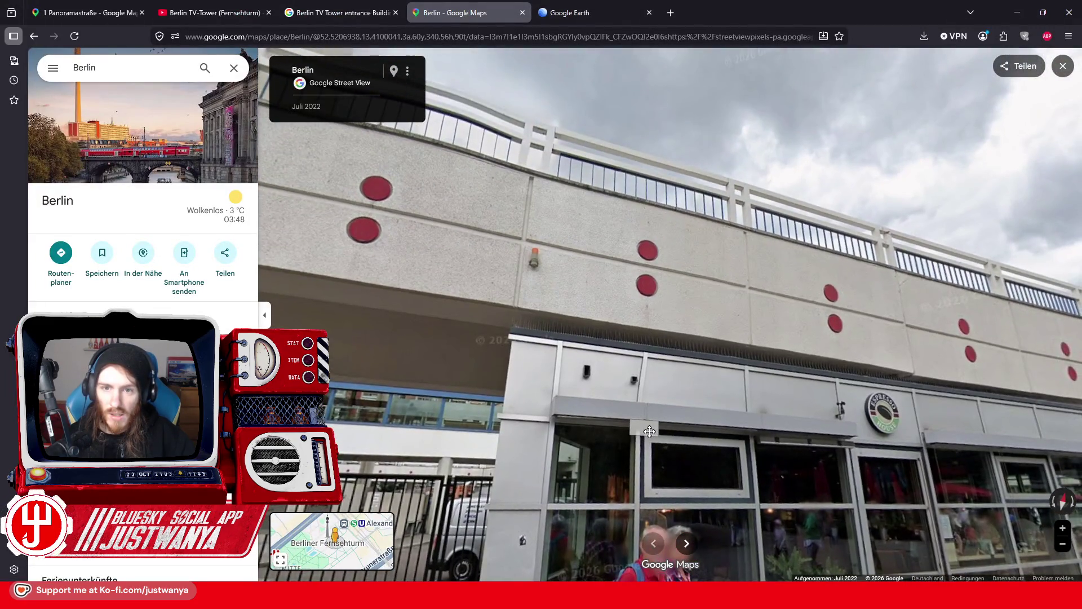
left_click(1017, 12)
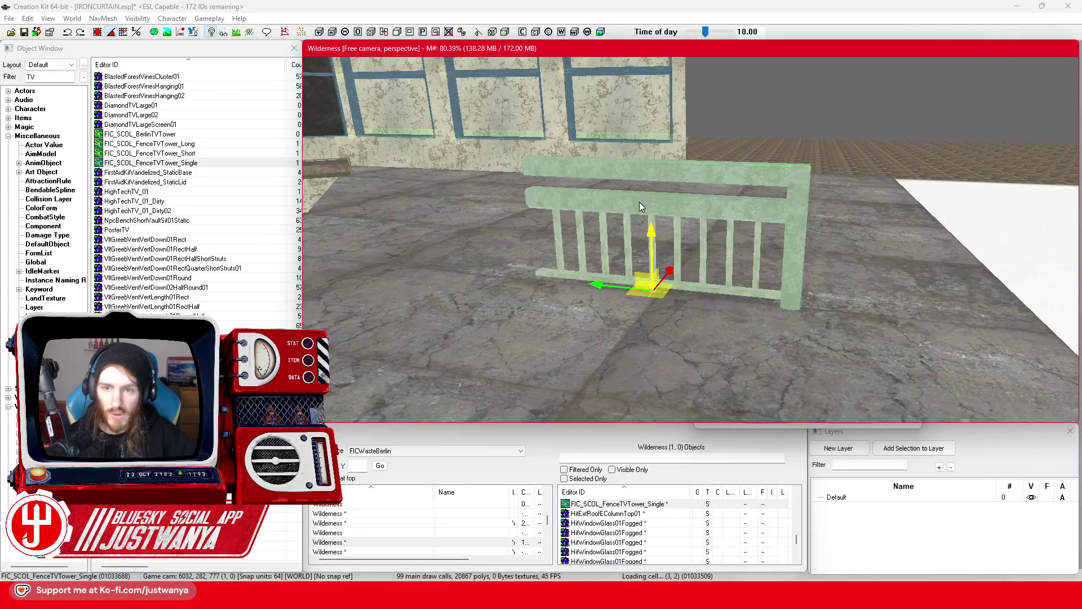
Step: Delete the test fence and inspect the window plug's base object and material swap options
key("Delete")
scroll(588, 291, "up", 5)
scroll(588, 291, "up", 5)
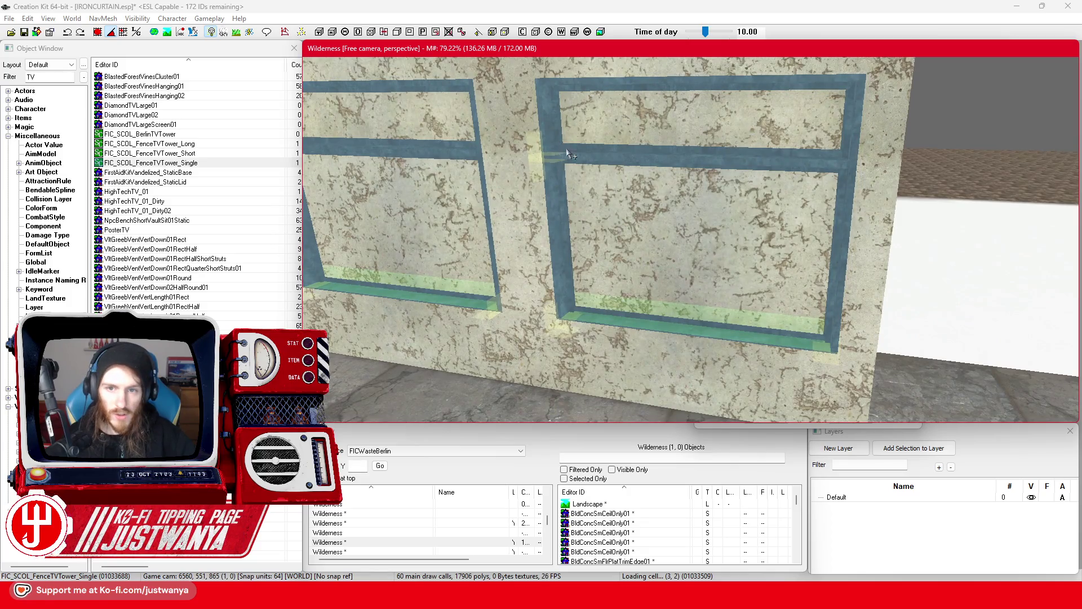
double_click(555, 136)
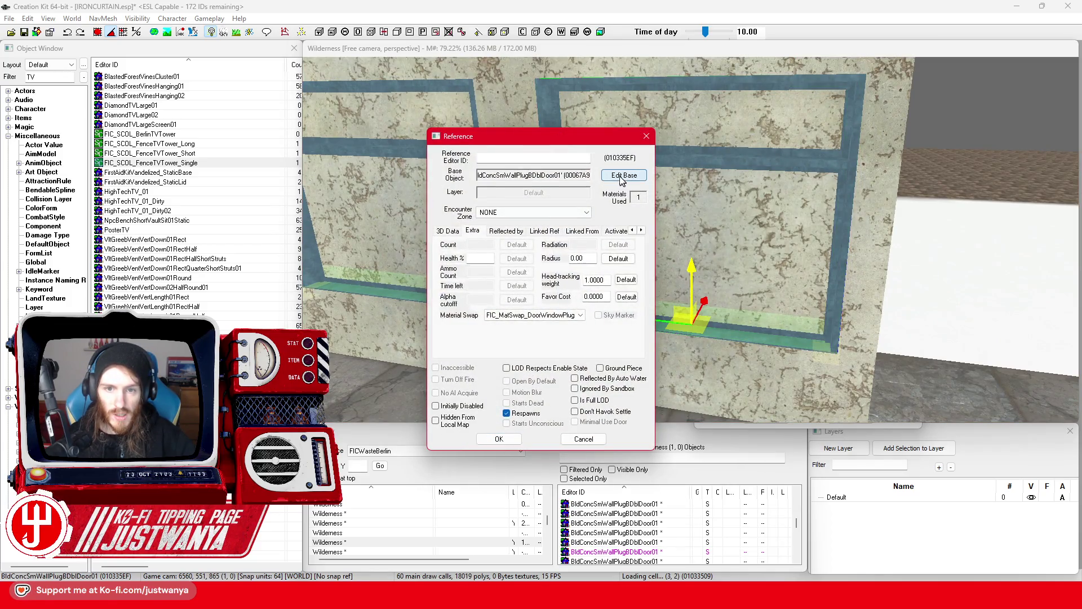
left_click(625, 176)
left_click(765, 131)
left_click(580, 315)
left_click(535, 345)
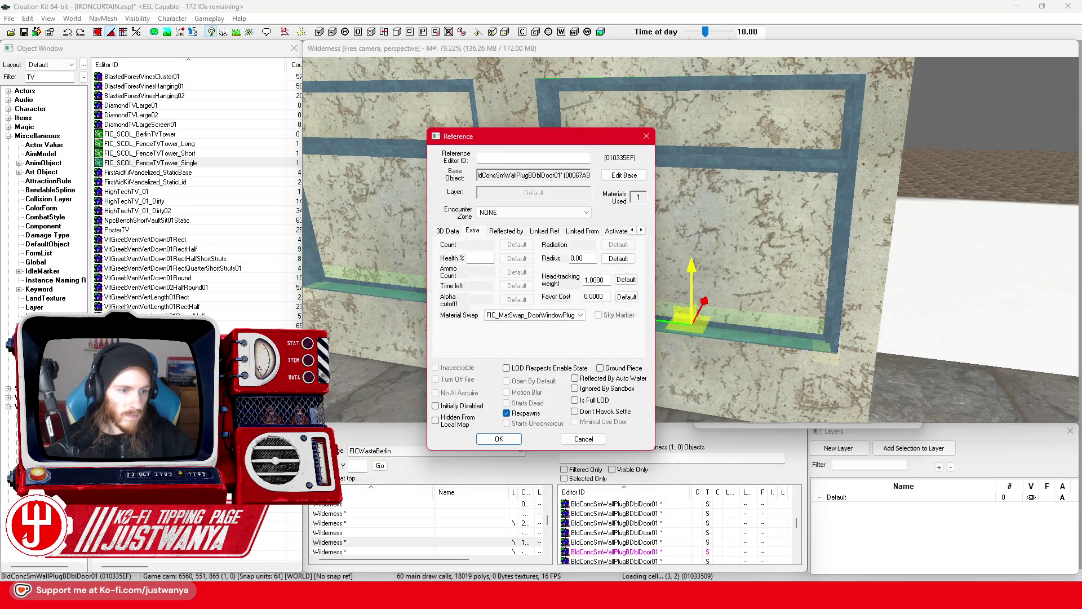
Step: Open FIC_MatSwap_DoorWindowPlugFrame_Blue and inspect its bldconcretedamagegross02-to-BldCeilingBlue01 substitution
left_click(48, 325)
type("DoorWindo")
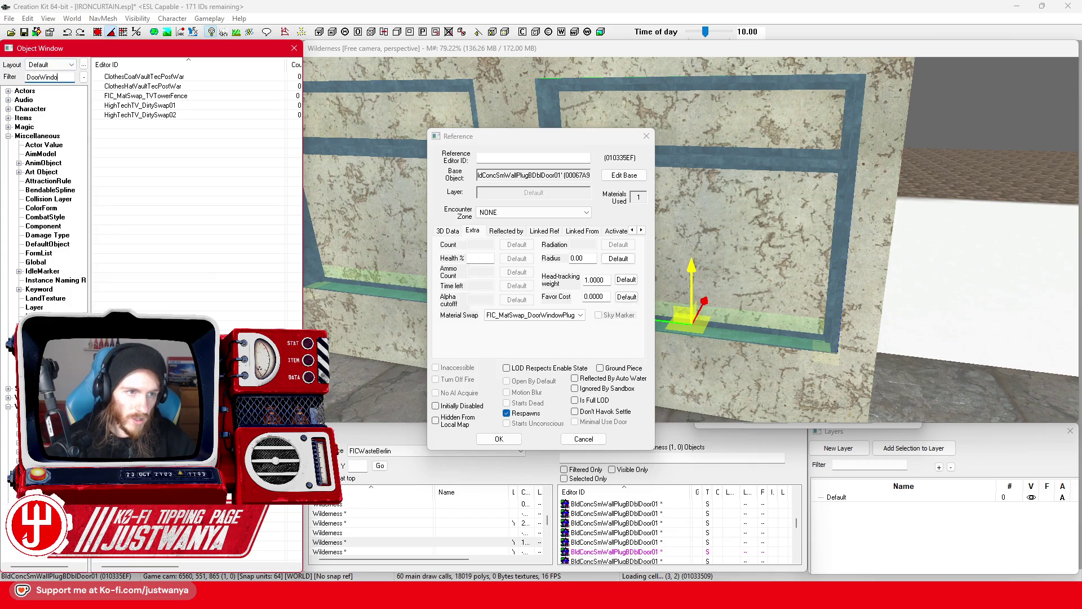
type("w")
double_click(164, 76)
mouse_move(471, 147)
left_mouse_down()
mouse_move(613, 139)
mouse_move(910, 82)
left_mouse_up()
left_click(911, 160)
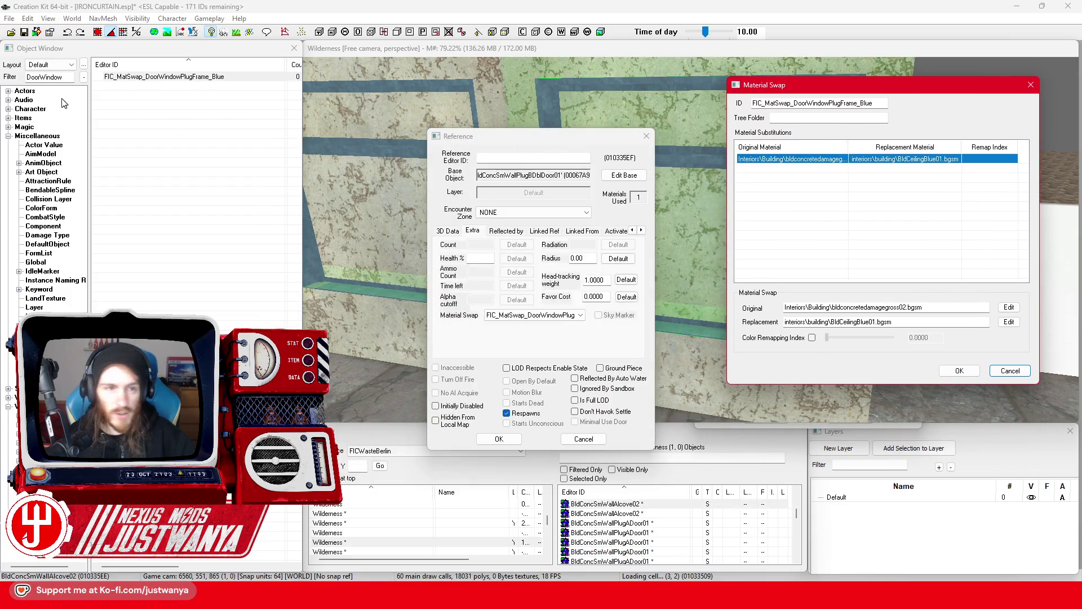
double_click(33, 77)
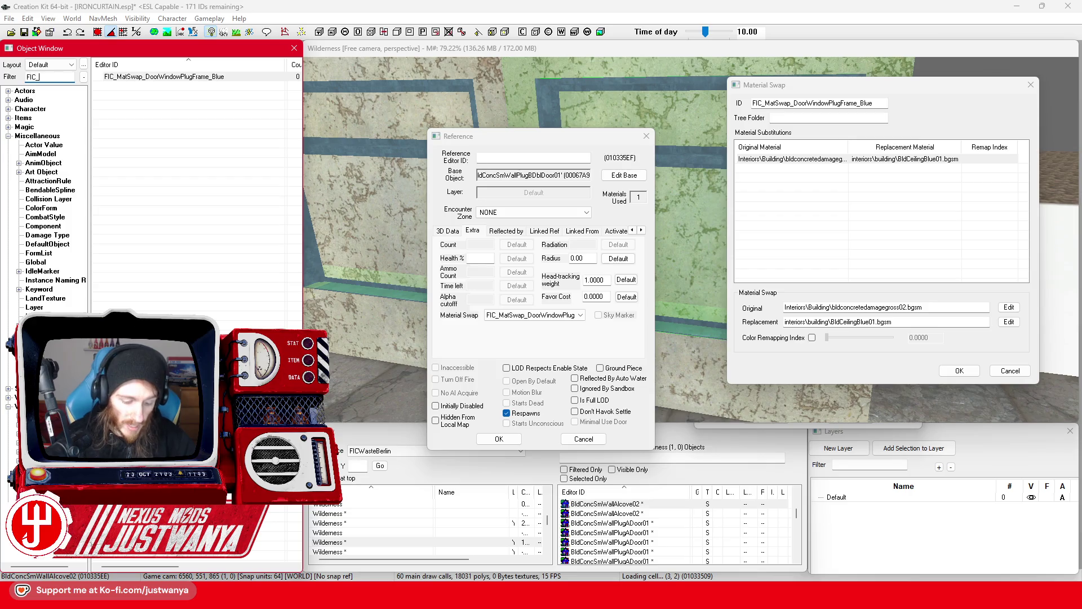
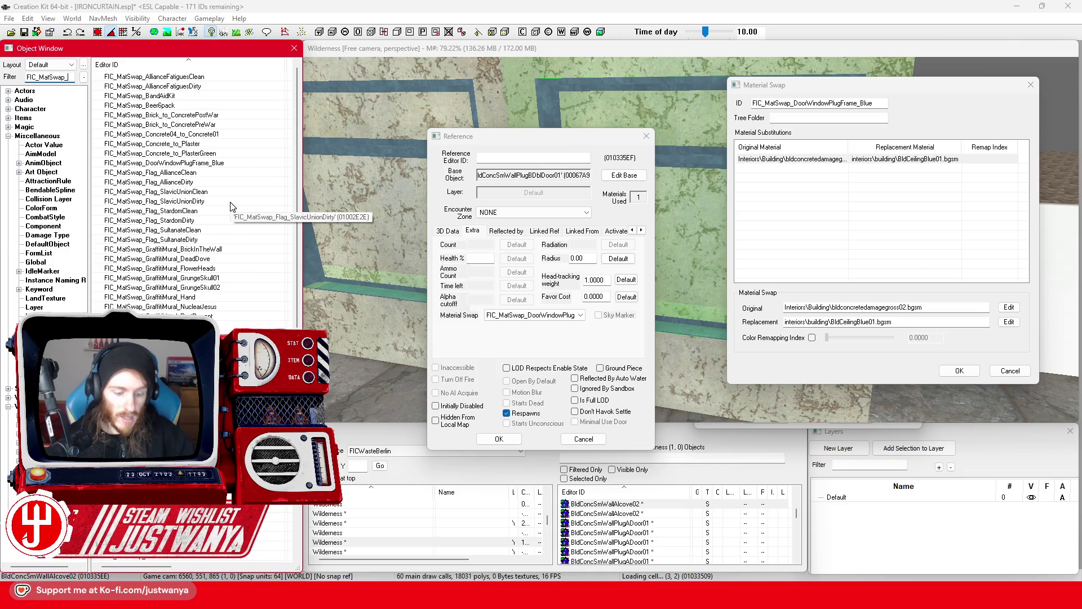
Step: Open FIC_MatSwap_TVTowerFence and browse the Materials folder for the second substitution's replacement
double_click(146, 76)
mouse_move(451, 149)
left_mouse_down()
mouse_move(393, 155)
mouse_move(272, 136)
left_mouse_up()
left_click(307, 212)
left_click(403, 366)
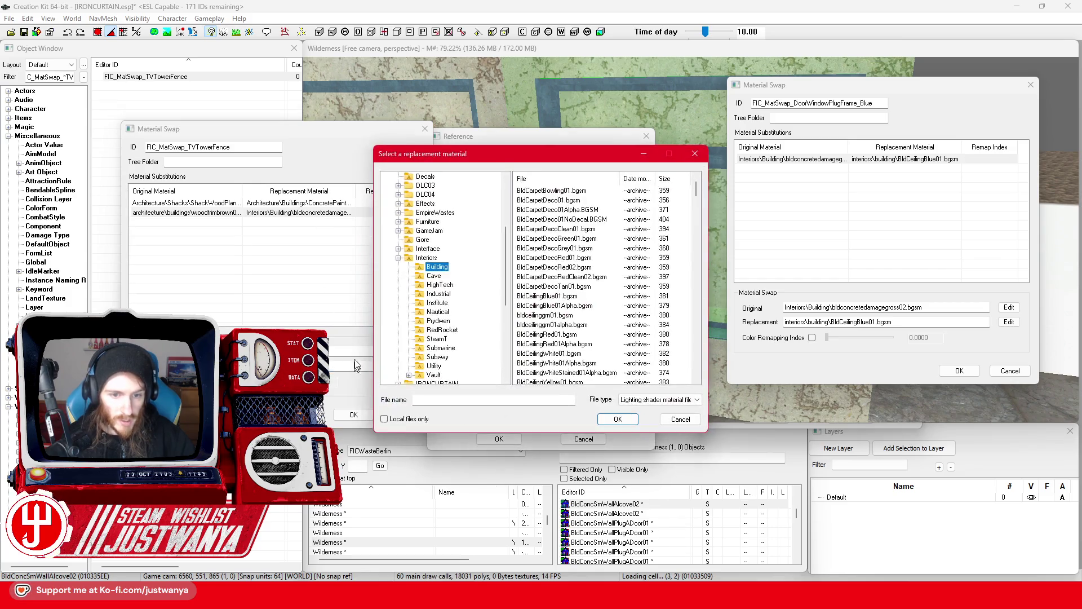
left_click_drag(524, 157, 403, 159)
scroll(321, 243, "up", 5)
left_click(303, 179)
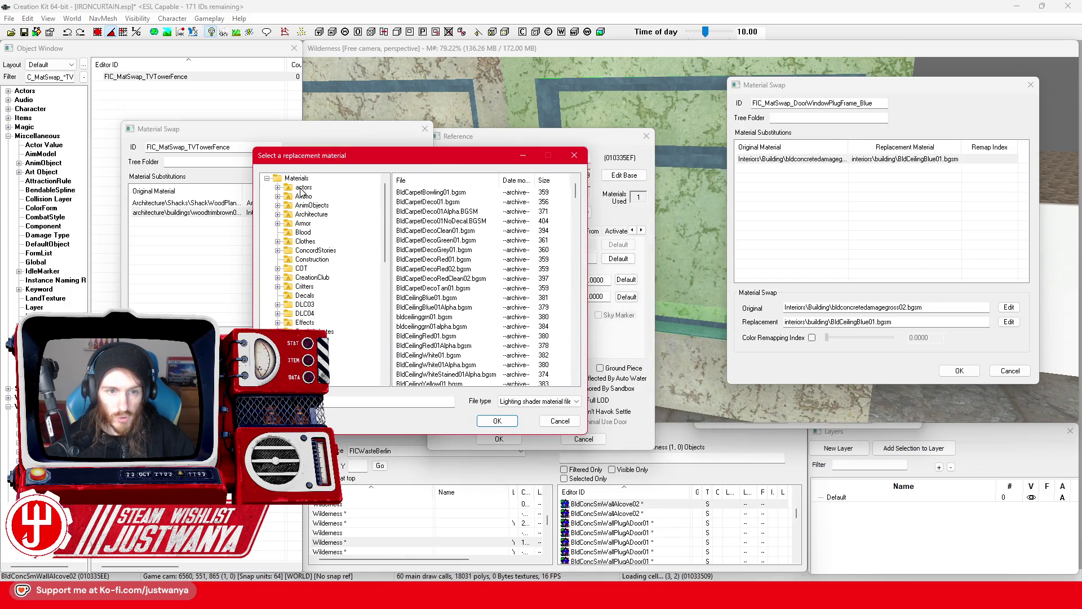
Step: Set BldCeilingBlue01.bgsm as the replacement, save the swap, and close the Reference and other swap windows
left_click(372, 401)
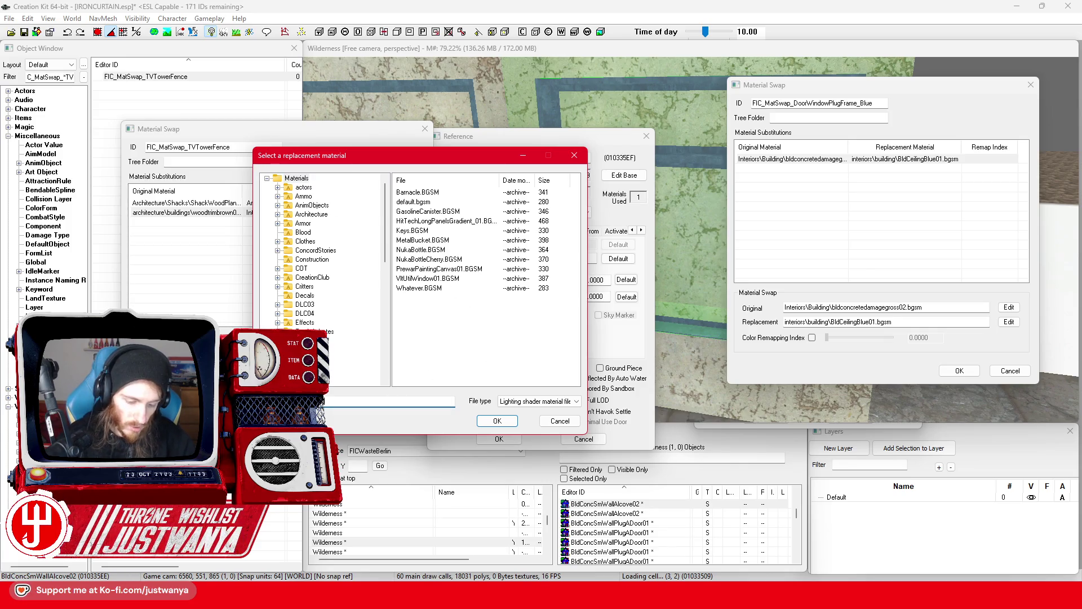
key("Return")
left_click(487, 192)
left_click(498, 421)
left_click(349, 420)
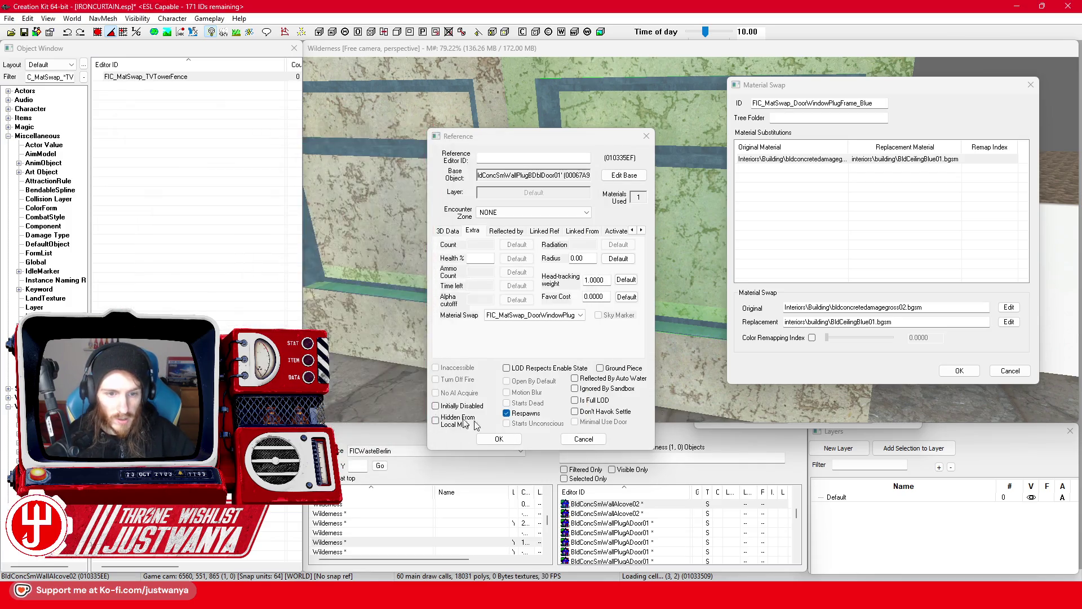
left_click(590, 444)
left_click(1023, 375)
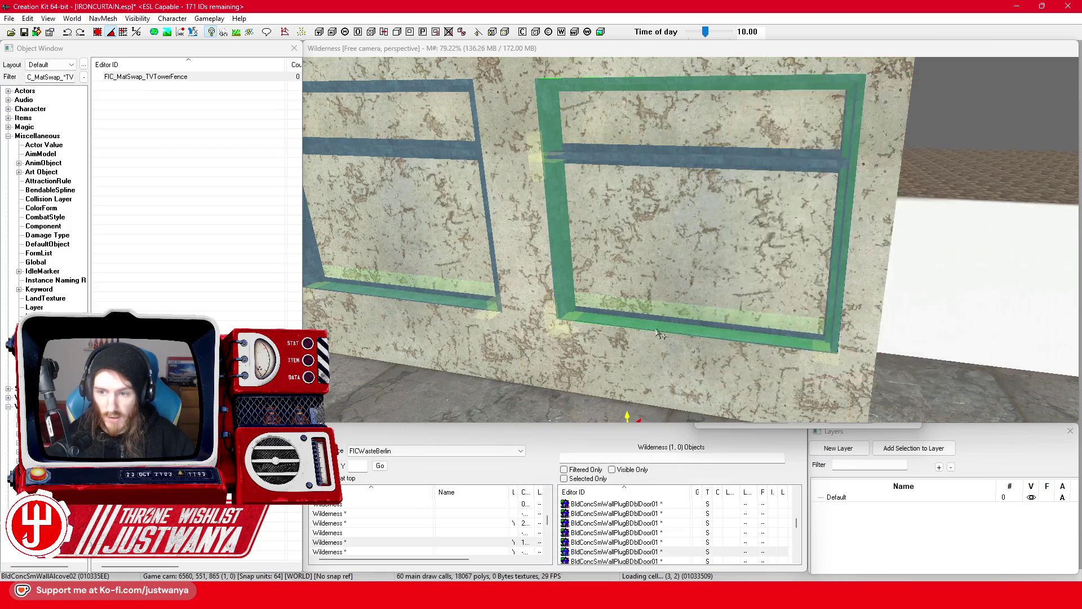
Step: Pan over the fences, frame a roof tile, and open FIC_SCOL_FenceTVTower_Single
scroll(651, 334, "down", 10)
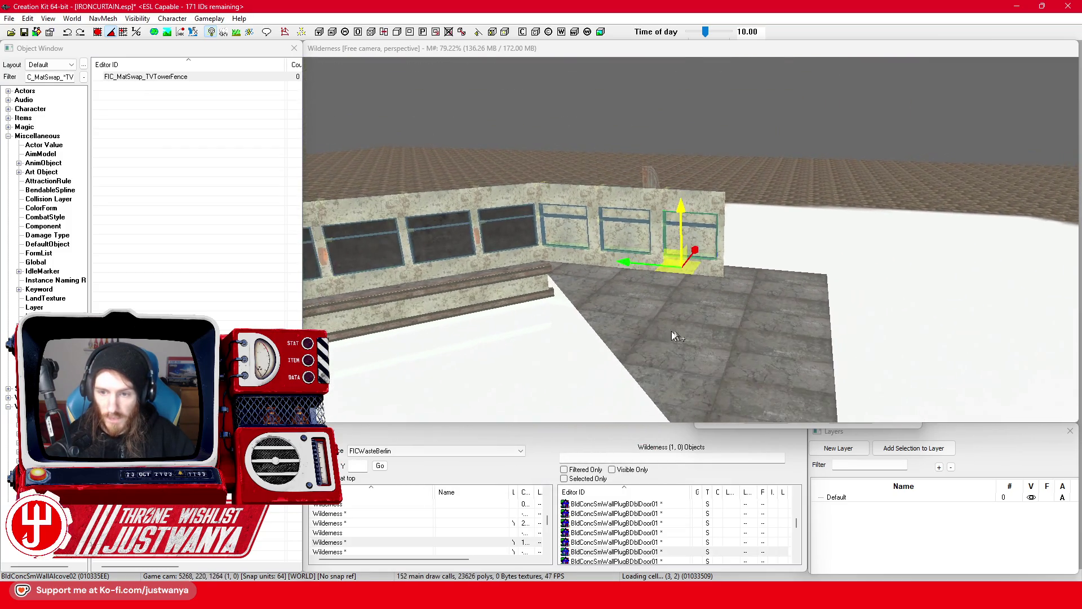
mouse_move(685, 319)
left_mouse_down()
mouse_move(590, 273)
mouse_move(575, 278)
left_mouse_up()
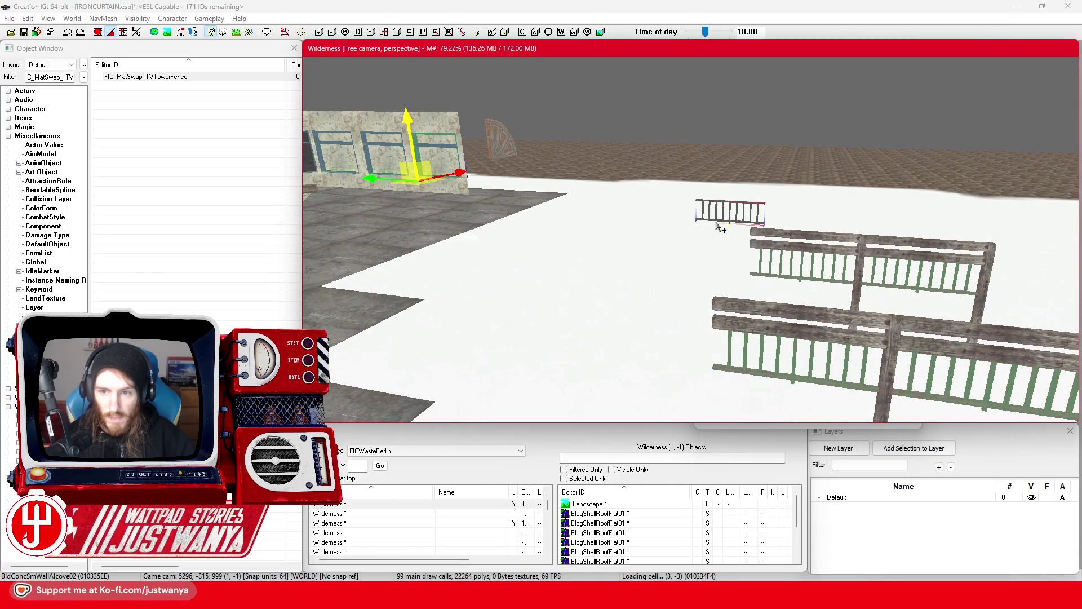
scroll(562, 161, "down", 2)
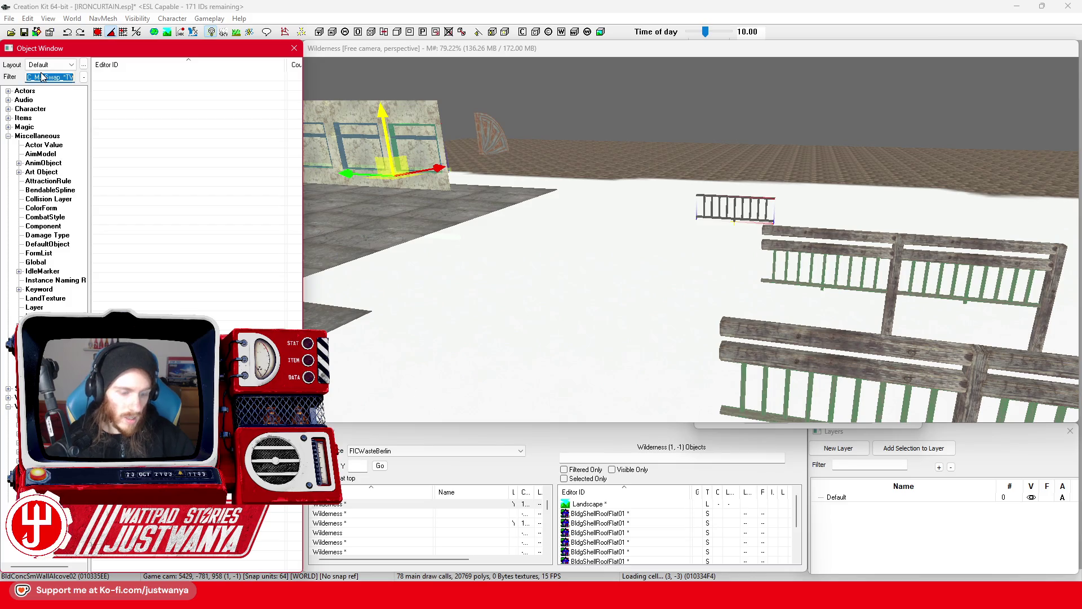
scroll(778, 117, "up", 3)
left_click(812, 188)
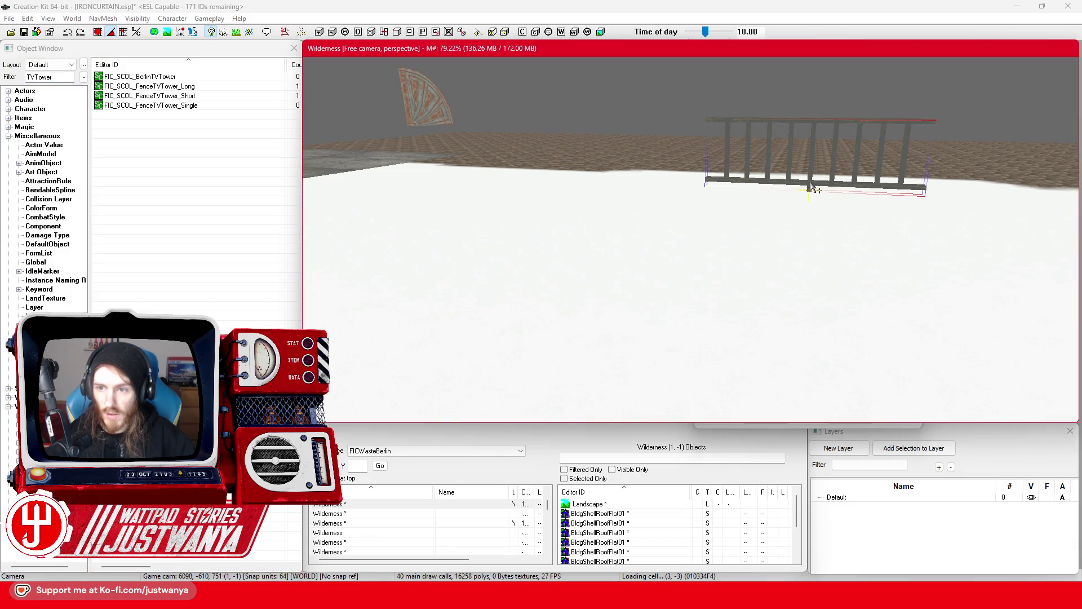
scroll(768, 206, "down", 3)
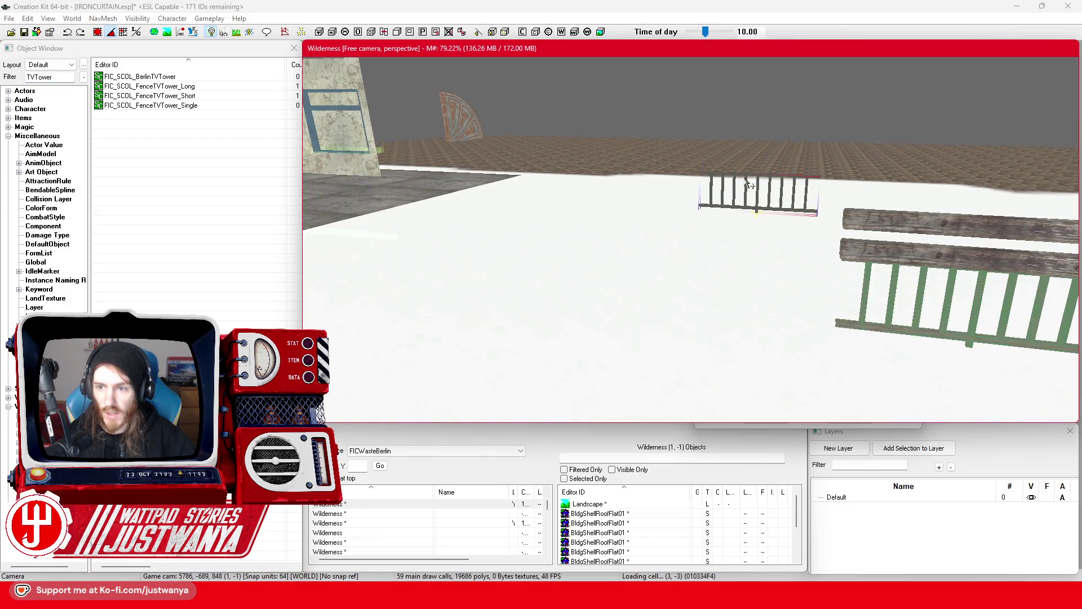
scroll(731, 237, "down", 3)
left_click_drag(731, 236, 724, 237)
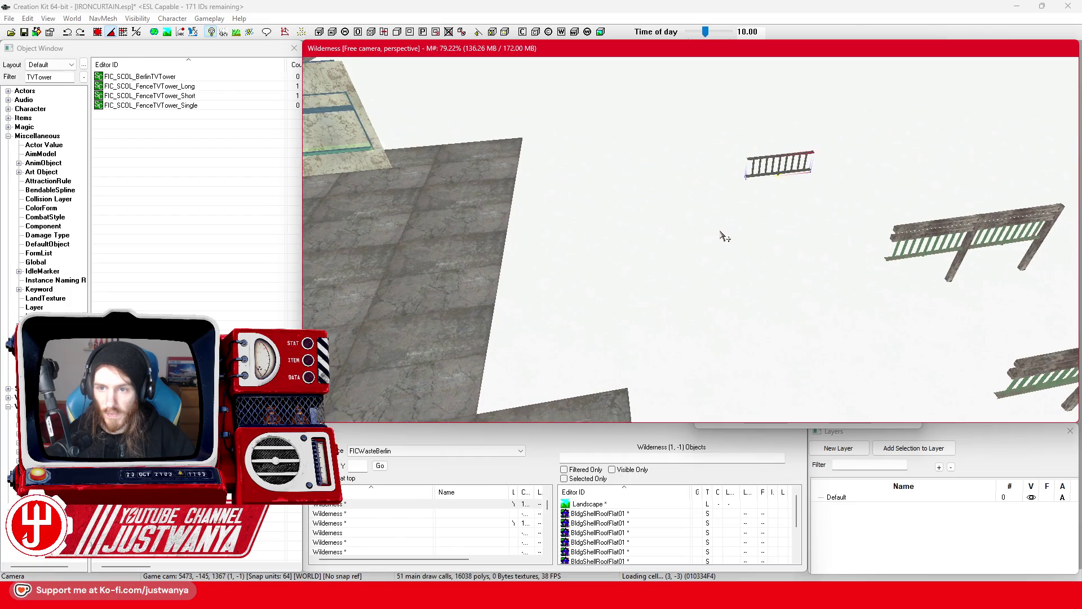
left_click(524, 251)
scroll(551, 254, "up", 5)
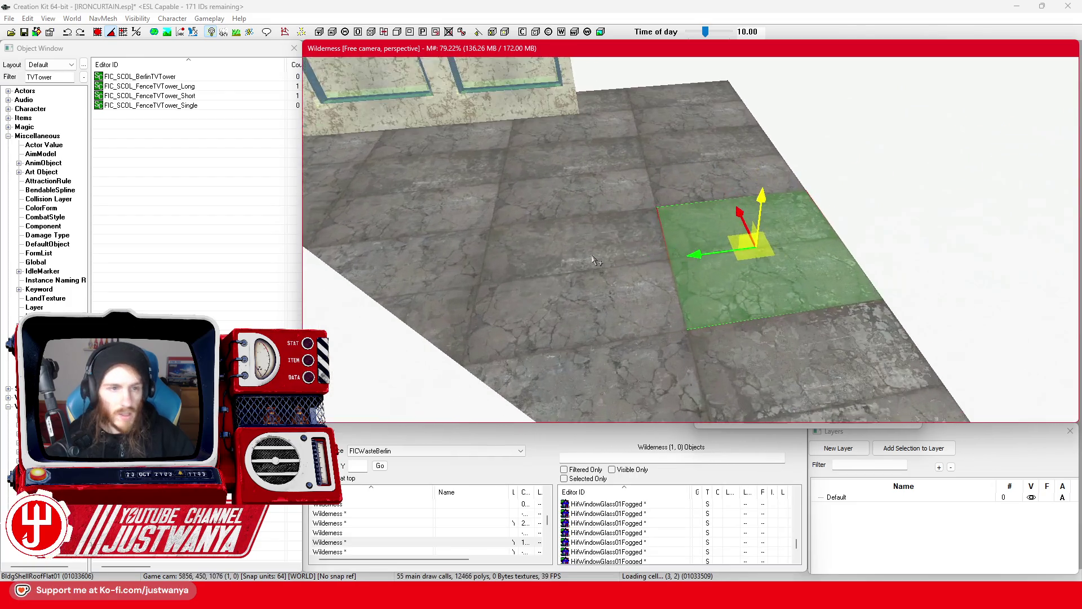
double_click(154, 105)
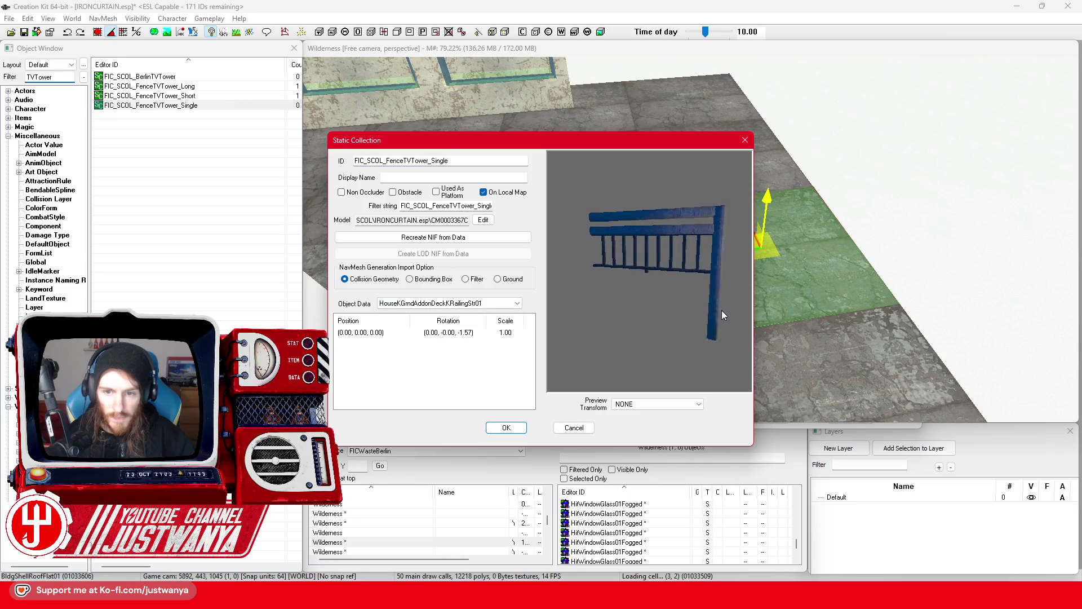
Step: Give FIC_SCOL_FenceTVTower_Short the FIC_MatSwap_TVTowerFence material swap and save it
left_click(745, 139)
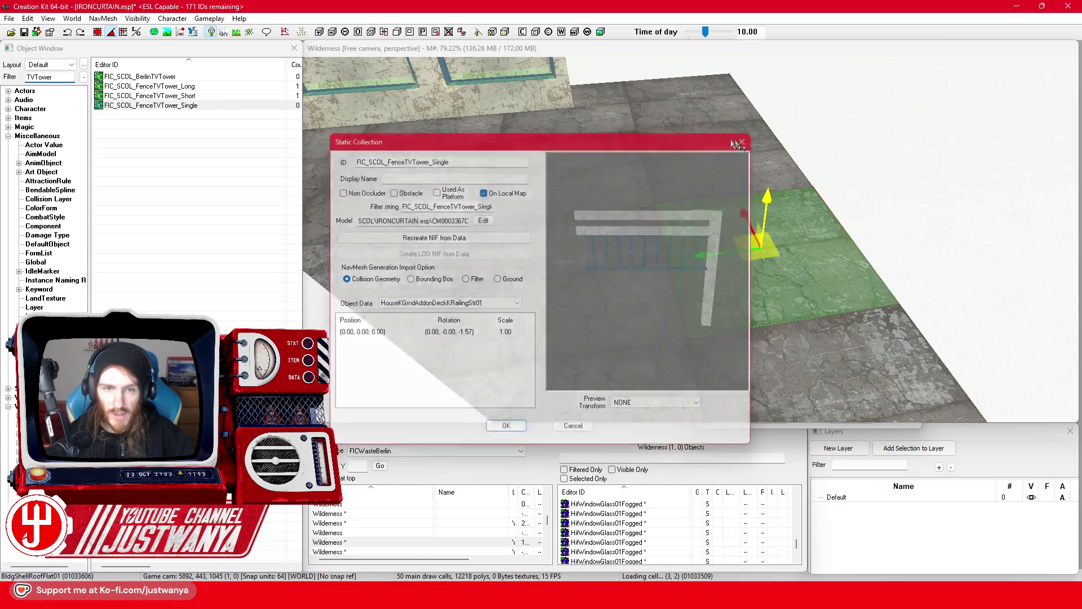
double_click(189, 96)
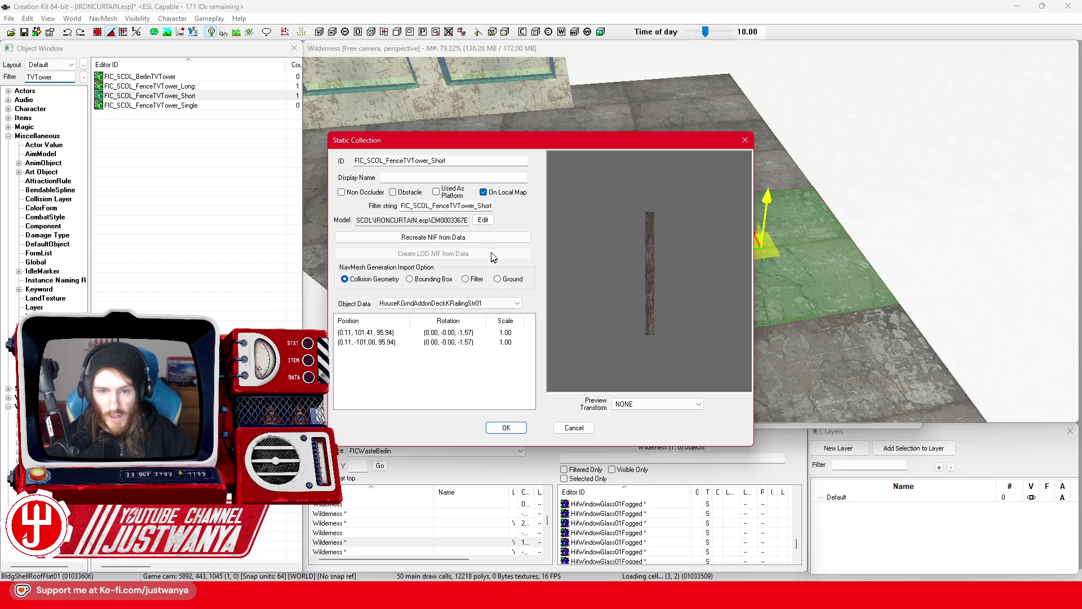
left_click(484, 220)
left_click(446, 120)
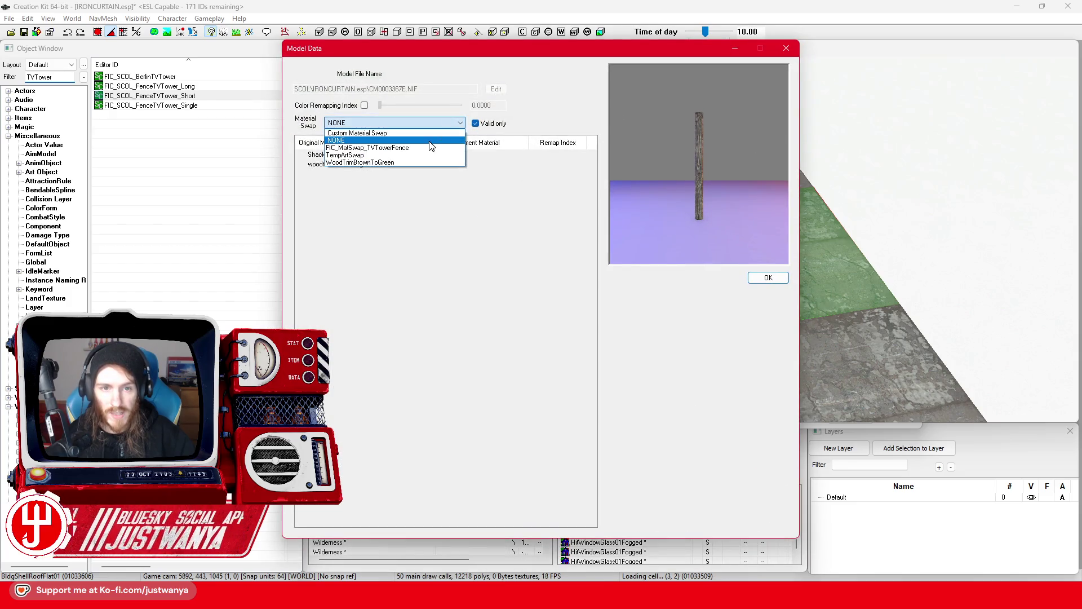
left_click(460, 152)
left_click(777, 279)
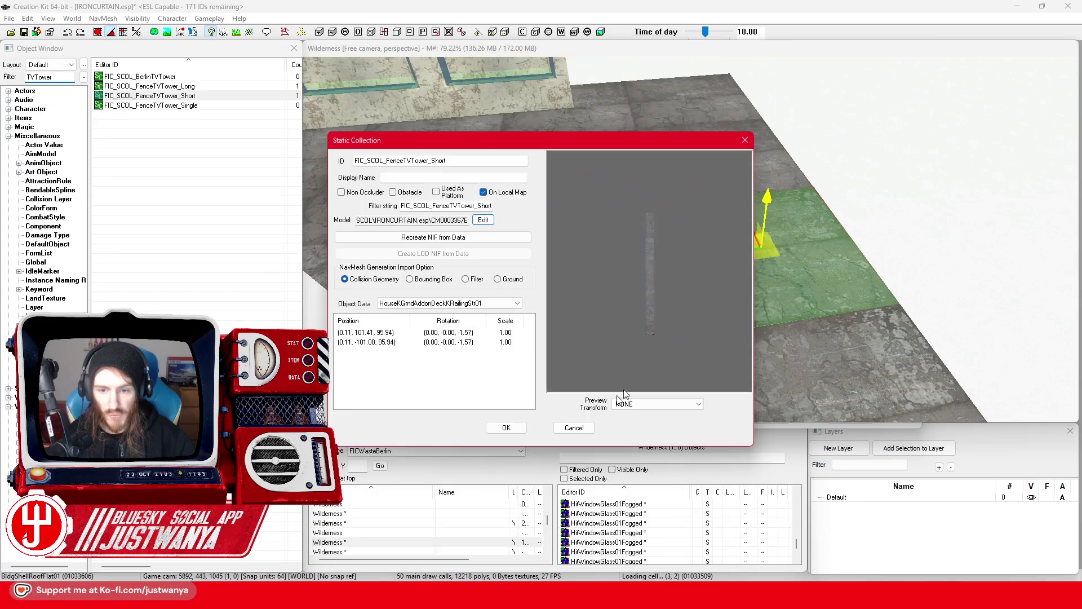
left_click(507, 428)
Step: Give FIC_SCOL_FenceTVTower_Long the FIC_MatSwap_TVTowerFence material swap and save it
left_click(210, 83)
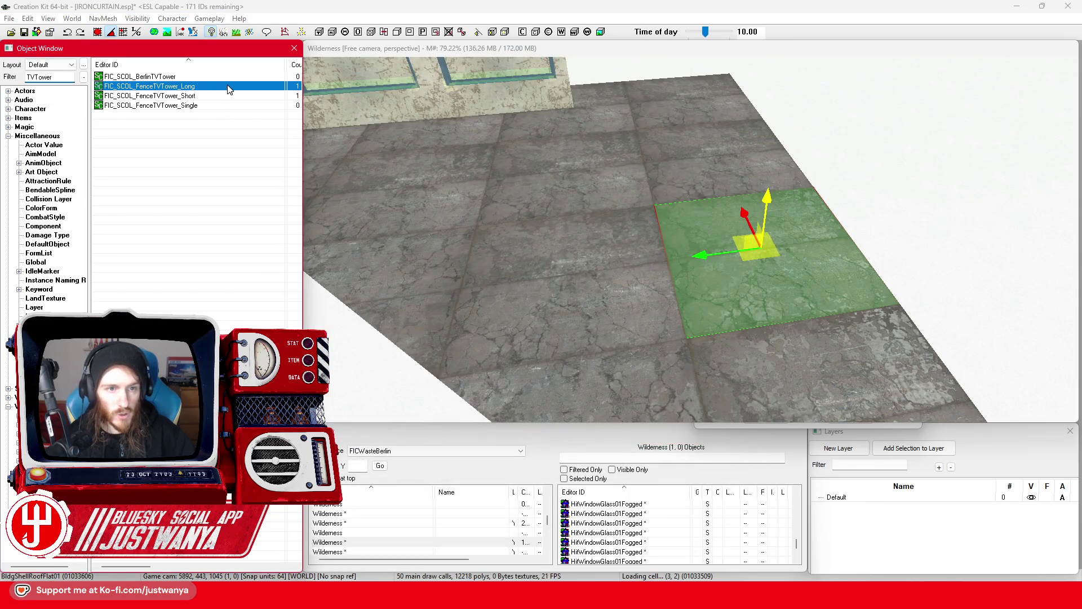
double_click(229, 86)
left_click(483, 218)
left_click(426, 123)
left_click(416, 148)
left_click(768, 278)
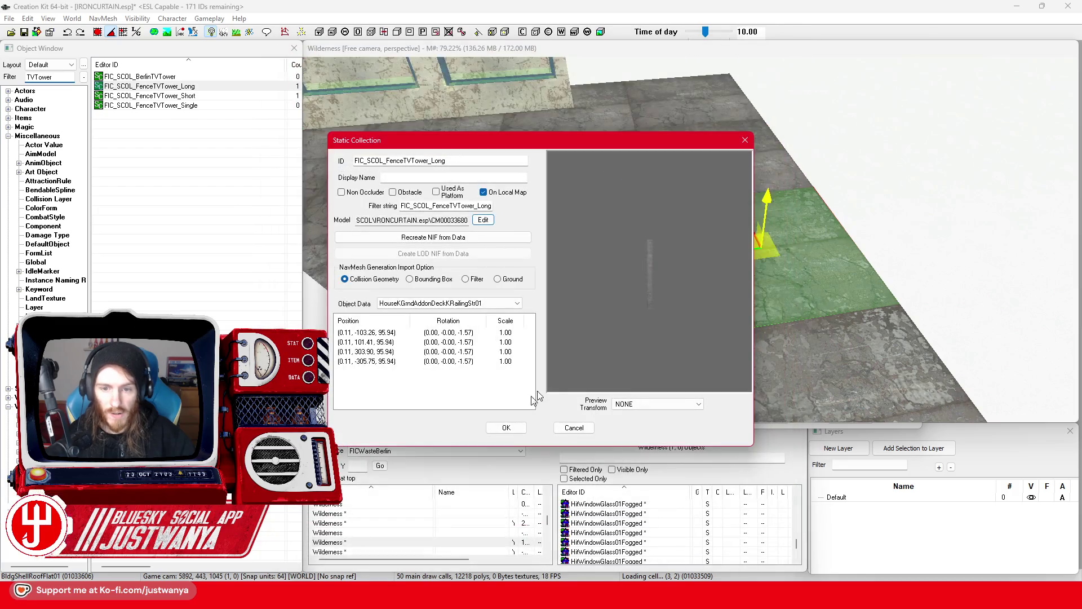
left_click(506, 429)
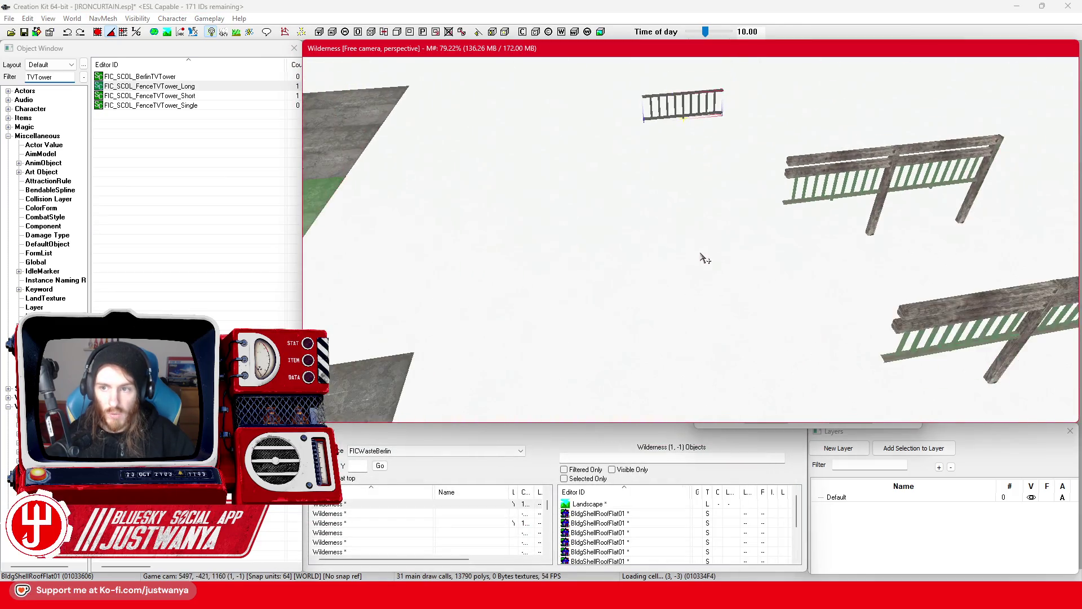
Step: Delete the old fence collections from the scene and fly to the roof
left_click(839, 180)
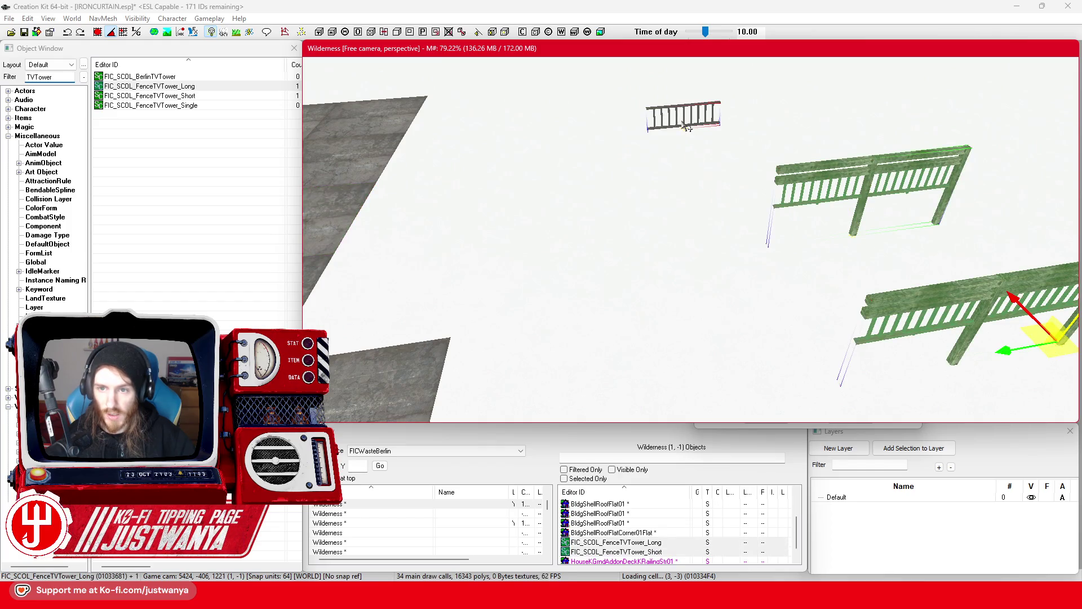
key("Delete")
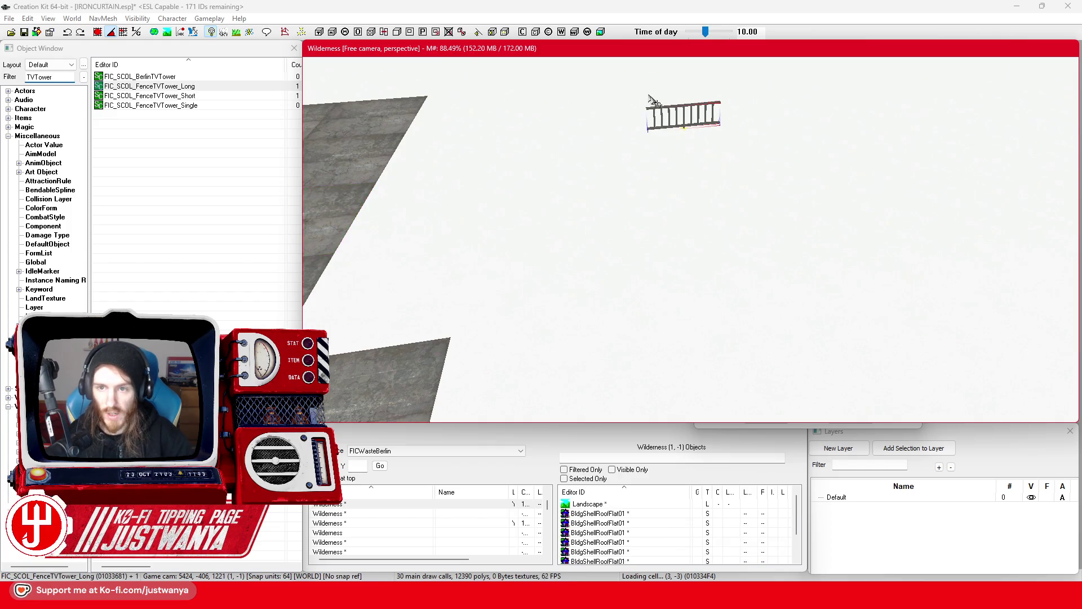
left_click(490, 129)
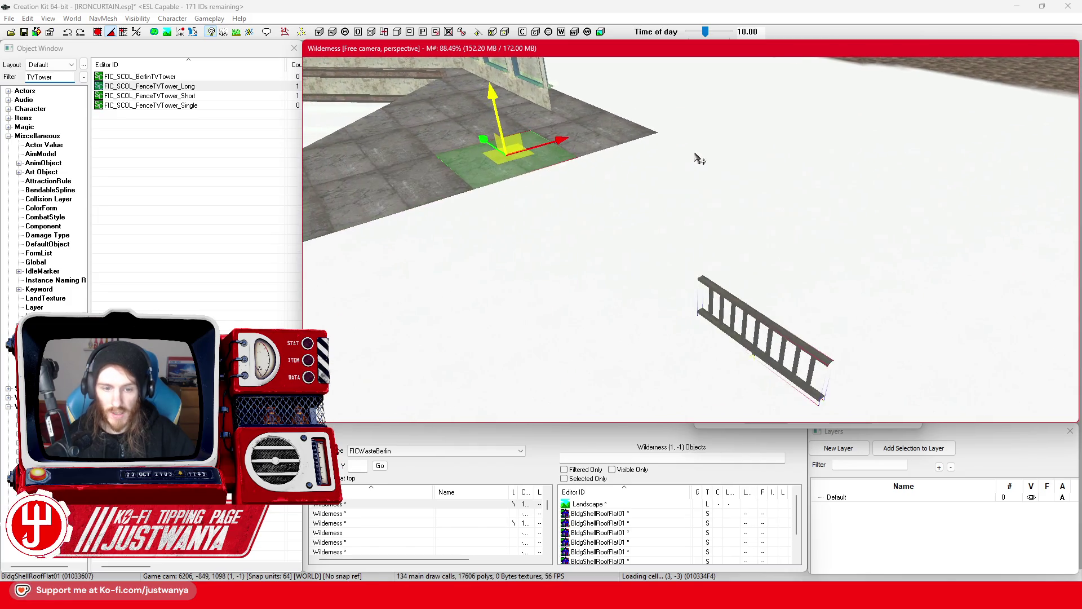
scroll(559, 244, "up", 3)
scroll(558, 243, "up", 3)
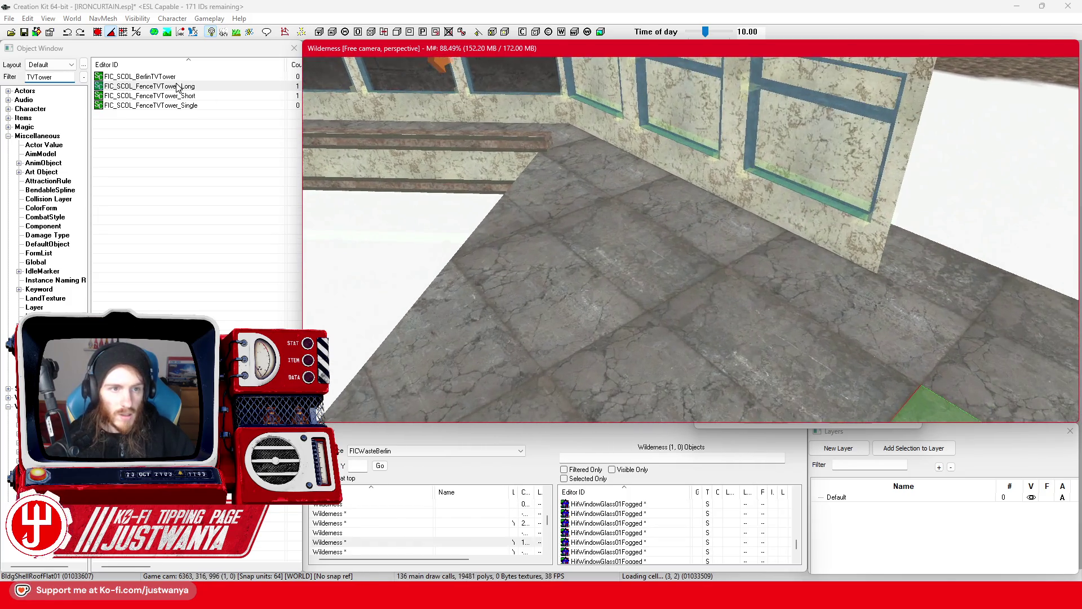
scroll(488, 234, "down", 3)
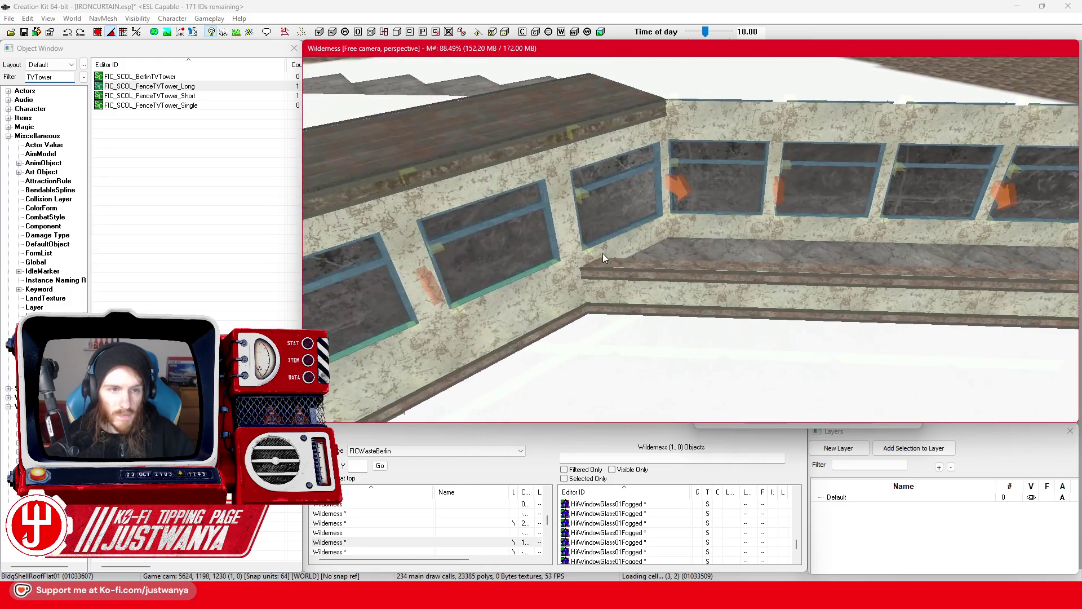
Step: Place a long TV tower fence on the ledge, rotated and slid along the wall
mouse_move(172, 91)
left_mouse_down()
mouse_move(677, 316)
mouse_move(668, 279)
left_mouse_up()
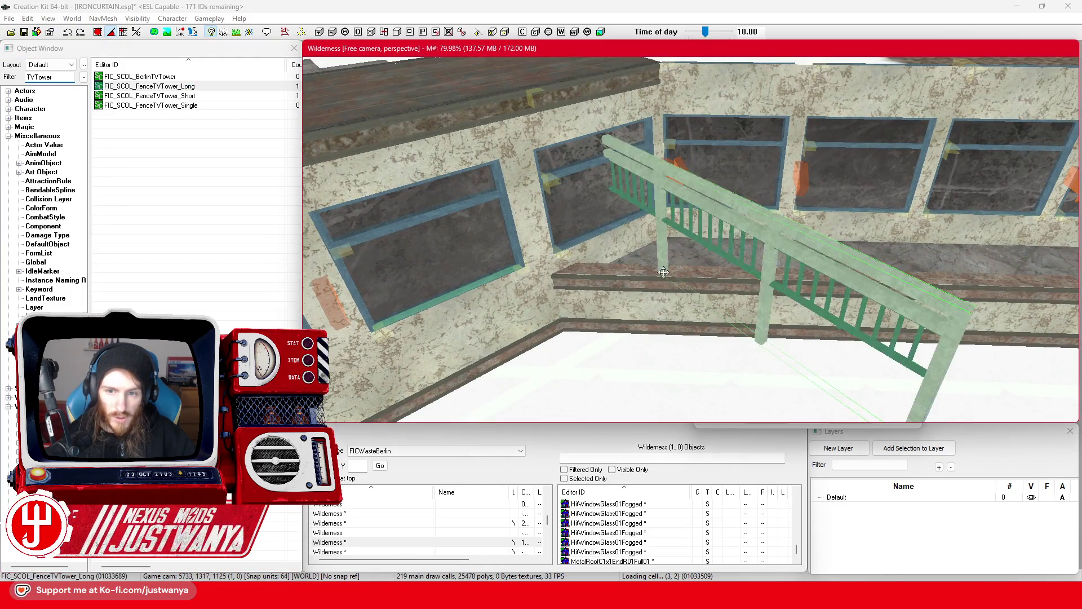
key("e")
left_click_drag(678, 318, 648, 294)
key("w")
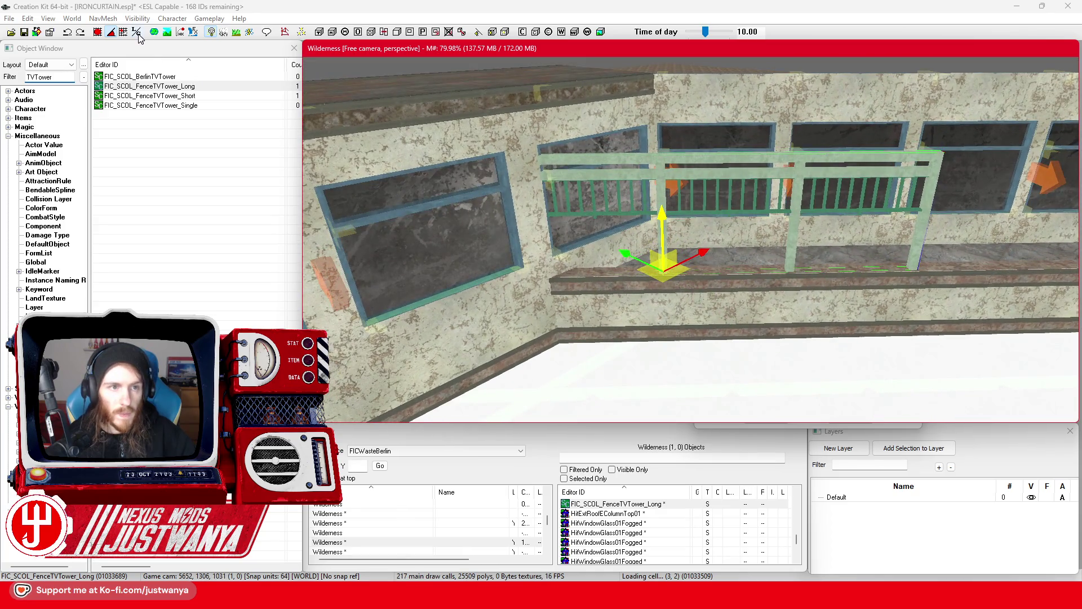
left_click(137, 33)
mouse_move(609, 273)
left_mouse_down()
mouse_move(780, 270)
mouse_move(733, 270)
mouse_move(747, 270)
left_mouse_up()
Step: Check the railing from several angles and slide it right to line up with the windows
key("shift")
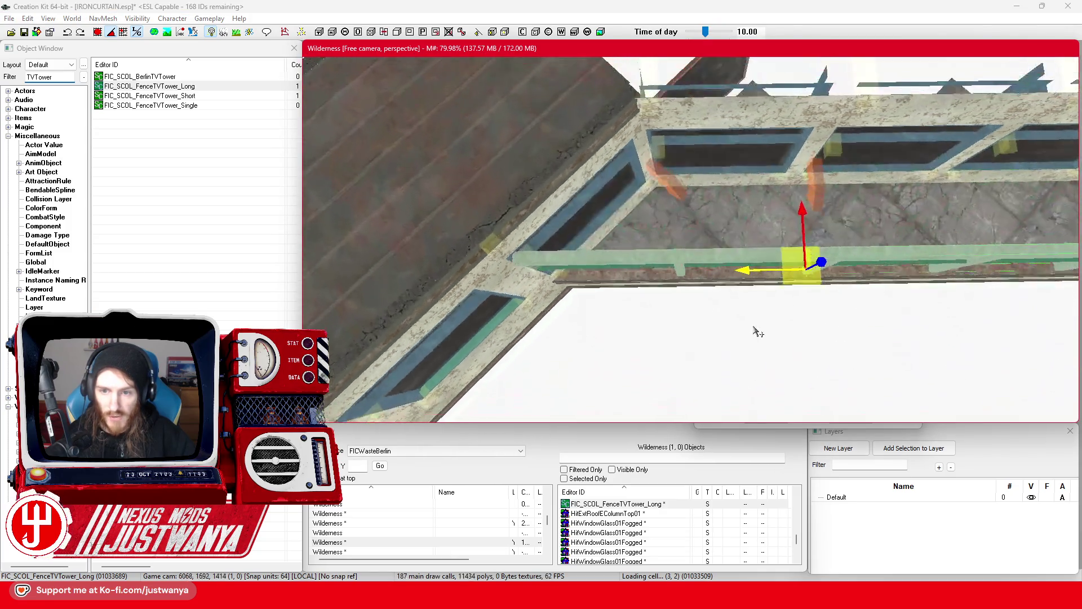
key("shift")
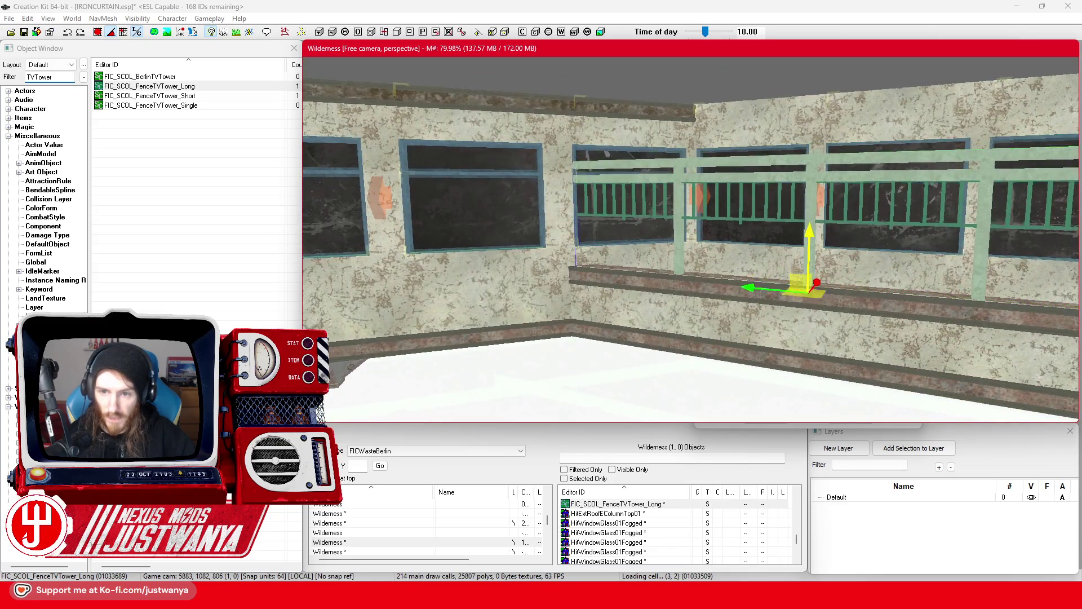
key("shift")
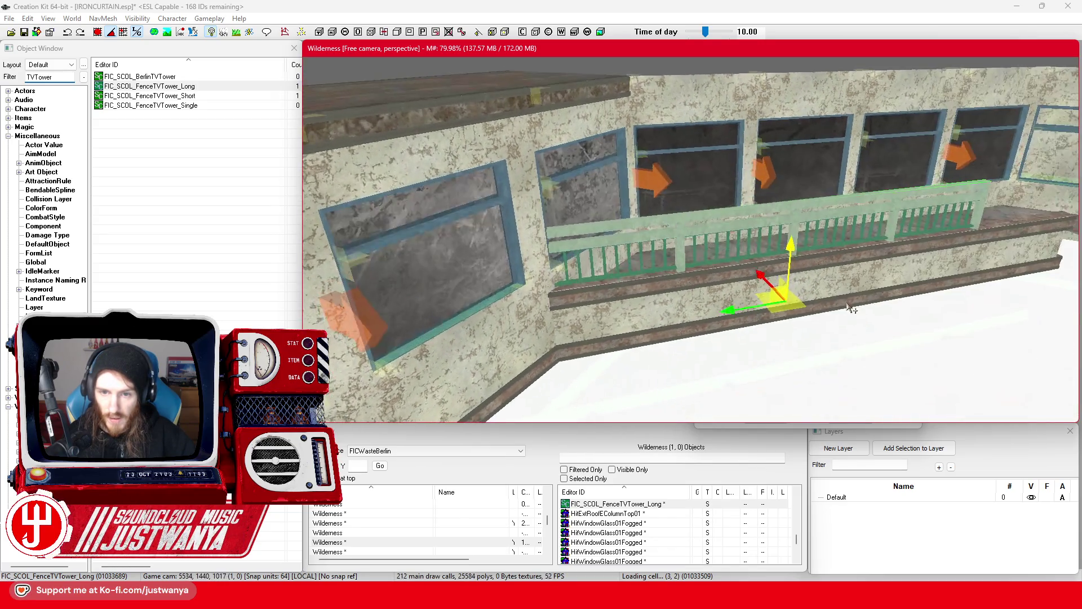
key("shift")
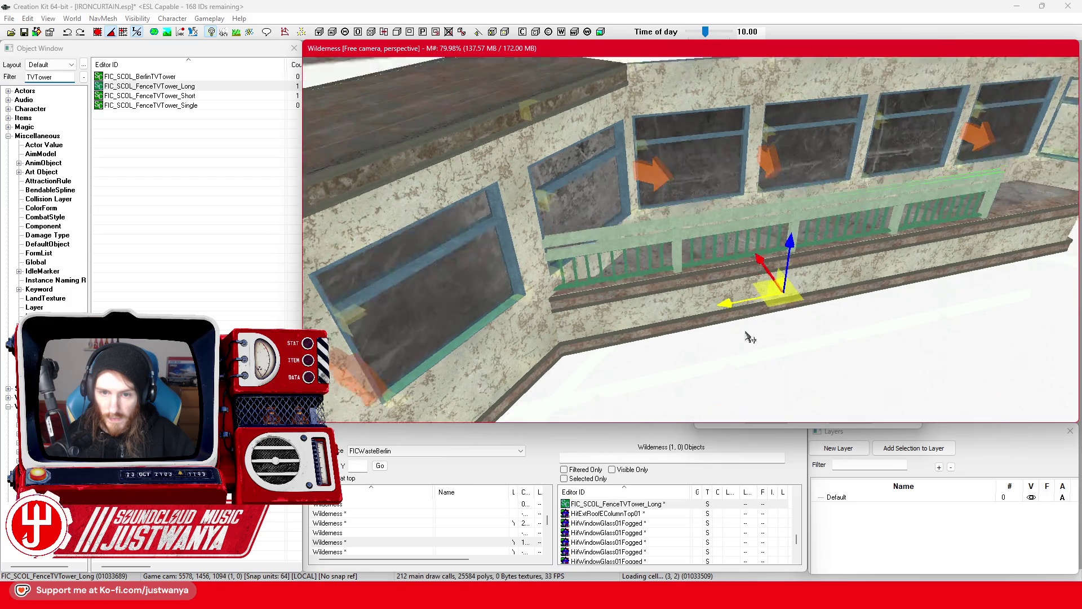
key("shift")
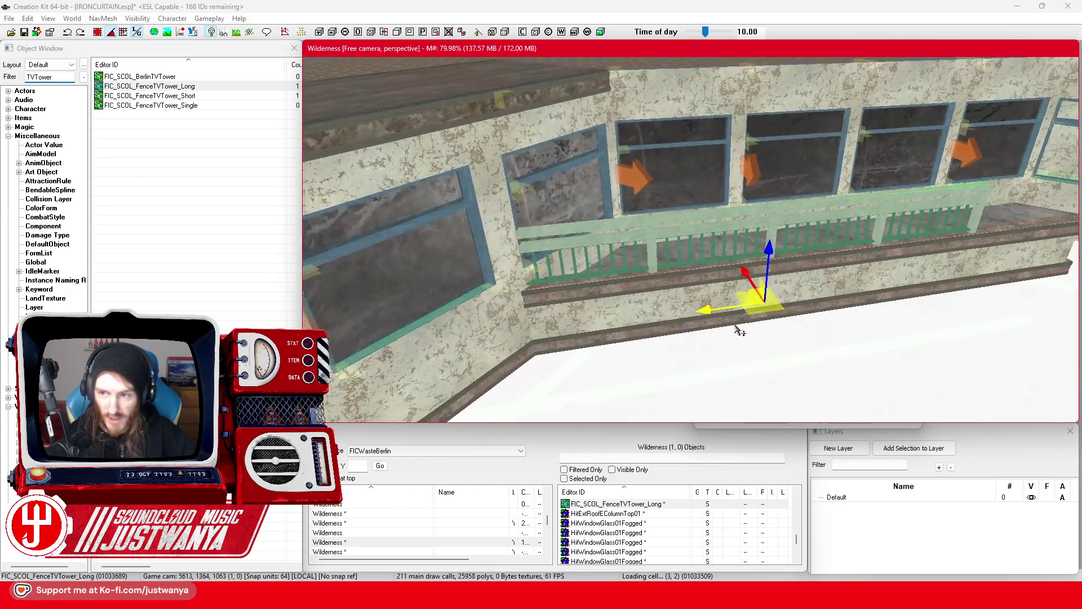
mouse_move(485, 314)
left_mouse_down()
mouse_move(671, 280)
mouse_move(806, 279)
mouse_move(676, 281)
mouse_move(677, 307)
left_mouse_up()
Step: Switch the fence piece to the single version and raise it onto the upper ledge
key("ctrl+z")
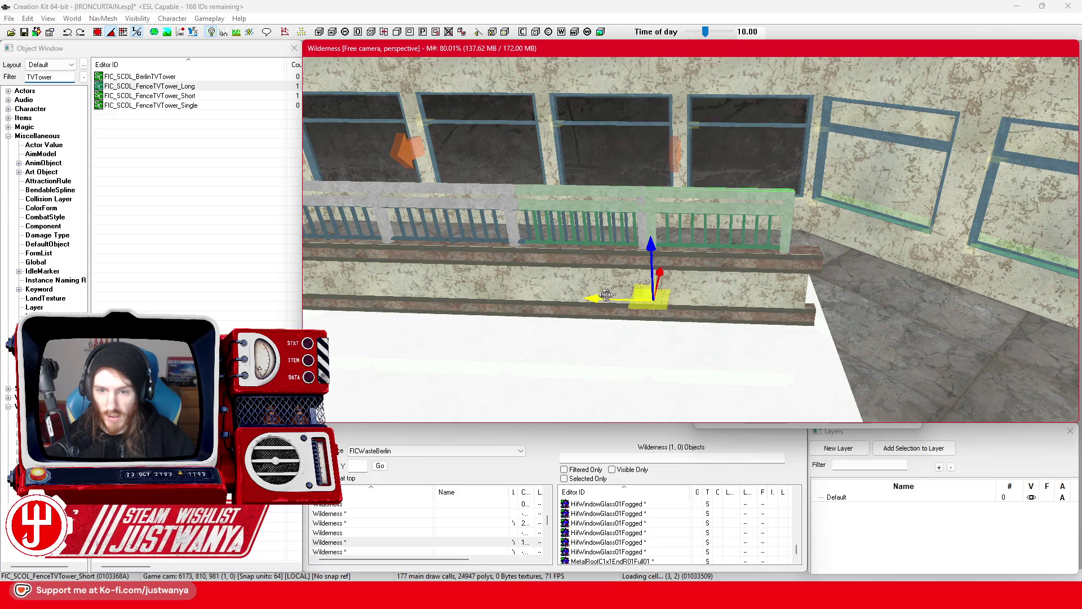
key("ctrl+z")
key("ctrl+y")
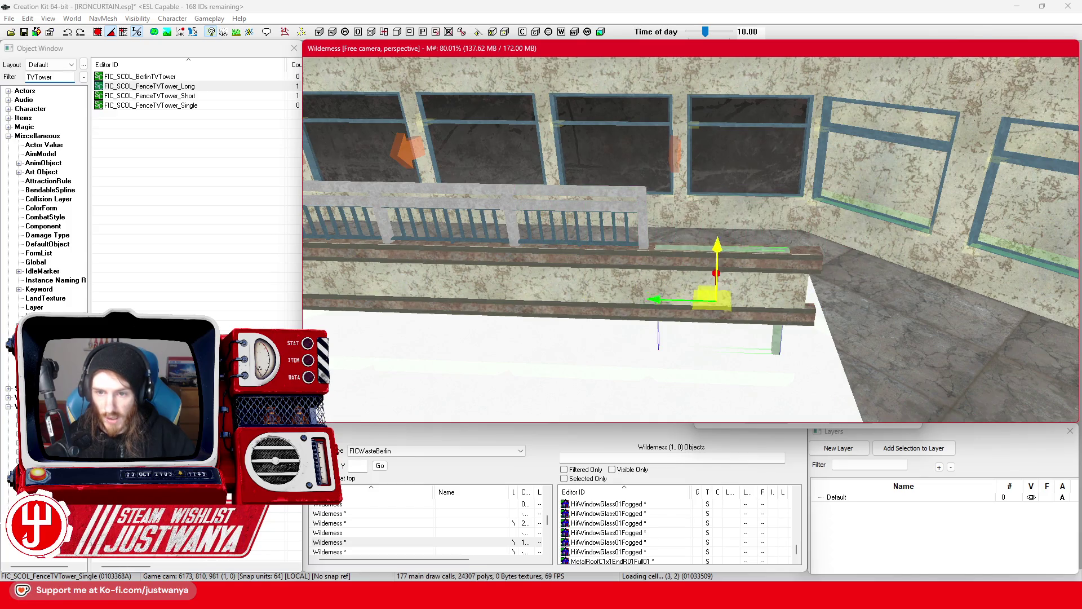
key("ctrl+z")
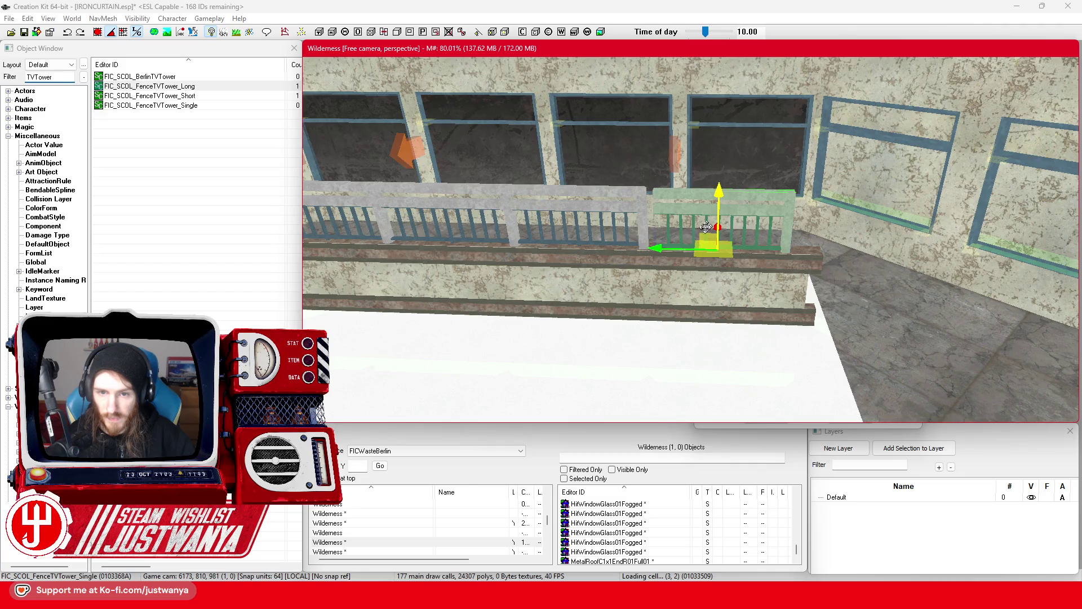
scroll(687, 252, "up", 2)
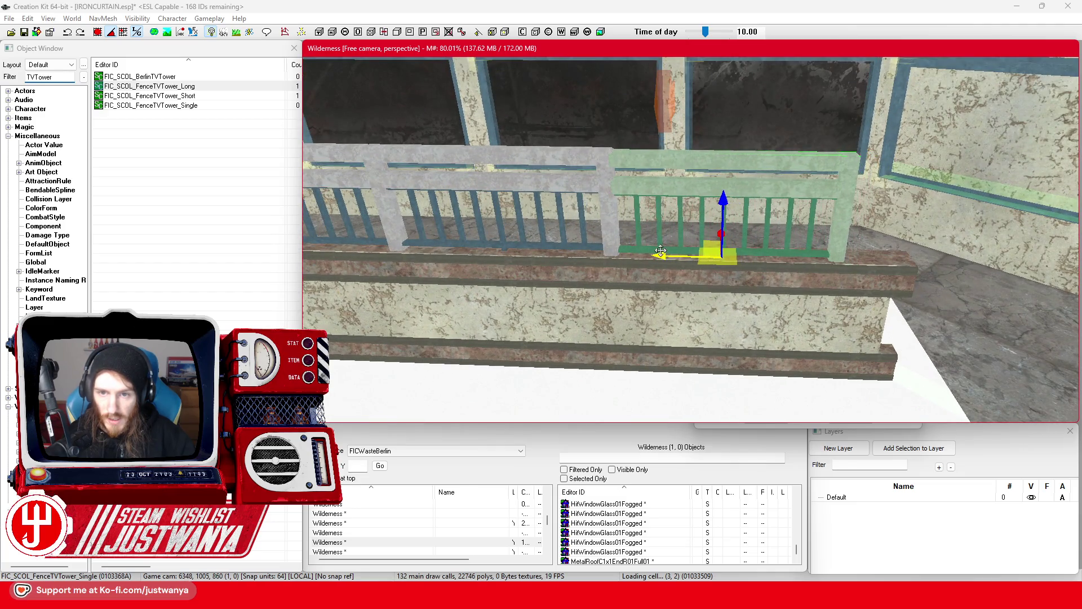
scroll(675, 232, "down", 2)
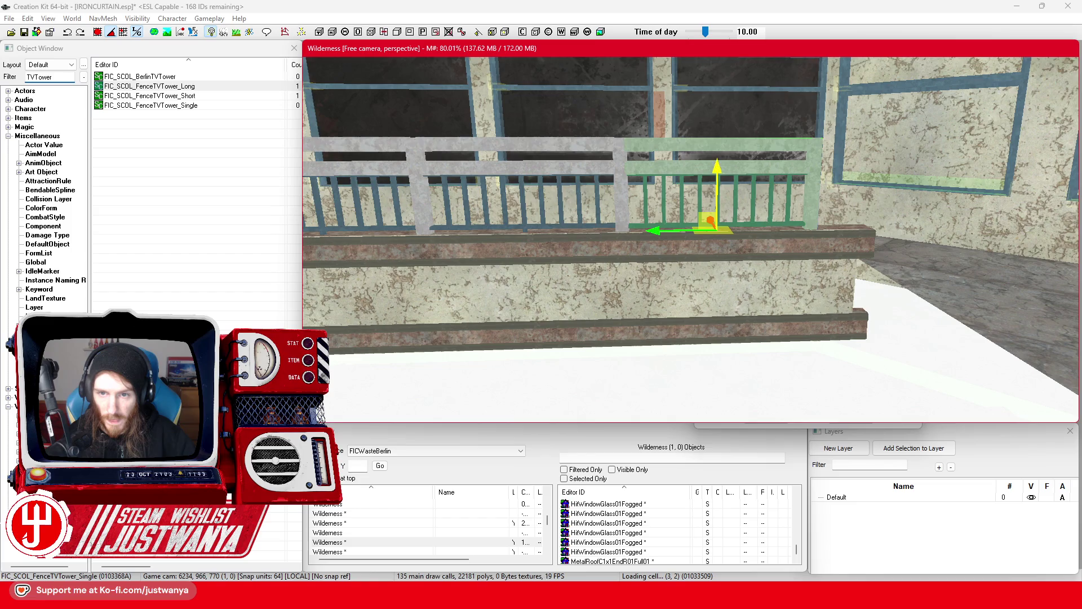
Step: Nudge the single fence section left to butt against the railing
left_click(580, 172, "ctrl")
scroll(635, 248, "down", 2)
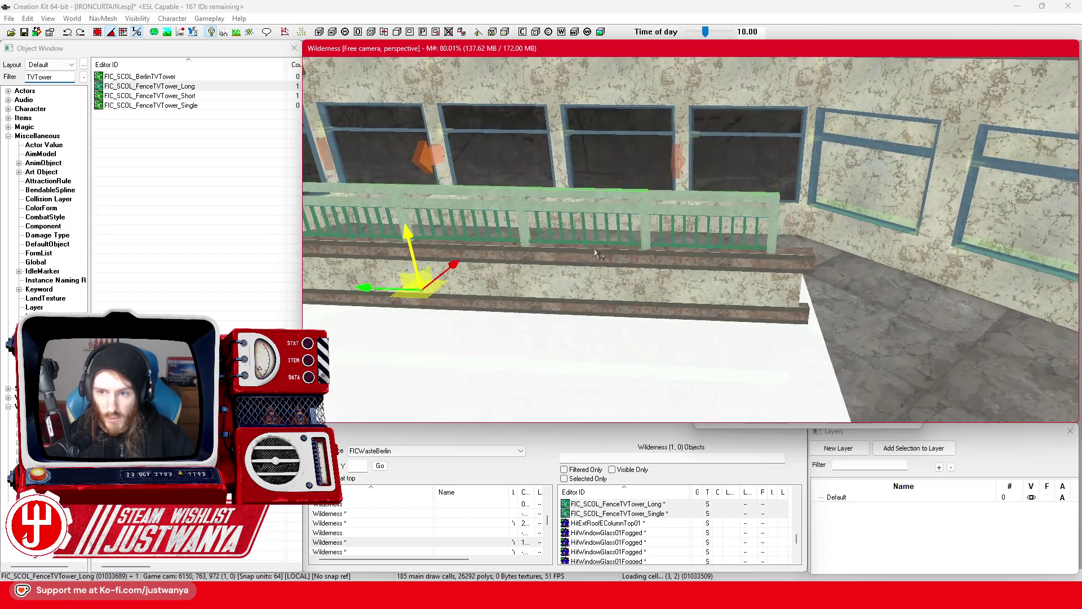
key("shift")
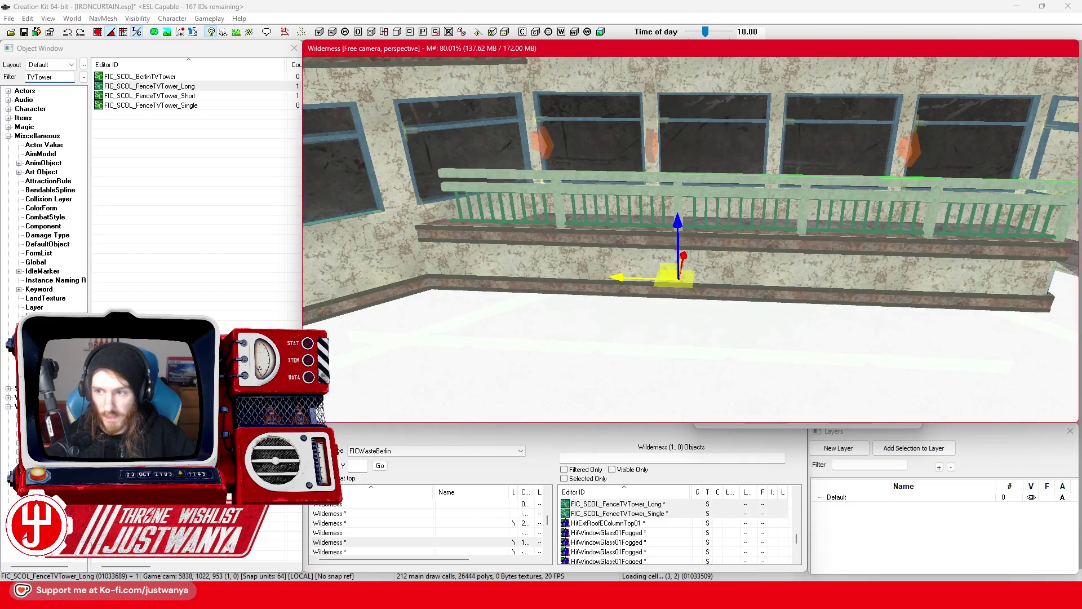
left_click(959, 232)
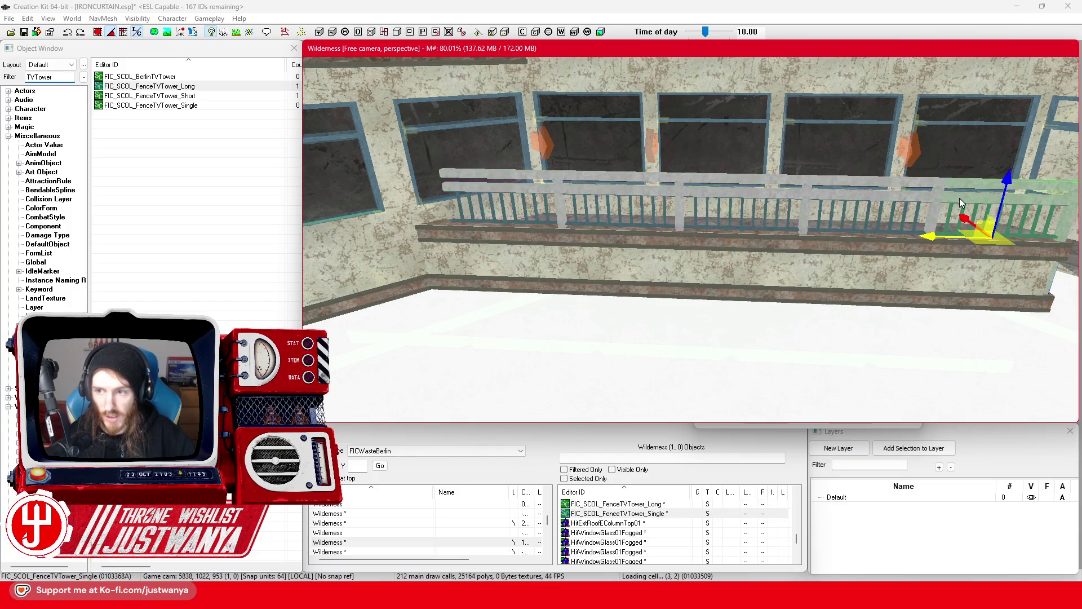
left_click(940, 234)
left_click(940, 234)
left_click_drag(406, 222, 390, 220)
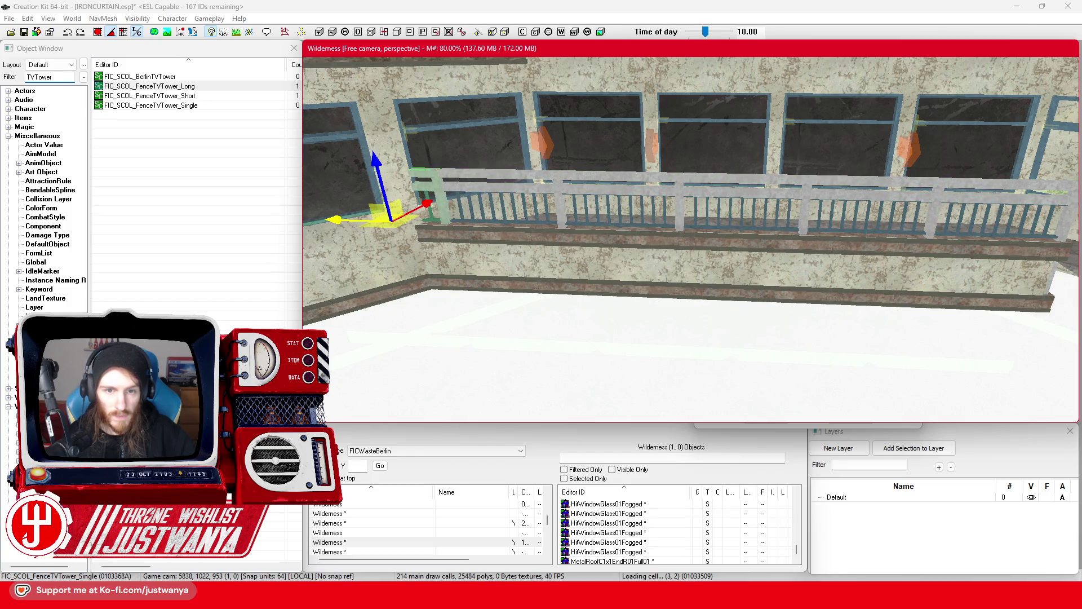
Step: Inspect the joint from a higher angle, selecting the wall top and the long railing
key("shift")
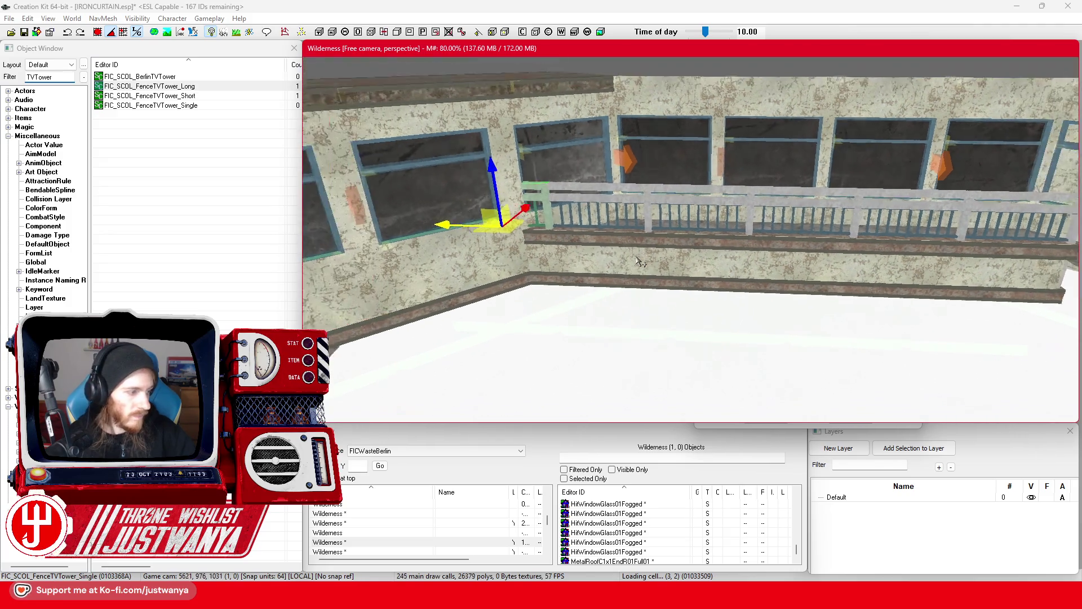
left_click(600, 248)
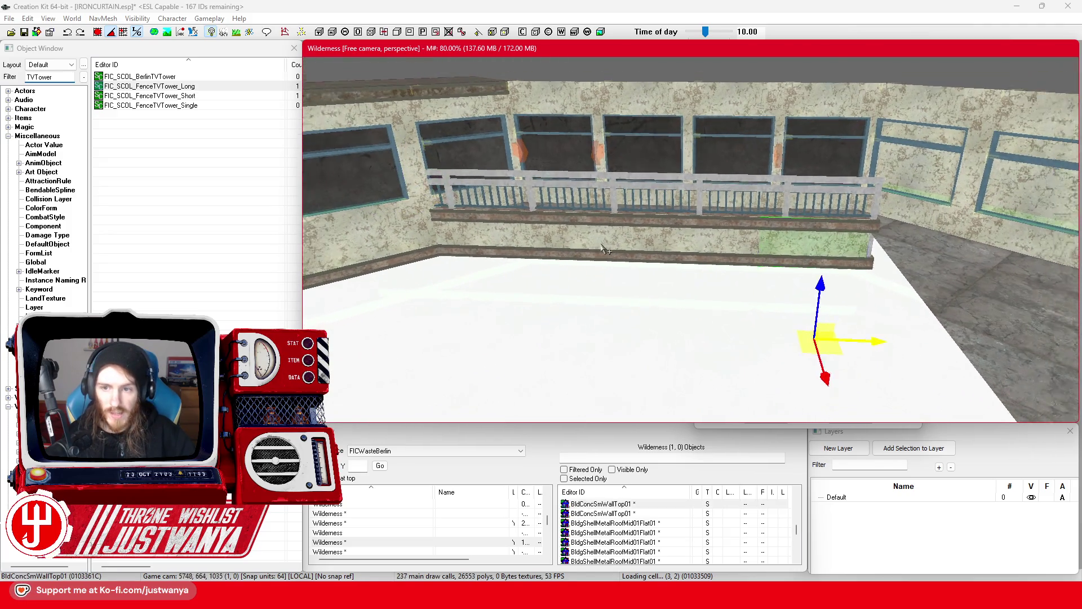
key("shift")
key("shift")
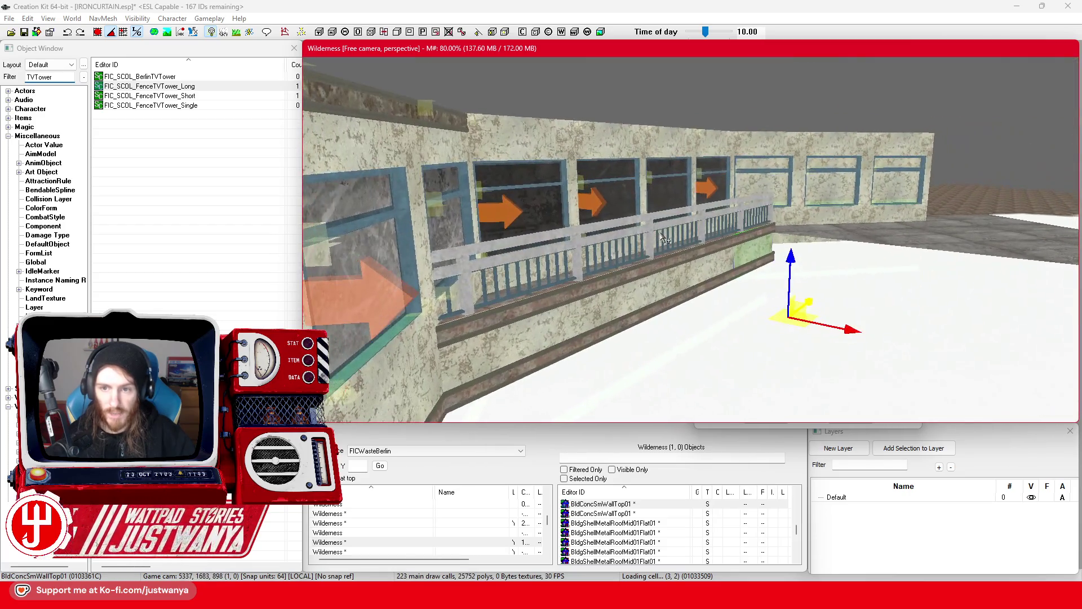
scroll(663, 239, "up", 2)
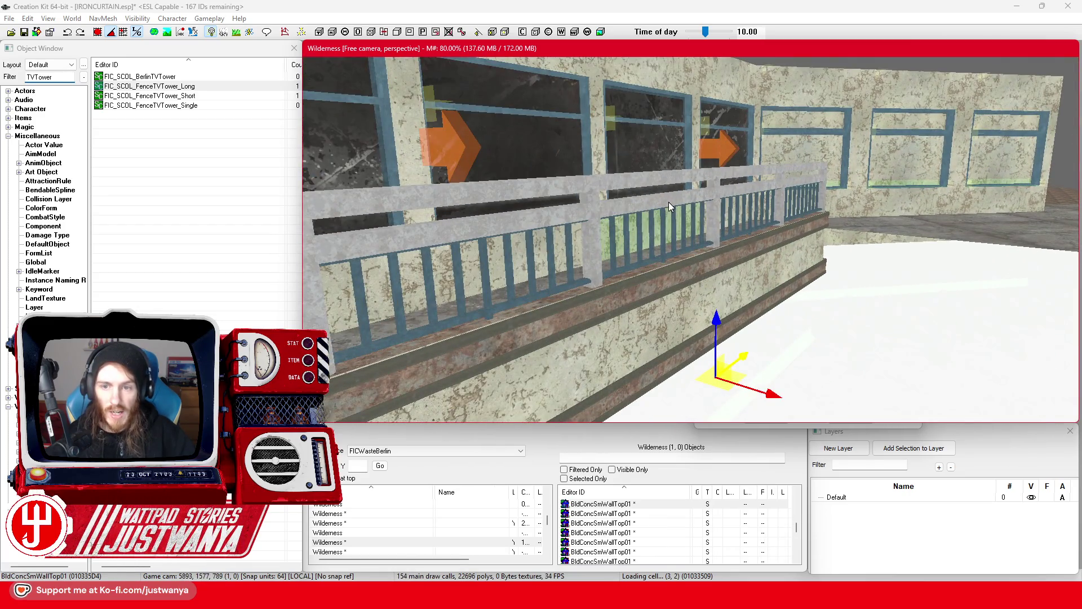
left_click(671, 208)
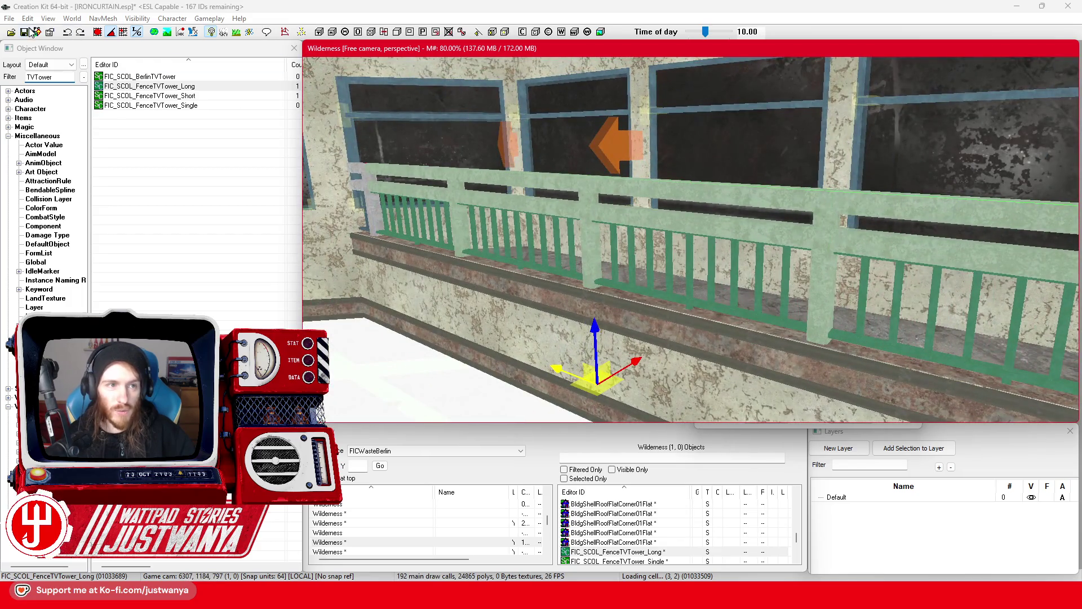
Step: Save the plugin, dismissing the open-dialog warning and closing the railing's reference properties
left_click(32, 31)
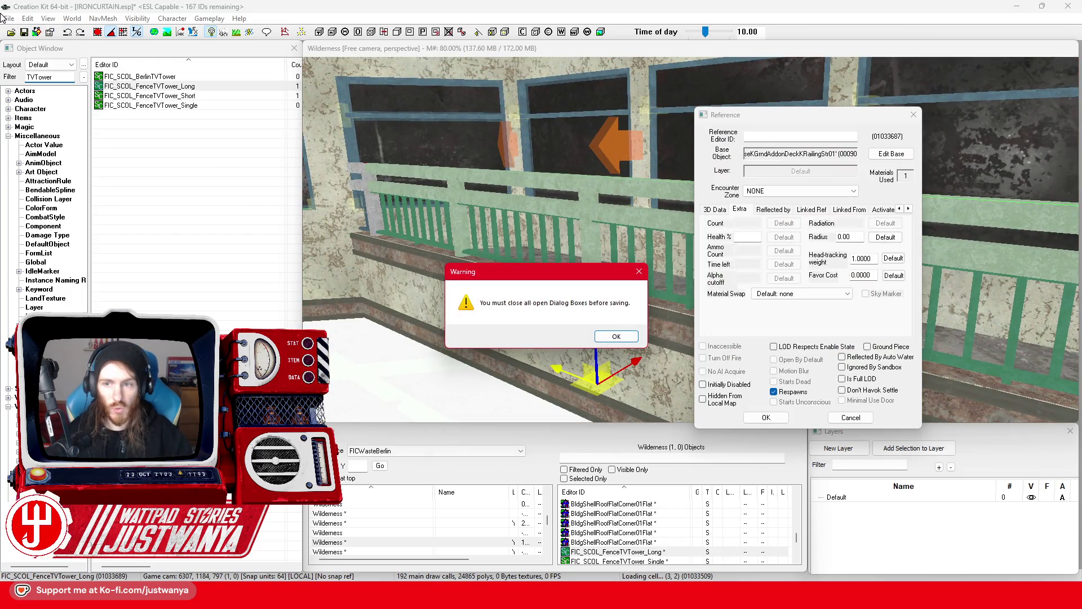
left_click(615, 339)
left_click(851, 417)
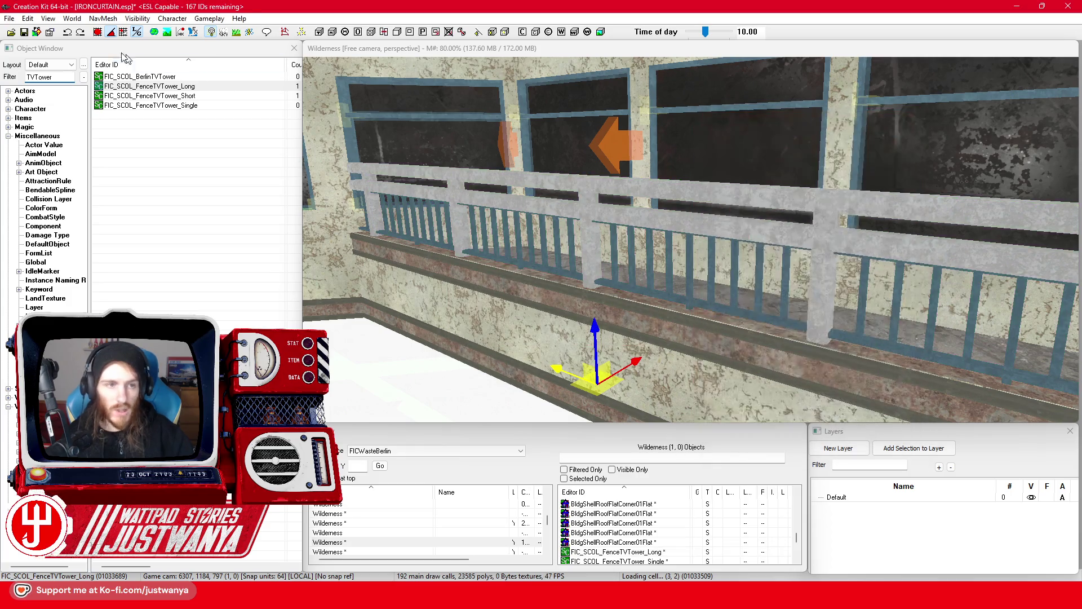
Step: Select the fence railing, then the floor platform trim edge piece
left_click(623, 221)
scroll(623, 221, "down", 5)
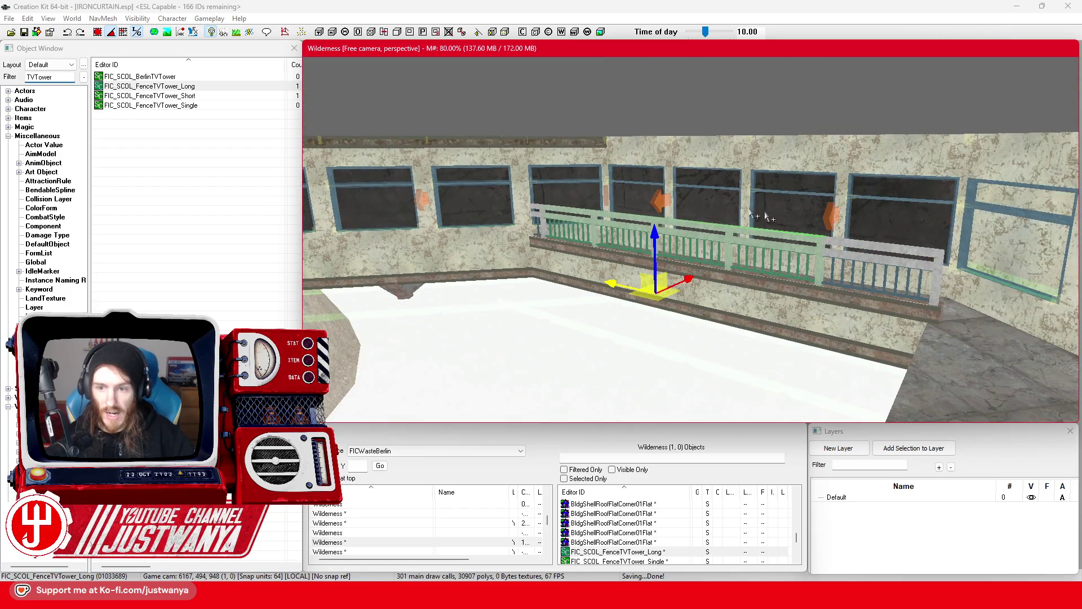
left_click(860, 332)
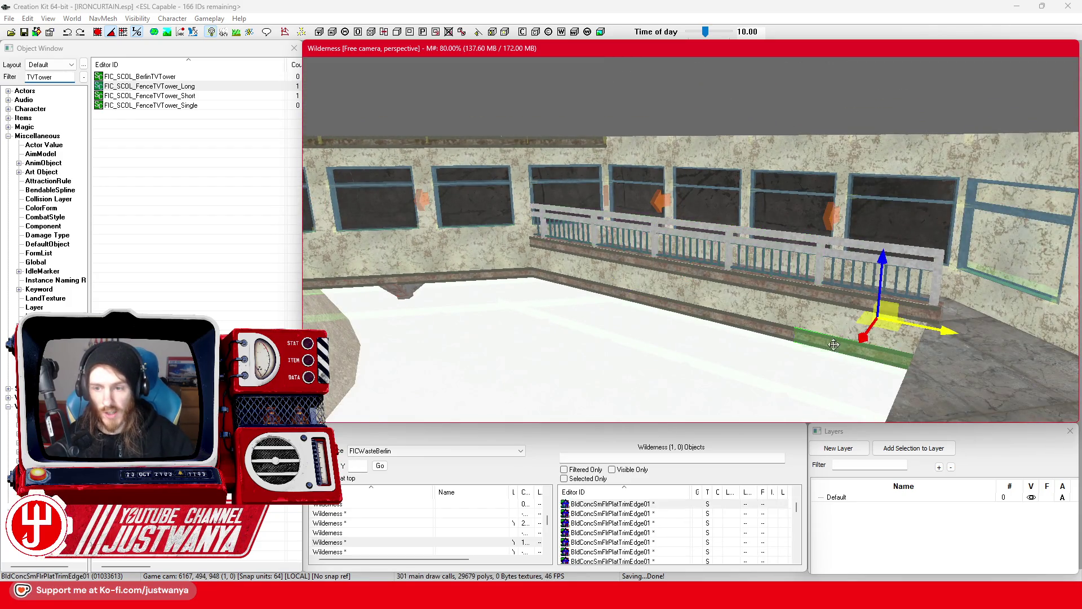
Step: Select the trim edge, wall top and another trim piece, and duplicate them
key("f")
mouse_move(785, 309)
left_mouse_down()
mouse_move(799, 302)
mouse_move(763, 308)
left_mouse_up()
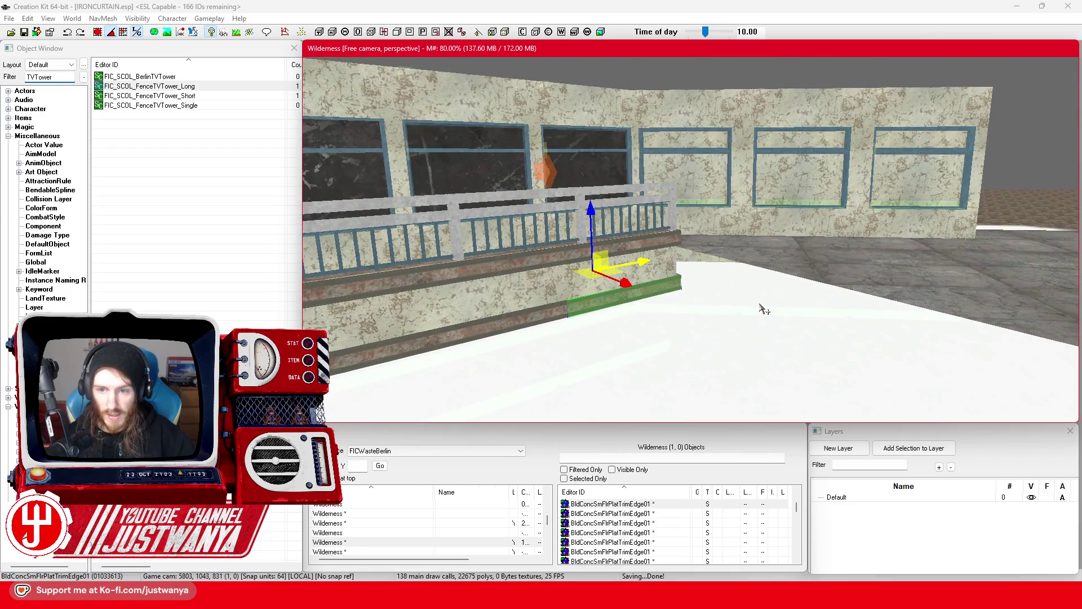
scroll(762, 337, "up", 3)
left_click(654, 290, "ctrl")
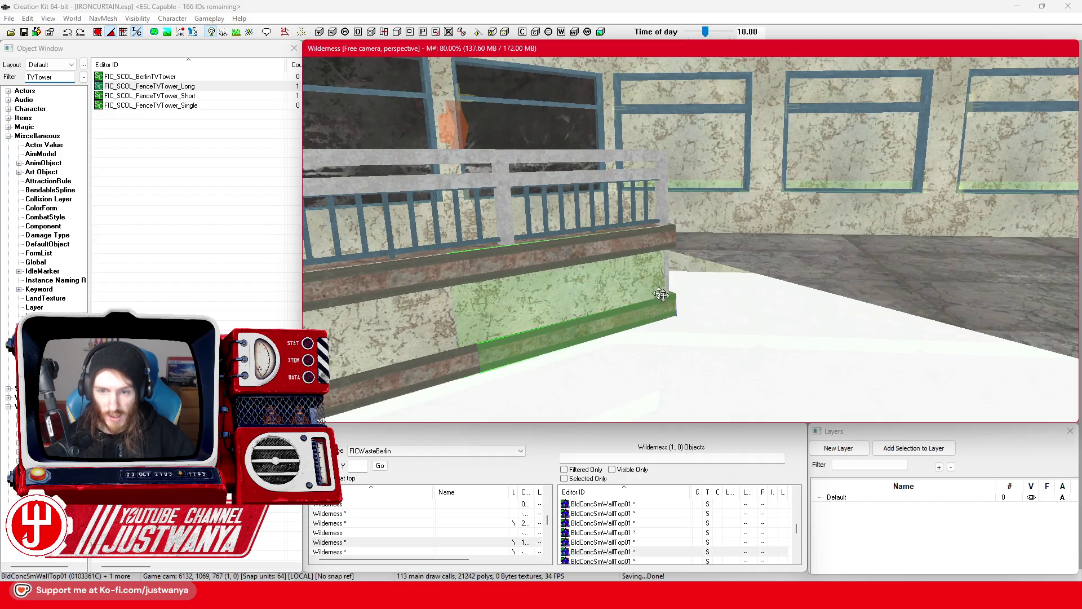
scroll(699, 326, "down", 3)
left_click(655, 283, "ctrl")
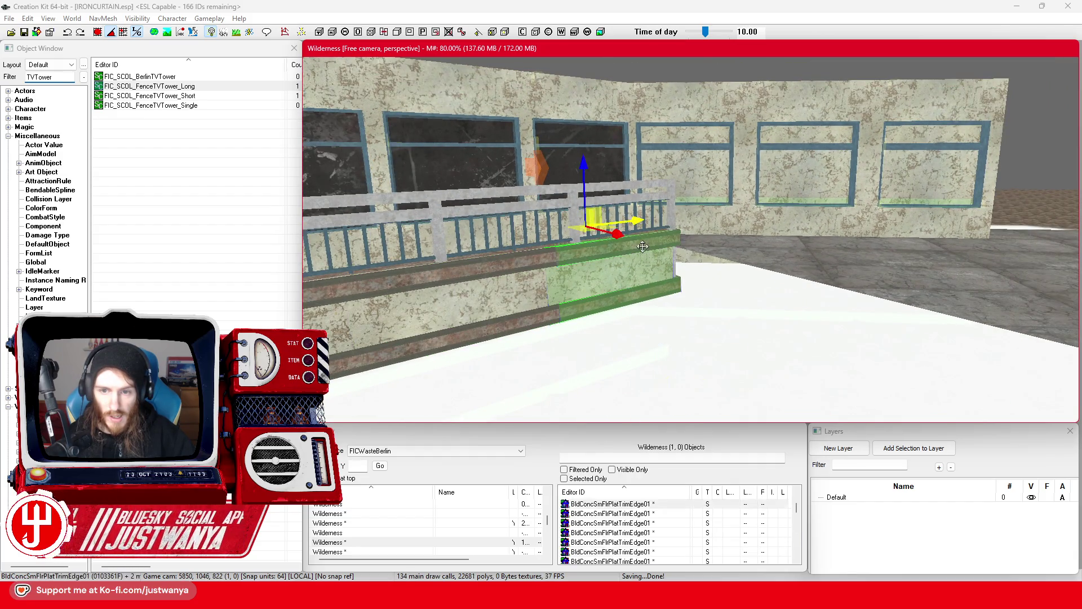
key("ctrl+d")
Step: Rotate the copied trim out from the ledge corner and move it right along the wall
key("e")
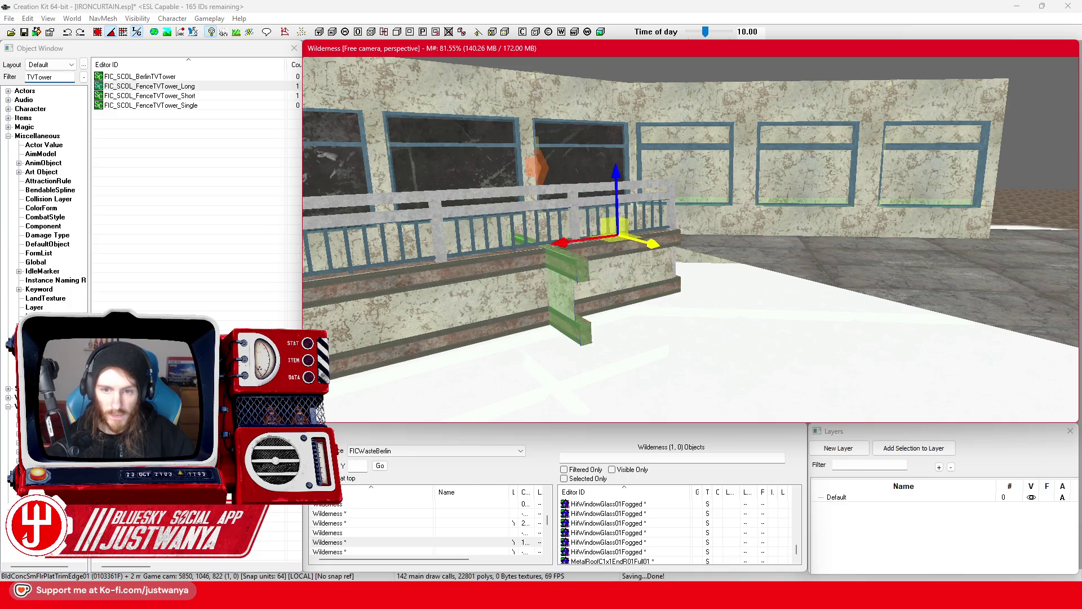
left_click_drag(614, 296, 680, 311)
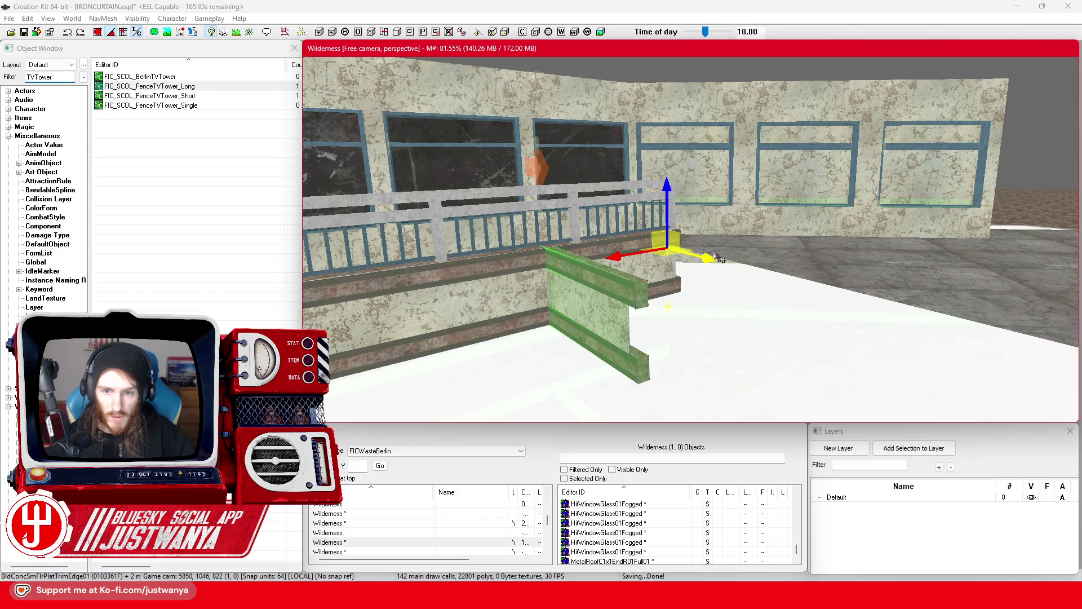
mouse_move(721, 257)
left_mouse_down()
mouse_move(823, 223)
mouse_move(833, 238)
left_mouse_up()
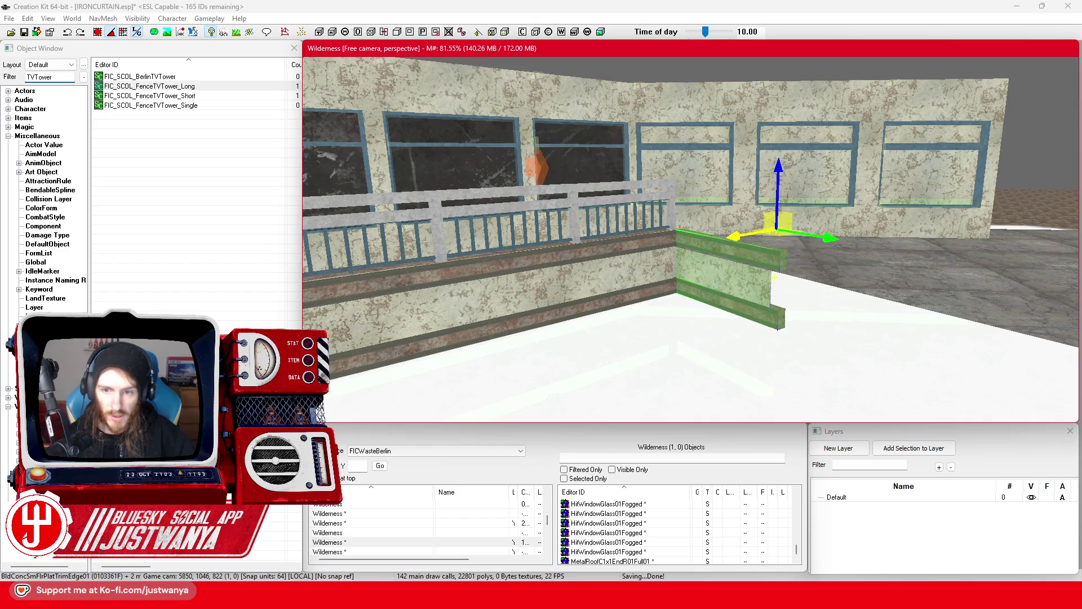
mouse_move(743, 232)
left_mouse_down()
mouse_move(691, 270)
mouse_move(827, 306)
mouse_move(786, 310)
mouse_move(680, 244)
left_mouse_up()
left_click_drag(621, 194, 758, 199)
Step: Push the copied trim pieces further along the ledge, nudging them slightly back
scroll(724, 220, "up", 10)
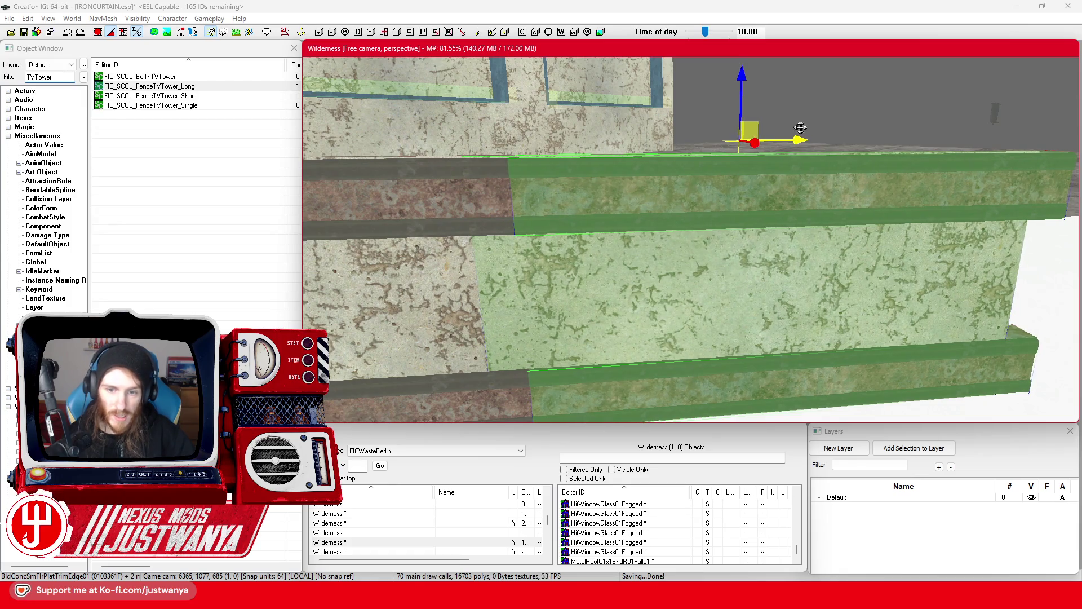
scroll(704, 197, "down", 5)
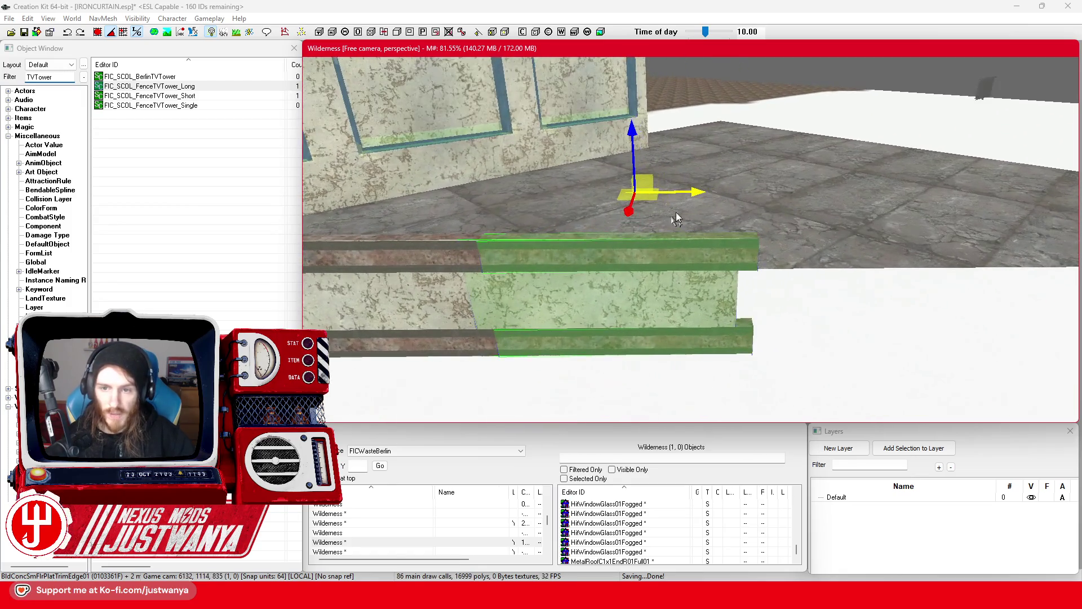
mouse_move(693, 195)
left_mouse_down()
mouse_move(918, 195)
mouse_move(800, 194)
left_mouse_up()
left_click_drag(554, 212, 768, 210)
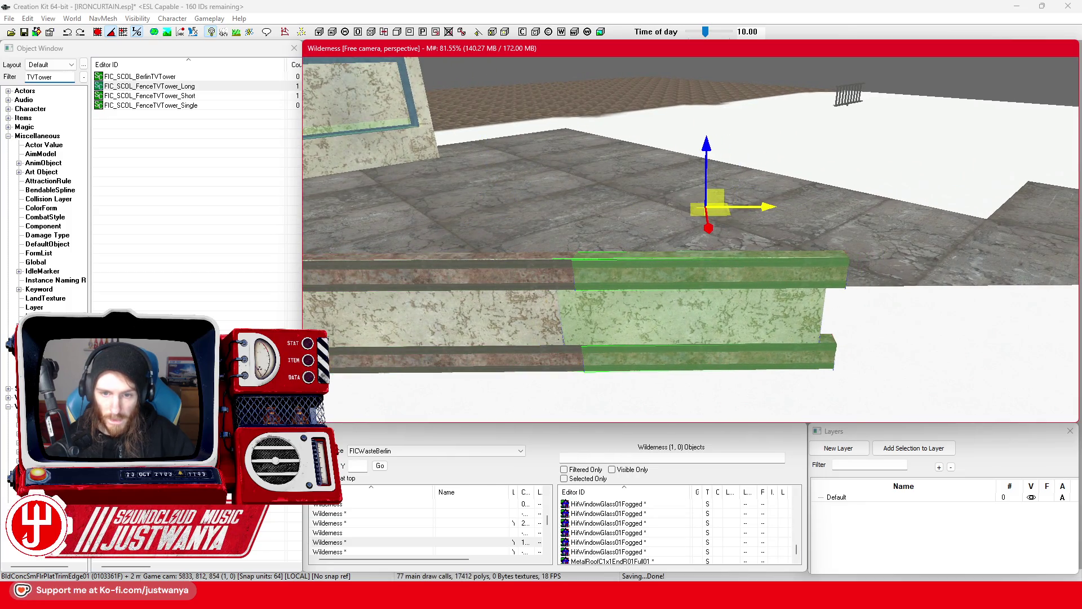
key("shift")
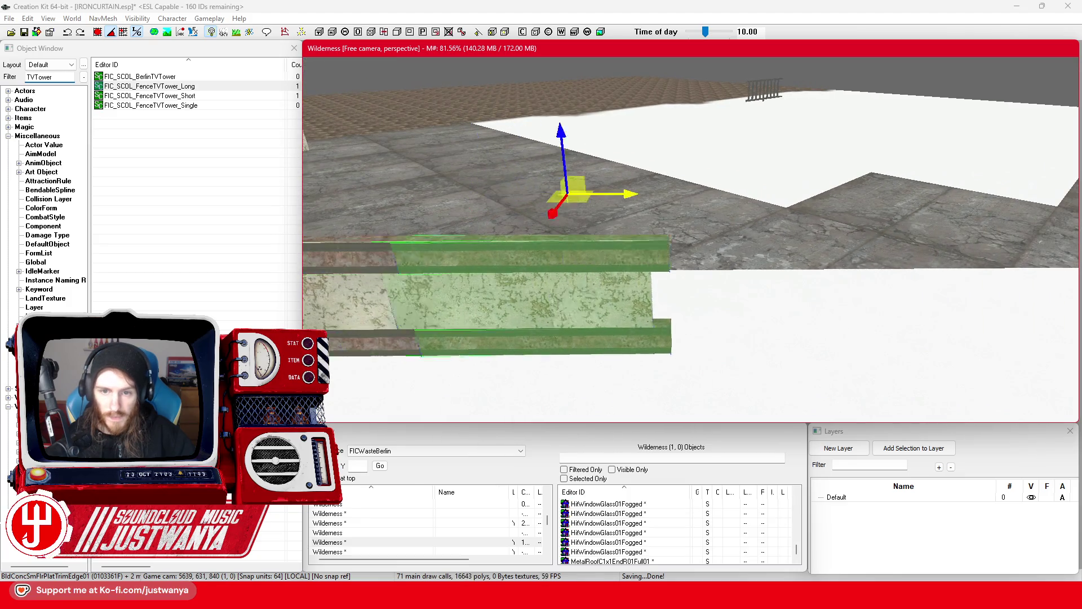
key("shift")
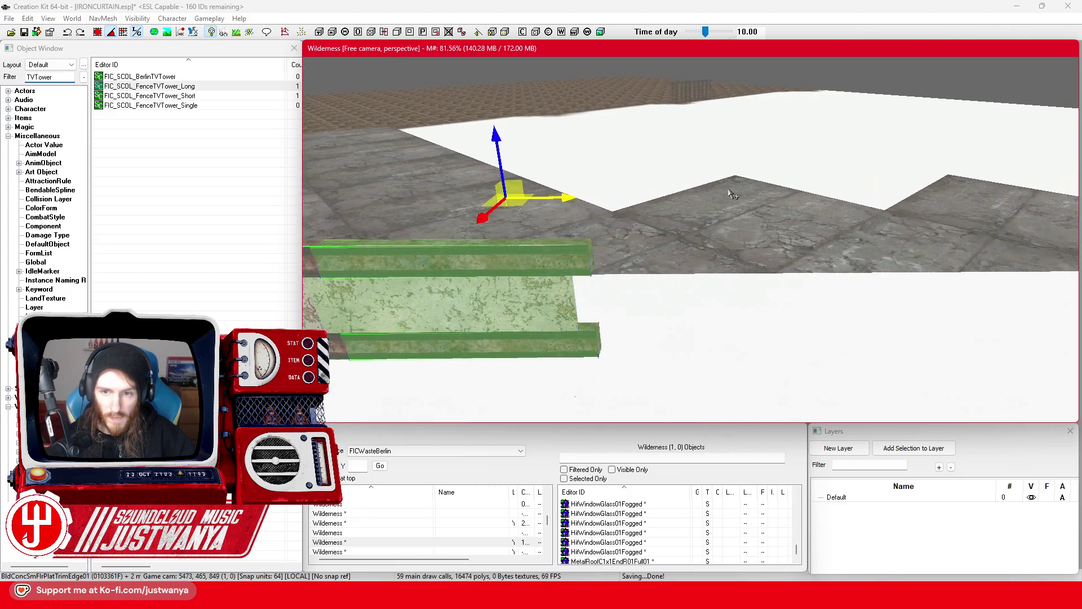
left_click_drag(766, 205, 750, 205)
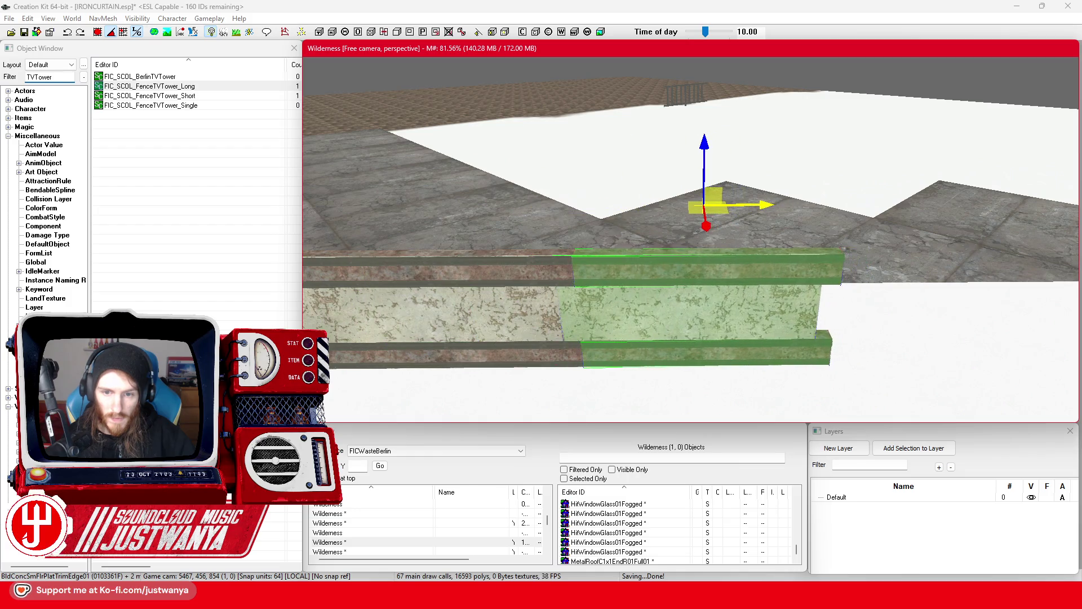
key("shift")
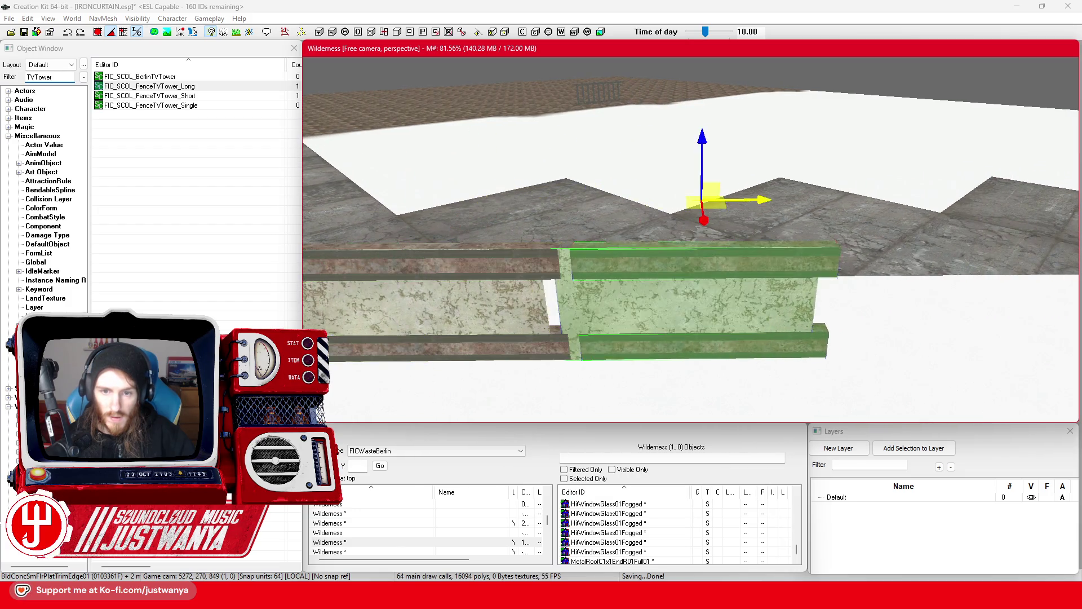
key("shift")
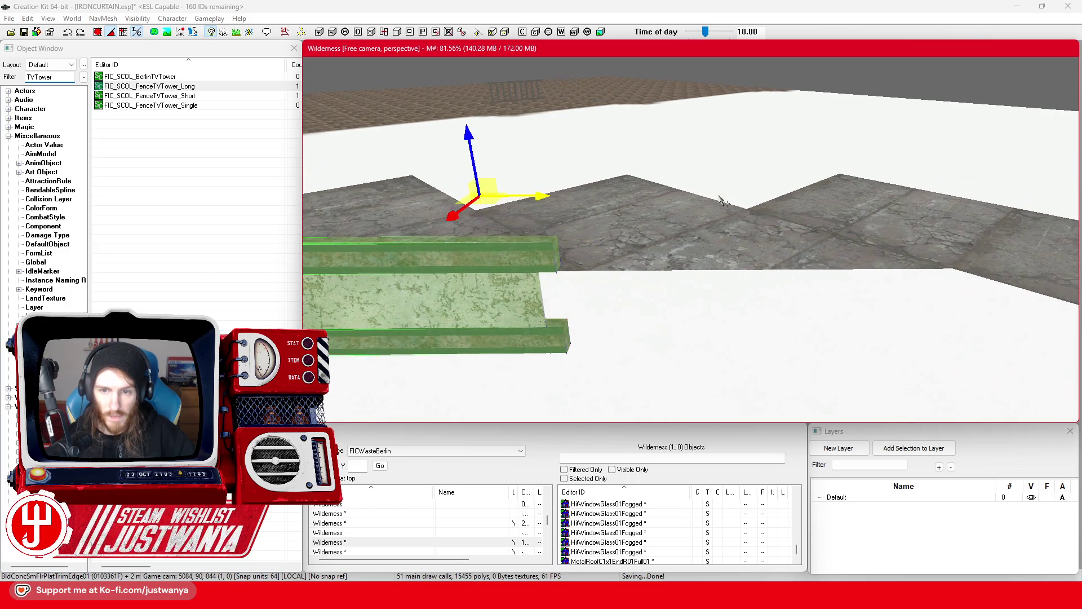
Step: Extend the trim piece further along the wall and fine-tune its position
mouse_move(451, 294)
left_mouse_down()
mouse_move(684, 293)
mouse_move(663, 293)
left_mouse_up()
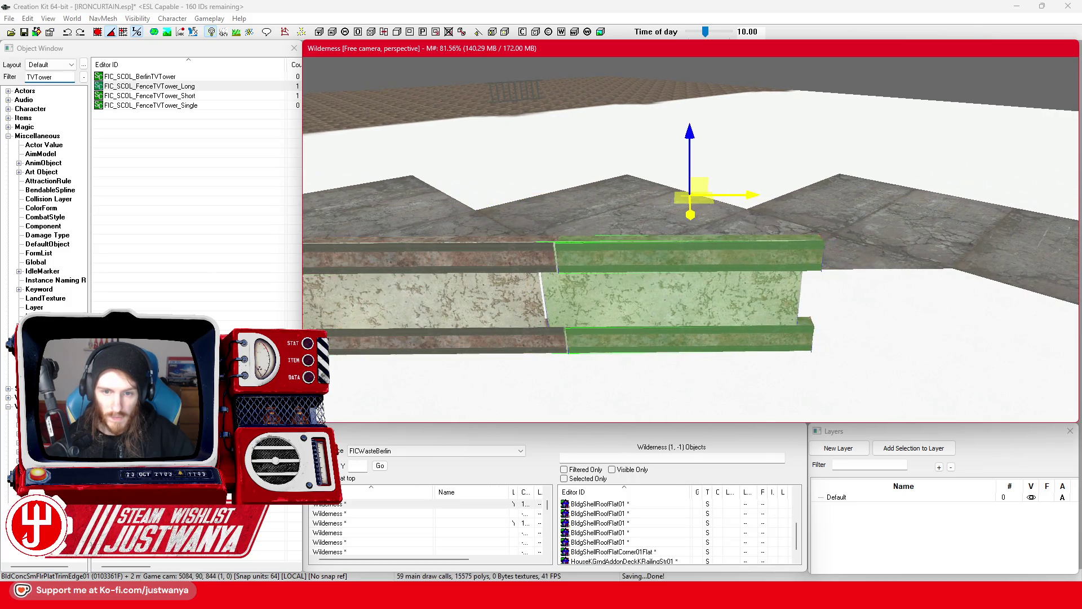
mouse_move(746, 198)
left_mouse_down()
mouse_move(929, 194)
mouse_move(858, 194)
left_mouse_up()
key("shift")
left_click_drag(644, 156, 640, 155)
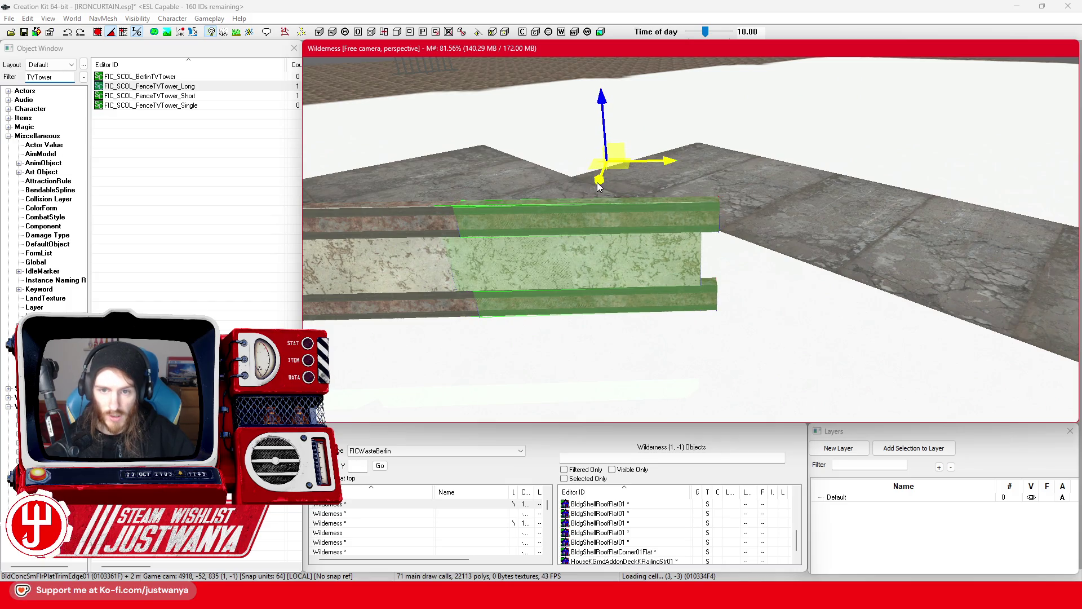
Step: Select BldConcSmWallTop01 and shift it slightly along the wall end
left_click(541, 279)
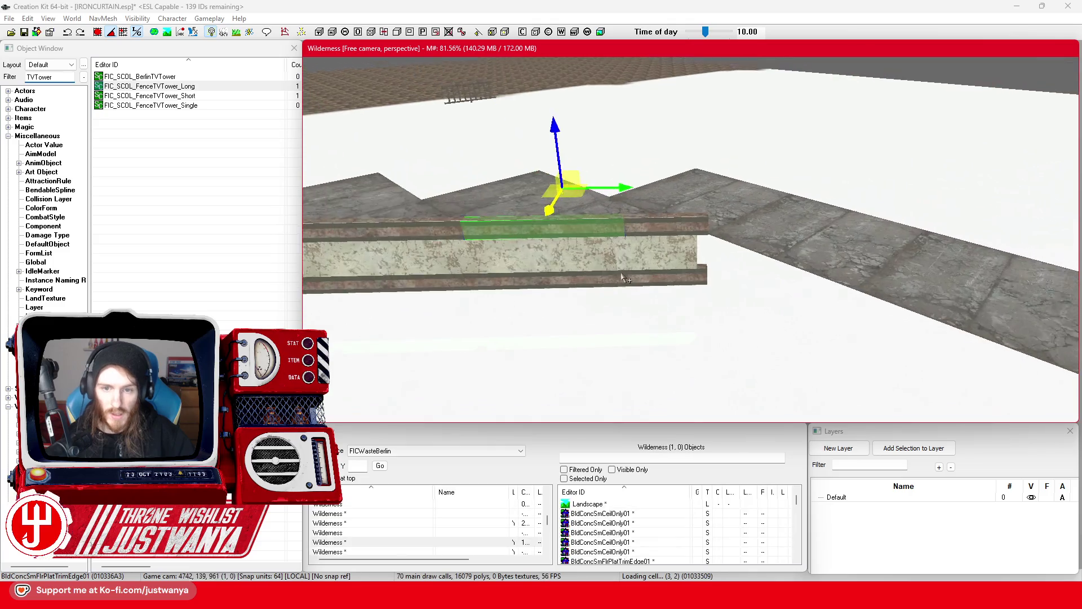
key("shift")
left_click(680, 253)
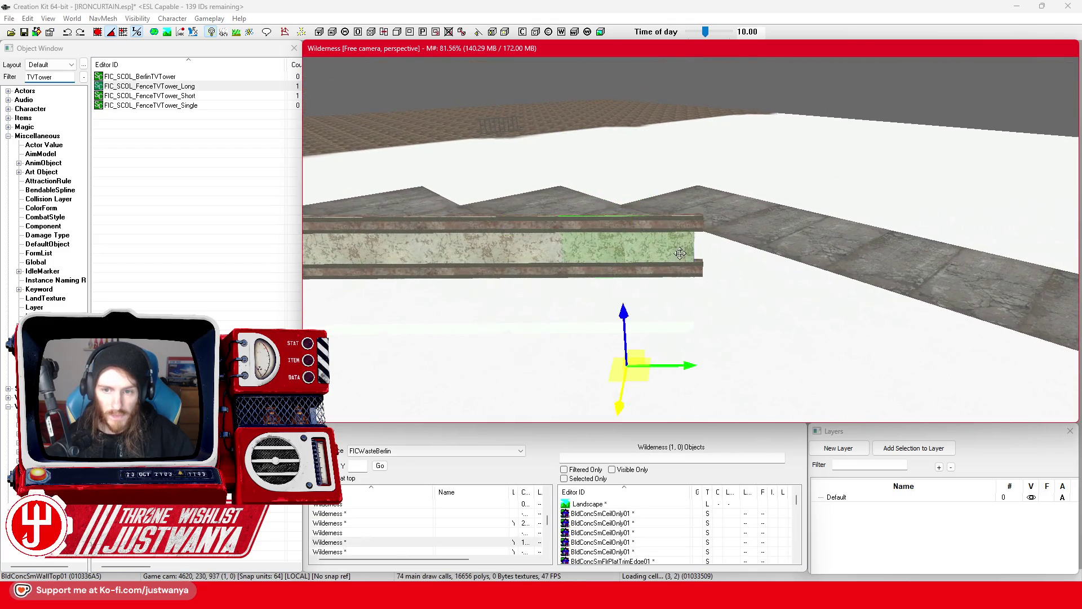
scroll(676, 336, "up", 3)
left_click_drag(654, 388, 665, 386)
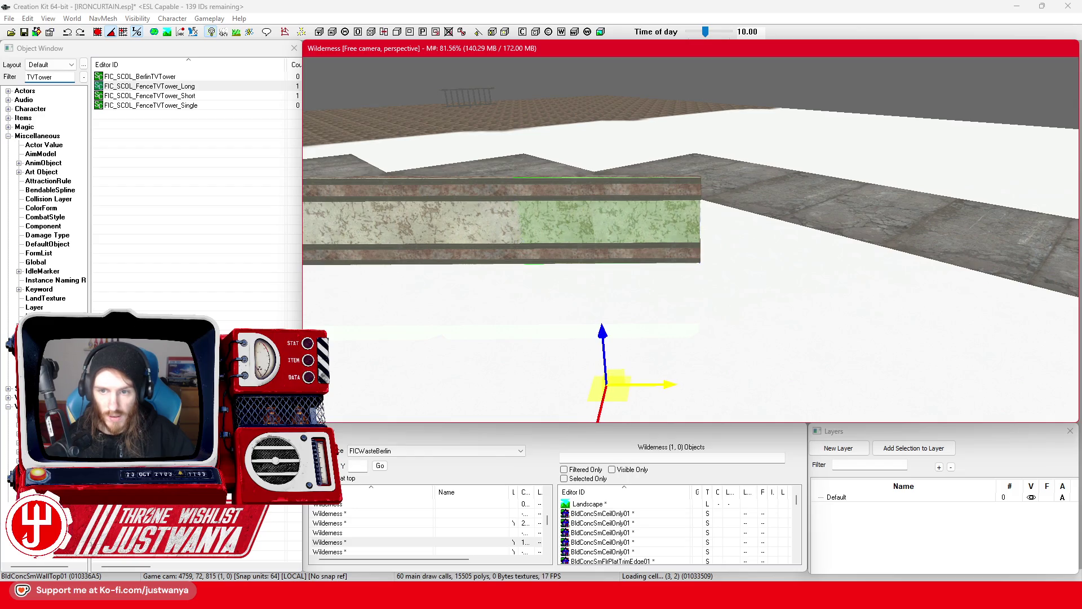
key("shift")
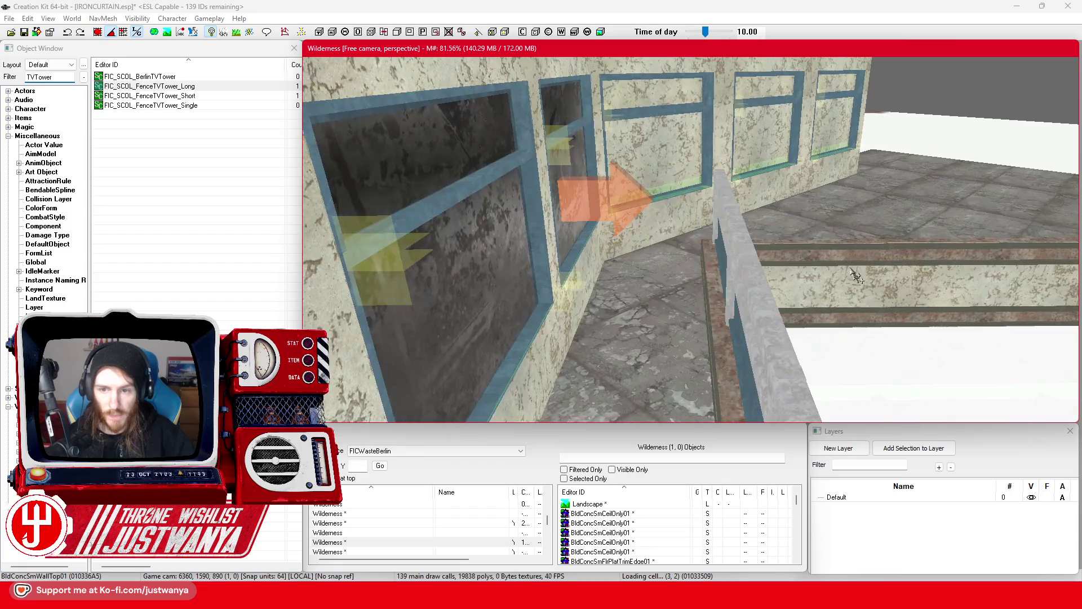
Step: Place another FIC_SCOL_FenceTVTower_Long fence section on the ledge
left_click(739, 222)
key("shift")
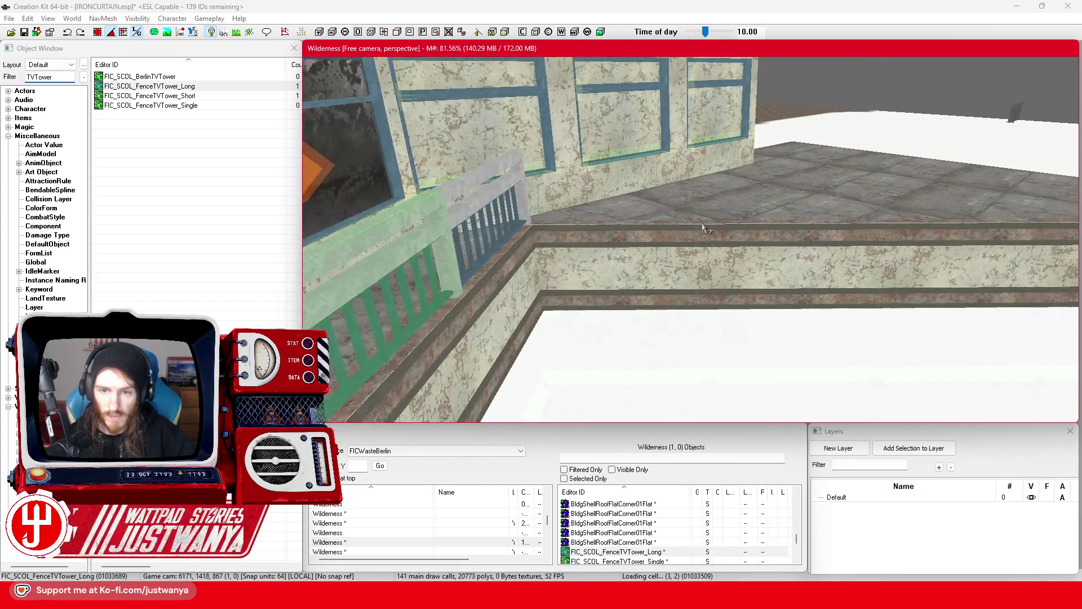
key("shift")
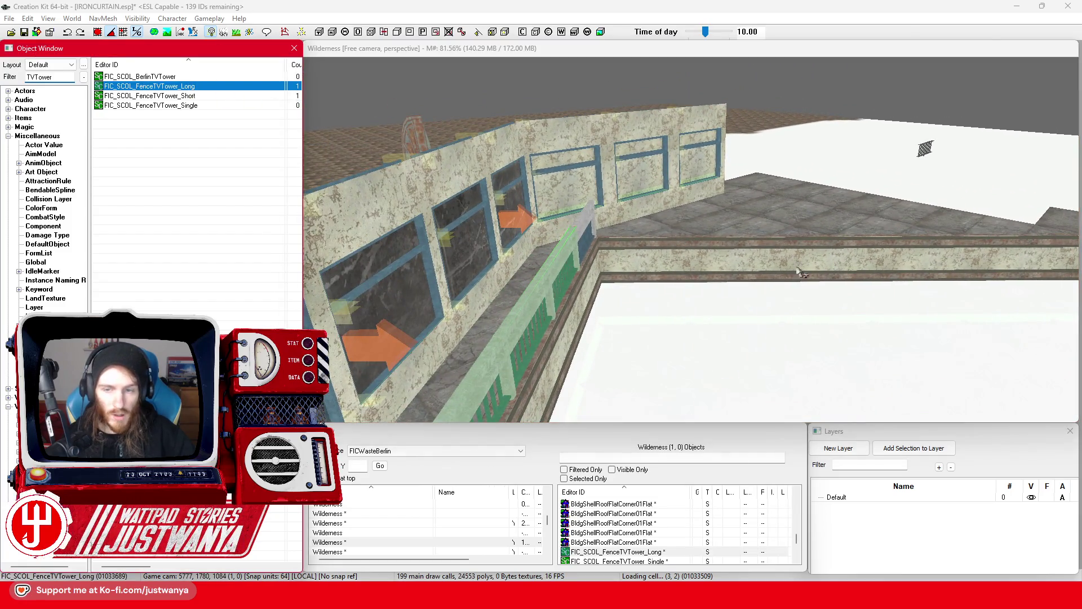
left_click_drag(796, 243, 797, 243)
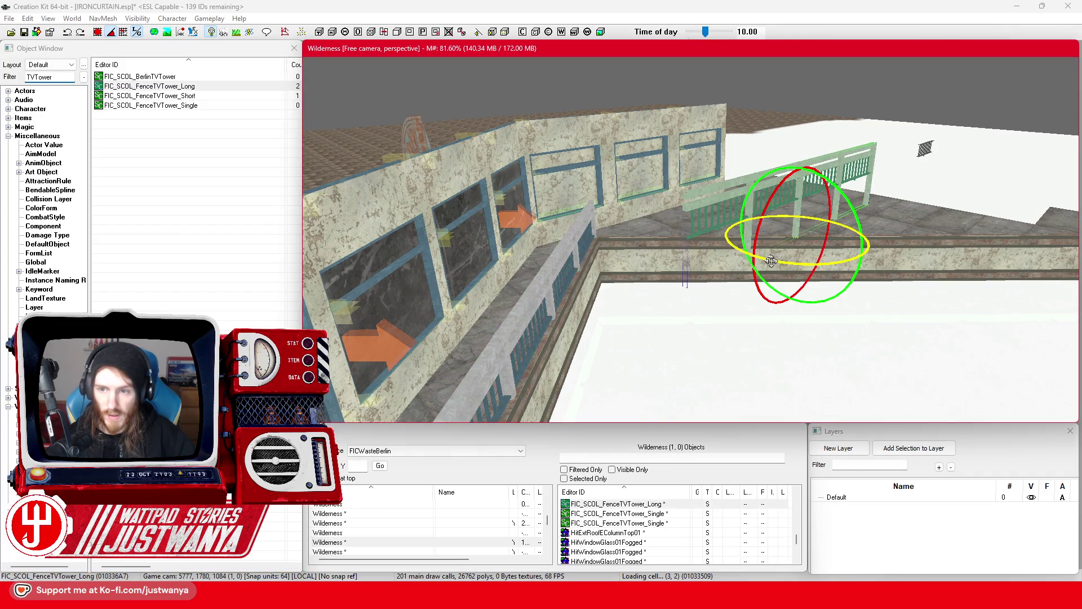
key("e")
key("shift")
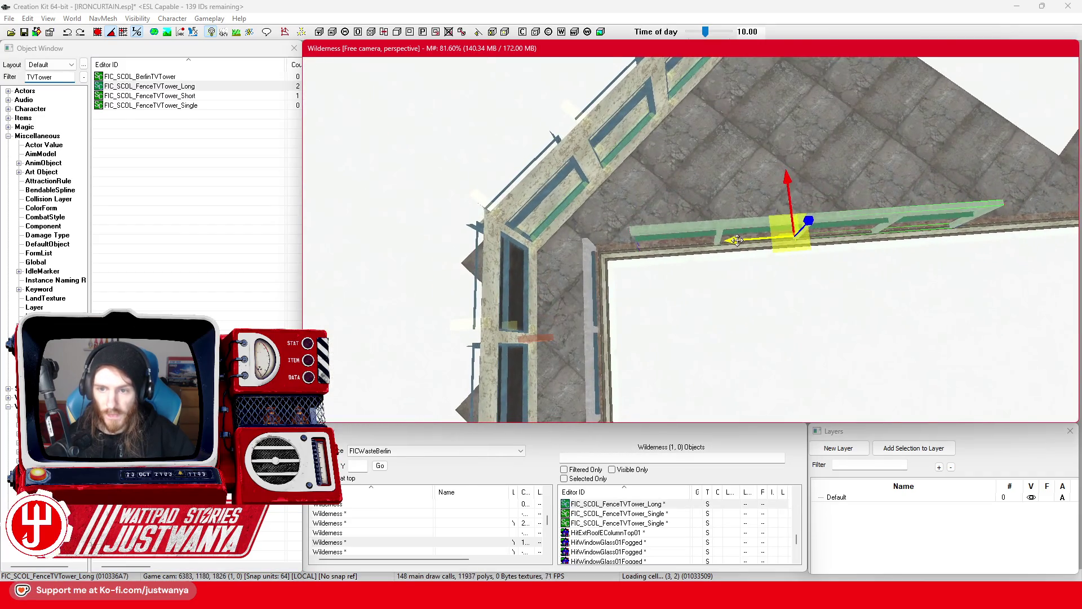
key("shift")
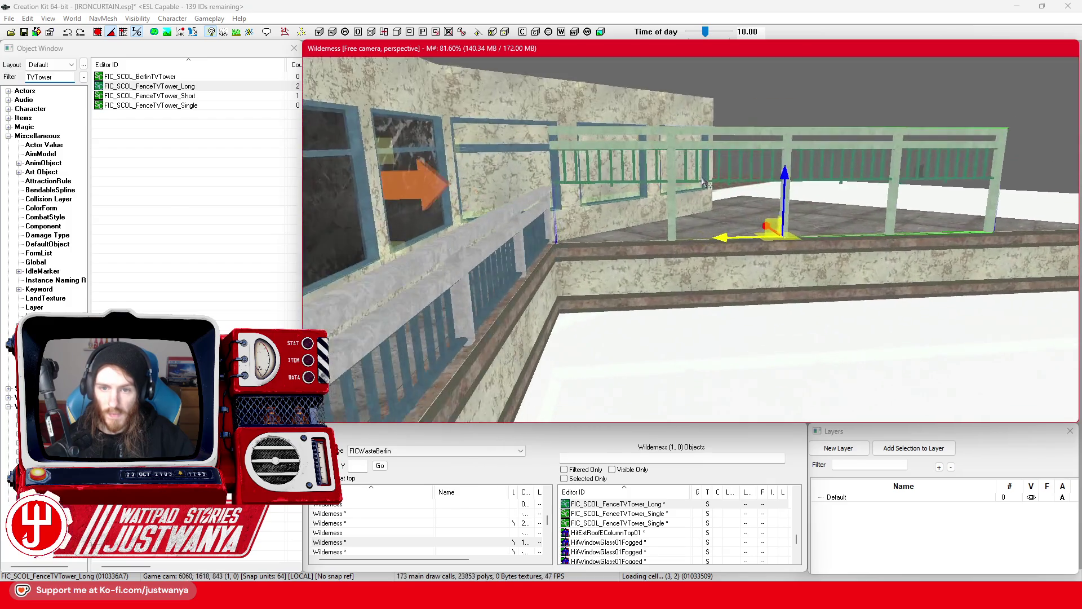
key("shift")
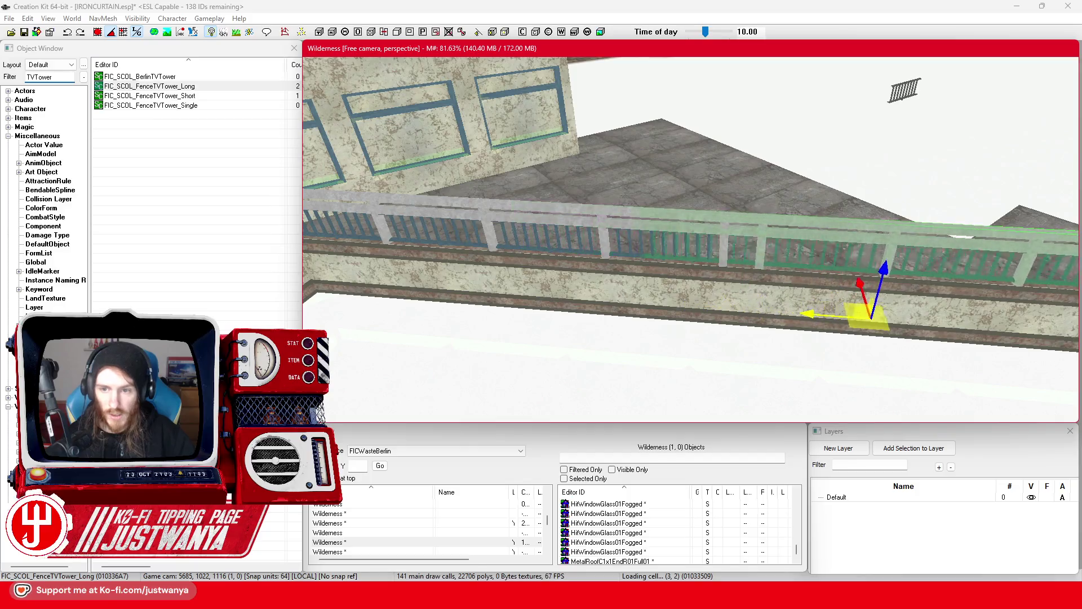
key("shift")
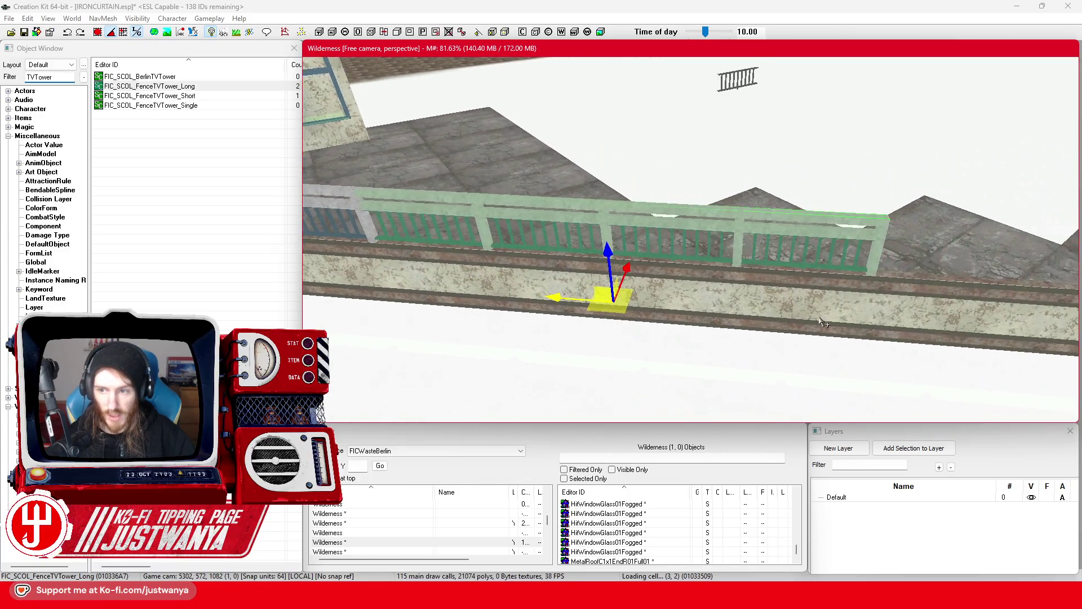
key("shift")
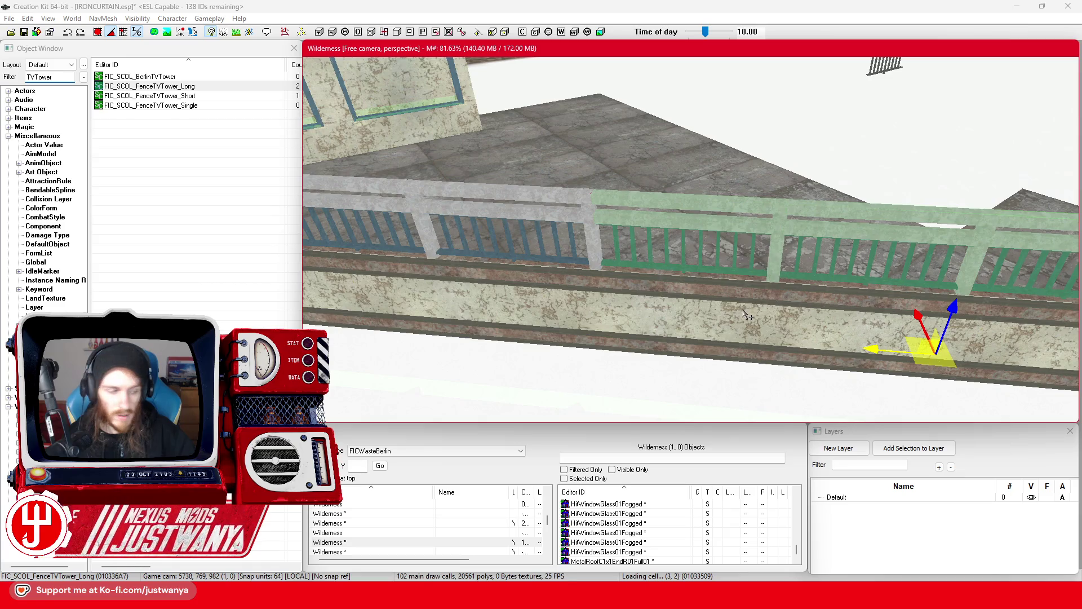
key("shift")
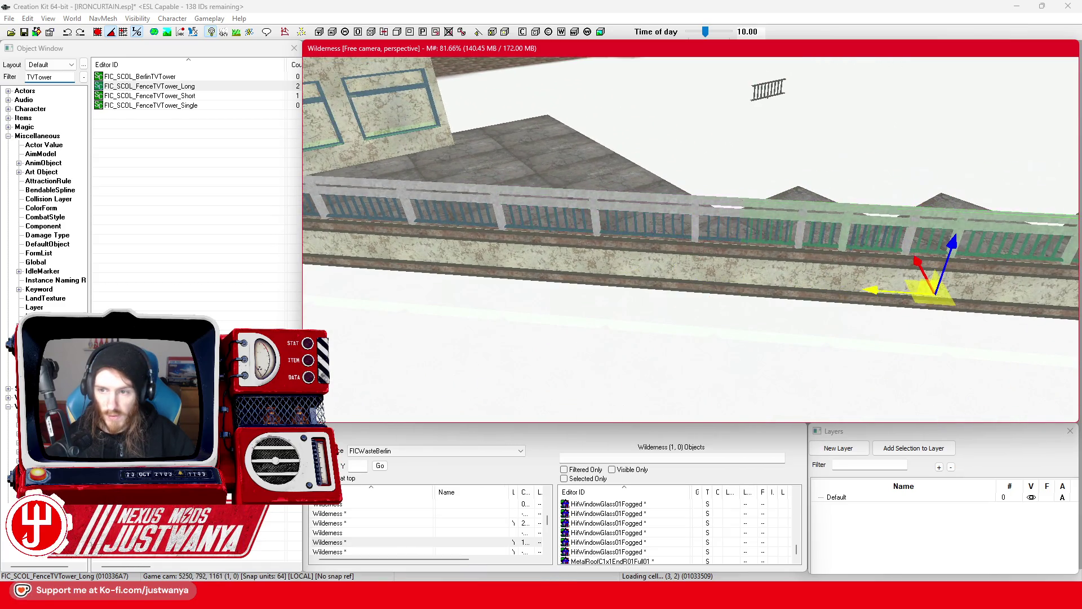
Step: Slide the new long fence further along the wall into position
left_click_drag(546, 268, 671, 276)
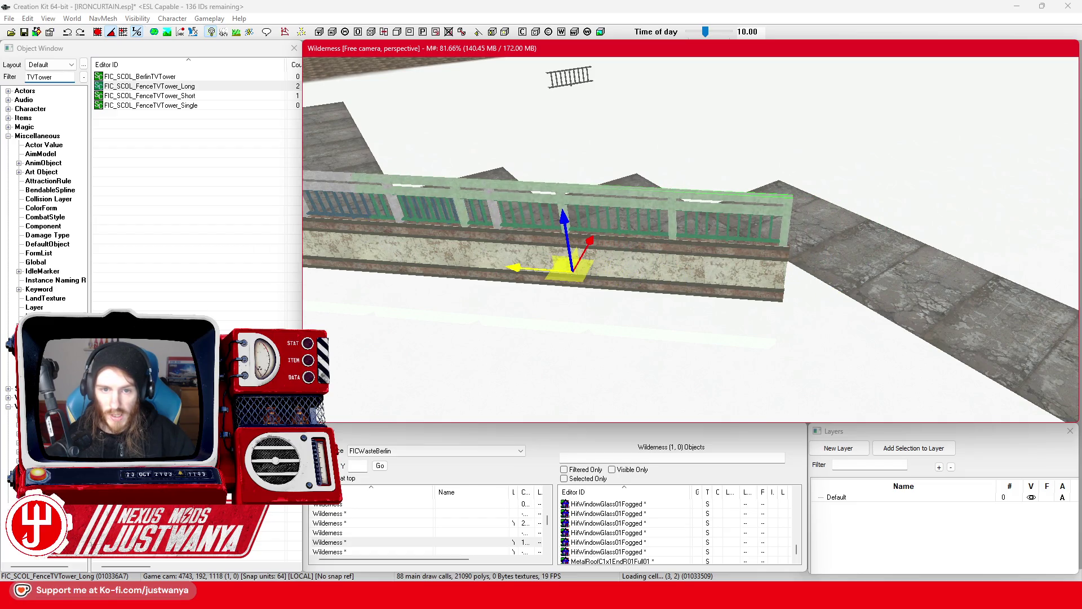
key("shift")
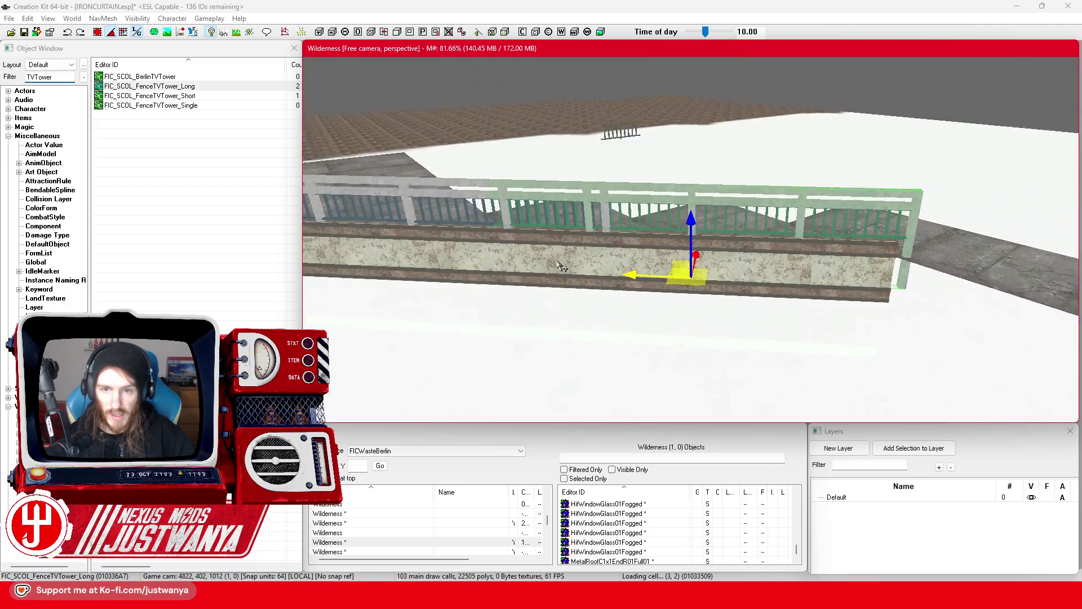
key("shift")
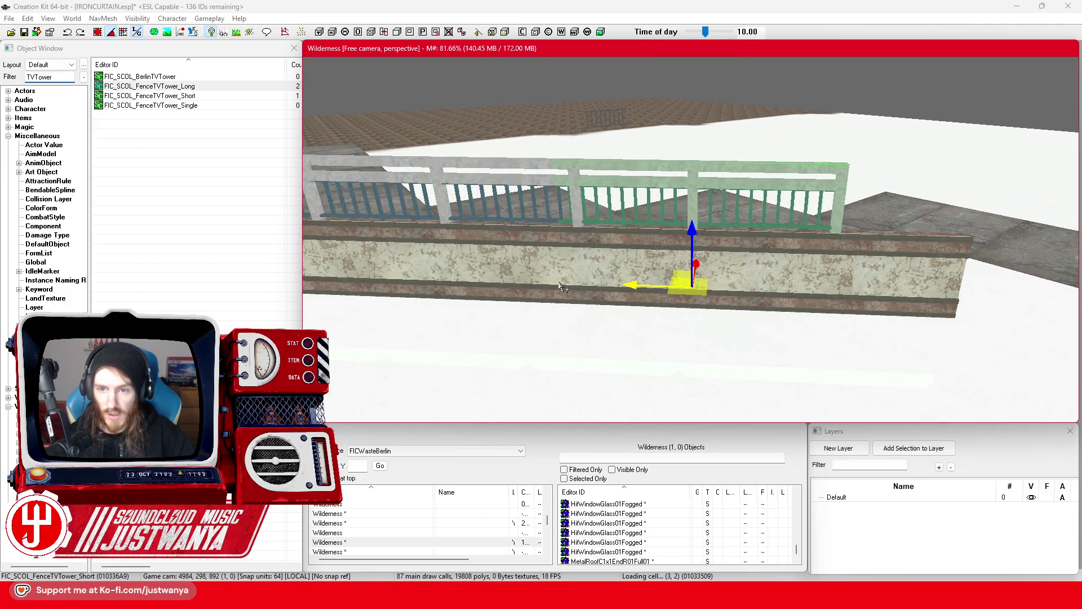
mouse_move(648, 288)
left_mouse_down()
mouse_move(729, 288)
mouse_move(672, 288)
left_mouse_up()
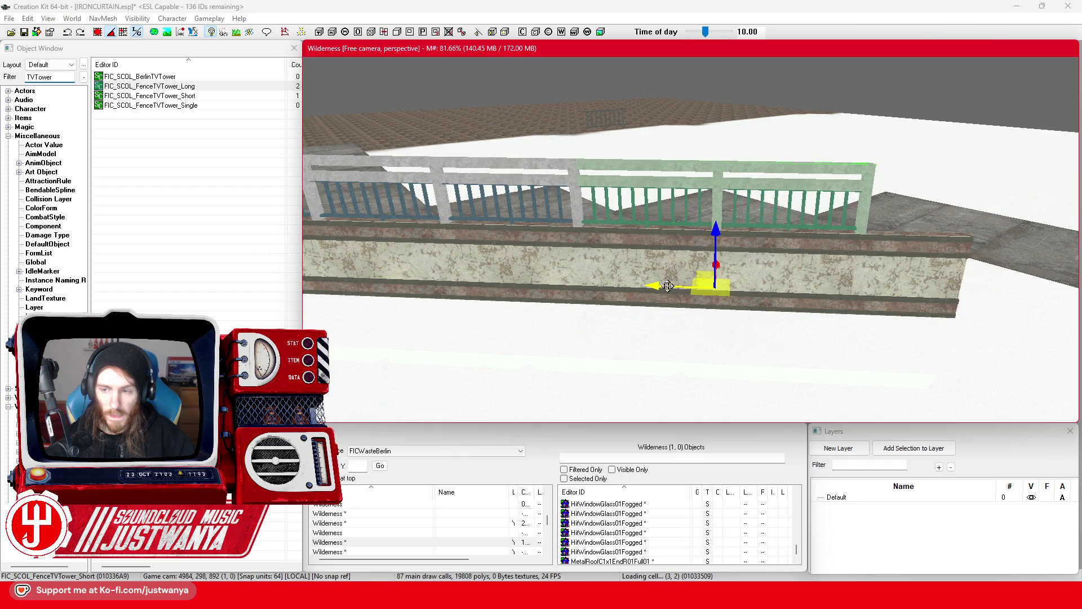
key("shift")
Step: Put the short single fence piece at the wall's end, lined up with the railing
key("ctrl+z")
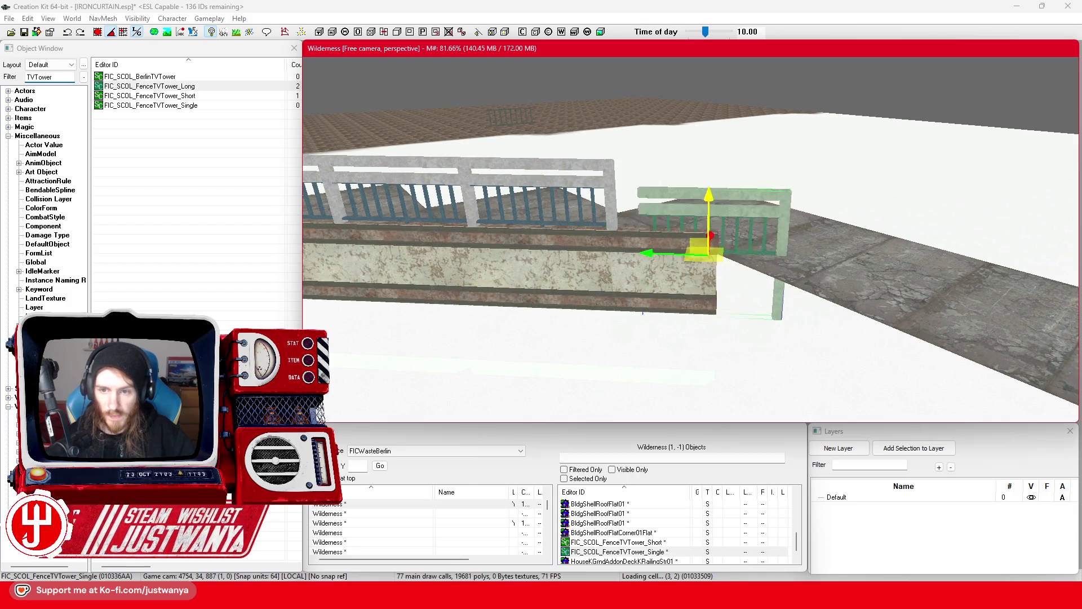
key("ctrl+z")
key("ctrl+z")
key("ctrl+z")
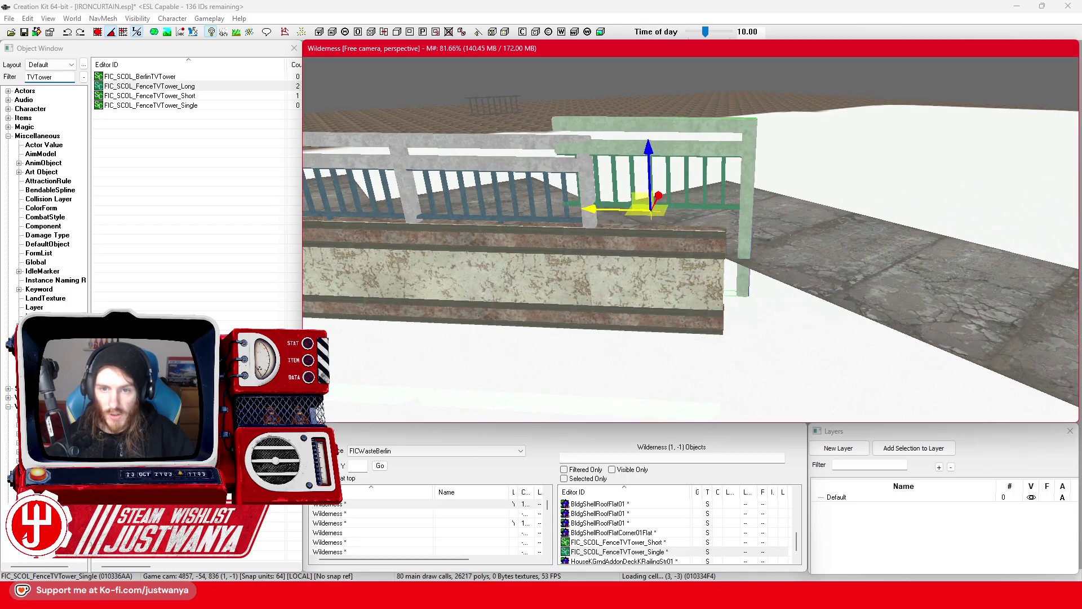
key("ctrl+z")
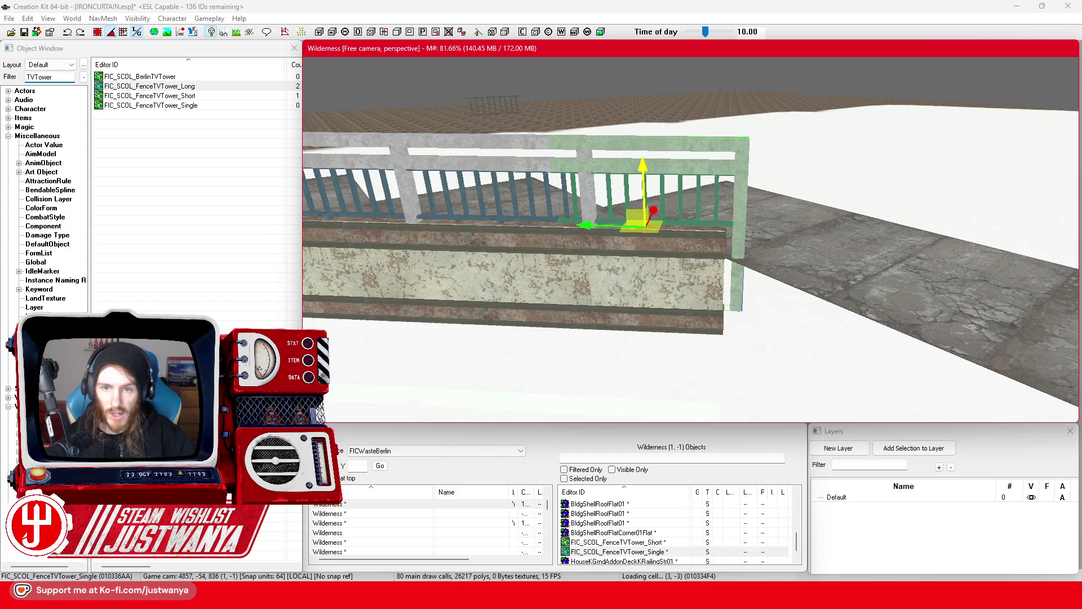
mouse_move(588, 226)
left_mouse_down()
mouse_move(539, 226)
mouse_move(564, 226)
left_mouse_up()
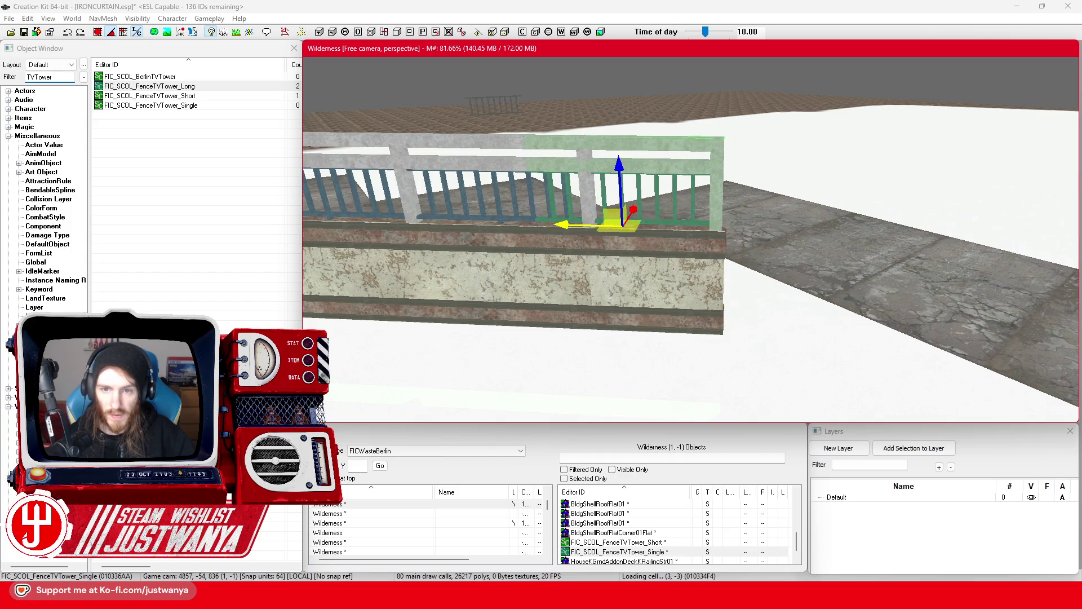
scroll(563, 225, "up", 3)
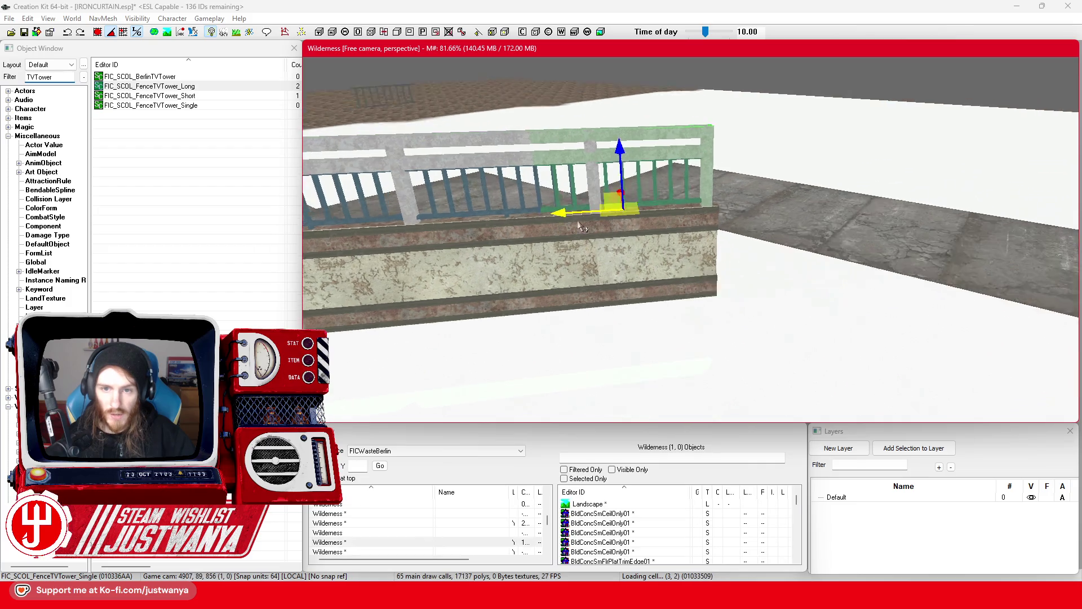
scroll(621, 258, "up", 2)
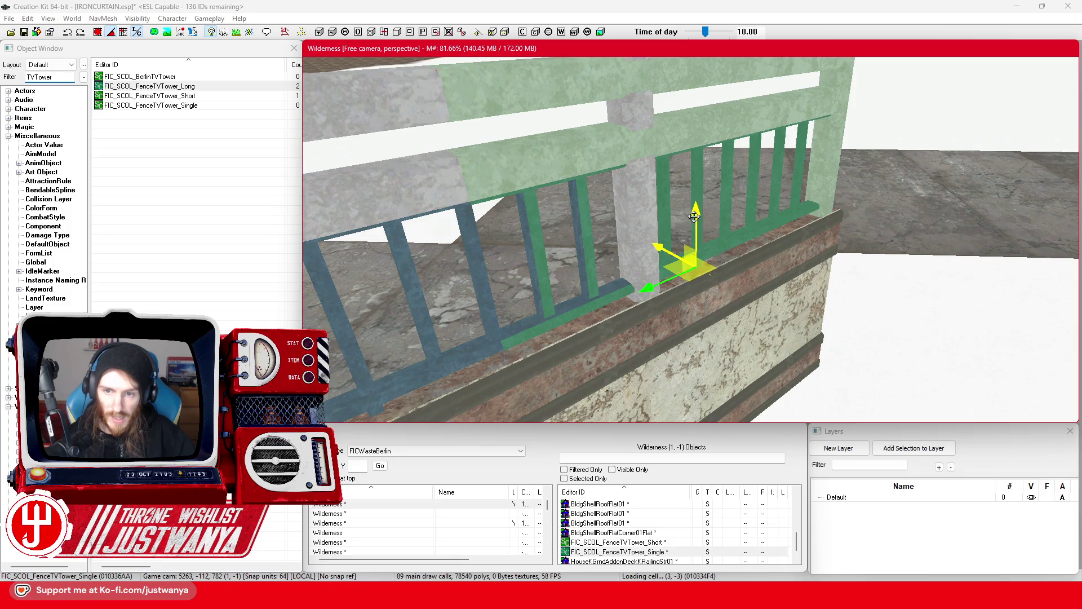
left_click(442, 179)
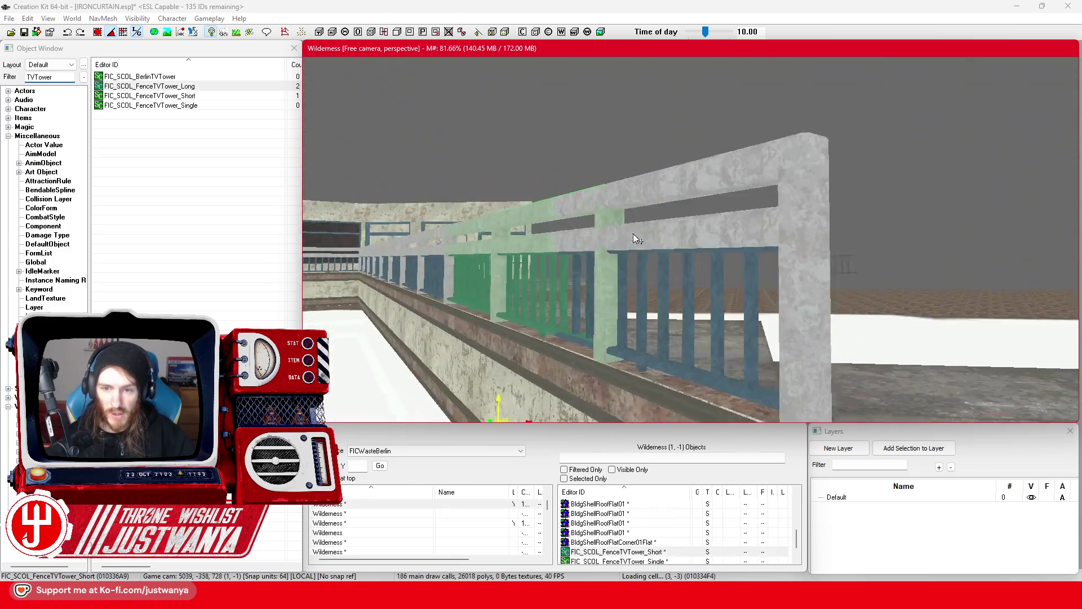
mouse_move(634, 234)
left_mouse_down()
mouse_move(660, 232)
mouse_move(547, 245)
mouse_move(566, 338)
left_mouse_up()
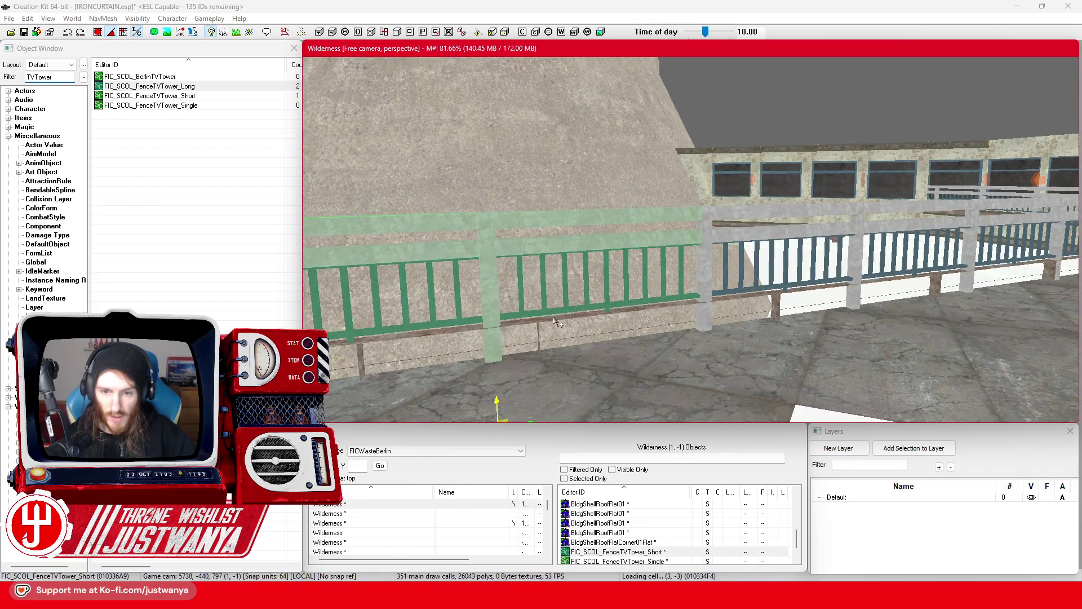
Step: Rotate the BldConcSmFlrPlatTrimEdge01 trim piece to follow the fence and slide it under its base
left_click(558, 322)
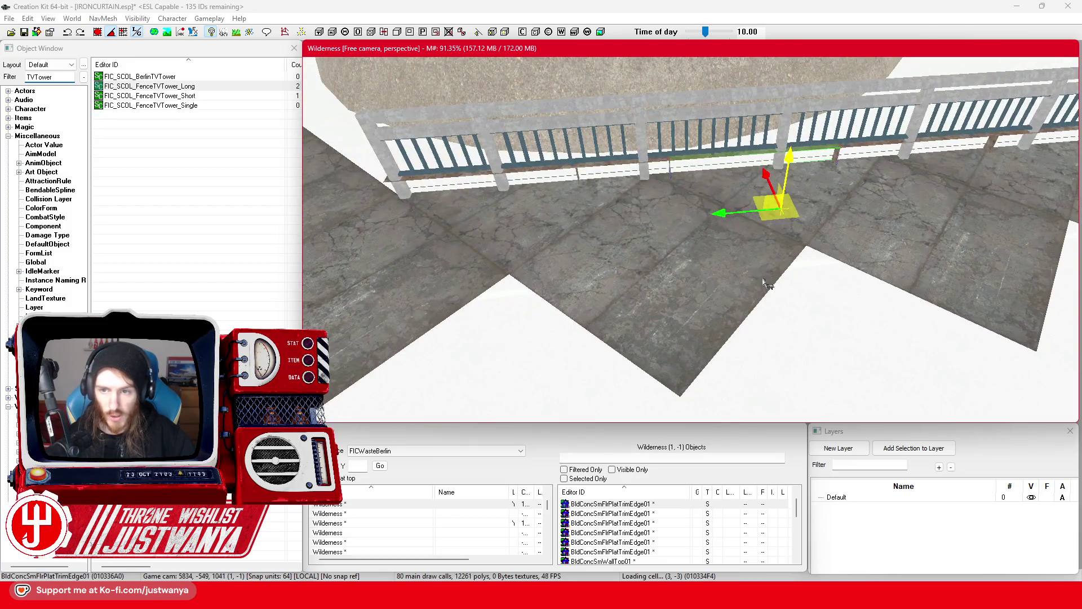
key("e")
mouse_move(756, 259)
left_mouse_down()
mouse_move(749, 113)
mouse_move(725, 136)
left_mouse_up()
key("e")
scroll(725, 193, "up", 2)
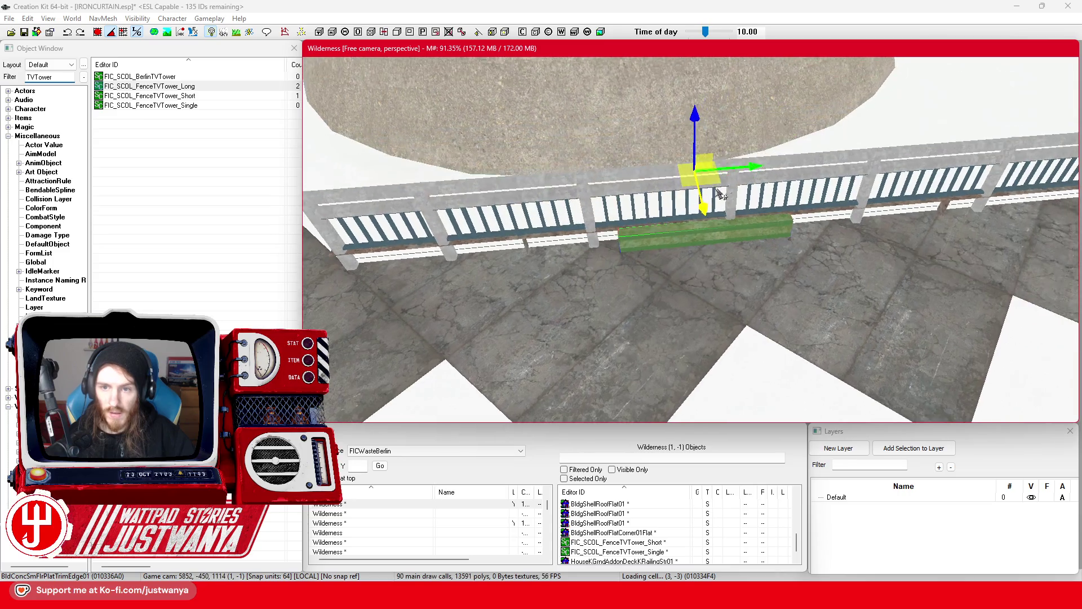
scroll(726, 194, "up", 3)
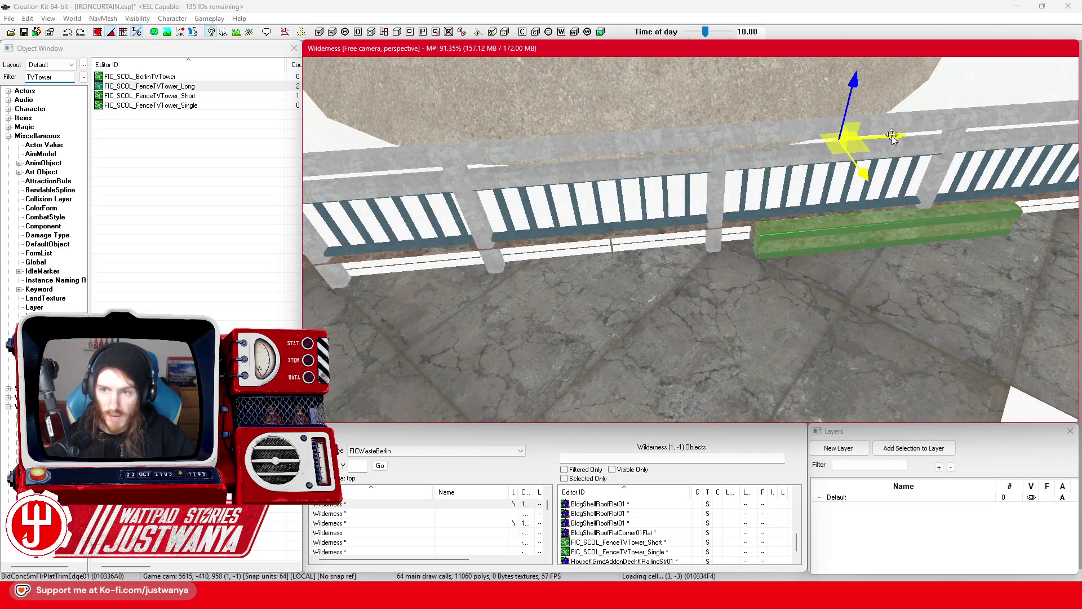
key("shift")
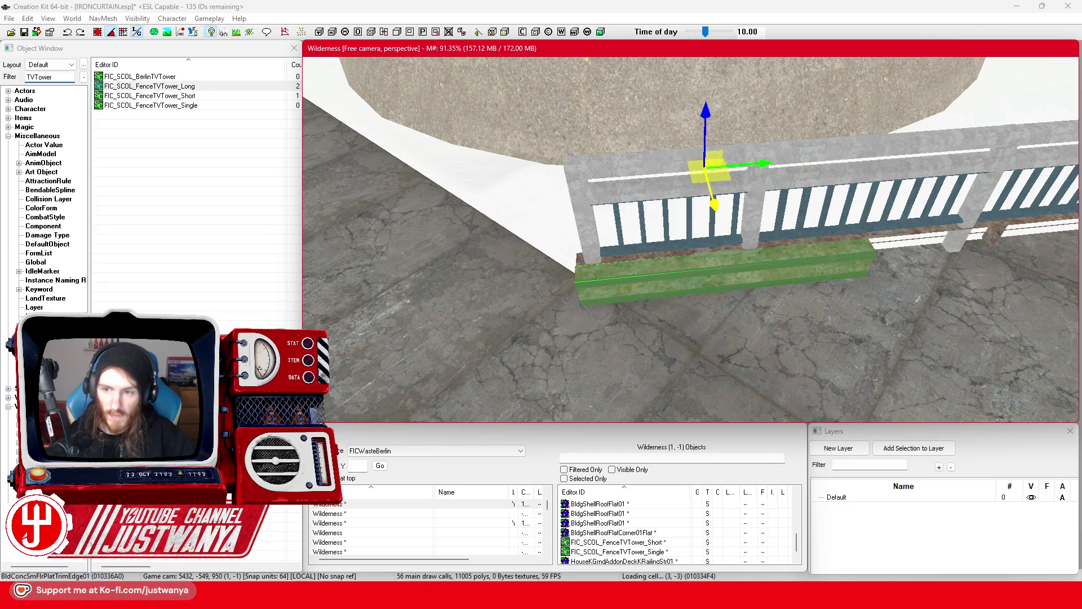
key("shift")
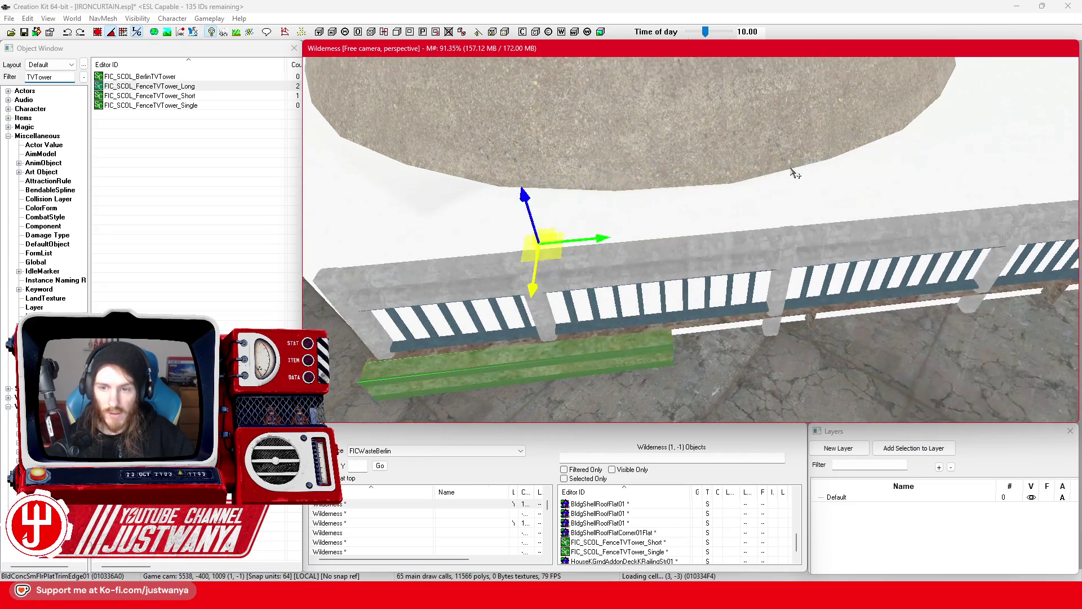
left_click_drag(580, 207, 829, 185)
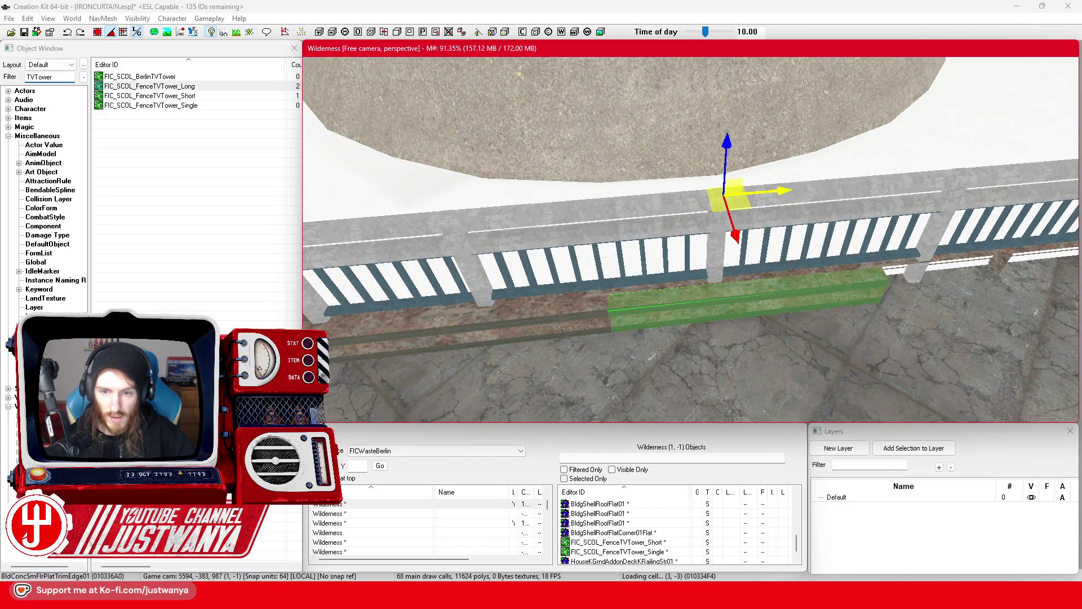
Step: Slide the neighbouring trim pieces along the fence base up to the fence corner
left_click(590, 323, "ctrl")
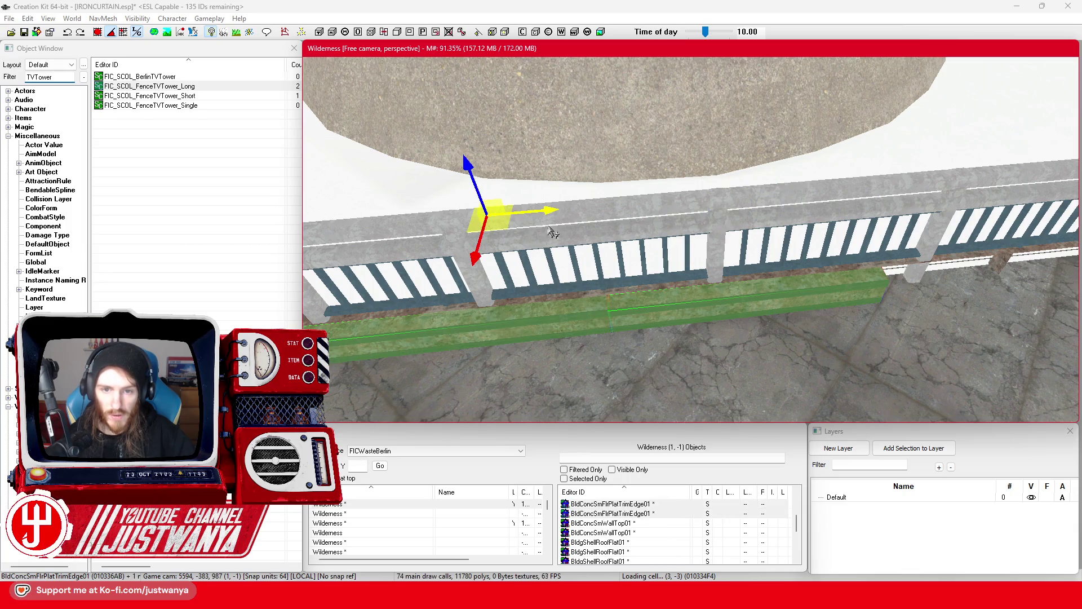
key("shift")
mouse_move(668, 195)
left_mouse_down()
mouse_move(755, 195)
mouse_move(706, 195)
left_mouse_up()
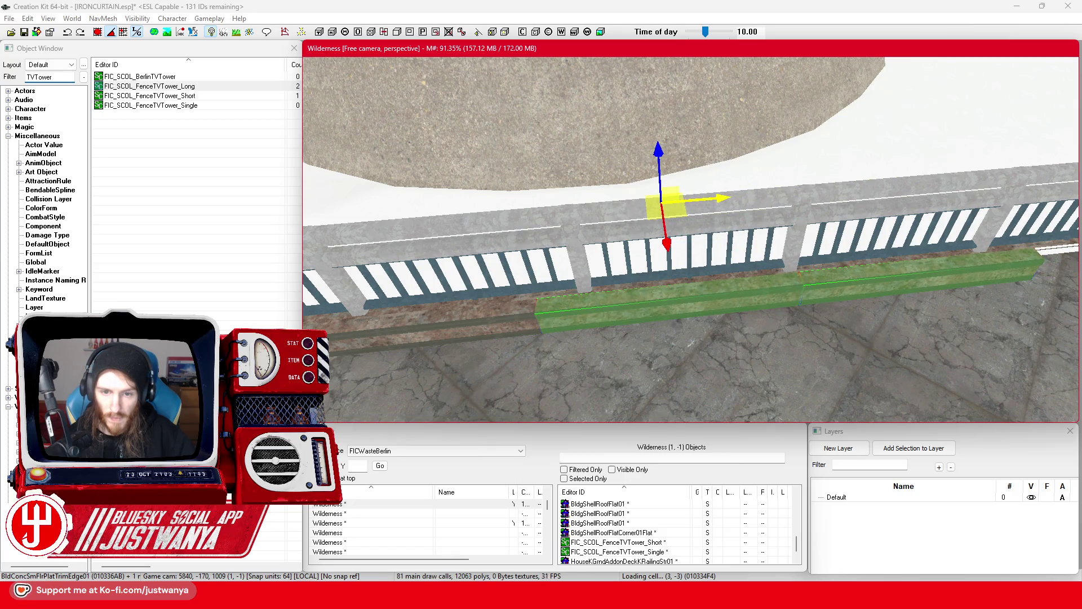
key("Right")
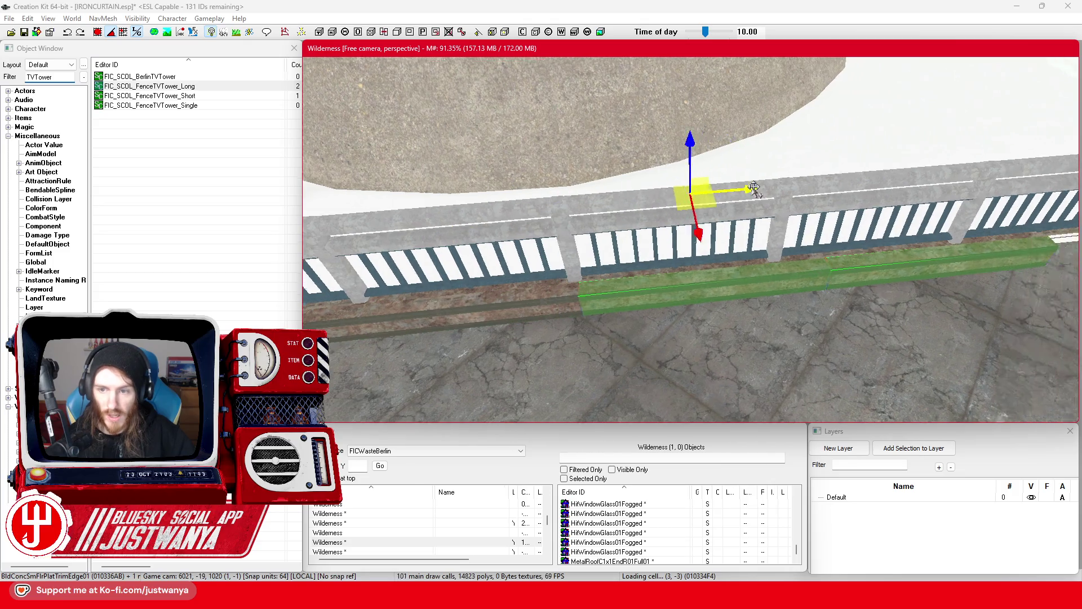
mouse_move(754, 187)
left_mouse_down()
mouse_move(606, 213)
mouse_move(815, 196)
left_mouse_up()
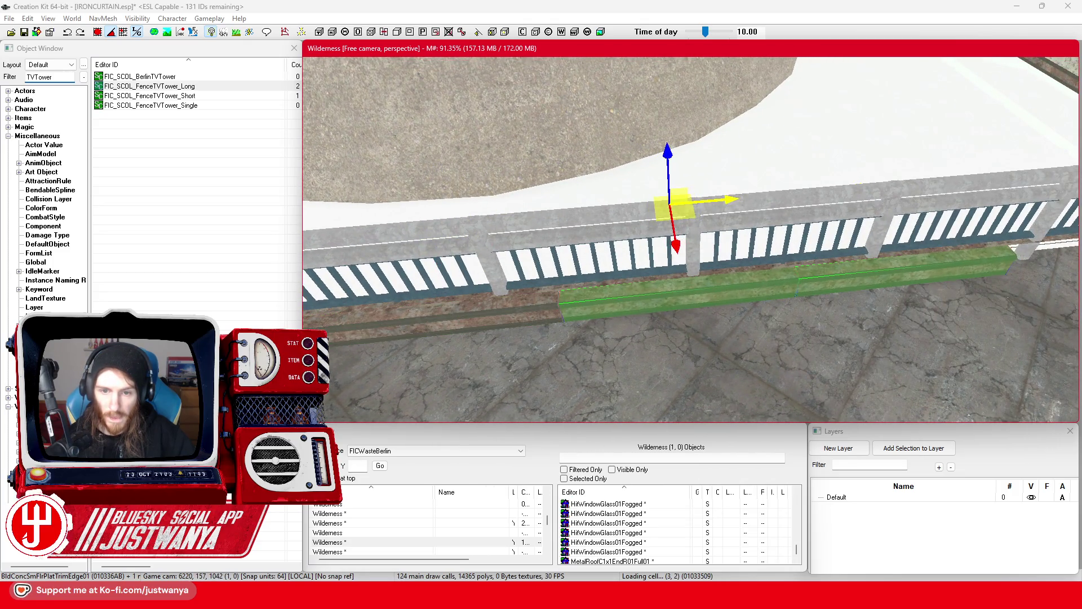
key("w")
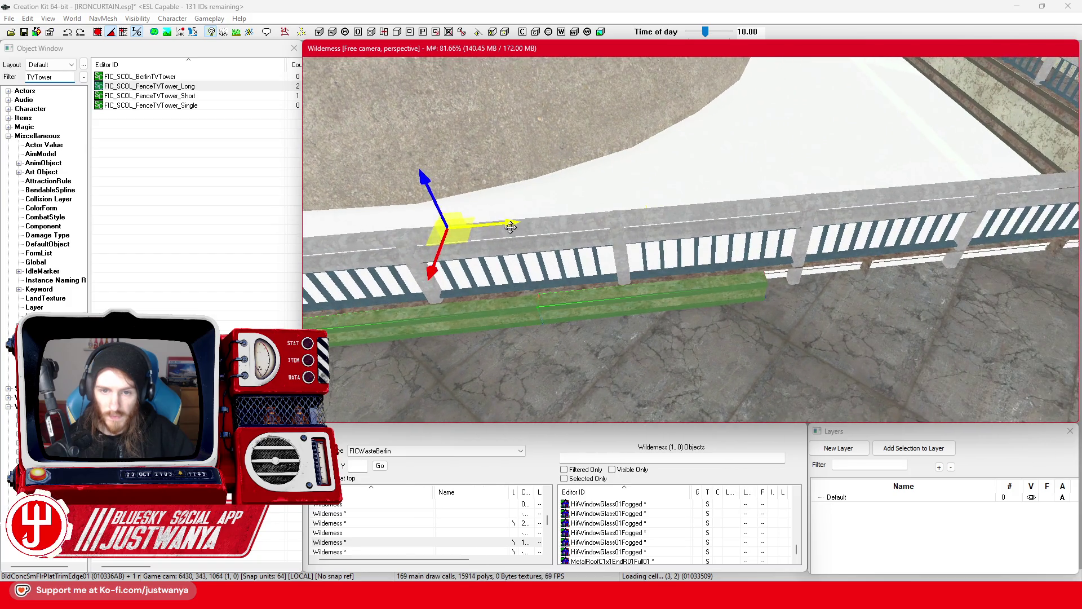
left_click_drag(755, 195, 589, 211)
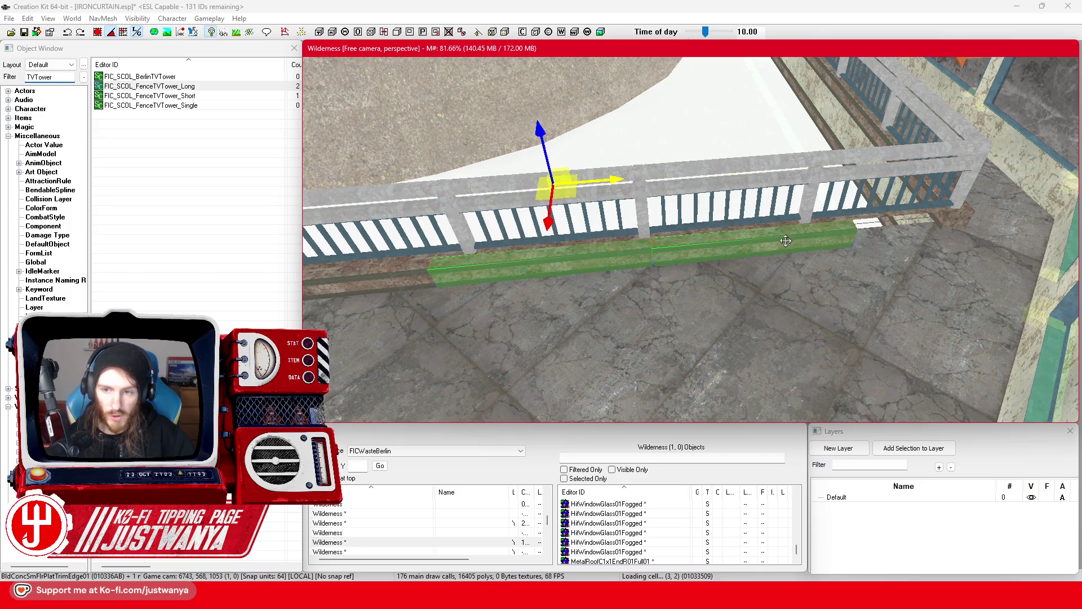
left_click_drag(786, 241, 710, 243)
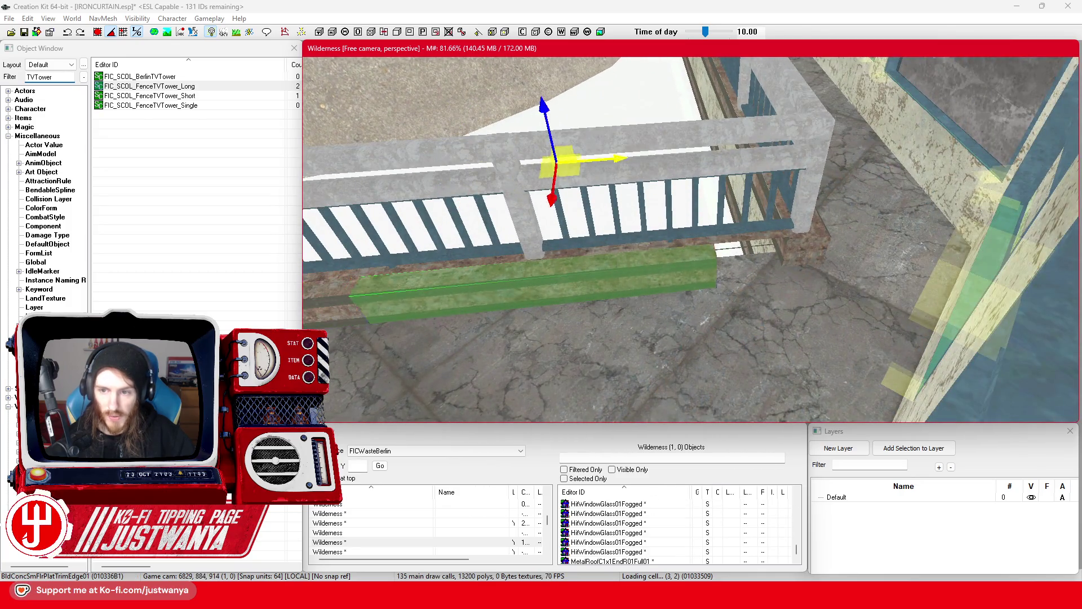
left_click_drag(527, 279, 662, 265)
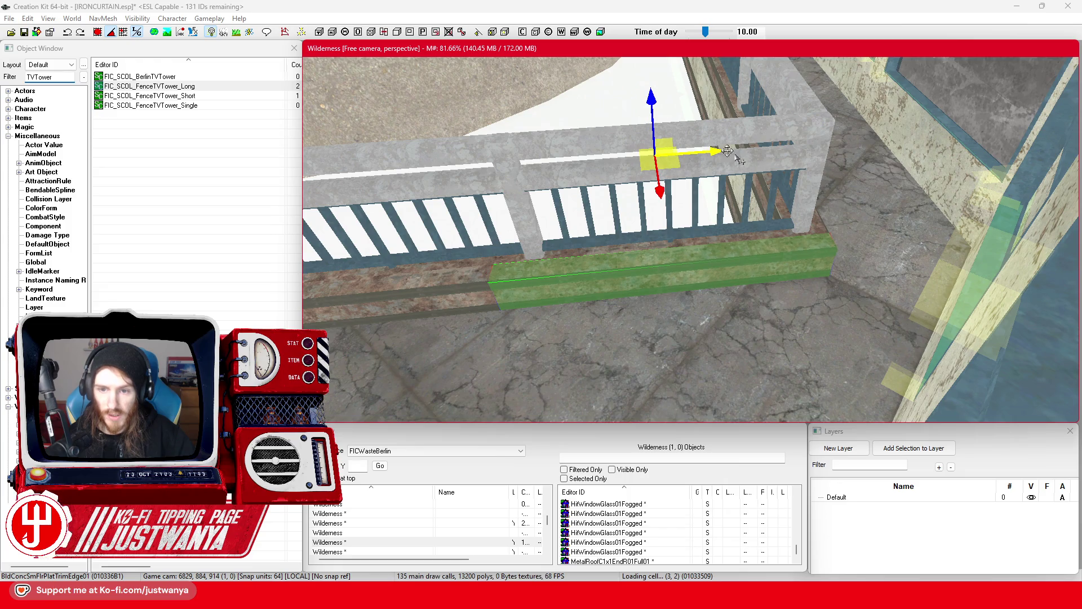
left_click(810, 169)
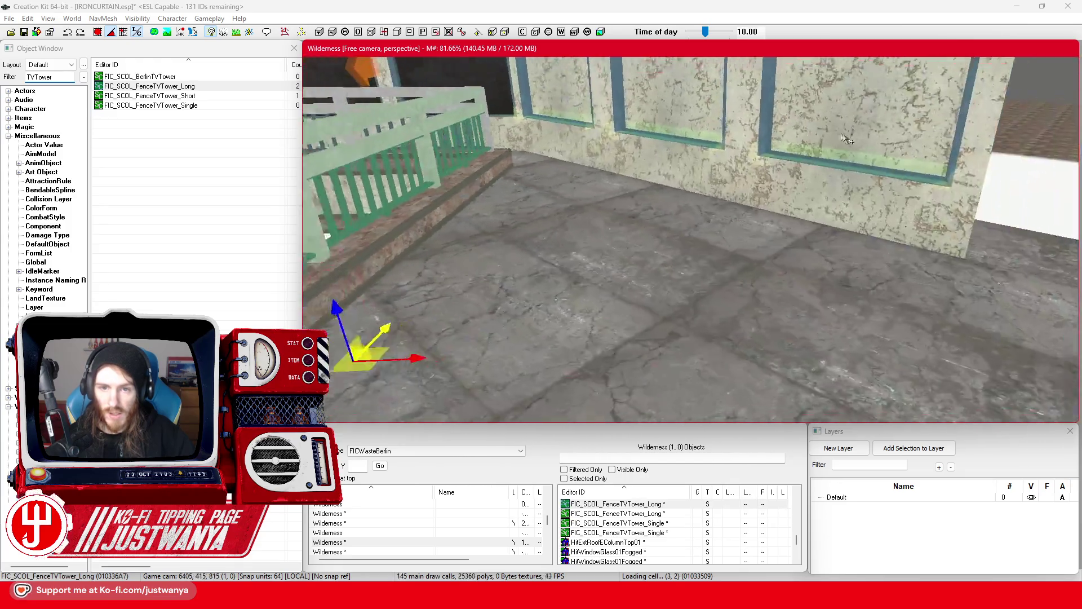
Step: Check the fence corner from above, then save IRONCURTAIN.esp
scroll(872, 152, "down", 10)
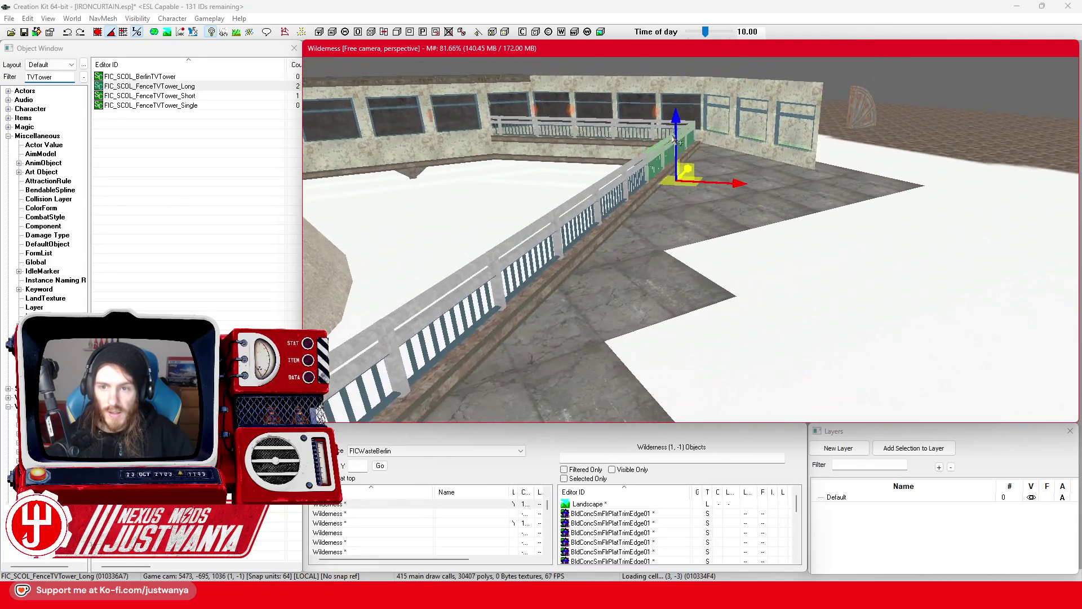
key("shift")
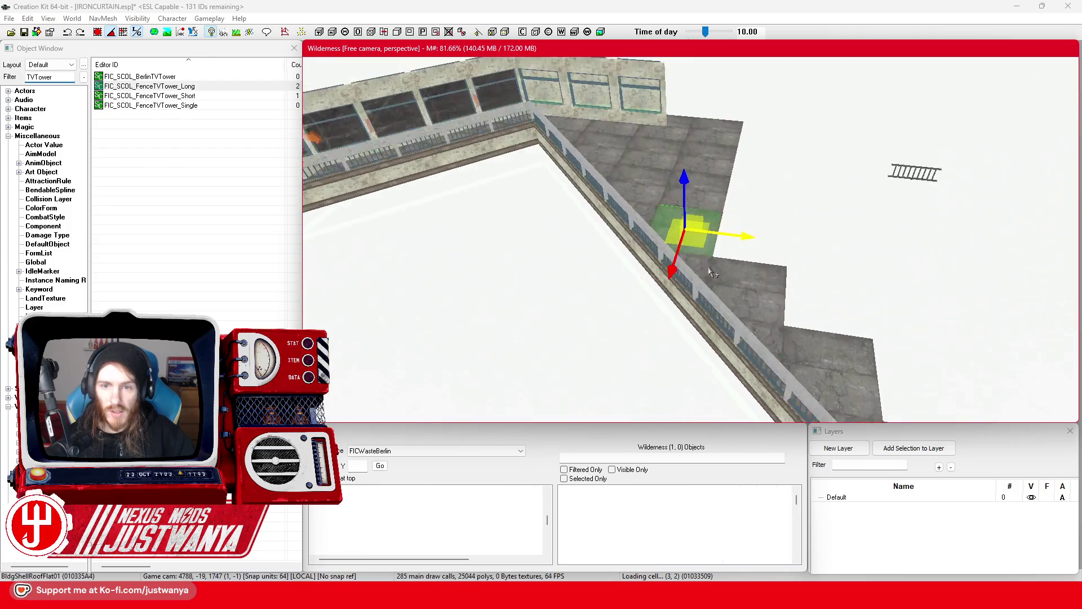
key("shift")
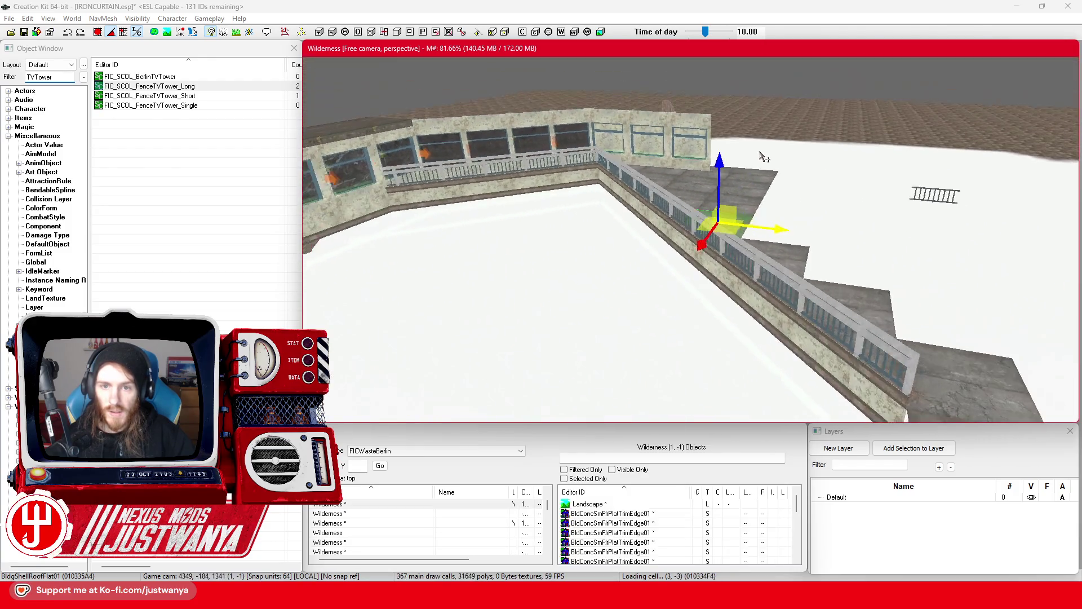
left_click(24, 32)
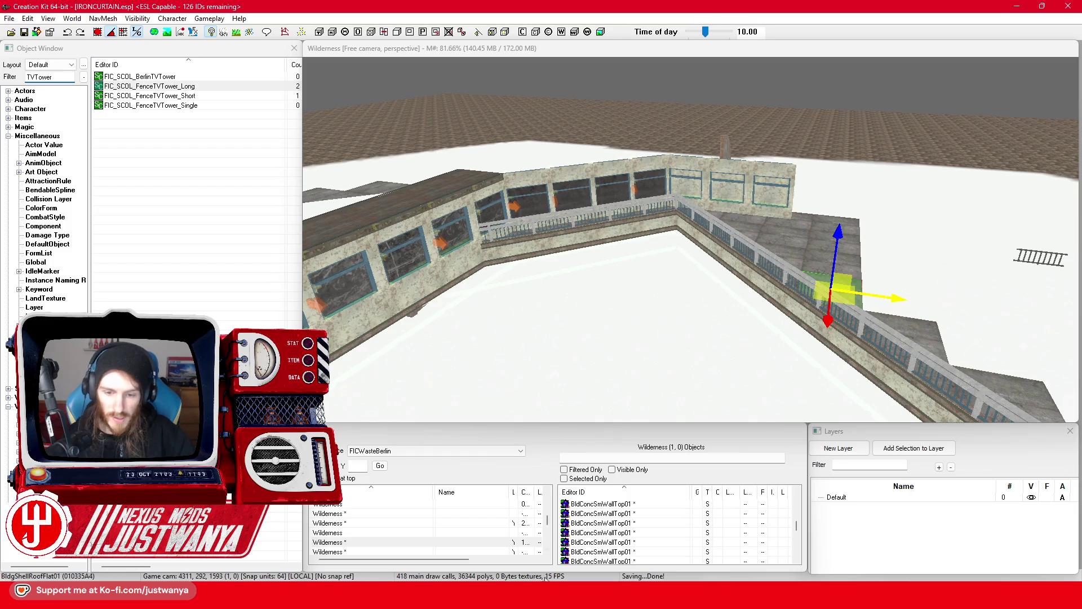
left_click(639, 536)
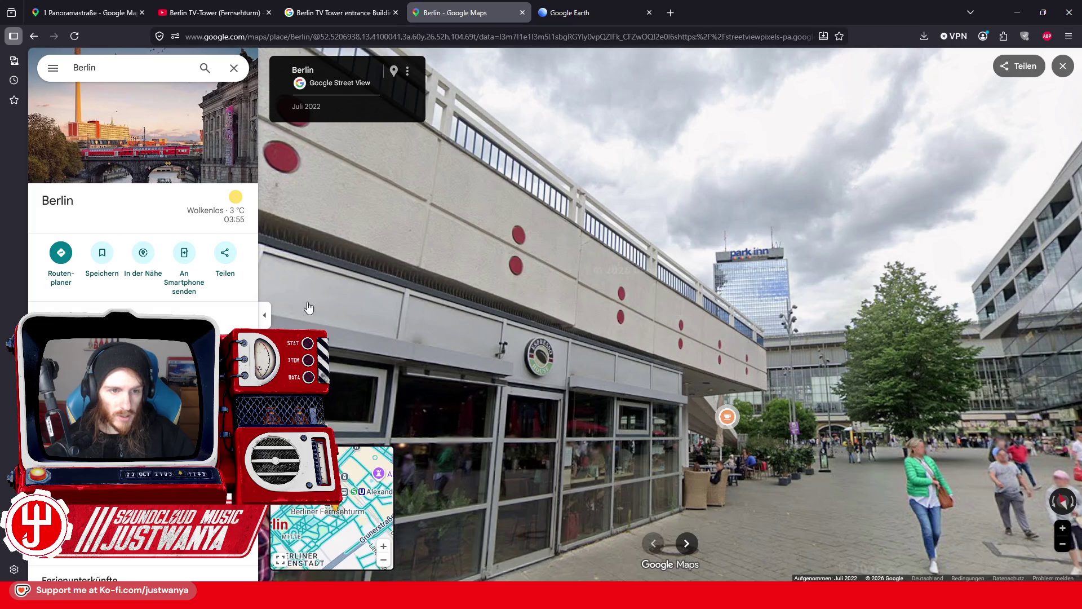
Step: Leave Street View, zoom the 3D satellite map into the tower base, then minimize the browser
left_click(34, 35)
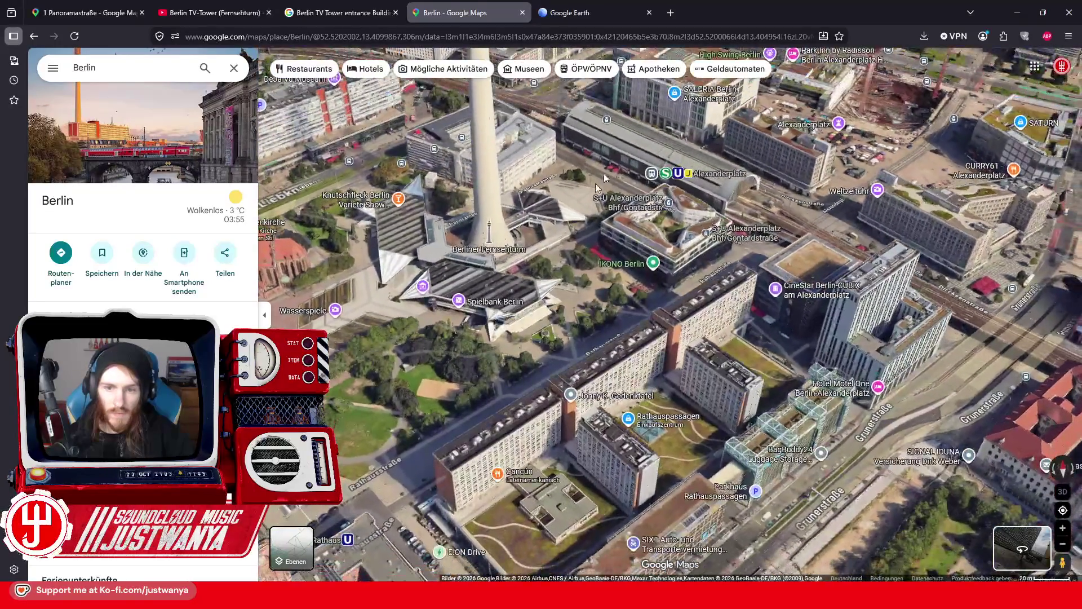
scroll(562, 234, "up", 5)
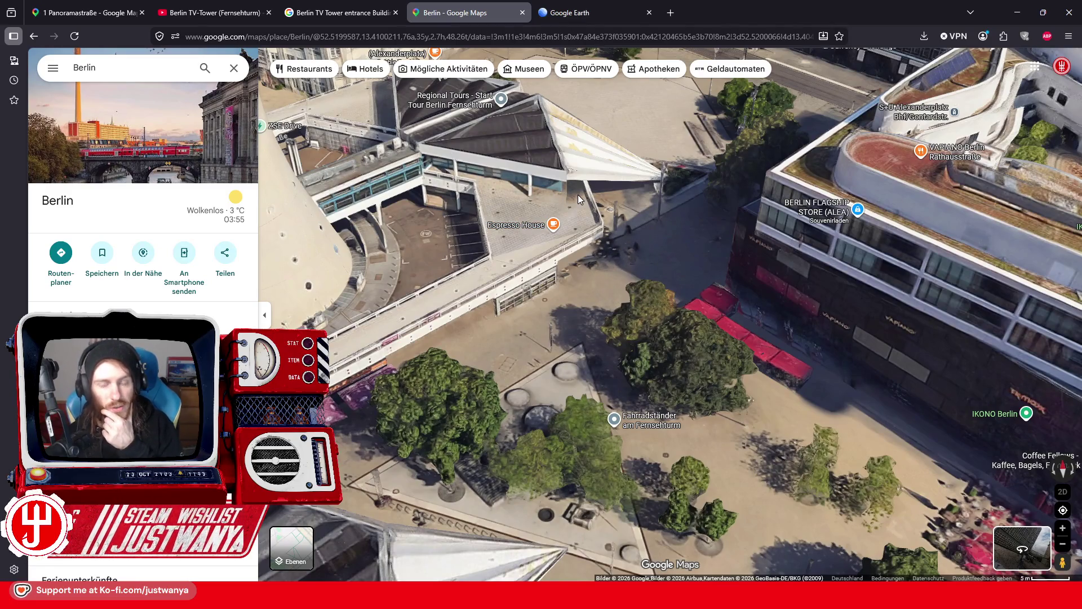
left_click(1011, 18)
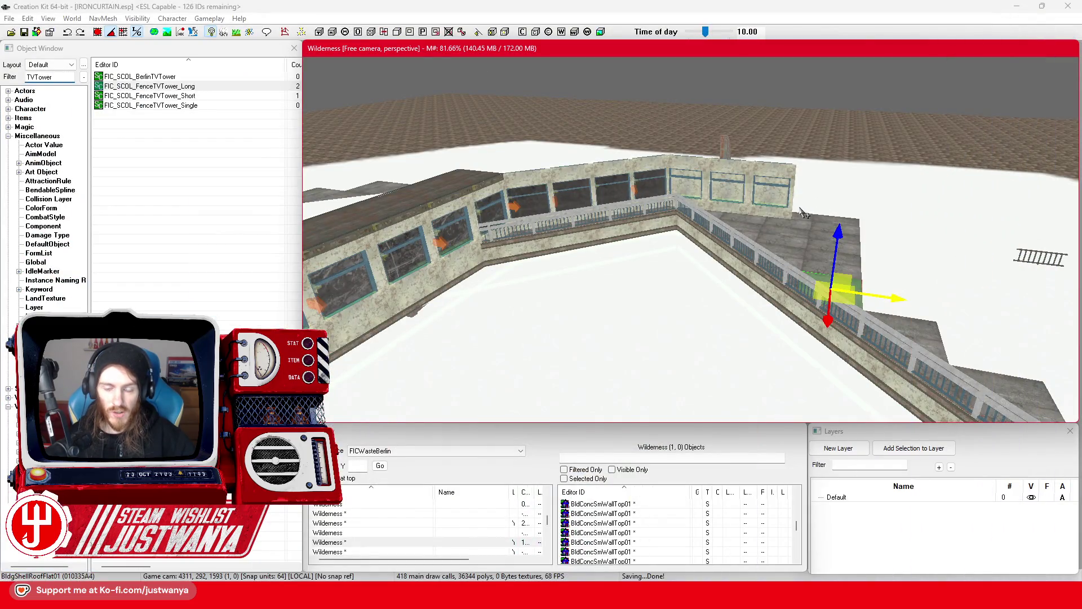
left_click(1014, 6)
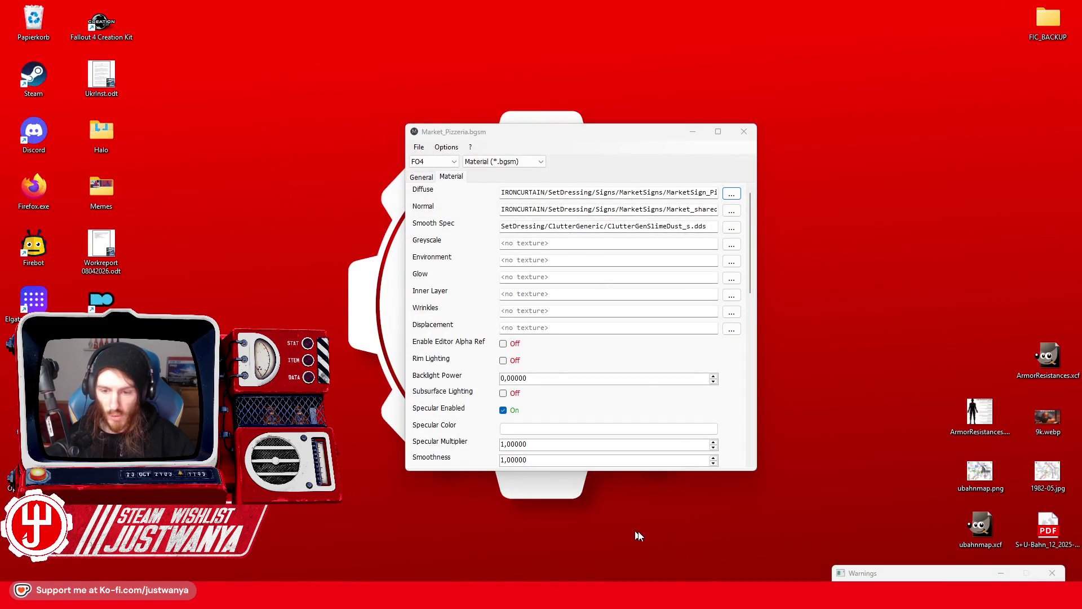
mouse_move(718, 595)
left_click(717, 526)
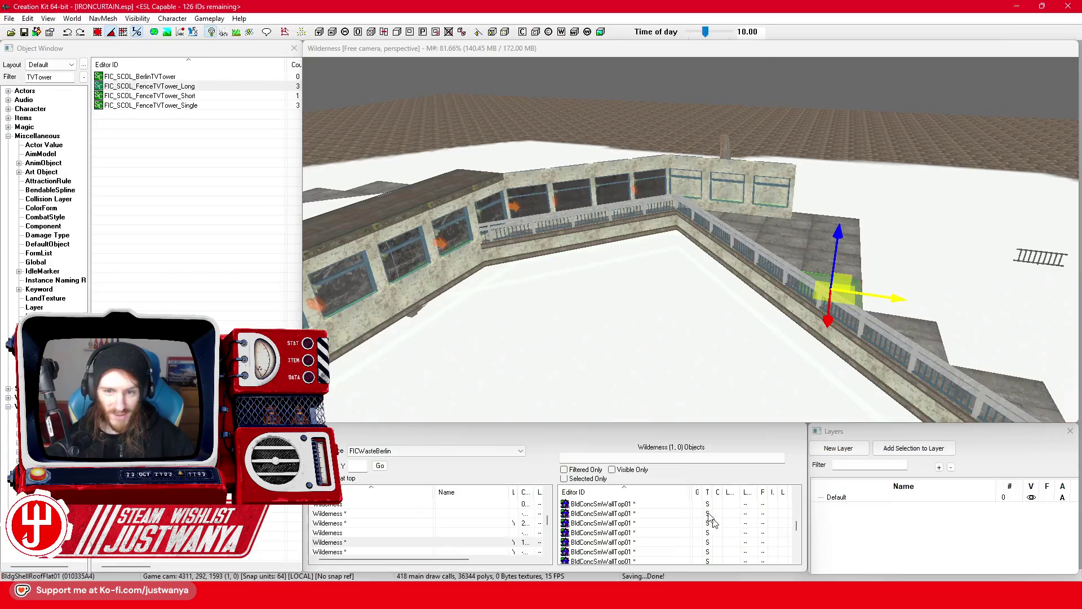
mouse_move(635, 595)
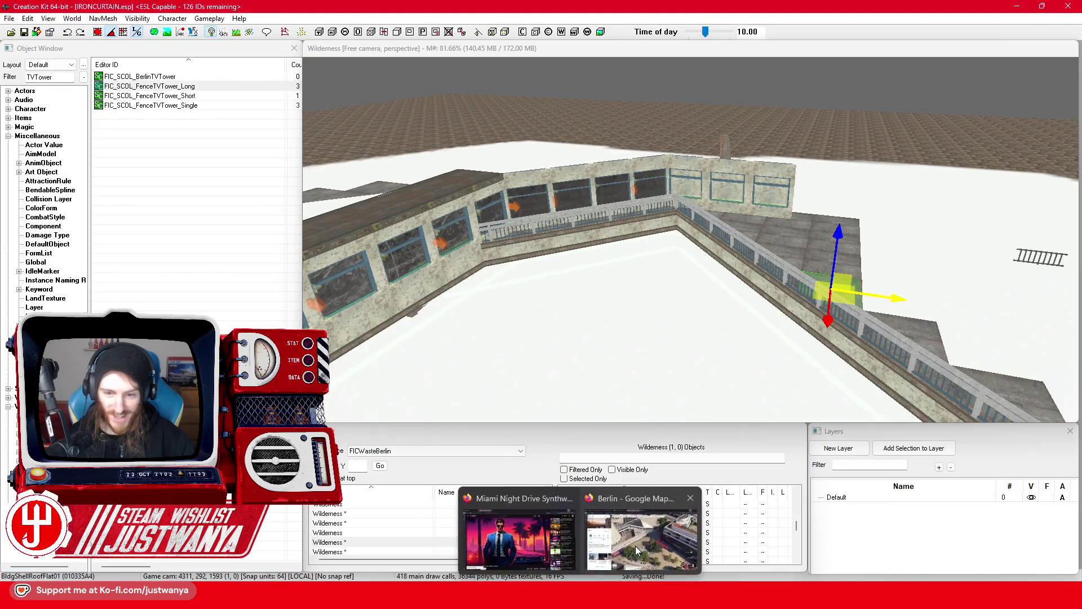
left_click(634, 536)
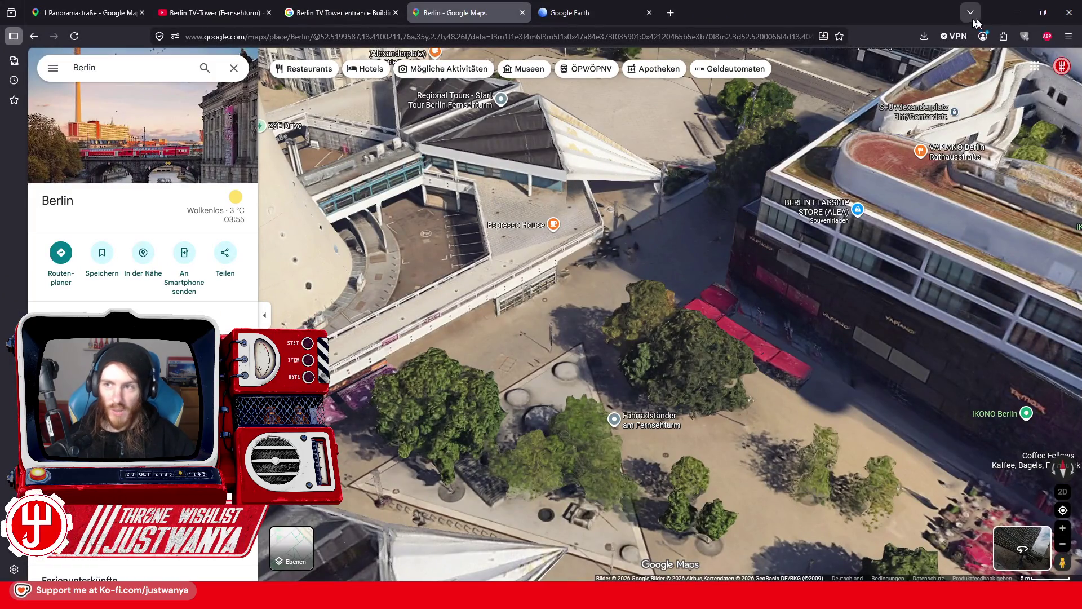
left_click(1017, 12)
scroll(703, 208, "up", 3)
scroll(704, 207, "up", 3)
scroll(693, 217, "up", 3)
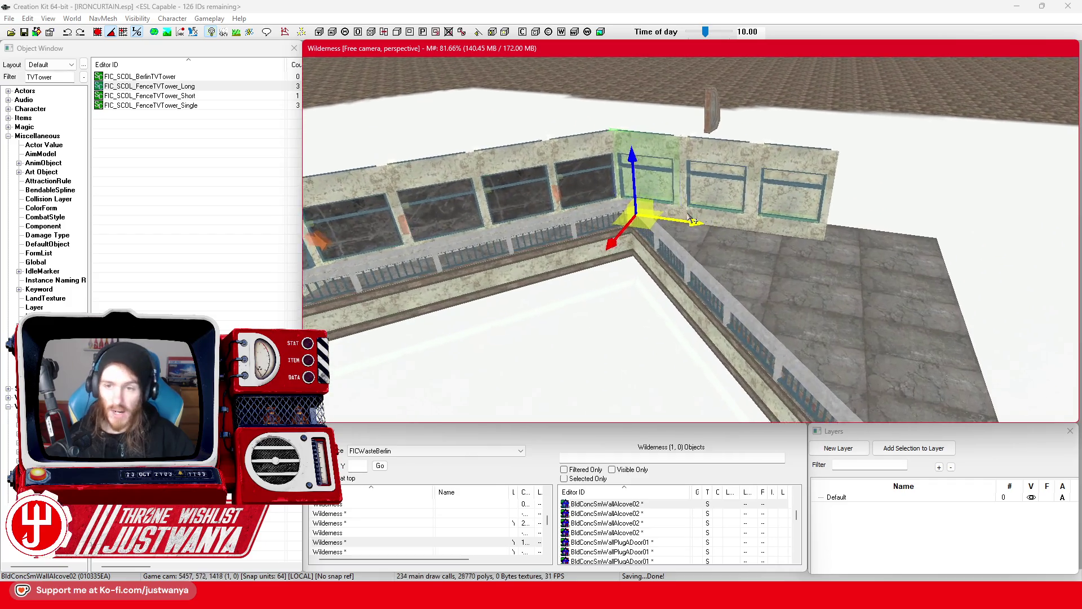
scroll(692, 220, "up", 6)
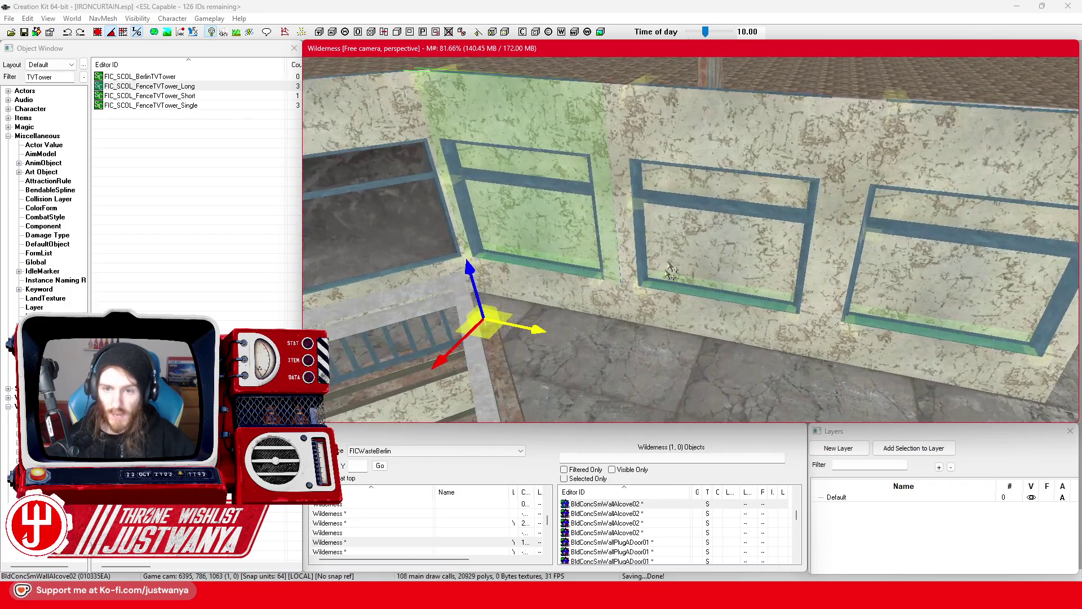
Step: Delete the wall pieces past the building's corner
left_click(683, 310)
left_click(719, 114, "ctrl")
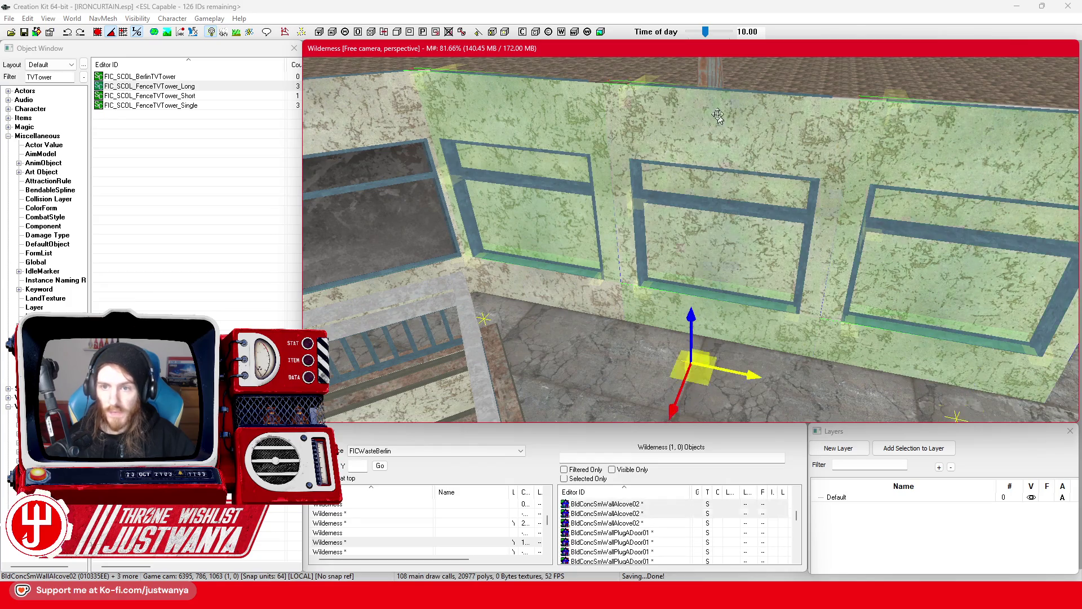
key("Delete")
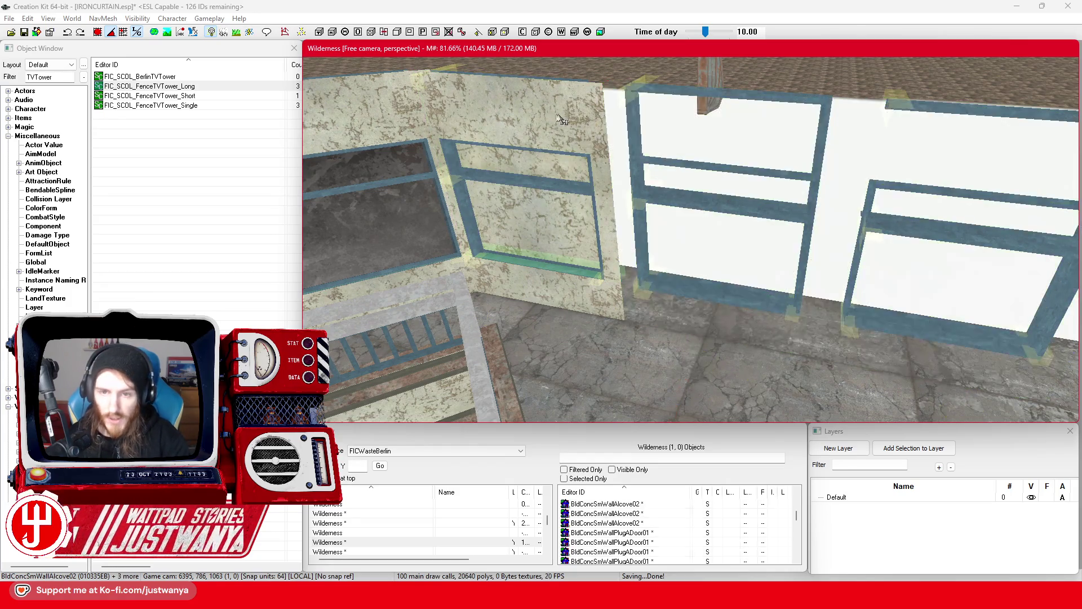
left_click(575, 138)
key("Delete")
Step: Delete the four window frames left on the wall, then select a roof floor piece
left_click(590, 145)
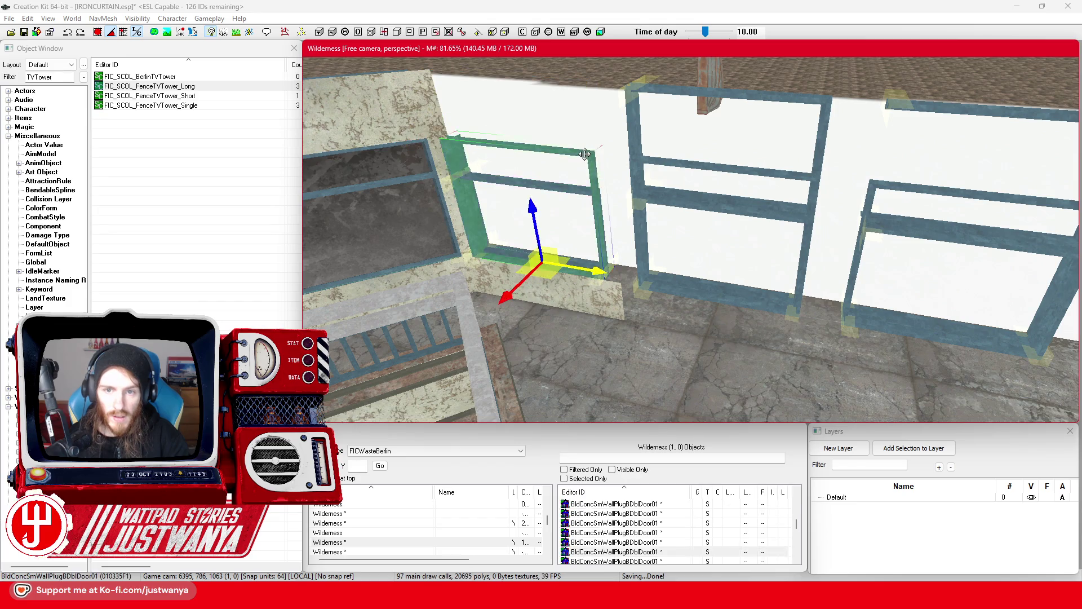
key("Delete")
left_click(718, 216)
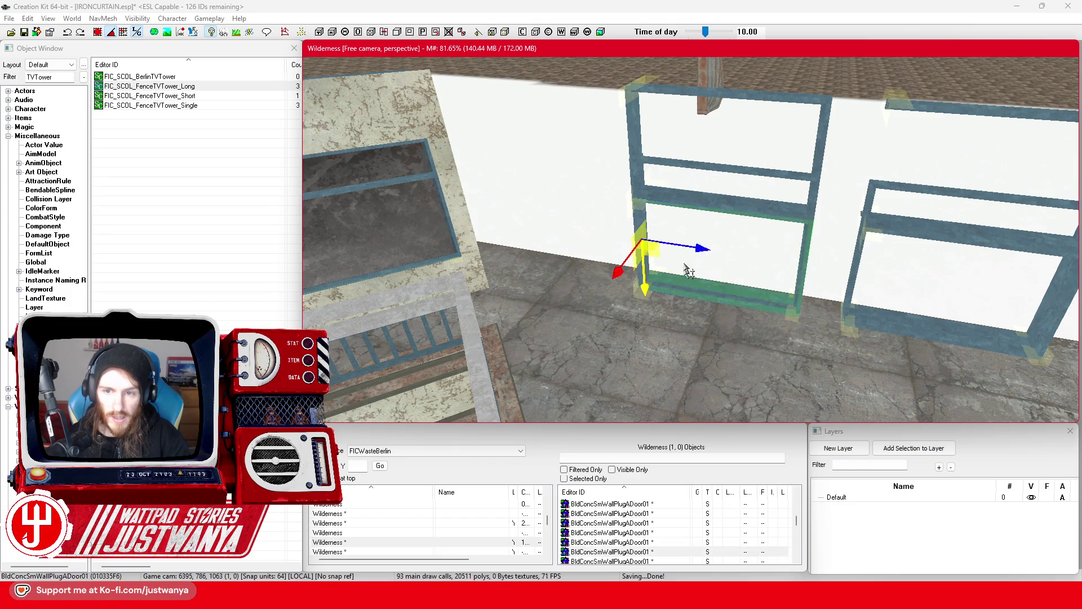
key("Delete")
left_click(672, 216)
key("Delete")
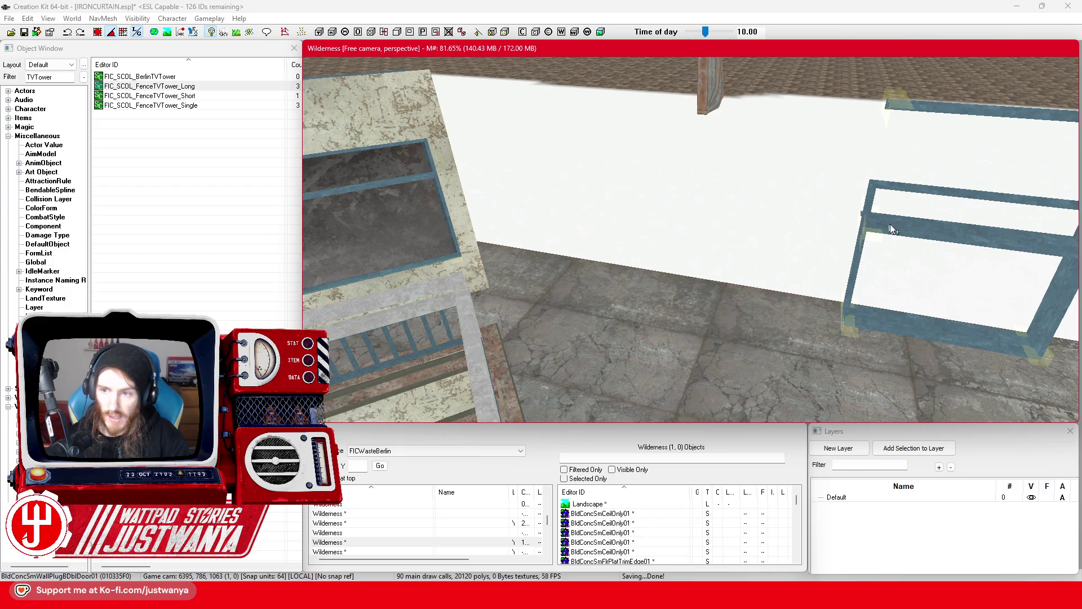
left_click(878, 228)
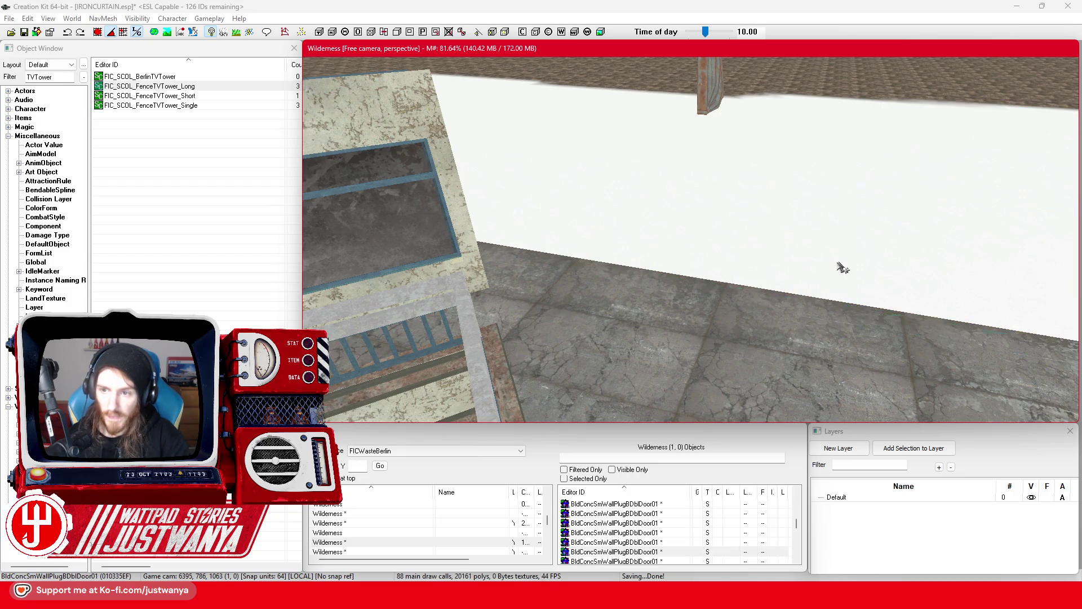
key("Delete")
scroll(789, 262, "down", 5)
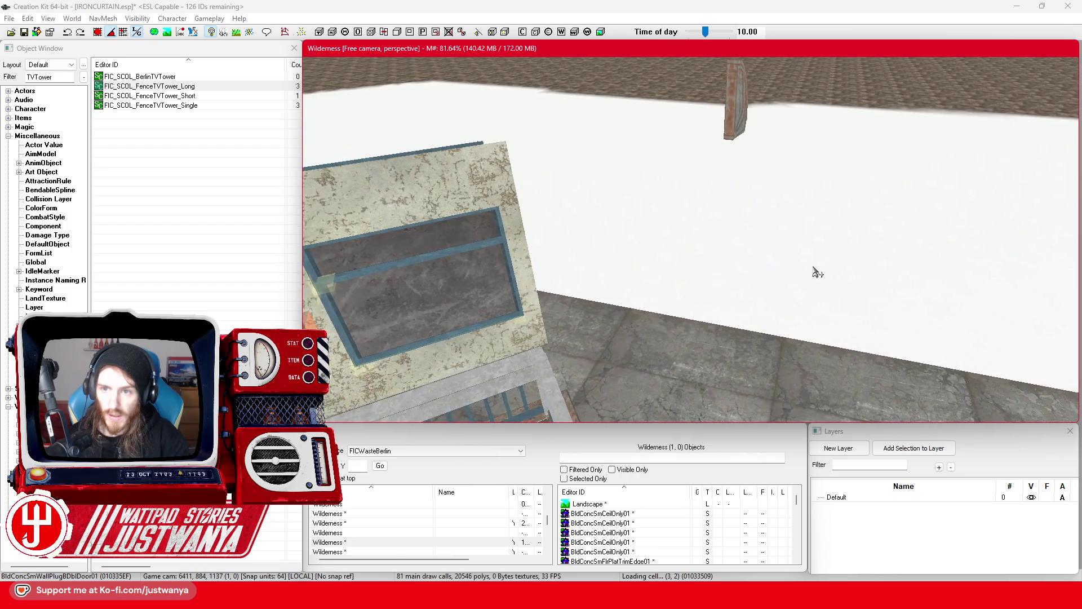
left_click(471, 177)
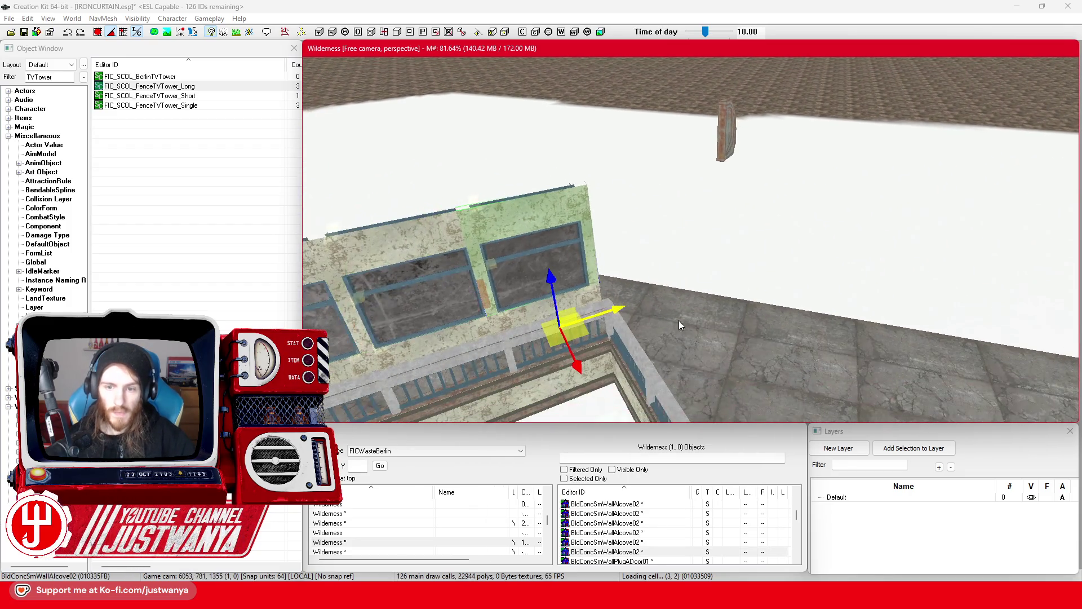
left_click(98, 32)
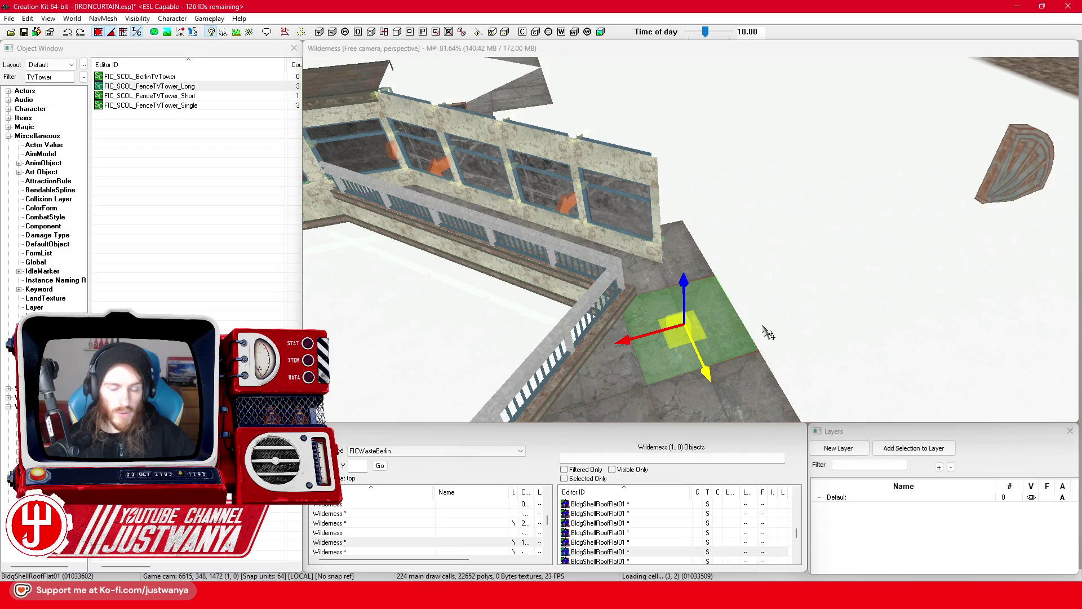
Step: Move the floor tile across the roof and lay a row of five roof tiles
left_click(659, 350)
mouse_move(616, 300)
left_mouse_down()
mouse_move(970, 293)
mouse_move(959, 265)
mouse_move(746, 283)
left_mouse_up()
key("ctrl+z")
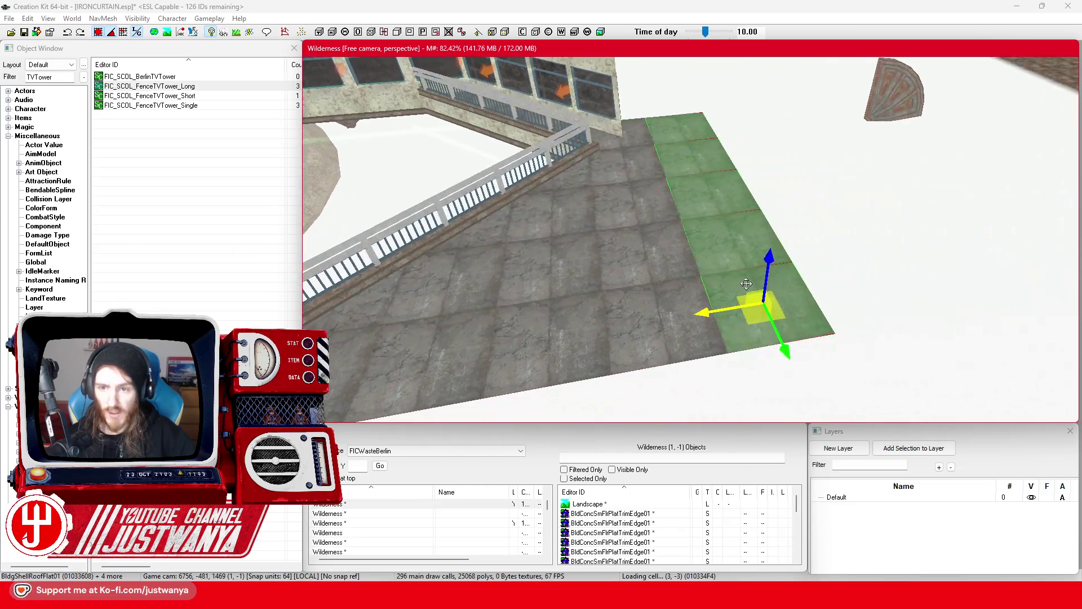
left_click(672, 164)
left_click(706, 204, "ctrl")
left_click(727, 248, "ctrl")
left_click(744, 293, "ctrl")
left_click_drag(701, 310, 614, 252)
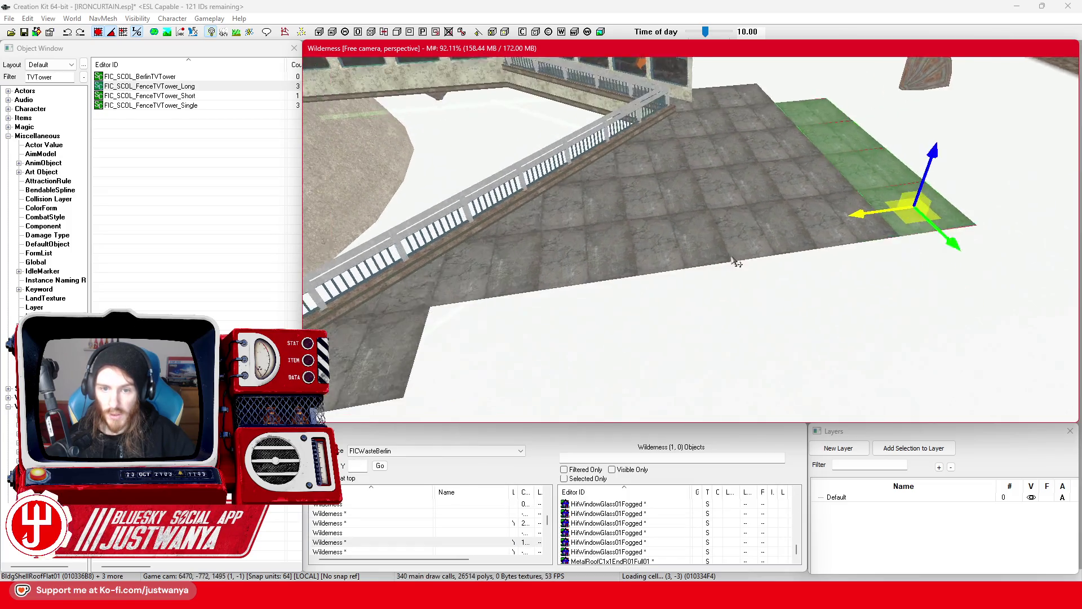
Step: Slide a six-tile row outward to extend the roof platform
left_click(614, 252)
scroll(781, 297, "down", 3)
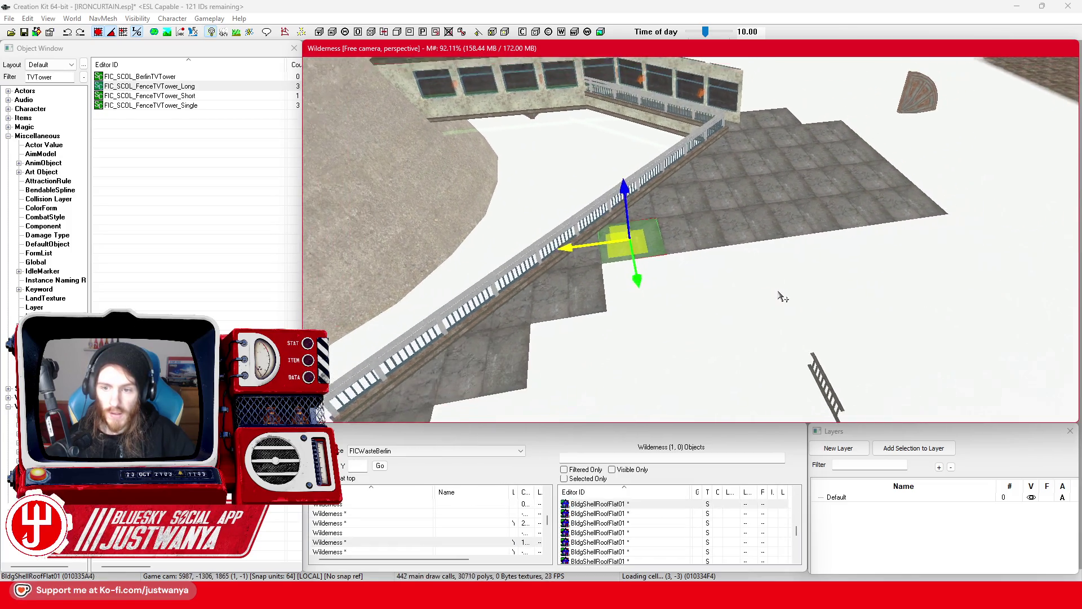
left_click(665, 198, "ctrl")
left_click(720, 197, "ctrl")
left_click(775, 197, "ctrl")
left_click(833, 198, "ctrl")
left_click(900, 214, "ctrl")
scroll(900, 213, "up", 2)
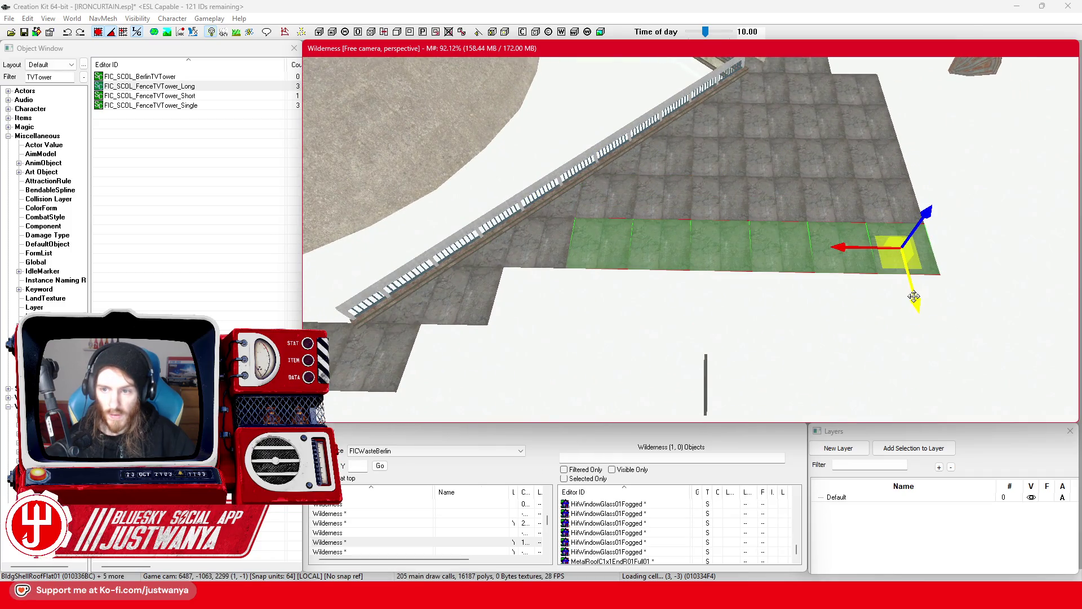
left_click_drag(938, 359, 950, 431)
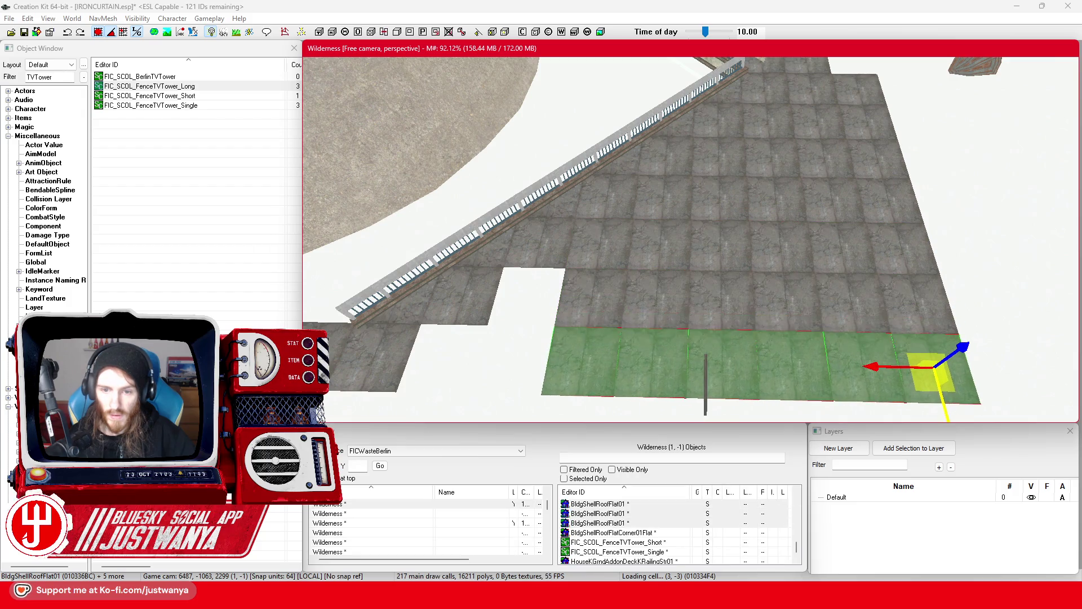
Step: Move three L-shaped roof tiles left to fill the gap
scroll(702, 257, "up", 2)
left_click(686, 294)
left_click(750, 302, "ctrl")
left_click(755, 242, "ctrl")
left_click_drag(755, 248, 654, 246)
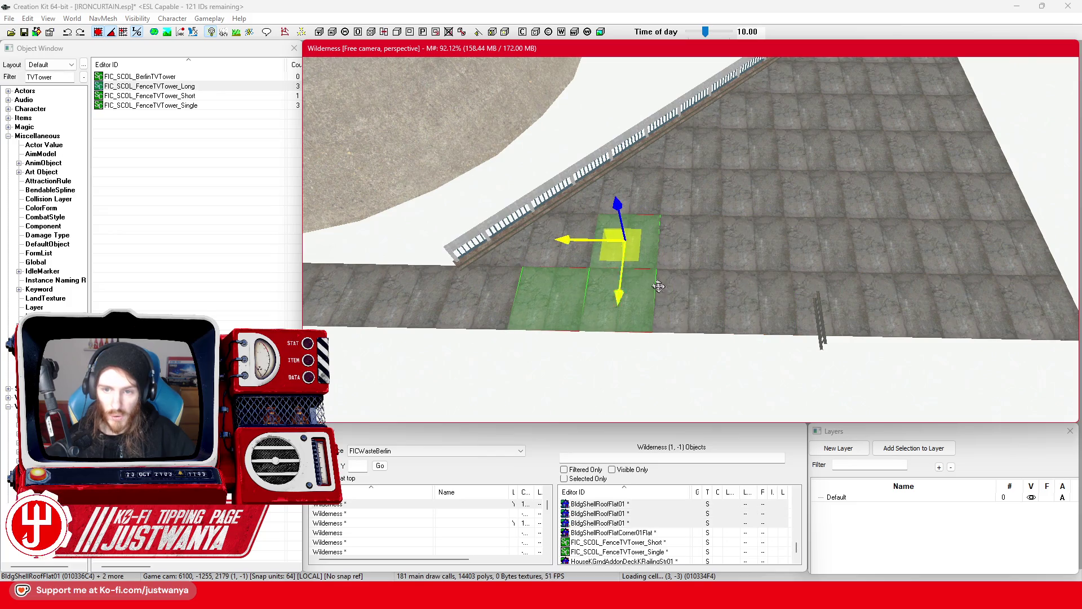
Step: Select a single tile at the platform edge and set it up for rotation
left_click(654, 254)
scroll(773, 255, "up", 5)
key("shift")
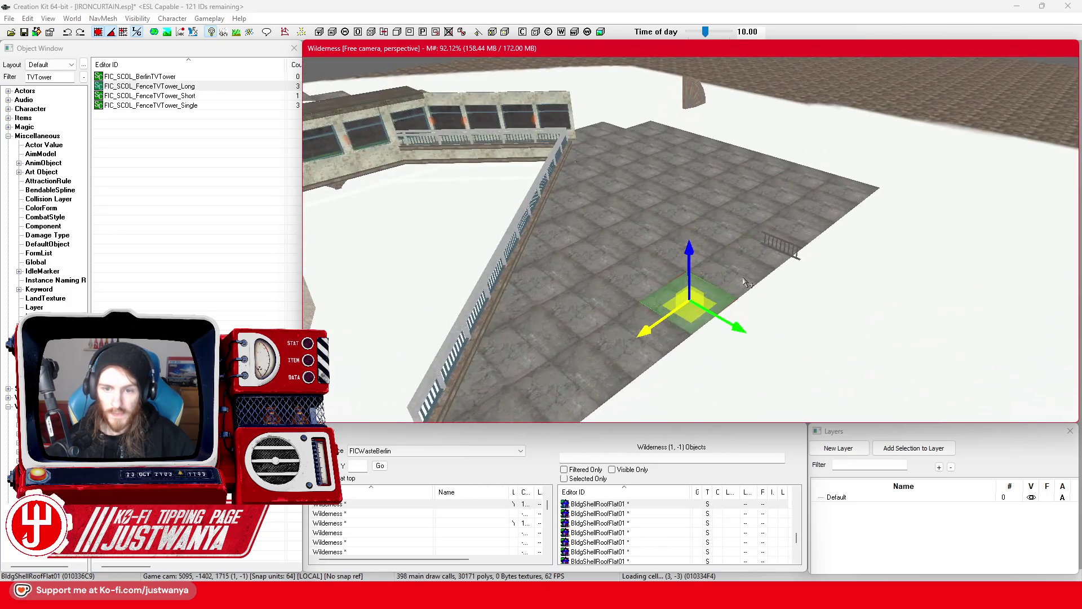
scroll(684, 274, "down", 3)
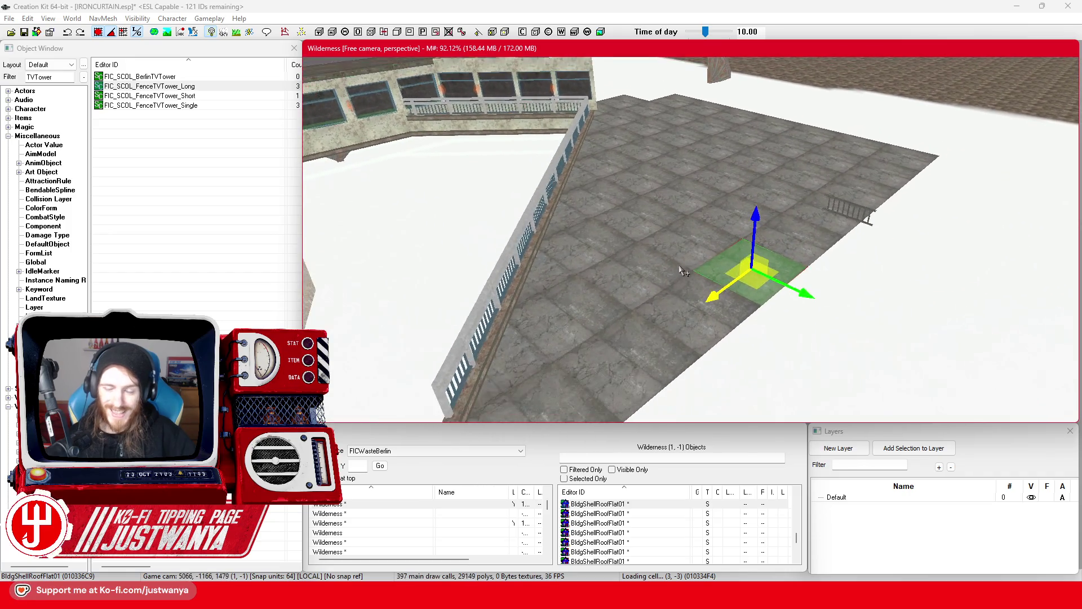
scroll(697, 206, "up", 5)
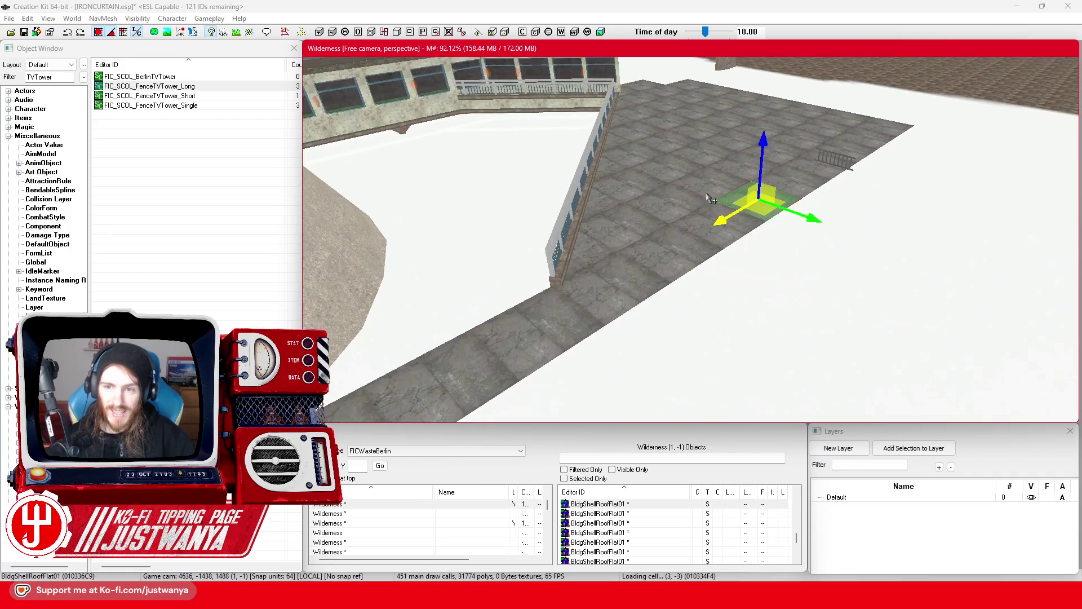
key("e")
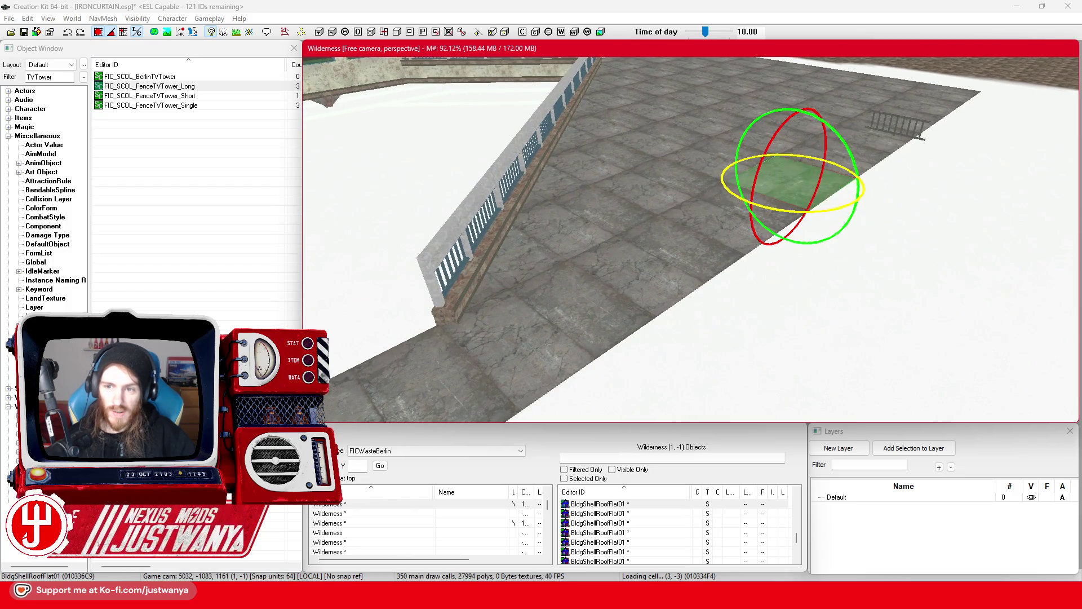
scroll(783, 209, "down", 1)
Step: Select two more roof tiles to adjust, deselect, and bring up the Google Maps reference
left_click(653, 225)
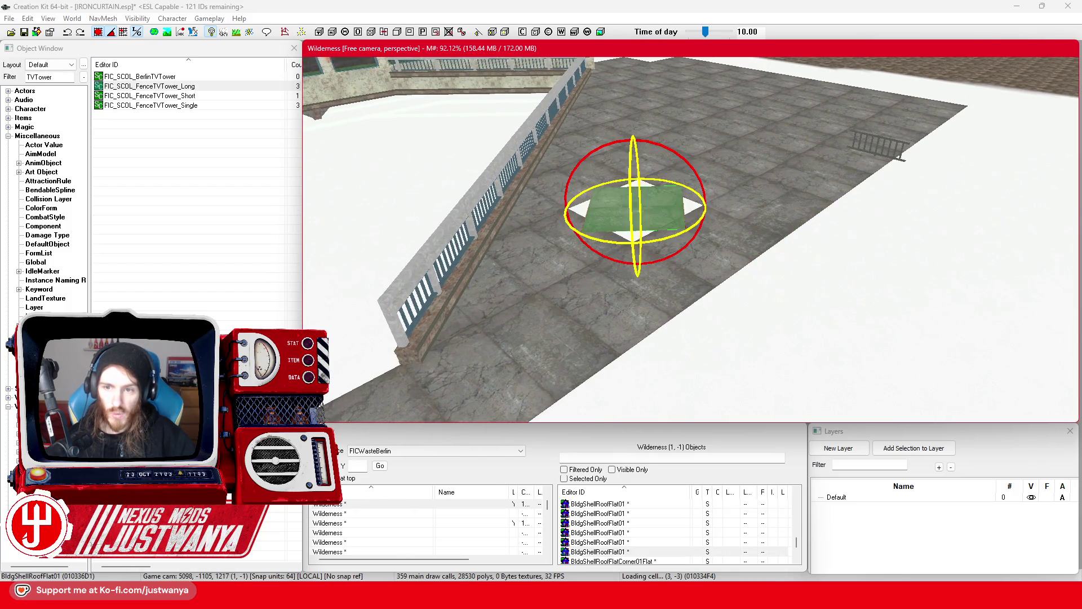
key("w")
left_click(808, 183)
scroll(697, 241, "down", 1)
key("e")
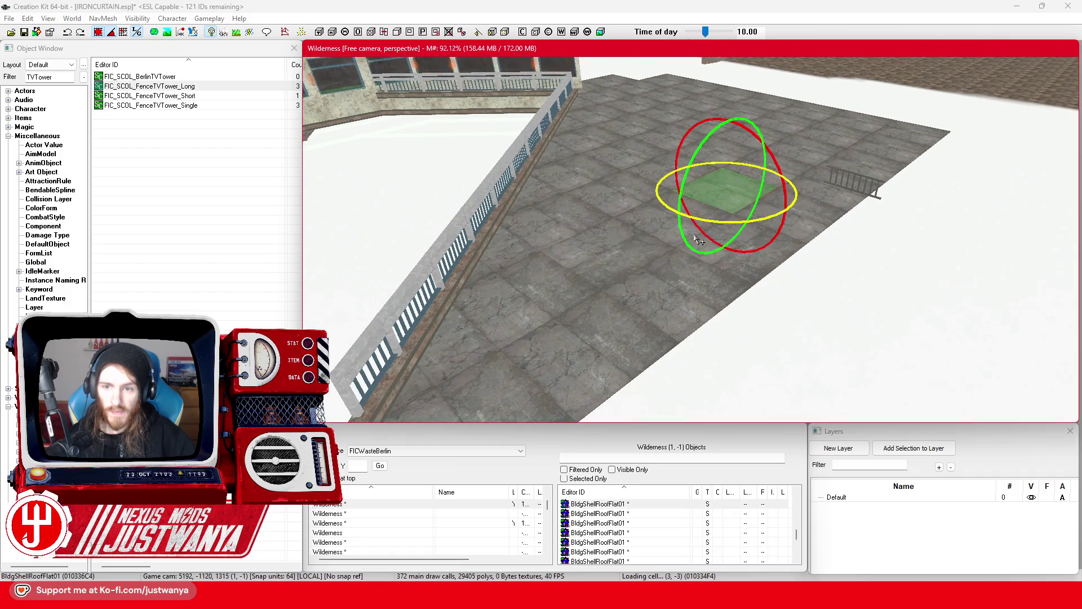
key("d")
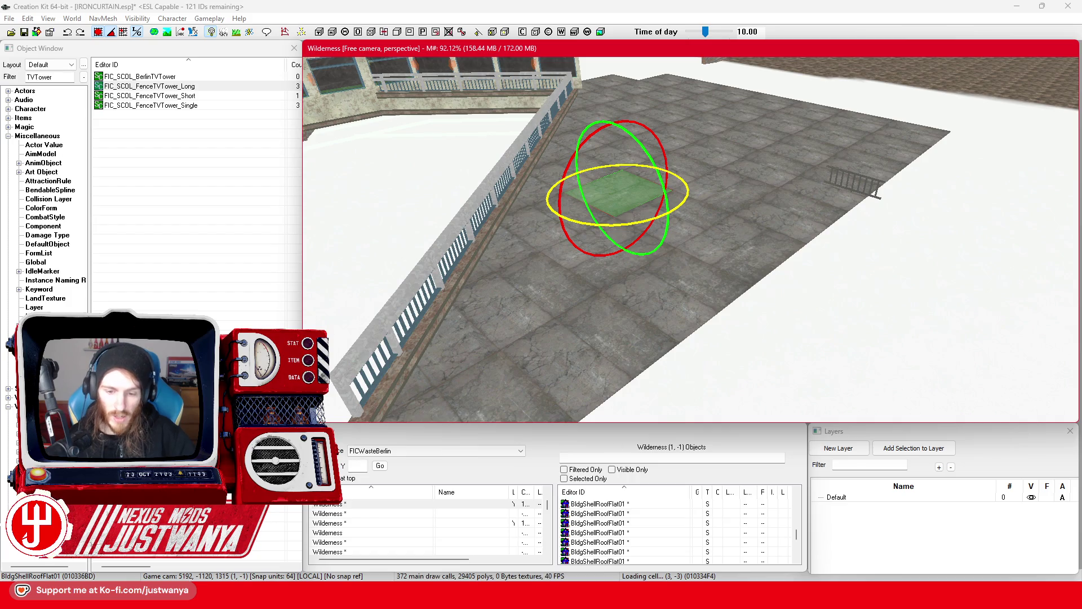
mouse_move(580, 597)
left_click(641, 544)
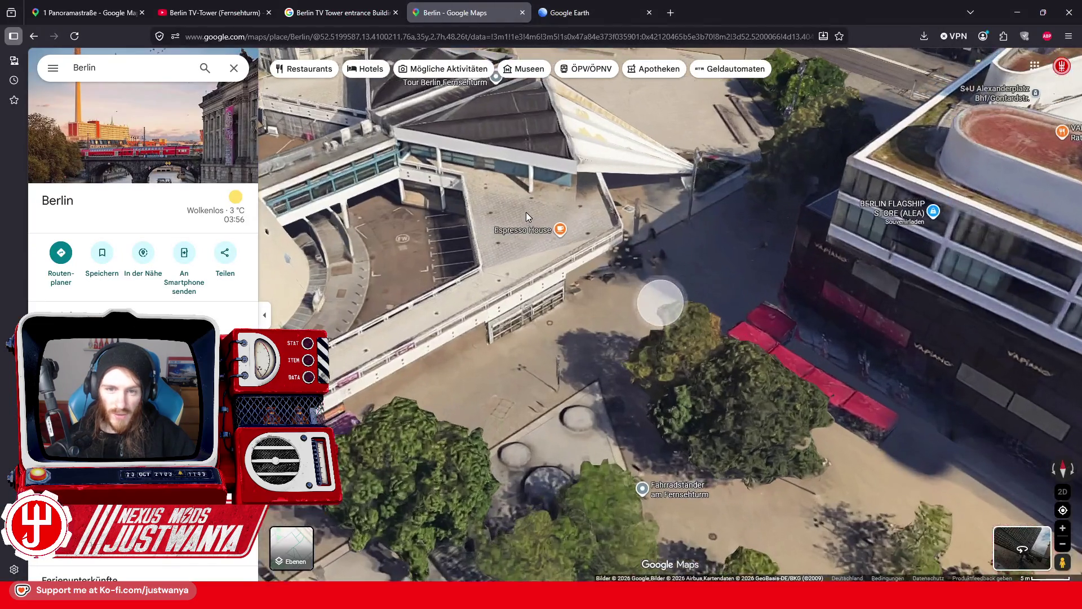
mouse_move(494, 215)
left_mouse_down()
mouse_move(490, 287)
mouse_move(717, 400)
left_mouse_up()
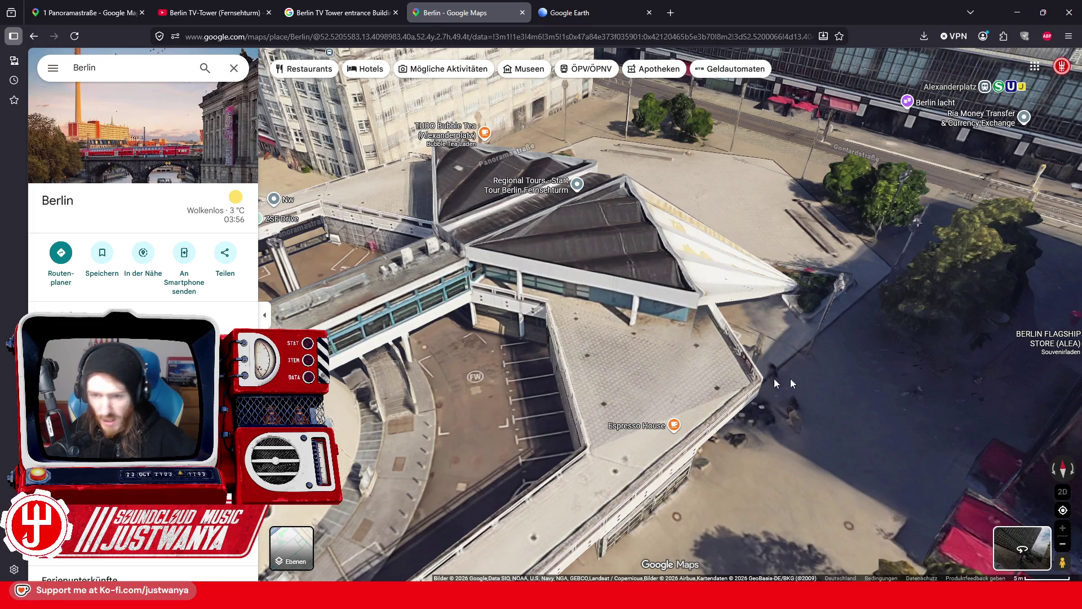
left_click(1018, 13)
mouse_move(777, 221)
left_mouse_down()
mouse_move(768, 270)
mouse_move(741, 297)
mouse_move(795, 276)
left_mouse_up()
Step: Turn a roof tile near the ladder a quarter turn
scroll(797, 280, "up", 2)
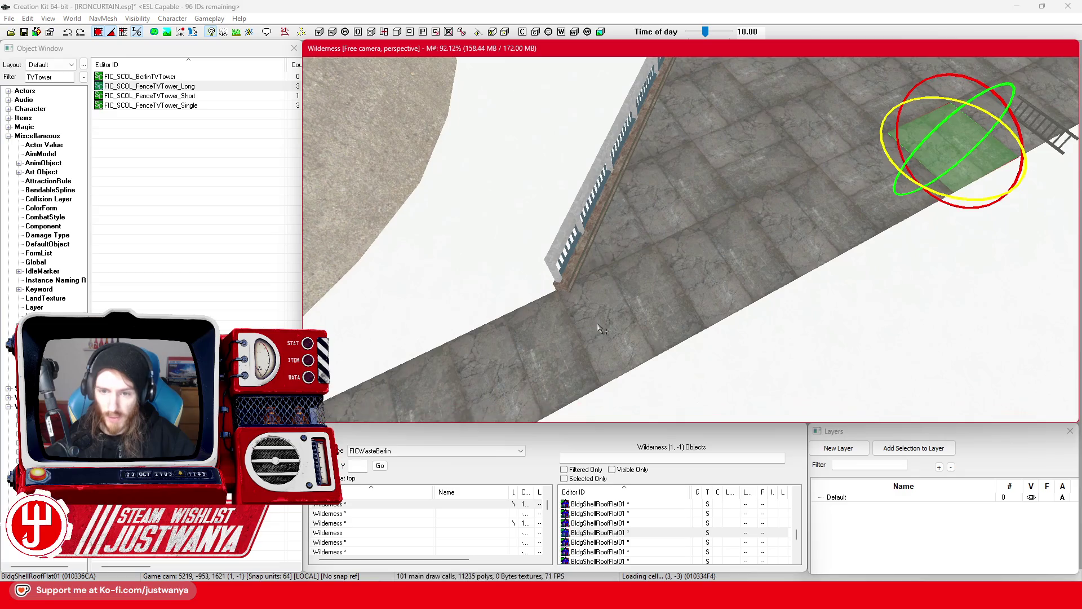
left_click(642, 354)
left_click_drag(625, 382, 668, 321)
scroll(668, 322, "up", 3)
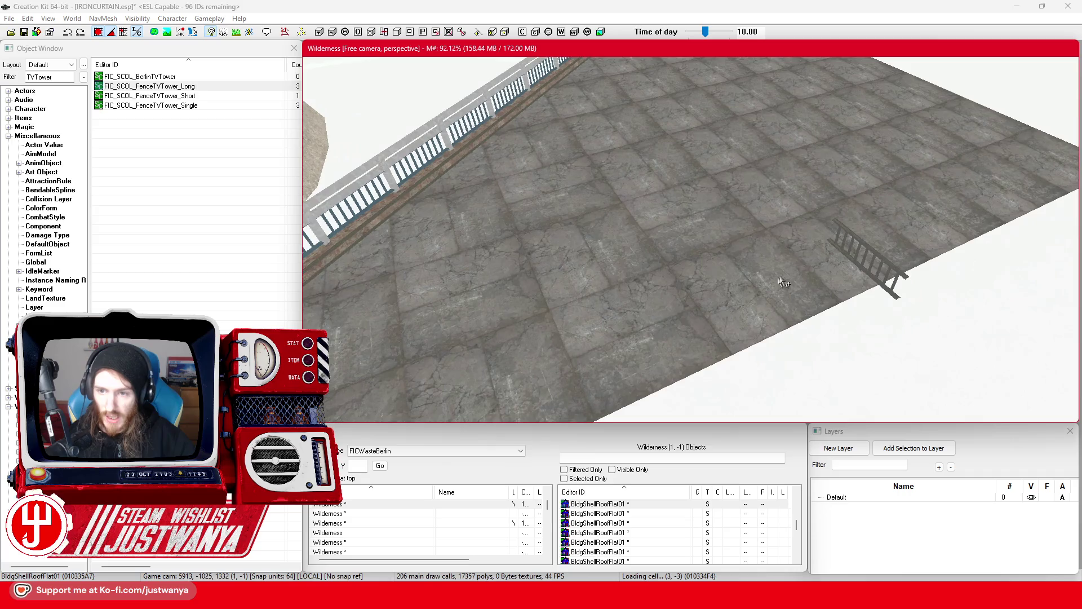
left_click(803, 248)
scroll(812, 279, "down", 3)
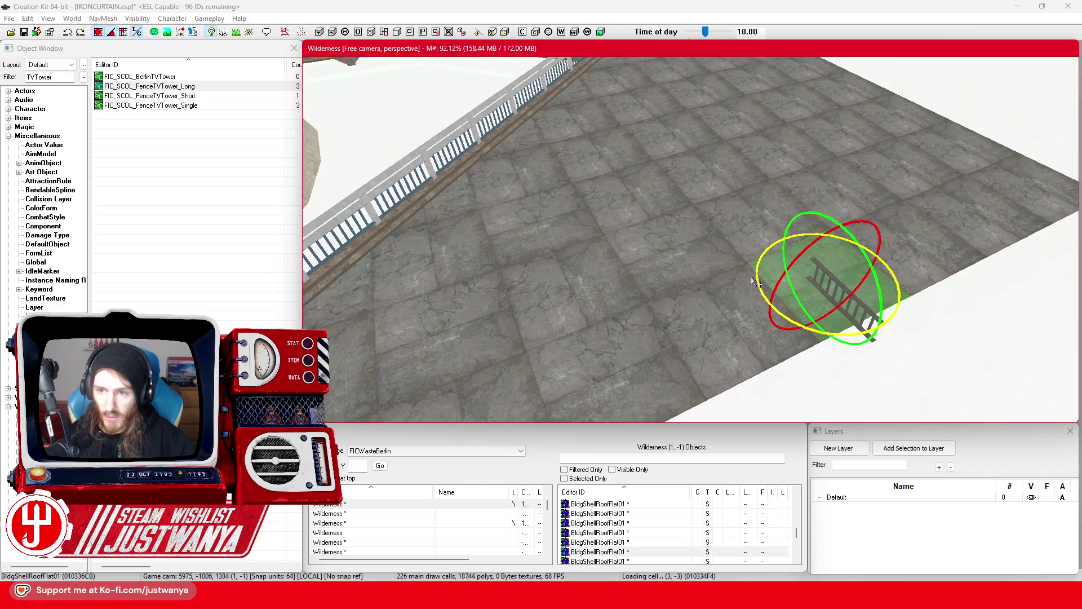
left_click(708, 228)
left_click_drag(697, 228, 667, 269)
left_click(654, 252)
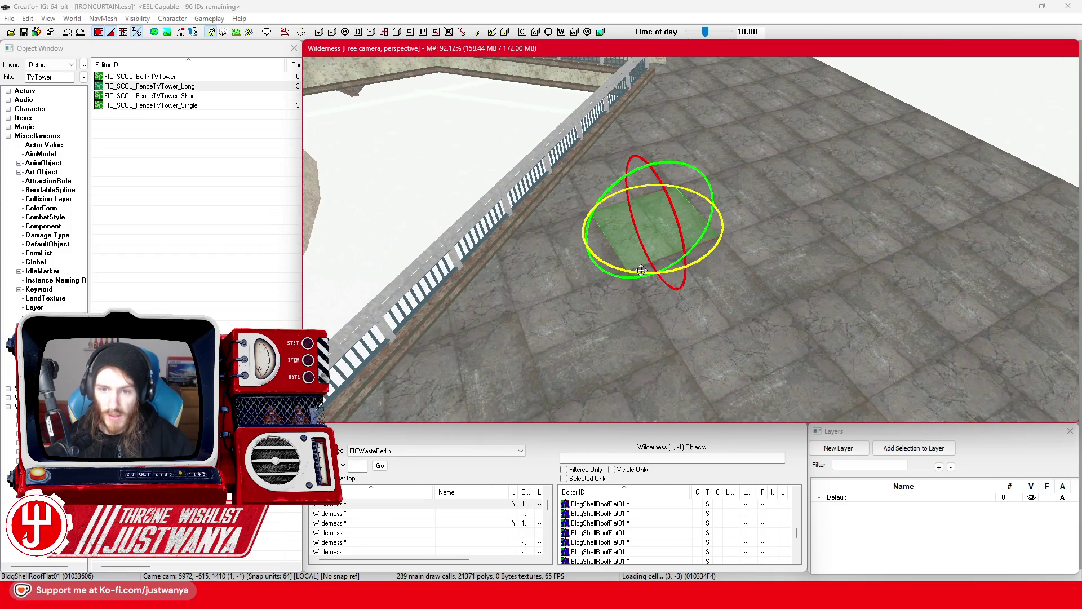
scroll(648, 260, "down", 2)
left_click(667, 242)
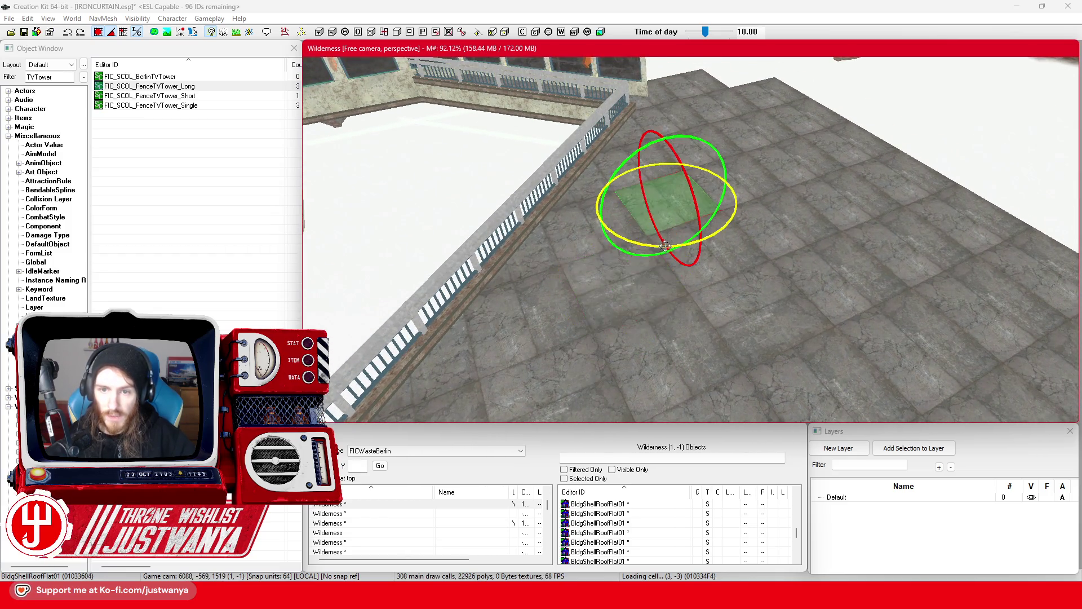
left_click_drag(651, 240, 671, 242)
Step: Rotate a roof tile further along the row around its vertical axis
left_click(783, 251)
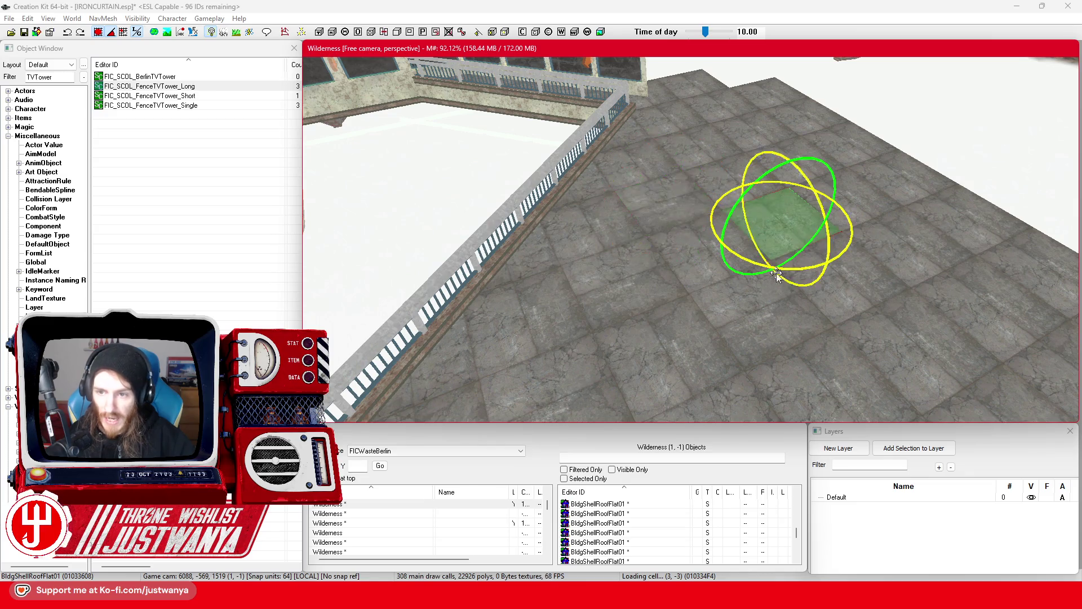
scroll(742, 246, "up", 2)
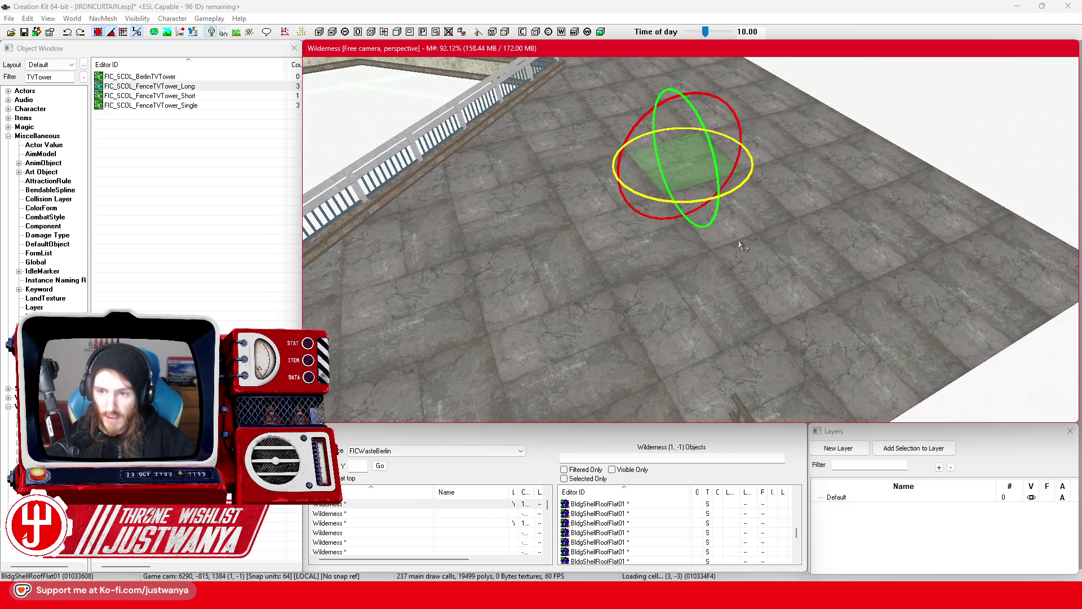
left_click(813, 265)
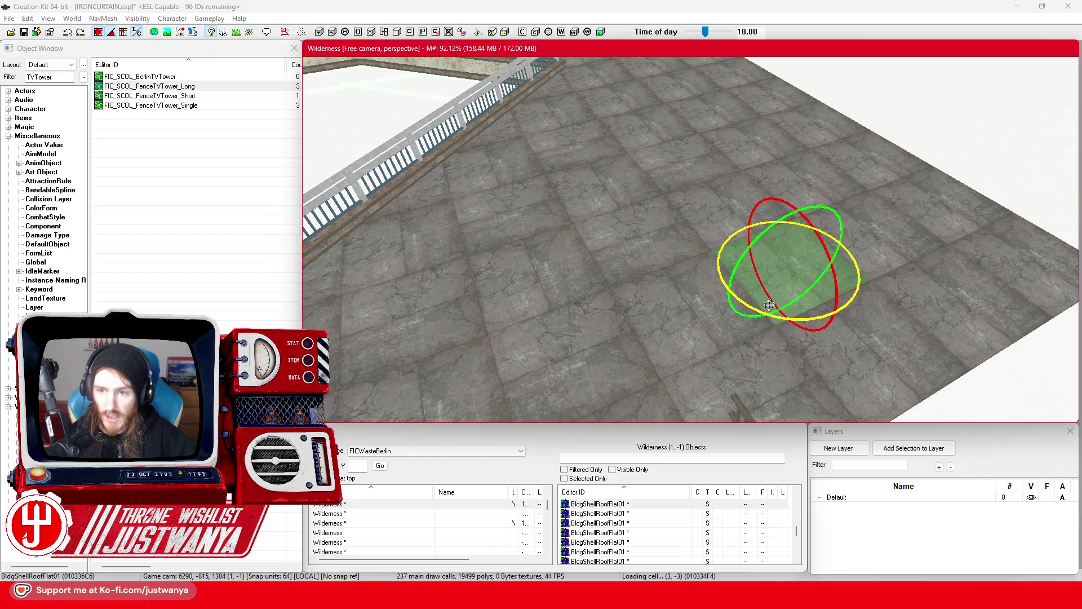
left_click(933, 339)
left_click_drag(945, 345, 964, 345)
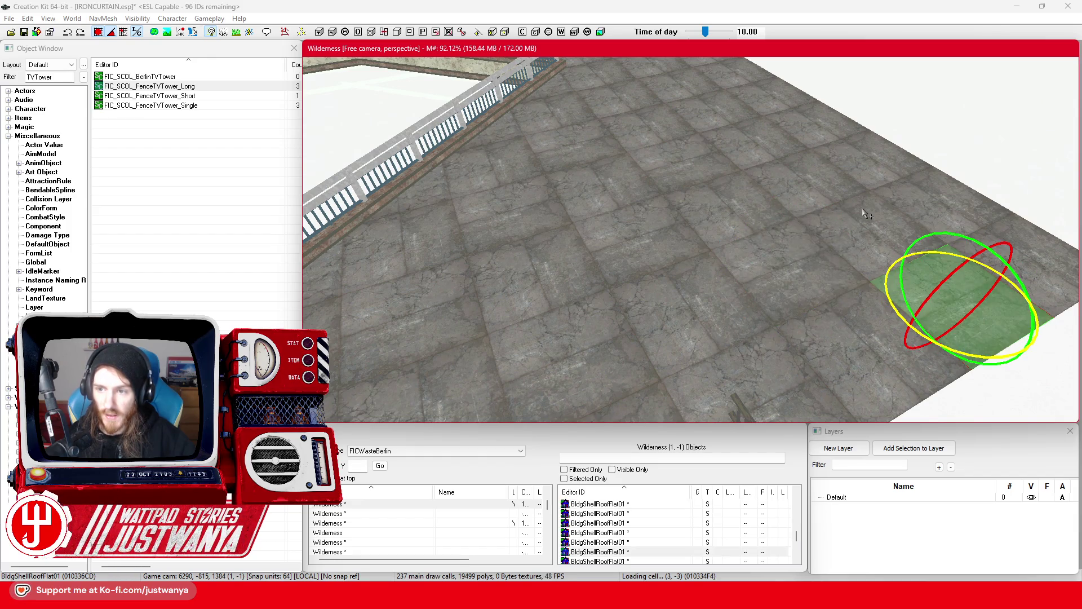
Step: Rotate a roof tile near the far edge around its vertical axis
left_click(811, 186)
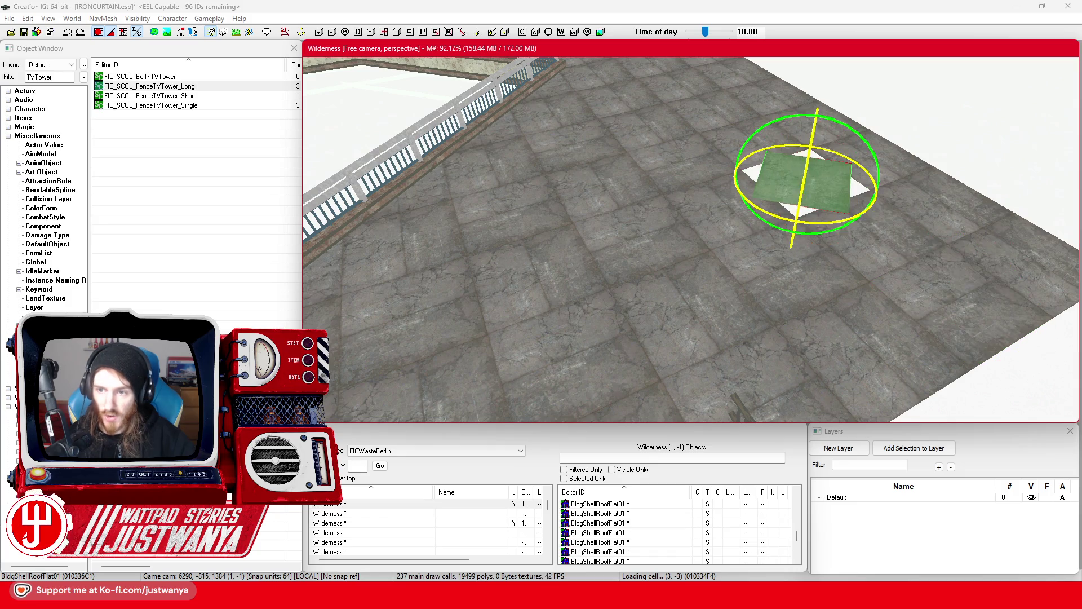
mouse_move(799, 222)
left_mouse_down()
mouse_move(834, 259)
mouse_move(852, 259)
left_mouse_up()
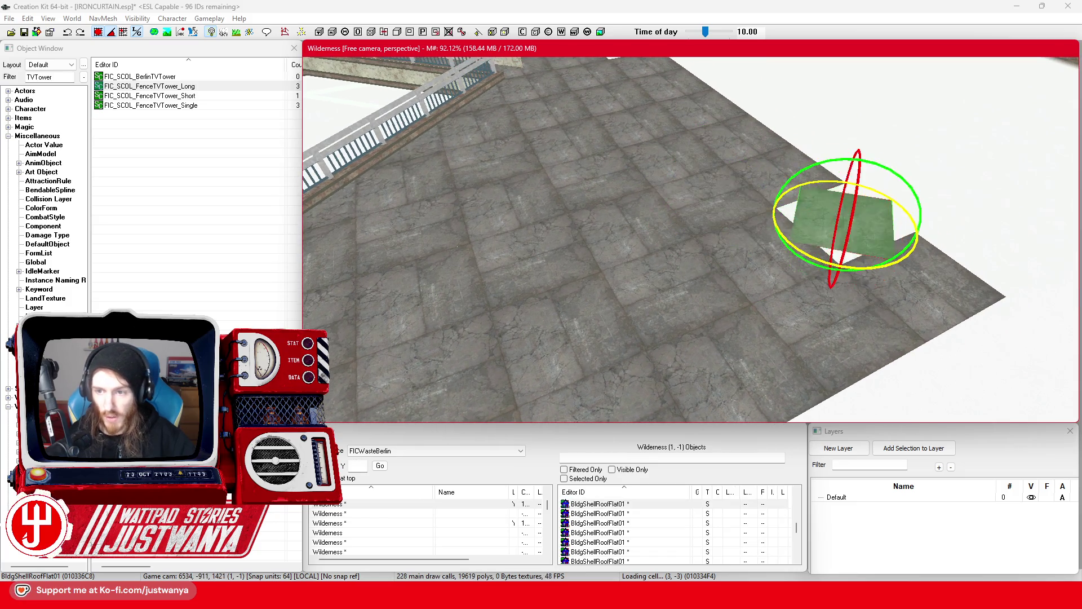
left_click_drag(733, 90, 796, 197)
left_click(795, 197)
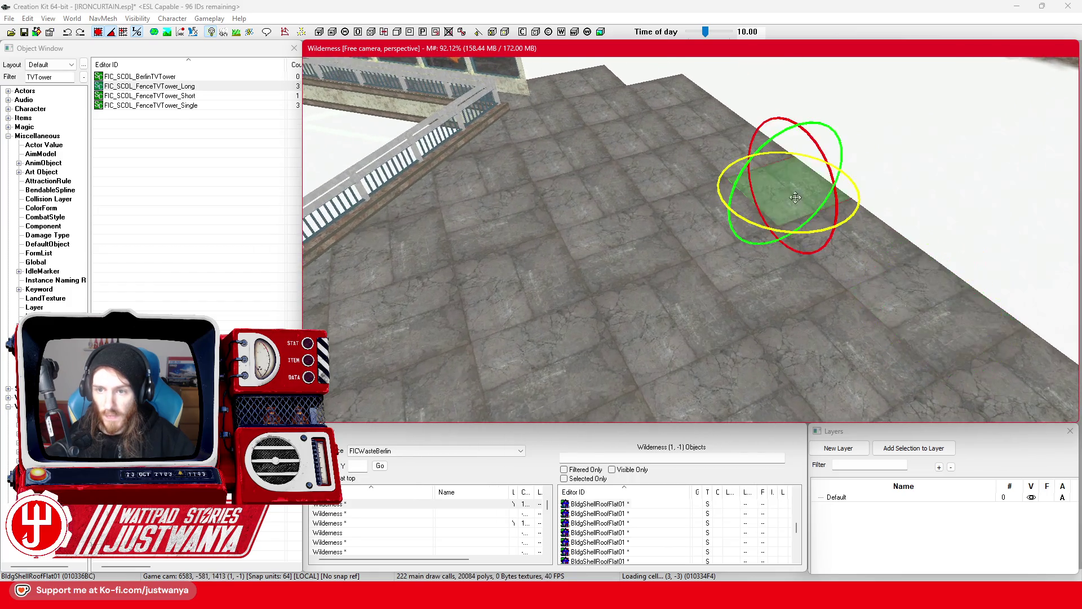
left_click(666, 181)
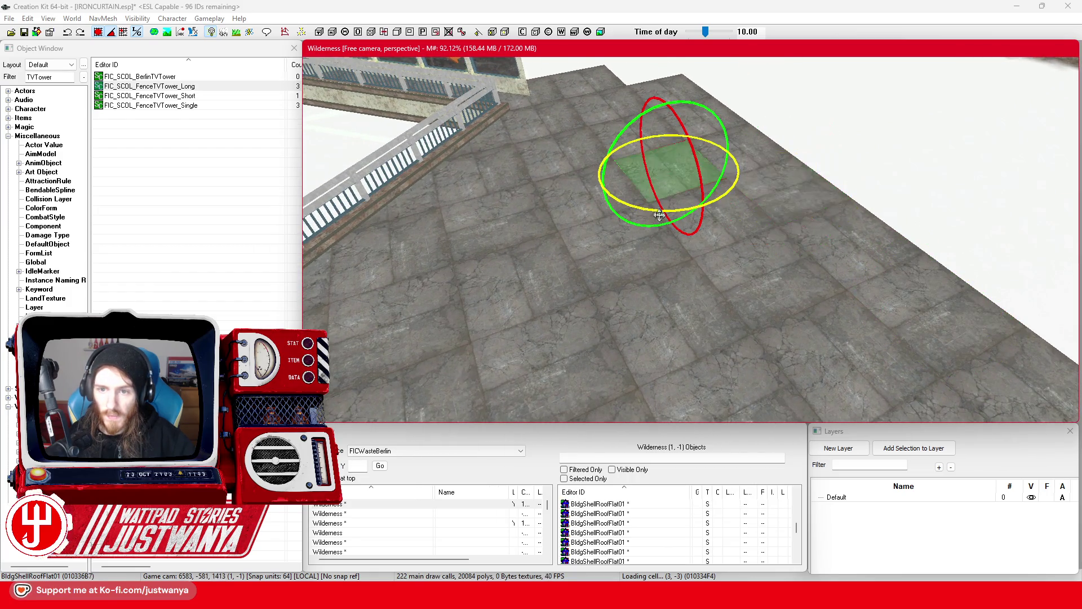
scroll(660, 212, "down", 2)
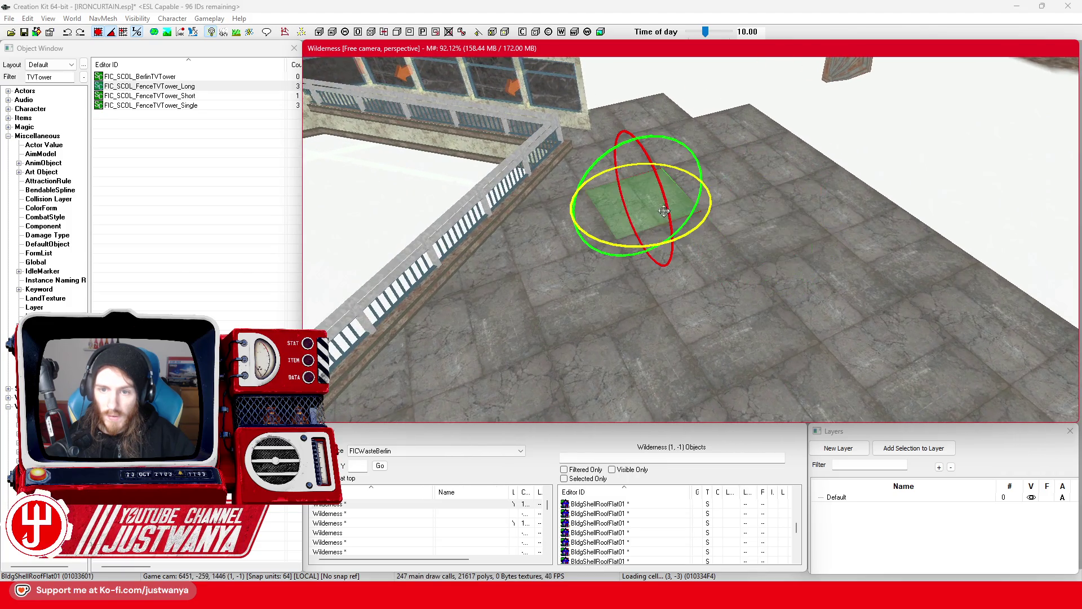
left_click_drag(640, 250, 665, 250)
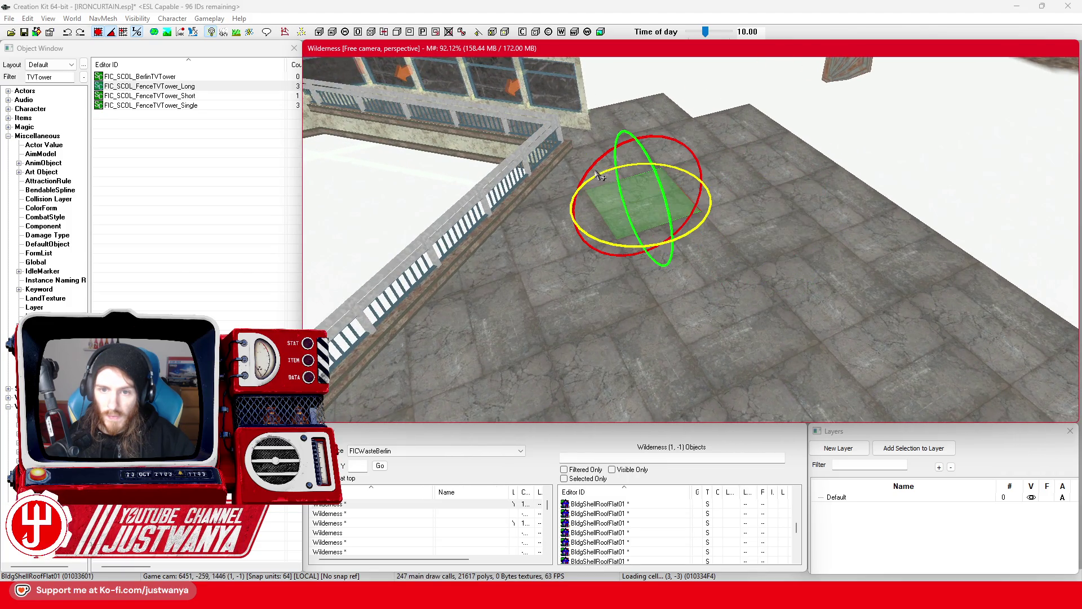
Step: Select the adjacent roof tiles and return the gizmo to move mode
left_click(713, 148)
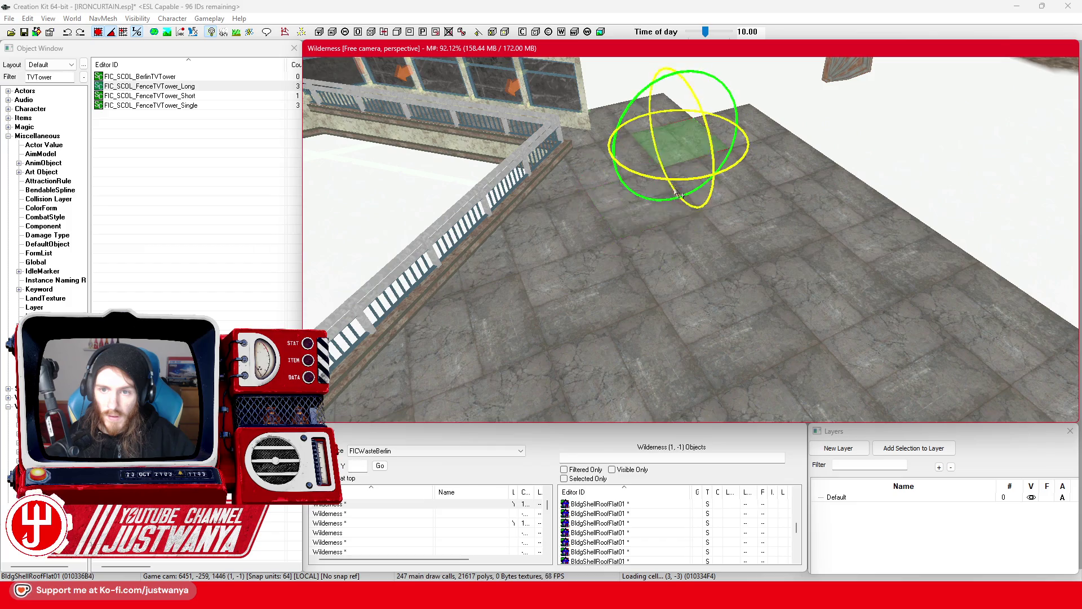
left_click(778, 200)
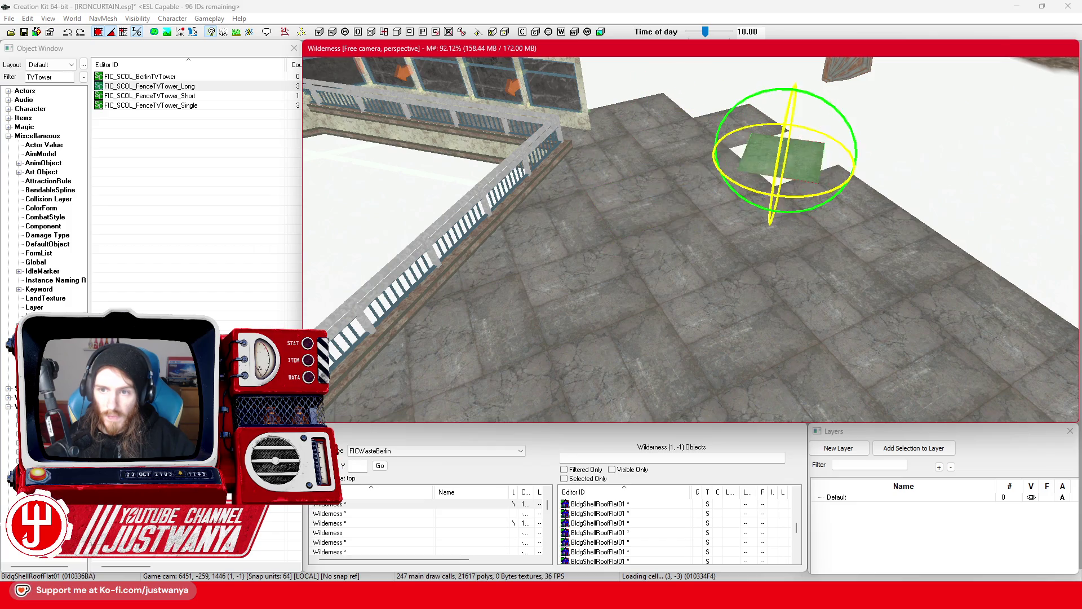
scroll(747, 235, "down", 5)
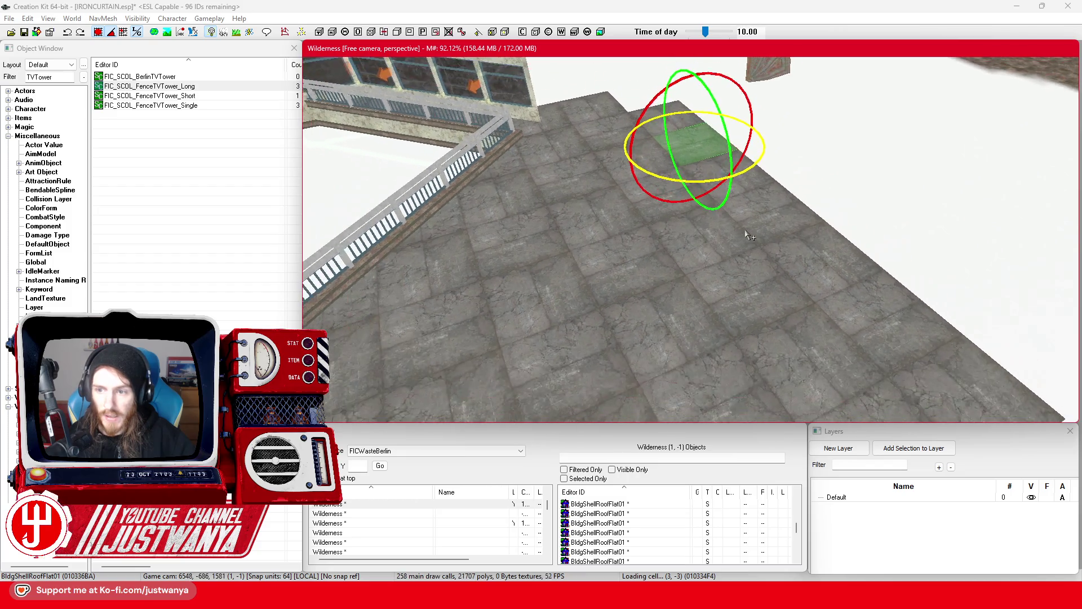
key("w")
scroll(747, 235, "down", 5)
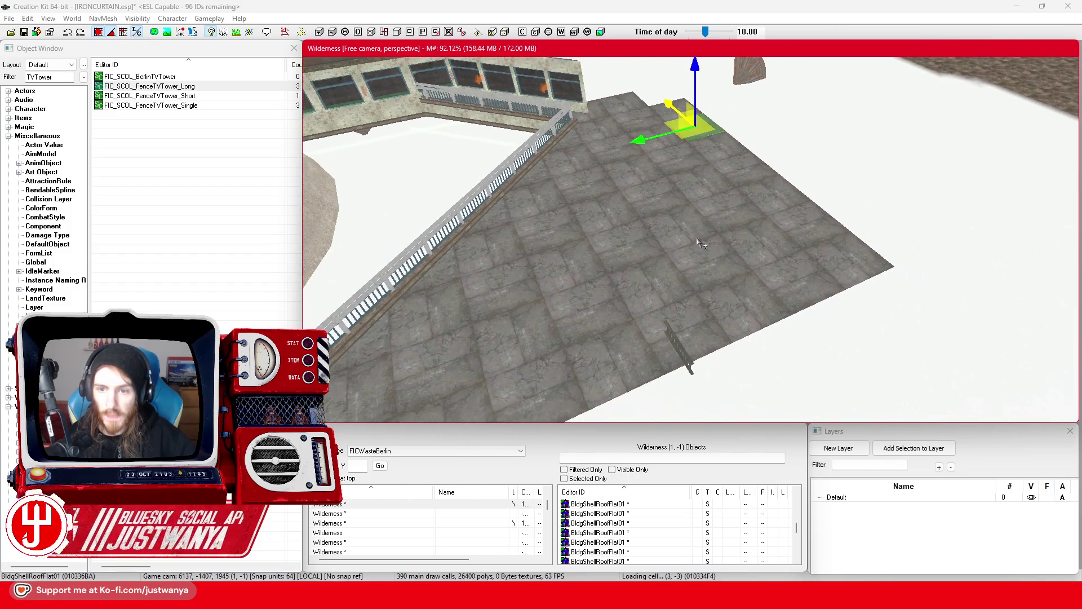
key("shift")
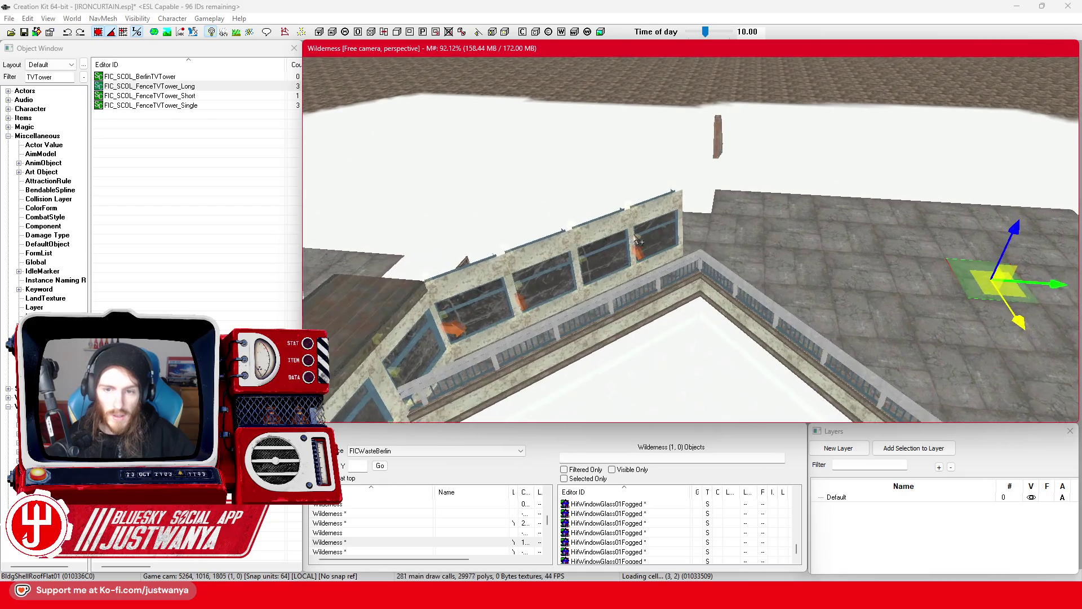
Step: Pick out the windowed wall section and its single and double window frame pieces
left_click(497, 315)
scroll(571, 258, "up", 3)
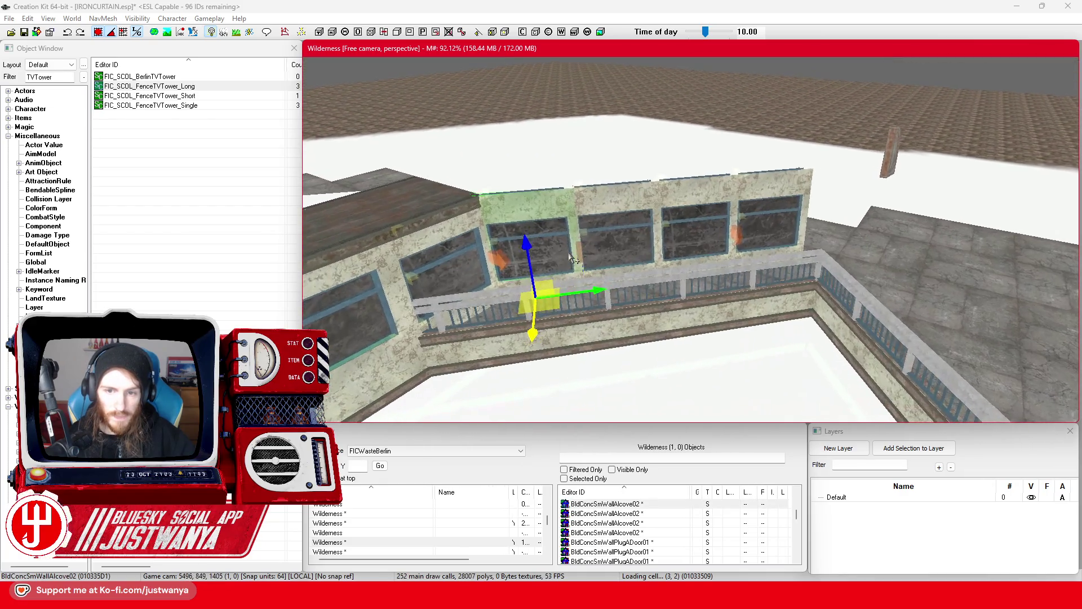
scroll(571, 258, "up", 5)
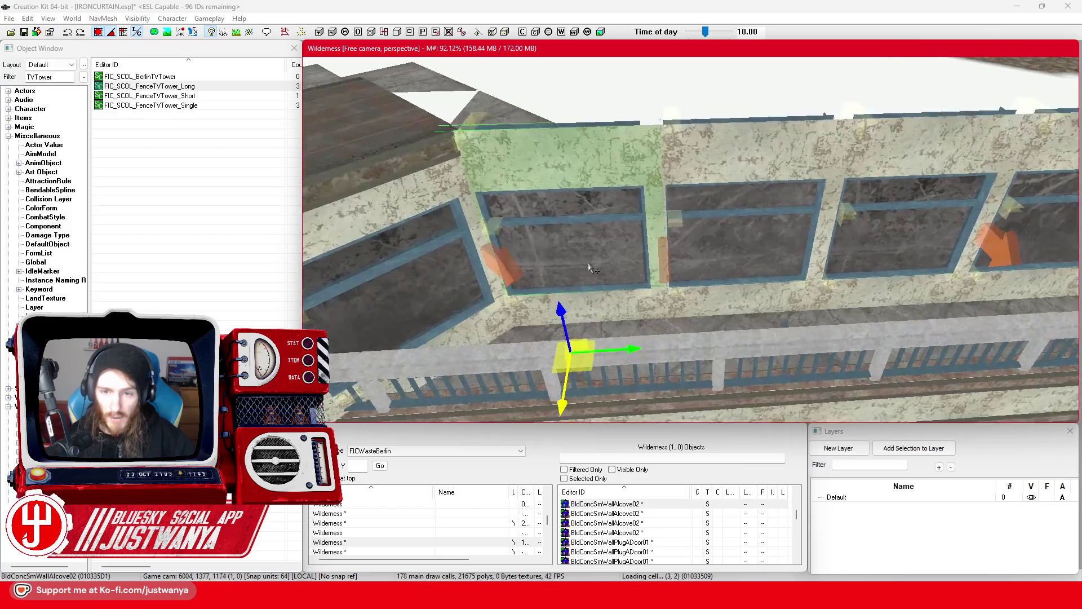
left_click(589, 270)
scroll(598, 276, "up", 3)
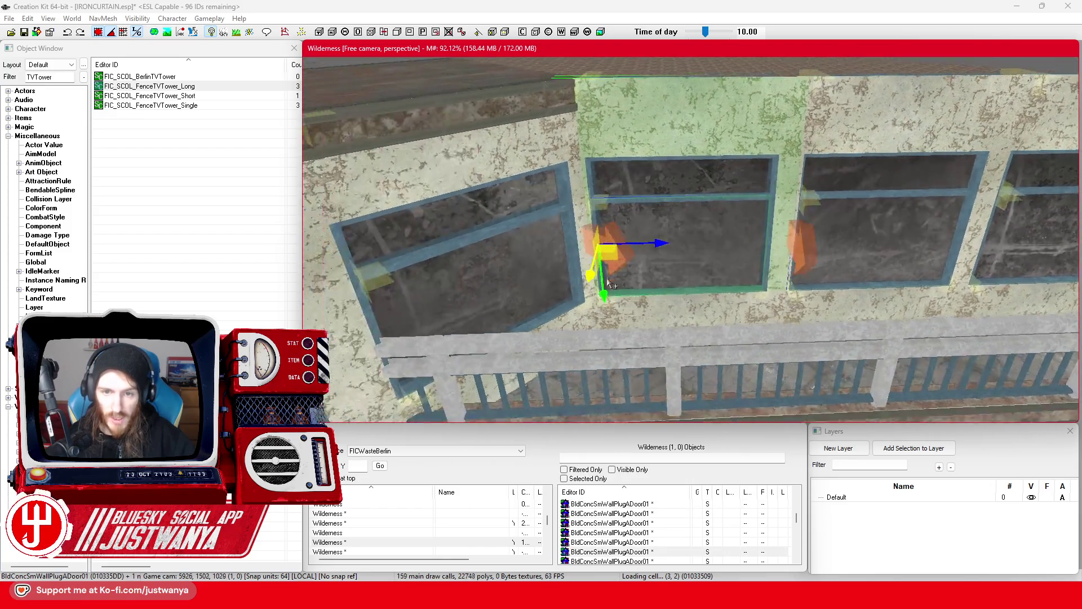
scroll(650, 239, "up", 2)
left_click(827, 168)
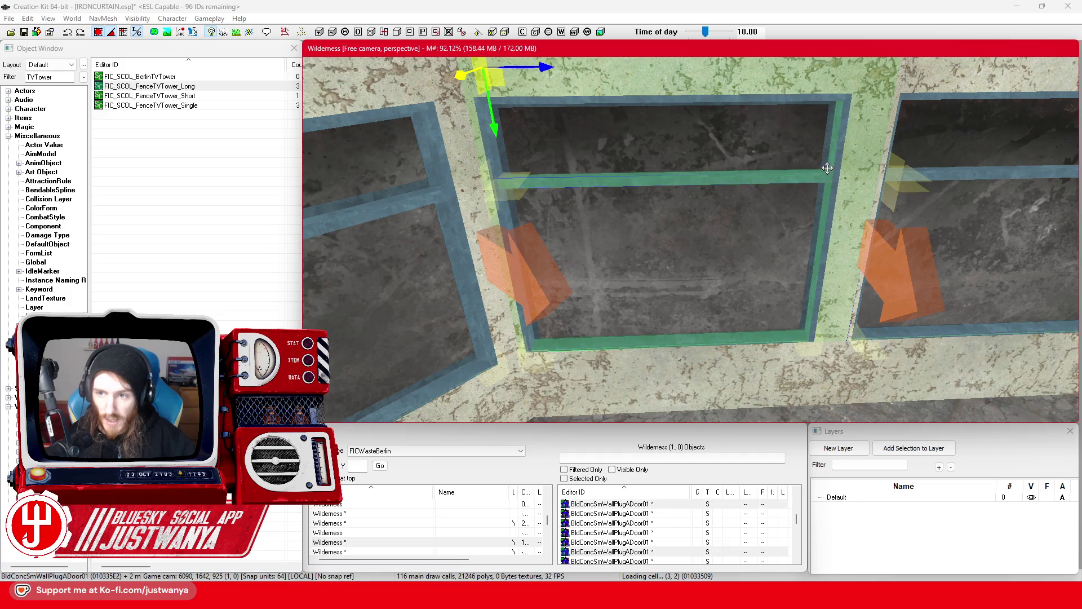
left_click(838, 175)
left_click_drag(652, 215, 607, 220)
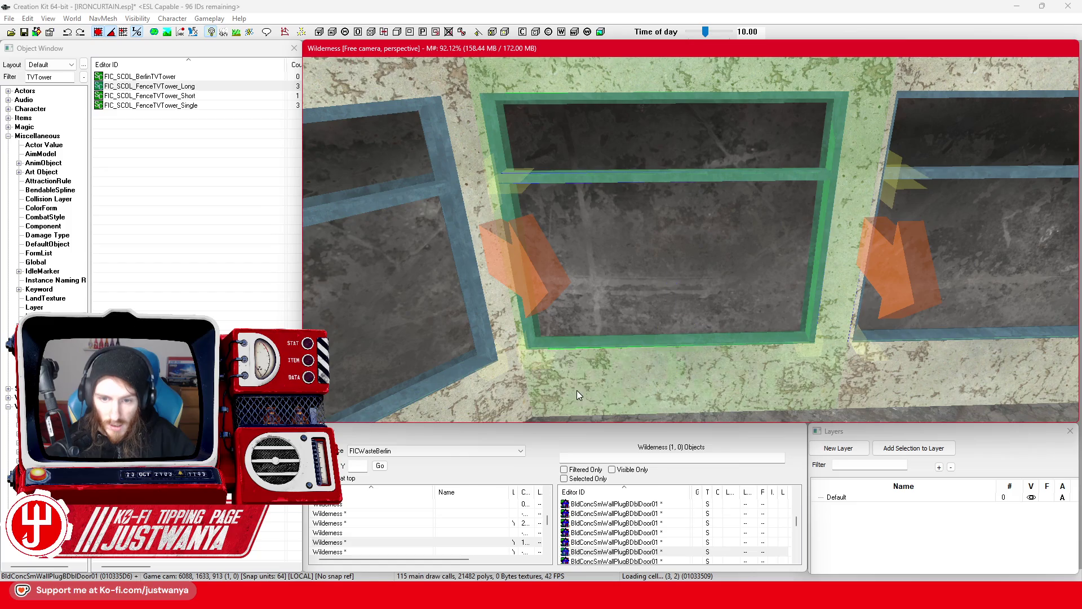
scroll(604, 352, "down", 3)
left_click_drag(703, 134, 659, 276)
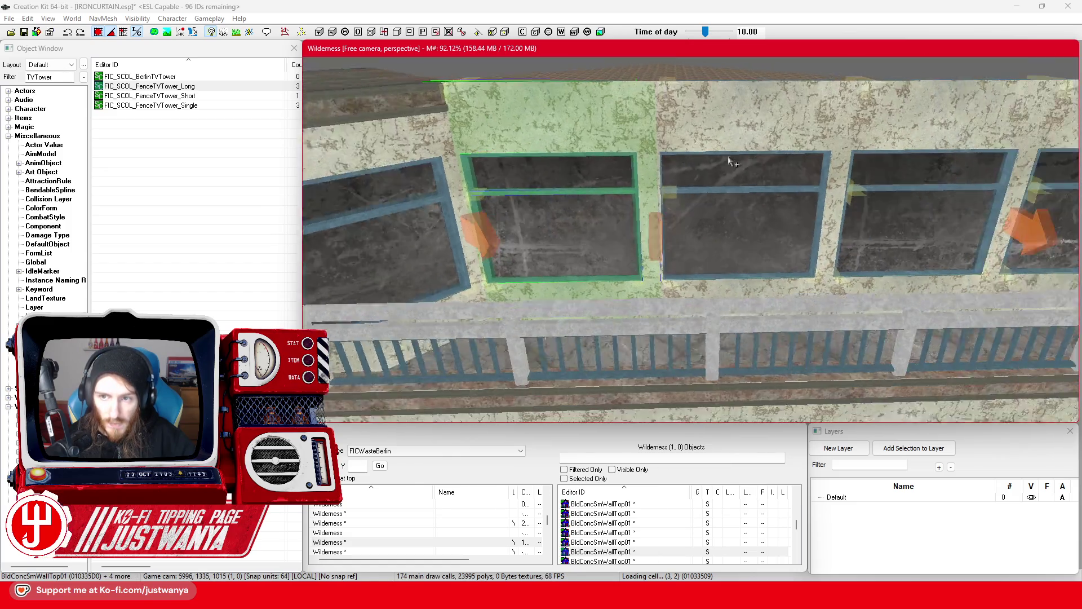
scroll(655, 233, "up", 2)
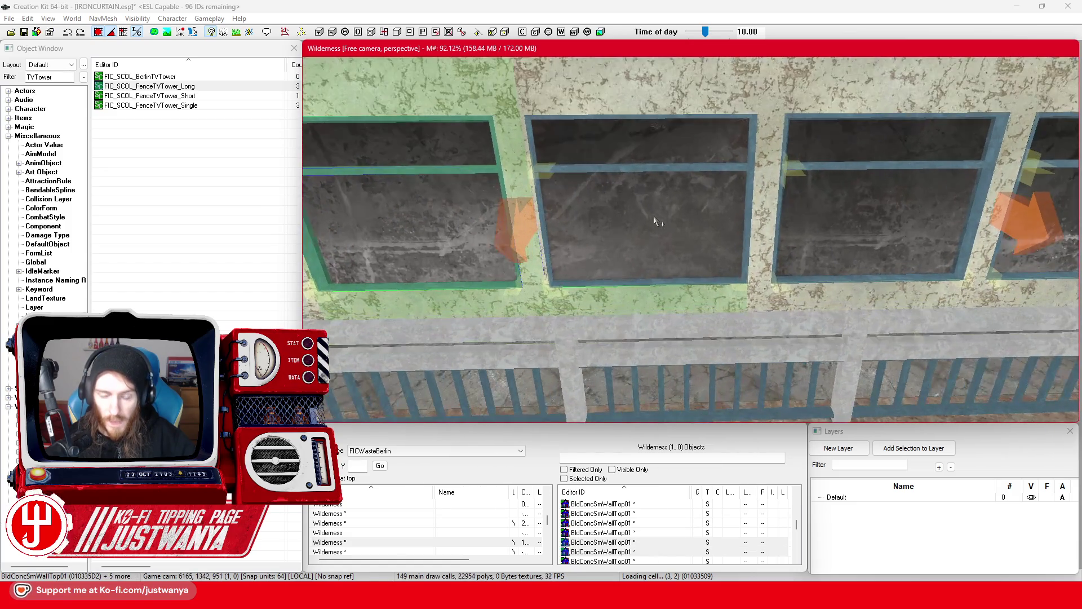
Step: Build a selection of the window frames, double windows, wall and wall-top pieces
left_click(541, 198)
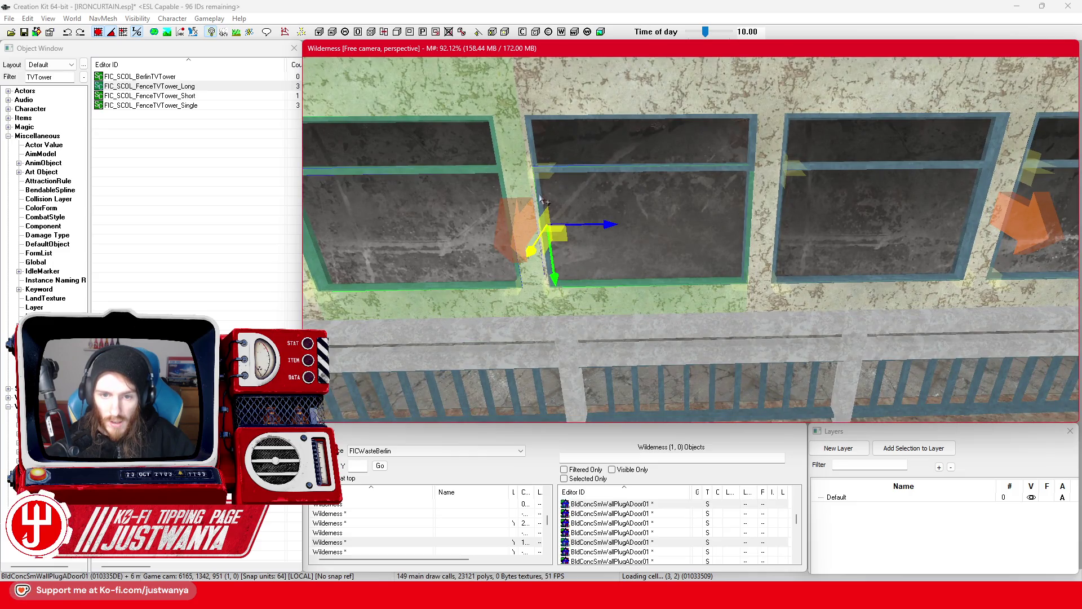
left_click(588, 169)
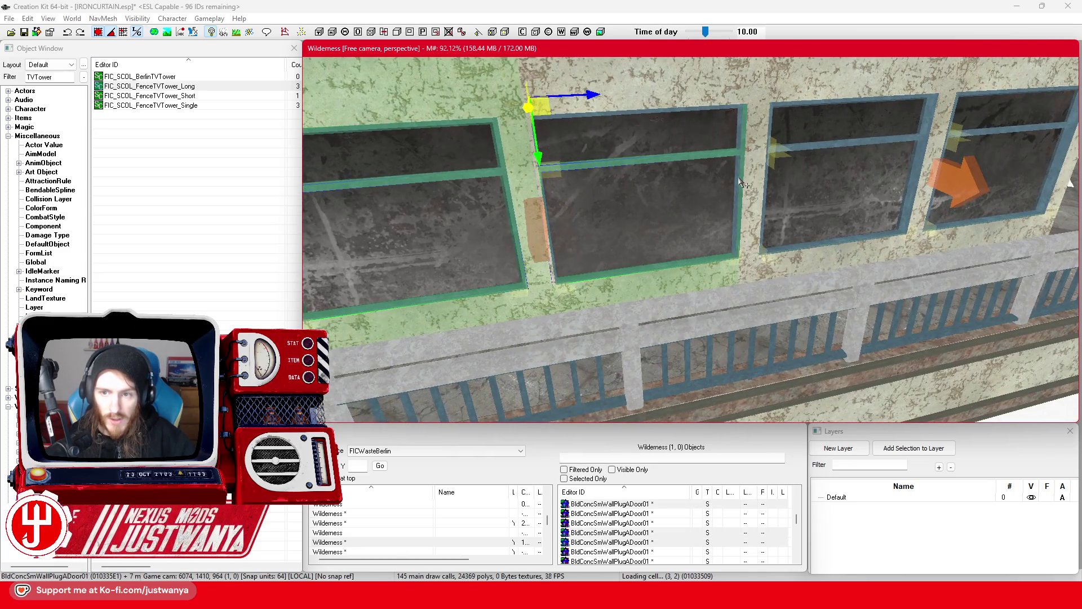
left_click(738, 177)
left_click(761, 196)
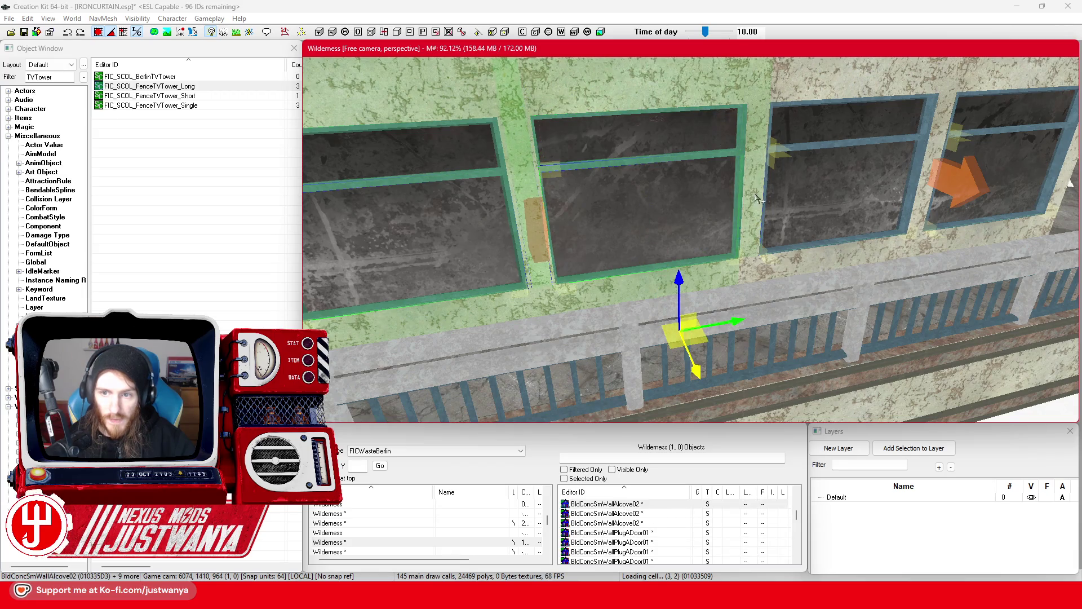
left_click(774, 278)
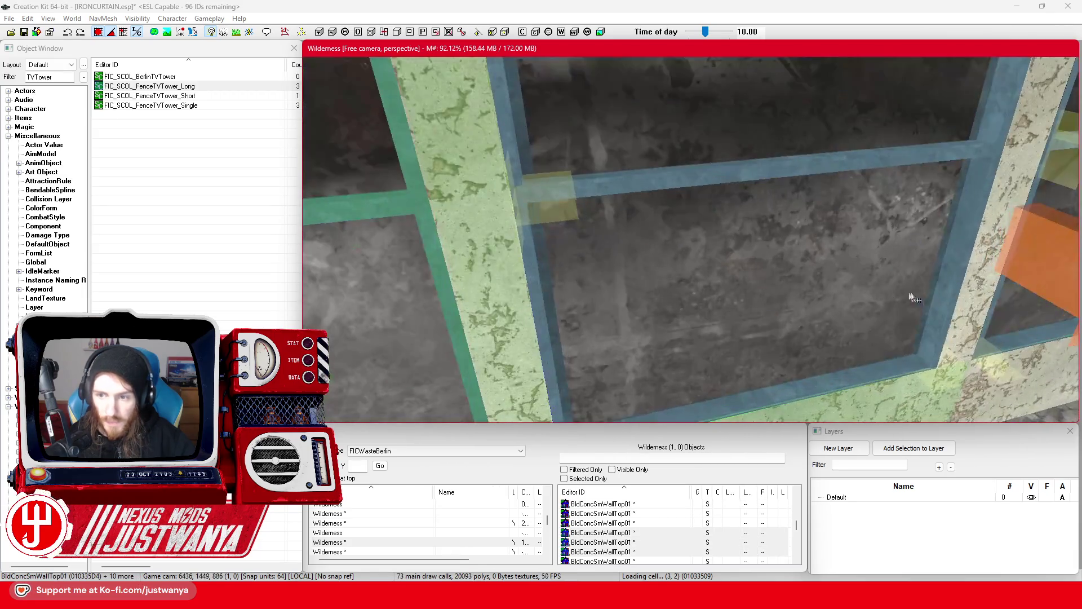
left_click(948, 288)
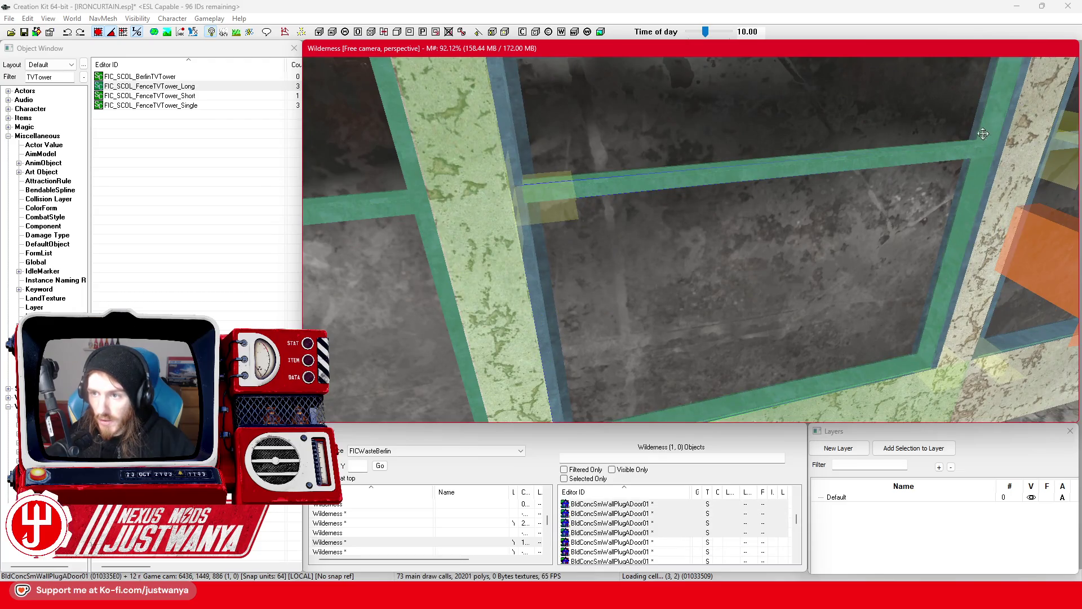
left_click(1003, 138)
left_click_drag(806, 220, 800, 334)
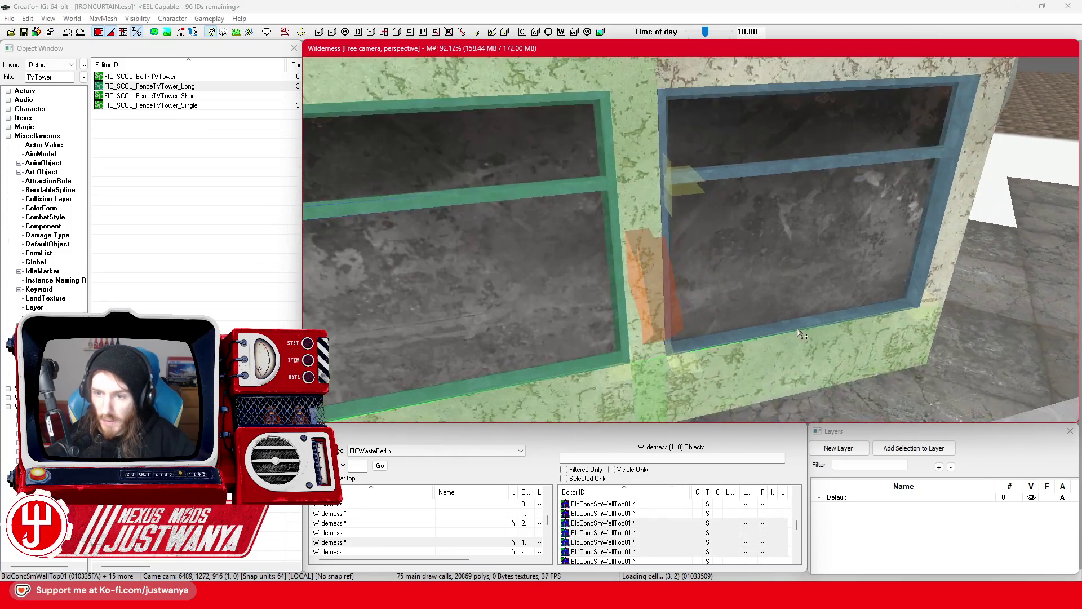
left_click(829, 292)
left_click(943, 137)
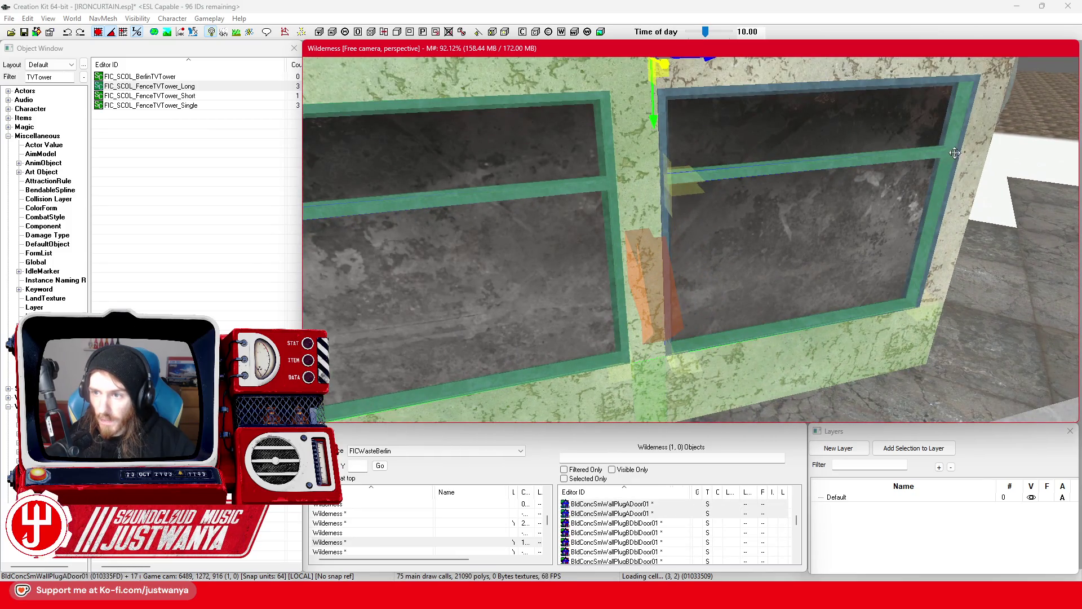
left_click(958, 155, "ctrl")
left_click(747, 202, "ctrl")
scroll(739, 212, "down", 5)
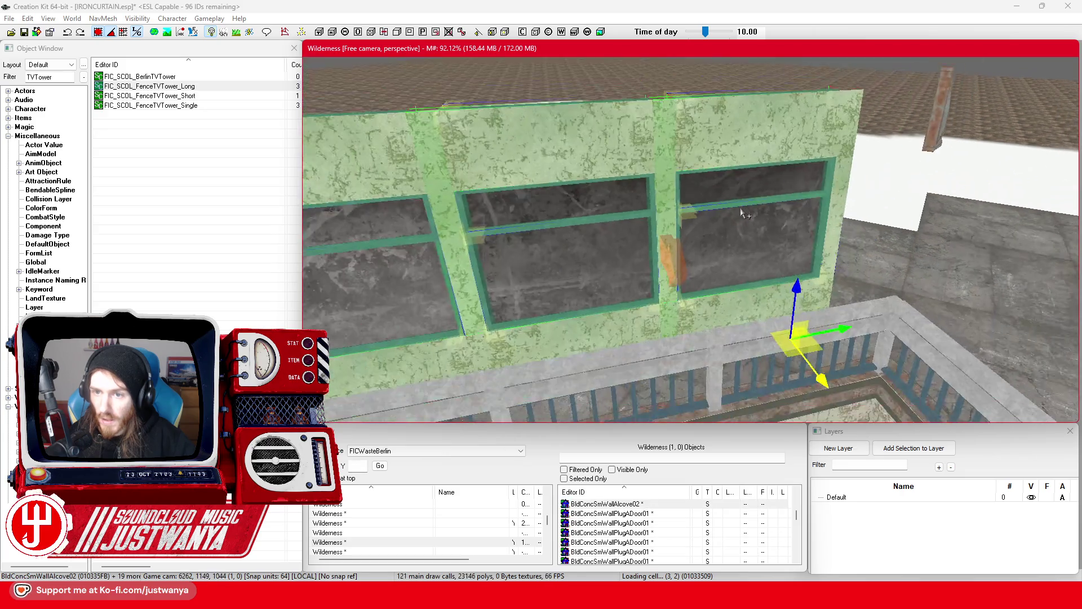
left_click_drag(739, 212, 683, 233)
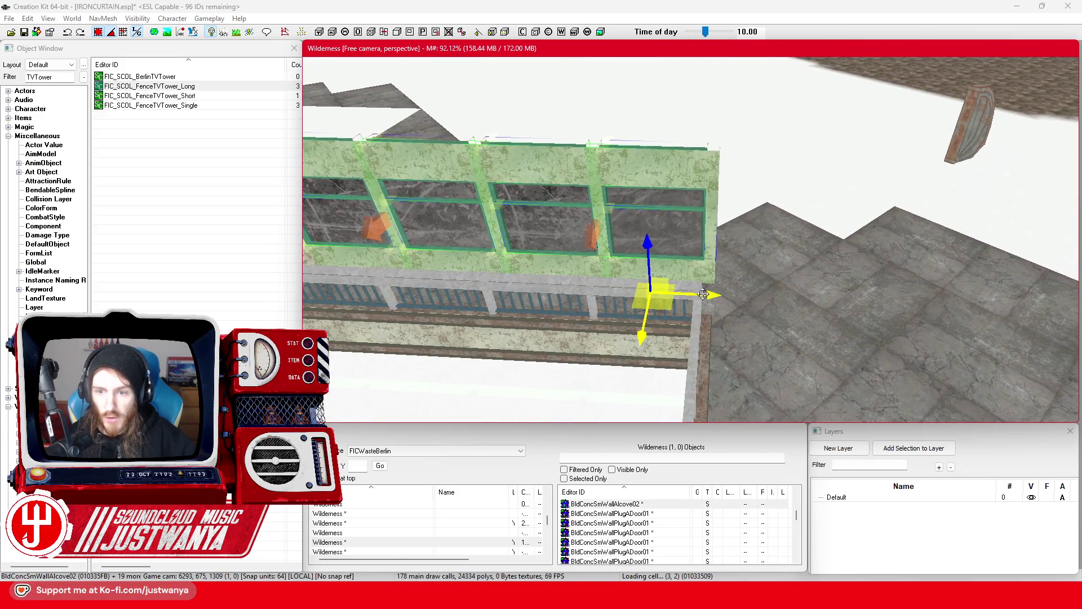
Step: Slide the selected wall and window pieces along the facade, undoing once, then nudge them into alignment
left_click_drag(703, 293, 761, 285)
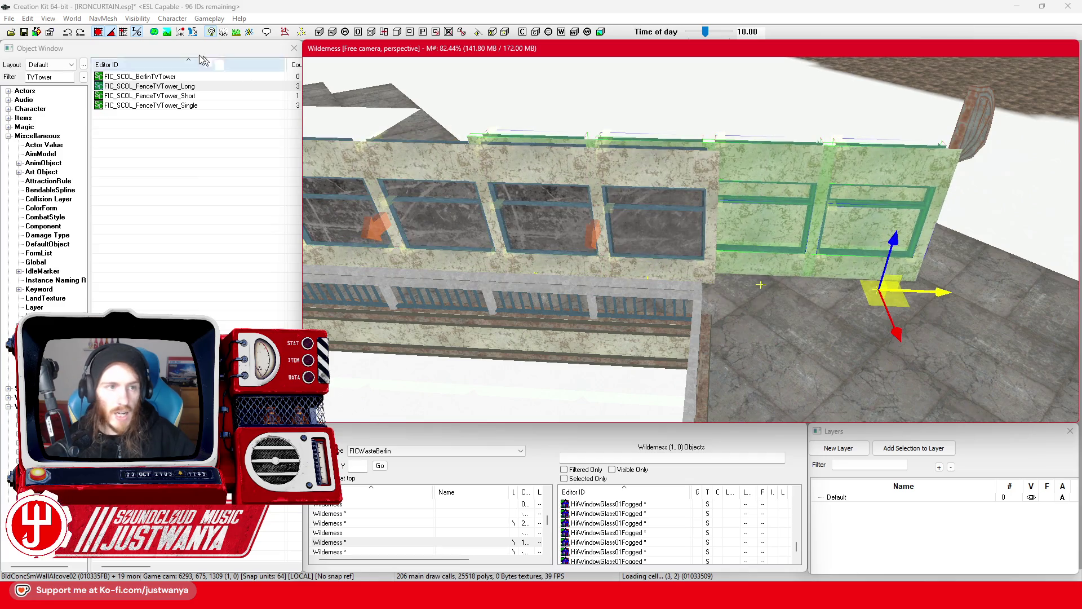
left_click(67, 33)
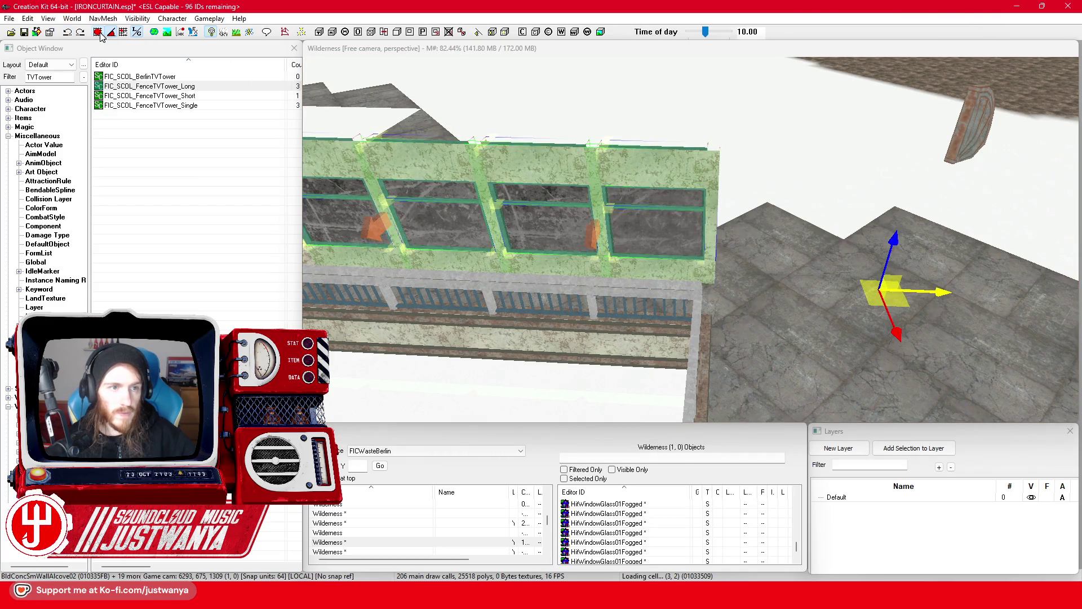
mouse_move(891, 284)
left_mouse_down()
mouse_move(749, 291)
mouse_move(902, 299)
left_mouse_up()
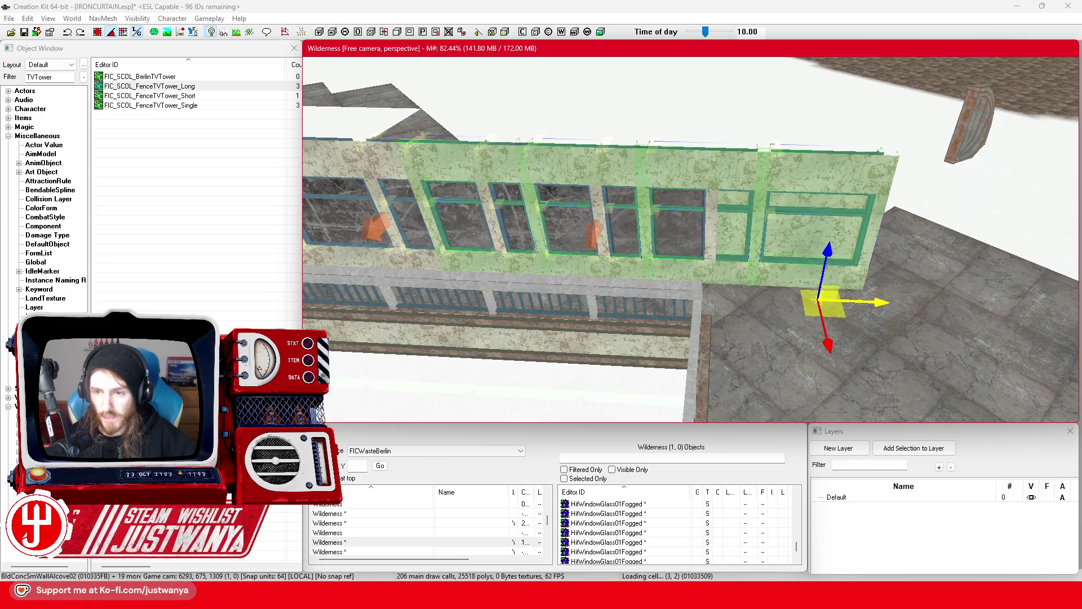
scroll(984, 289, "down", 5)
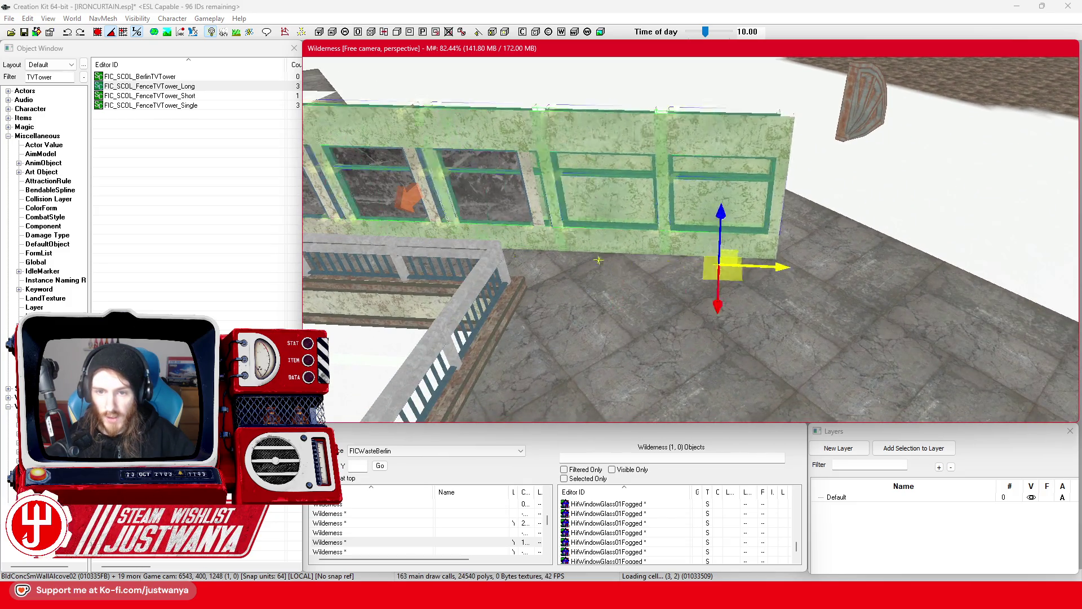
left_click_drag(983, 289, 947, 288)
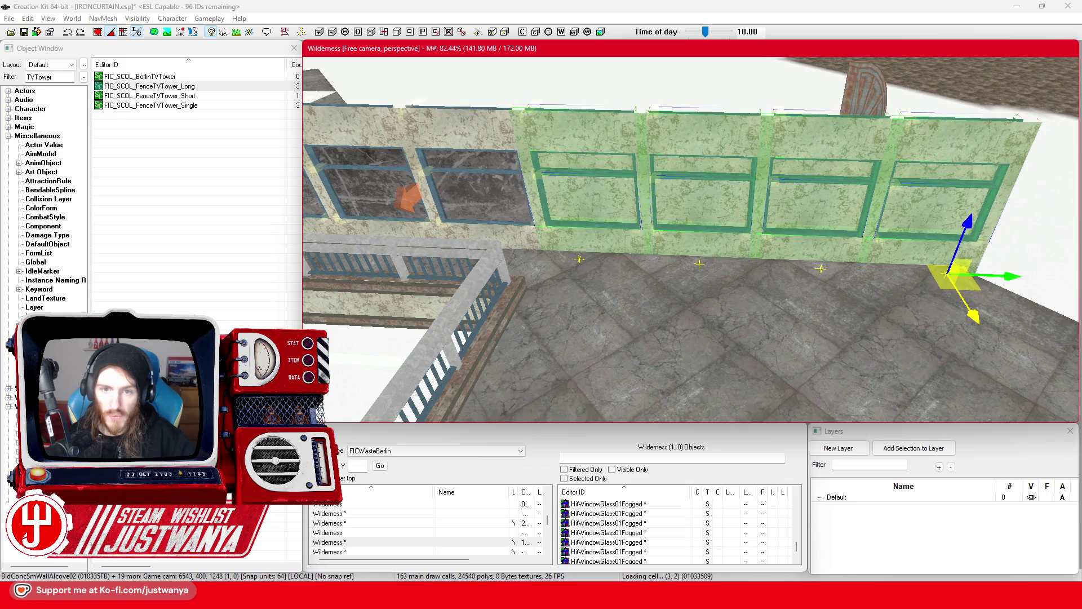
left_click(659, 317)
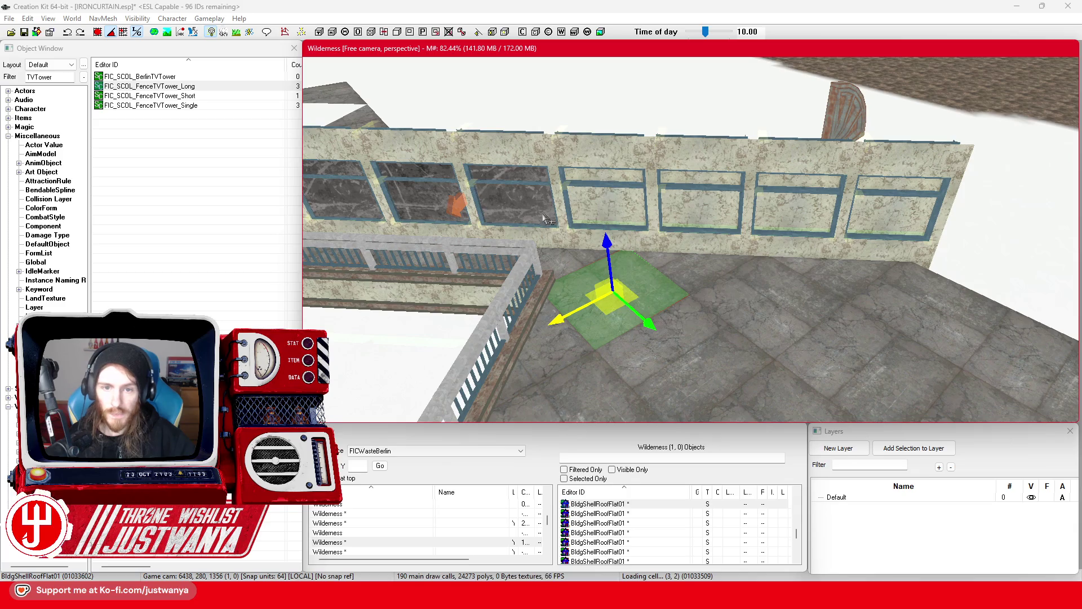
Step: Drag the HitWindowGlass01Fogged pane along X into the middle window frames
left_click(526, 204)
left_click_drag(551, 271, 895, 275)
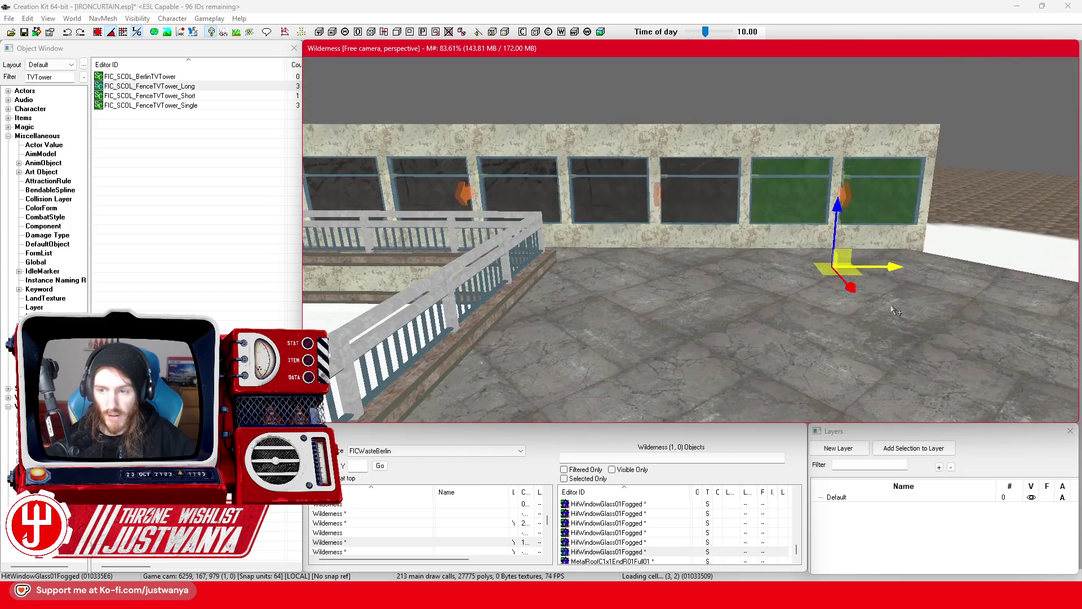
left_click(857, 299)
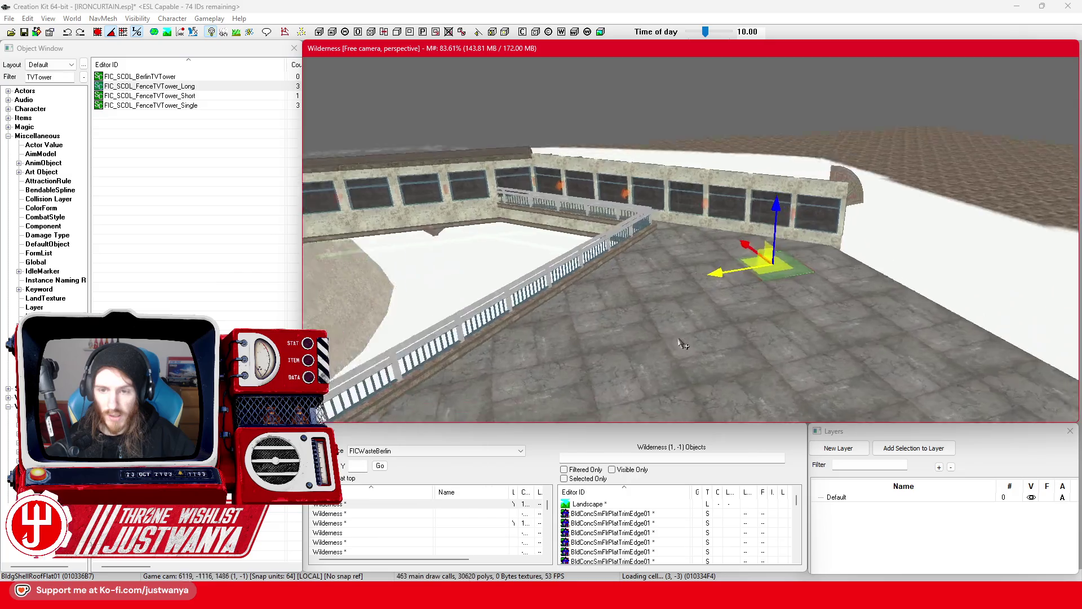
Step: Bring the Google Maps reference to the front
scroll(676, 351, "down", 3)
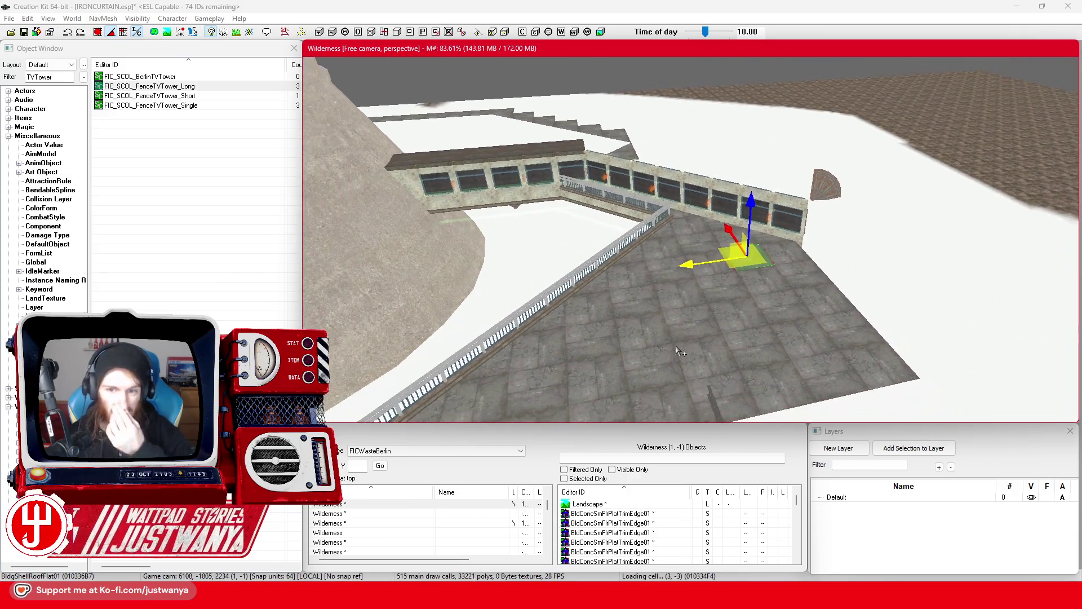
mouse_move(580, 597)
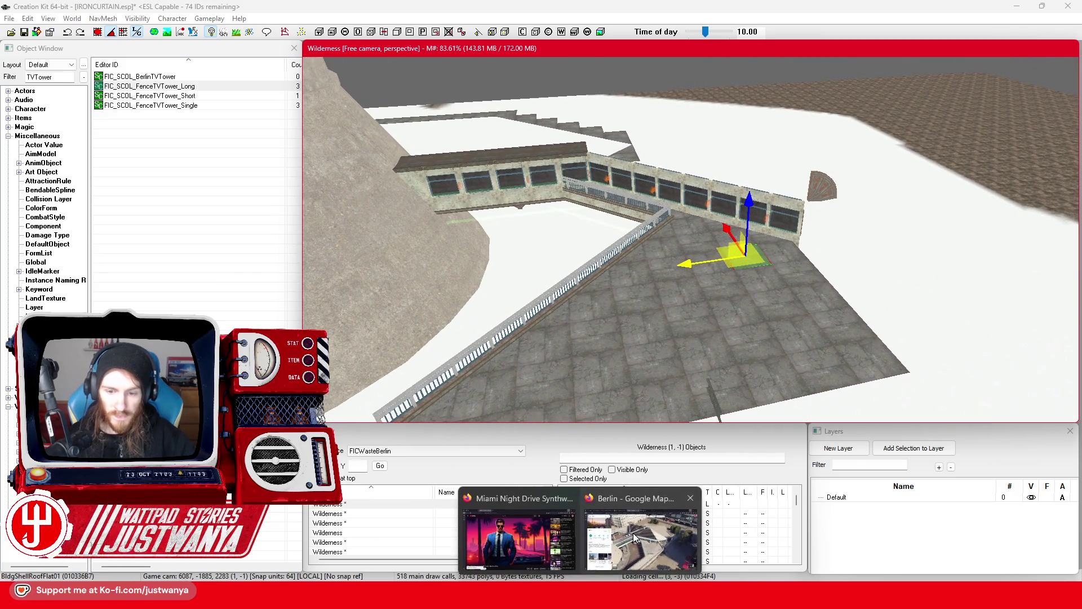
left_click(642, 530)
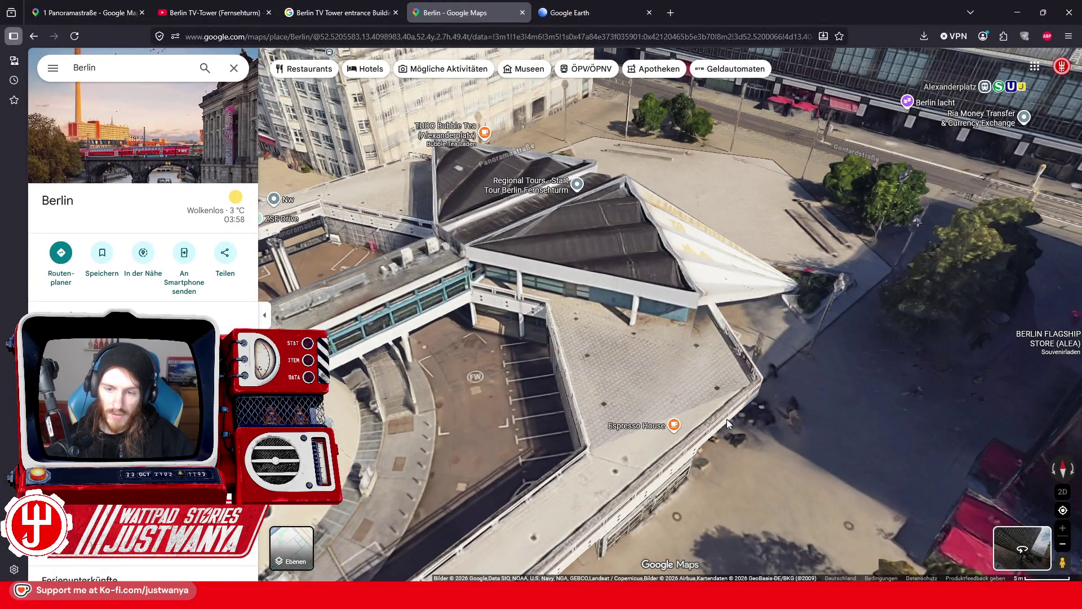
Step: Tilt the 3D map toward the tower base buildings, then return to Creation Kit
left_click_drag(752, 439, 669, 359)
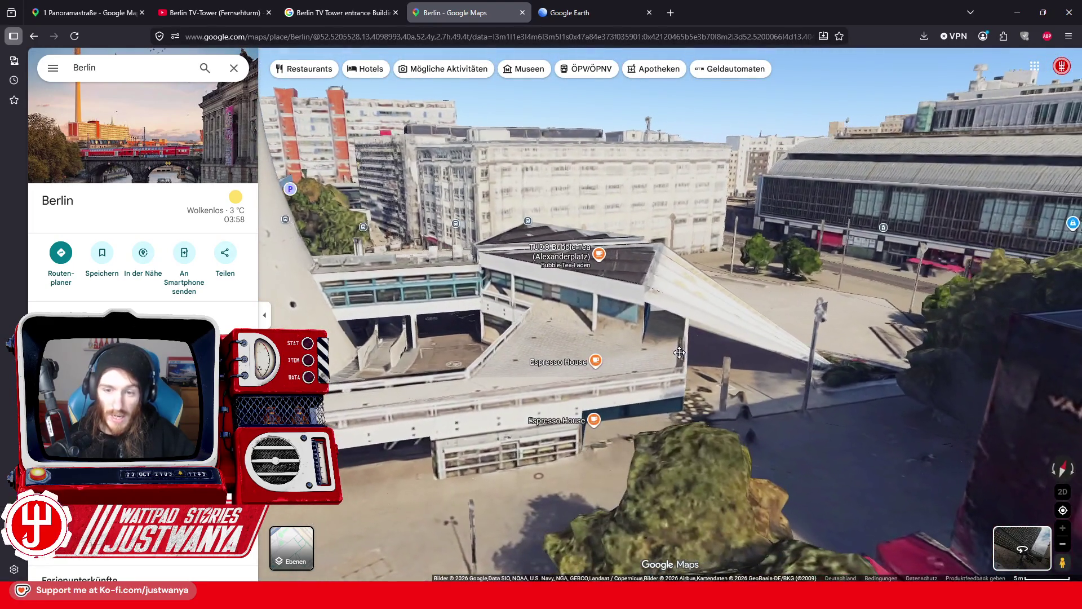
left_click(1022, 7)
left_click(855, 349)
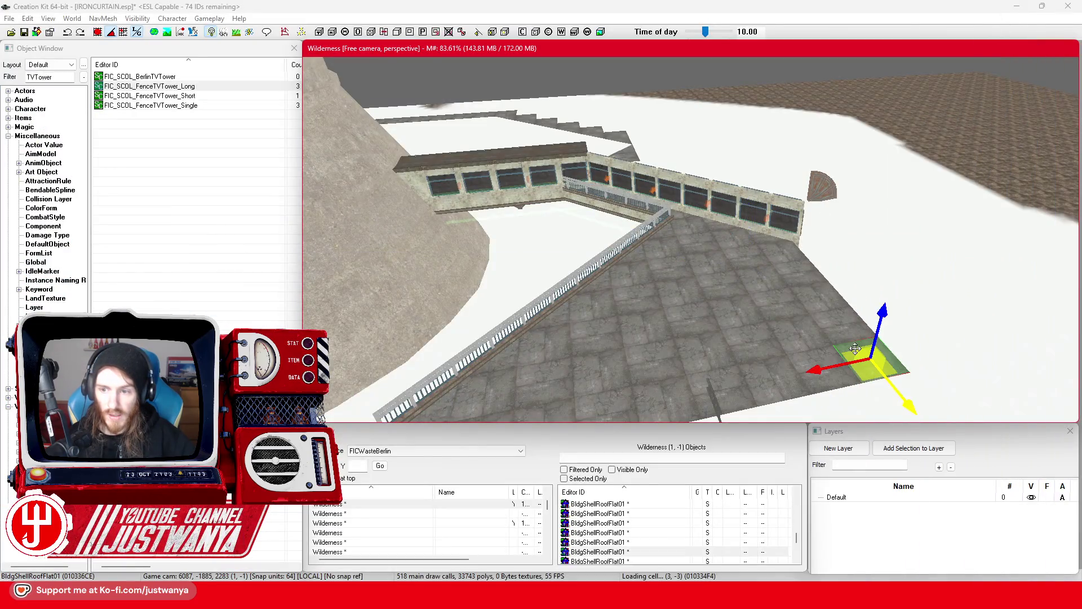
Step: Select BldgShellRoofFlat01 tiles along the walkway strip, switching between rotate and move modes
mouse_move(767, 382)
left_mouse_down()
mouse_move(648, 403)
mouse_move(698, 406)
mouse_move(853, 347)
mouse_move(891, 250)
left_mouse_up()
left_click(785, 222)
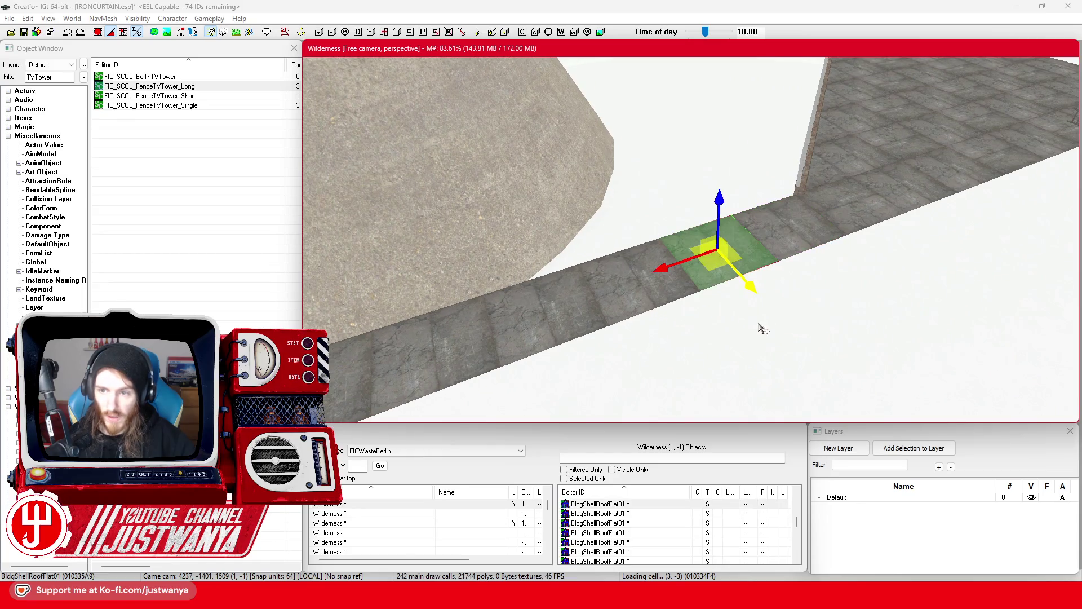
key("e")
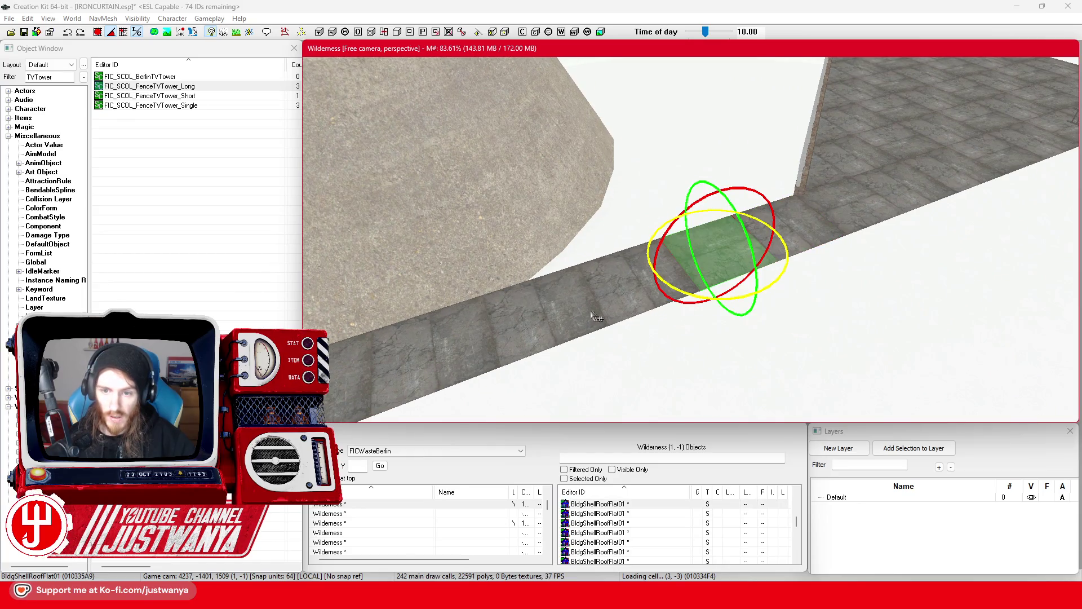
left_click(595, 305)
mouse_move(535, 362)
left_mouse_down()
mouse_move(592, 340)
mouse_move(630, 290)
left_mouse_up()
left_click(631, 290)
left_click(579, 341)
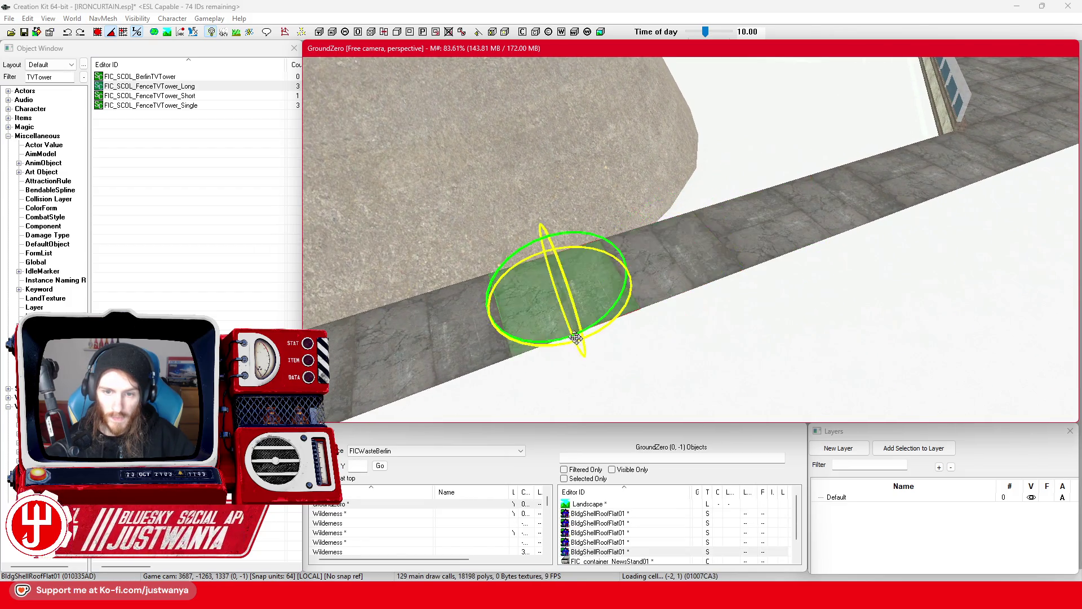
left_click_drag(556, 348, 593, 333)
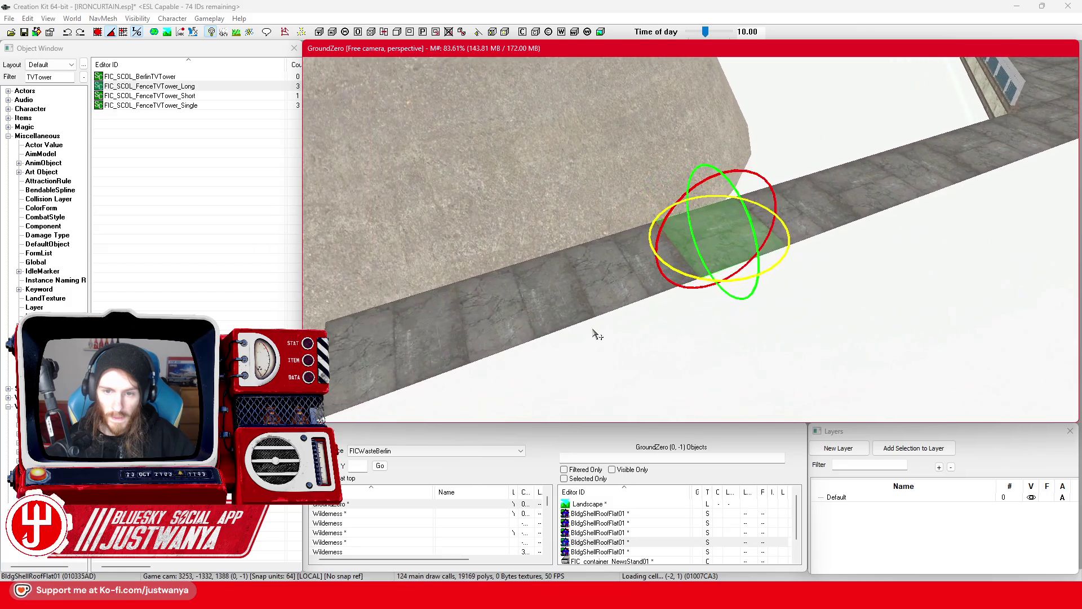
left_click(558, 303)
key("w")
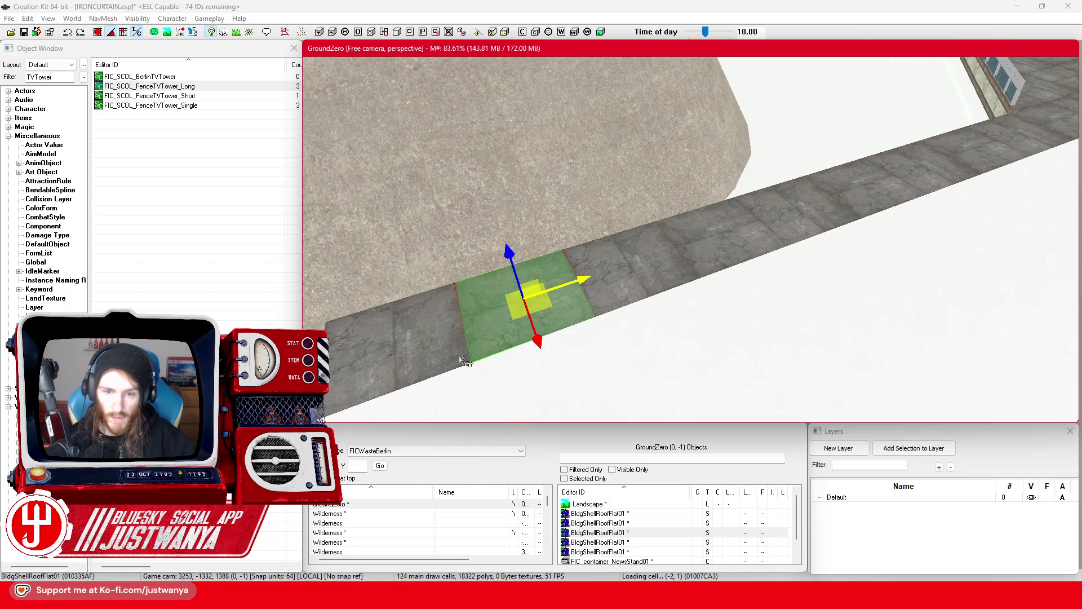
Step: Select the whole walkway tile row and offset a copied row sideways beside it
left_click(455, 359)
left_click(542, 327)
left_click(623, 265, "ctrl")
left_click(679, 243, "ctrl")
left_click(739, 221, "ctrl")
left_click(800, 211, "ctrl")
left_click(871, 189, "ctrl")
left_click(943, 179, "ctrl")
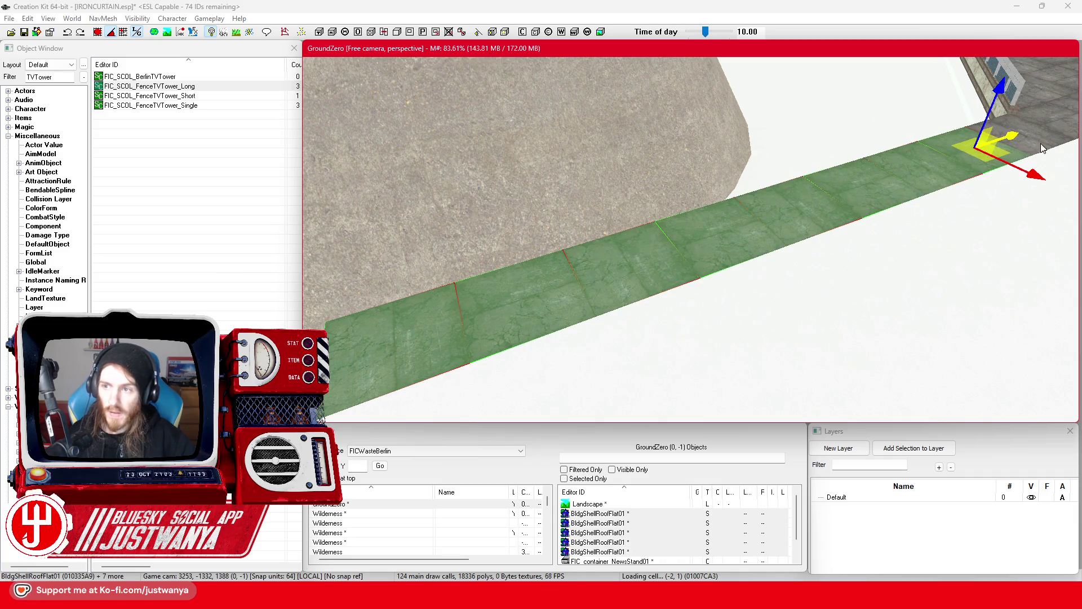
scroll(862, 307, "down", 3)
scroll(769, 280, "up", 4)
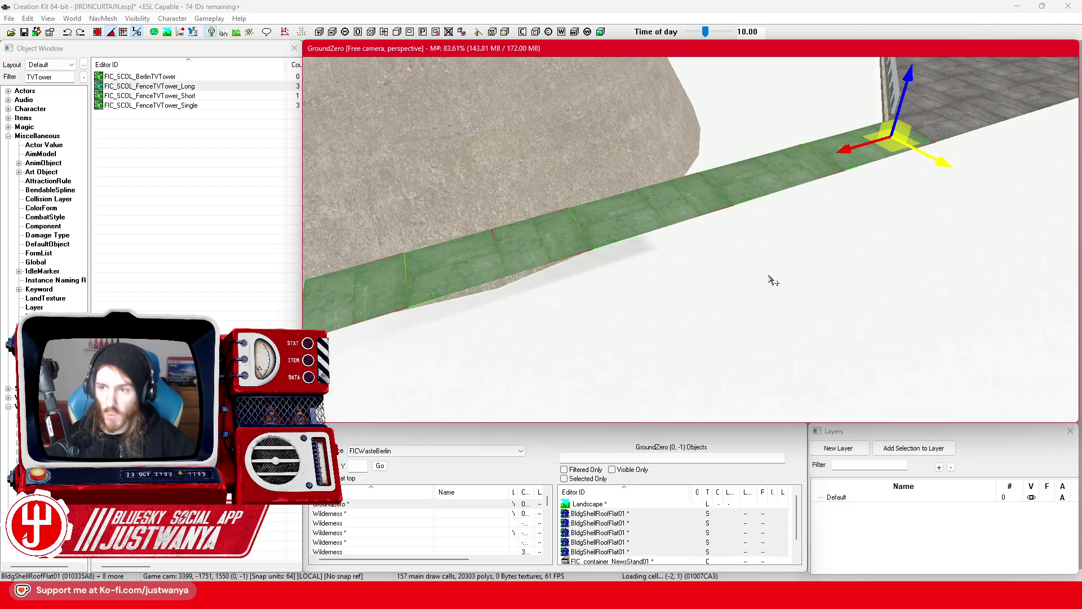
left_click_drag(927, 155, 953, 170)
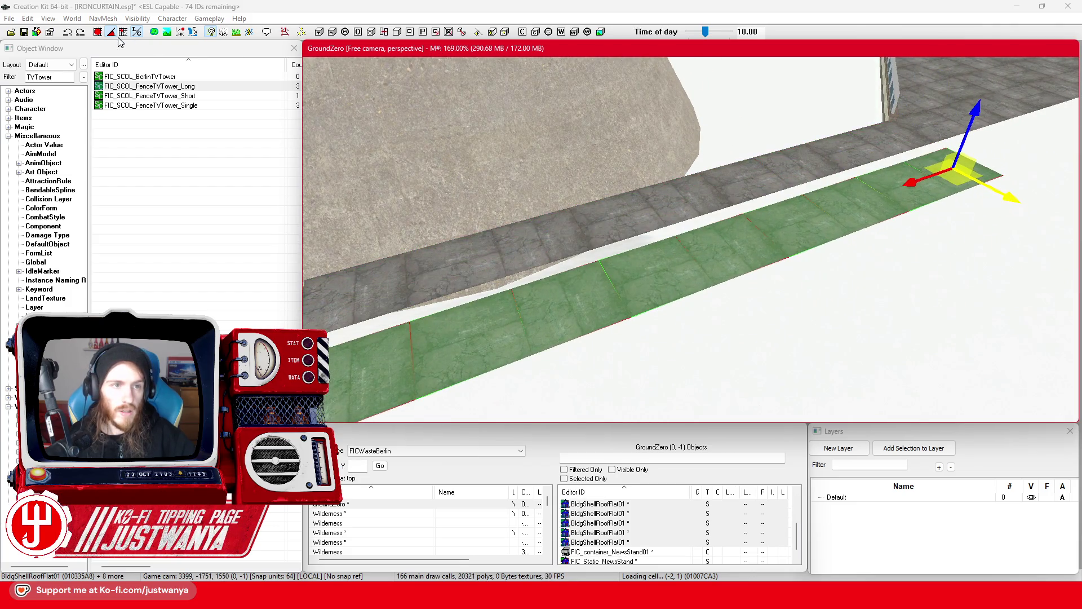
left_click(98, 33)
Step: Select and frame a single roof tile, then bring up the Google Maps reference
left_click(1000, 192)
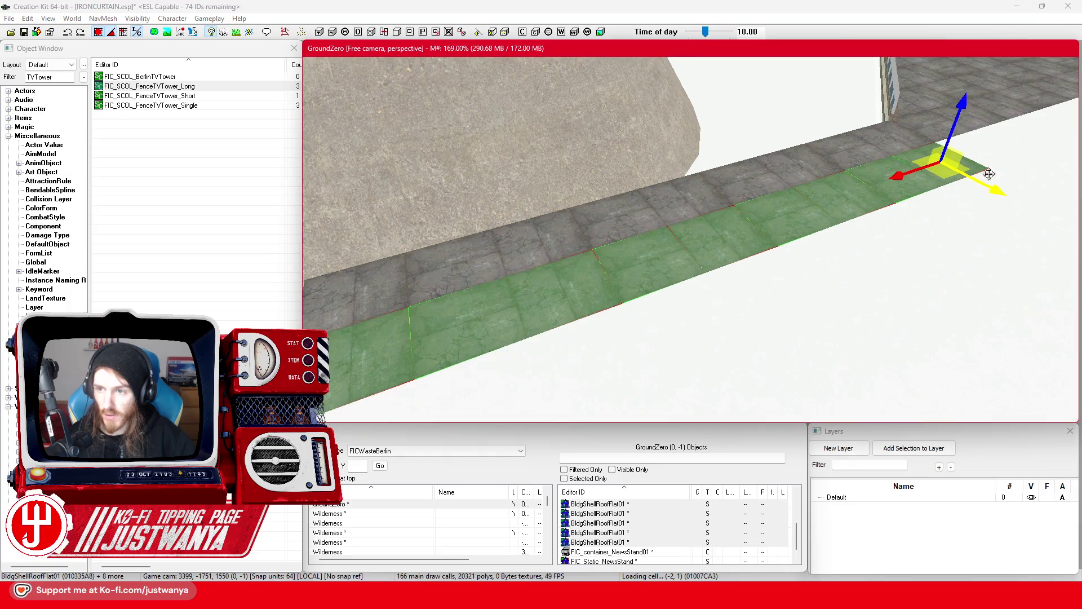
left_click(721, 244)
key("shift")
key("shift")
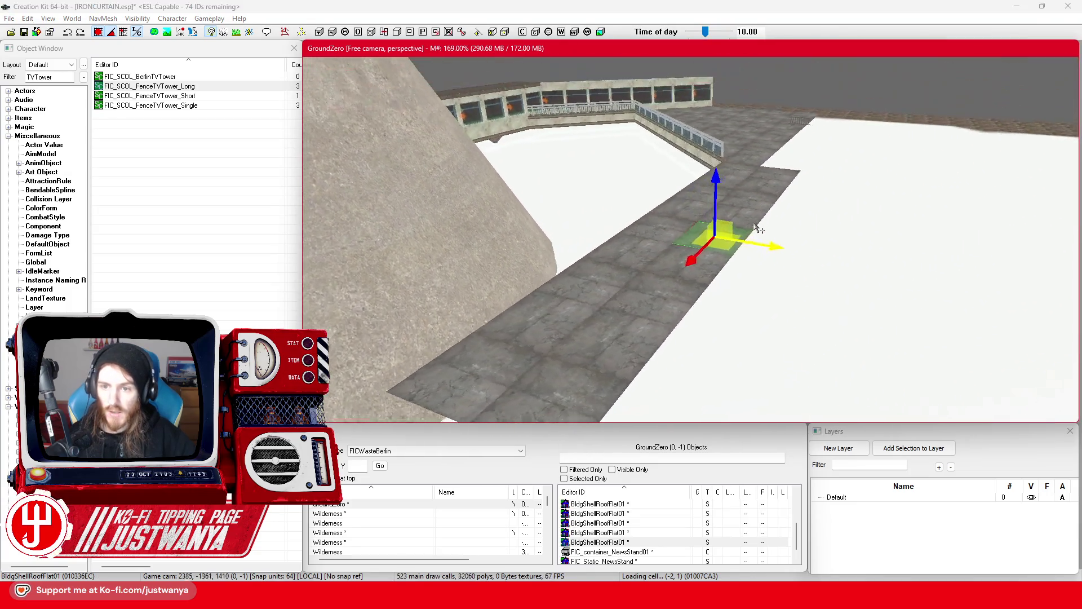
mouse_move(586, 597)
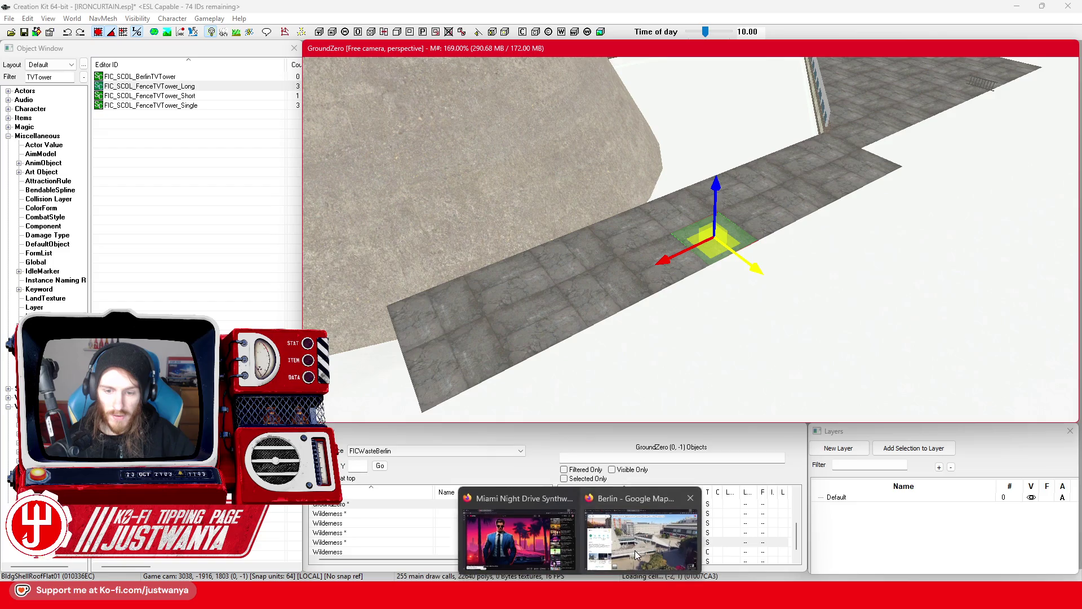
left_click(634, 550)
Step: Zoom out and pan the 3D map onto the Fernsehturm, then minimise the browser
scroll(488, 429, "down", 3)
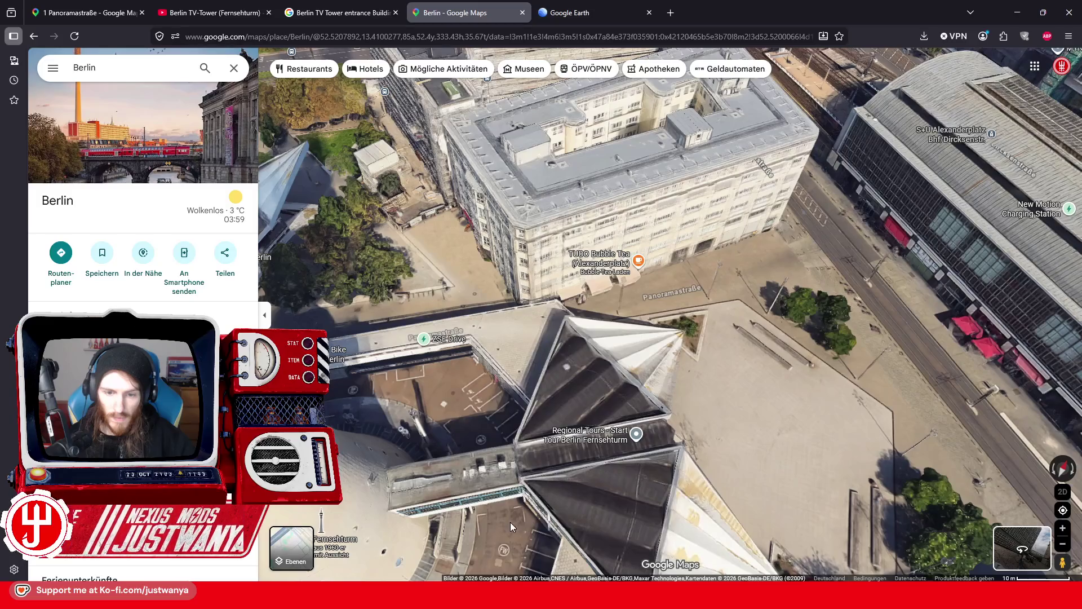
mouse_move(510, 522)
left_mouse_down()
mouse_move(634, 378)
mouse_move(622, 335)
mouse_move(693, 349)
mouse_move(630, 369)
left_mouse_up()
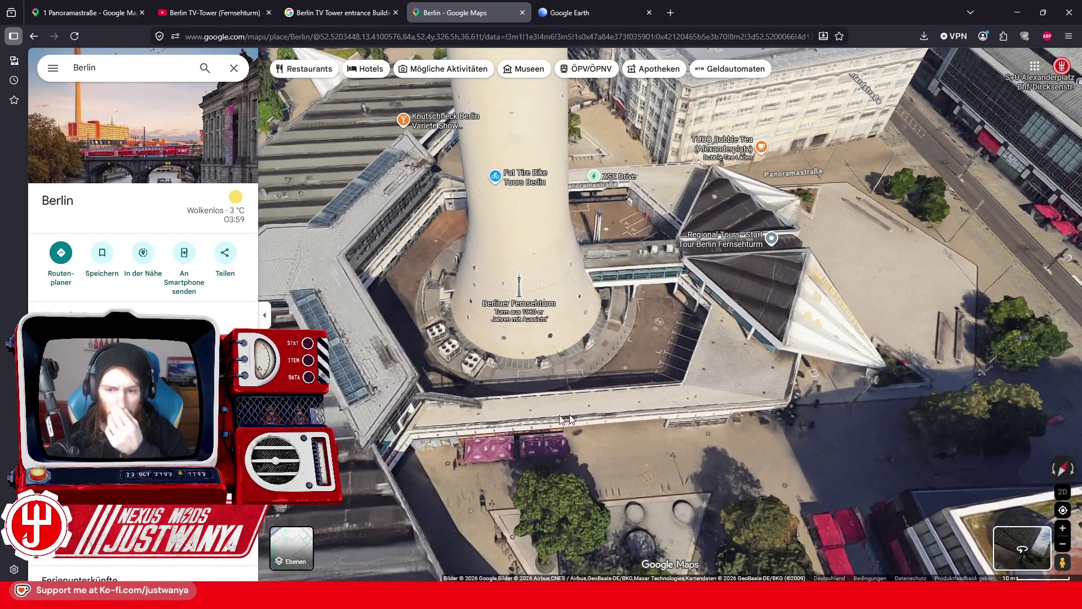
left_click(1018, 13)
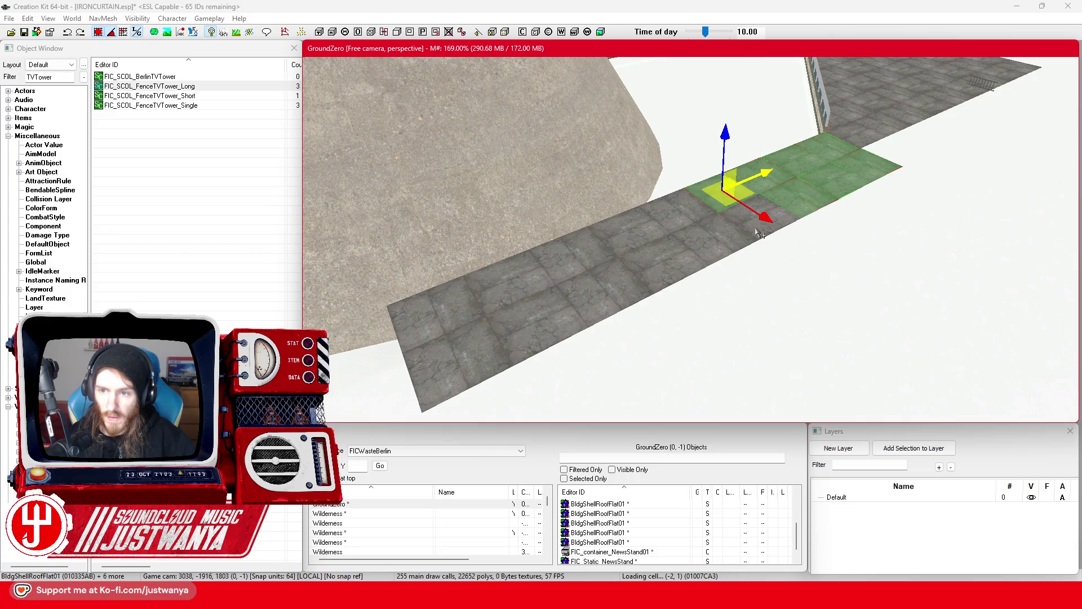
Step: Slide a row of eight strip tiles along the strip, then shift one tile left to start a stepped edge
left_click(477, 244)
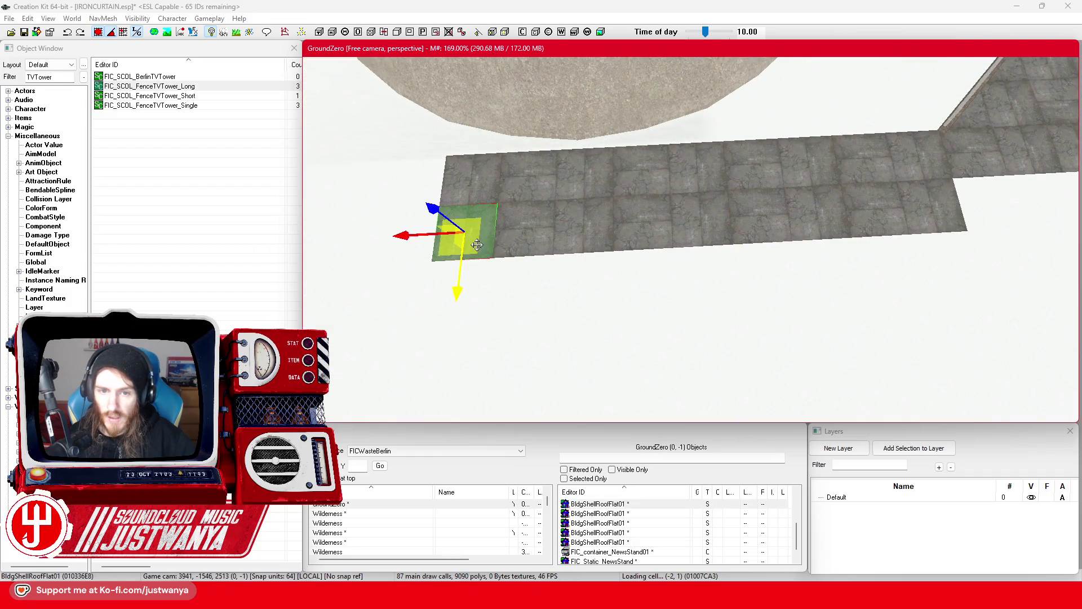
left_click(535, 251, "ctrl")
left_click(592, 249, "ctrl")
left_click(656, 242, "ctrl")
left_click(758, 220, "ctrl")
left_click(814, 217, "ctrl")
left_click(871, 214, "ctrl")
left_click(930, 211, "ctrl")
left_click_drag(868, 211, 925, 208)
left_click(587, 252)
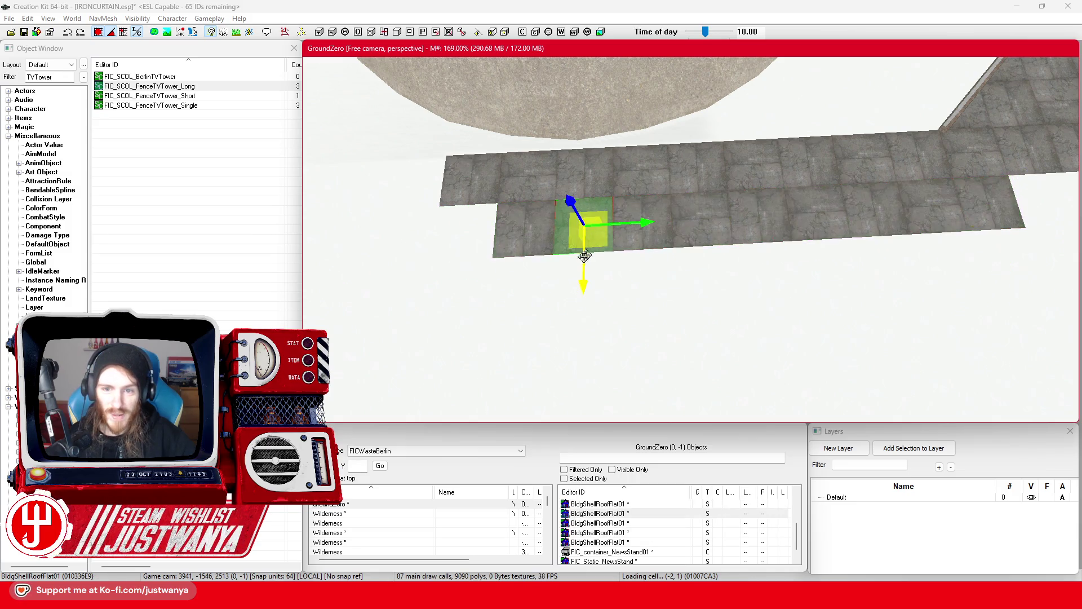
left_click_drag(643, 224, 538, 228)
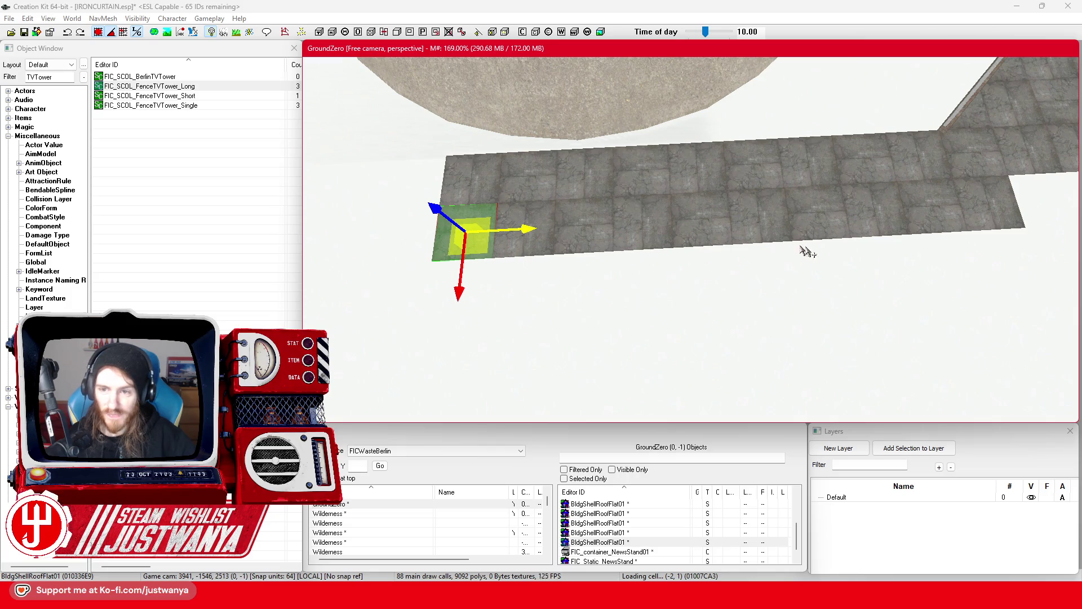
Step: Select the row of nine roof tiles running right to left along the strip
left_click(981, 220, "ctrl")
left_click(930, 224, "ctrl")
left_click(871, 225, "ctrl")
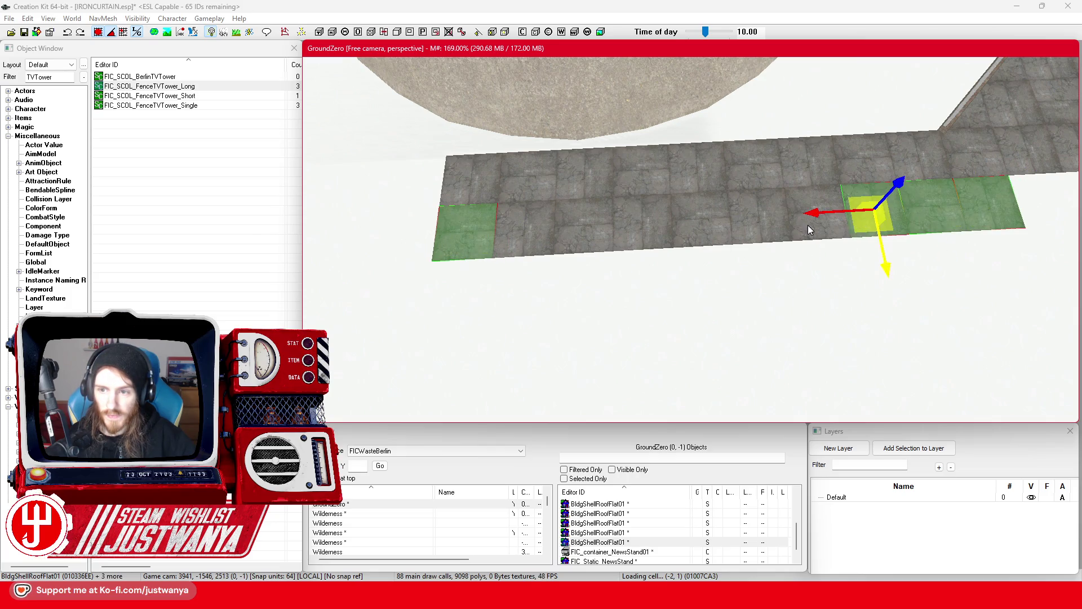
left_click(809, 226, "ctrl")
left_click(750, 230, "ctrl")
left_click(693, 235, "ctrl")
left_click(634, 228, "ctrl")
left_click(583, 231, "ctrl")
left_click(550, 231, "ctrl")
mouse_move(549, 231)
left_mouse_down()
mouse_move(398, 224)
mouse_move(510, 256)
mouse_move(620, 254)
left_mouse_up()
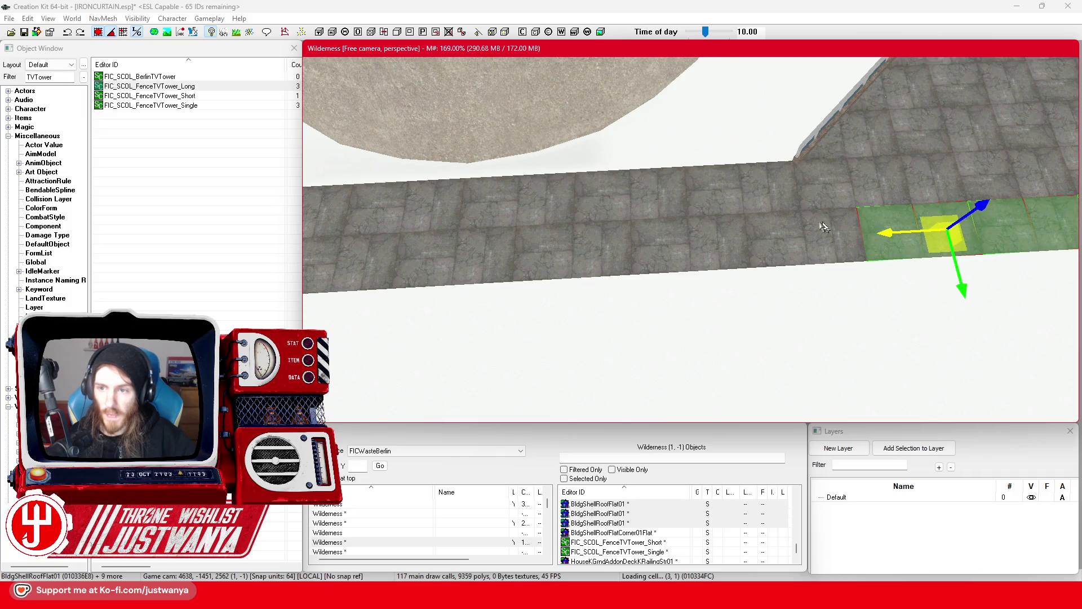
left_click_drag(829, 227, 508, 269)
Step: Delete a single roof tile, orbit toward the tower base, and bring up the Berlin map
left_click(713, 285)
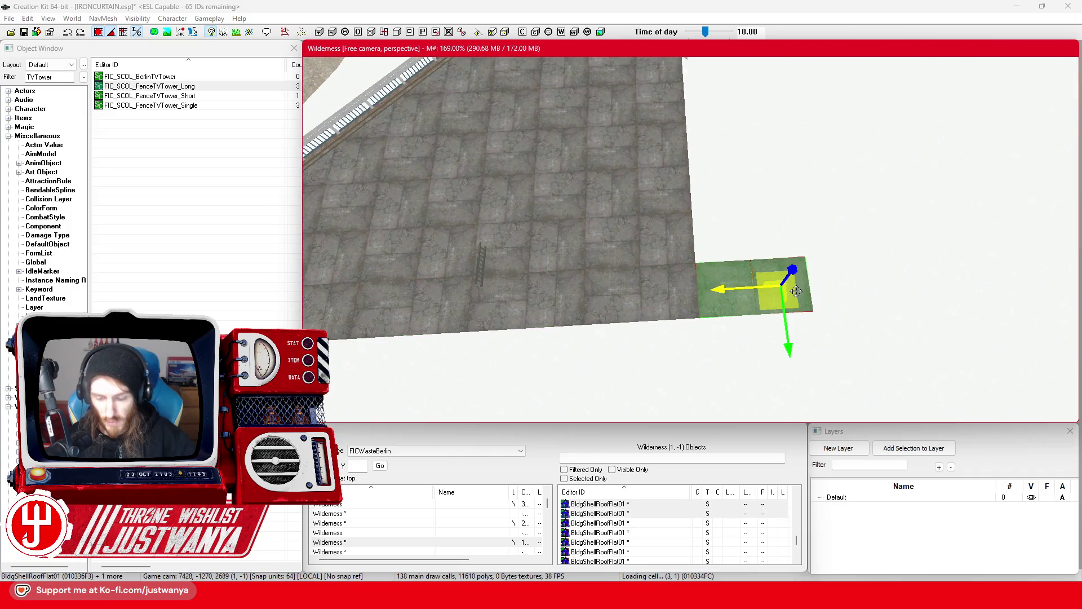
key("Delete")
left_click(668, 291)
mouse_move(514, 334)
left_mouse_down()
mouse_move(615, 265)
mouse_move(640, 231)
mouse_move(708, 220)
mouse_move(688, 252)
mouse_move(662, 258)
mouse_move(878, 289)
mouse_move(646, 261)
left_mouse_up()
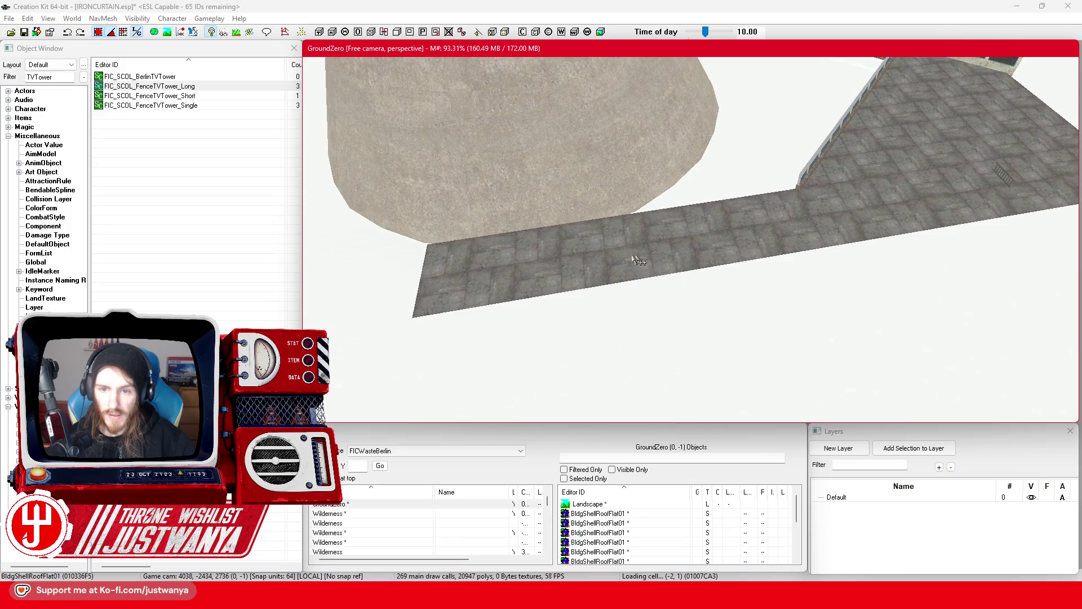
mouse_move(533, 294)
left_mouse_down()
mouse_move(525, 265)
mouse_move(514, 273)
left_mouse_up()
mouse_move(580, 598)
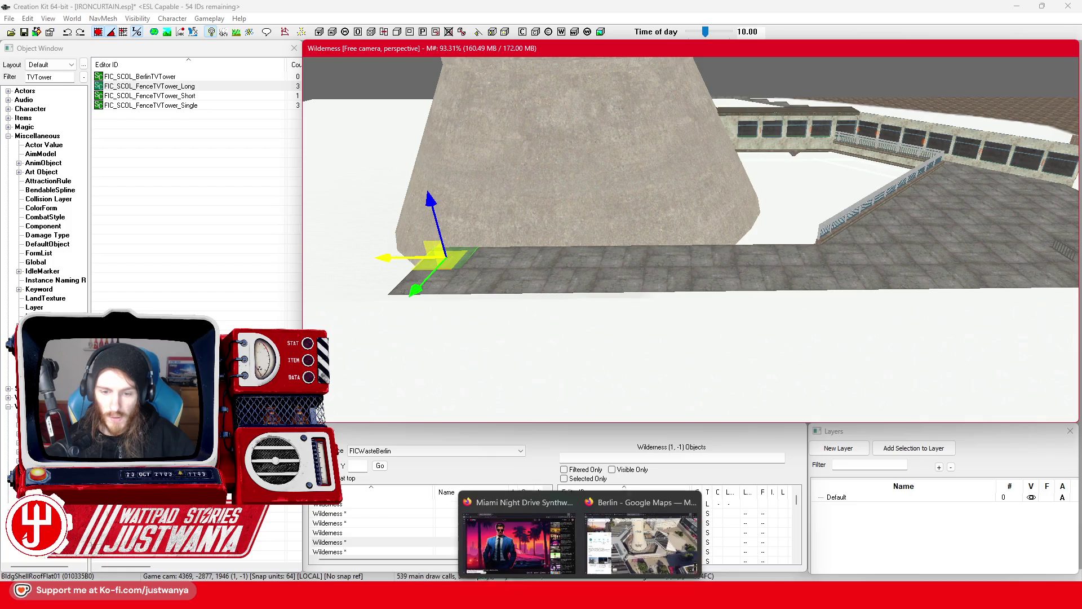
left_click(627, 548)
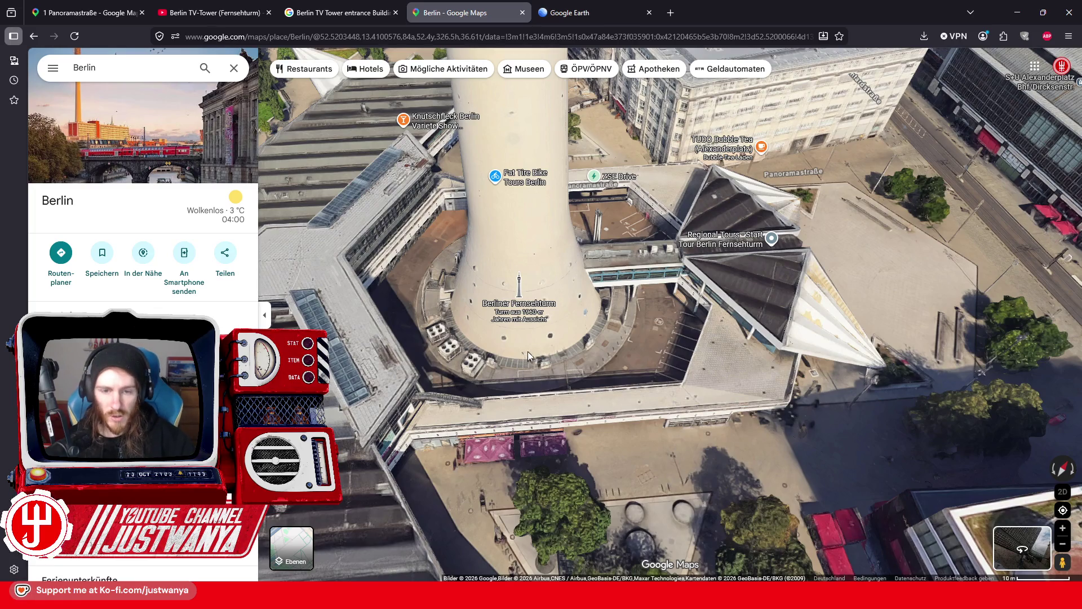
Step: Pan and tilt the 3D map for an oblique view of the Fernsehturm base, then minimise it
mouse_move(635, 465)
left_mouse_down()
mouse_move(643, 381)
mouse_move(670, 368)
mouse_move(646, 257)
mouse_move(671, 229)
mouse_move(837, 191)
mouse_move(812, 265)
mouse_move(724, 420)
mouse_move(580, 408)
mouse_move(600, 420)
mouse_move(595, 511)
mouse_move(593, 435)
mouse_move(610, 388)
left_mouse_up()
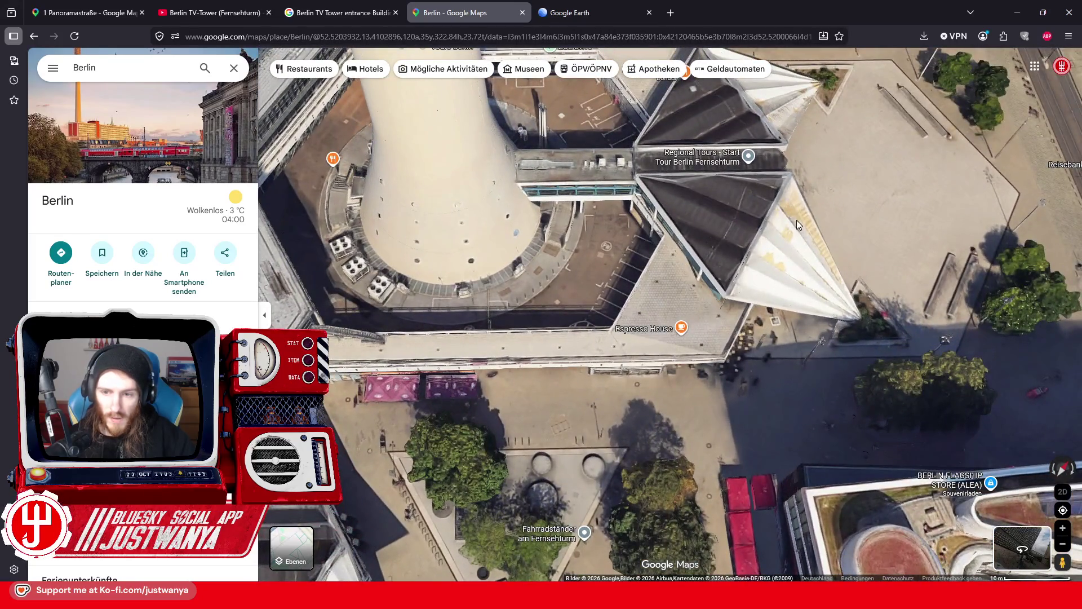
left_click_drag(715, 370, 653, 328)
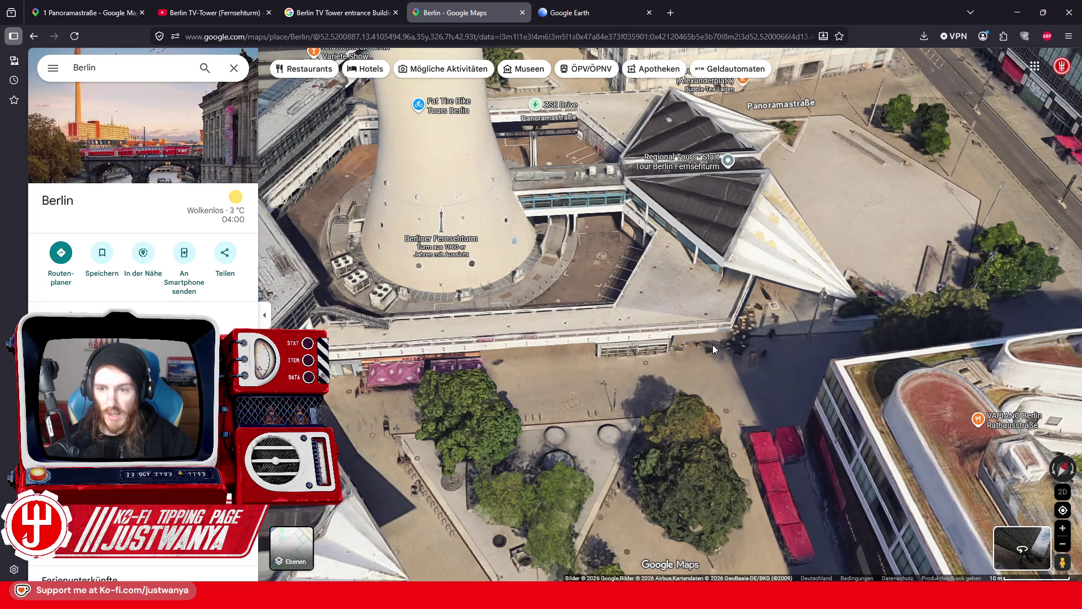
left_click(1016, 19)
Step: Orbit and pan across the walkway and select another roof tile
left_click_drag(836, 274, 807, 310)
left_click_drag(678, 309, 821, 244)
left_click(756, 180)
mouse_move(755, 181)
left_mouse_down()
mouse_move(723, 237)
mouse_move(731, 220)
mouse_move(732, 261)
mouse_move(634, 314)
left_mouse_up()
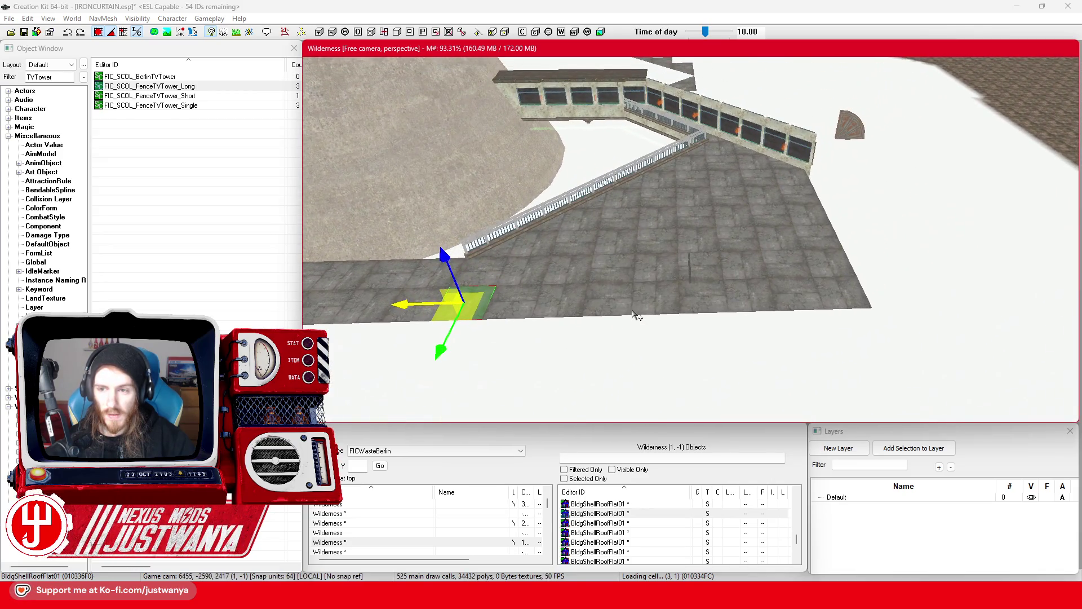
left_click(836, 288)
left_click_drag(836, 288, 763, 288)
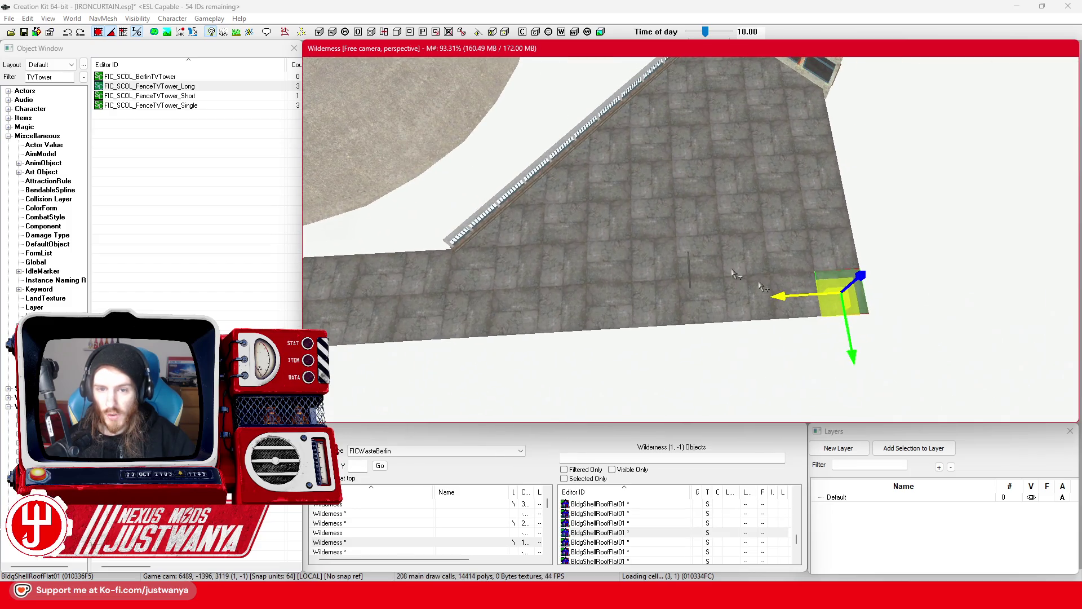
left_click(487, 244)
left_click_drag(582, 123, 895, 103)
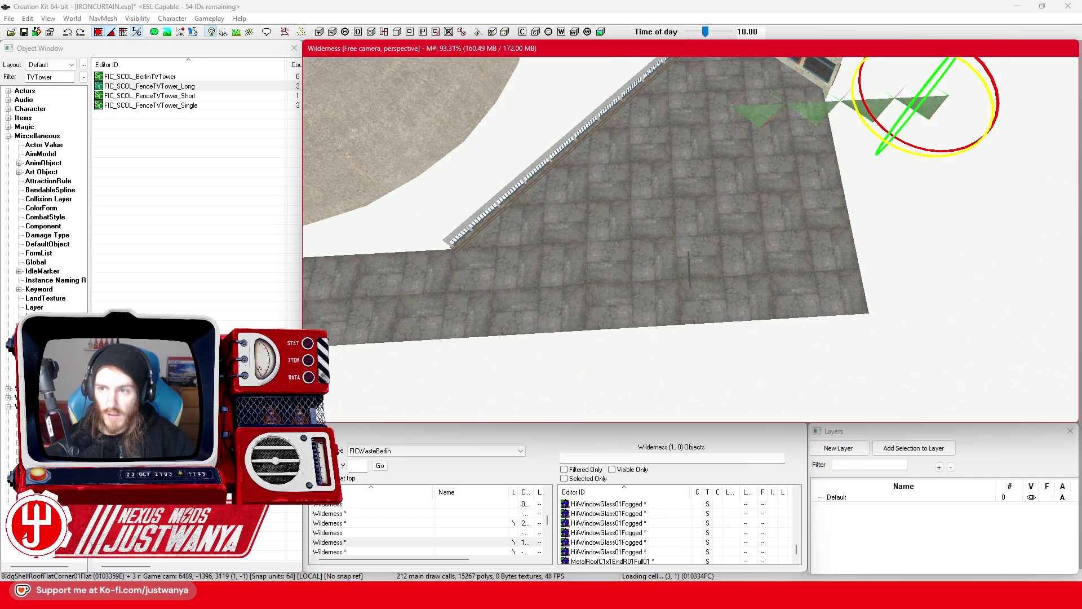
key("w")
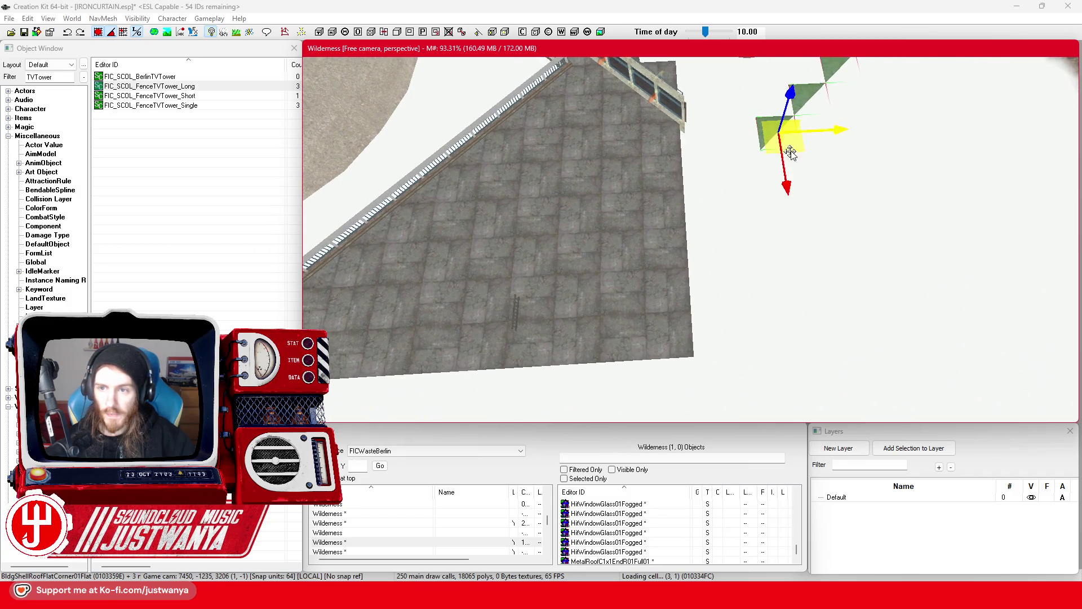
mouse_move(592, 293)
left_mouse_down()
mouse_move(655, 322)
mouse_move(768, 262)
mouse_move(744, 288)
mouse_move(726, 341)
left_mouse_up()
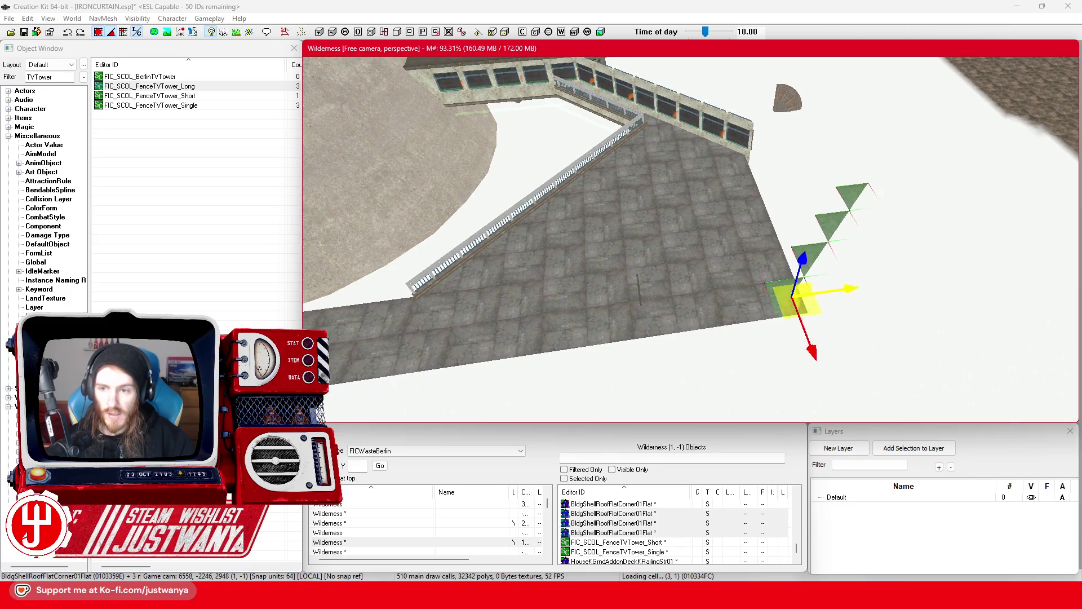
mouse_move(793, 298)
left_mouse_down()
mouse_move(652, 309)
mouse_move(788, 286)
left_mouse_up()
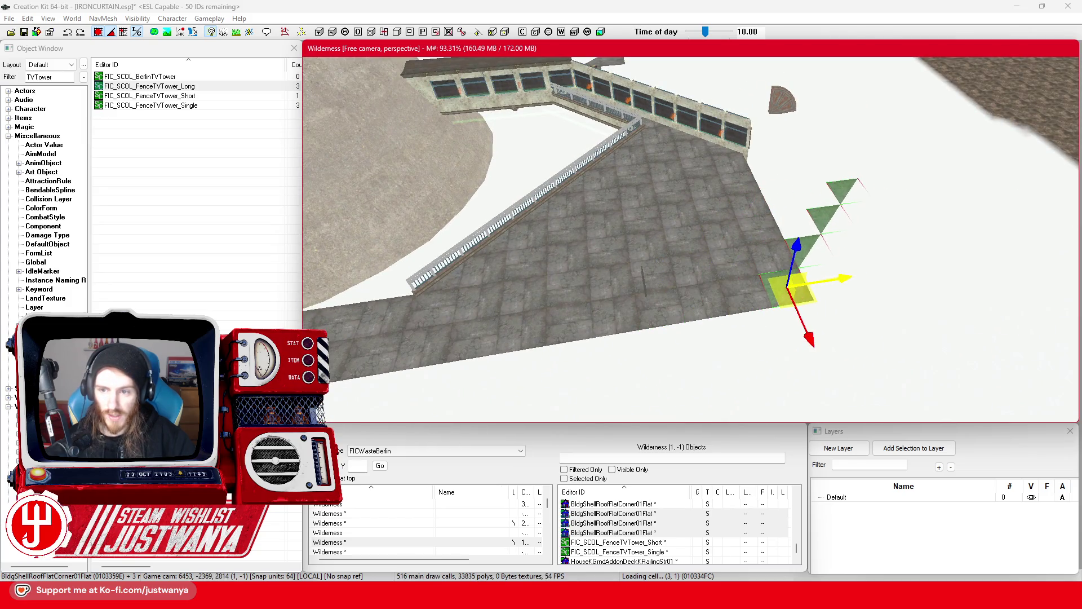
key("Delete")
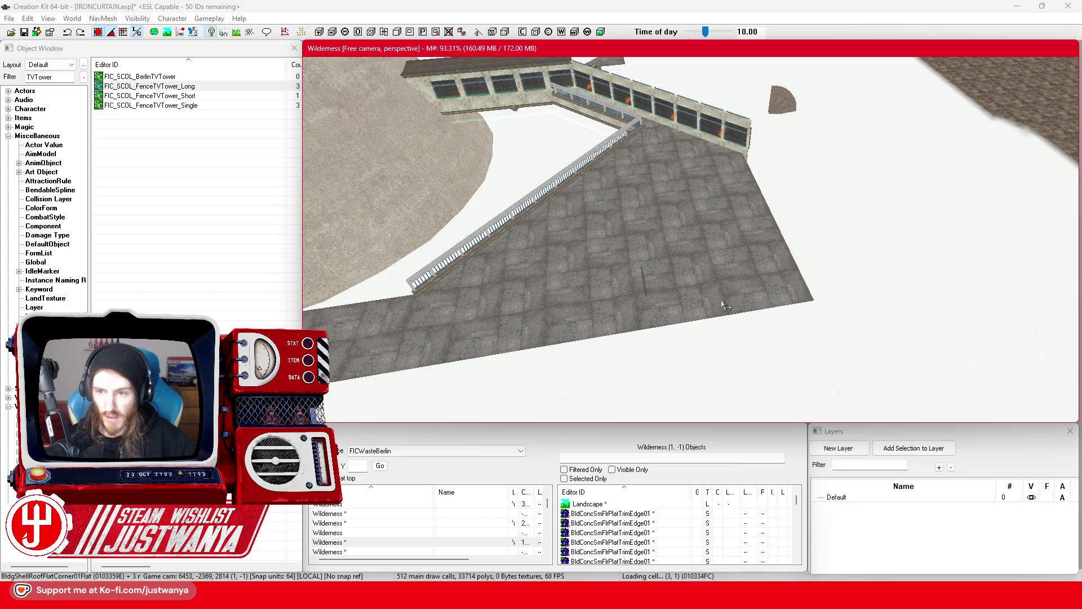
Step: Undo to restore the deleted corner pieces, then delete and restore one edge tile
left_click(67, 32)
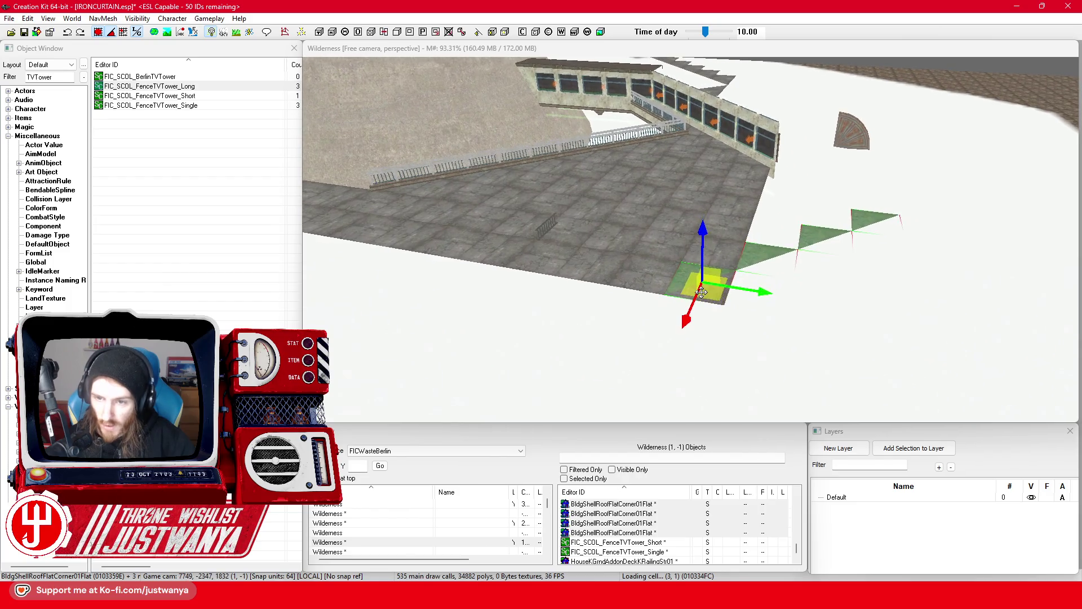
left_click(623, 292)
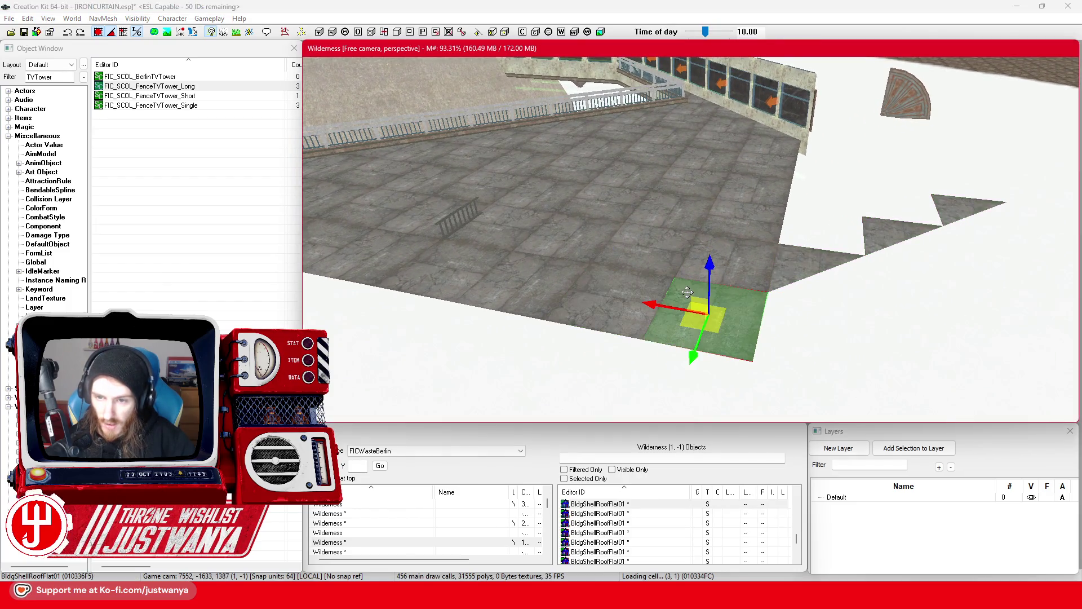
key("Delete")
key("ctrl+z")
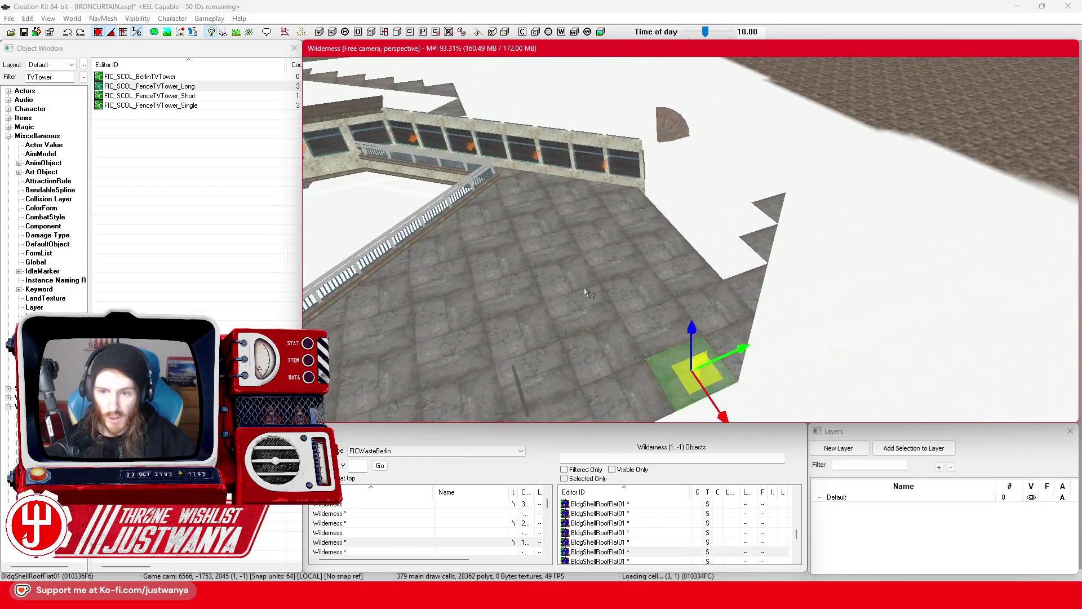
Step: Select four roof tiles near the stepped edge and move them up and left together
left_click(683, 297)
key("shift")
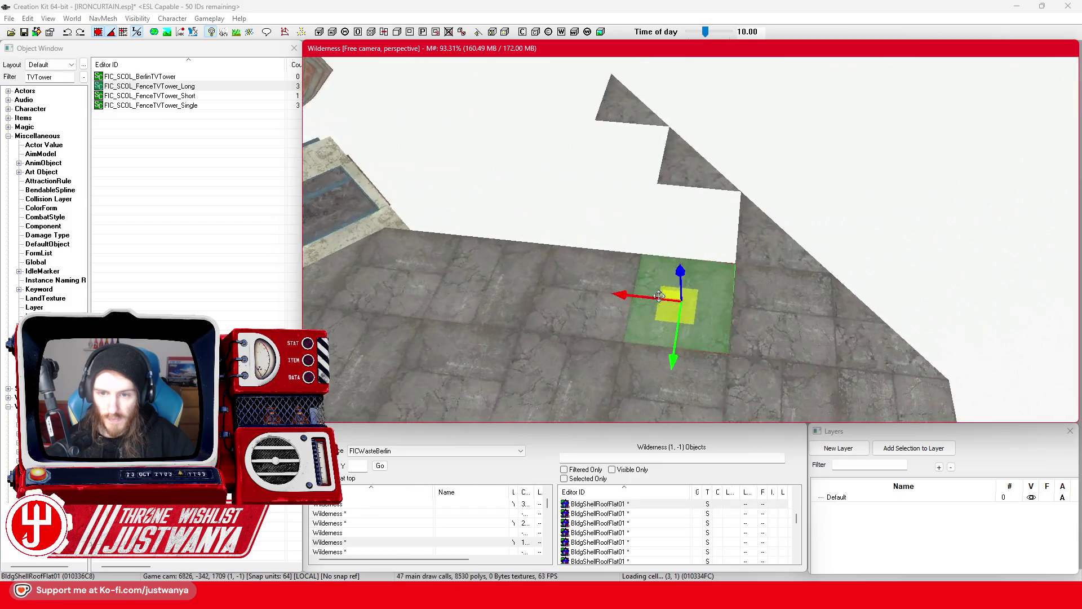
left_click(858, 316, "ctrl")
left_click(650, 305, "ctrl")
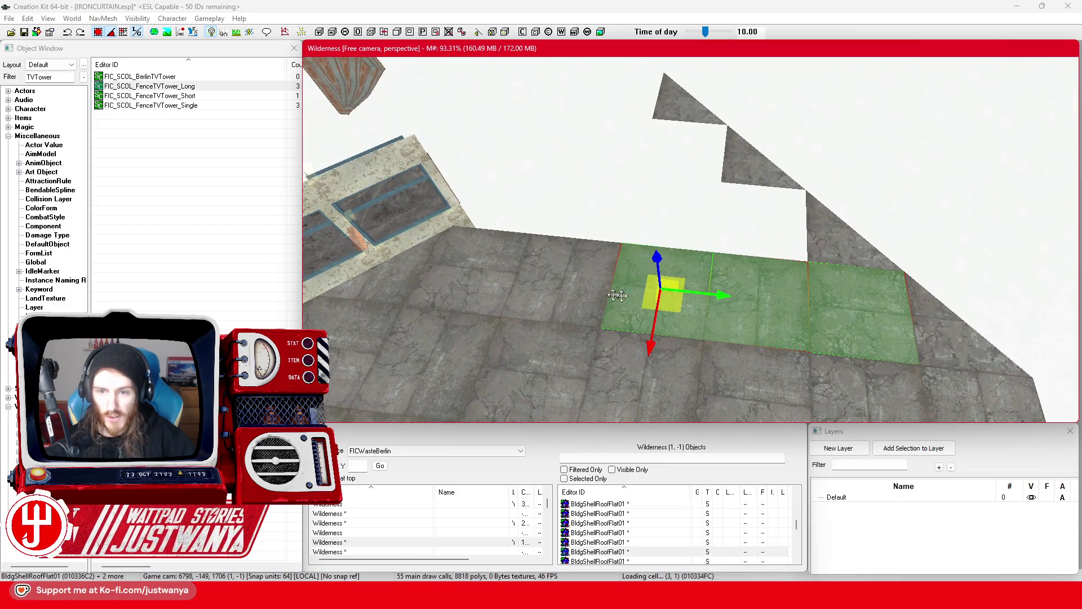
left_click(563, 286, "ctrl")
mouse_move(545, 324)
left_mouse_down()
mouse_move(566, 217)
mouse_move(493, 206)
mouse_move(502, 193)
left_mouse_up()
Step: Move two more tiles left and up into the stepped gap, then bring up the Berlin map
left_click(657, 207)
left_click(791, 228, "ctrl")
left_click_drag(637, 209, 552, 200)
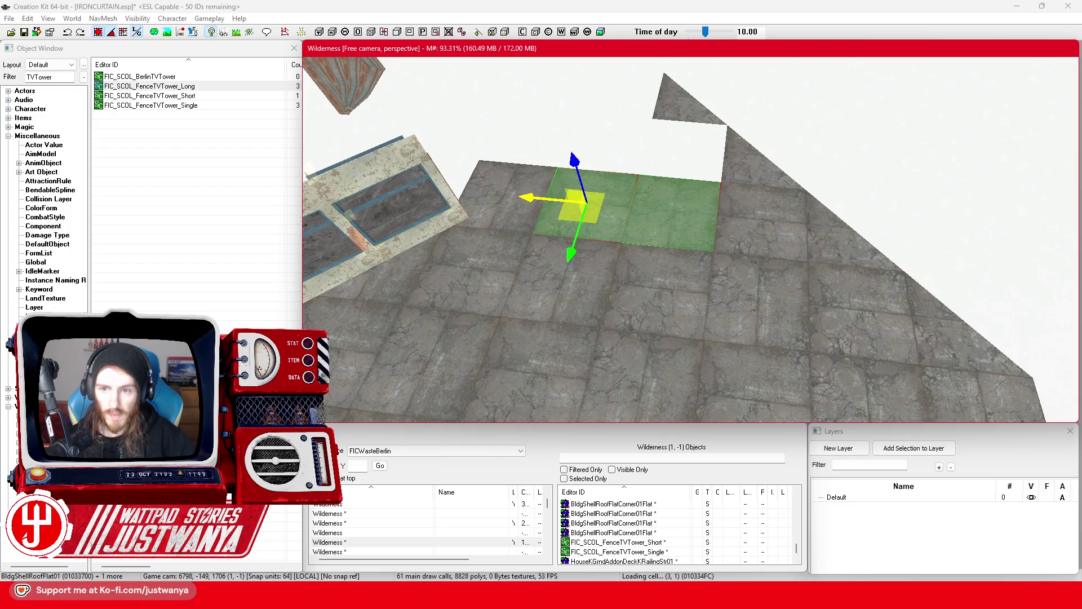
mouse_move(568, 252)
left_mouse_down()
mouse_move(592, 150)
mouse_move(708, 159)
mouse_move(641, 113)
left_mouse_up()
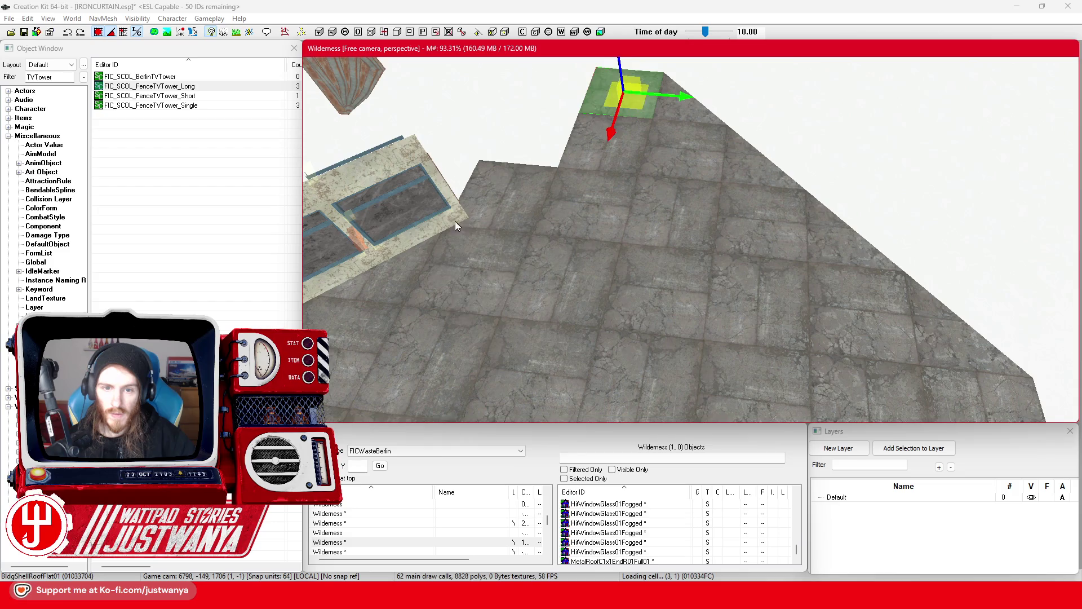
key("f")
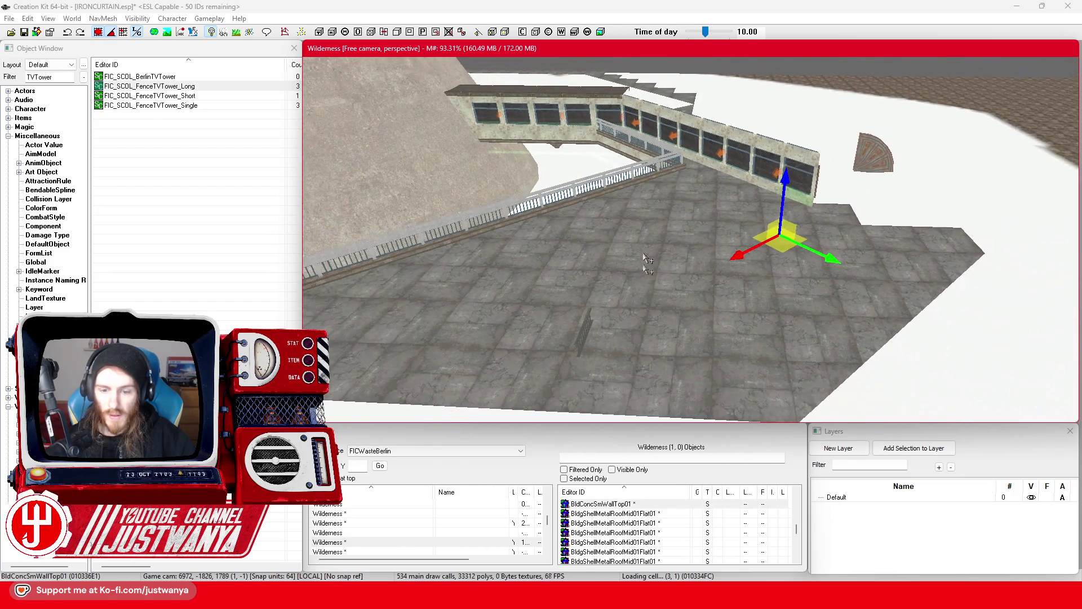
mouse_move(579, 598)
left_click(635, 532)
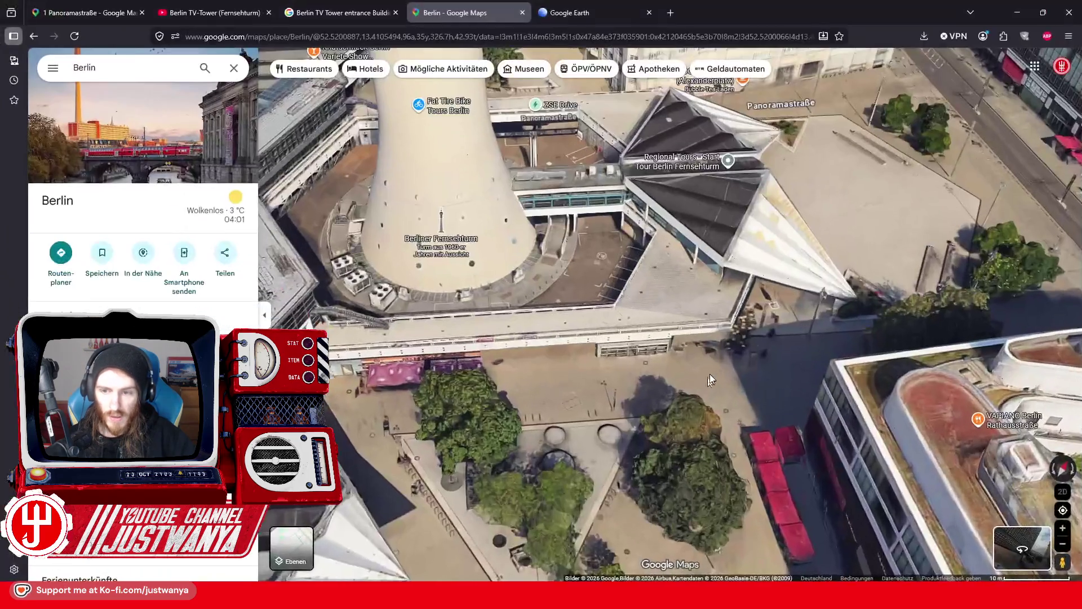
Step: Orbit the 3D map around the Fernsehturm to reveal its folded entrance roofs on the far side
key("Down")
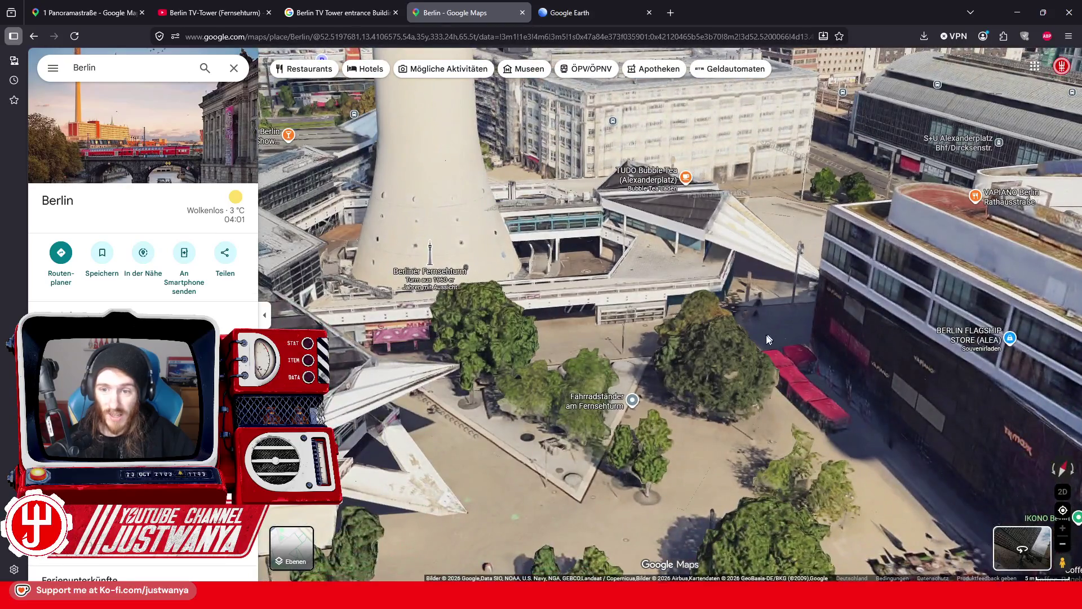
left_click_drag(768, 339, 505, 342)
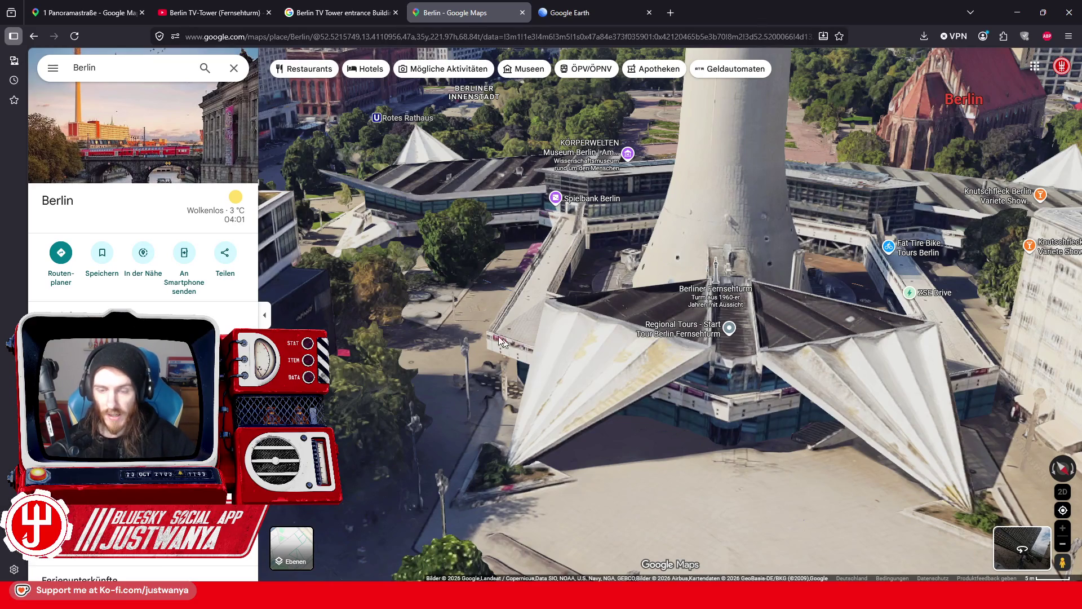
mouse_move(413, 320)
left_mouse_down()
mouse_move(604, 403)
mouse_move(488, 388)
left_mouse_up()
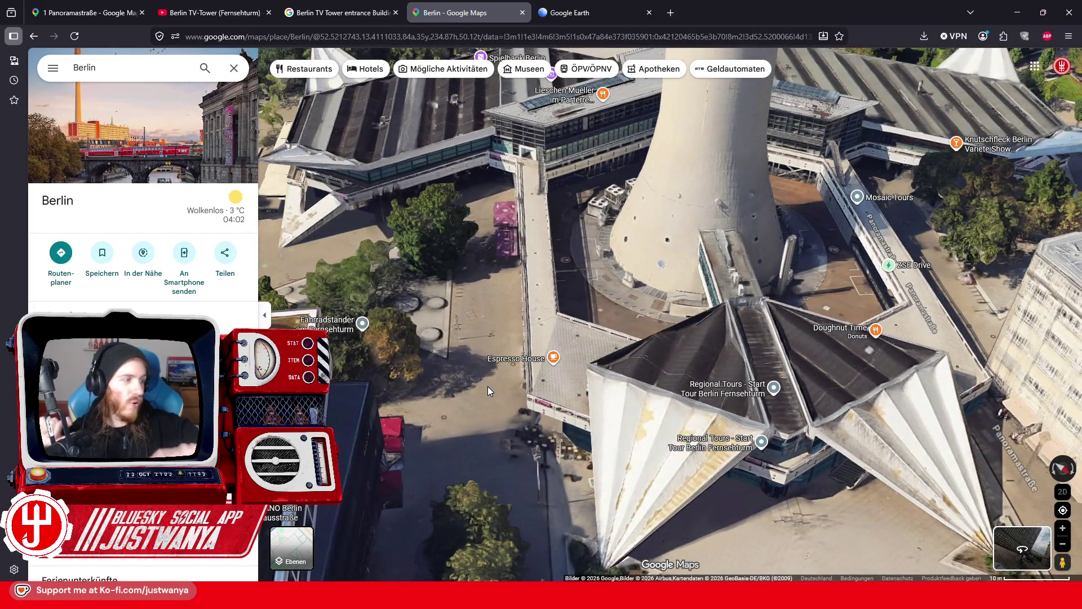
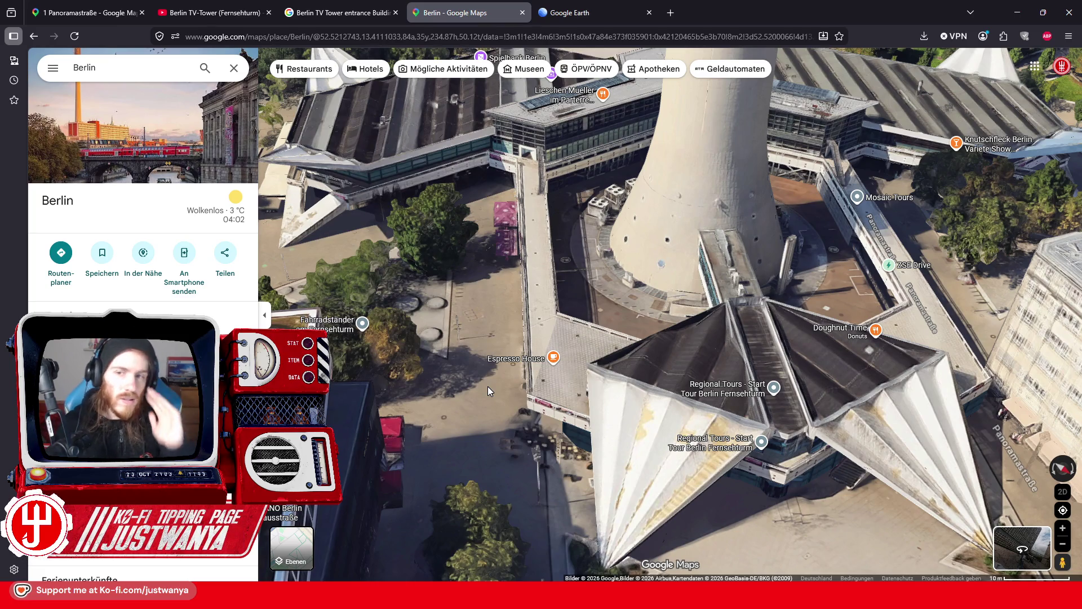
Step: Minimize the Chrome window with the TV Tower aerial view to reveal the Creation Kit plaza
left_click(1009, 14)
key("shift")
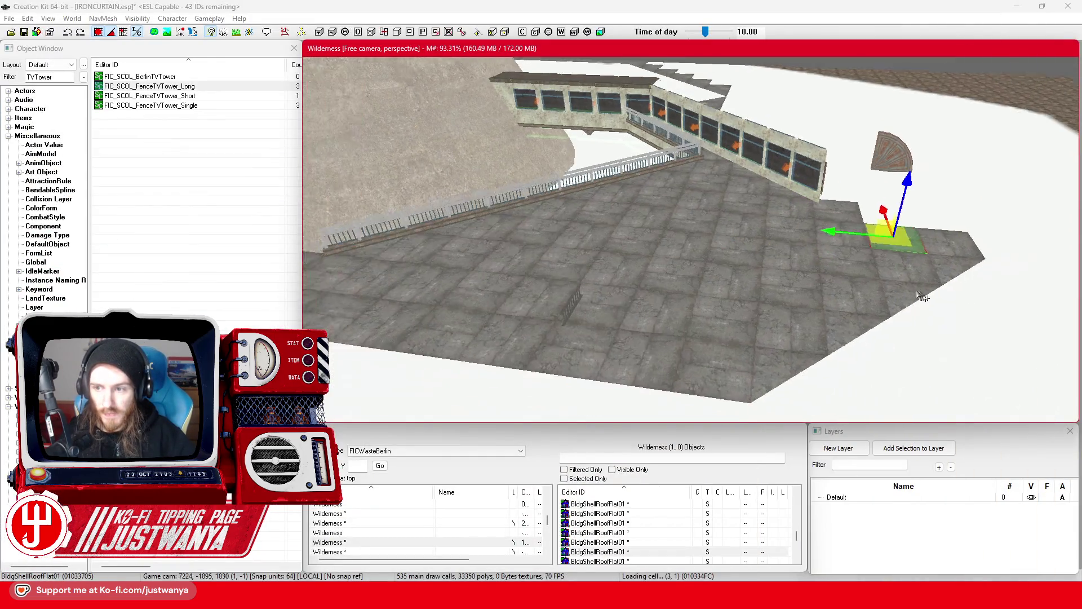
Step: Select the four BldgShellRoofFlatCorner01Flat tiles and move the copies further along the roof edge
key("shift")
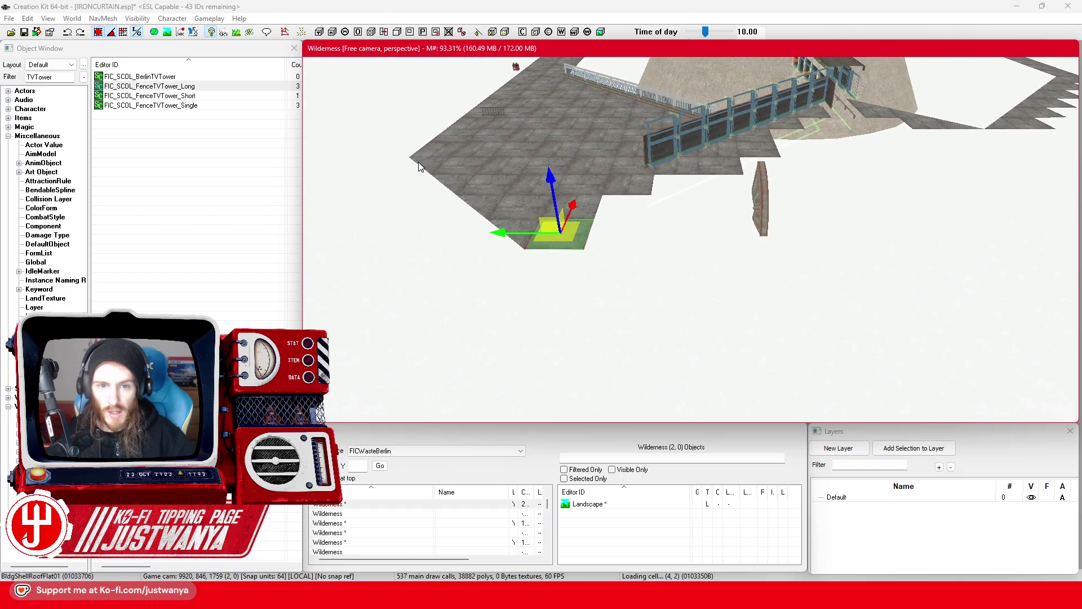
left_click(483, 230)
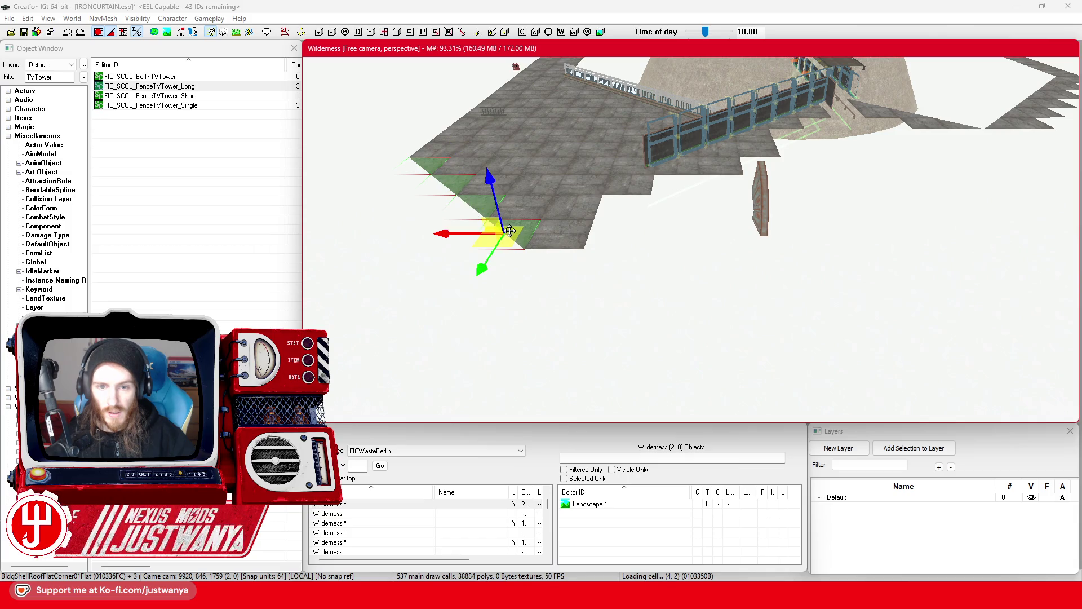
left_click(710, 296, "ctrl")
scroll(531, 173, "up", 5)
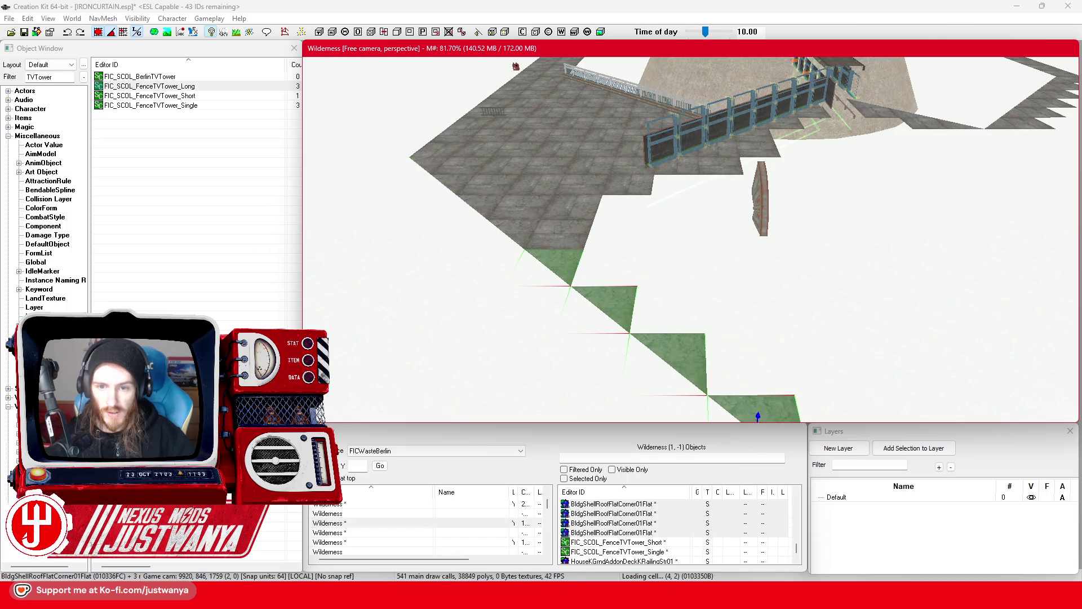
scroll(548, 180, "down", 5)
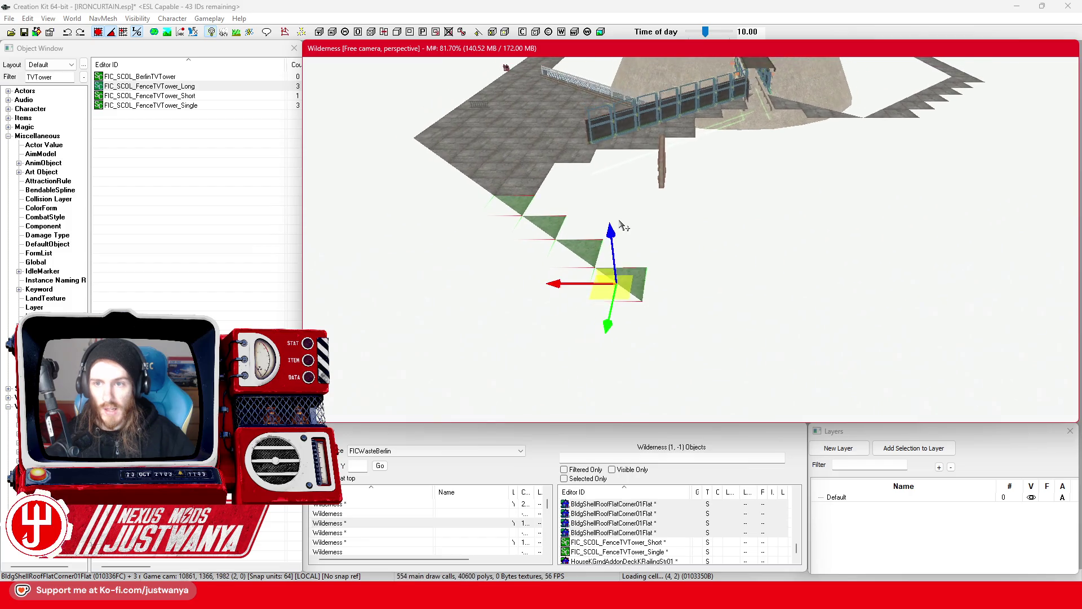
mouse_move(539, 263)
left_mouse_down()
mouse_move(732, 319)
mouse_move(721, 343)
mouse_move(711, 259)
mouse_move(792, 349)
mouse_move(727, 285)
left_mouse_up()
Step: Move a corner roof tile down-right into place along the stepped edge
left_click_drag(725, 227, 733, 241)
mouse_move(643, 189)
left_mouse_down()
mouse_move(659, 229)
mouse_move(657, 208)
mouse_move(700, 234)
mouse_move(678, 252)
left_mouse_up()
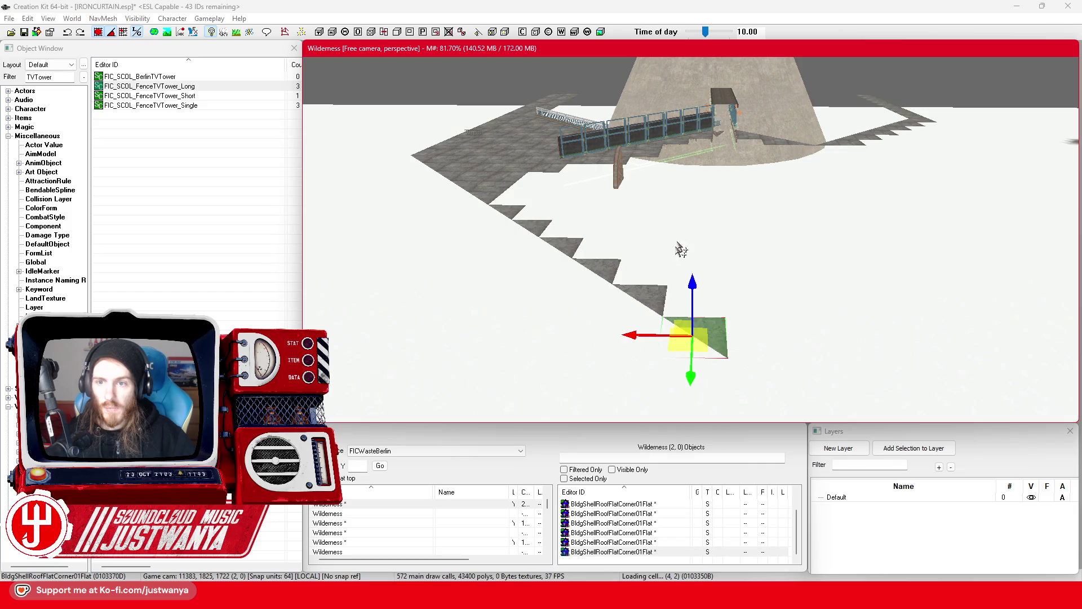
mouse_move(742, 392)
left_mouse_down()
mouse_move(737, 379)
mouse_move(750, 397)
left_mouse_up()
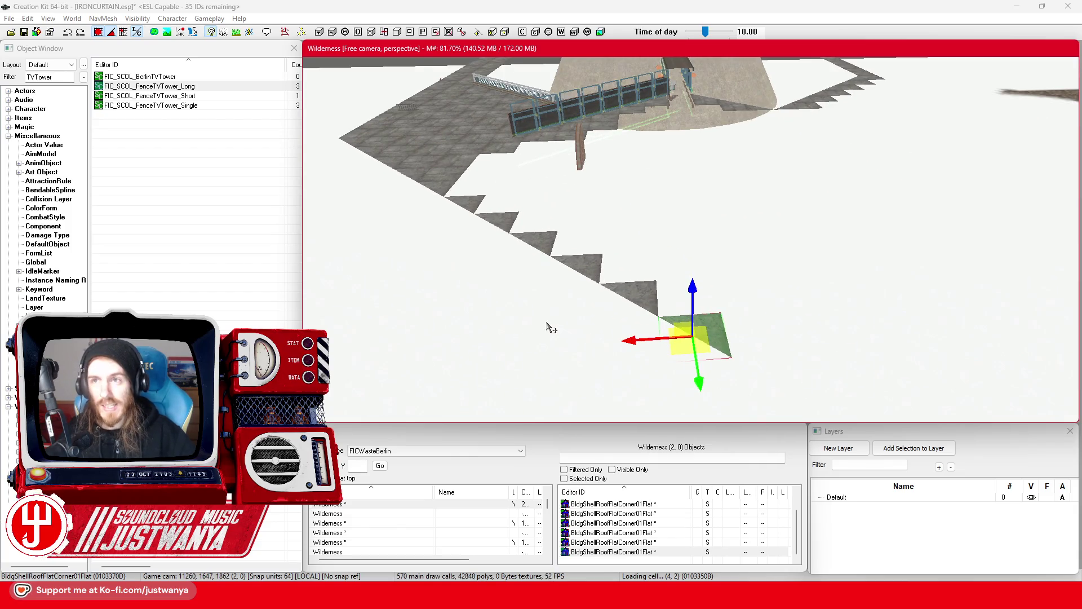
scroll(551, 328, "up", 6)
mouse_move(562, 326)
left_mouse_down()
mouse_move(611, 331)
mouse_move(712, 291)
left_mouse_up()
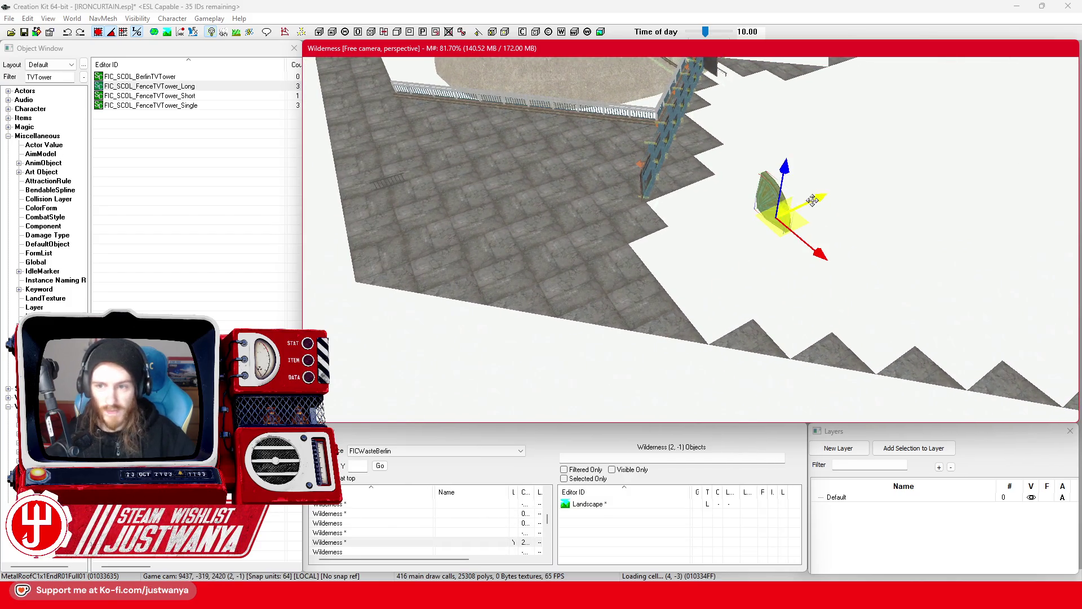
scroll(639, 307, "up", 5)
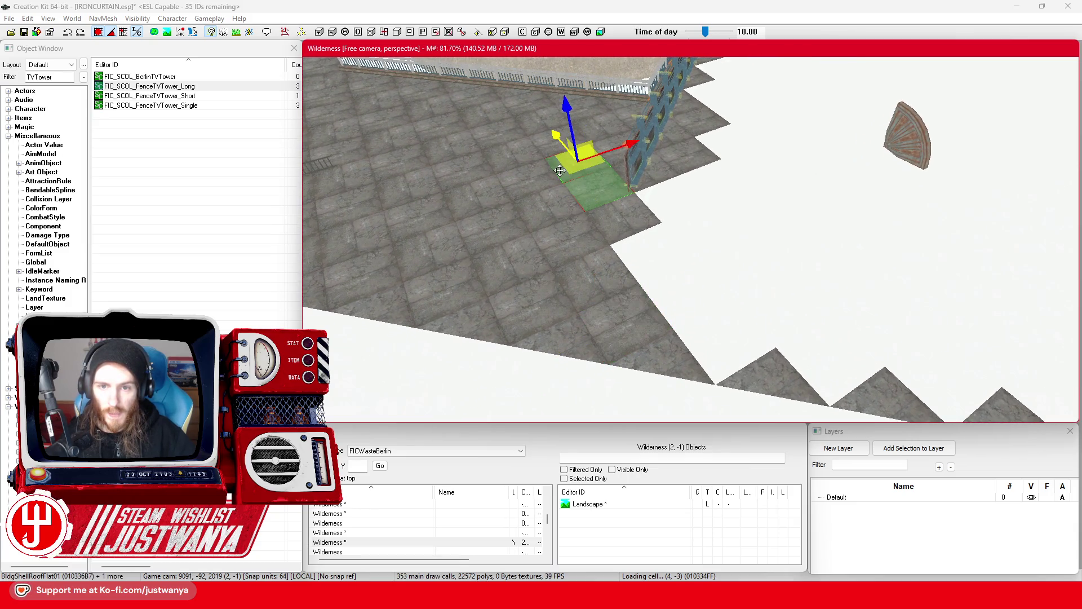
mouse_move(557, 135)
left_mouse_down()
mouse_move(663, 278)
mouse_move(687, 287)
mouse_move(699, 322)
left_mouse_up()
key("shift")
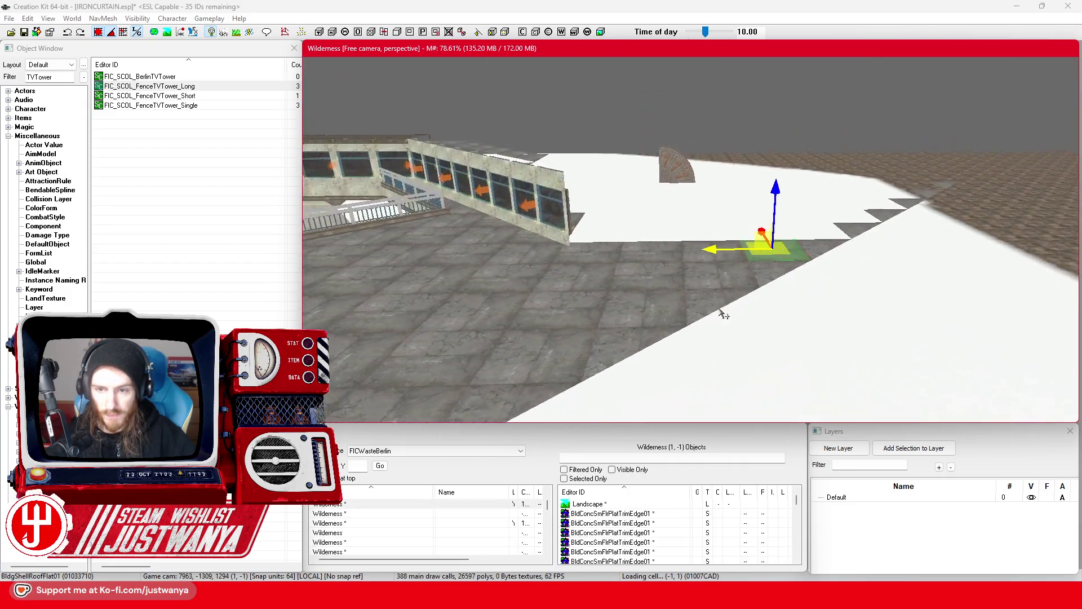
Step: Bring the diagonal walkway into view and select a BldgShellRoofFlat01 piece on the floor
key("shift")
key("shift")
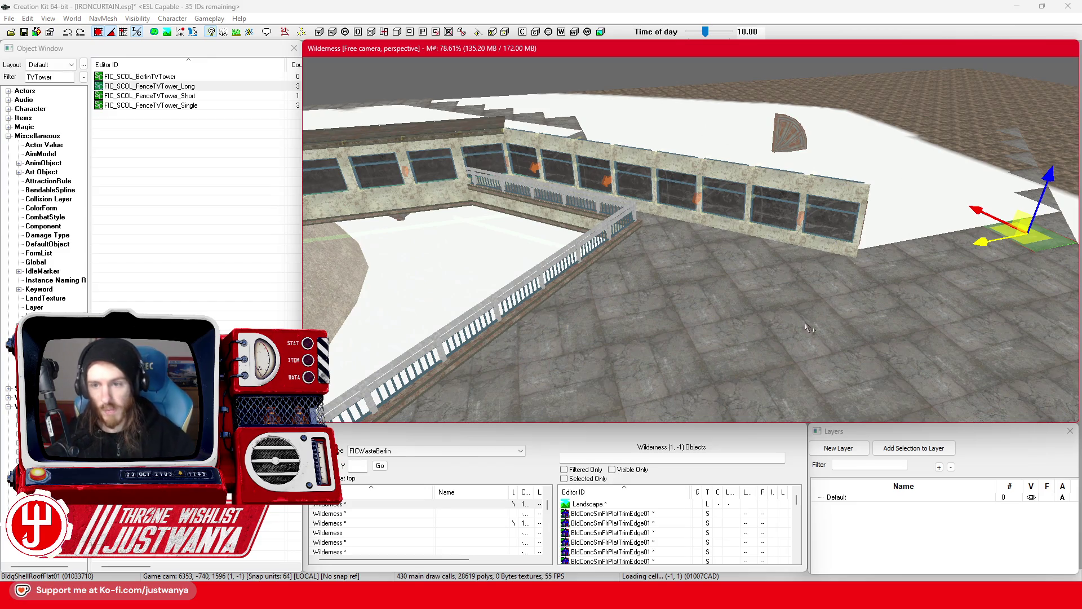
key("shift")
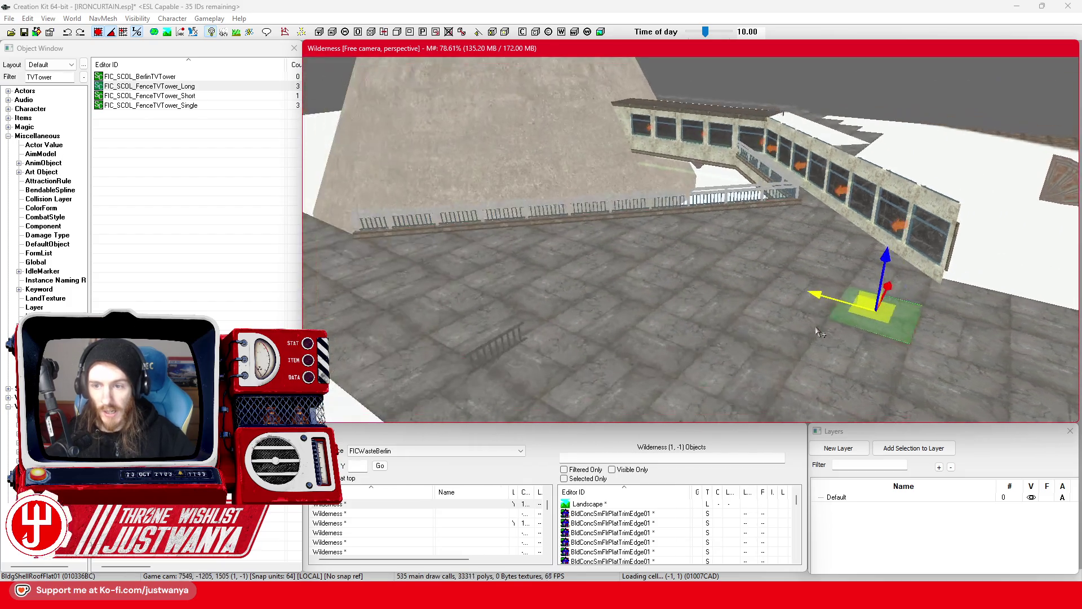
key("shift")
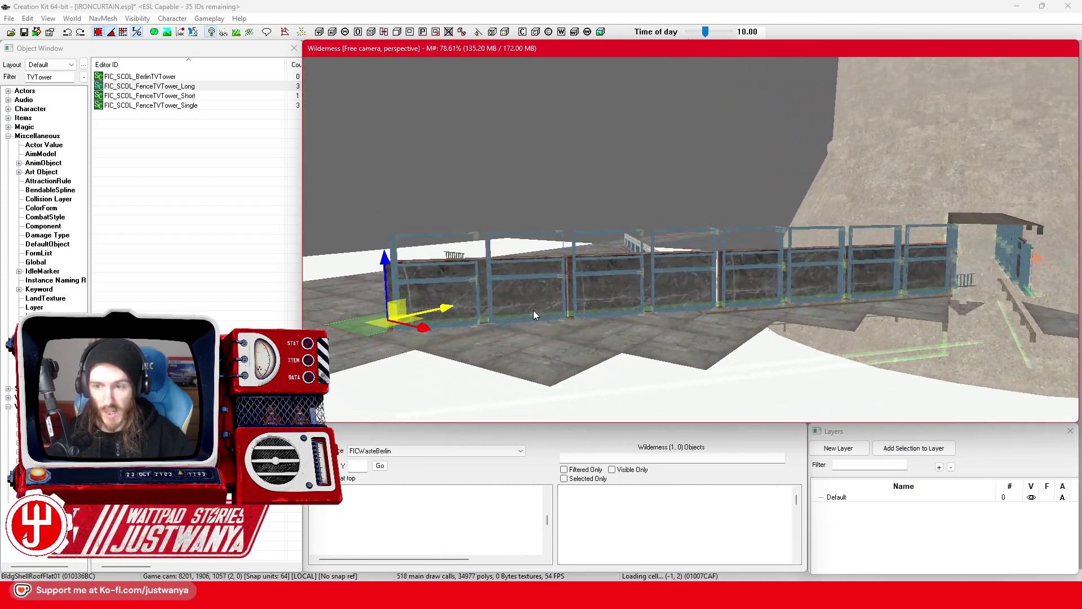
scroll(743, 351, "up", 3)
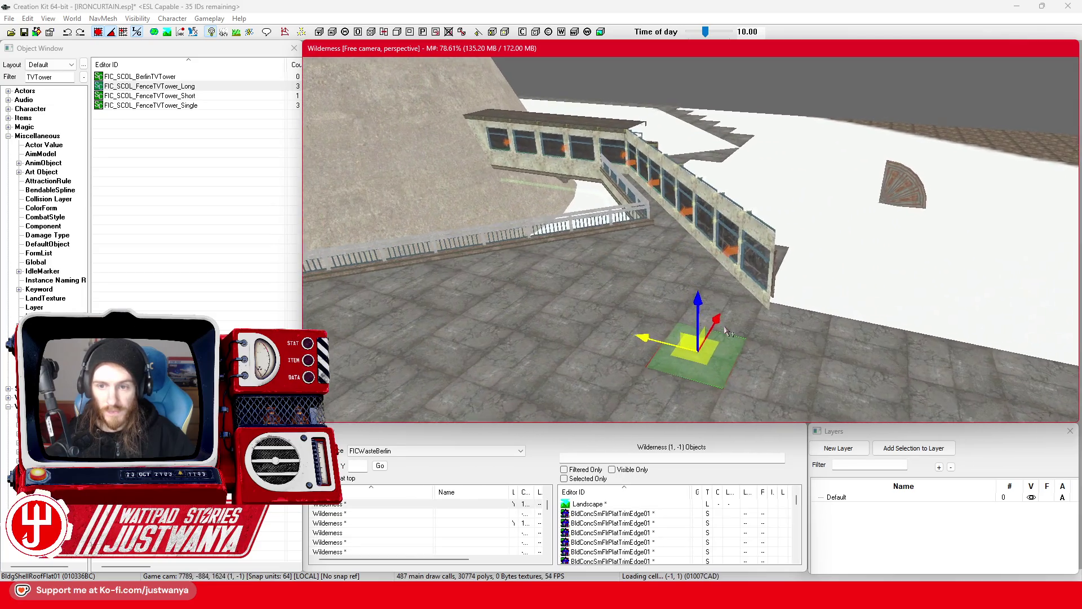
key("shift")
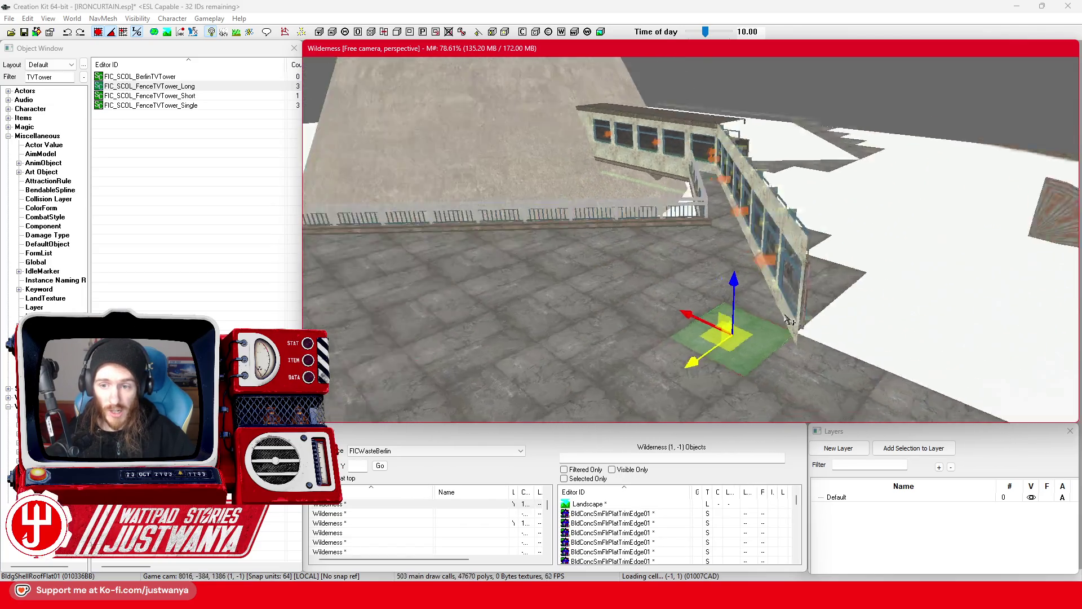
key("shift")
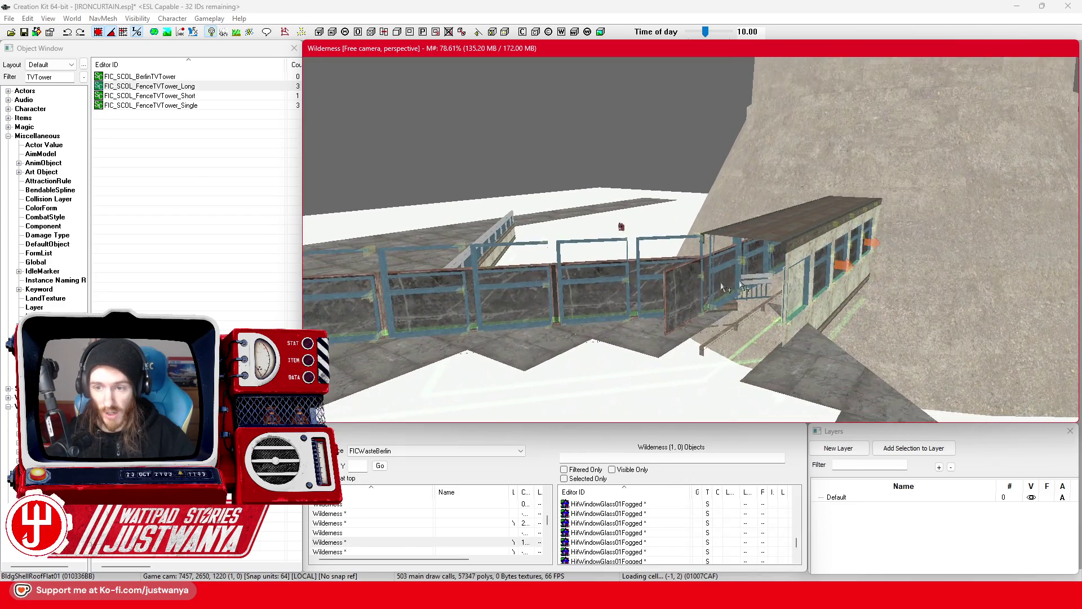
left_click(564, 324)
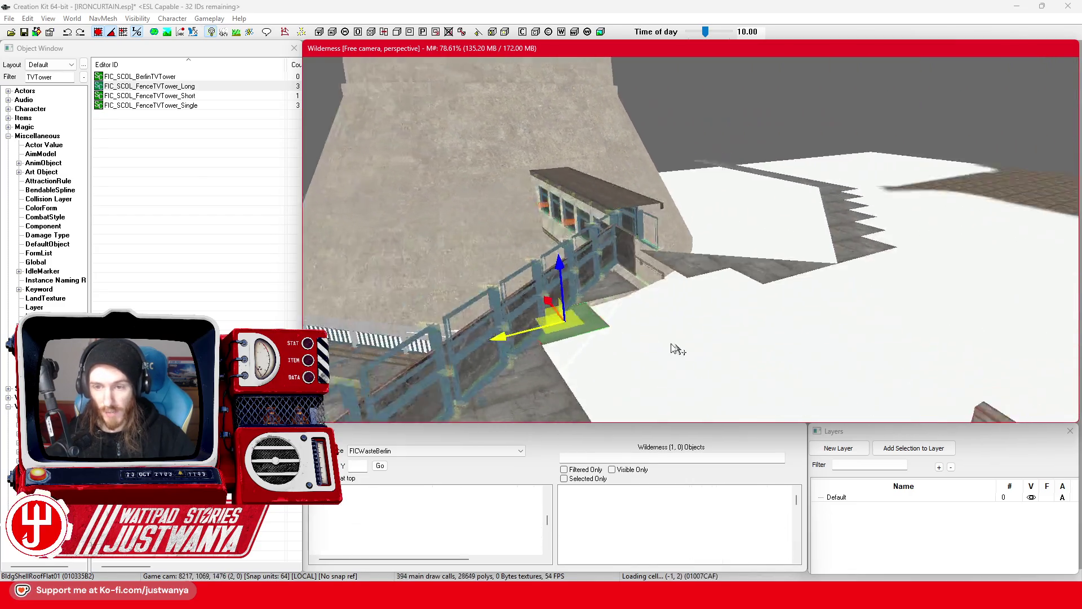
scroll(745, 327, "up", 5)
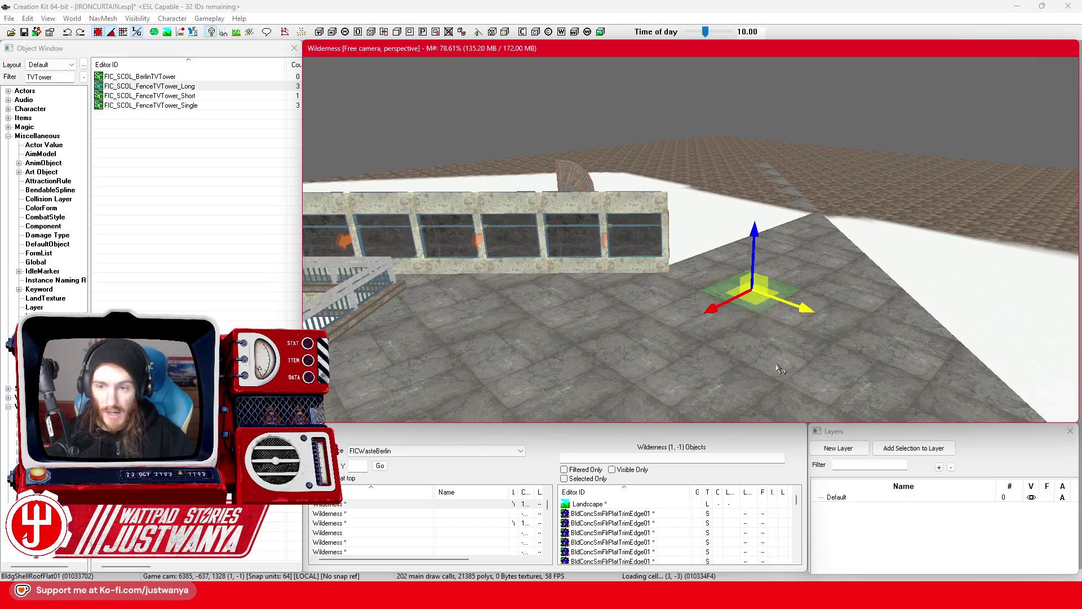
Step: Slide the flat roof piece left along the stepped edge and duplicate it with Ctrl+D
key("shift")
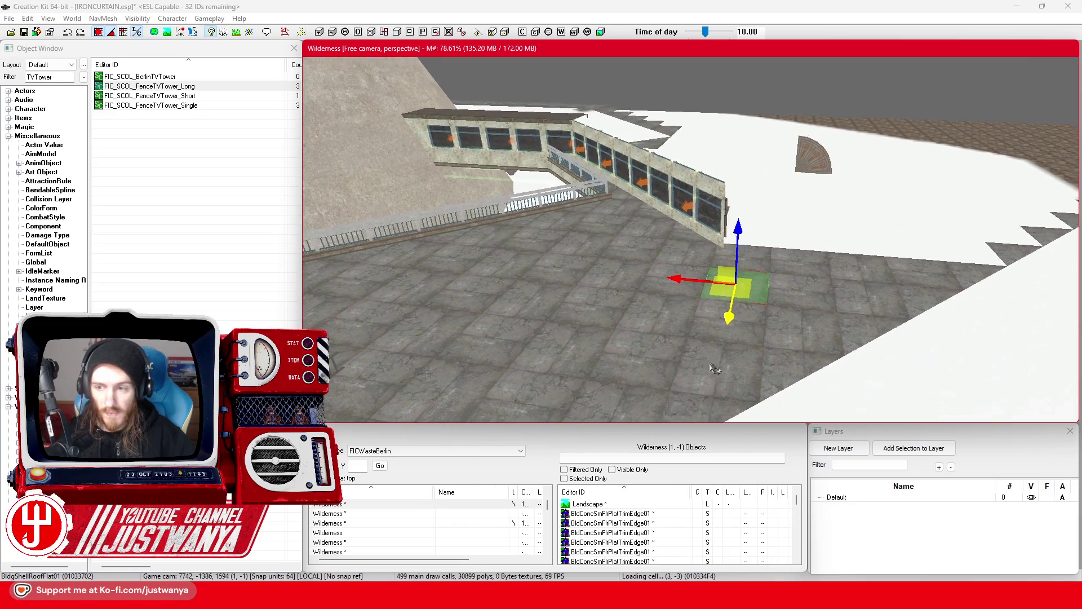
key("shift")
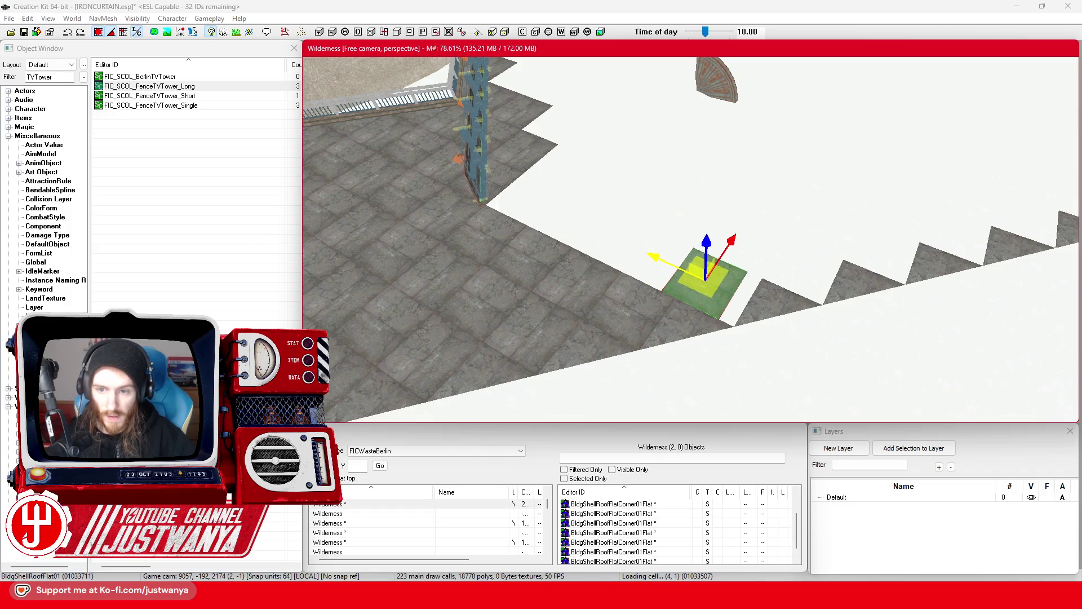
key("shift")
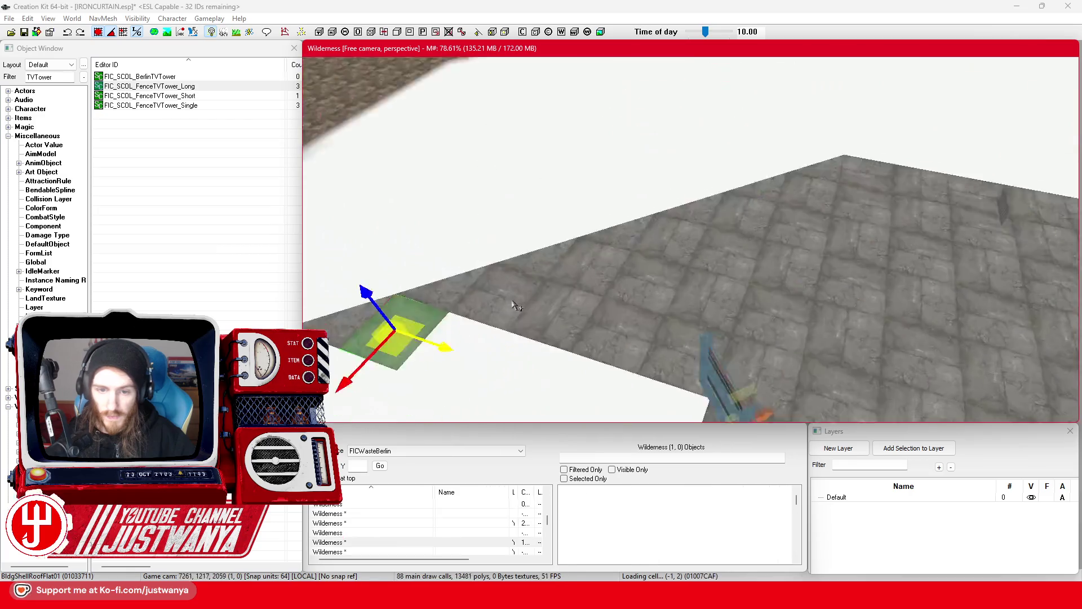
key("shift")
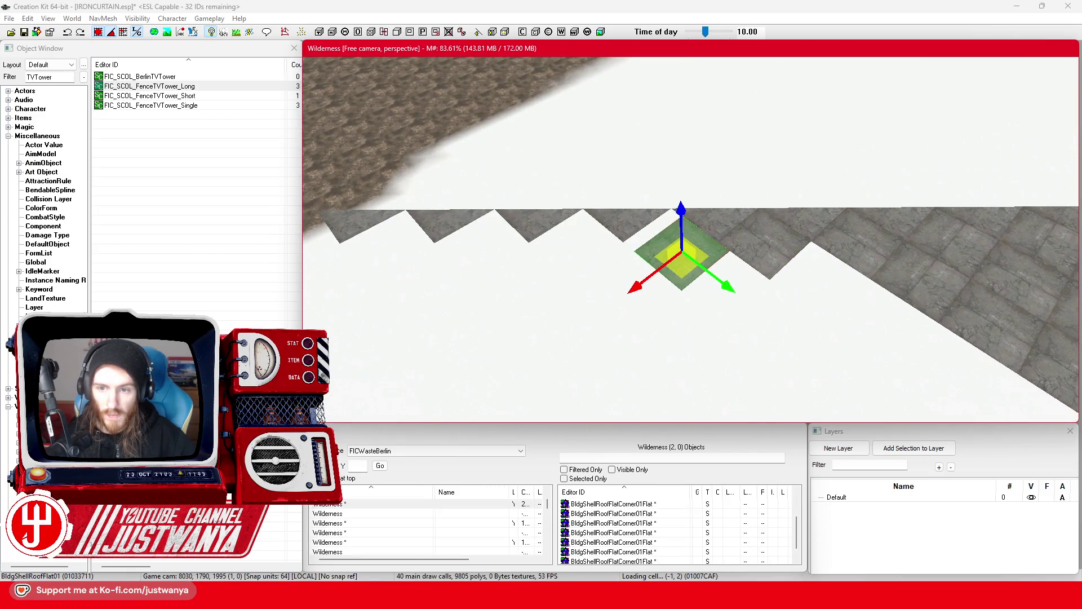
mouse_move(666, 265)
left_mouse_down()
mouse_move(567, 299)
mouse_move(580, 264)
mouse_move(472, 283)
left_mouse_up()
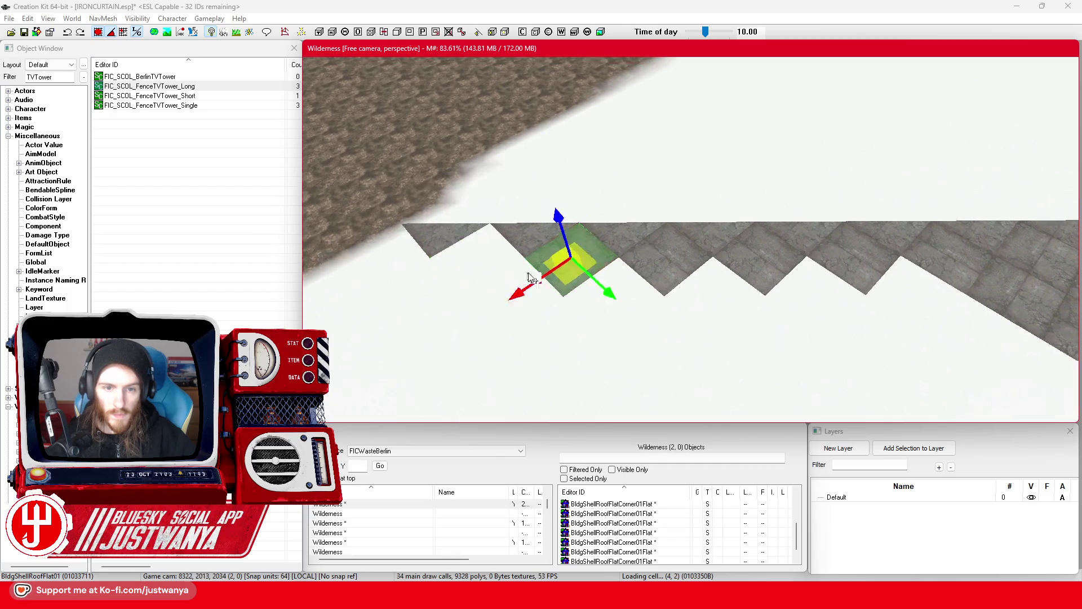
mouse_move(694, 302)
left_mouse_down()
mouse_move(637, 350)
mouse_move(627, 306)
left_mouse_up()
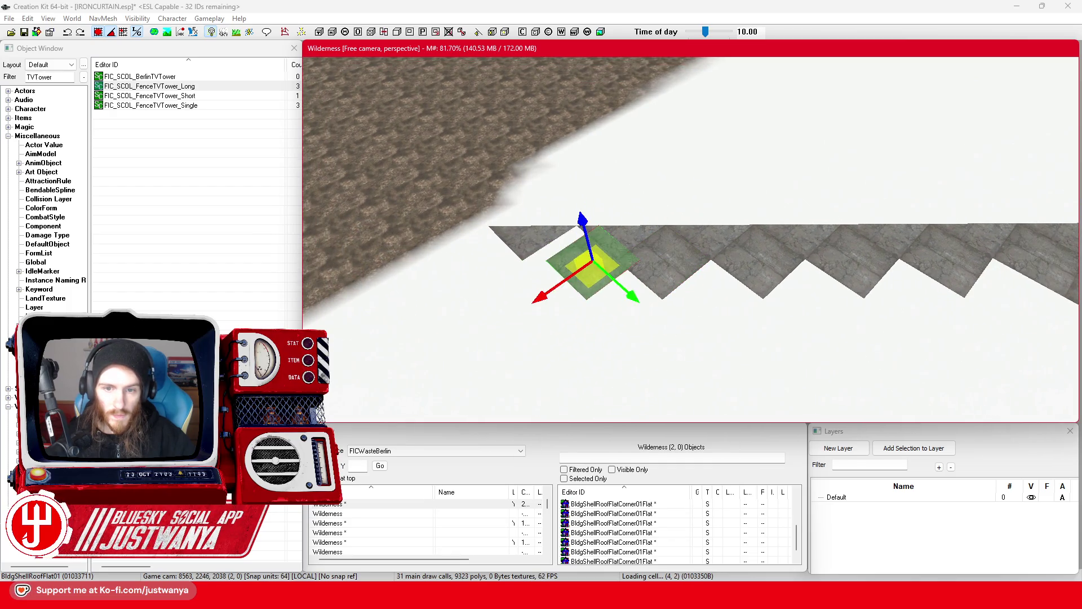
mouse_move(592, 261)
left_mouse_down()
mouse_move(568, 261)
mouse_move(533, 286)
mouse_move(470, 286)
left_mouse_up()
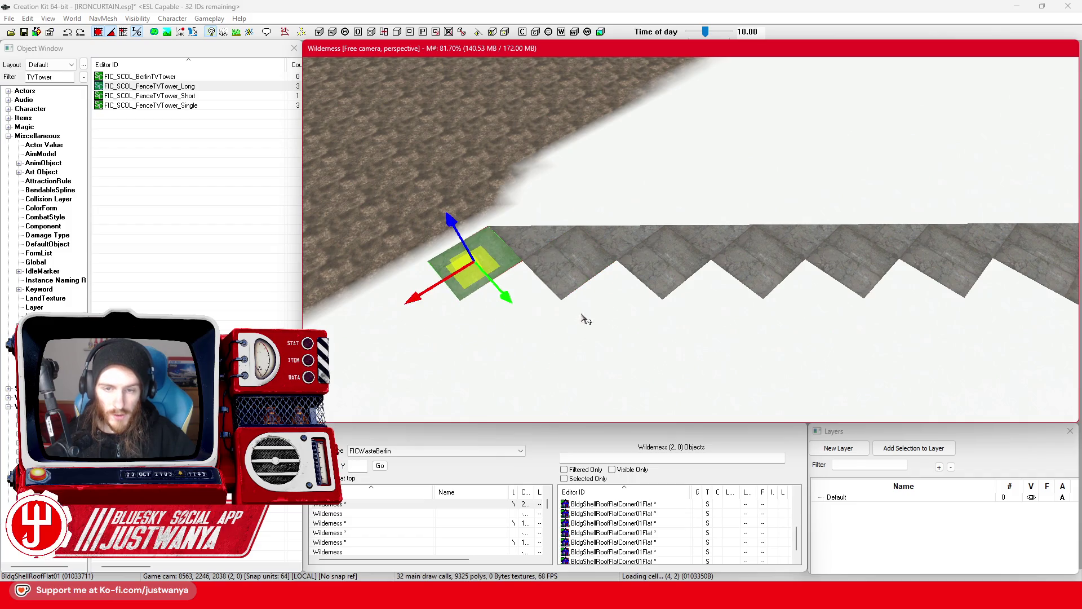
key("ctrl+d")
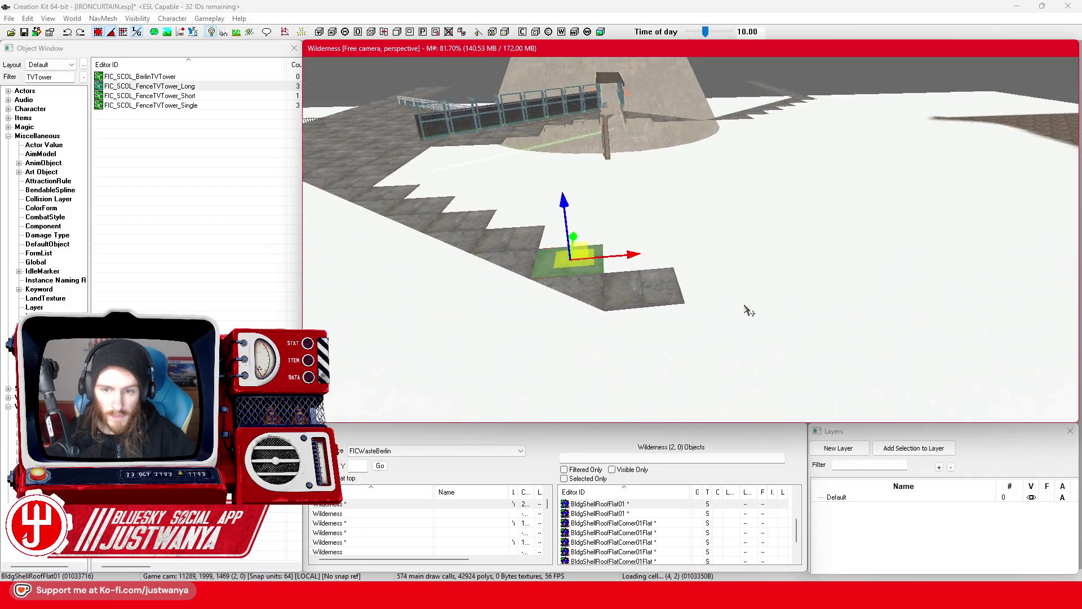
Step: Slide the new corner roof tile sideways along the stepped edge
left_click_drag(750, 309, 741, 316)
left_click(569, 312)
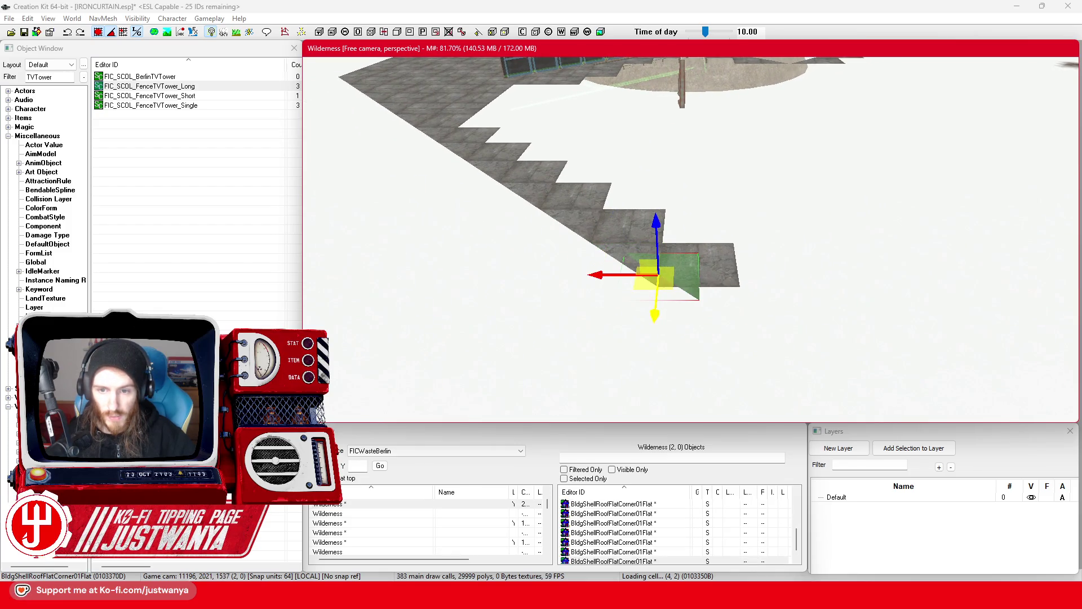
scroll(719, 353, "up", 2)
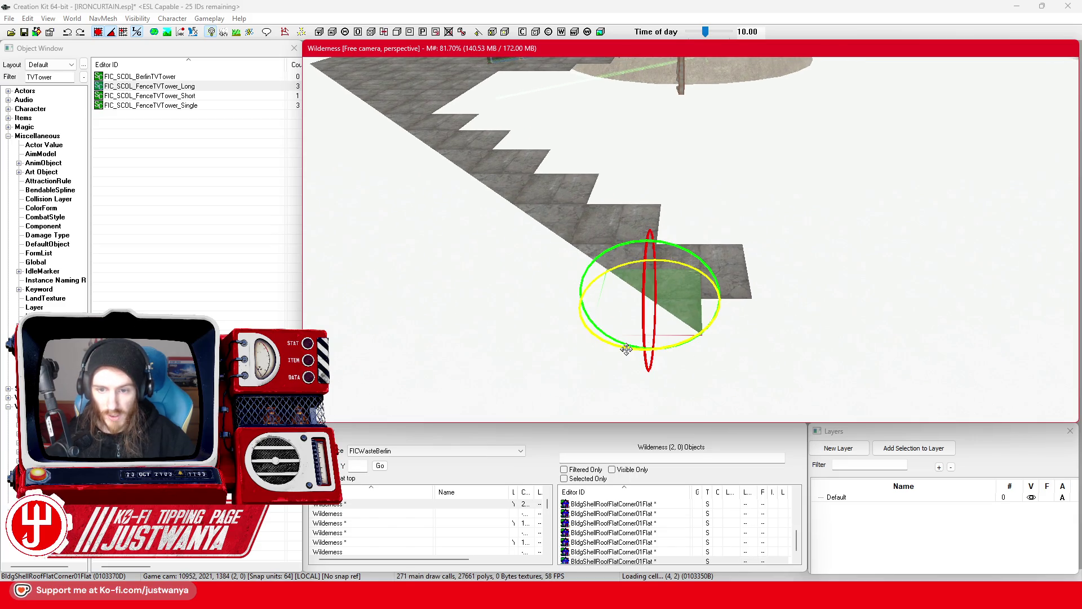
key("w")
left_click_drag(650, 299, 758, 298)
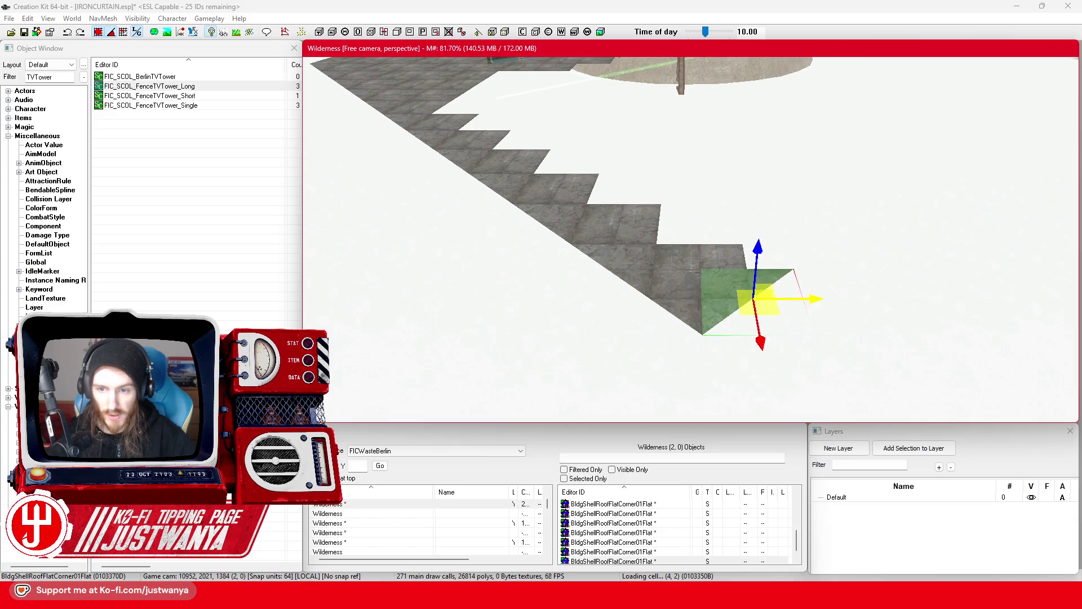
left_click(699, 329)
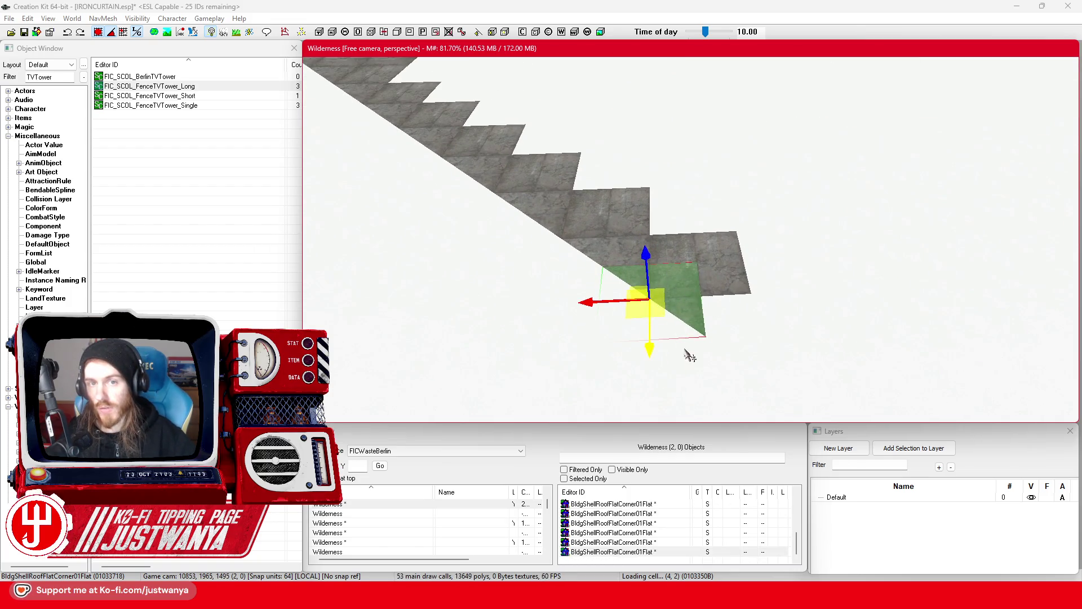
scroll(661, 347, "down", 3)
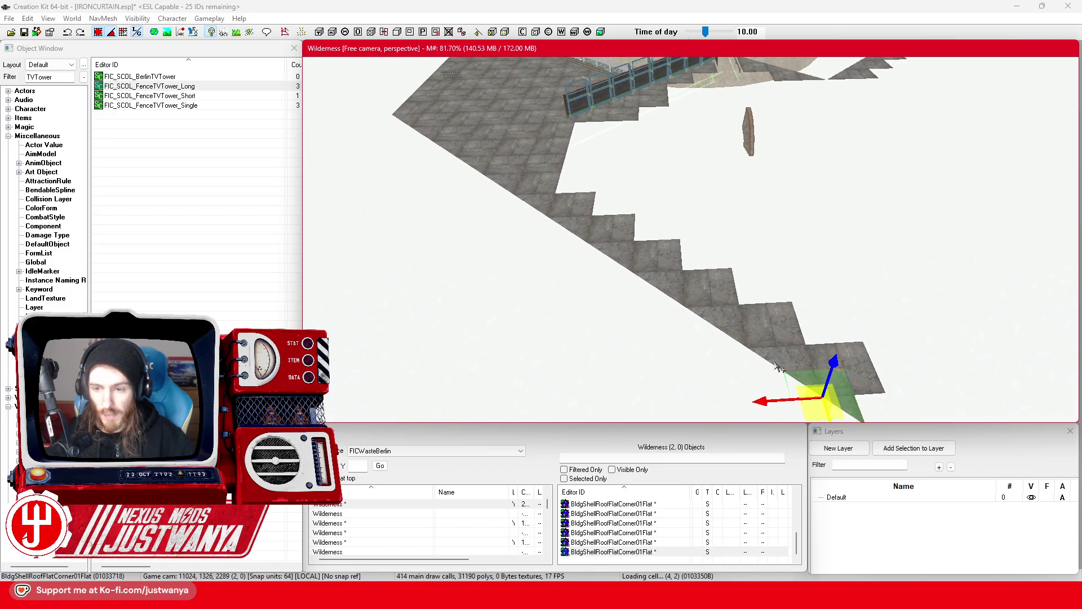
Step: Select the four roof corner pieces in the row and rotate them
left_click(586, 237)
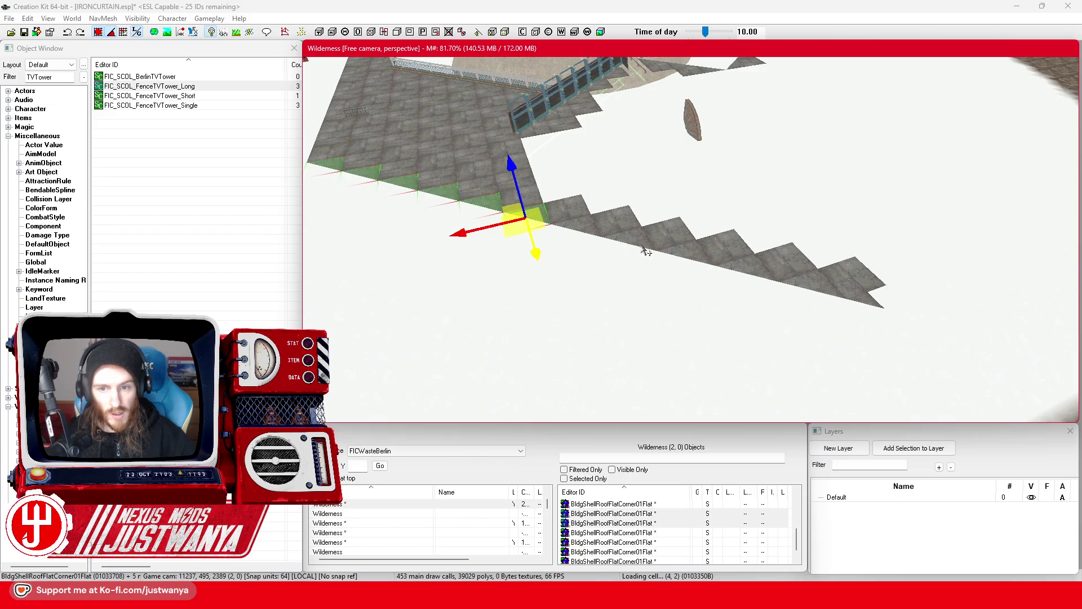
left_click(691, 261)
left_click(829, 296)
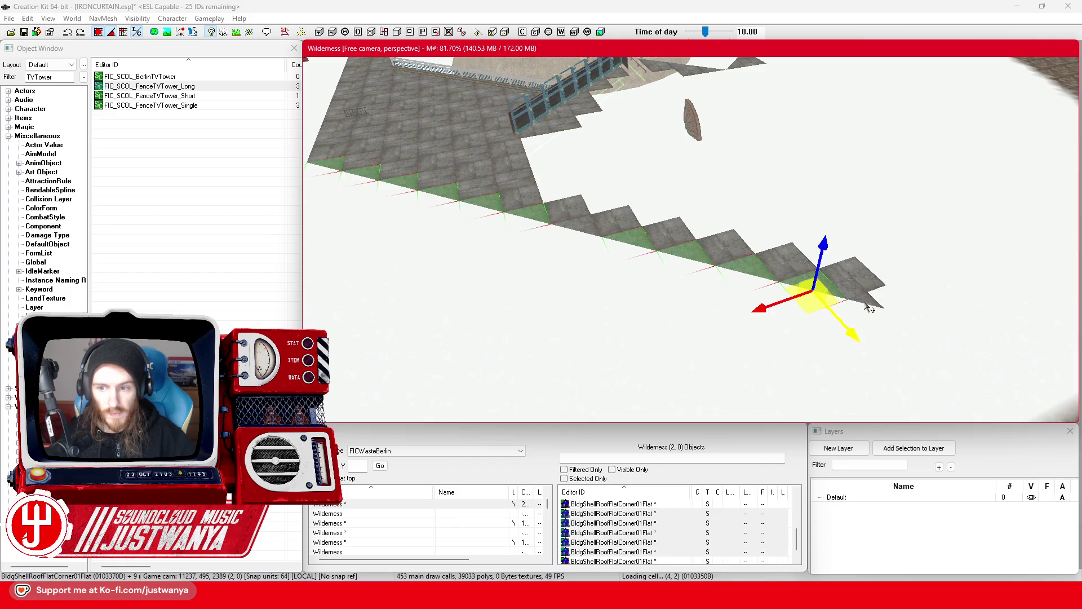
left_click(857, 303)
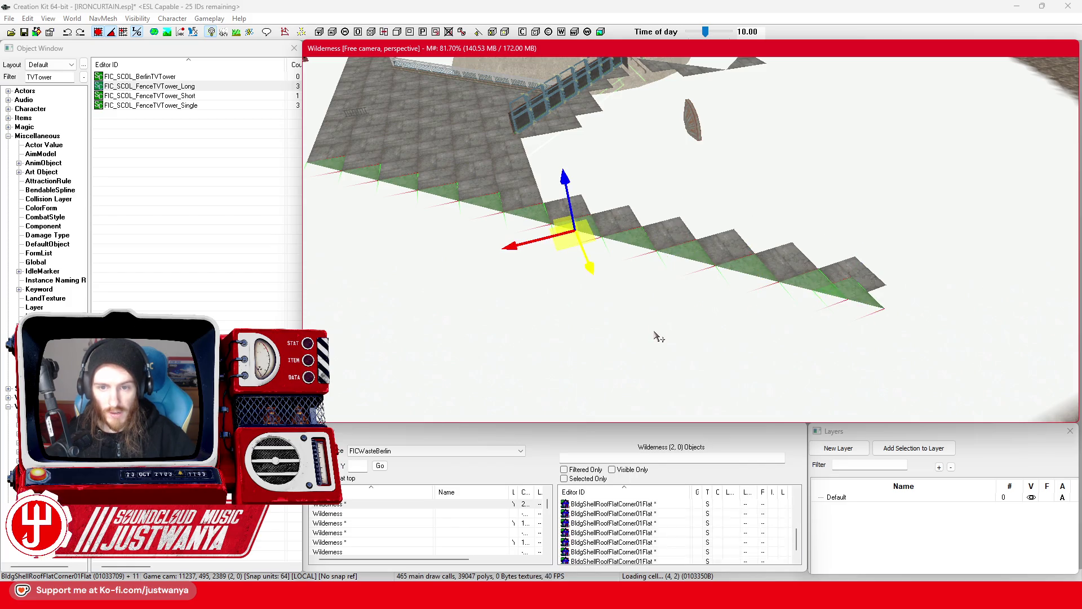
key("e")
left_click_drag(573, 281, 594, 332)
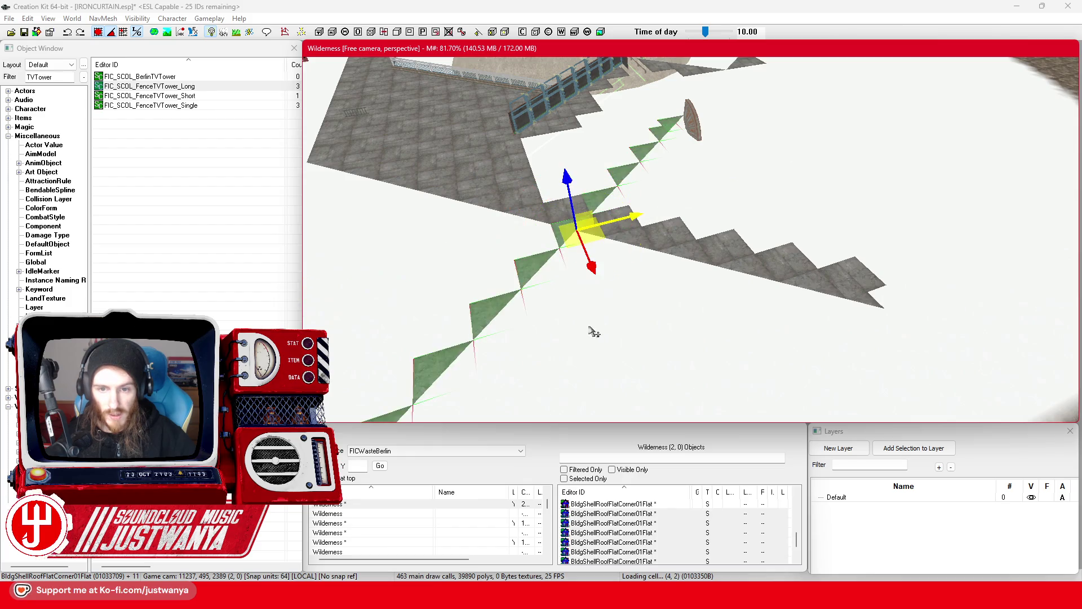
scroll(632, 228, "up", 5)
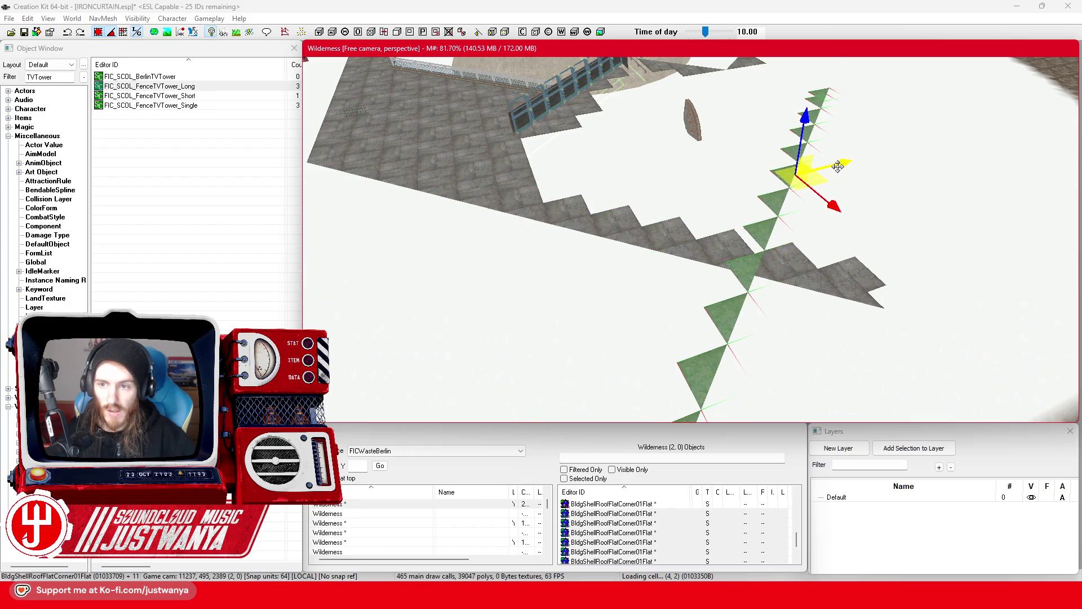
scroll(716, 280, "down", 5)
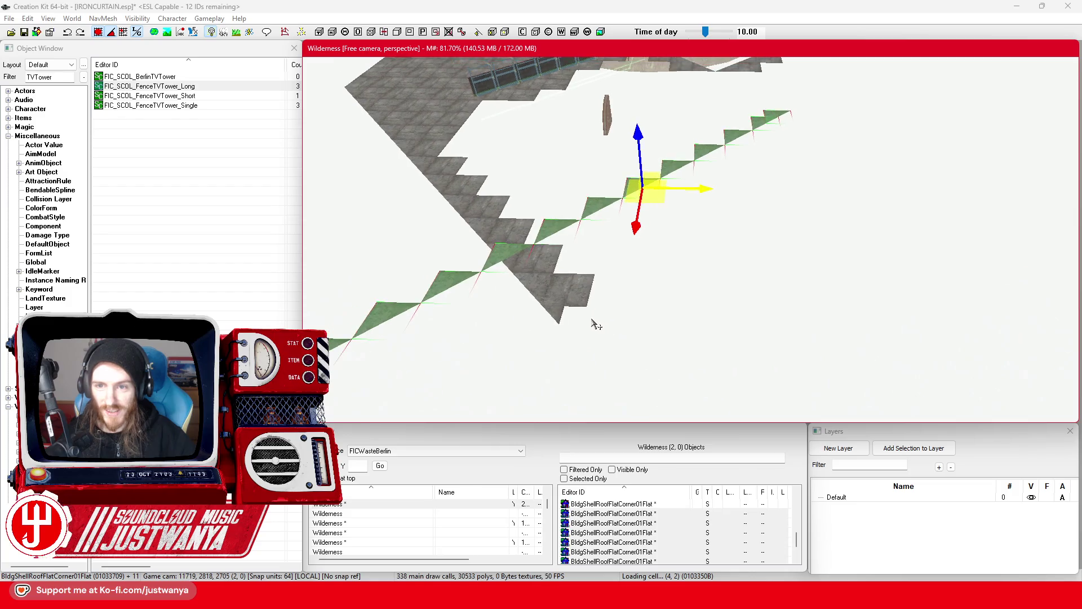
Step: Move the rotated row to the opposite stepped floor edge along the red axis
left_click_drag(602, 311, 778, 316)
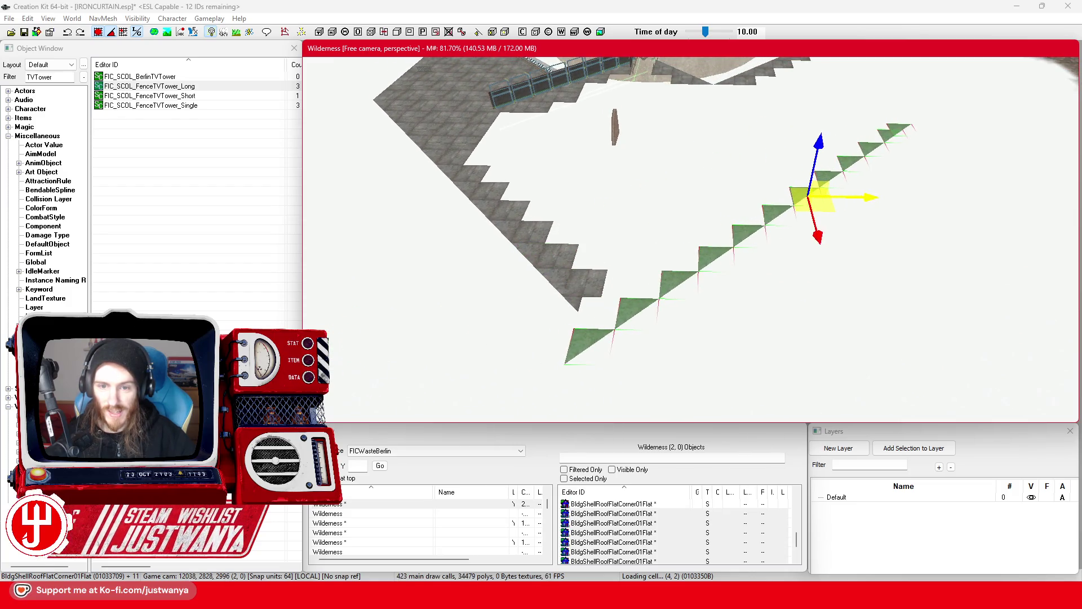
left_click_drag(806, 240, 798, 213)
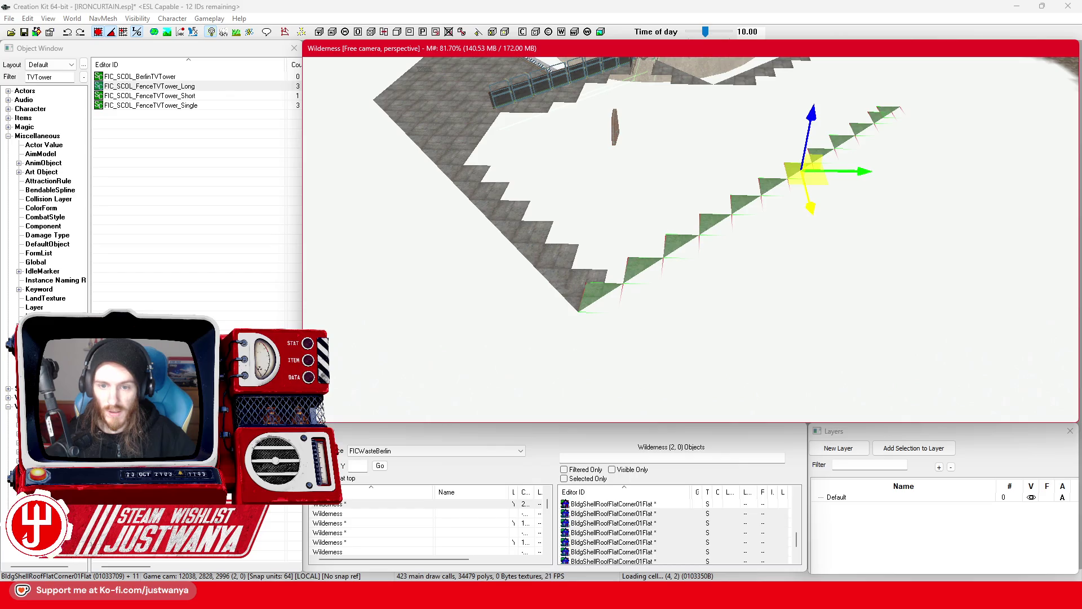
scroll(672, 294, "up", 3)
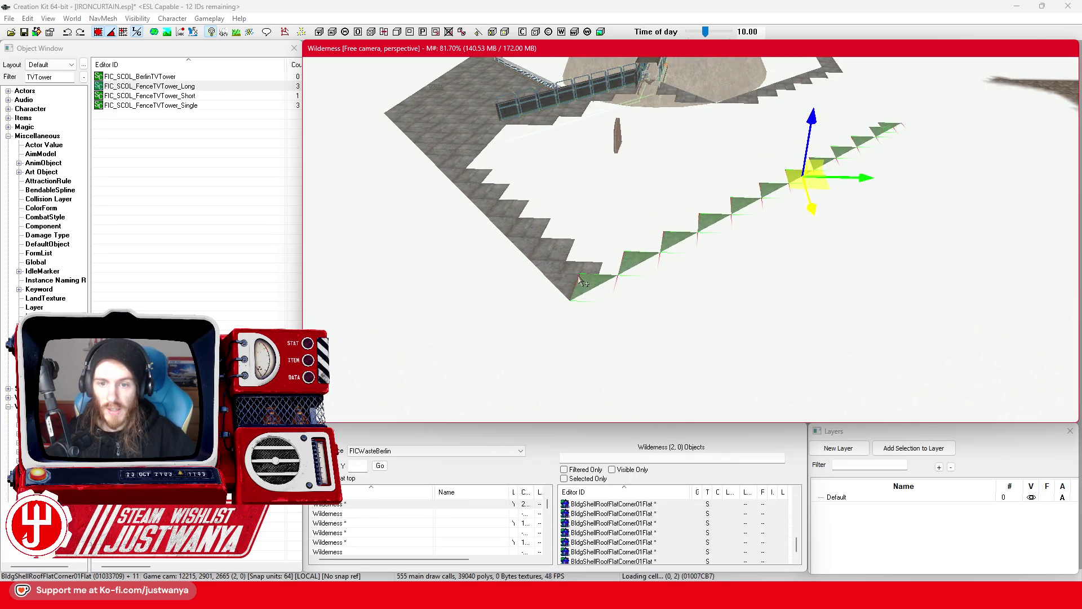
left_click(575, 282)
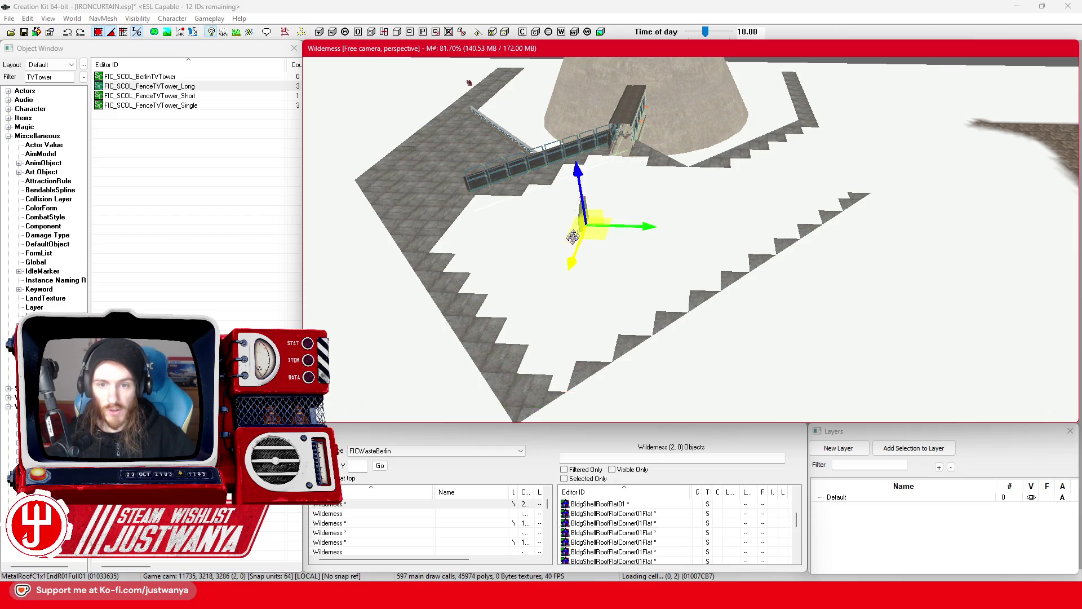
key("shift")
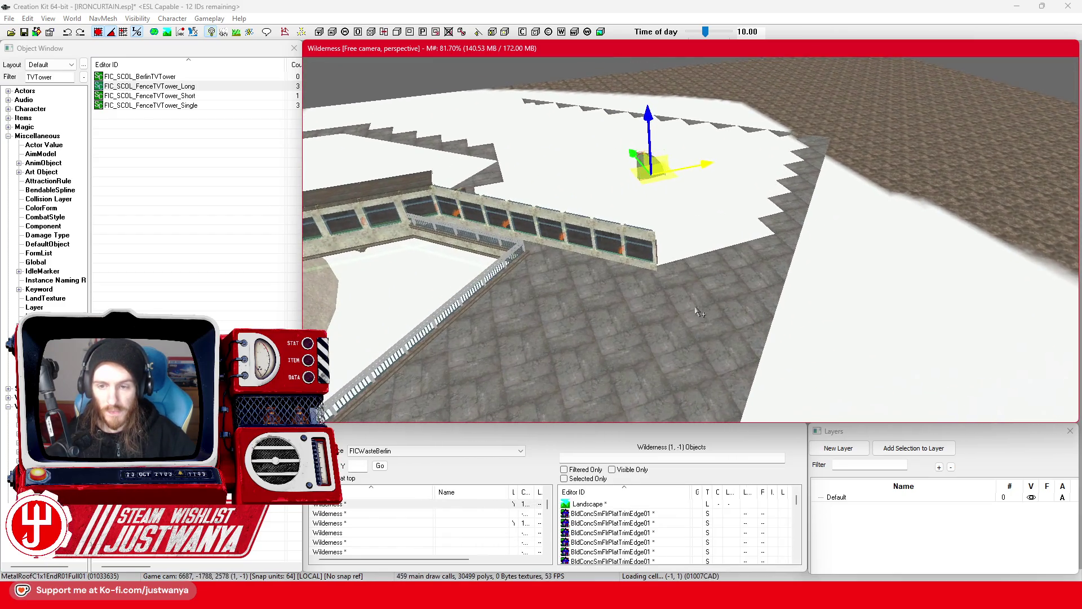
scroll(699, 311, "up", 3)
scroll(643, 317, "up", 3)
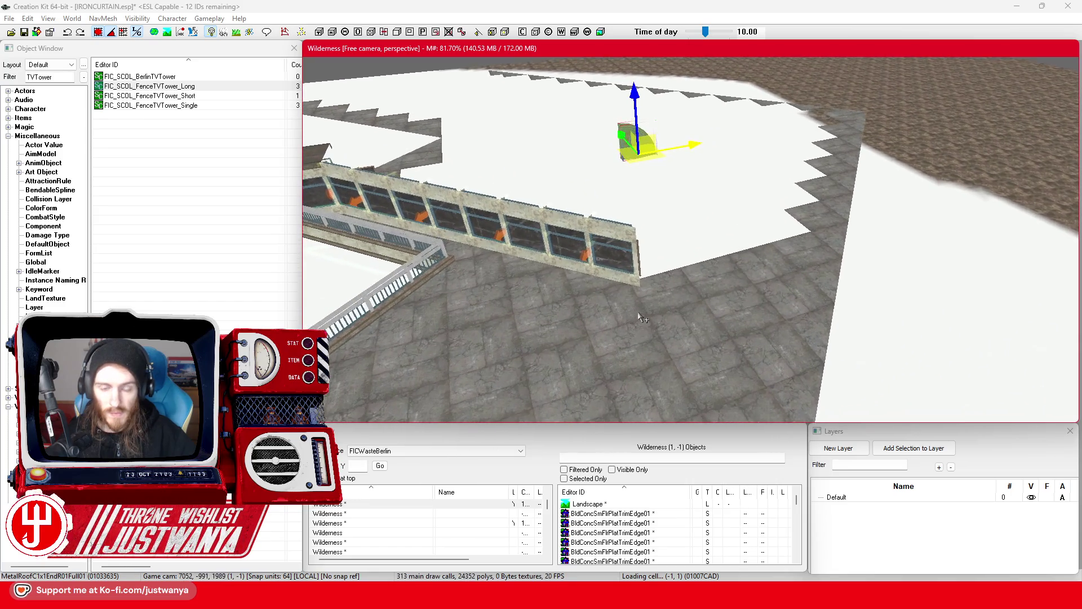
Step: Save the IRONCURTAIN.esp plugin
key("shift")
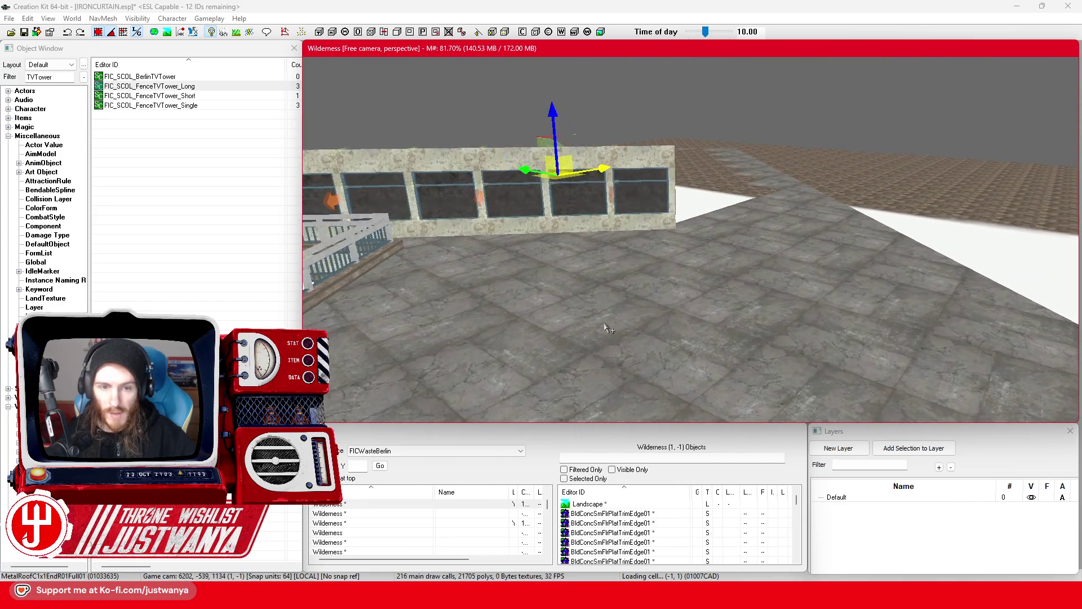
scroll(604, 327, "up", 3)
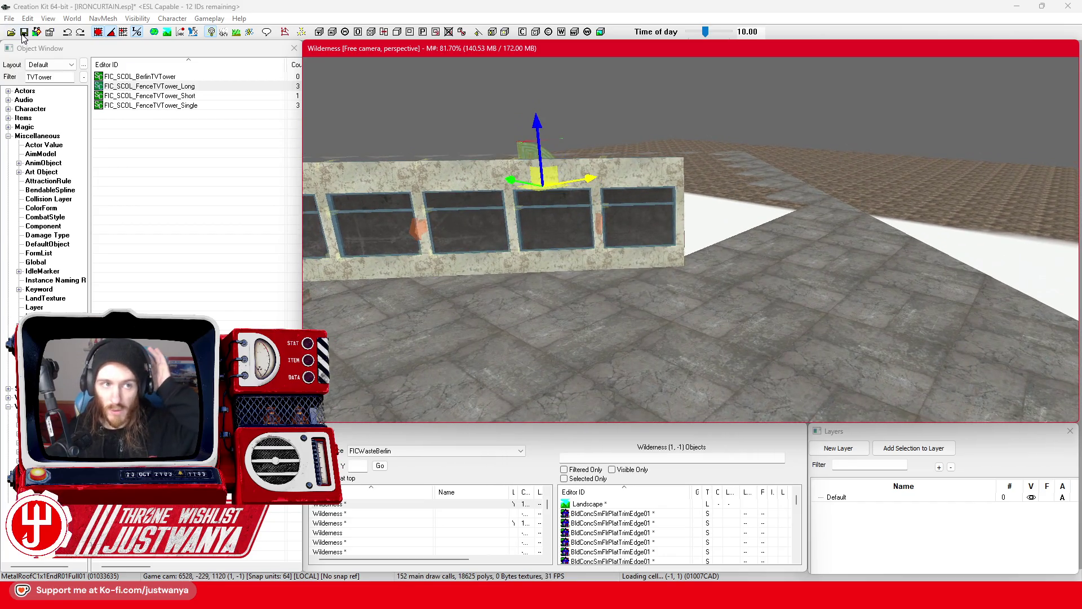
left_click(24, 32)
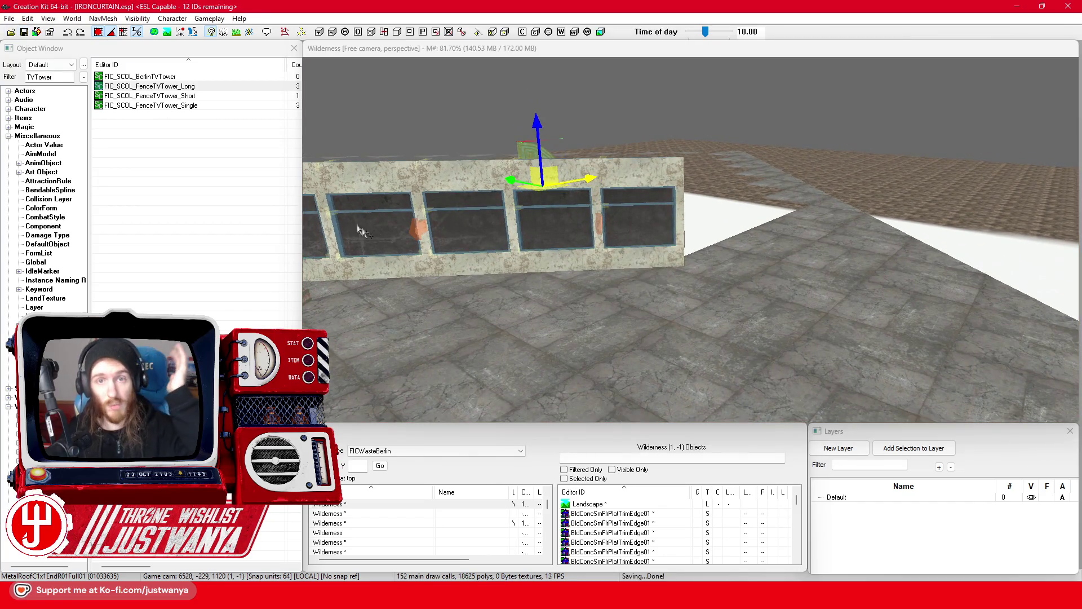
Step: Select the entrance wall's top piece and inspect the wall from several sides
left_click(626, 237)
key("shift")
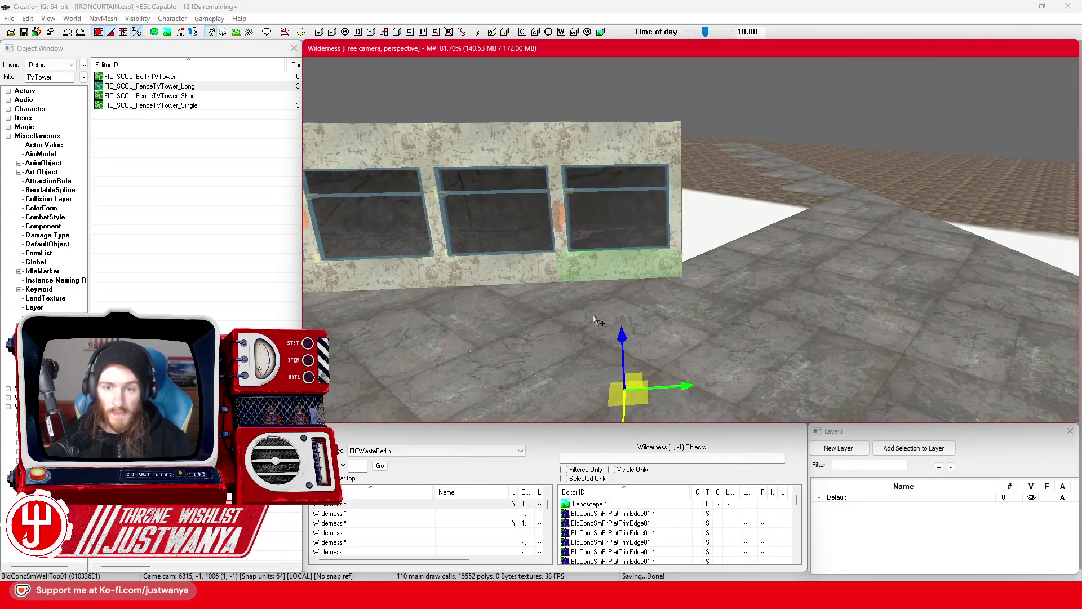
key("shift")
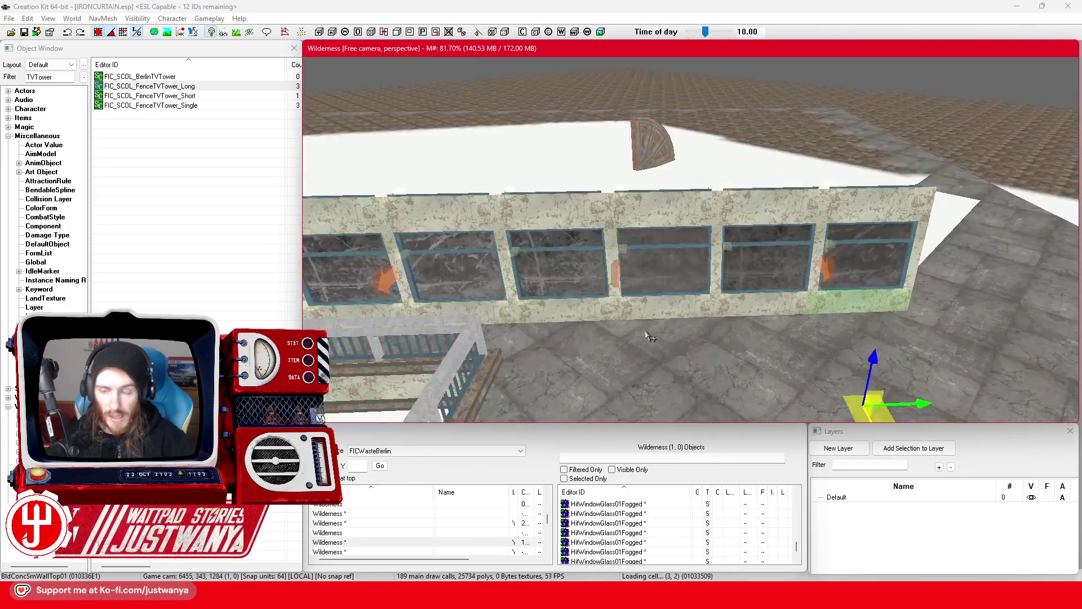
key("shift")
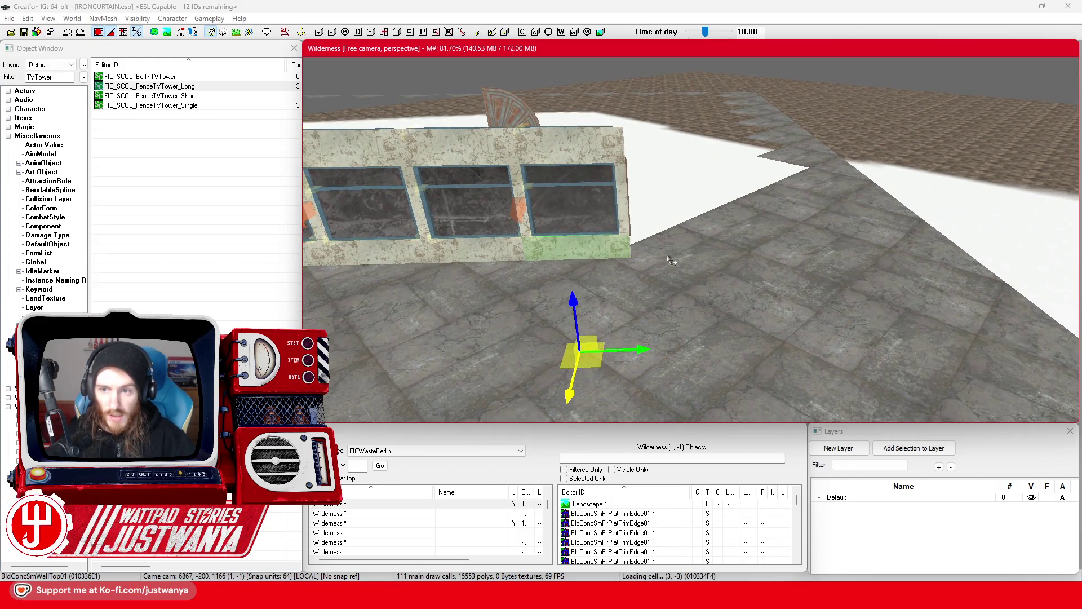
key("shift")
key("shift")
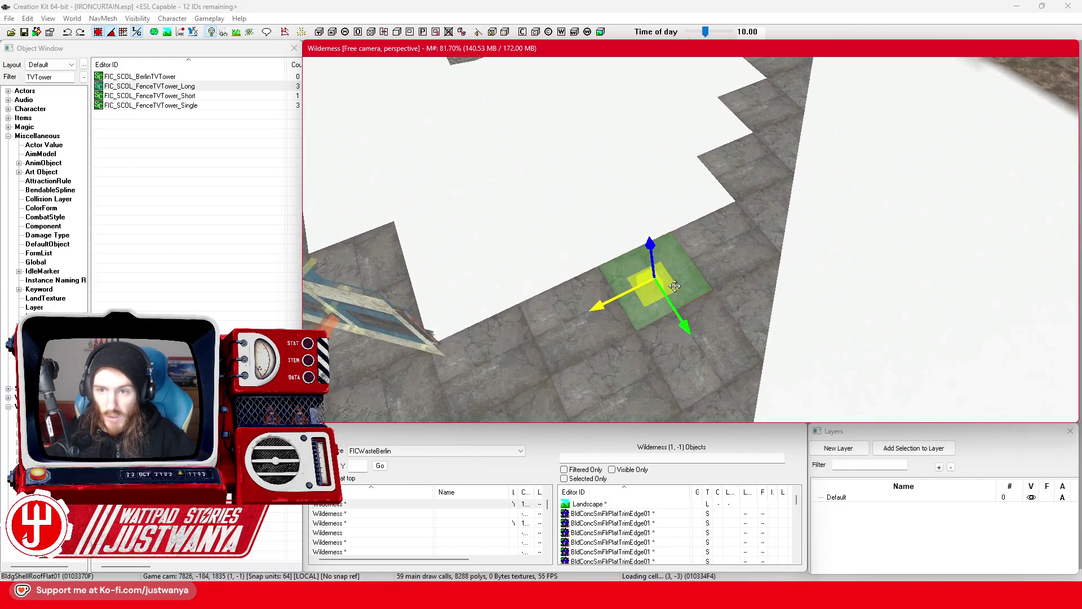
key("shift")
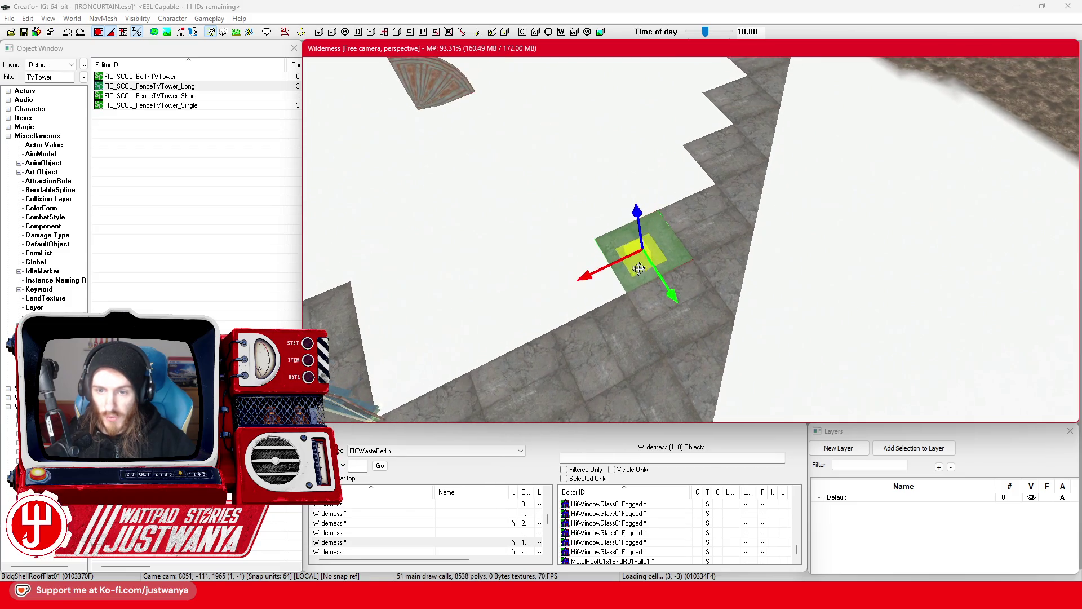
Step: Nudge the BldgShellRoofFlat01 tile along the roof edge, checking it from above
left_click_drag(634, 293, 653, 239)
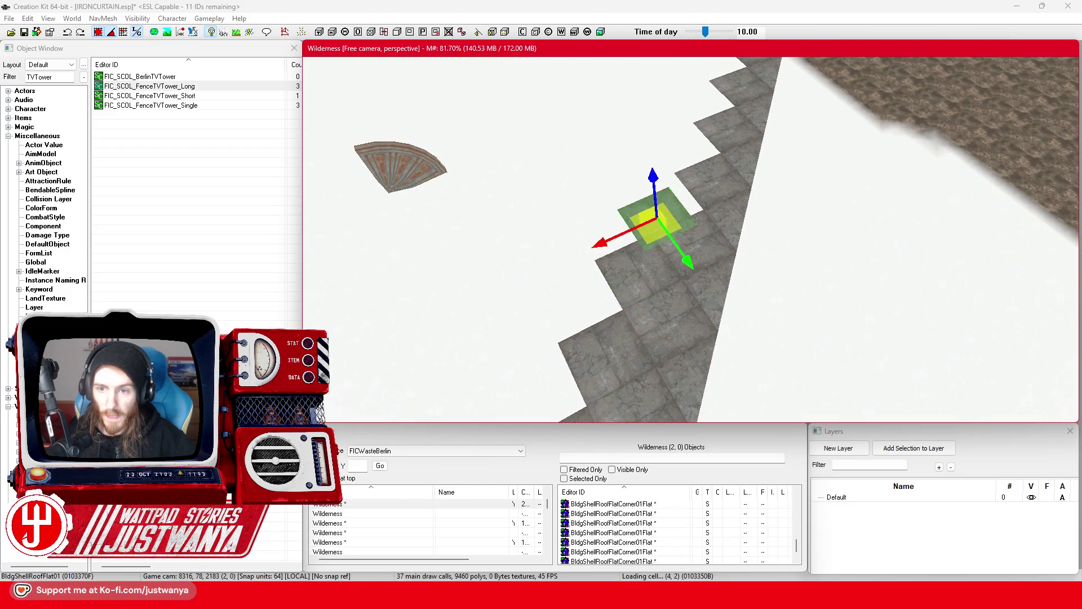
key("shift")
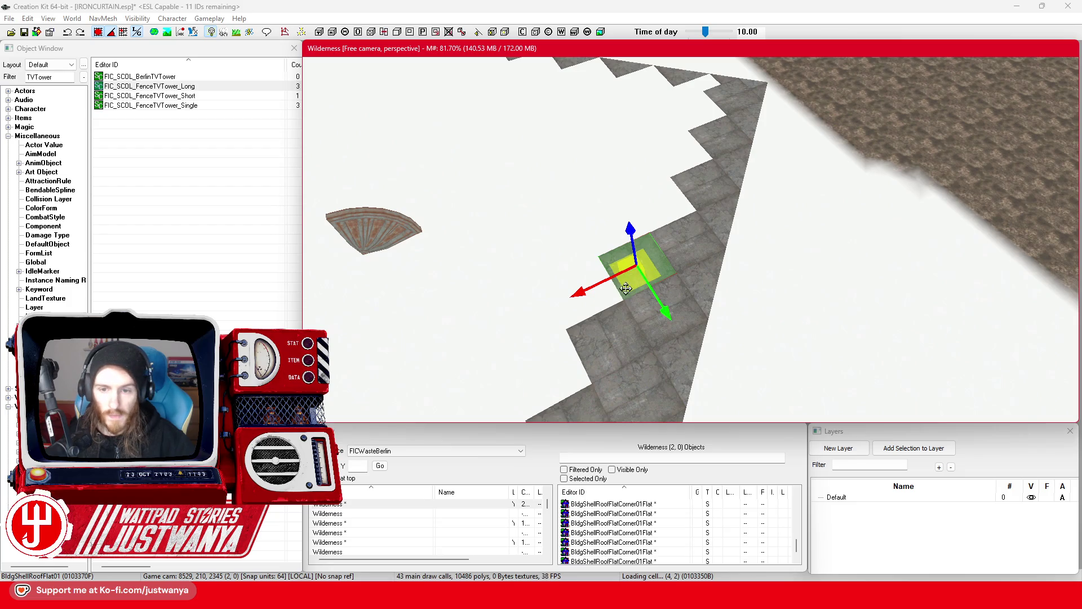
left_click_drag(626, 289, 655, 231)
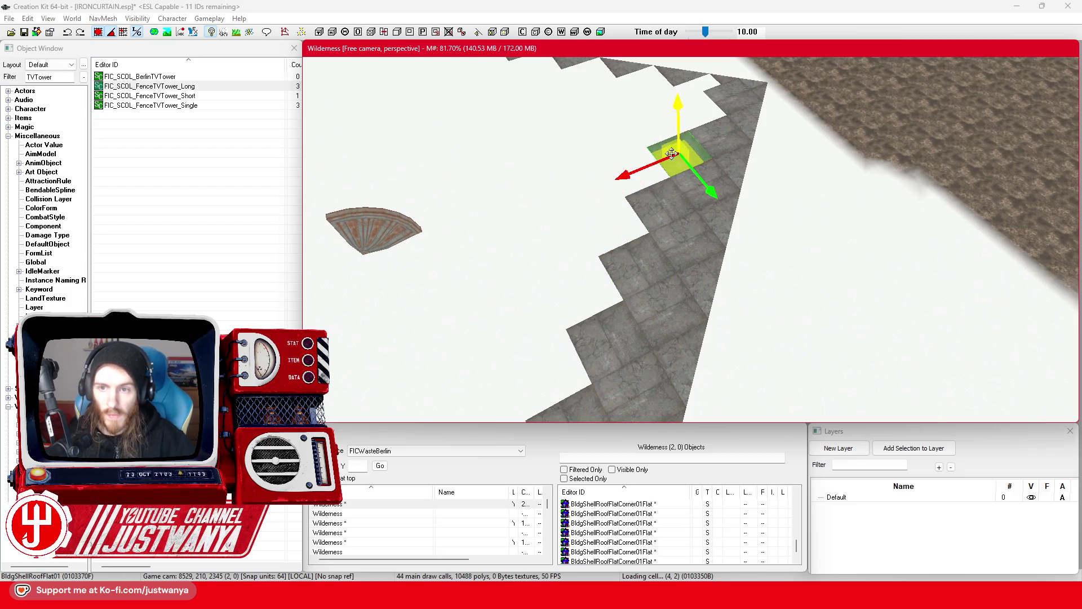
key("shift")
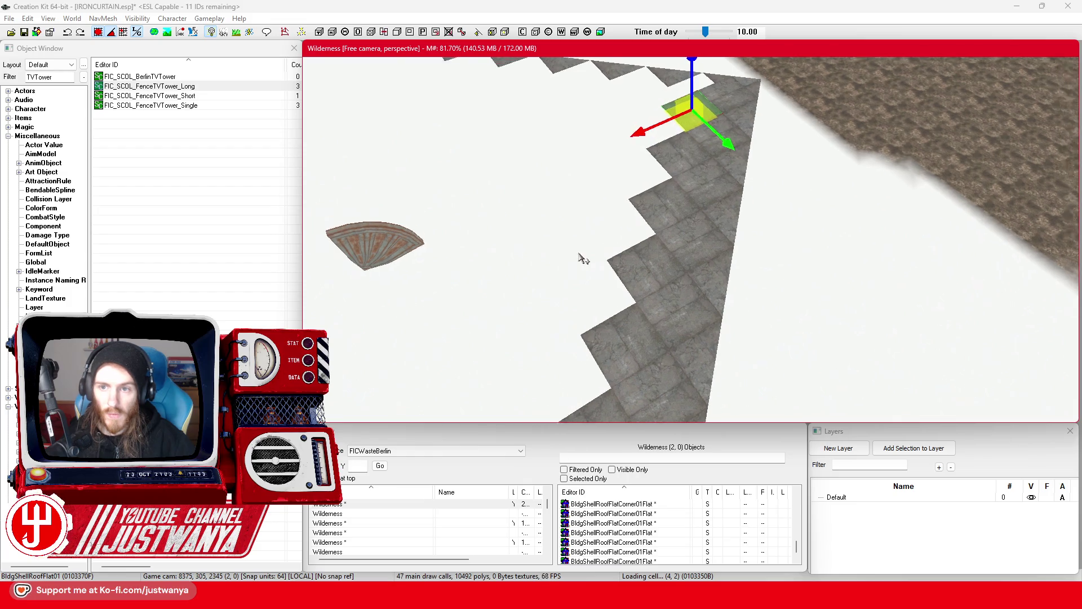
scroll(760, 254, "up", 3)
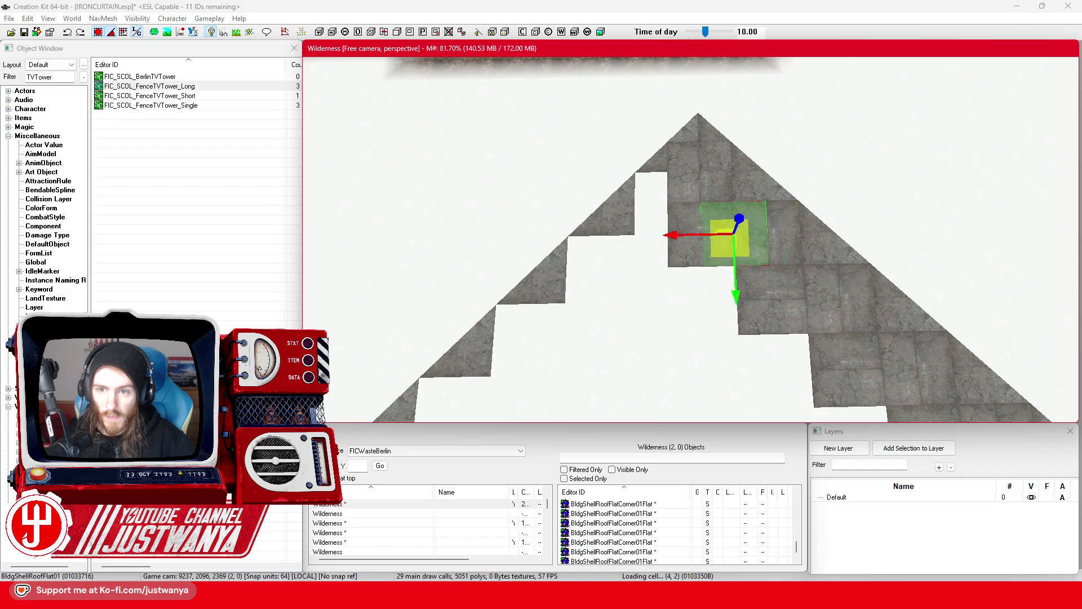
left_click_drag(733, 233, 667, 188)
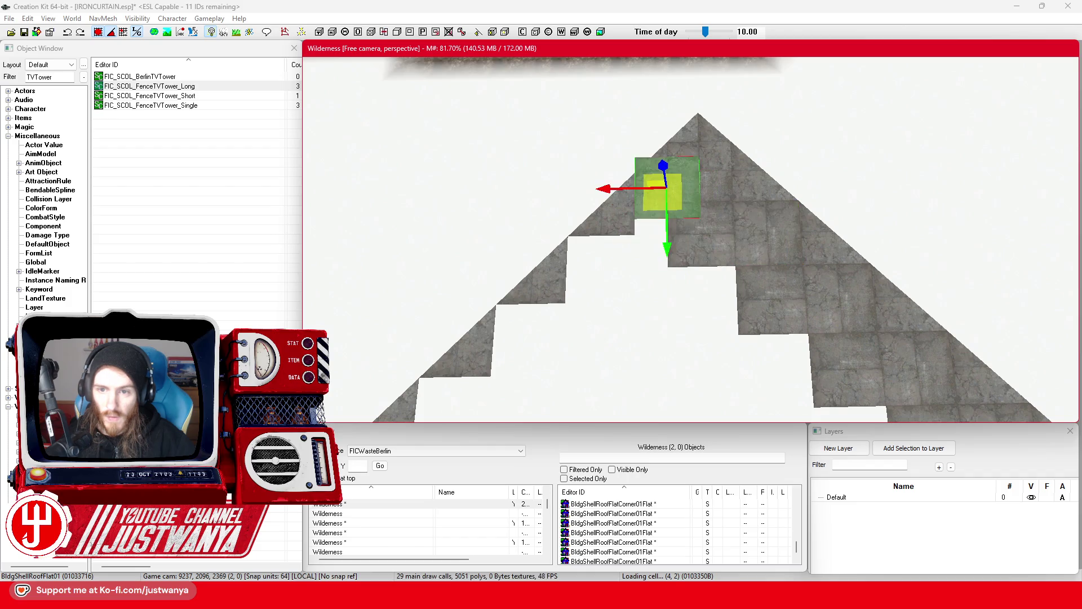
Step: Slide the tile down the stepped roof edge into the empty spot below
key("shift")
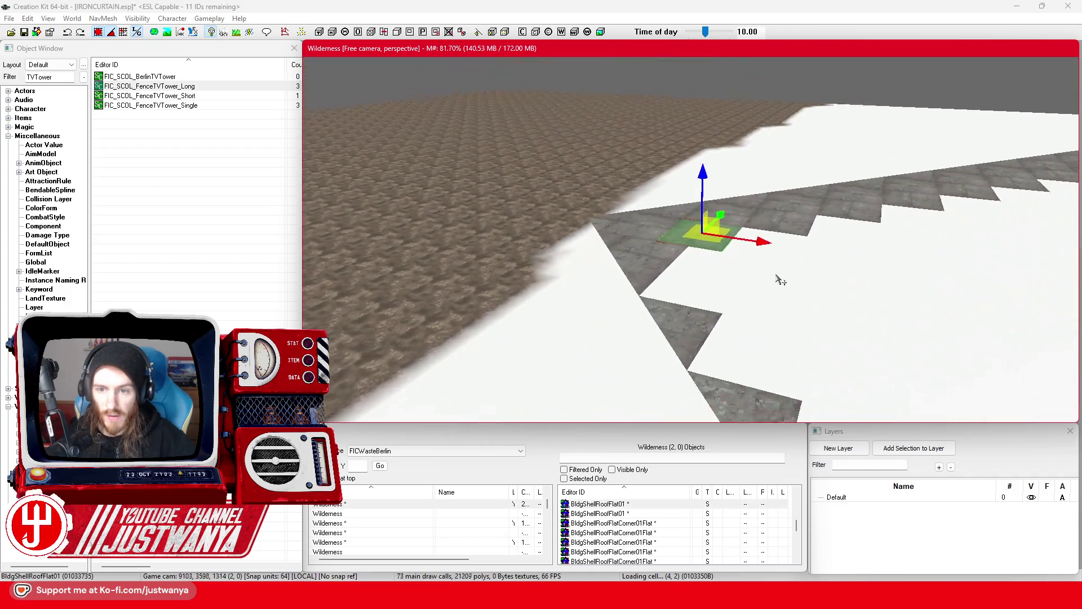
left_click_drag(710, 309, 637, 324)
key("shift")
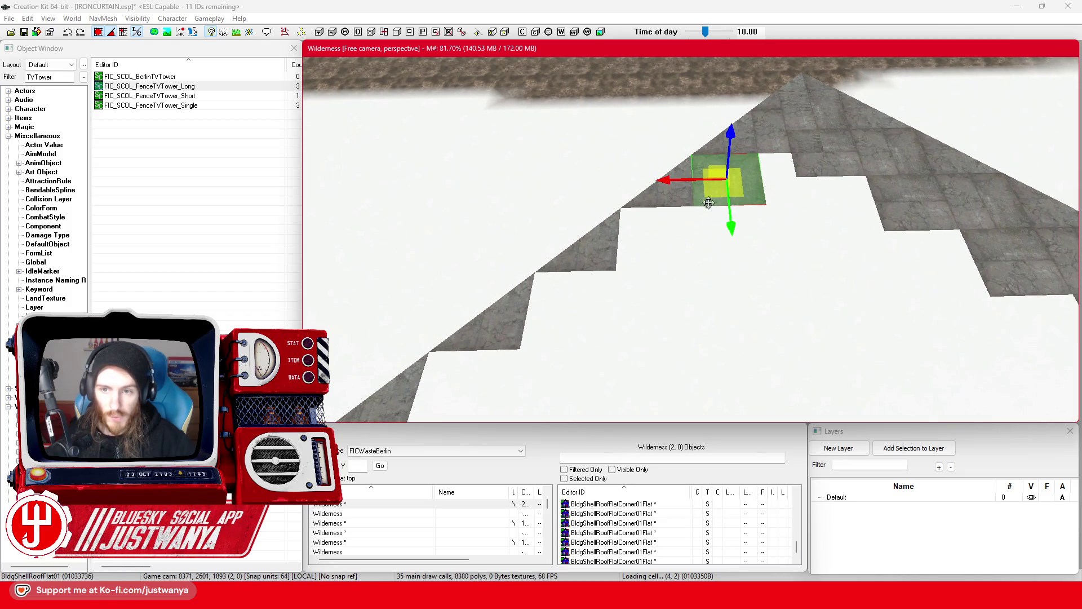
mouse_move(693, 221)
left_mouse_down()
mouse_move(641, 235)
mouse_move(624, 271)
mouse_move(556, 306)
left_mouse_up()
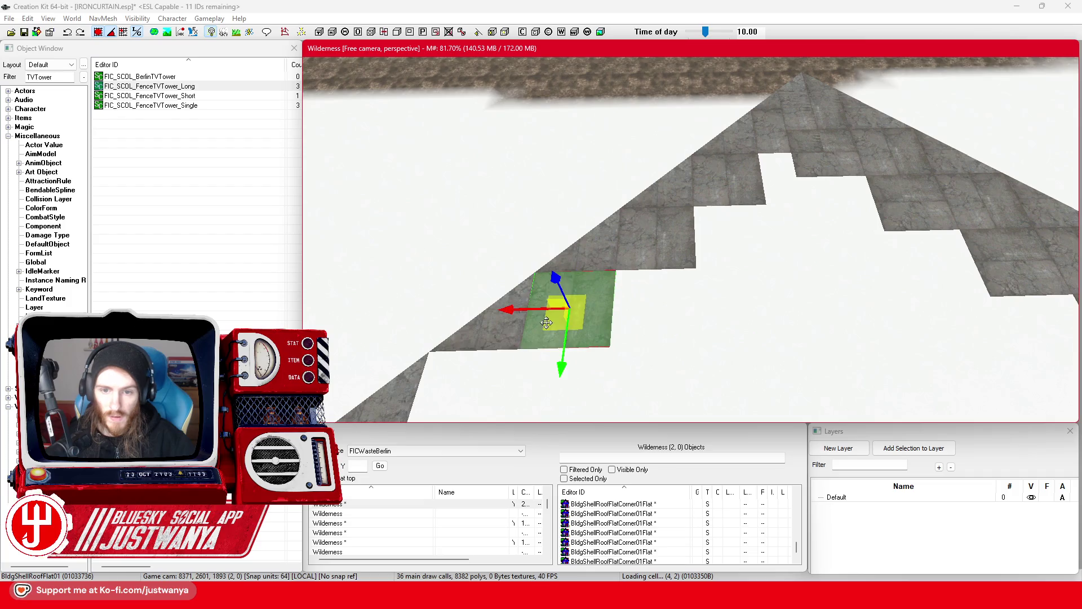
mouse_move(641, 283)
left_mouse_down()
mouse_move(518, 376)
mouse_move(593, 351)
mouse_move(749, 232)
left_mouse_up()
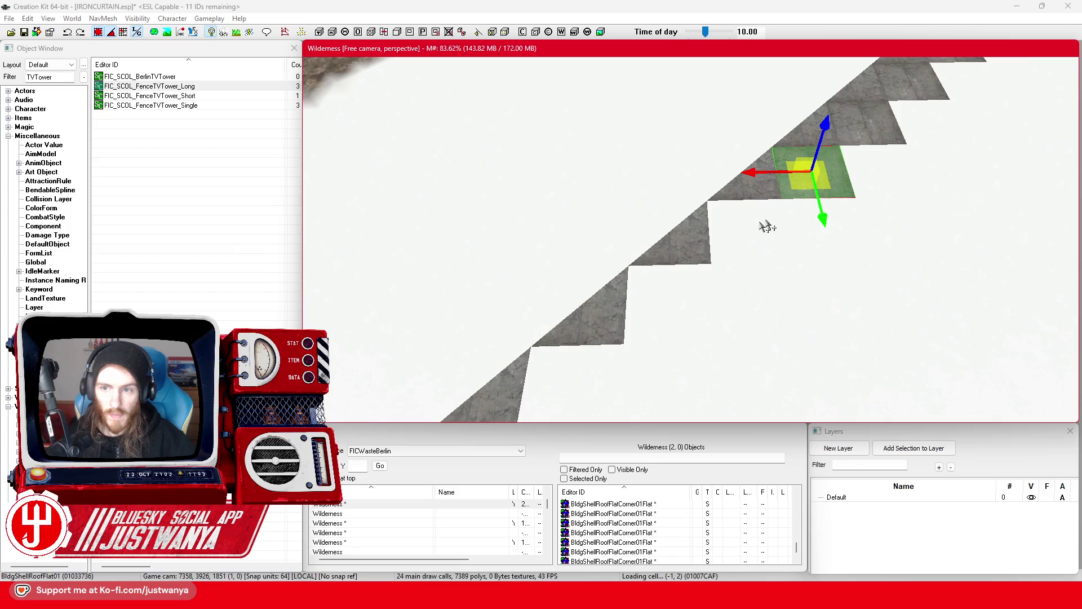
mouse_move(812, 169)
left_mouse_down()
mouse_move(684, 285)
mouse_move(595, 389)
mouse_move(558, 387)
mouse_move(637, 316)
left_mouse_up()
mouse_move(772, 141)
left_mouse_down()
mouse_move(696, 192)
mouse_move(612, 284)
mouse_move(615, 348)
mouse_move(617, 317)
left_mouse_up()
Step: Move the lower roof tile down-left, undoing a misplaced shift with Ctrl+Z
left_click(693, 219)
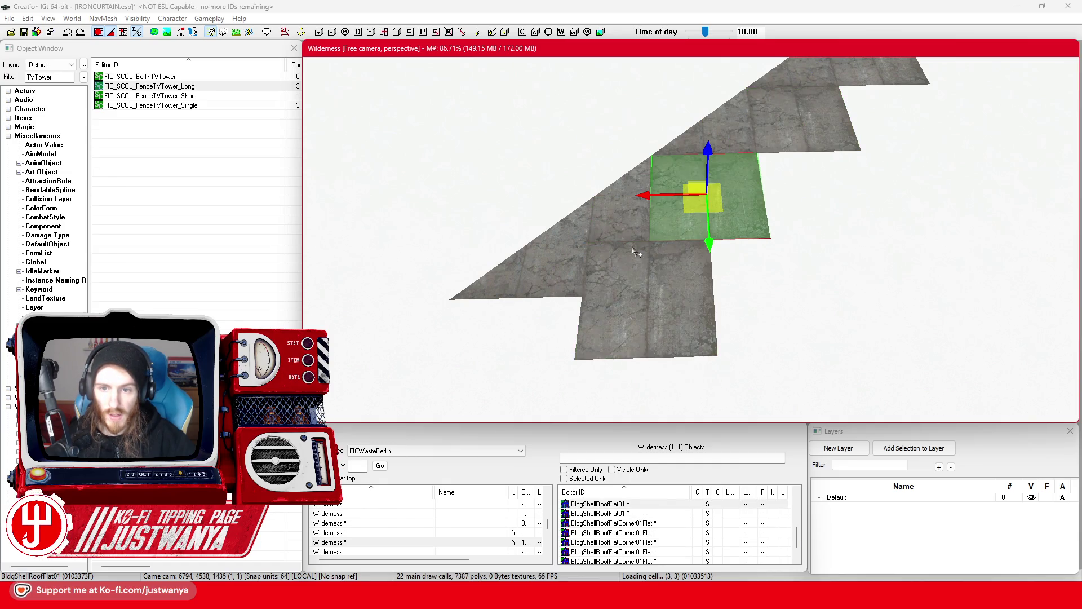
left_click(629, 300)
left_click_drag(626, 314, 508, 379)
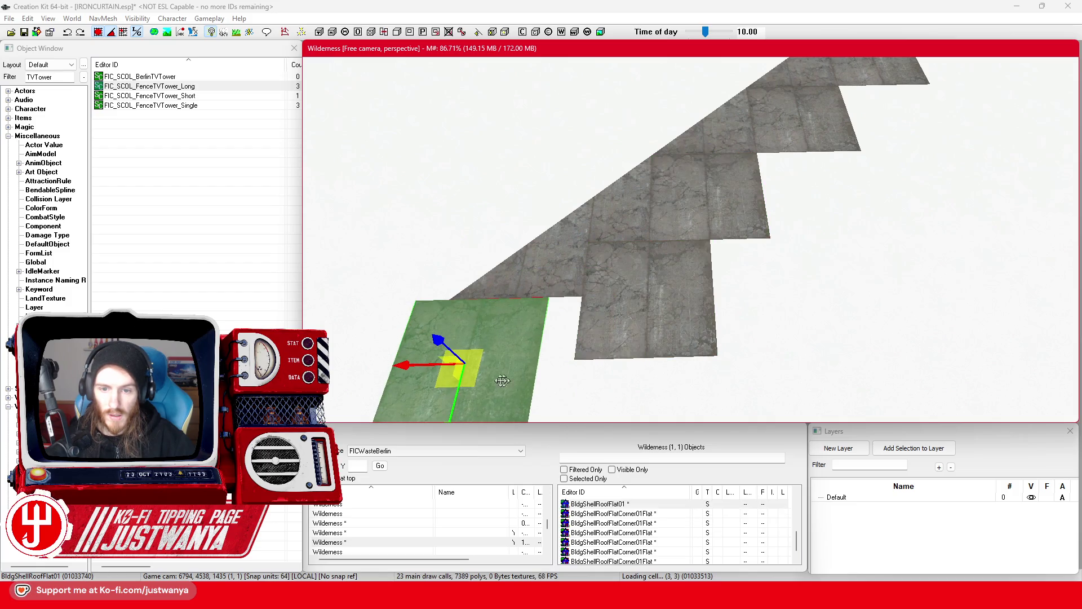
left_click_drag(406, 365, 444, 361)
key("ctrl+z")
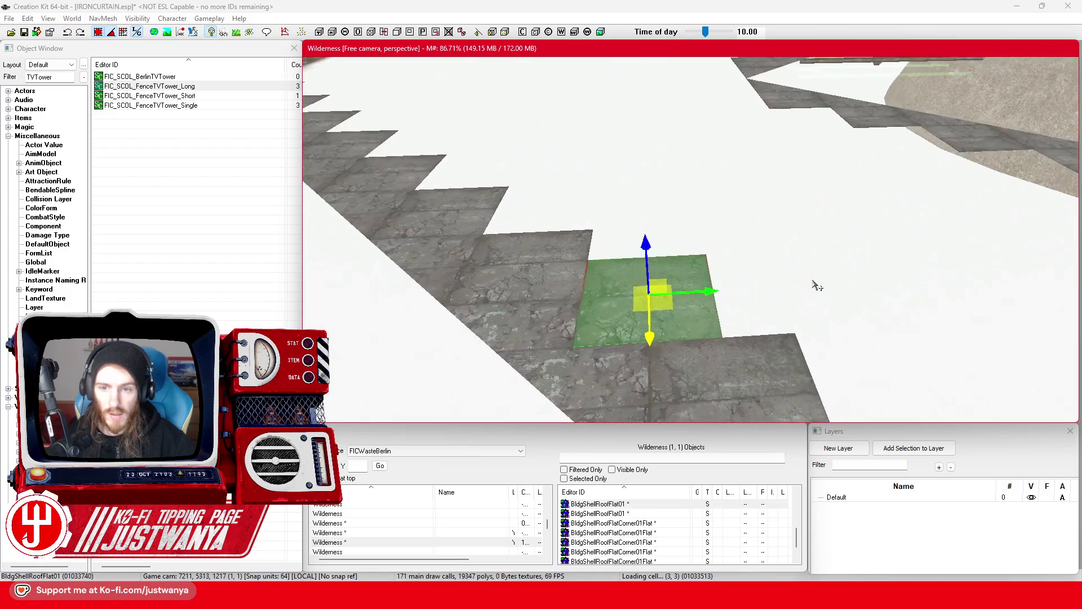
mouse_move(657, 293)
left_mouse_down()
mouse_move(686, 275)
mouse_move(673, 315)
mouse_move(598, 410)
left_mouse_up()
Step: Move the end roof tile and the triangular corner piece outward along the edge
left_click(709, 216)
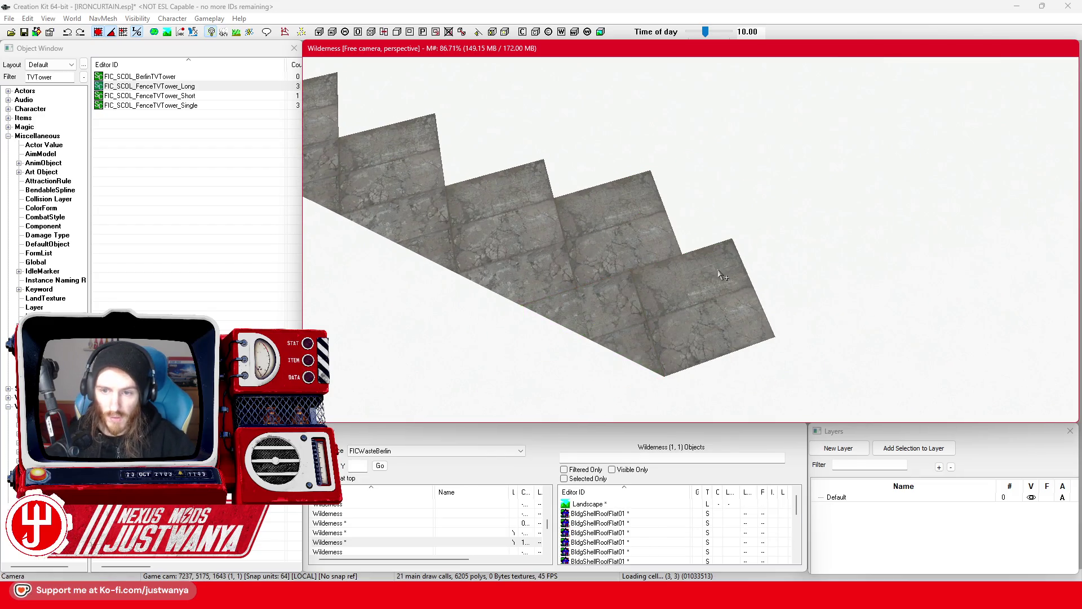
left_click(712, 305)
left_click_drag(712, 305, 766, 288)
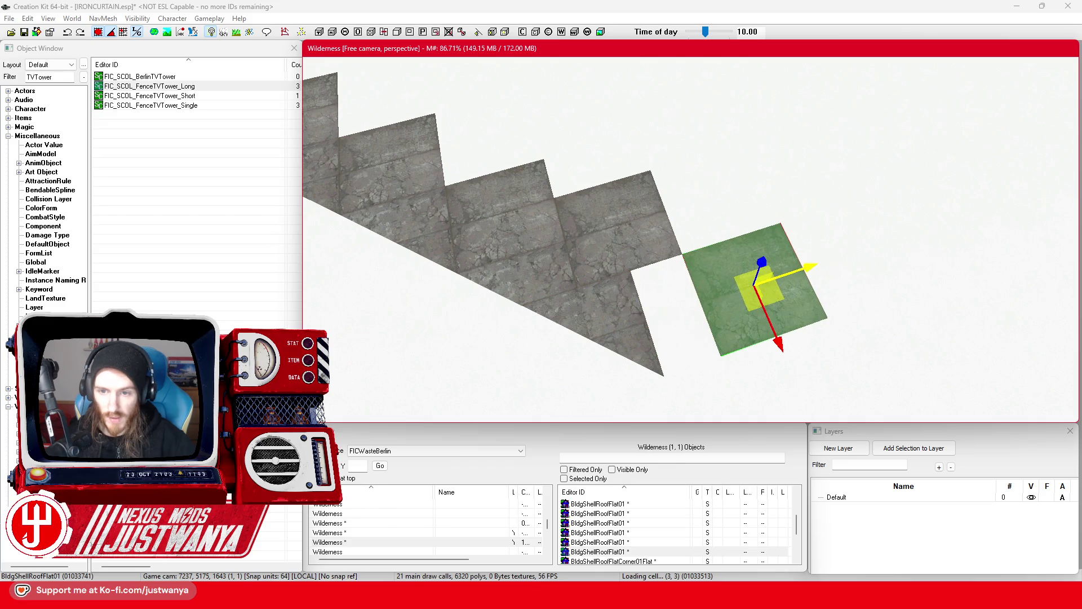
left_click(634, 320)
mouse_move(633, 319)
left_mouse_down()
mouse_move(690, 301)
mouse_move(665, 389)
left_mouse_up()
Step: Shift the middle square tile and the right-hand tile down-right along the stepped edge
left_click(629, 242)
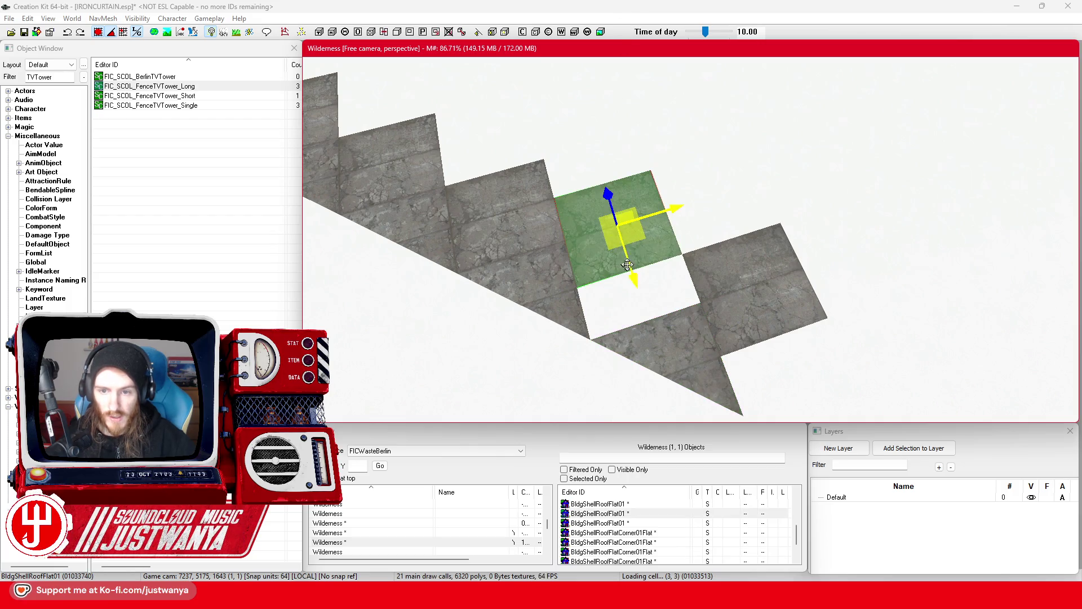
left_click_drag(626, 264, 642, 309)
left_click(753, 320)
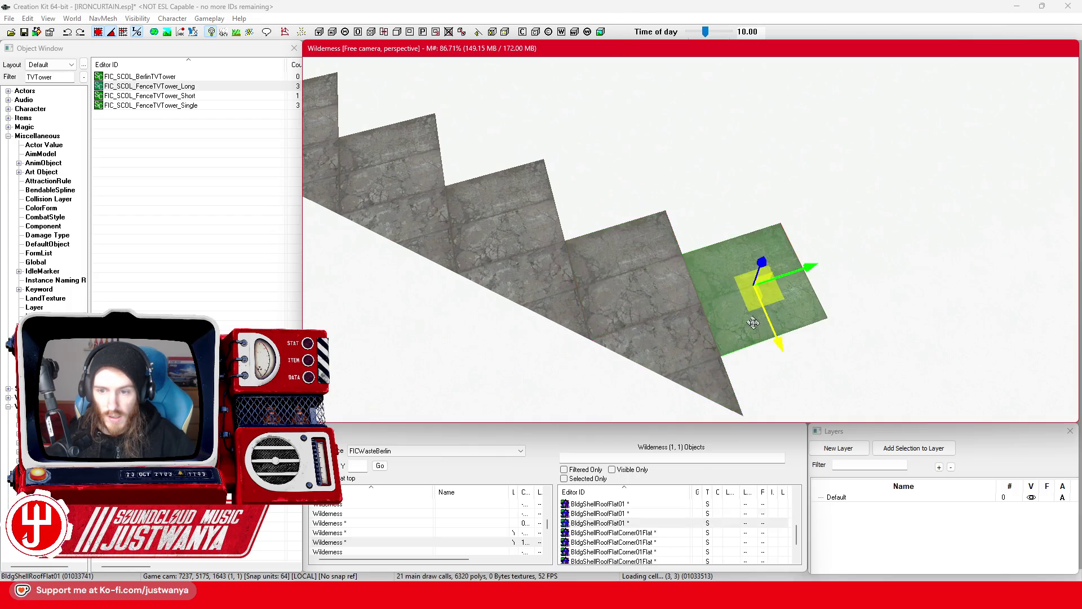
left_click_drag(767, 315, 789, 368)
scroll(669, 309, "up", 5)
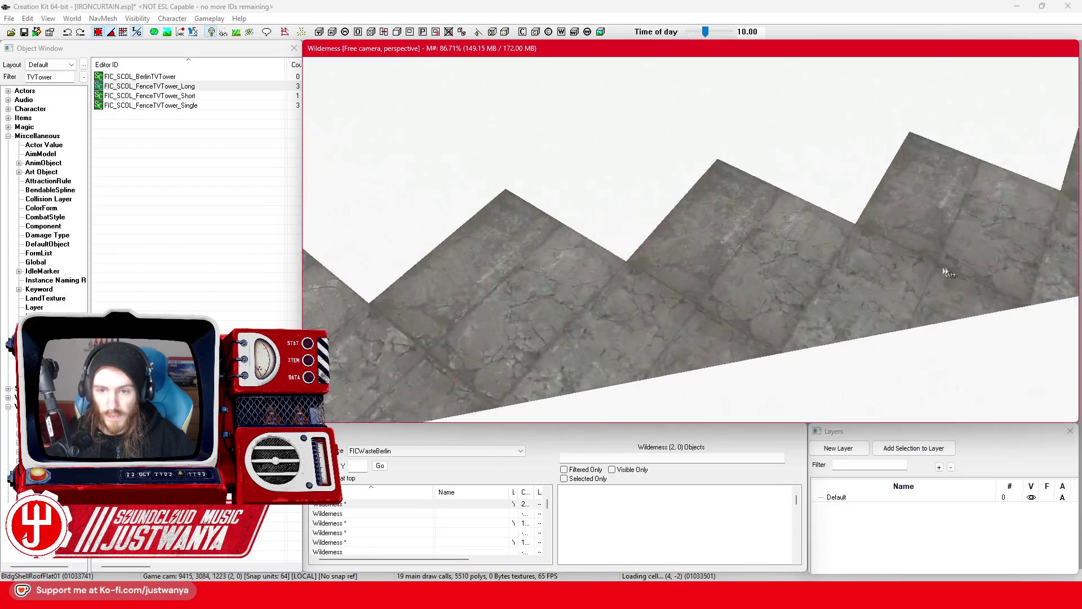
scroll(646, 261, "down", 8)
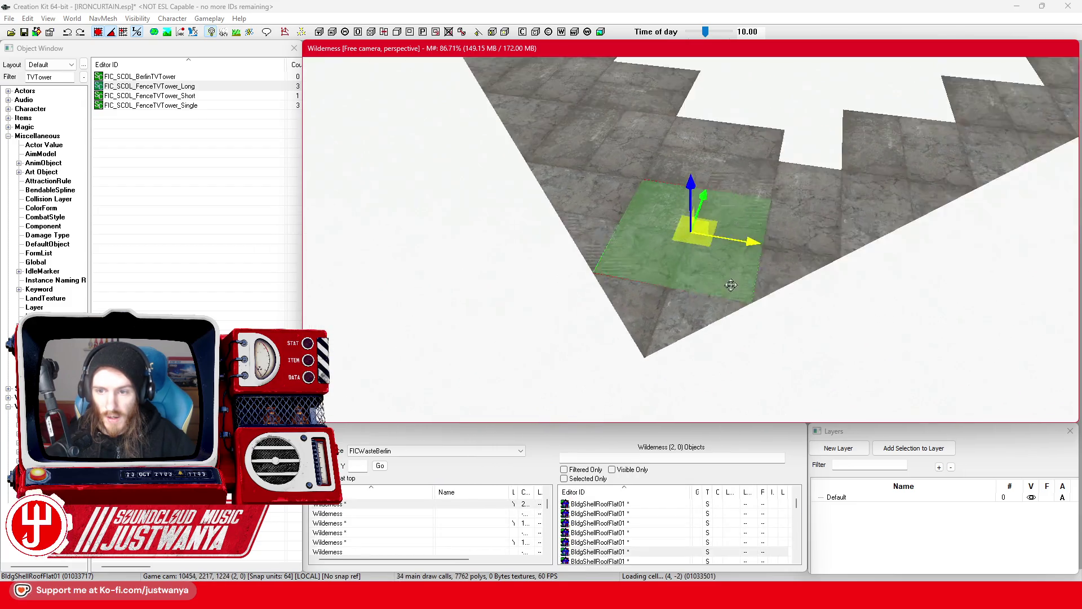
mouse_move(752, 269)
left_mouse_down()
mouse_move(502, 367)
mouse_move(784, 320)
mouse_move(794, 372)
mouse_move(794, 343)
left_mouse_up()
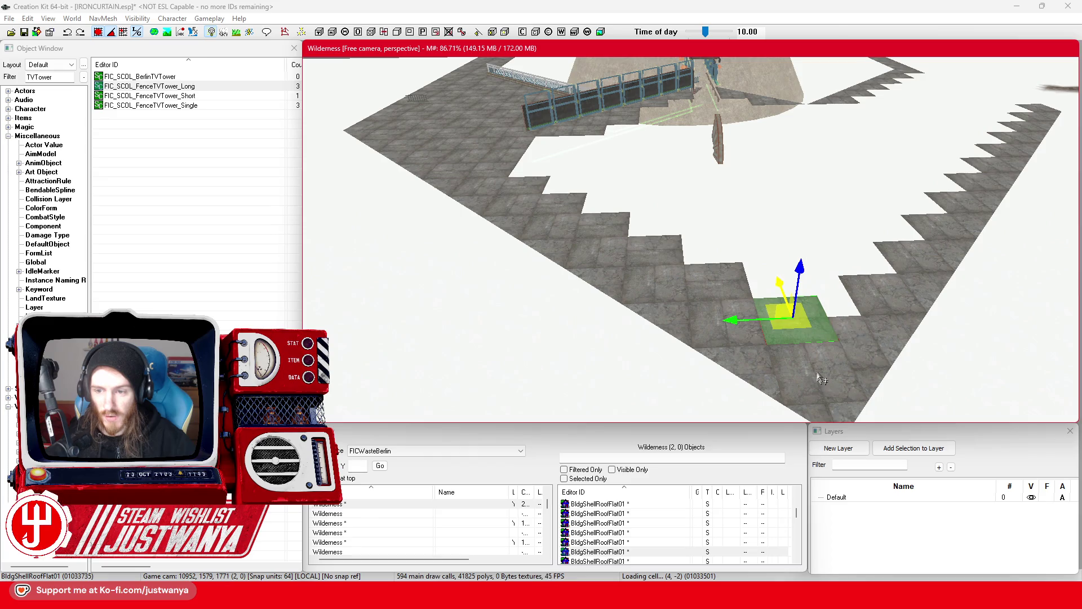
Step: In a top-down view, select the corner roof piece beside the flat tile row
left_click(819, 382)
mouse_move(819, 381)
left_mouse_down()
mouse_move(778, 316)
mouse_move(744, 292)
left_mouse_up()
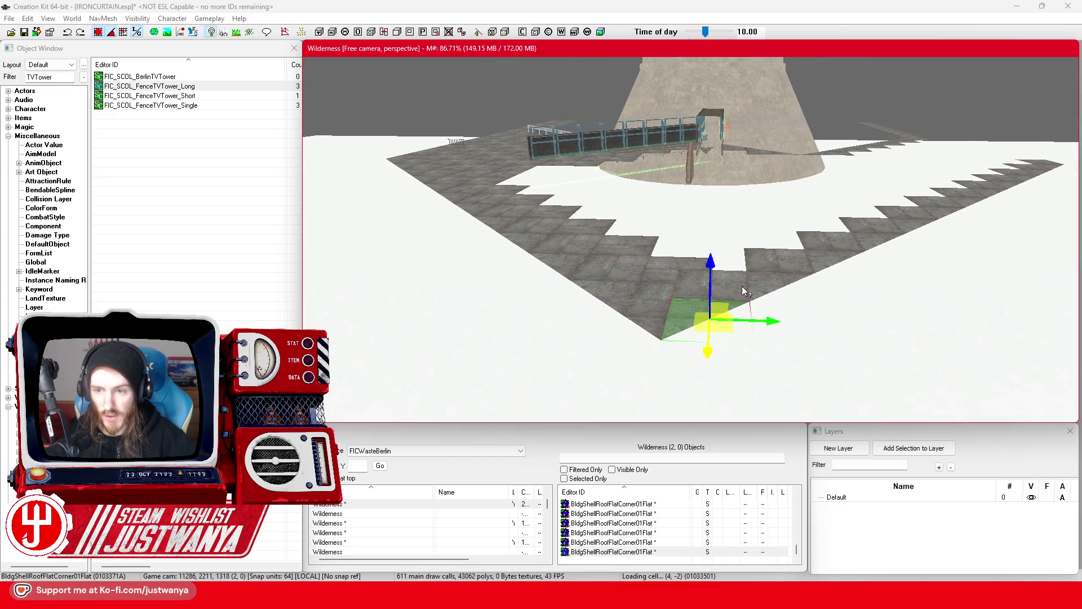
left_click(747, 293)
key("t")
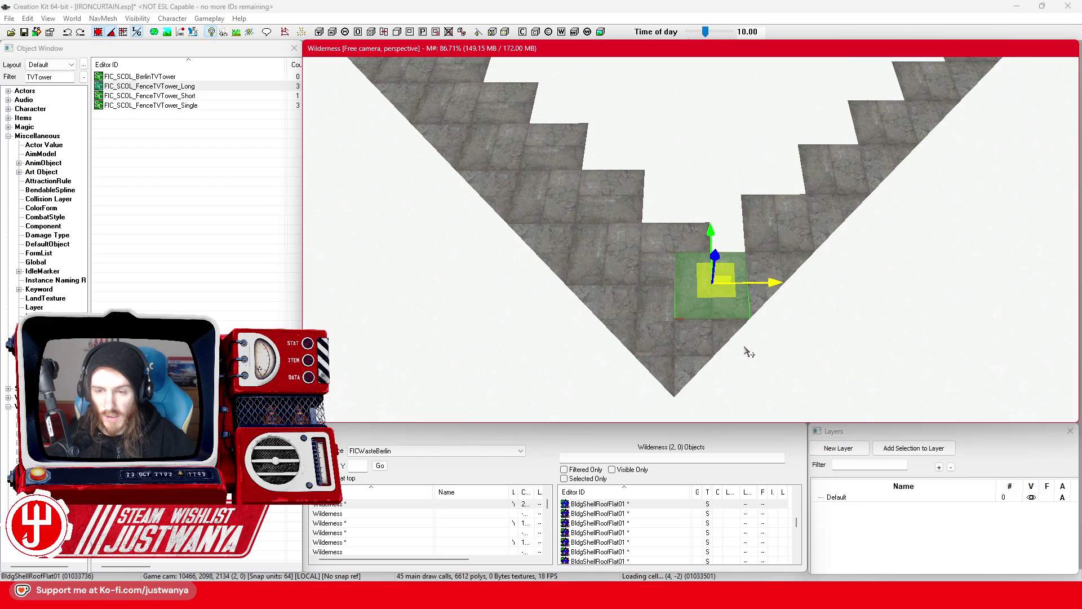
left_click_drag(749, 352, 741, 319)
left_click(738, 321)
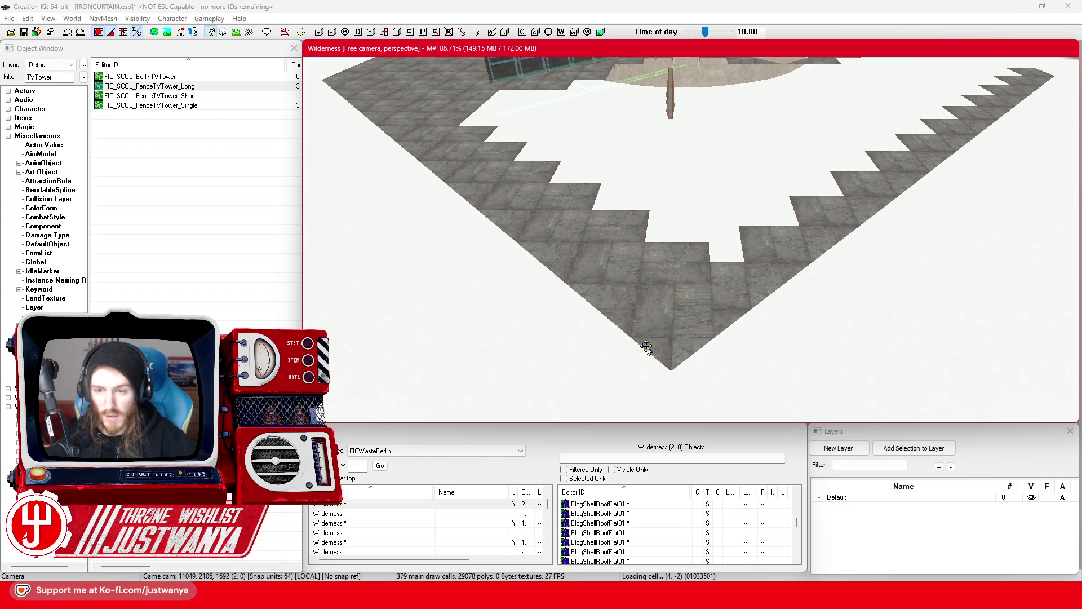
left_click(647, 350)
left_click(736, 325)
left_click(770, 295)
scroll(766, 316, "down", 2)
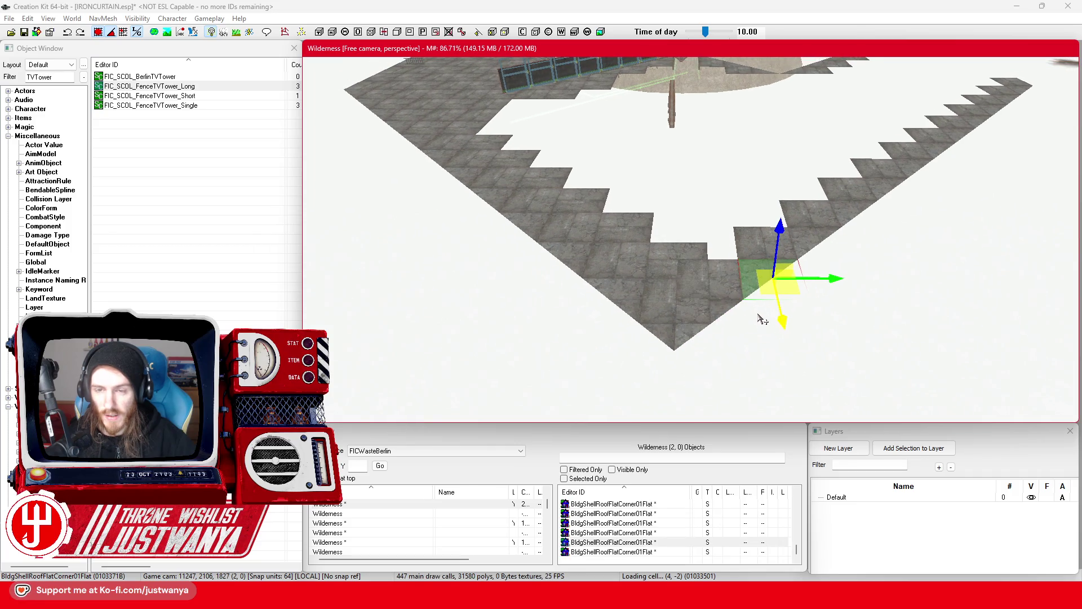
Step: Add a second corner piece and move both left and down
key("shift")
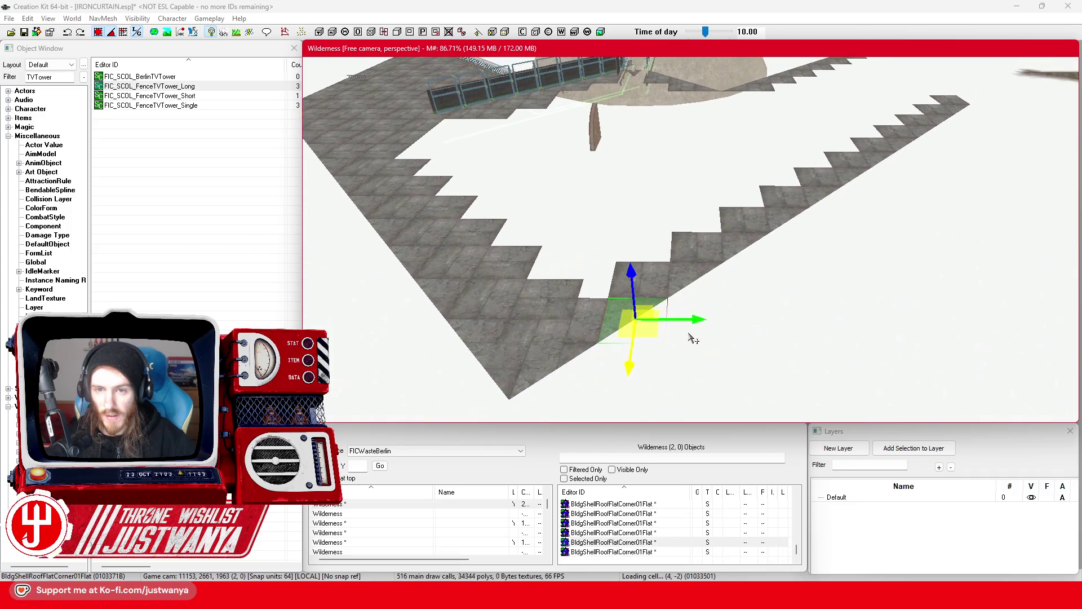
key("shift")
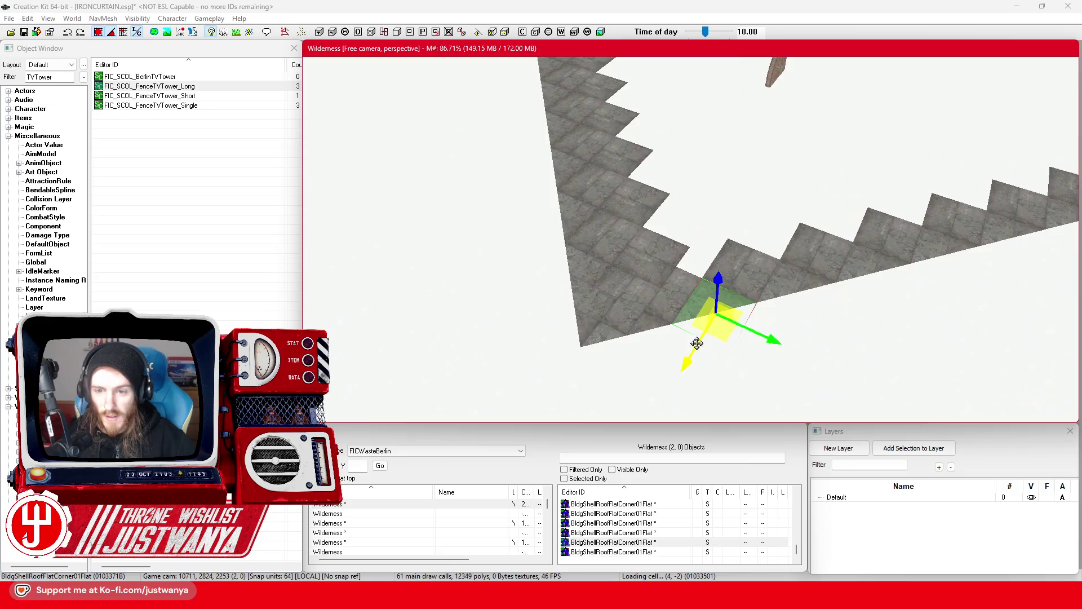
left_click(712, 289, "ctrl")
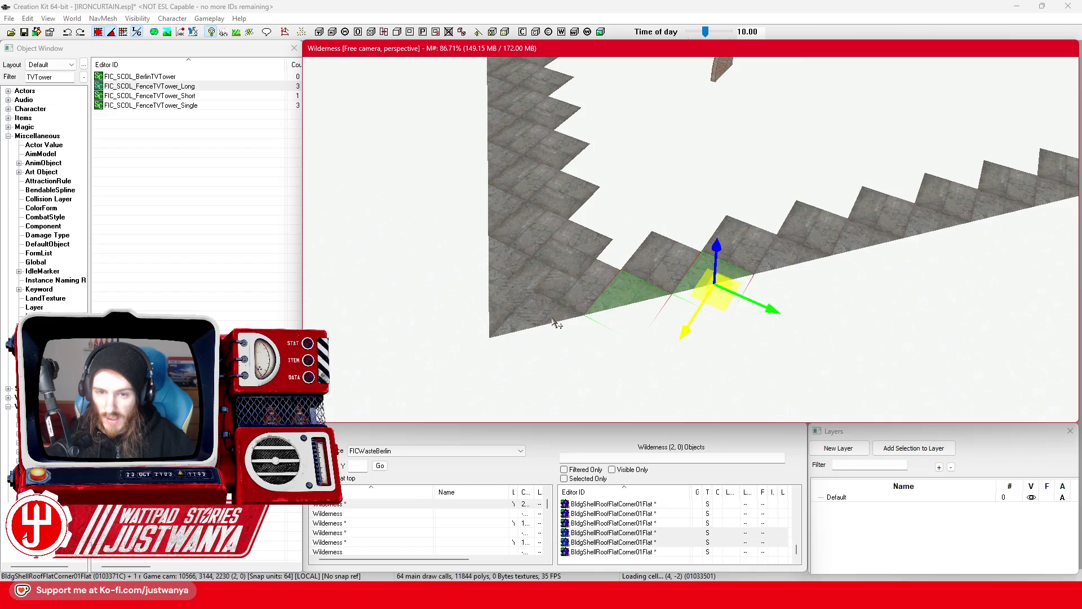
mouse_move(718, 301)
left_mouse_down()
mouse_move(709, 290)
mouse_move(675, 312)
left_mouse_up()
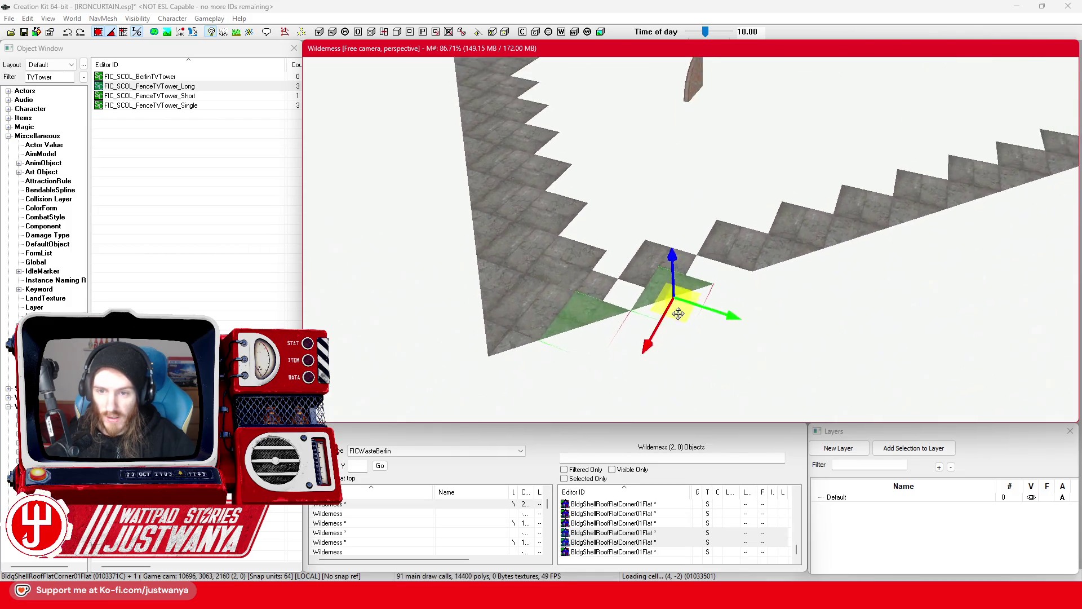
middle_click(635, 346)
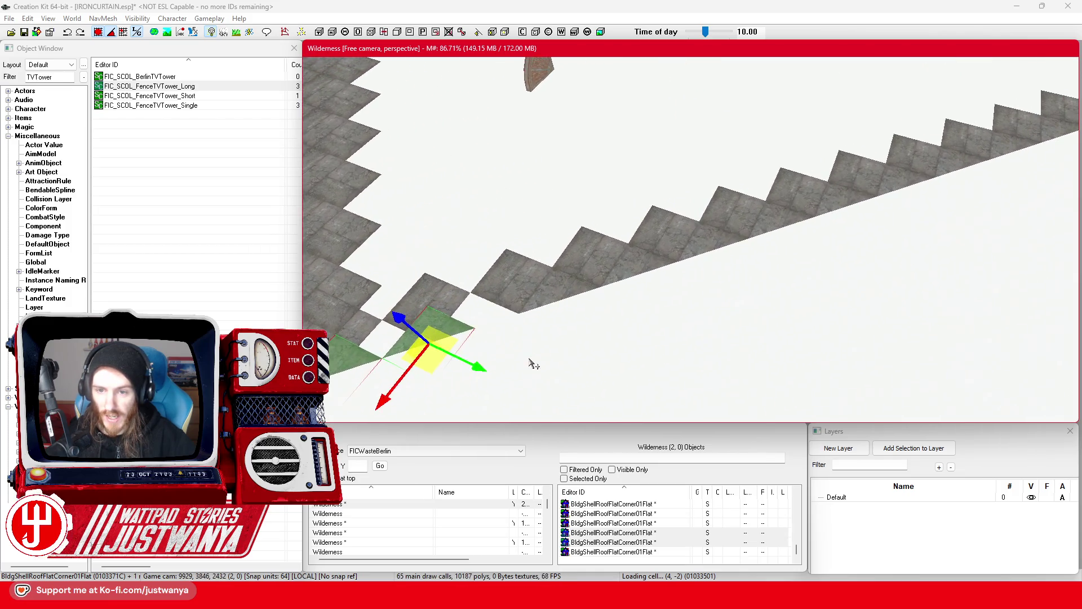
Step: Select the roof pieces along the edge and shift them left along the row
left_click(645, 275)
left_click(401, 307)
left_click(520, 285)
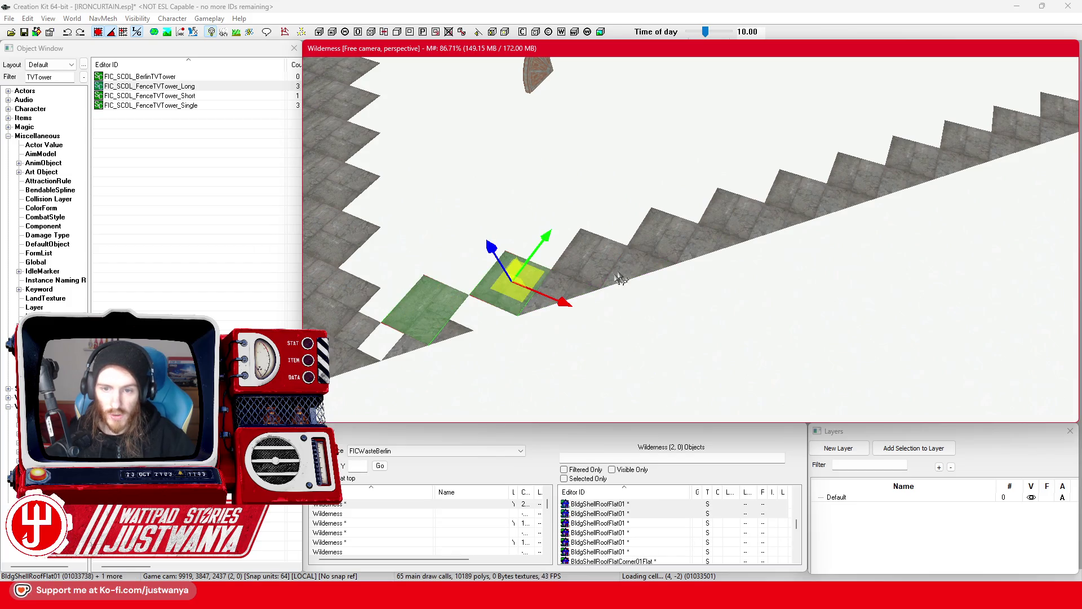
left_click(648, 282, "ctrl")
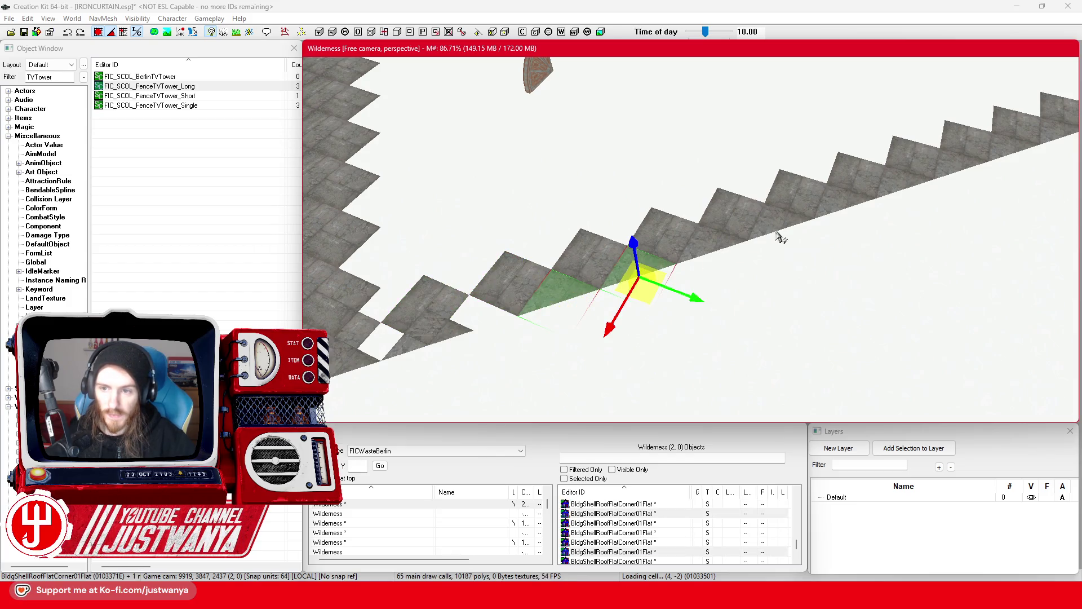
left_click(546, 299)
left_click(658, 271, "ctrl")
left_click(743, 244, "ctrl")
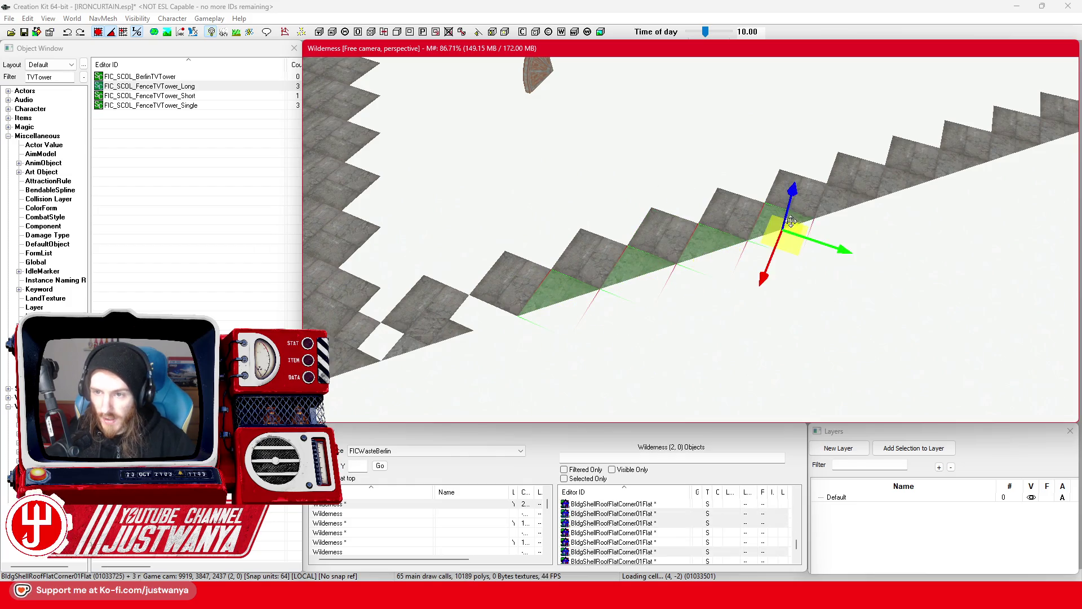
left_click(862, 198, "ctrl")
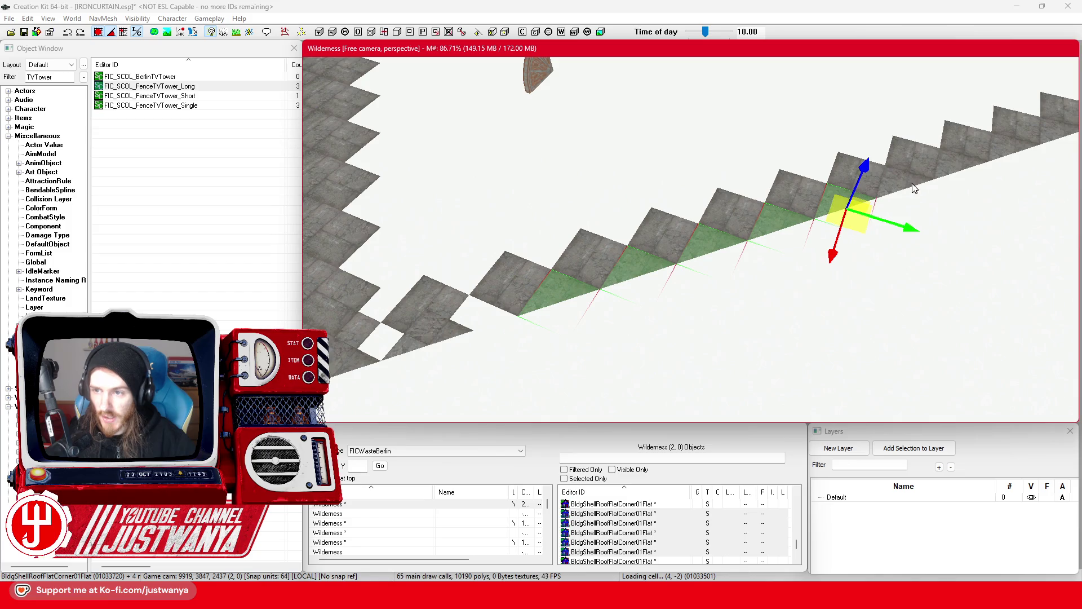
left_click(969, 170, "ctrl")
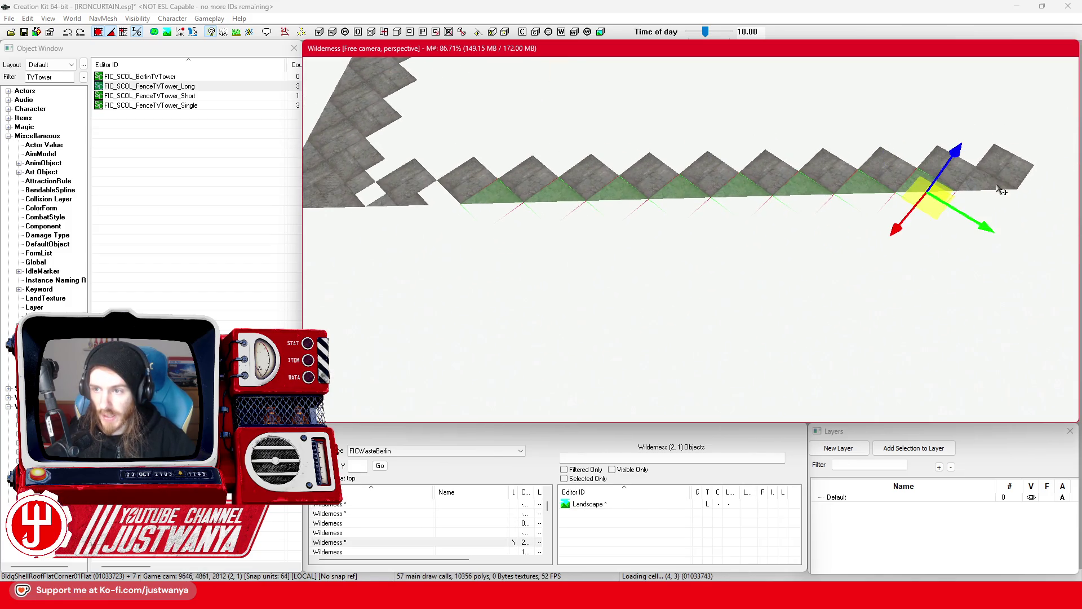
left_click_drag(538, 179, 507, 179)
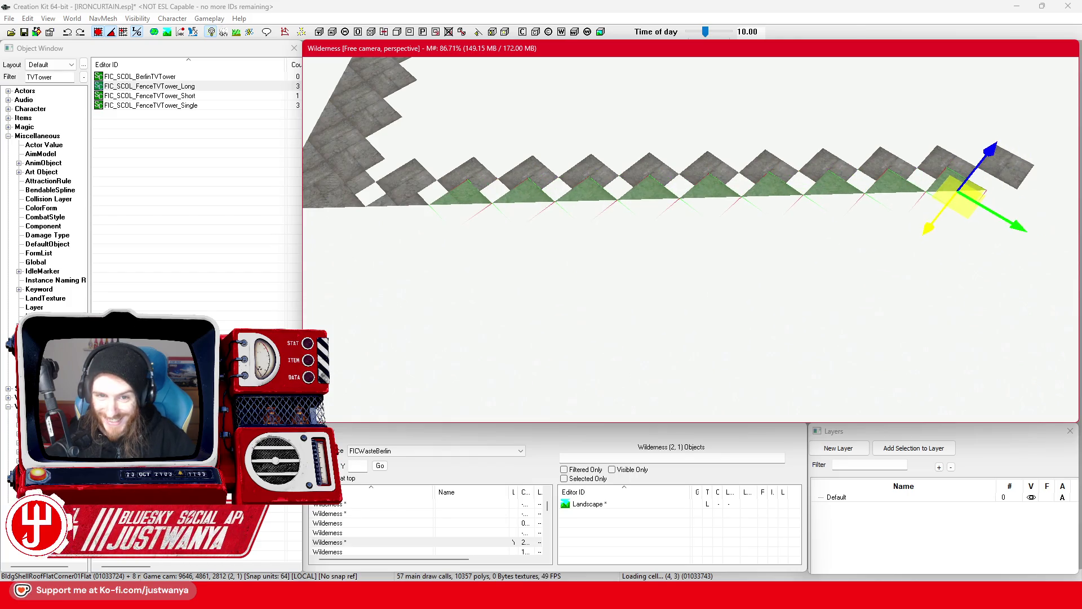
Step: Select the whole row of flat roof tiles, from the first to the last
left_click(393, 188)
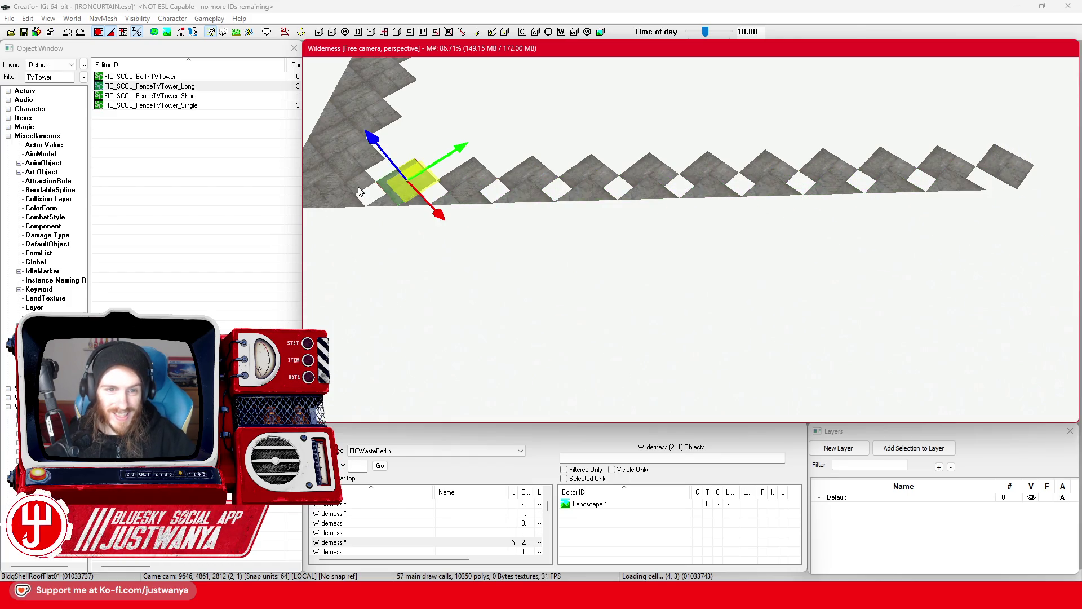
left_click(422, 195)
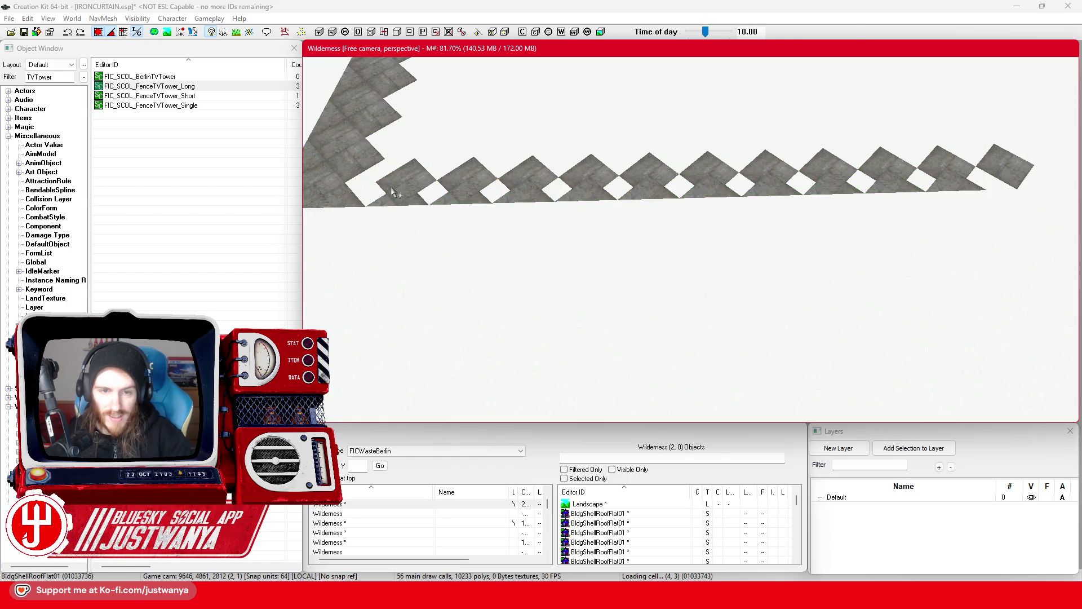
left_click(420, 176)
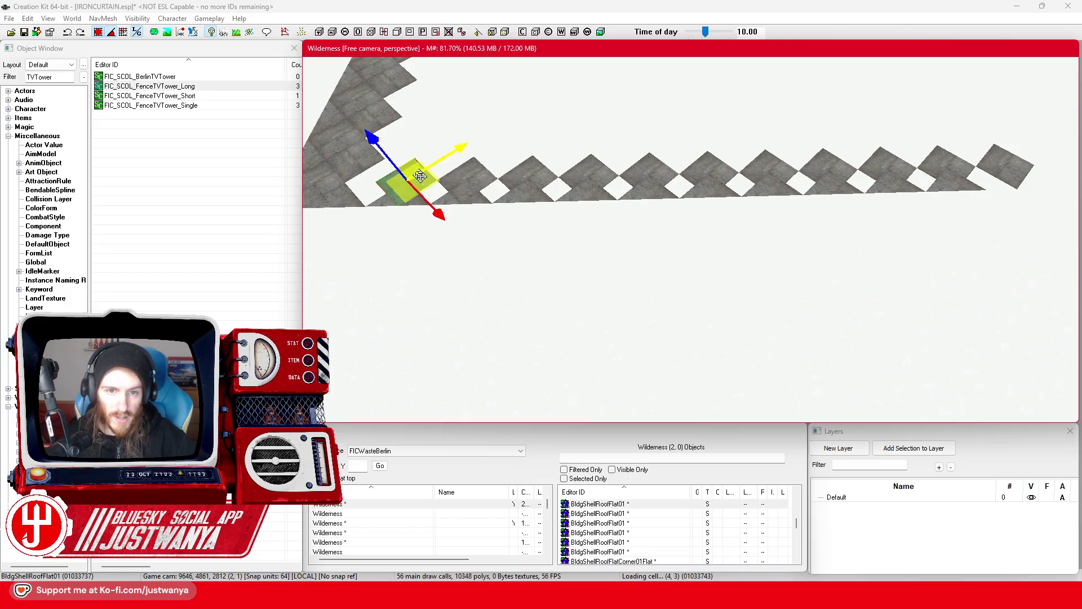
left_click(473, 178, "ctrl")
left_click(530, 178, "ctrl")
left_click(591, 175, "ctrl")
left_click(648, 175, "ctrl")
left_click(719, 173, "ctrl")
left_click(773, 169, "ctrl")
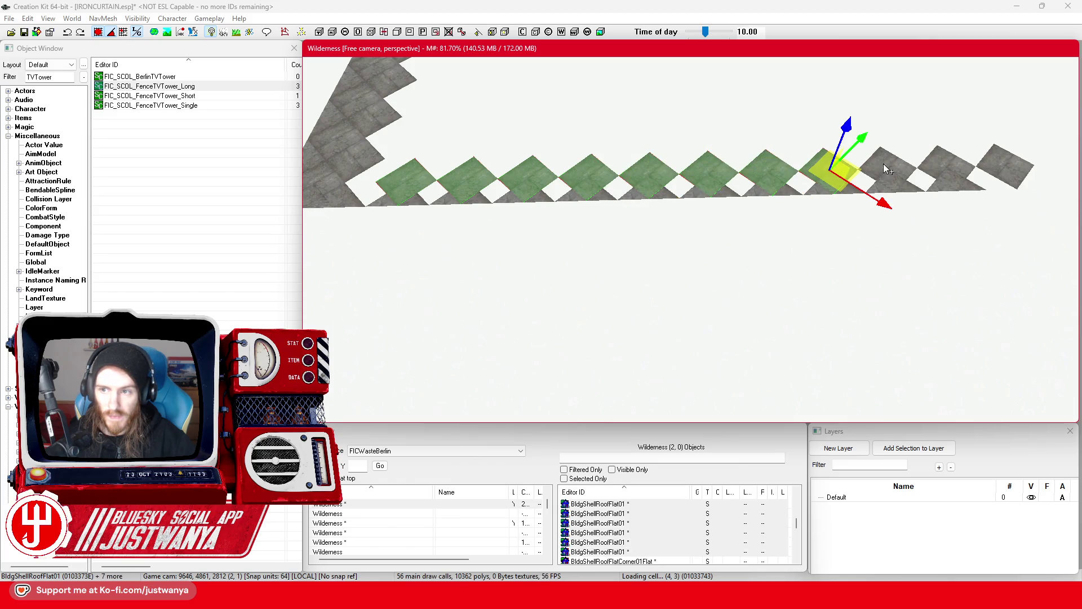
left_click(951, 166, "ctrl")
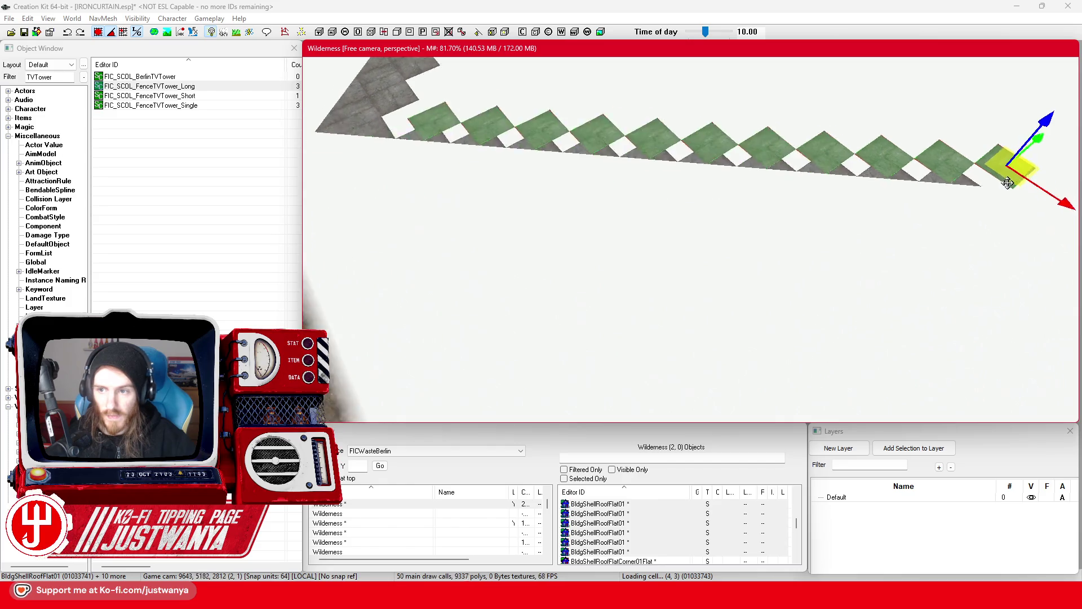
scroll(952, 176, "down", 2)
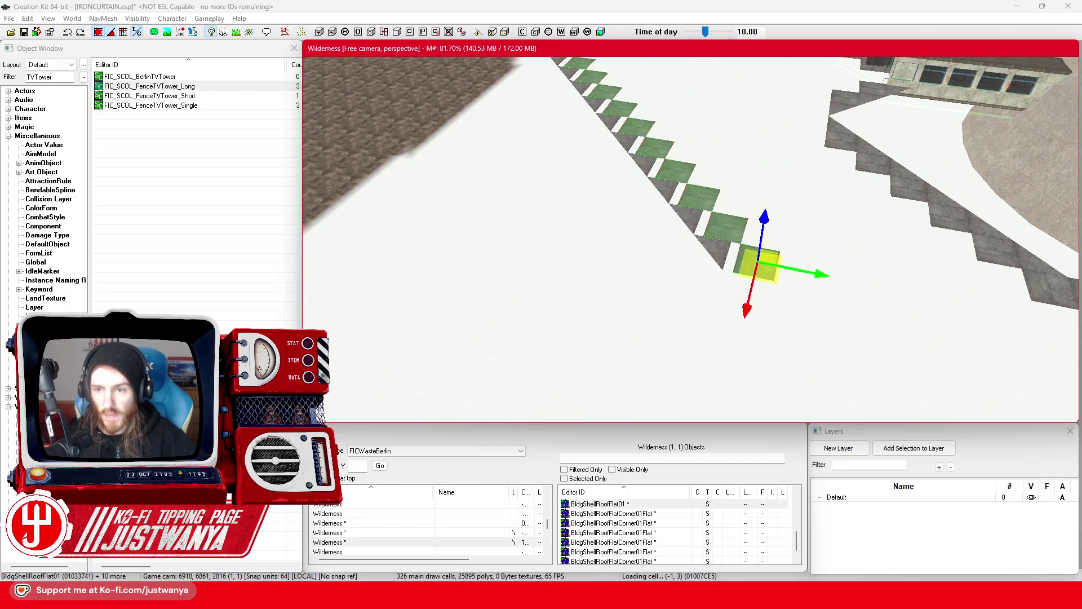
scroll(747, 258, "down", 3)
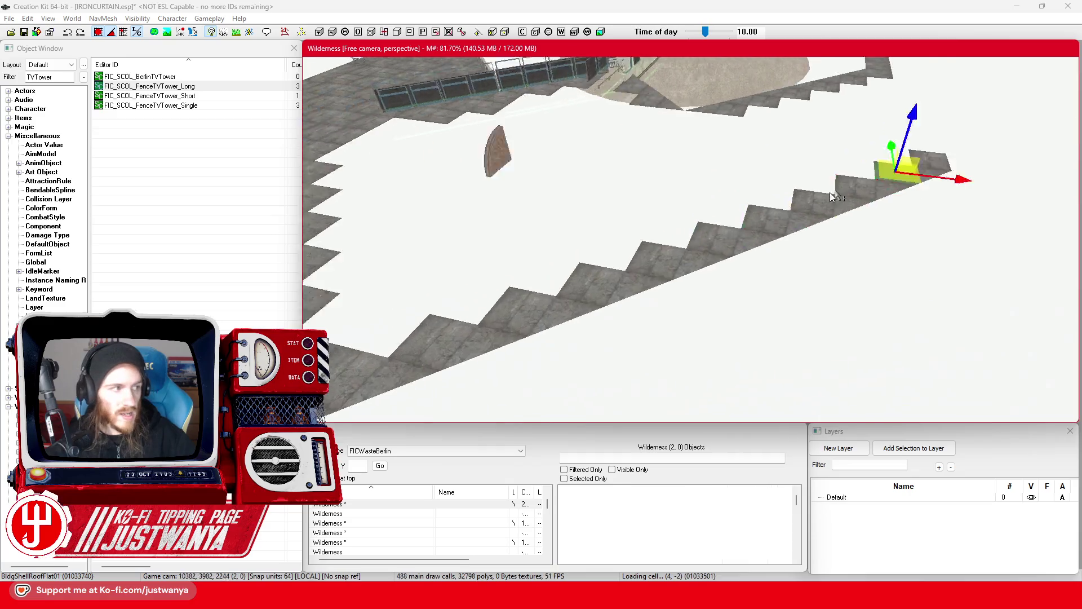
scroll(597, 310, "up", 3)
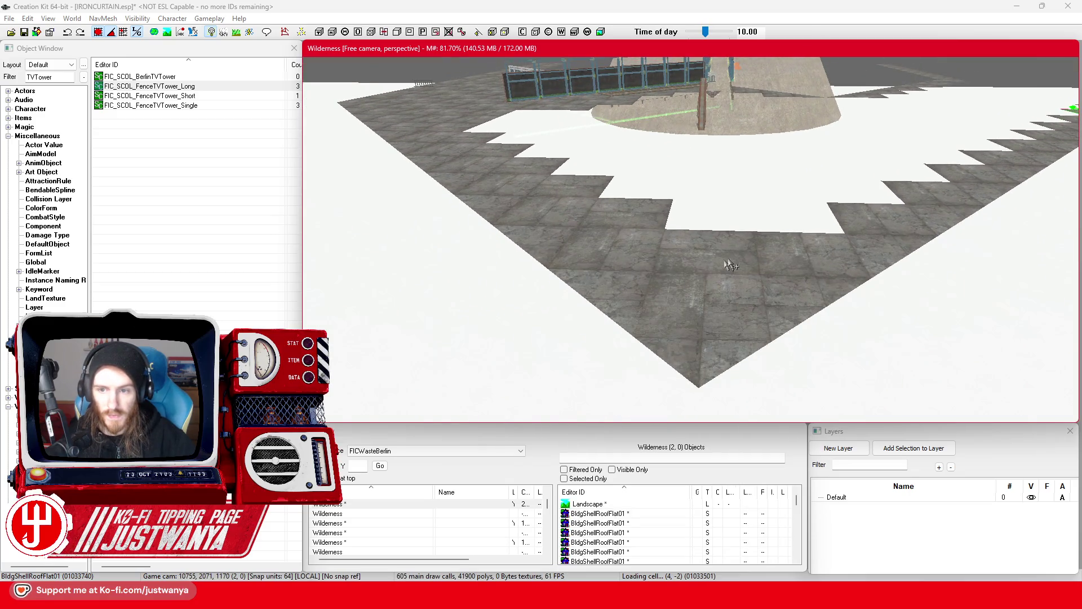
Step: Focus on the selected flat roof tile and drag it down-left into the floor's stepped notch
mouse_move(772, 265)
left_mouse_down()
mouse_move(778, 290)
mouse_move(622, 183)
left_mouse_up()
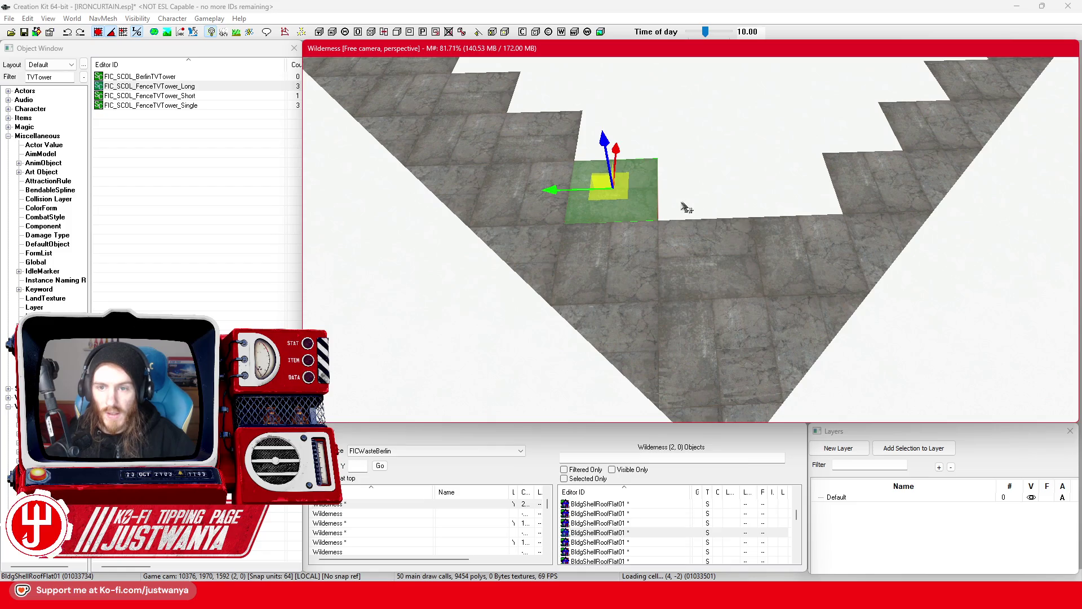
mouse_move(732, 187)
left_mouse_down()
mouse_move(741, 229)
mouse_move(860, 234)
left_mouse_up()
key("f")
mouse_move(687, 208)
left_mouse_down()
mouse_move(466, 298)
mouse_move(510, 313)
left_mouse_up()
scroll(511, 314, "down", 3)
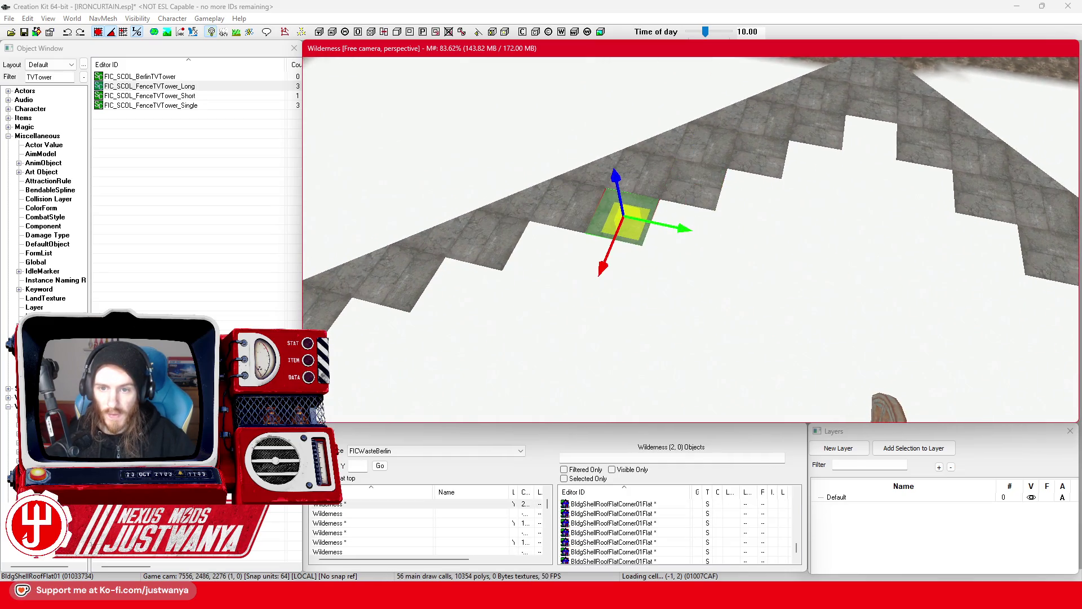
mouse_move(637, 226)
left_mouse_down()
mouse_move(539, 248)
mouse_move(548, 269)
mouse_move(471, 315)
mouse_move(467, 301)
left_mouse_up()
mouse_move(826, 201)
left_mouse_down()
mouse_move(582, 326)
mouse_move(586, 307)
mouse_move(445, 352)
left_mouse_up()
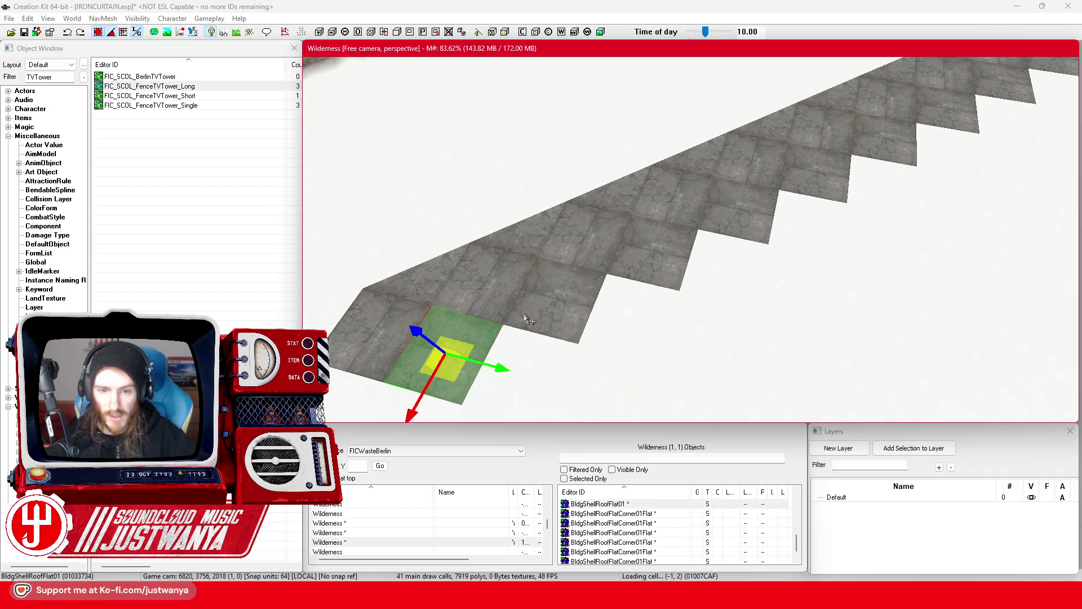
scroll(527, 320, "up", 5)
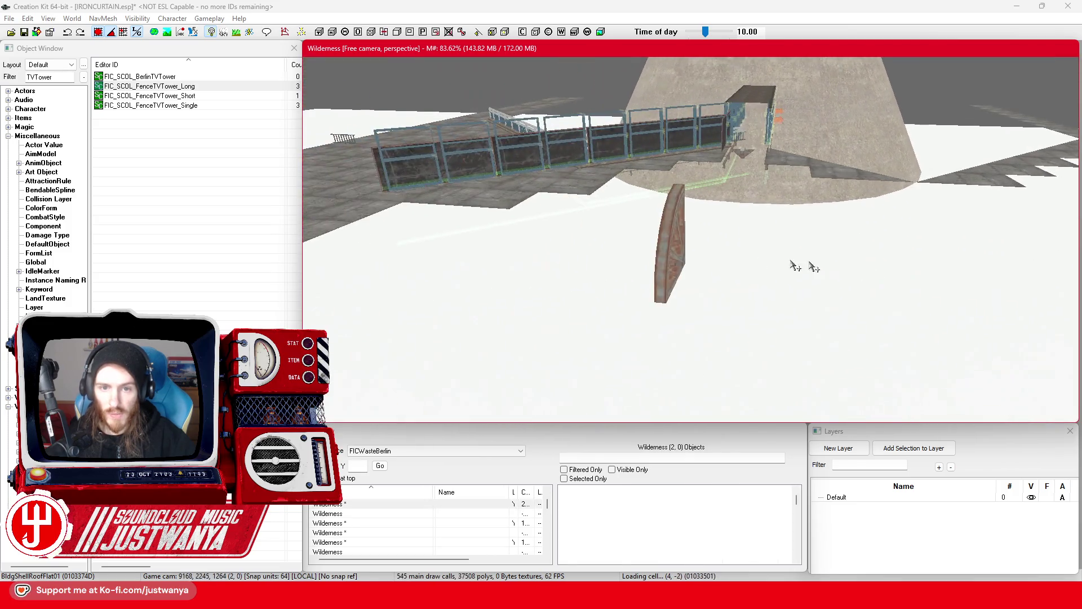
Step: Jump to the entrance wall through a nearby floor reference and save the plugin
left_click(630, 262)
scroll(631, 310, "up", 5)
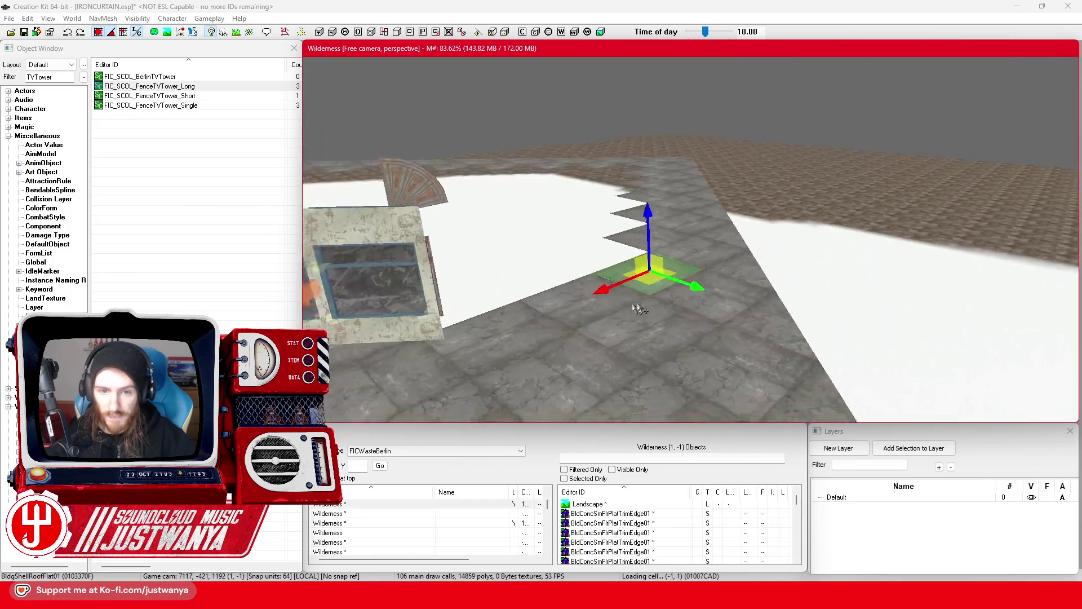
scroll(631, 310, "down", 5)
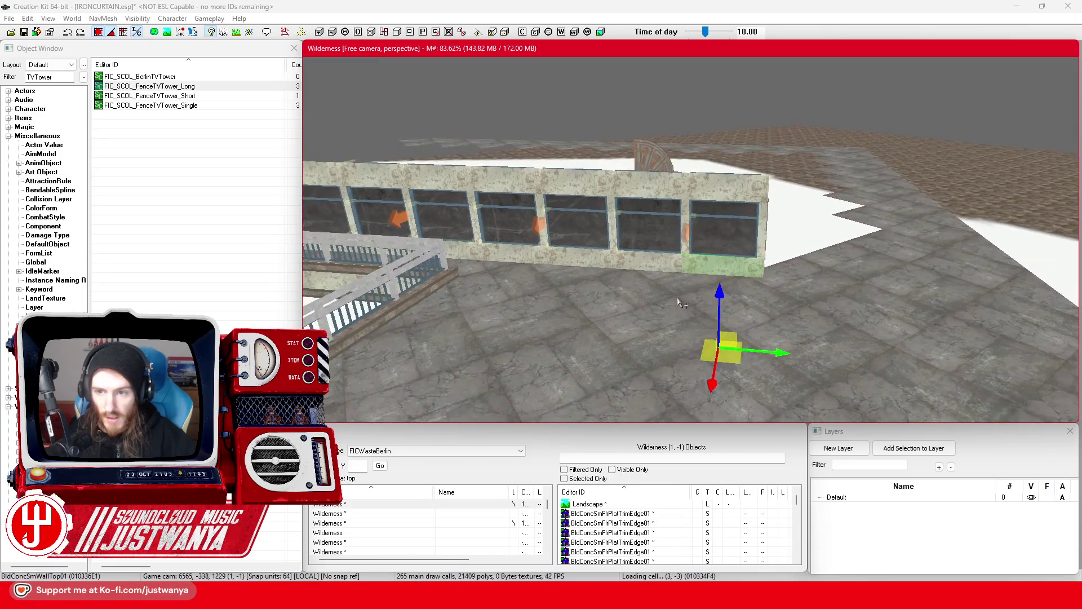
left_click_drag(681, 303, 641, 304)
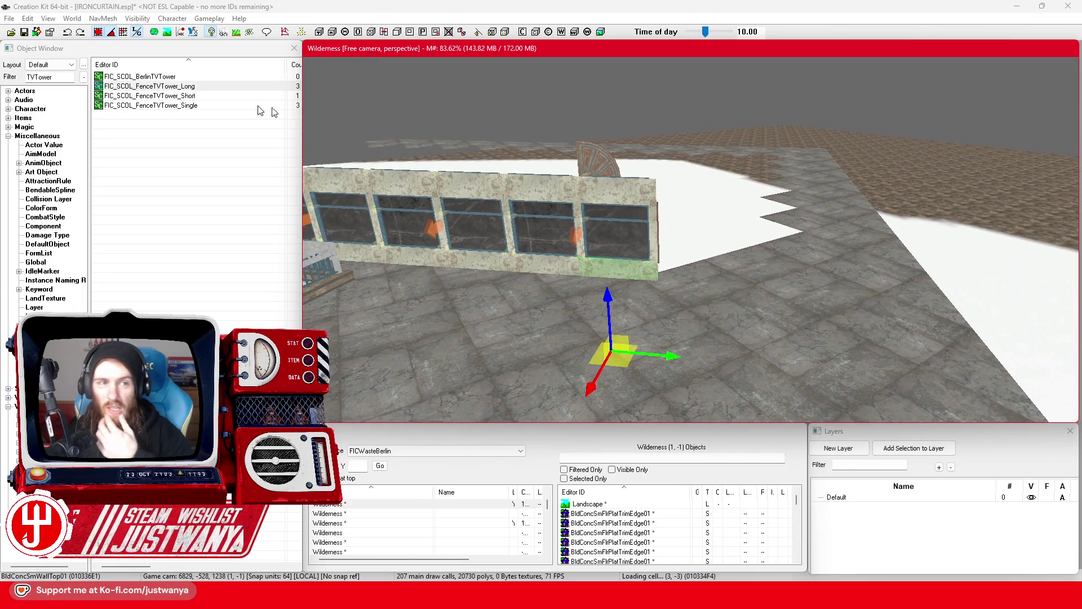
left_click(23, 32)
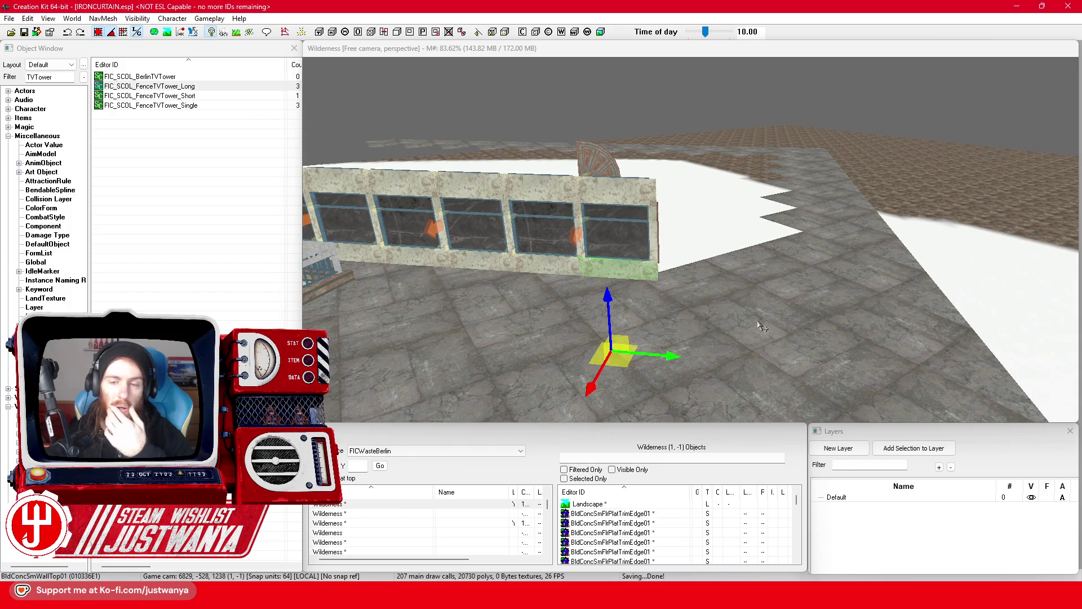
Step: Compare the wall against the real building in Google Maps, then return to Creation Kit
scroll(693, 320, "down", 3)
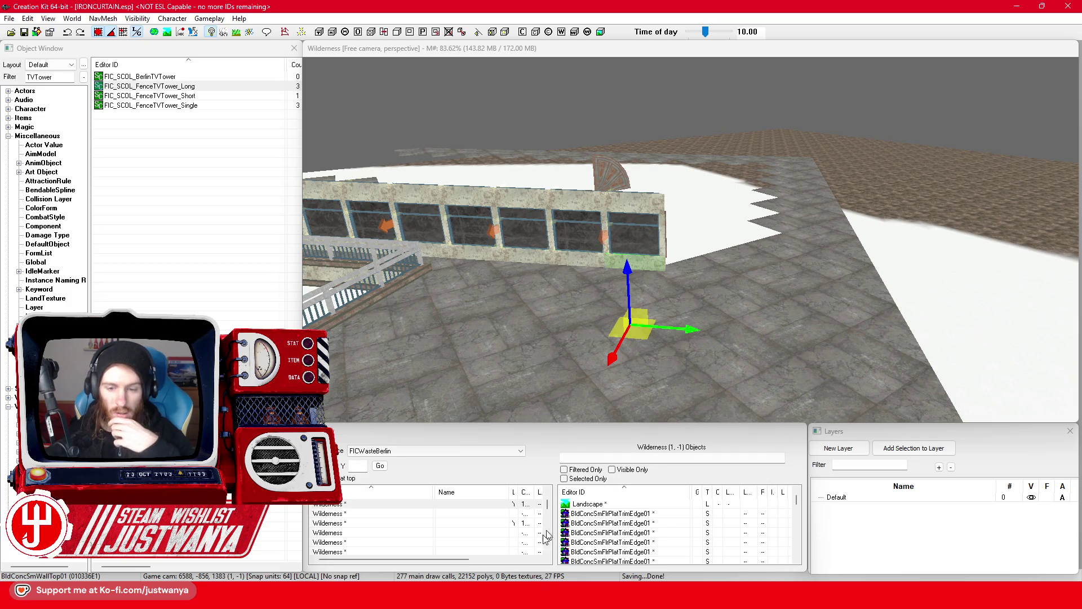
mouse_move(626, 598)
left_click(624, 550)
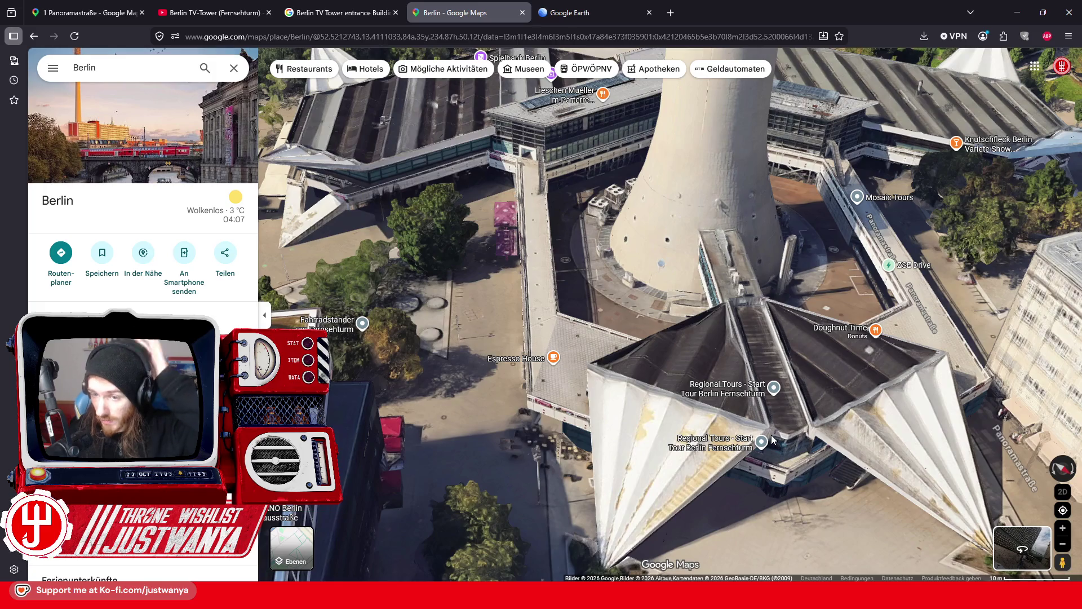
left_click(1019, 14)
scroll(656, 344, "up", 5)
Step: Select the wall section together with its first window frame and its upper and lower frames
scroll(655, 344, "up", 5)
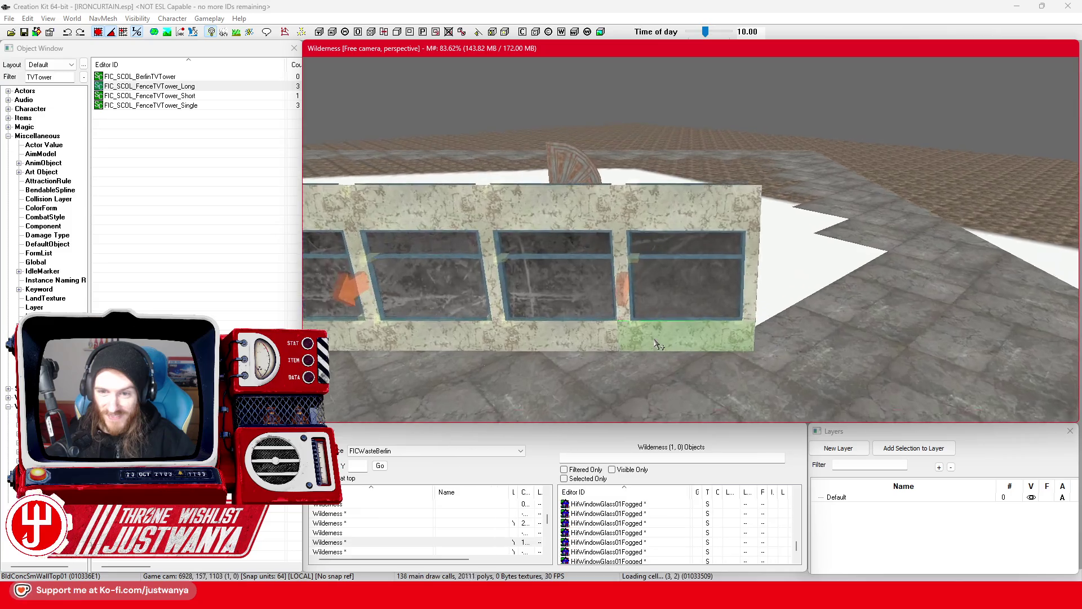
scroll(618, 341, "up", 3)
scroll(618, 341, "down", 5)
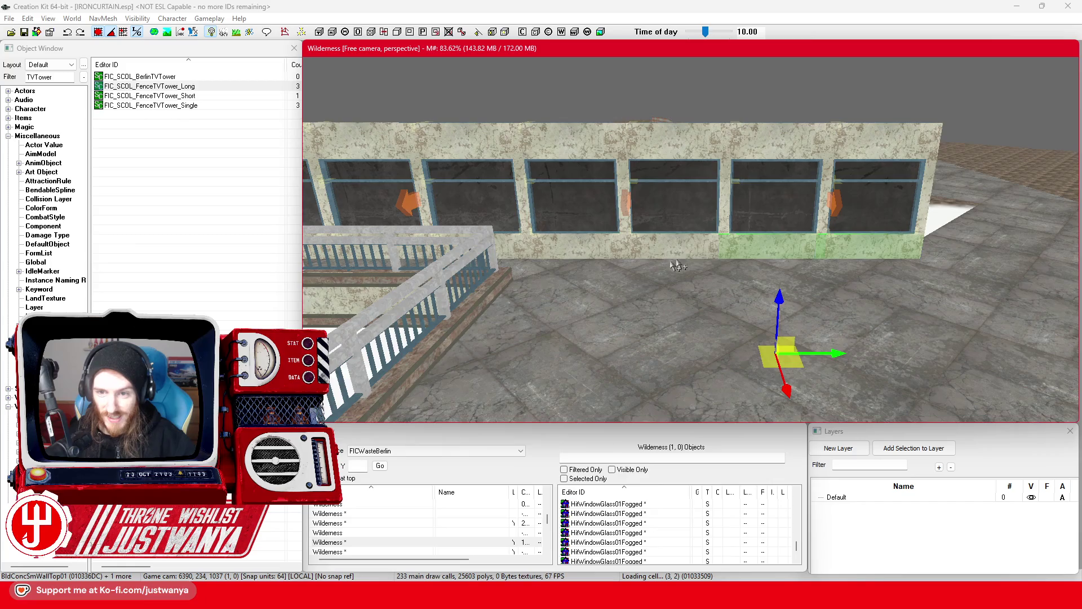
left_click(694, 248, "ctrl")
scroll(644, 257, "up", 6)
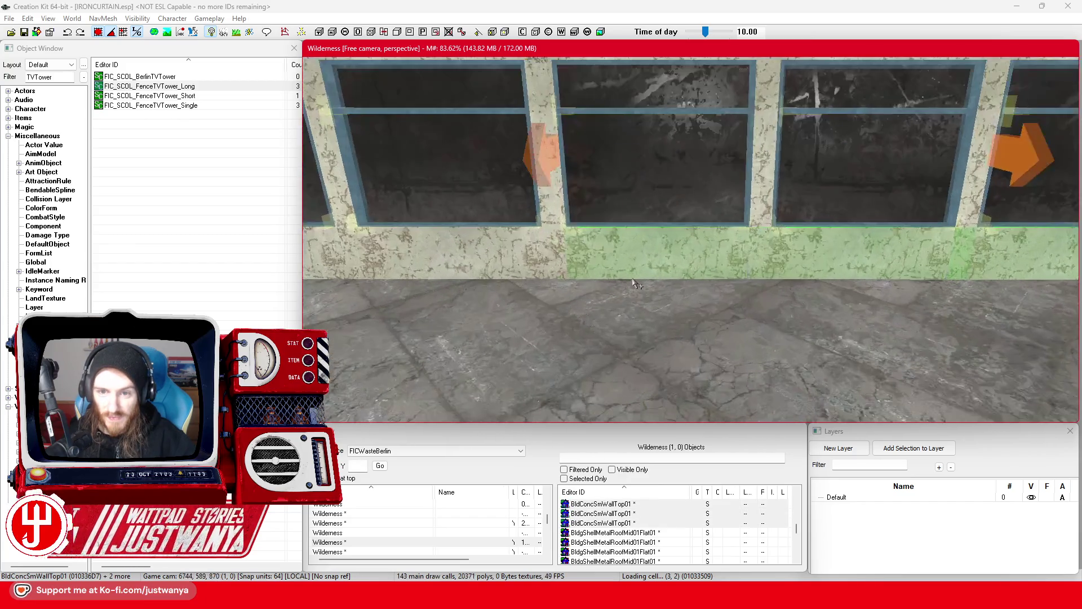
left_click(560, 218, "ctrl")
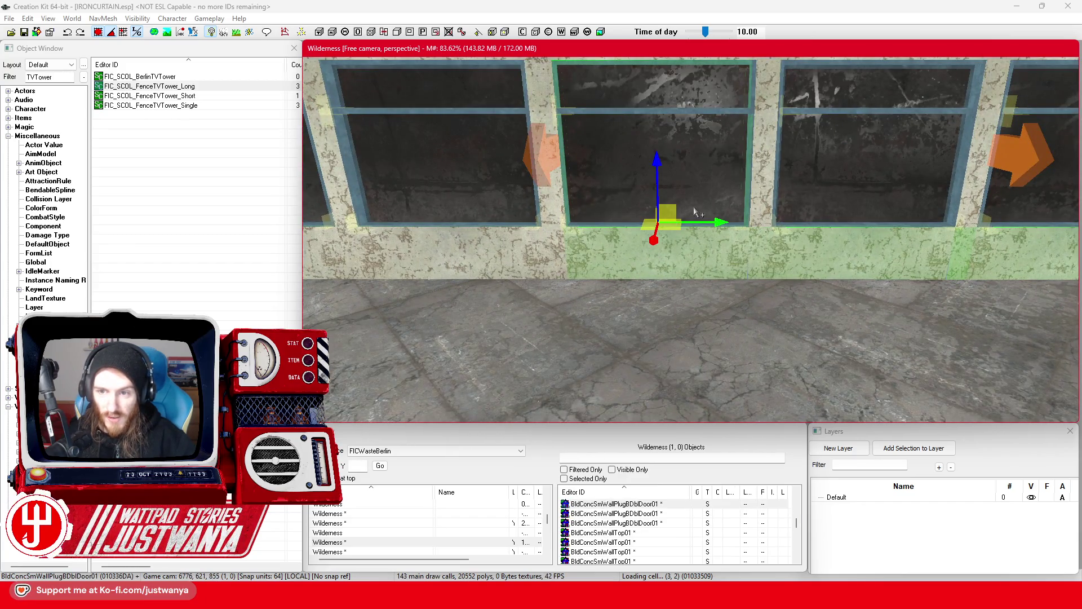
scroll(694, 213, "up", 3)
left_click(694, 216, "ctrl")
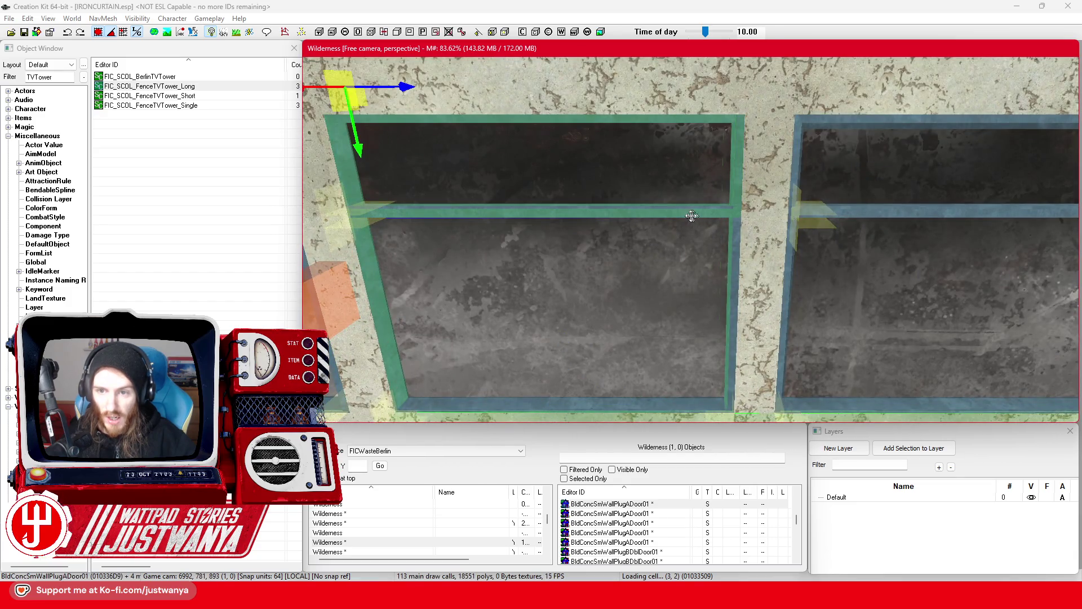
left_click(690, 210, "ctrl")
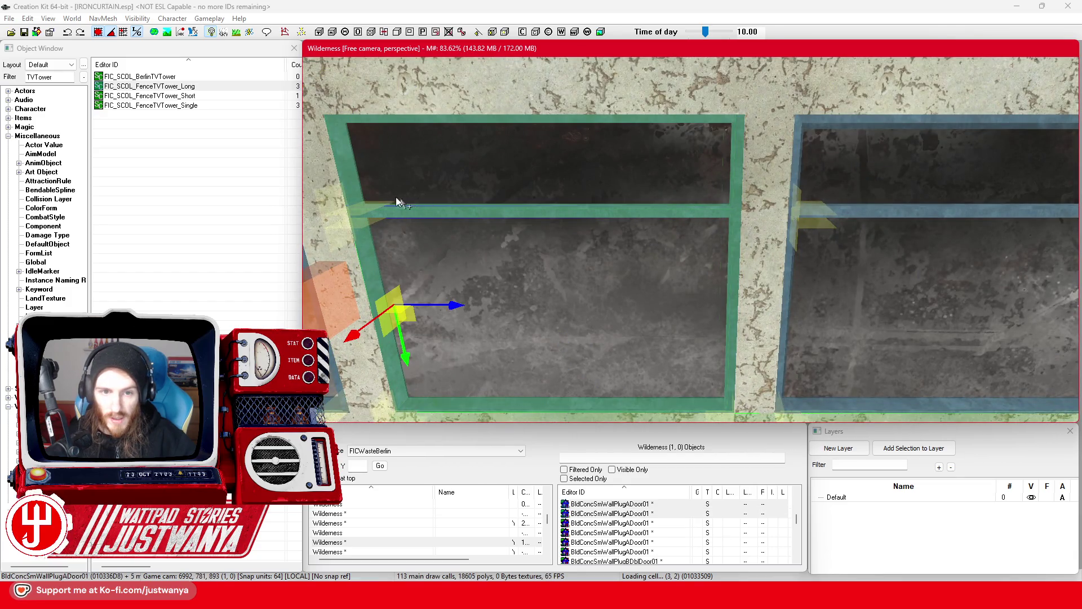
Step: Add the remaining window frames, middle bar, right-hand bars, glass panes and door frame to the selection
left_click_drag(675, 180, 655, 196)
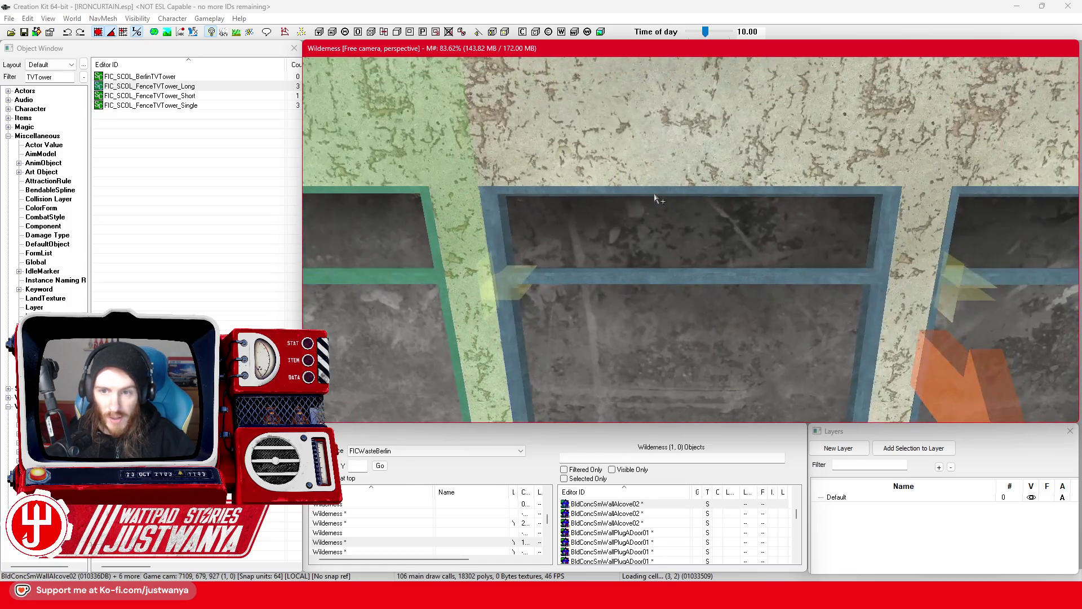
left_click(544, 194, "ctrl")
left_click(621, 276, "ctrl")
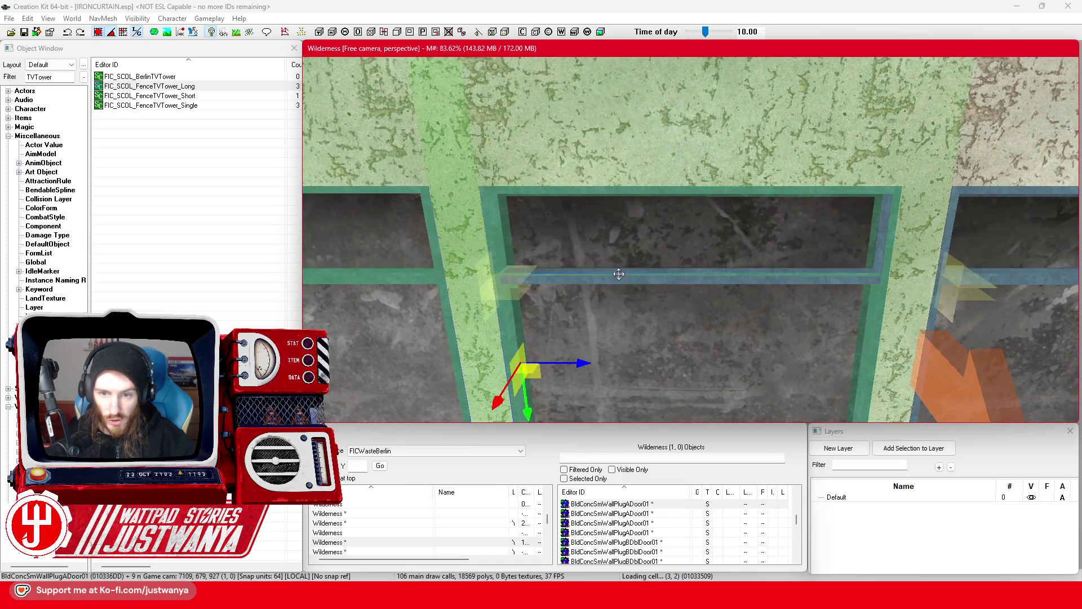
left_click(621, 274, "ctrl")
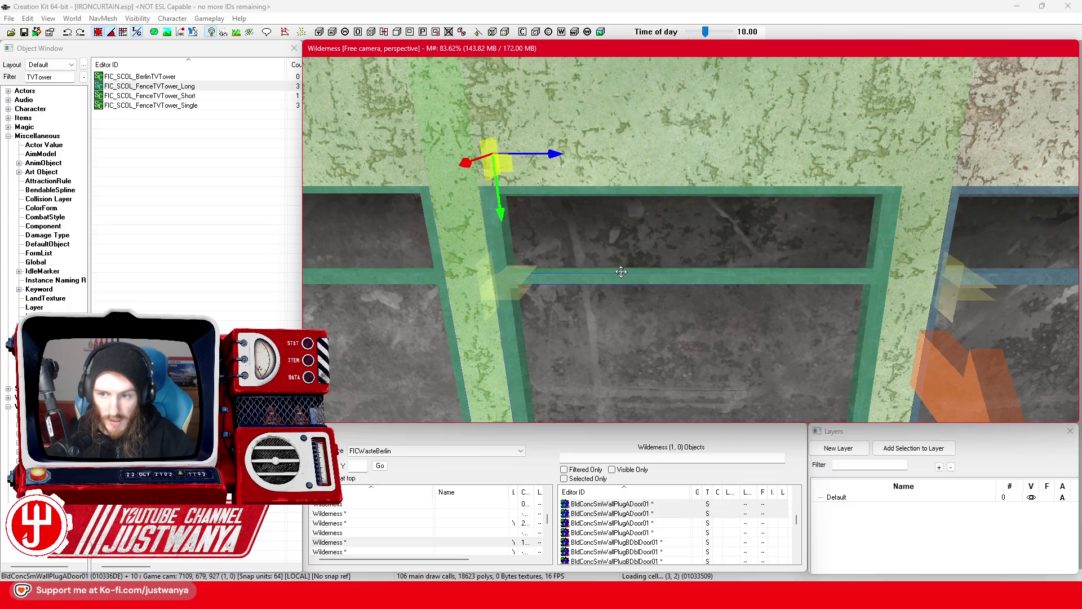
left_click_drag(715, 321, 690, 319)
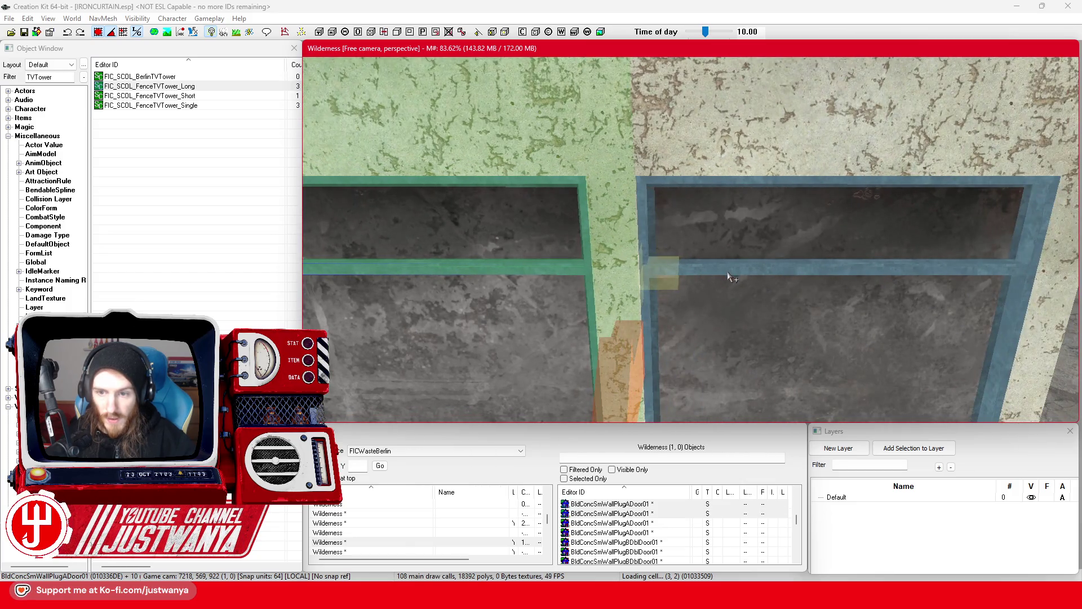
left_click(728, 272, "ctrl")
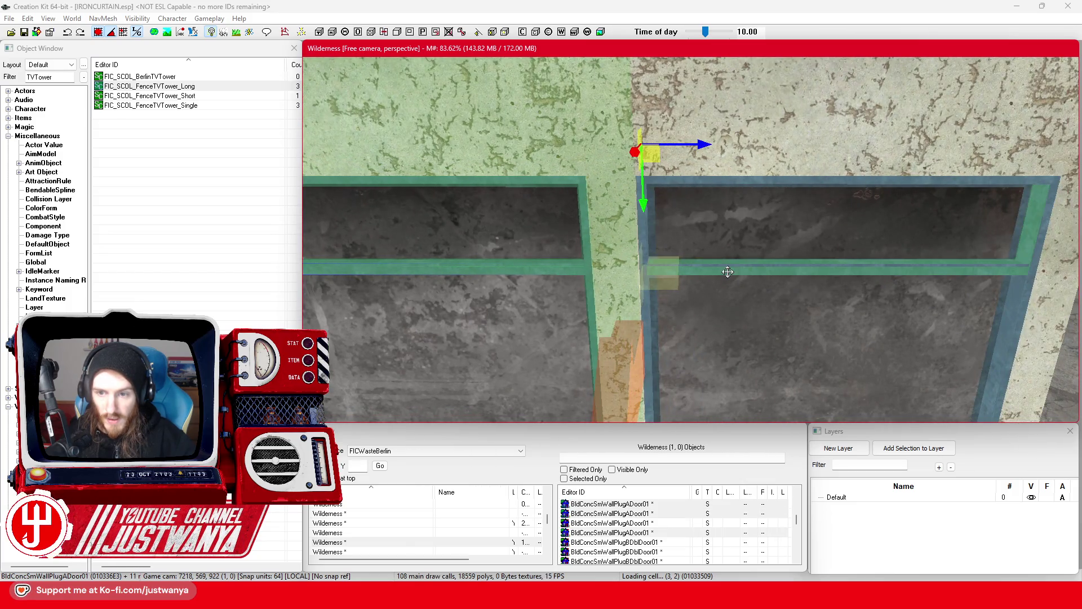
left_click(1013, 336, "ctrl")
left_click(995, 320, "ctrl")
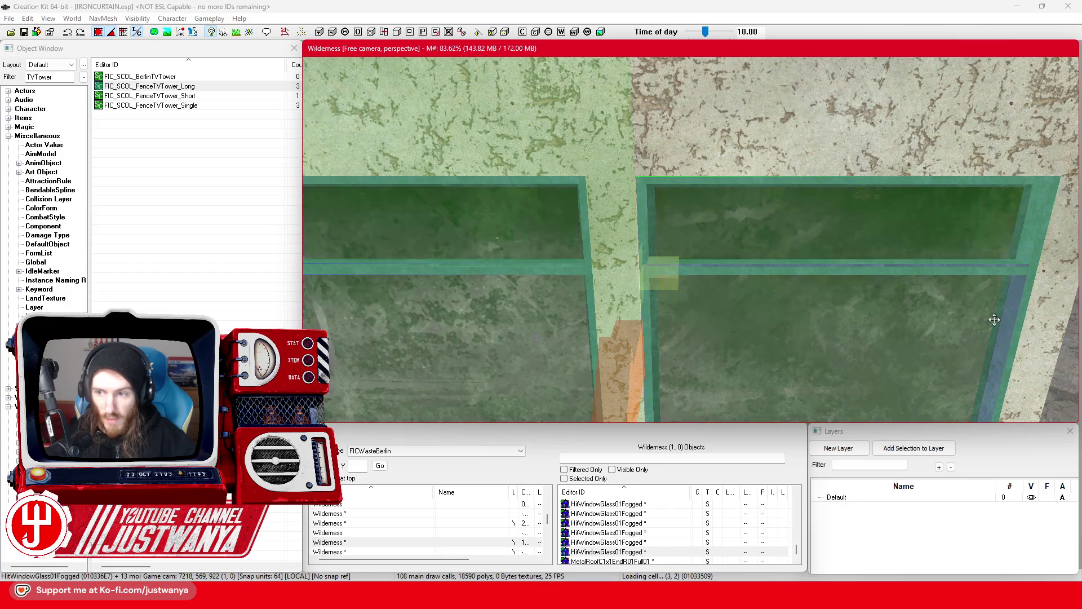
left_click(976, 324, "ctrl")
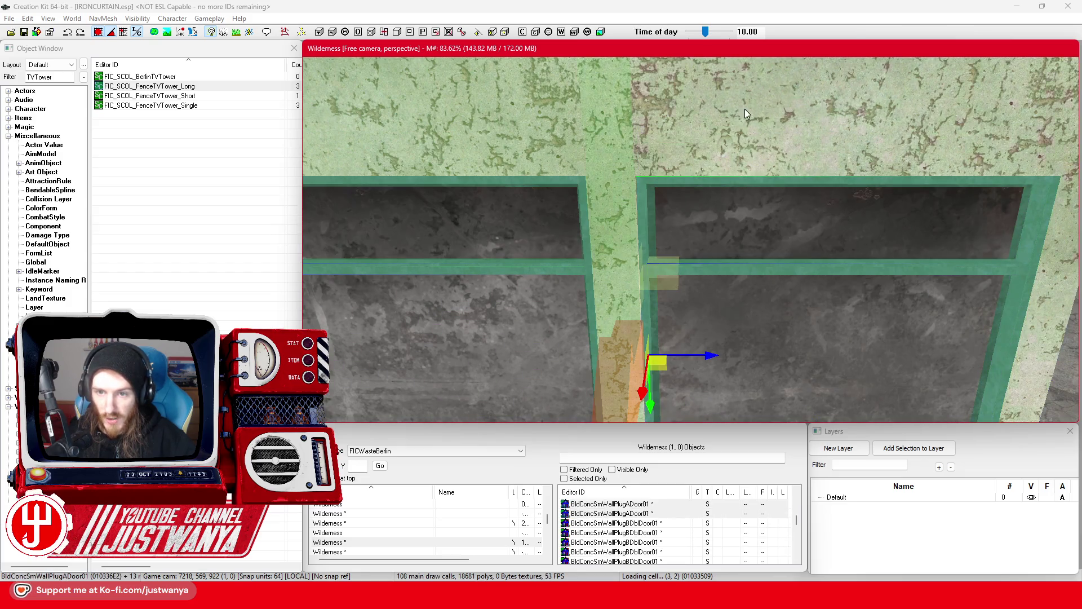
scroll(745, 113, "down", 5)
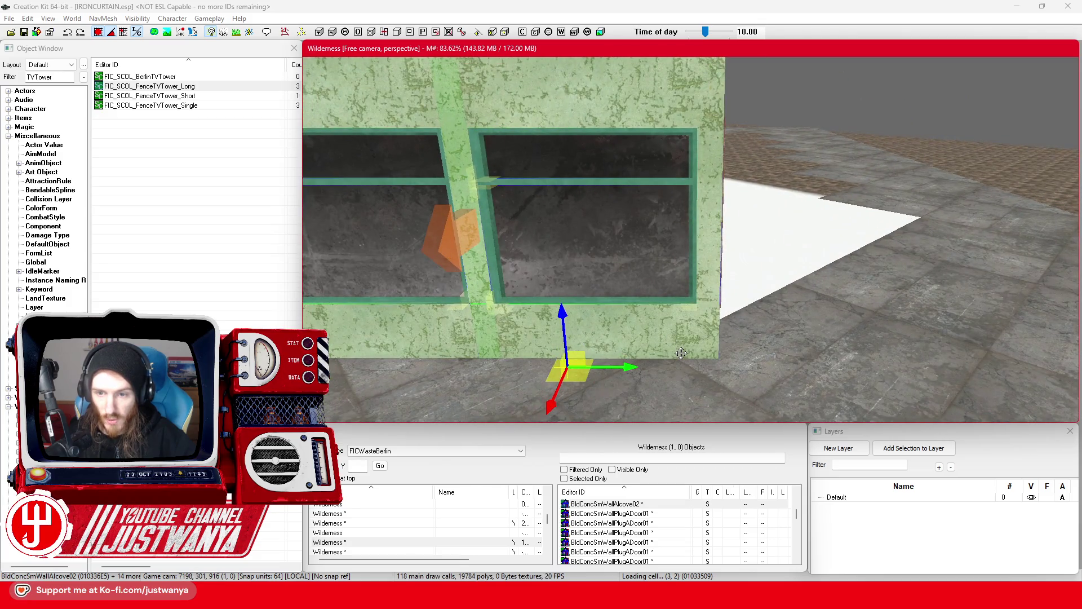
scroll(679, 354, "down", 5)
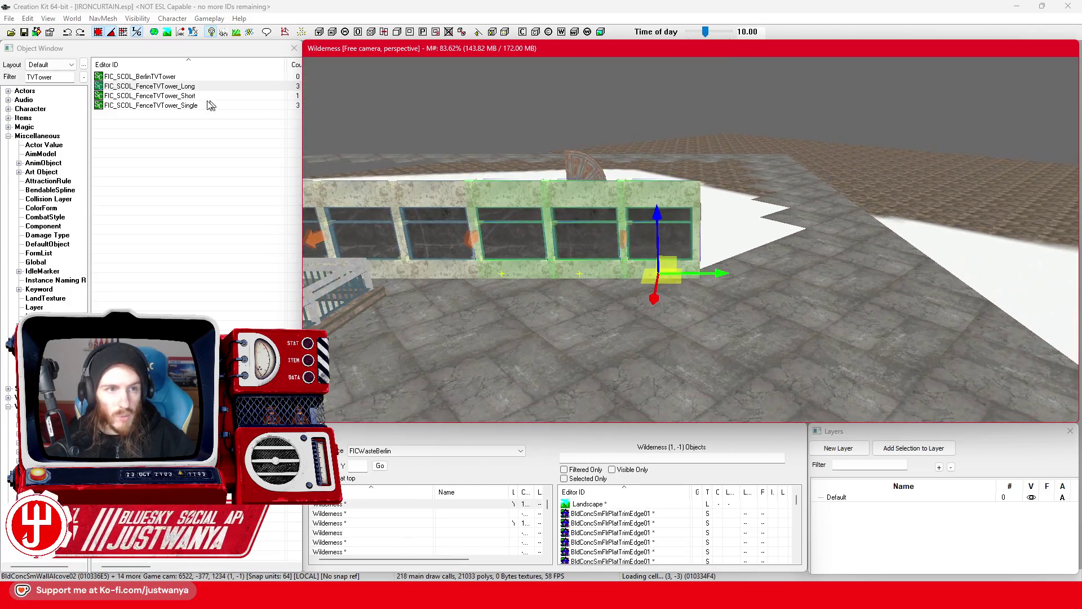
Step: Duplicate the selected wall section and slide the copy right along X to lengthen the wall
key("ctrl+d")
left_click_drag(702, 274, 905, 273)
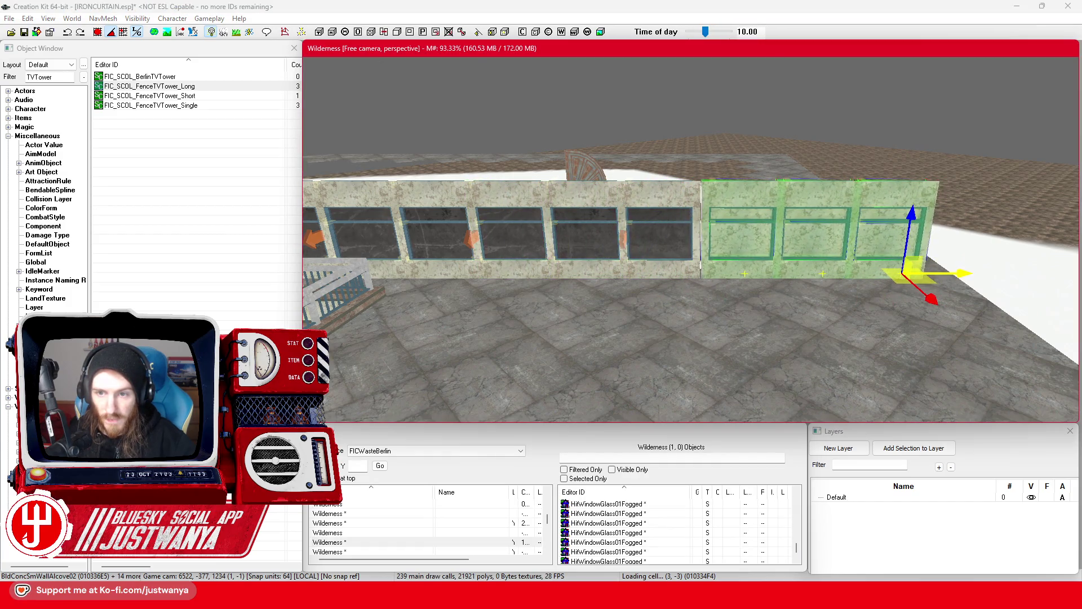
key("shift")
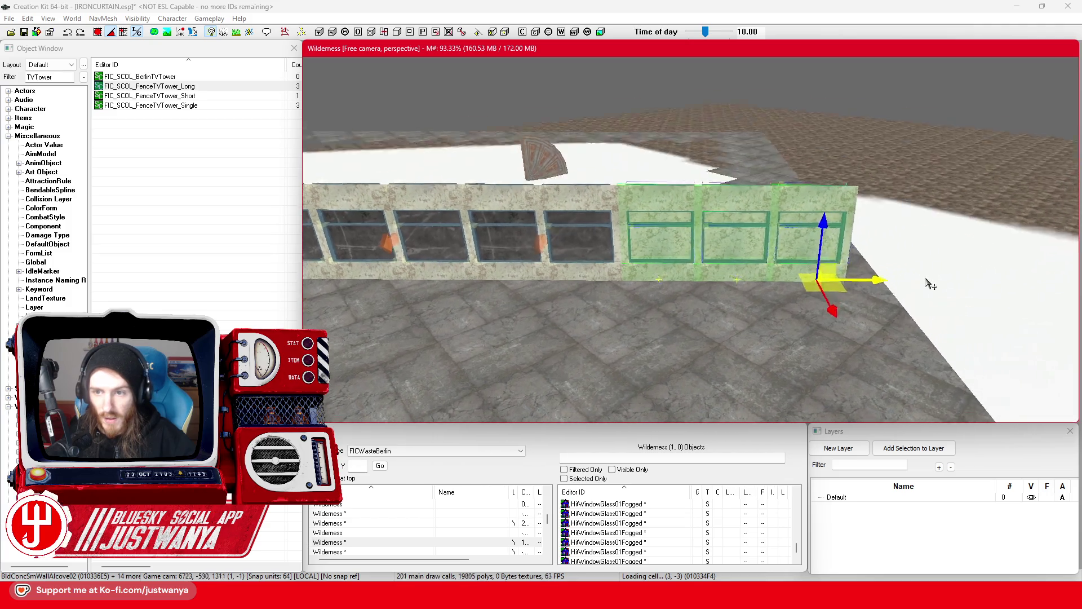
scroll(924, 307, "up", 5)
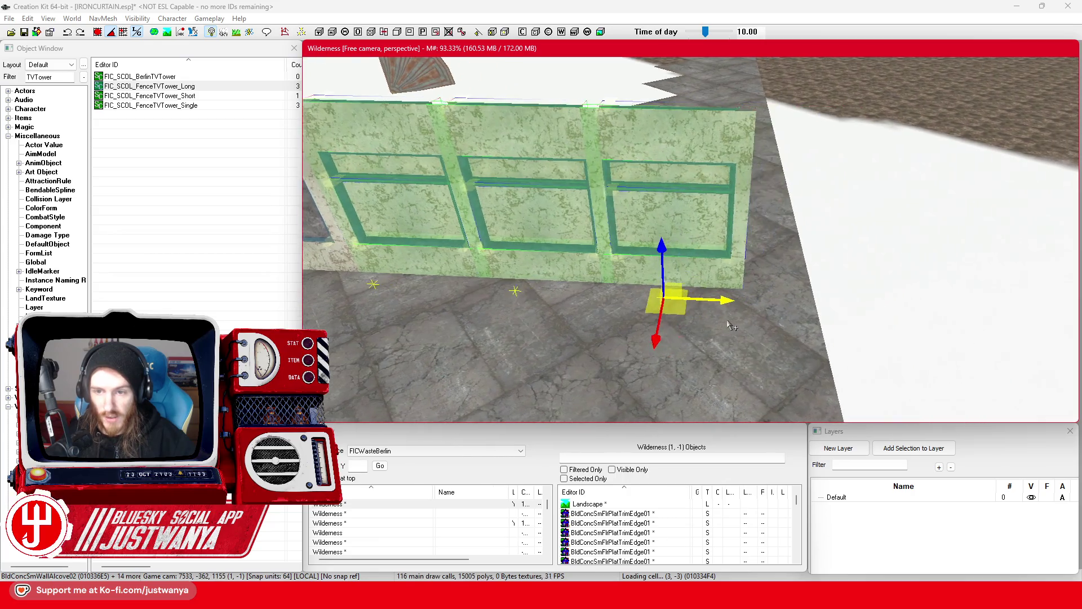
Step: Delete the leftover bottom wall strip, door frame and extra alcove wall panels
left_click(665, 270)
scroll(630, 255, "up", 3)
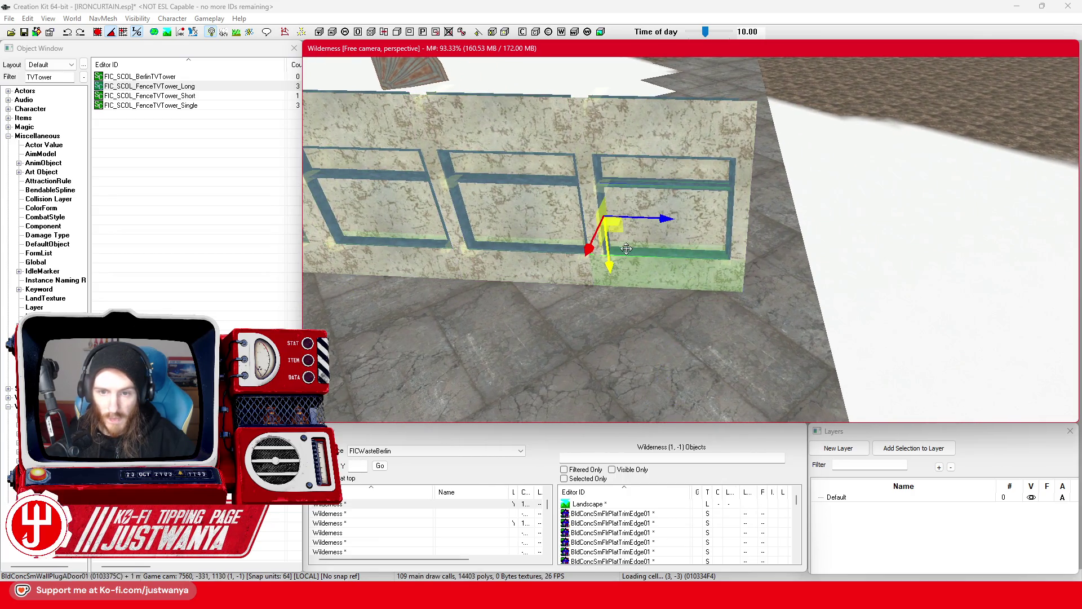
scroll(626, 249, "up", 1)
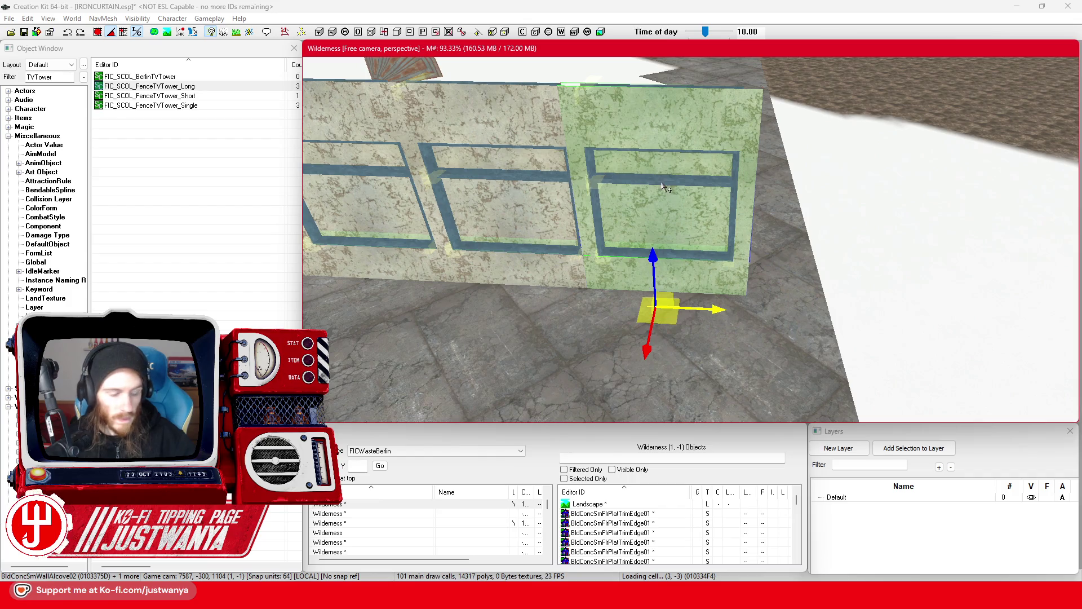
key("Delete")
left_click(667, 177)
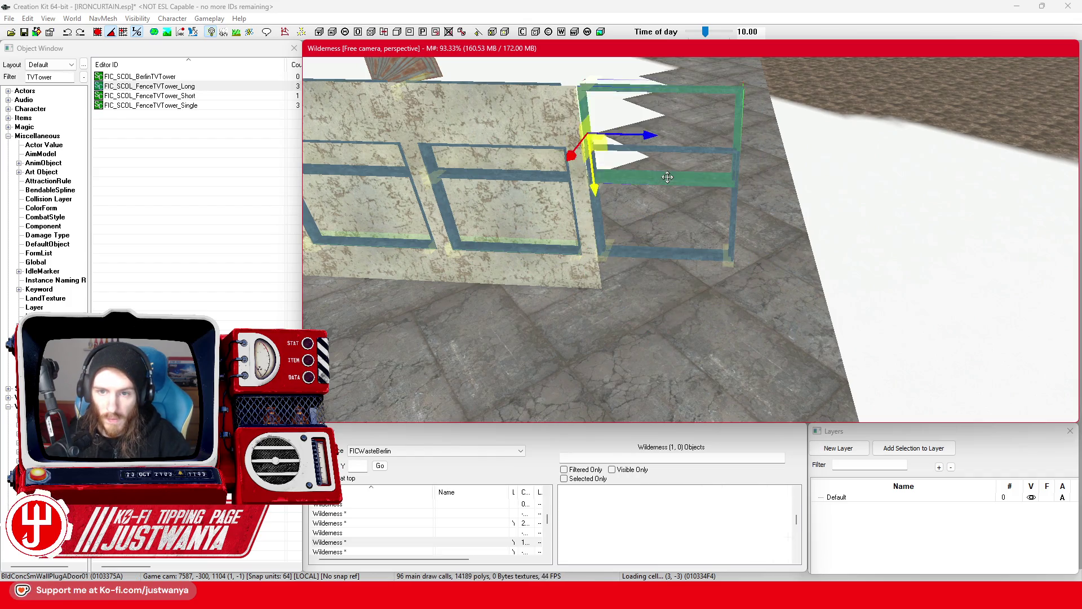
key("Delete")
left_click(567, 231)
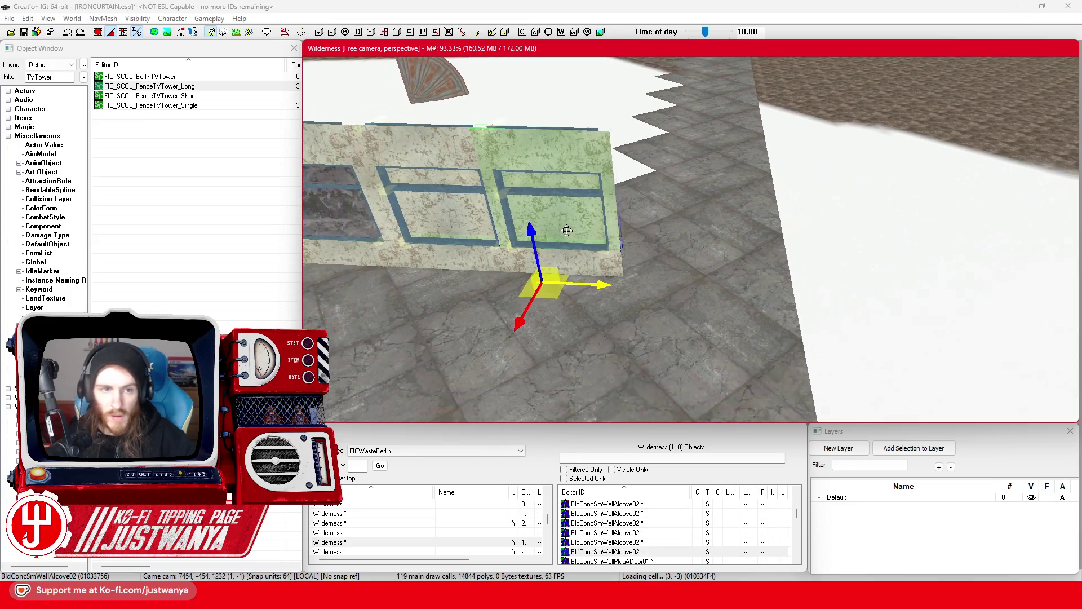
key("Delete")
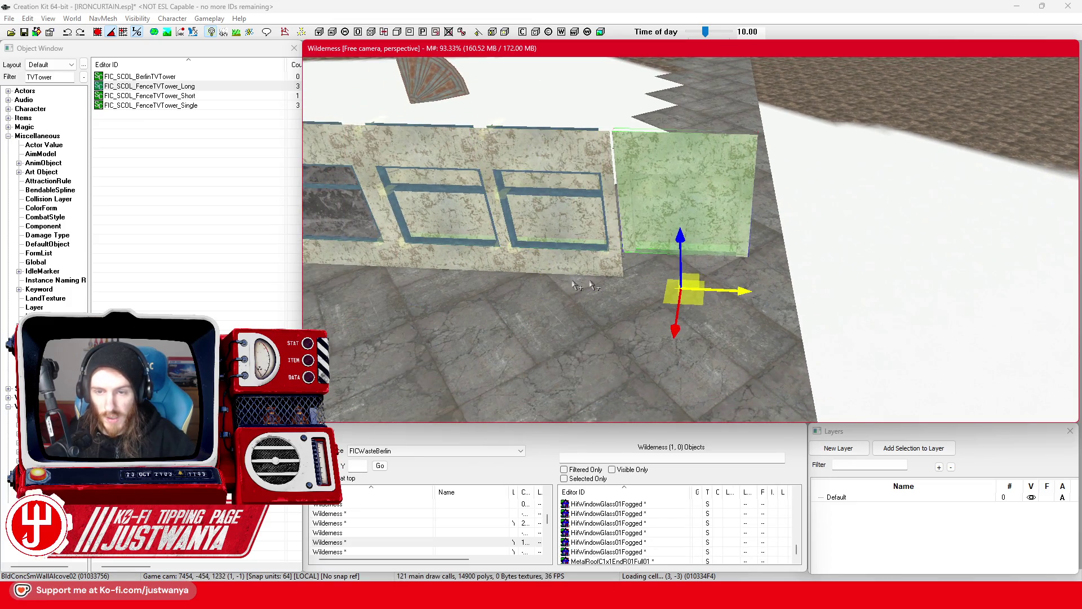
key("Delete")
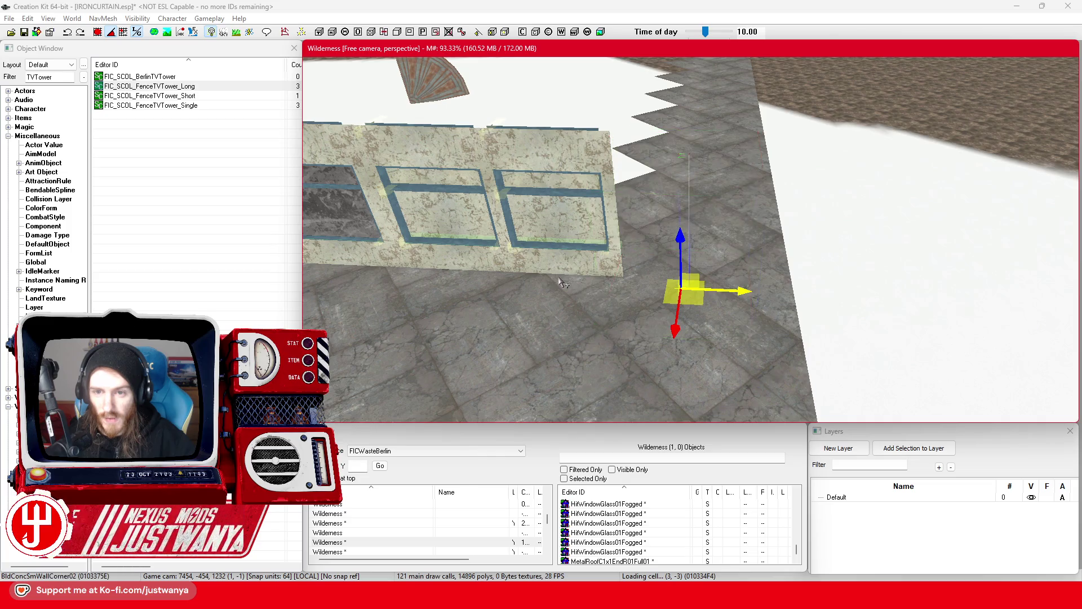
Step: Rotate the corner piece and move it flush against the end of the wall
left_click_drag(567, 283, 502, 272)
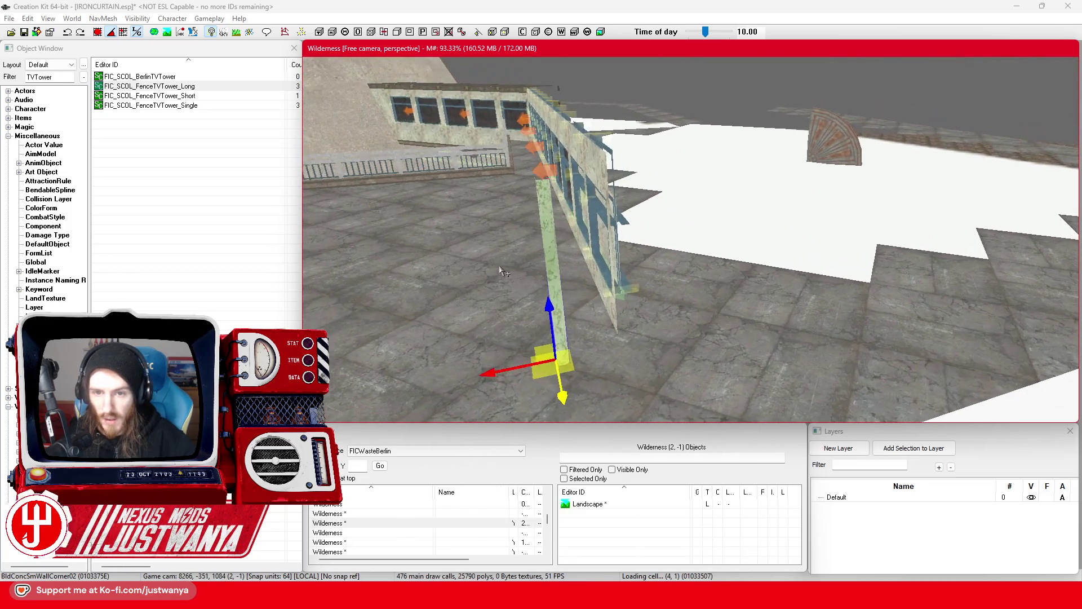
left_click_drag(553, 360, 590, 341)
scroll(584, 356, "up", 5)
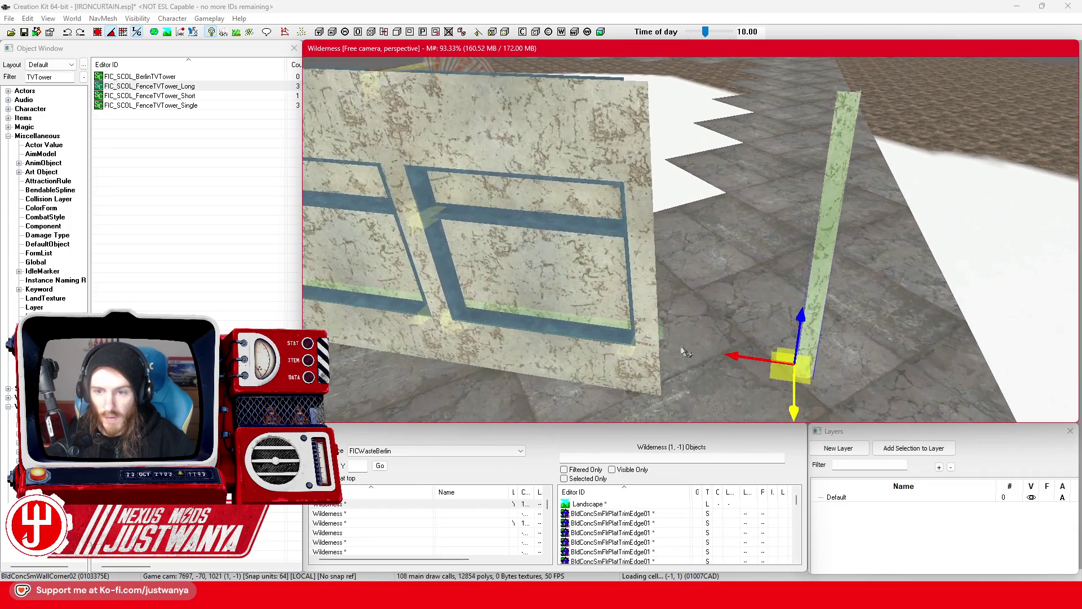
mouse_move(686, 352)
left_mouse_down()
mouse_move(615, 361)
mouse_move(634, 334)
left_mouse_up()
scroll(616, 360, "up", 2)
key("shift")
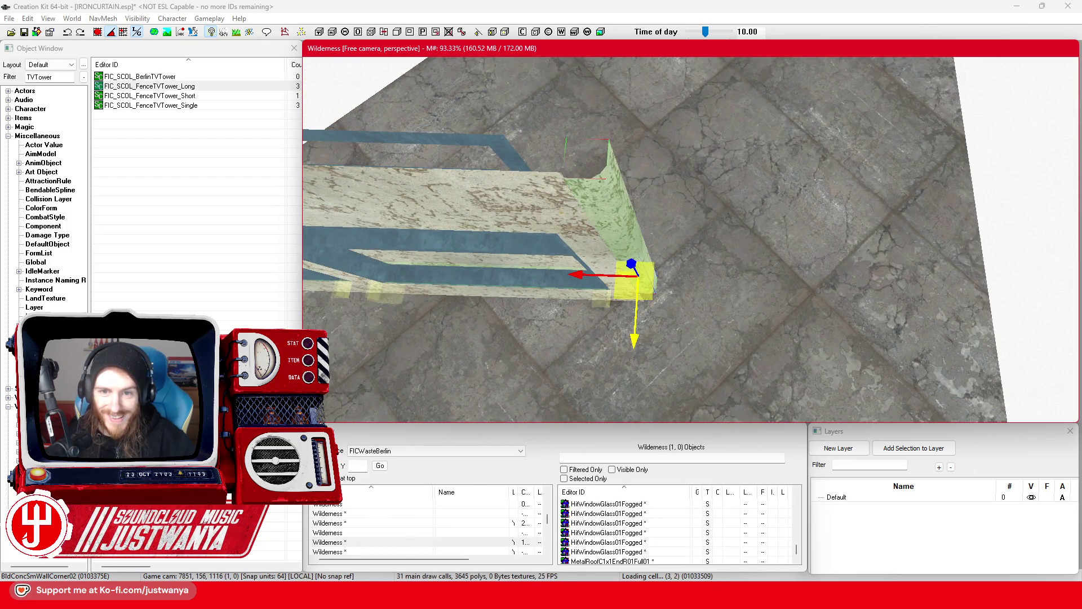
scroll(635, 335, "up", 2)
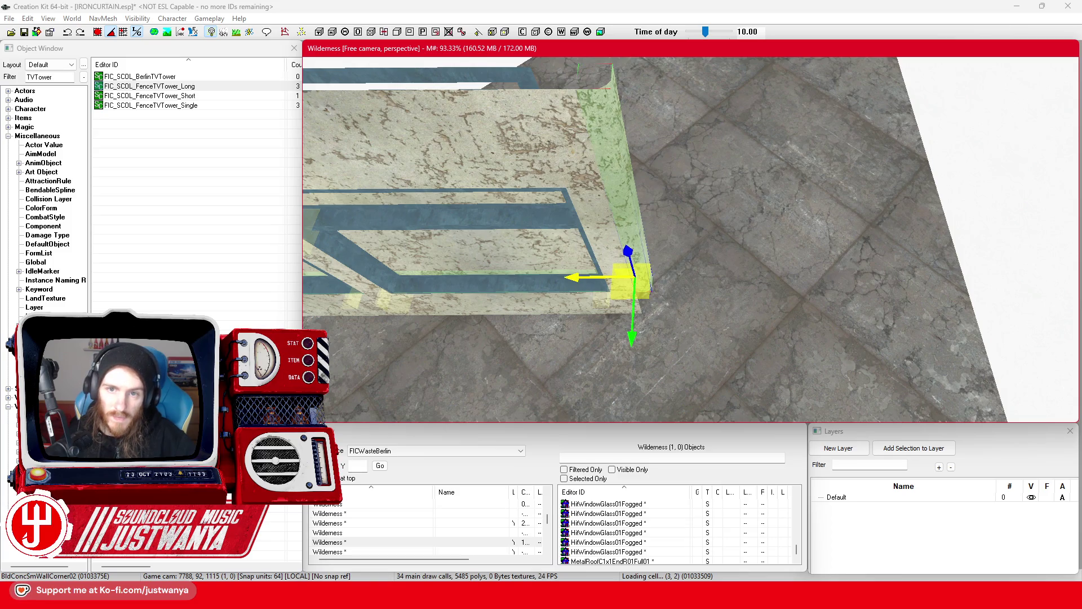
key("shift")
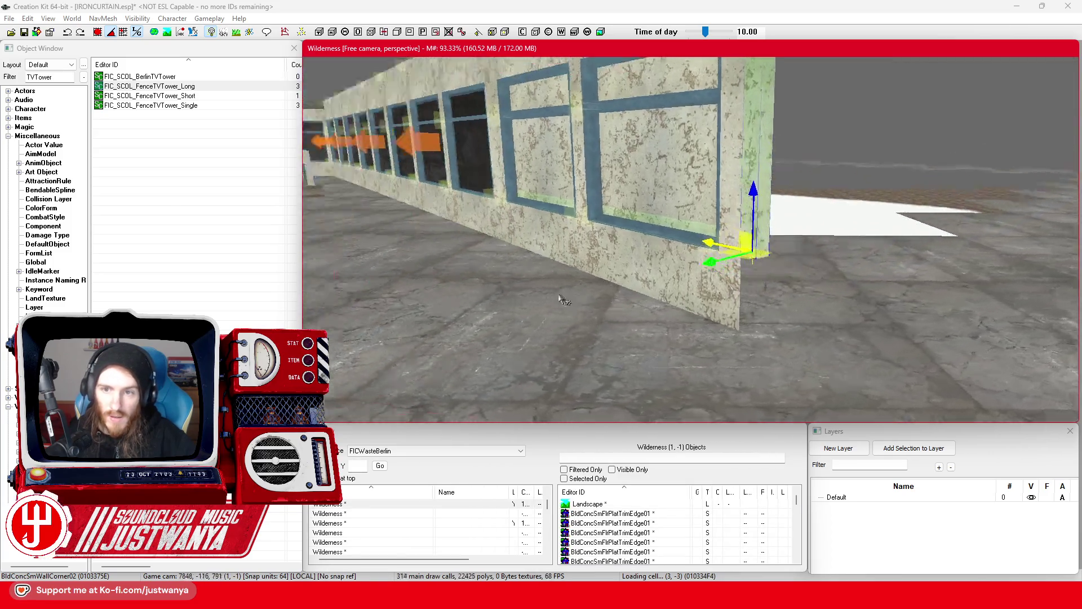
key("shift")
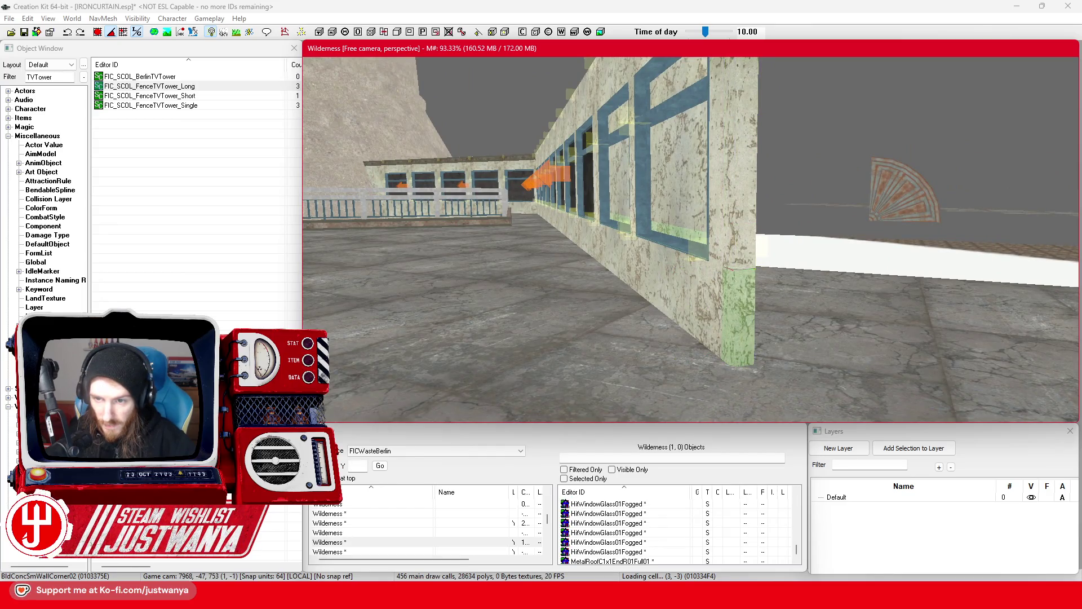
key("shift")
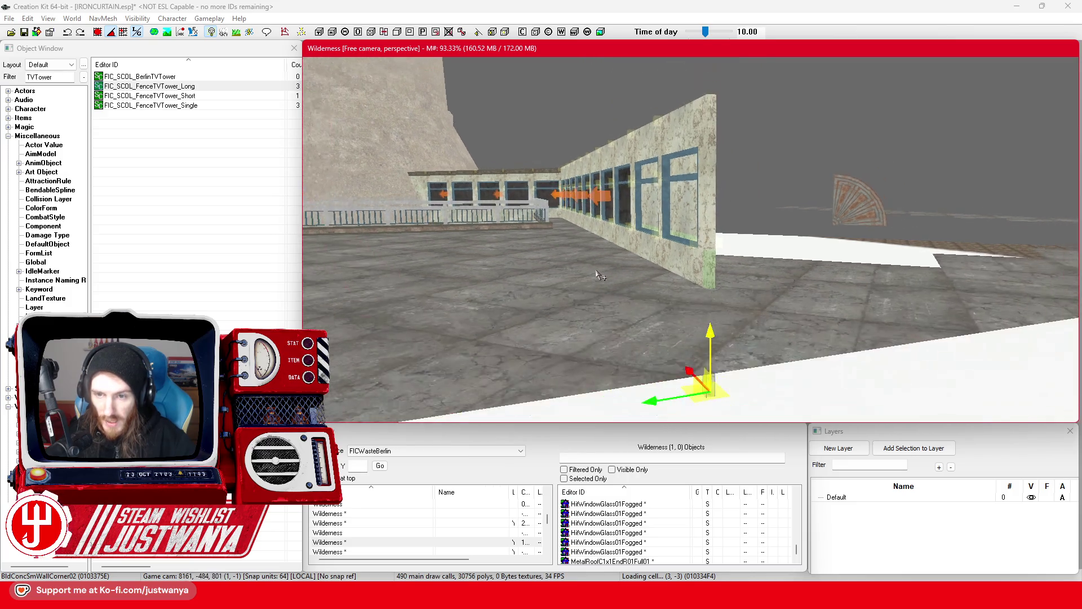
Step: Check the finished wall by selecting a glass pane and then the alcove section
left_click(527, 201)
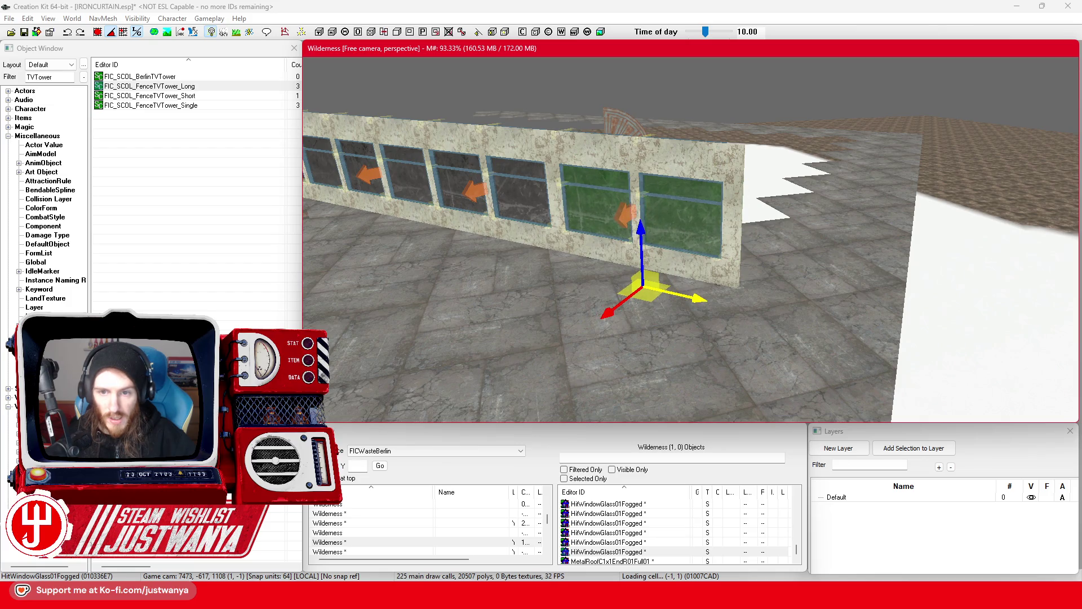
key("shift")
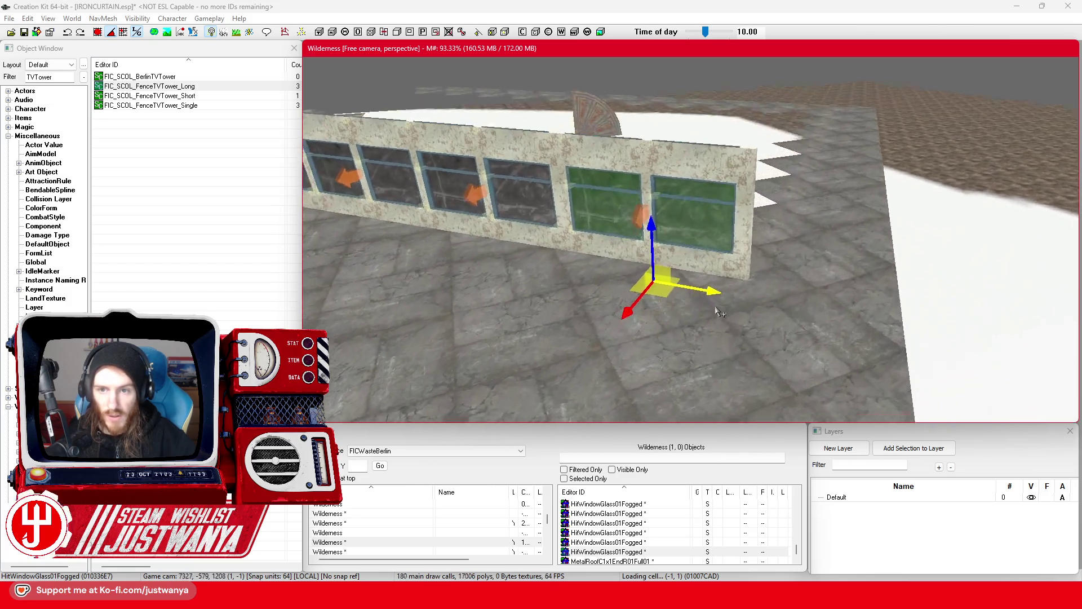
left_click(680, 171)
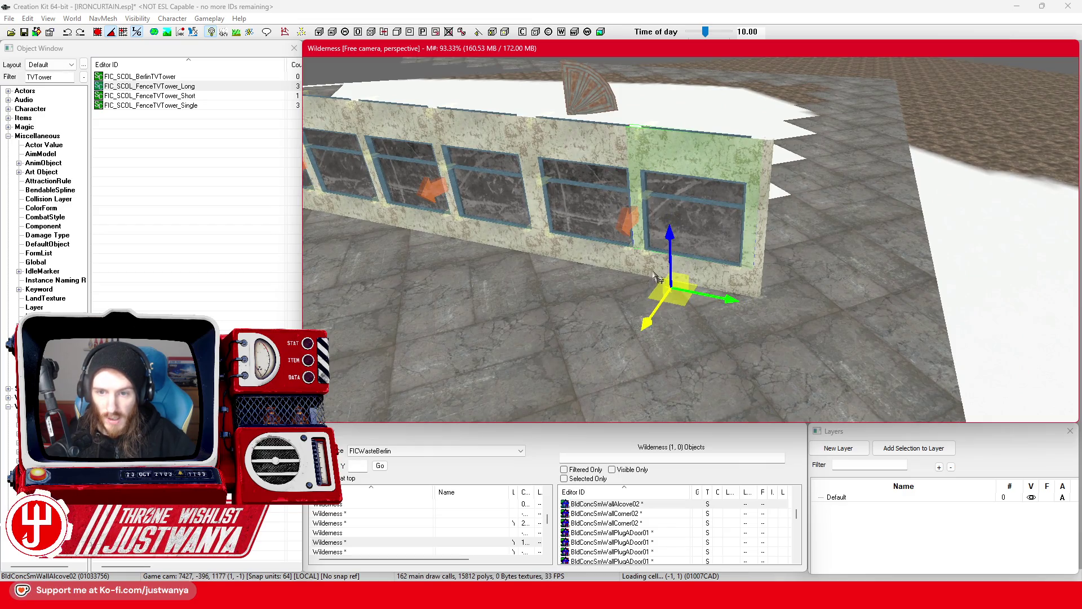
mouse_move(659, 402)
left_mouse_down()
mouse_move(631, 281)
mouse_move(637, 261)
mouse_move(722, 238)
mouse_move(671, 259)
mouse_move(638, 291)
mouse_move(660, 346)
left_mouse_up()
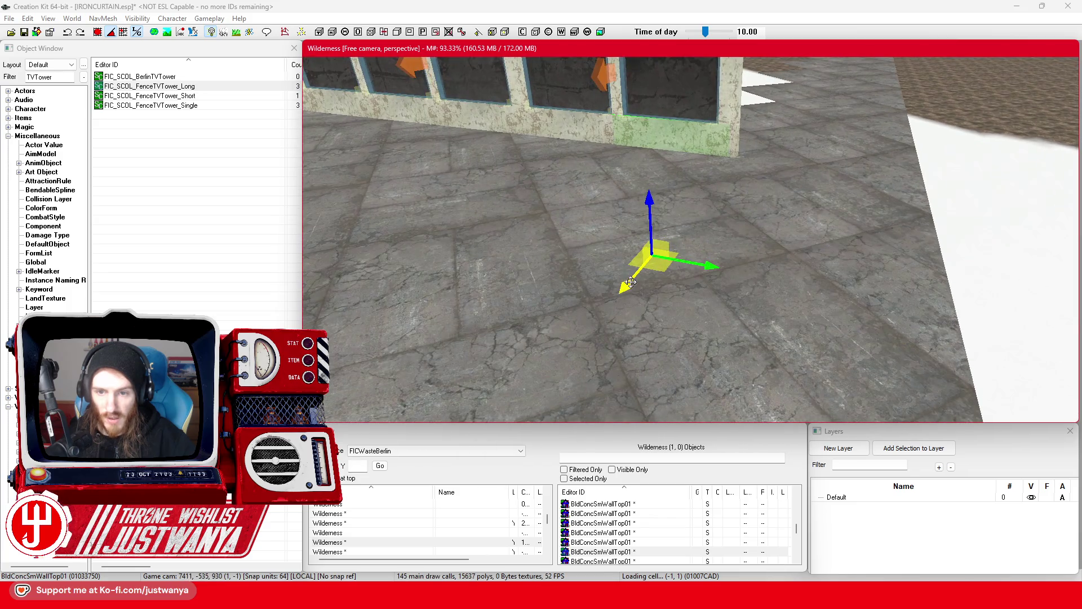
Step: Save the plugin and switch over to the Google Maps browser
left_click(24, 32)
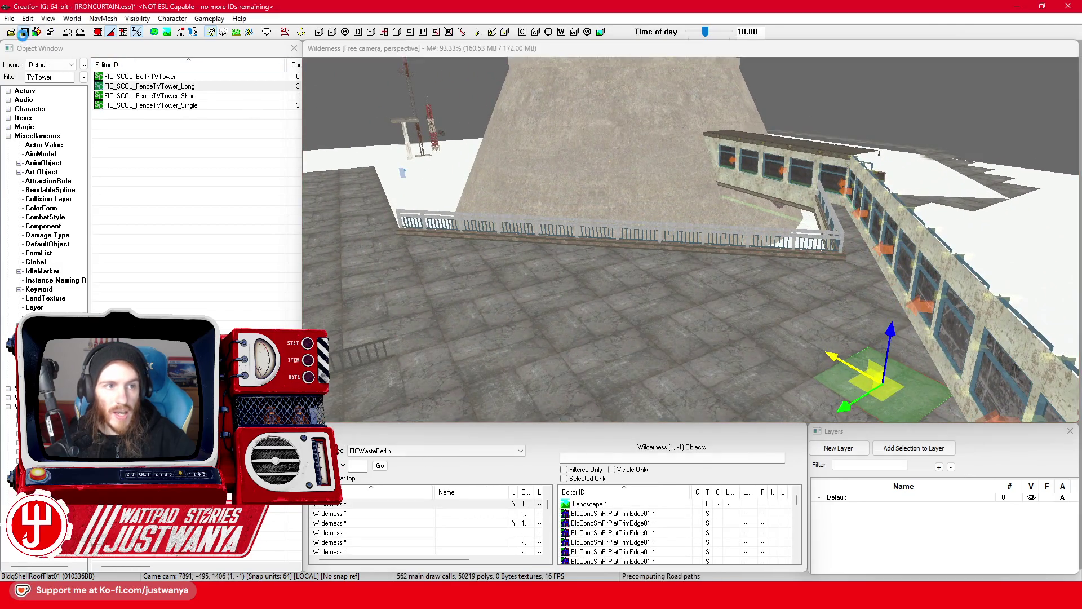
key("f")
mouse_move(672, 322)
left_mouse_down()
mouse_move(787, 331)
mouse_move(606, 329)
left_mouse_up()
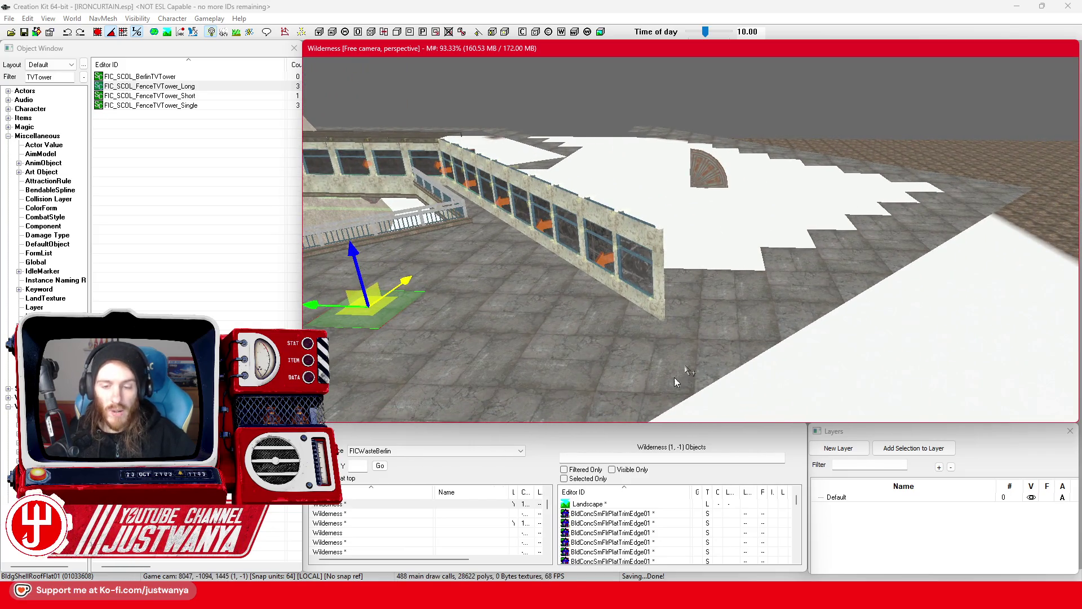
mouse_move(581, 595)
left_click(637, 544)
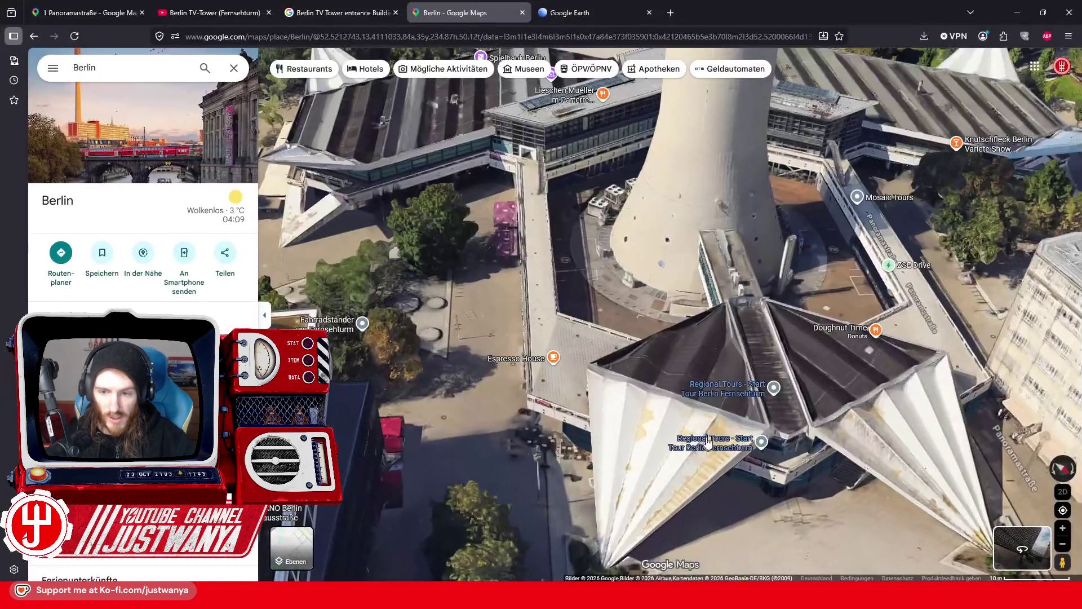
Step: Enter Street View at Panoramastraße and walk across the plaza to Gontardstraße
mouse_move(686, 381)
left_mouse_down()
mouse_move(625, 306)
mouse_move(708, 307)
mouse_move(638, 306)
left_mouse_up()
left_click(729, 360)
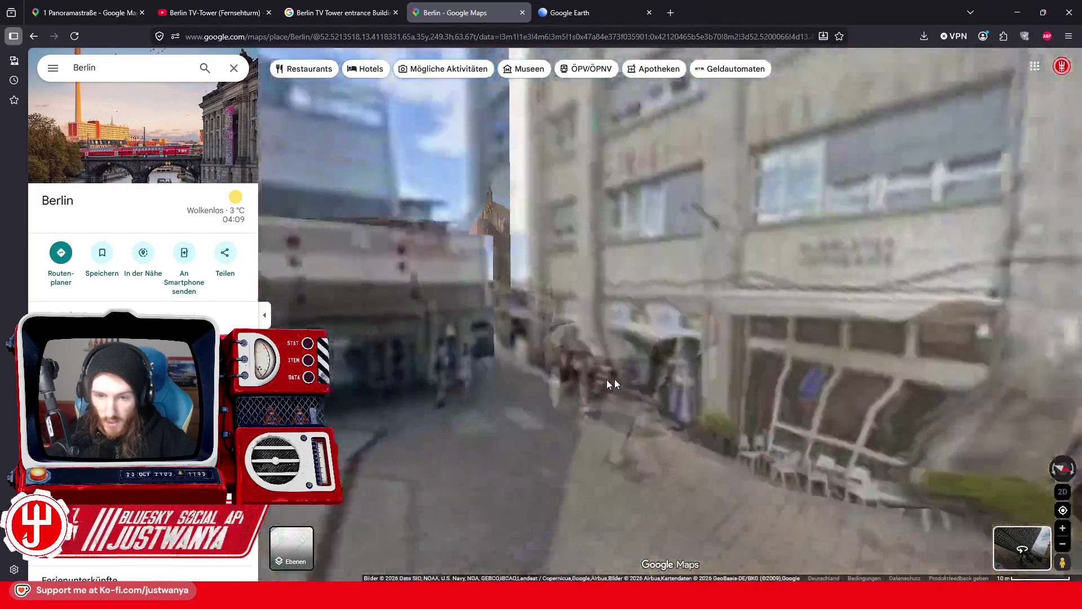
left_click(623, 399)
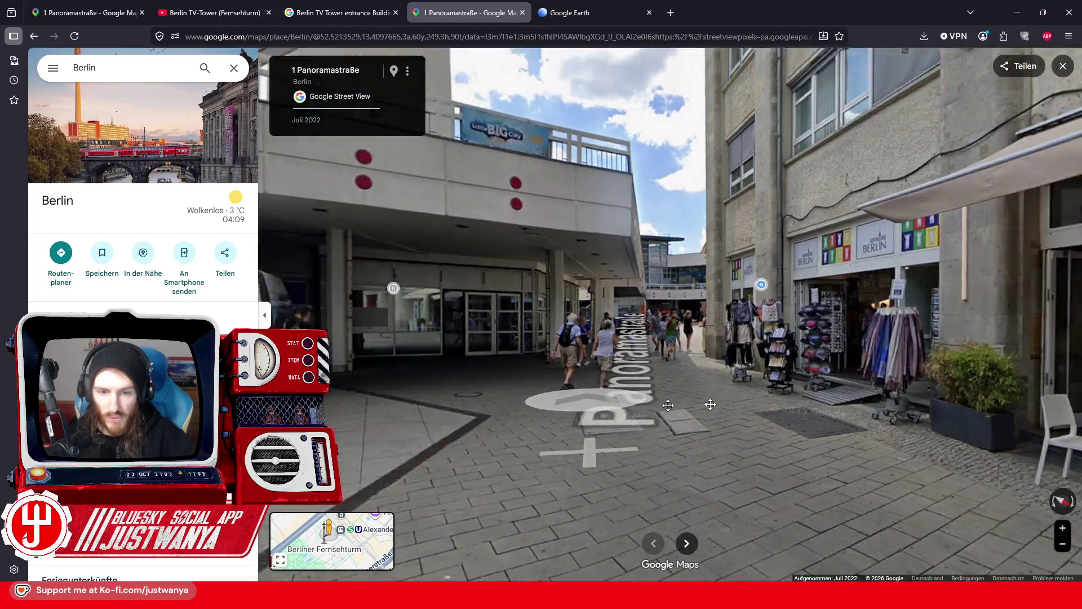
left_click(531, 414)
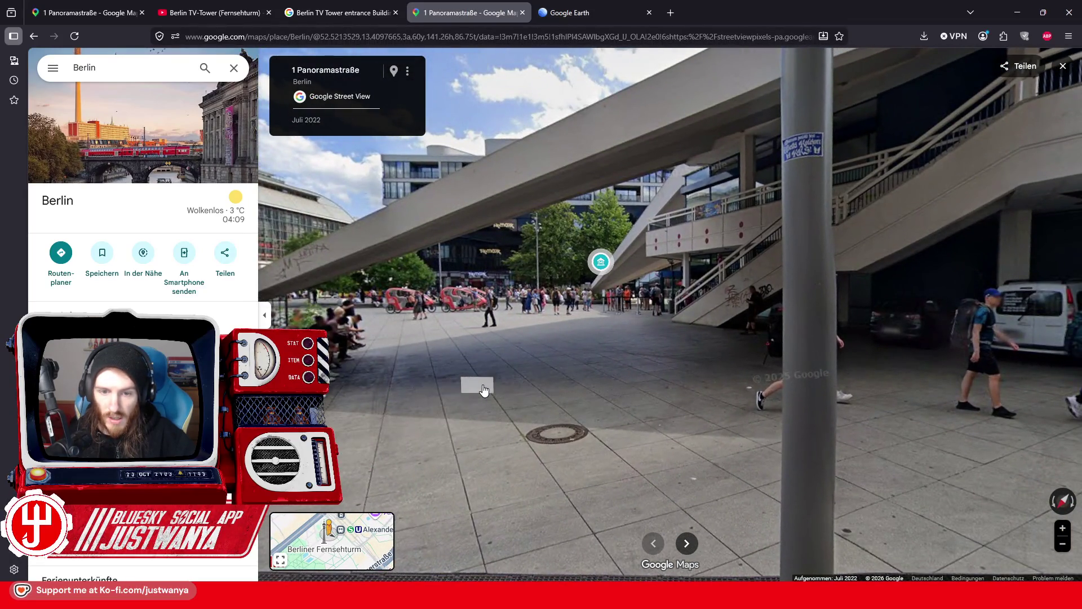
left_click(484, 389)
left_click(352, 402)
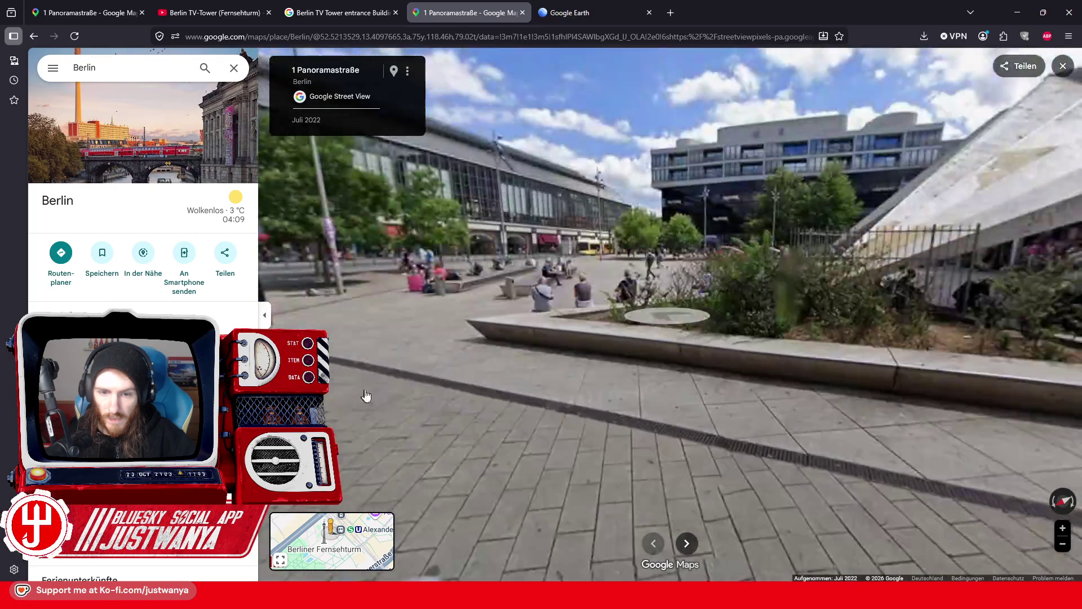
left_click(425, 391)
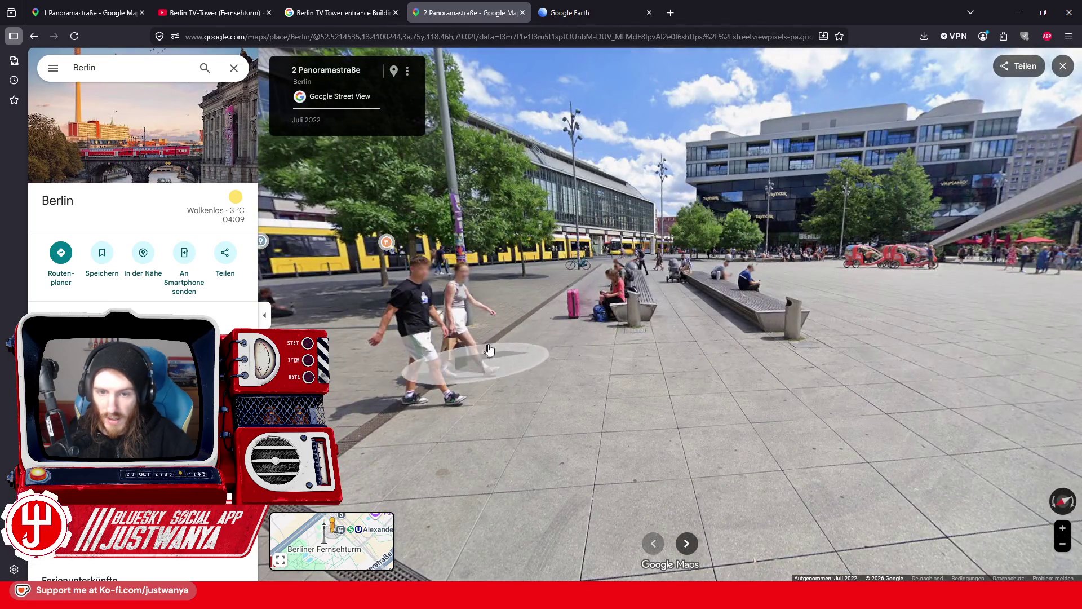
left_click(522, 290)
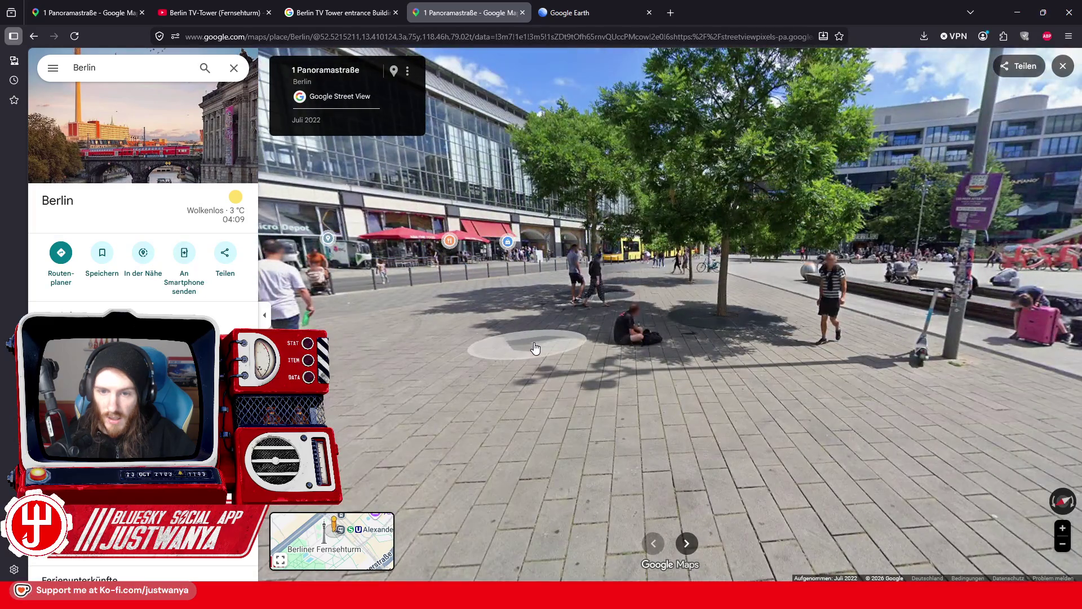
left_click(535, 349)
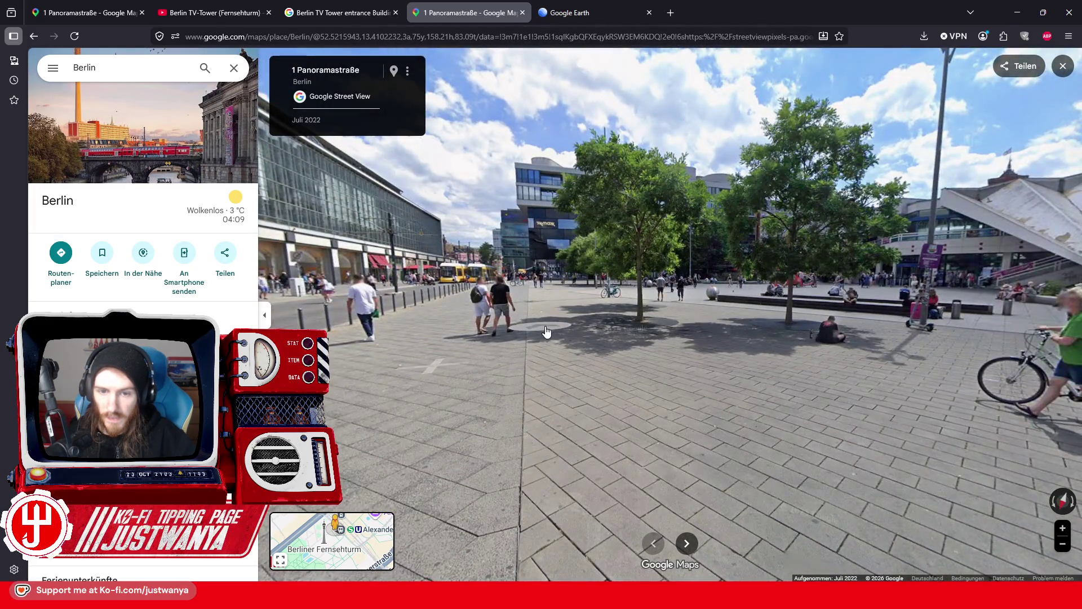
left_click(547, 332)
left_click(631, 360)
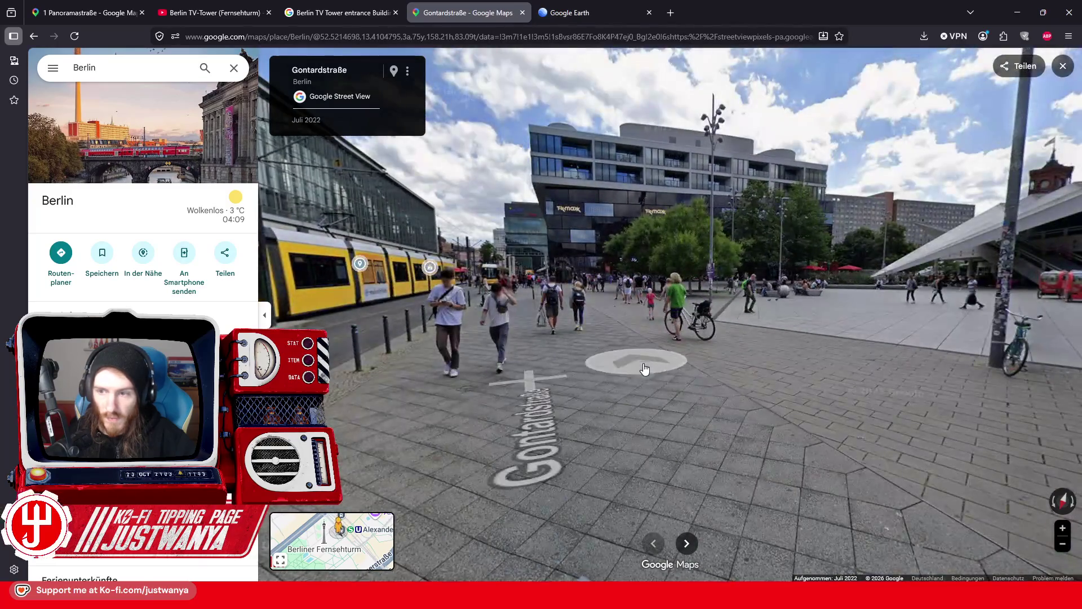
Step: Turn toward the TV Tower entrance building and zoom in on its façade and clock tower
mouse_move(645, 370)
left_mouse_down()
mouse_move(496, 355)
mouse_move(665, 323)
left_mouse_up()
scroll(666, 324, "down", 2)
mouse_move(575, 431)
left_mouse_down()
mouse_move(715, 352)
mouse_move(569, 386)
left_mouse_up()
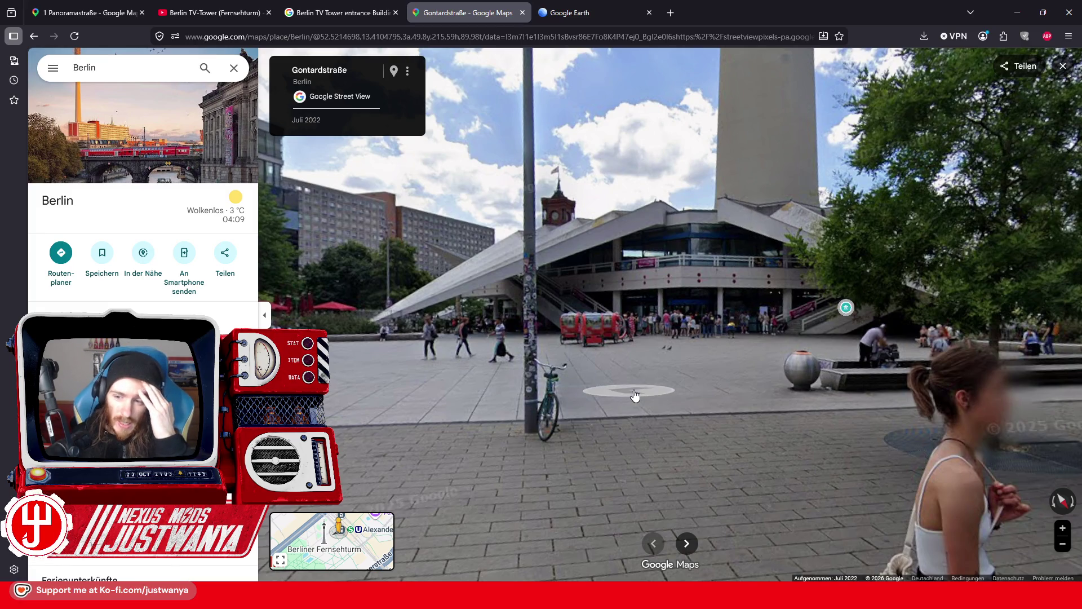
scroll(636, 395, "up", 4)
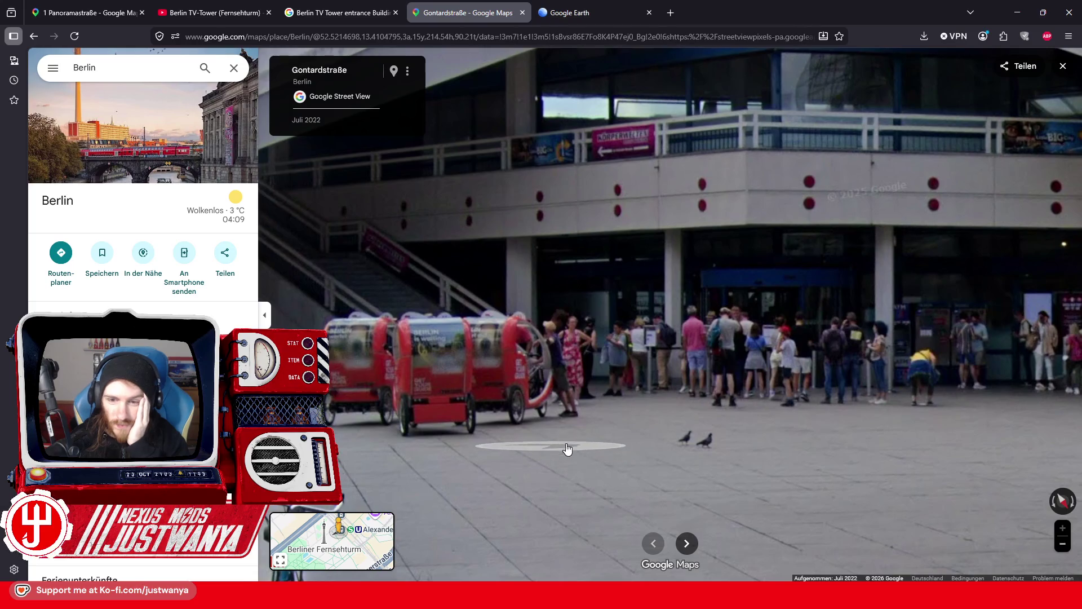
left_click_drag(567, 449, 691, 441)
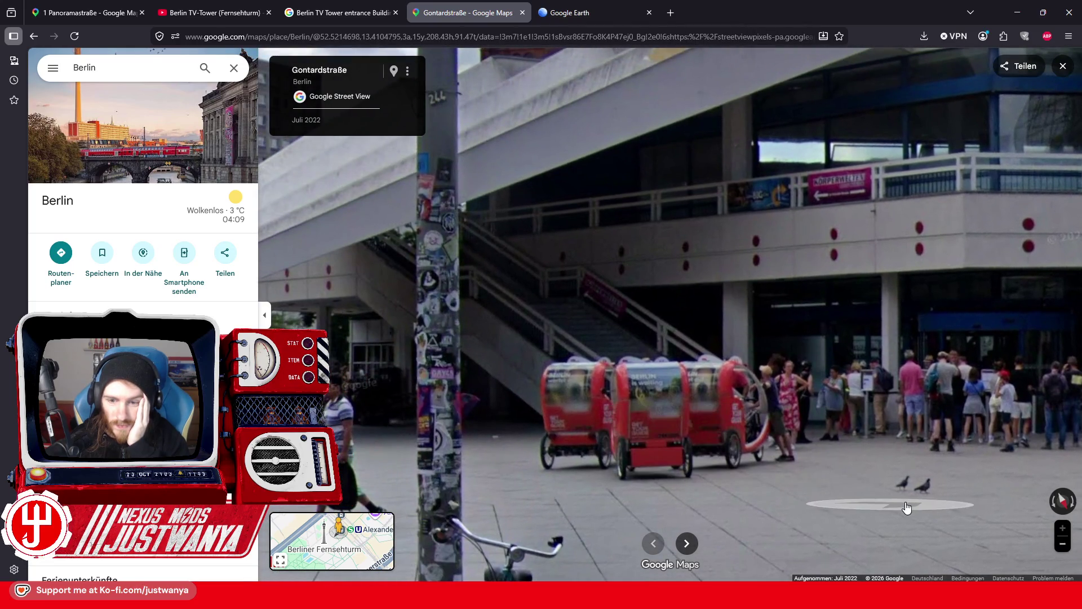
left_click(850, 474)
left_click(927, 494)
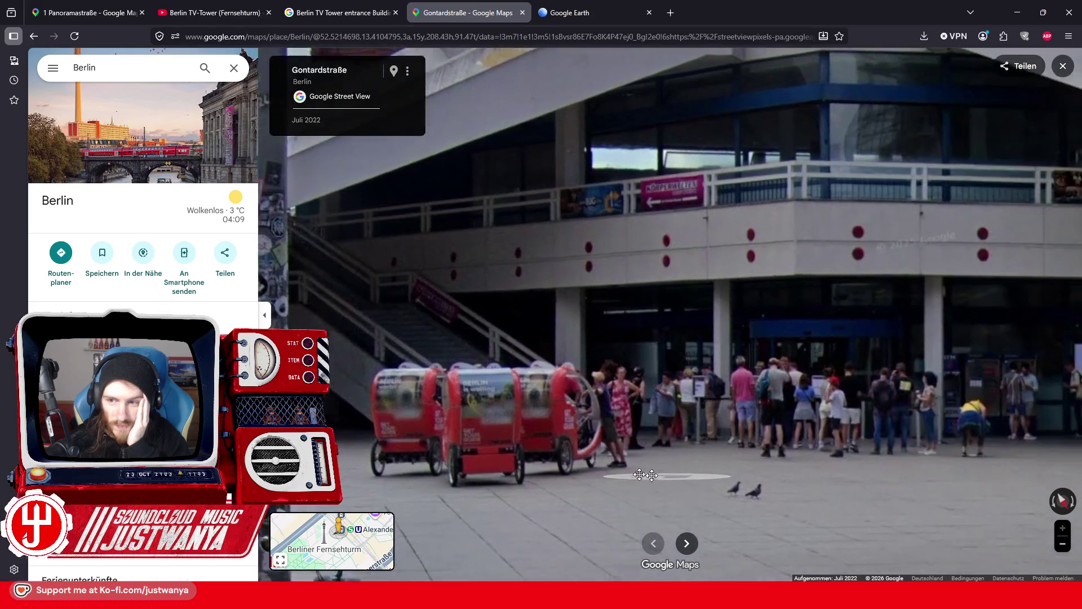
left_click(610, 463)
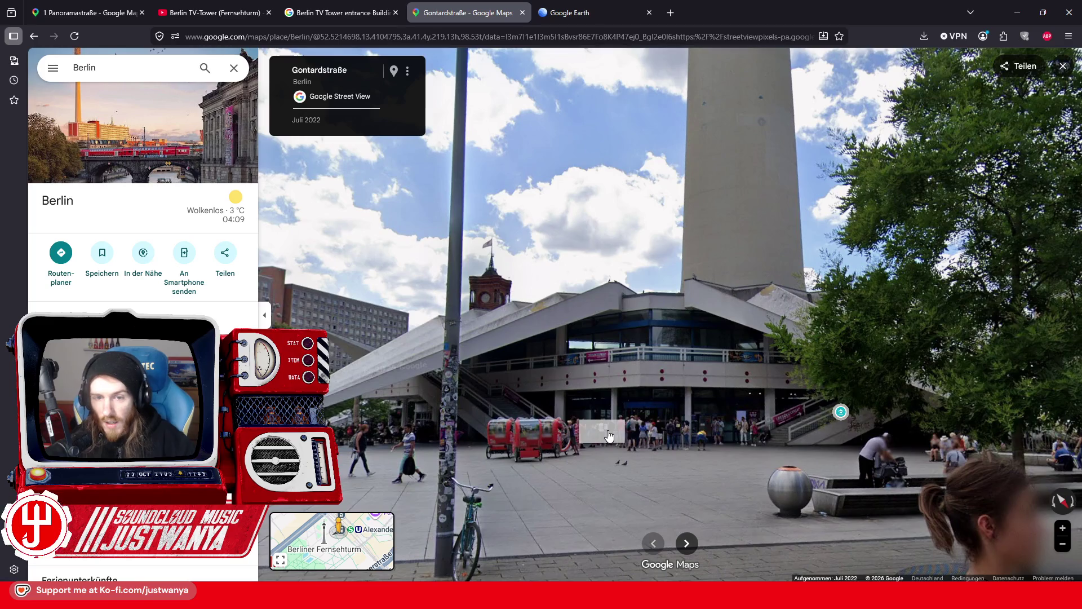
scroll(609, 435, "up", 3)
mouse_move(625, 361)
left_mouse_down()
mouse_move(790, 401)
mouse_move(857, 370)
mouse_move(619, 371)
left_mouse_up()
scroll(762, 391, "up", 1)
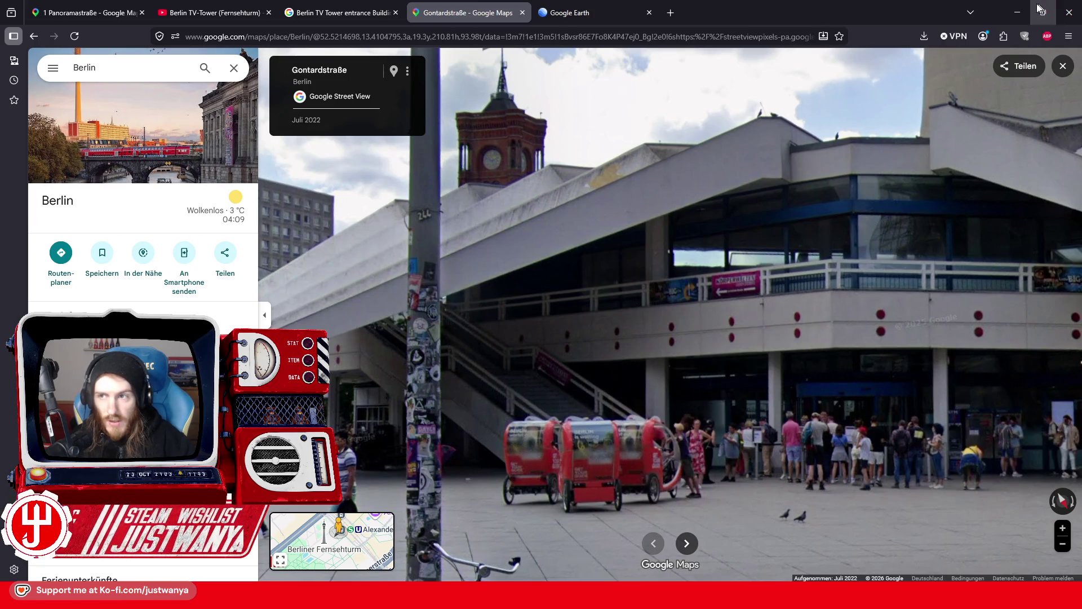
Step: Compare the Creation Kit windowed wall against the Street View façade
left_click(1017, 12)
left_click_drag(810, 345, 861, 344)
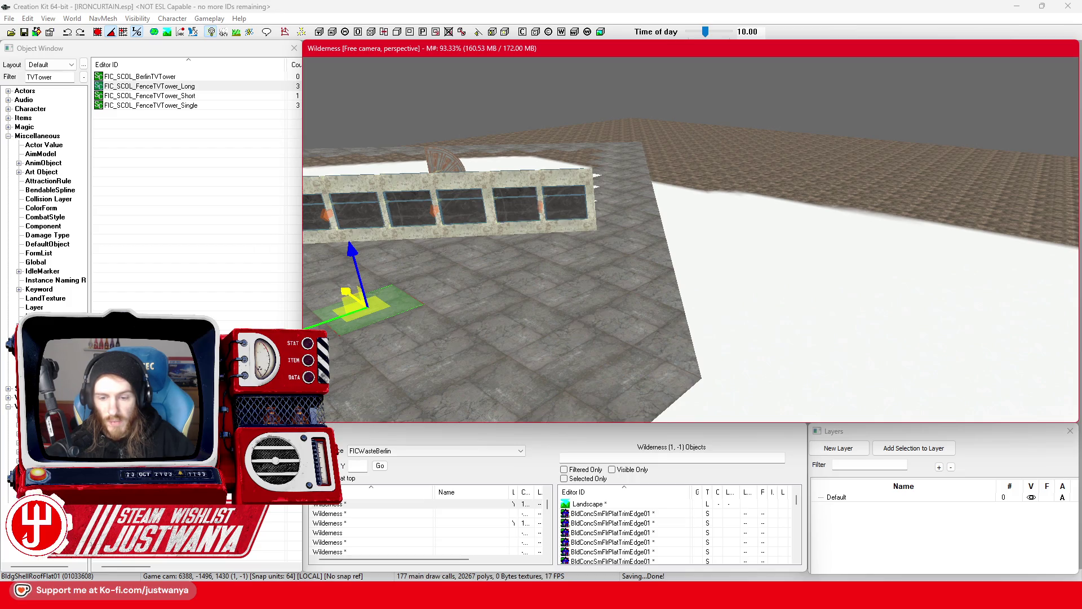
mouse_move(580, 598)
left_click(638, 536)
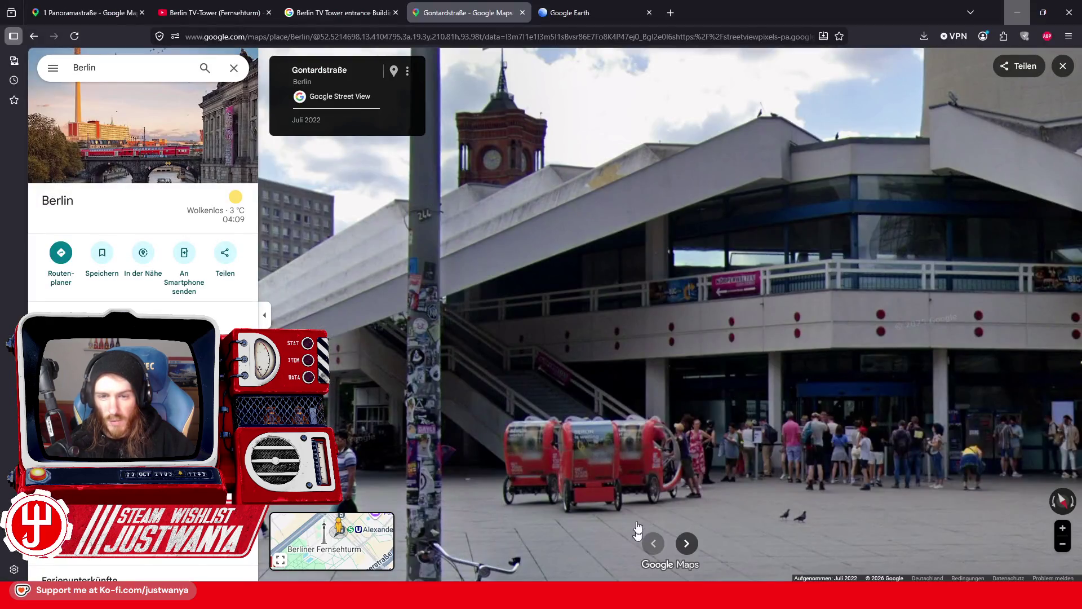
left_click_drag(666, 336, 775, 298)
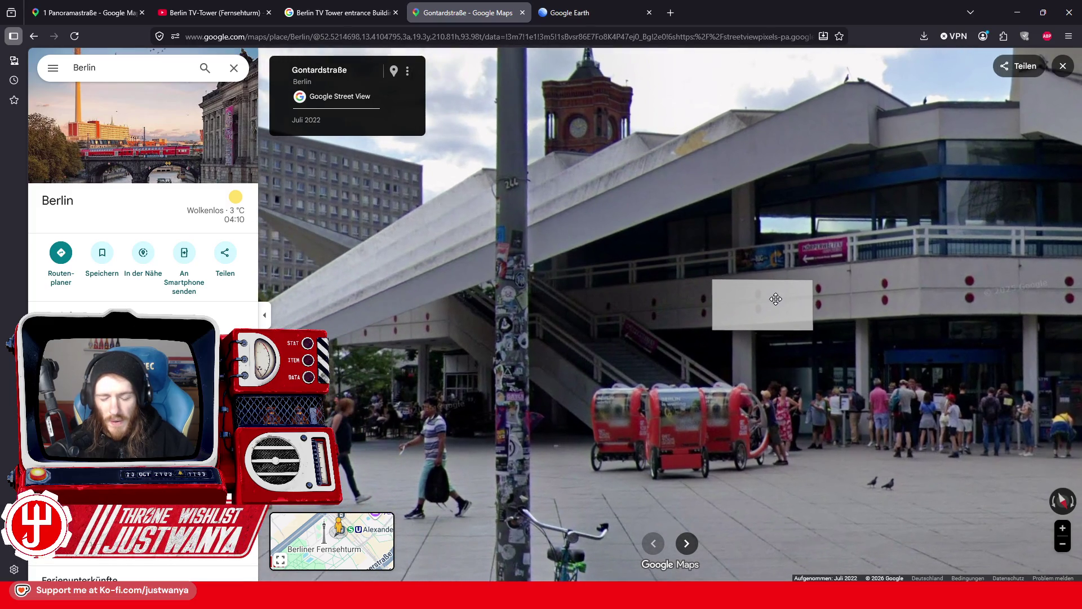
Step: Glance at the TV Tower entrance image results, then exit Street View to the map
left_click(338, 13)
left_click(445, 12)
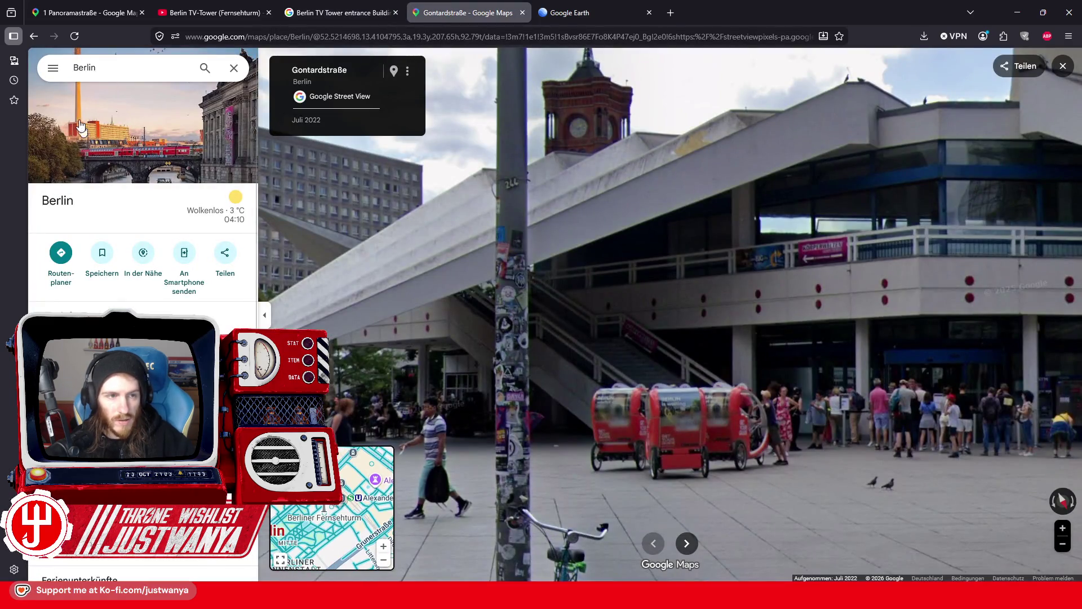
left_click(35, 38)
left_click(33, 39)
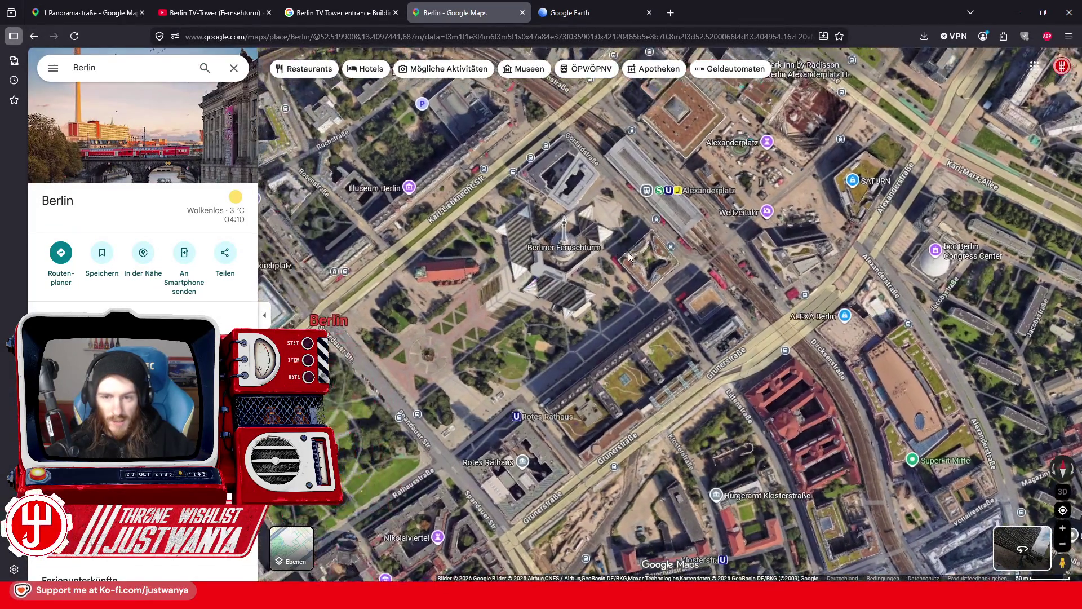
Step: Zoom into the 3D aerial view and orbit the TV Tower base from two sides before returning to Creation Kit
scroll(708, 360, "up", 5)
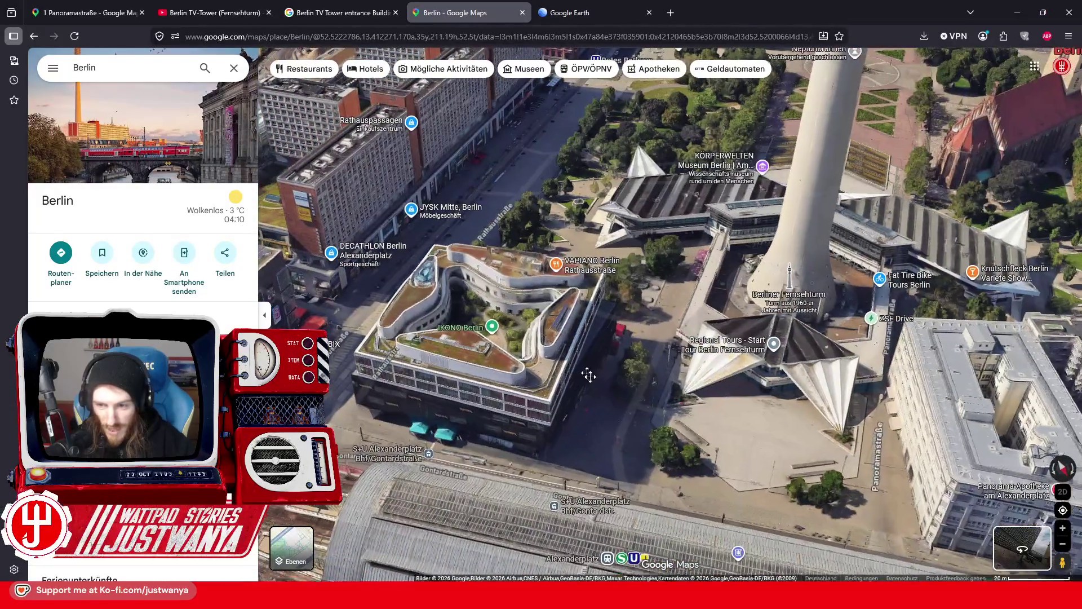
scroll(702, 409, "up", 3)
scroll(620, 377, "up", 3)
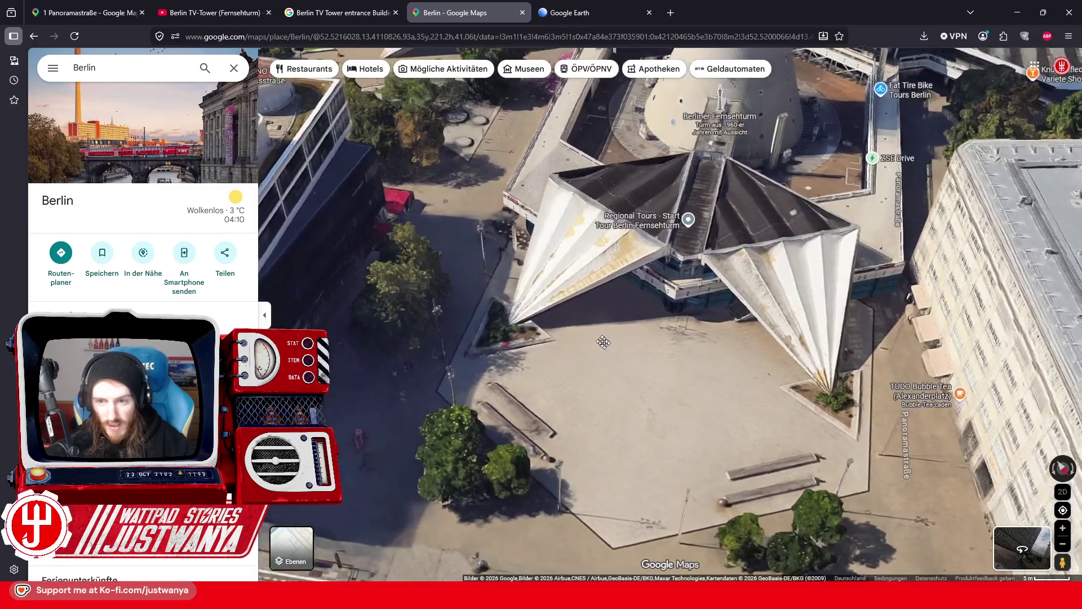
scroll(605, 343, "up", 2)
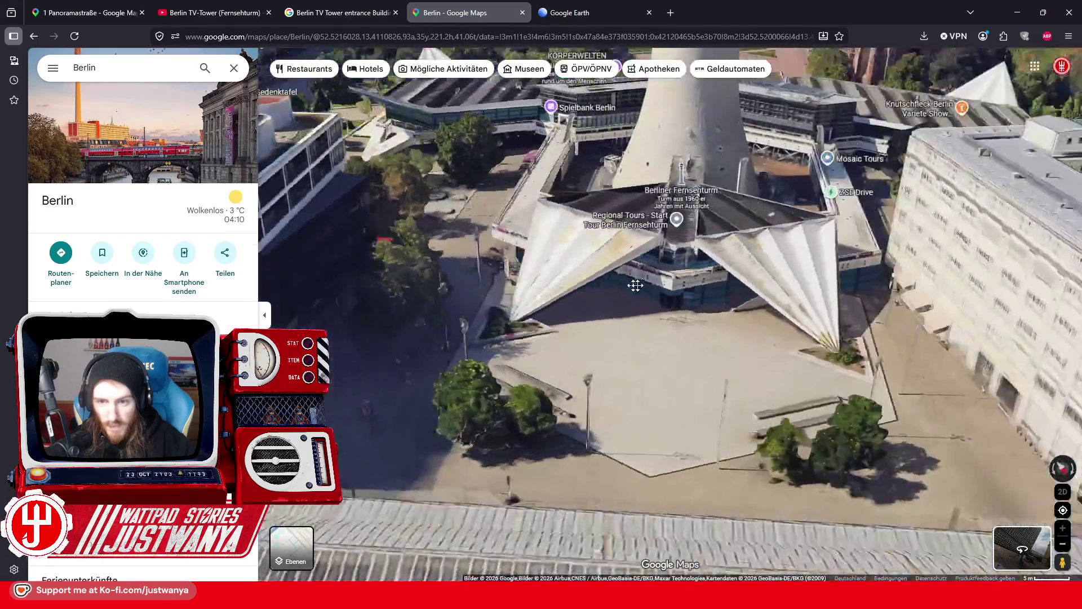
left_click_drag(635, 286, 791, 262)
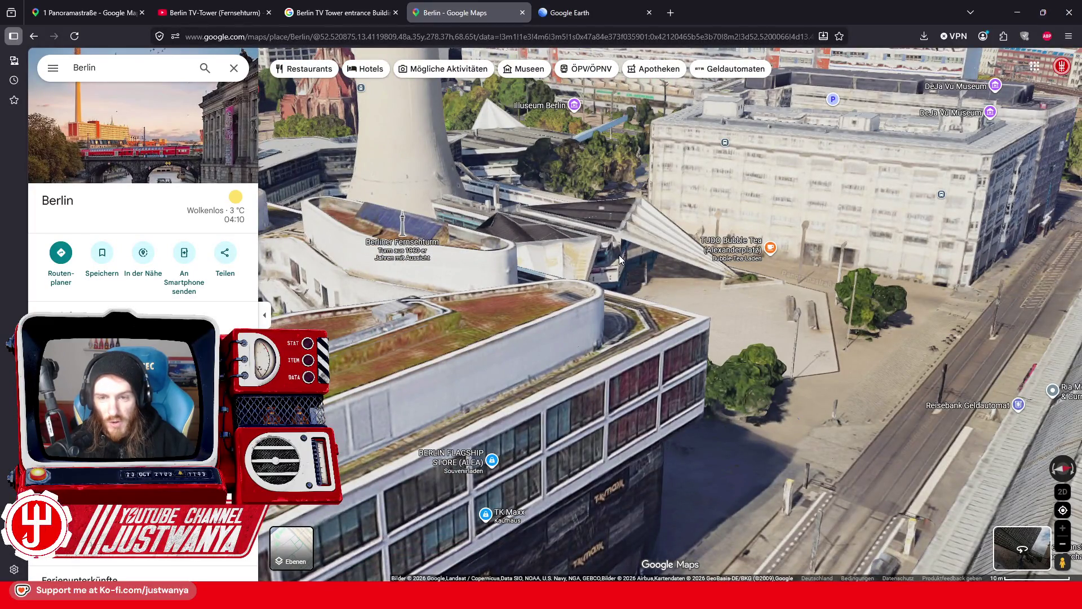
mouse_move(788, 316)
left_mouse_down()
mouse_move(430, 349)
mouse_move(518, 310)
left_mouse_up()
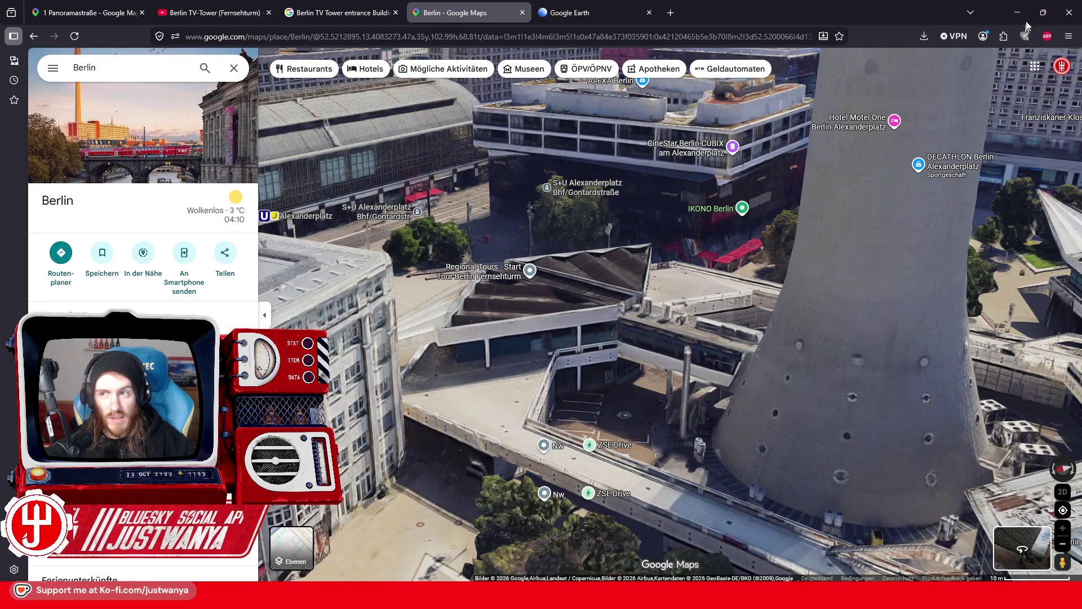
key("alt+Tab")
mouse_move(583, 224)
left_mouse_down()
mouse_move(739, 278)
mouse_move(702, 275)
left_mouse_up()
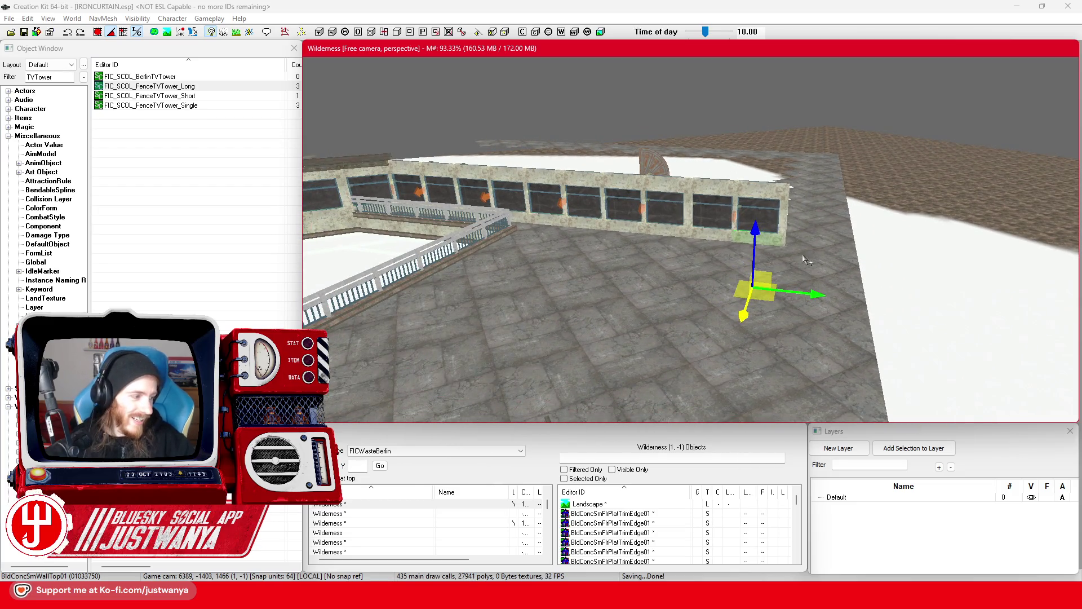
Step: Rotate the tilted roof corner piece so it lies flat
mouse_move(777, 260)
left_mouse_down()
mouse_move(704, 330)
mouse_move(697, 357)
left_mouse_up()
scroll(693, 346, "up", 10)
scroll(805, 340, "down", 4)
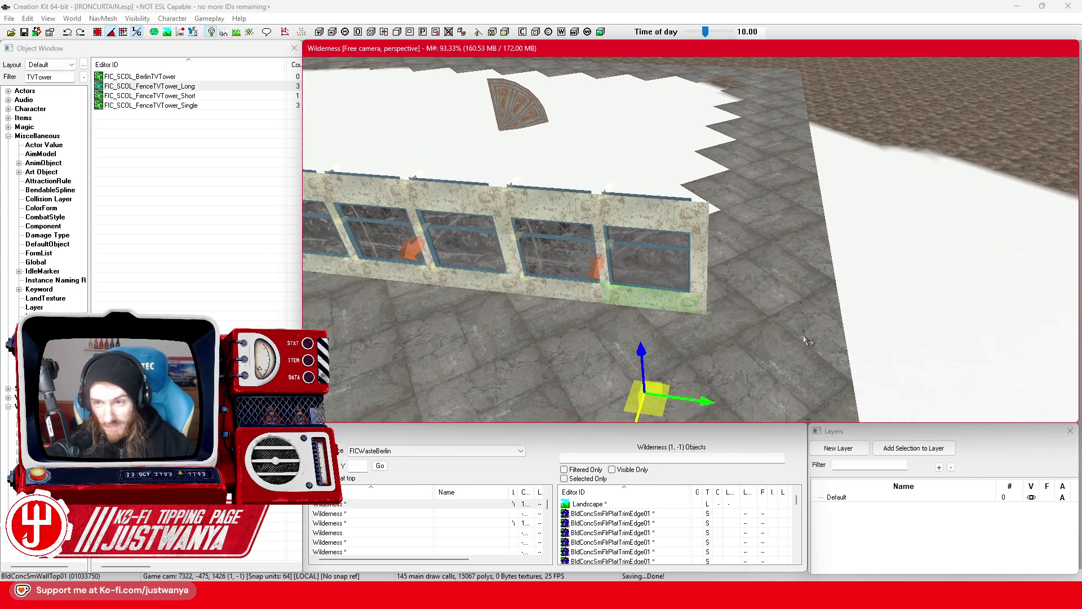
left_click_drag(822, 241, 791, 275)
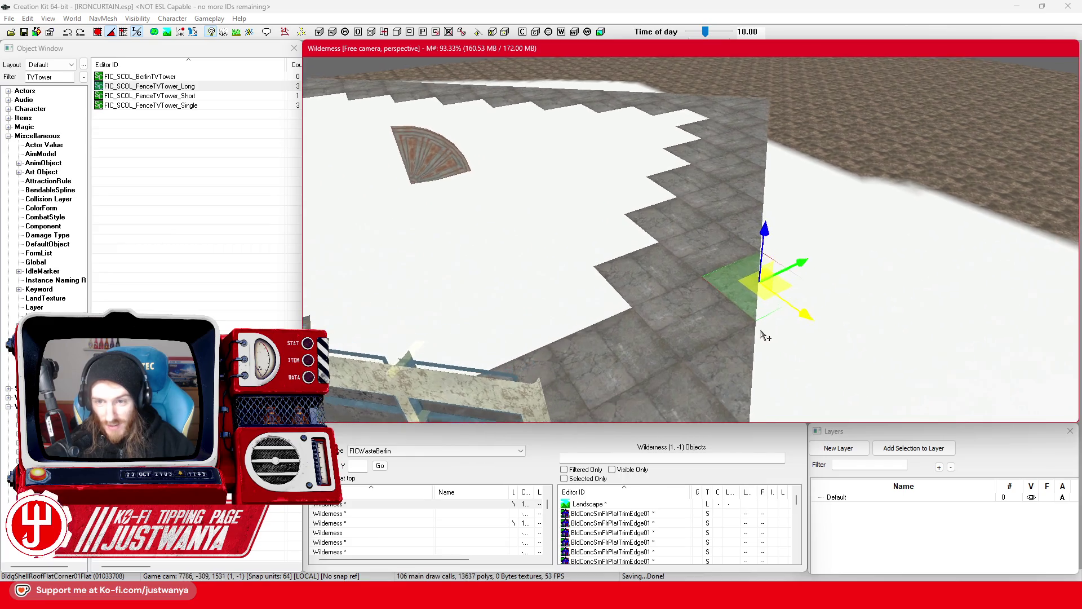
scroll(761, 310, "up", 5)
key("2")
mouse_move(769, 350)
left_mouse_down()
mouse_move(873, 330)
mouse_move(843, 319)
left_mouse_up()
left_click(99, 34)
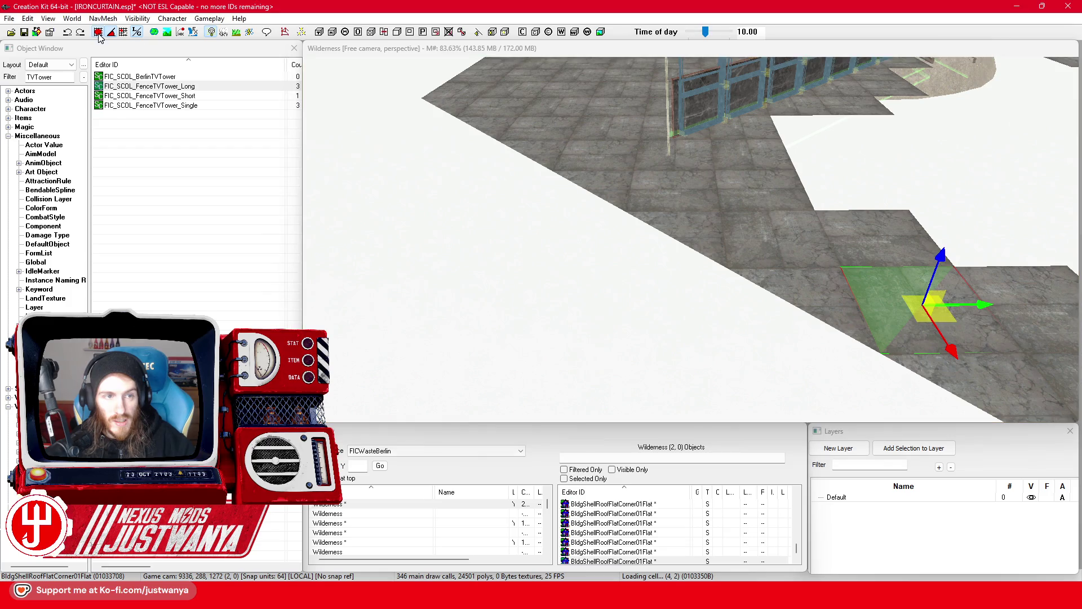
left_click(964, 326)
mouse_move(919, 342)
left_mouse_down()
mouse_move(906, 350)
mouse_move(1012, 280)
mouse_move(998, 283)
mouse_move(1006, 351)
mouse_move(898, 326)
mouse_move(923, 336)
left_mouse_up()
Step: Select a roof tile on the stepped floor's edge and delete it
mouse_move(699, 308)
left_mouse_down()
mouse_move(507, 327)
mouse_move(713, 318)
mouse_move(586, 319)
left_mouse_up()
left_click(586, 320)
left_click(578, 311)
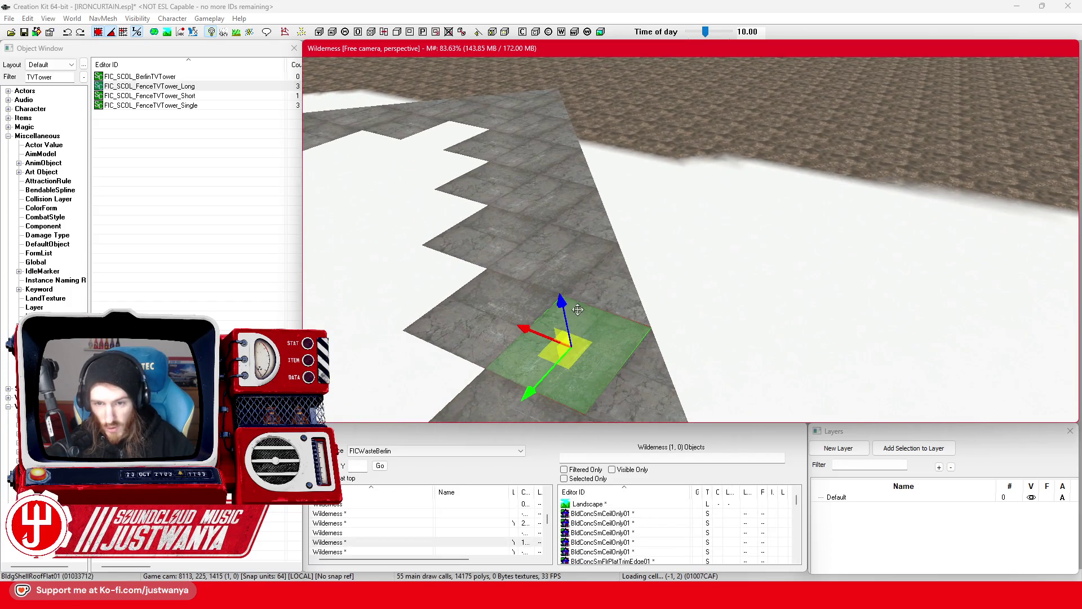
key("Delete")
key("ctrl+z")
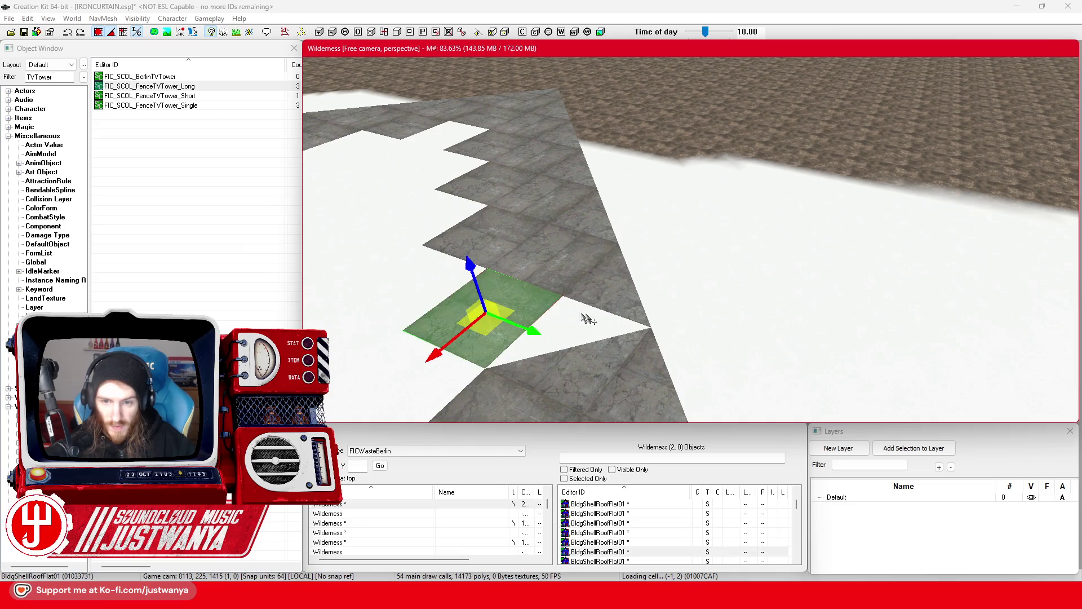